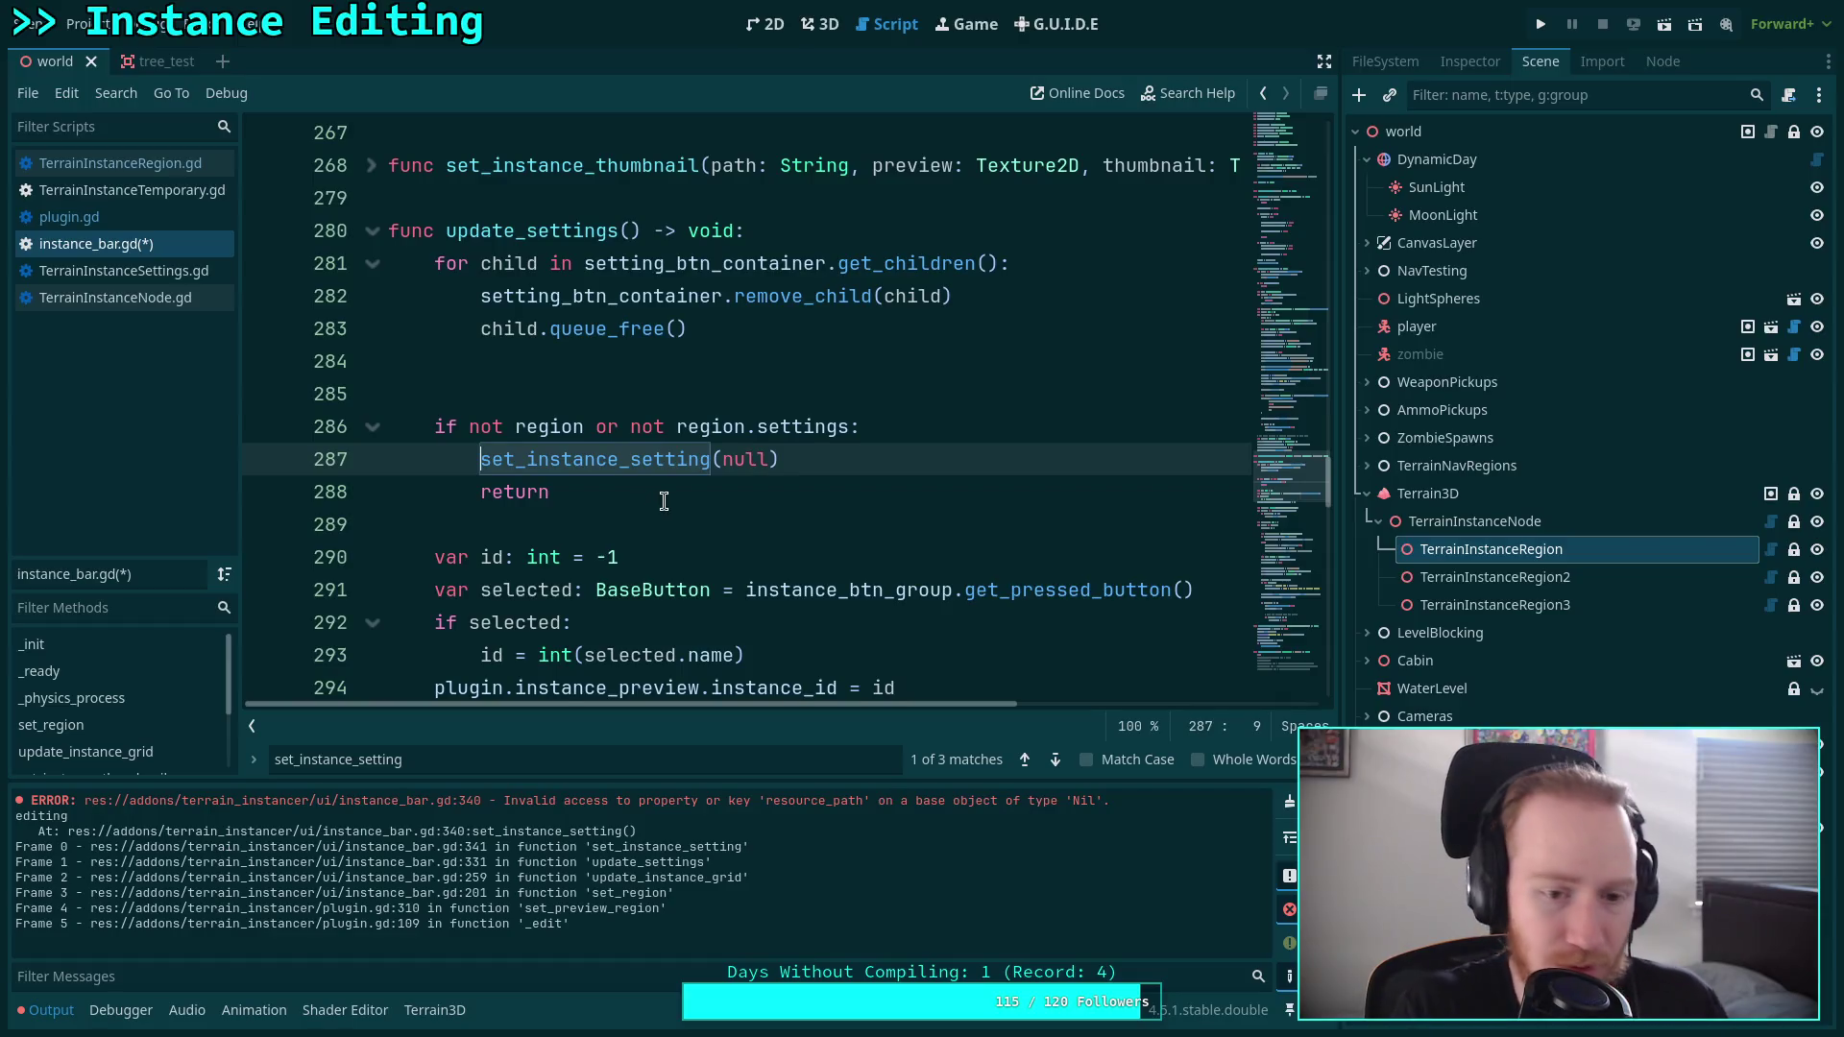
Move the set_instance_setting(null) call above the region check.
left_click(1027, 768)
left_click(1056, 760)
left_click(817, 384)
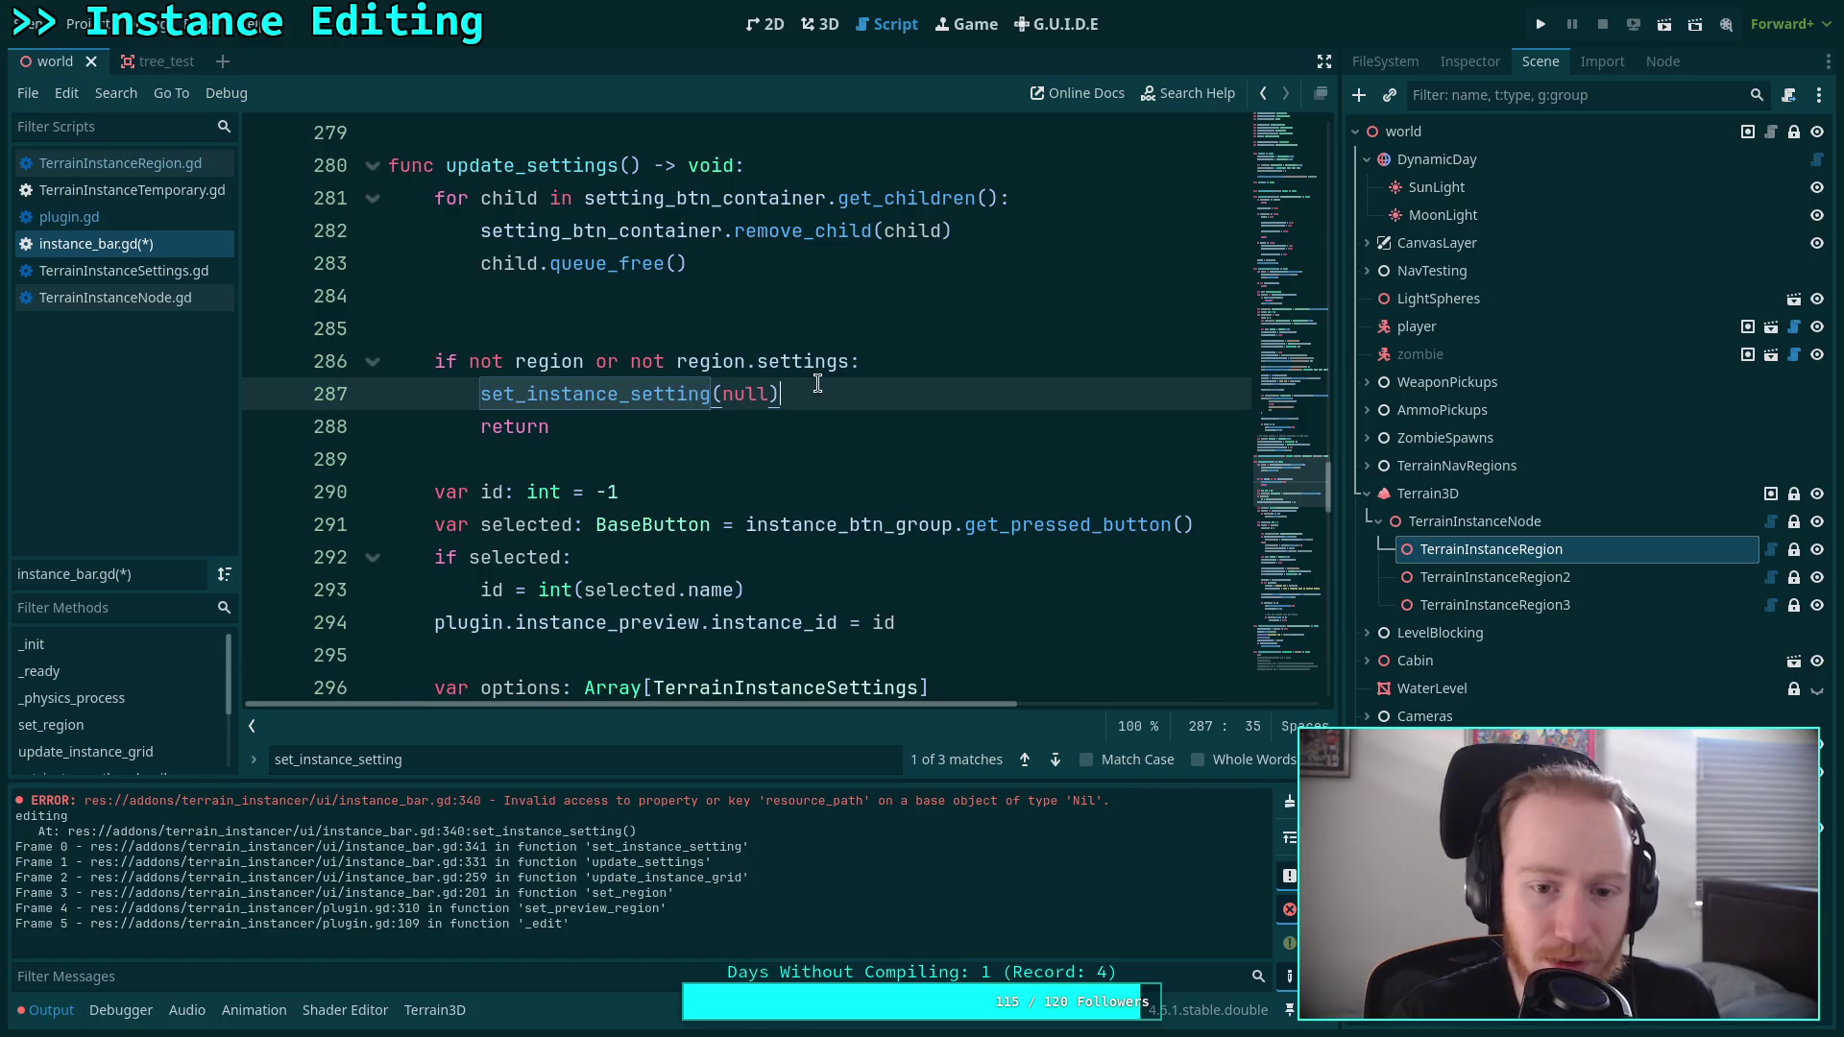
key("alt+Up")
key("alt+Up")
key("shift+Tab")
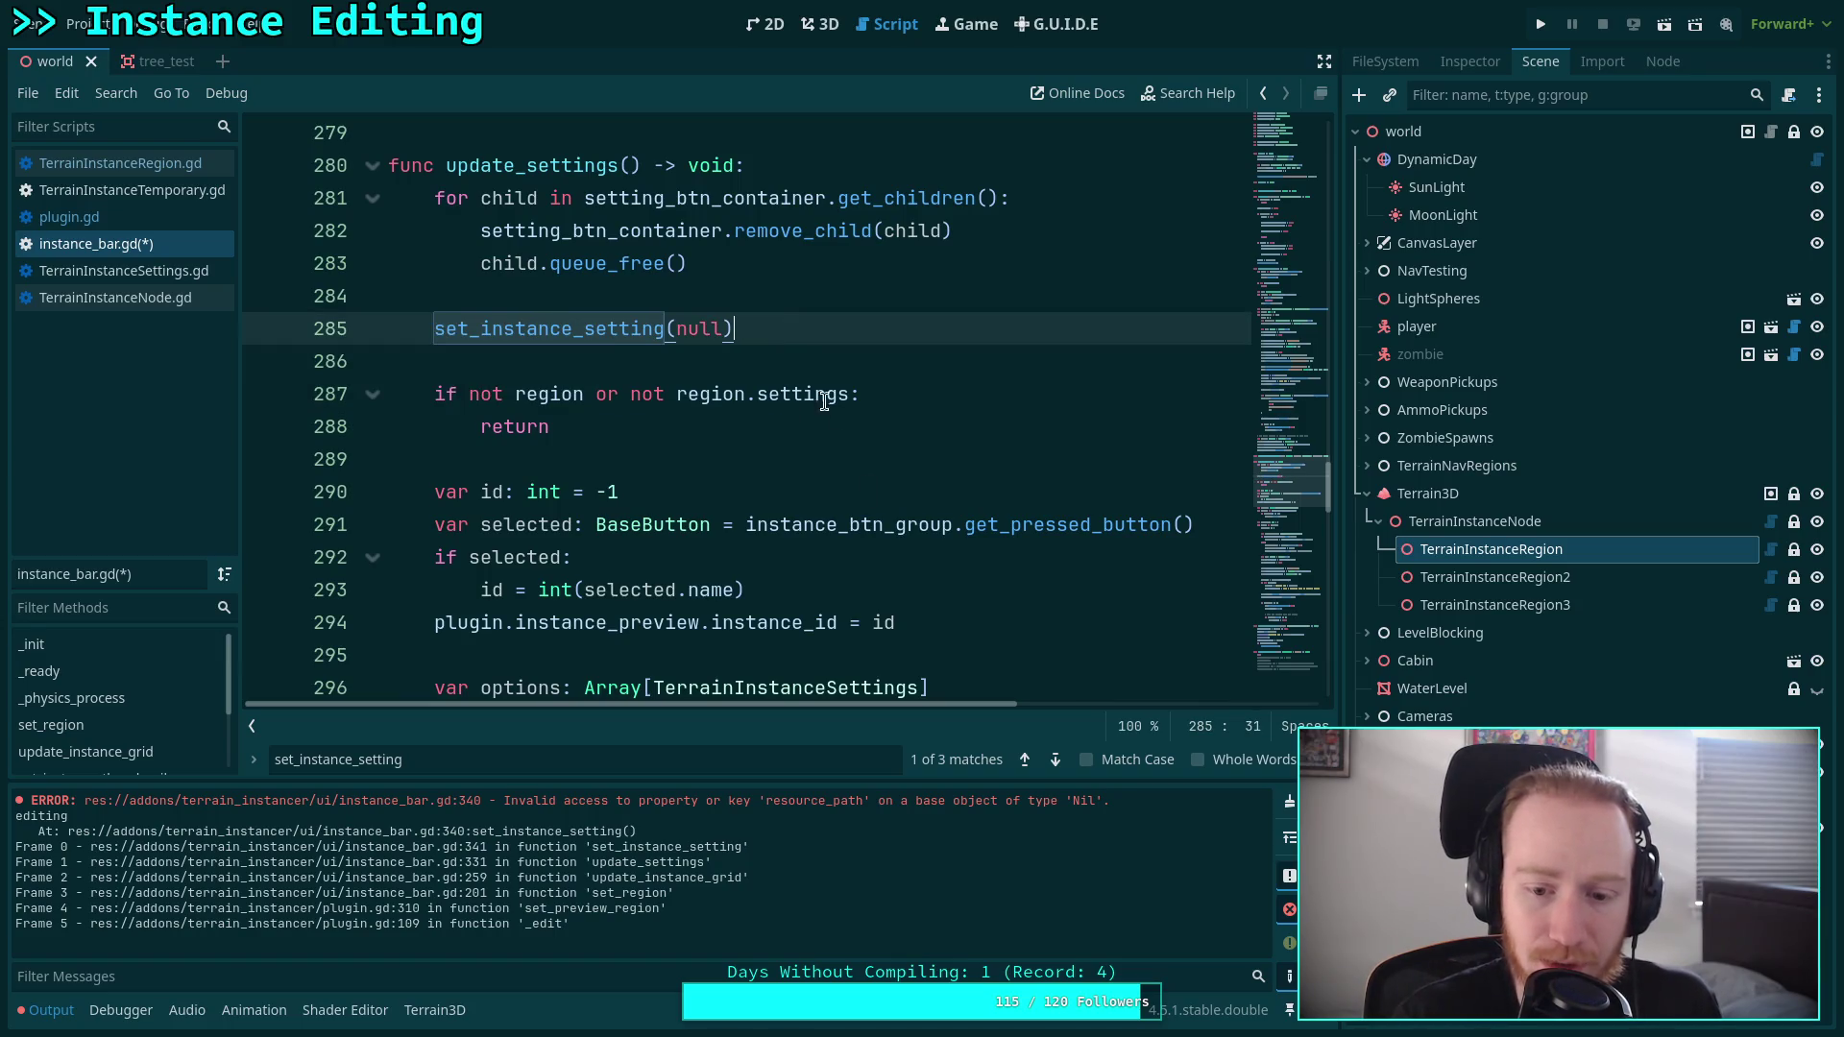
In the set_instance_setting definition, move the instance_settings assignment to the top of the body.
left_click(1056, 759)
left_click(1057, 759)
left_click(1057, 759)
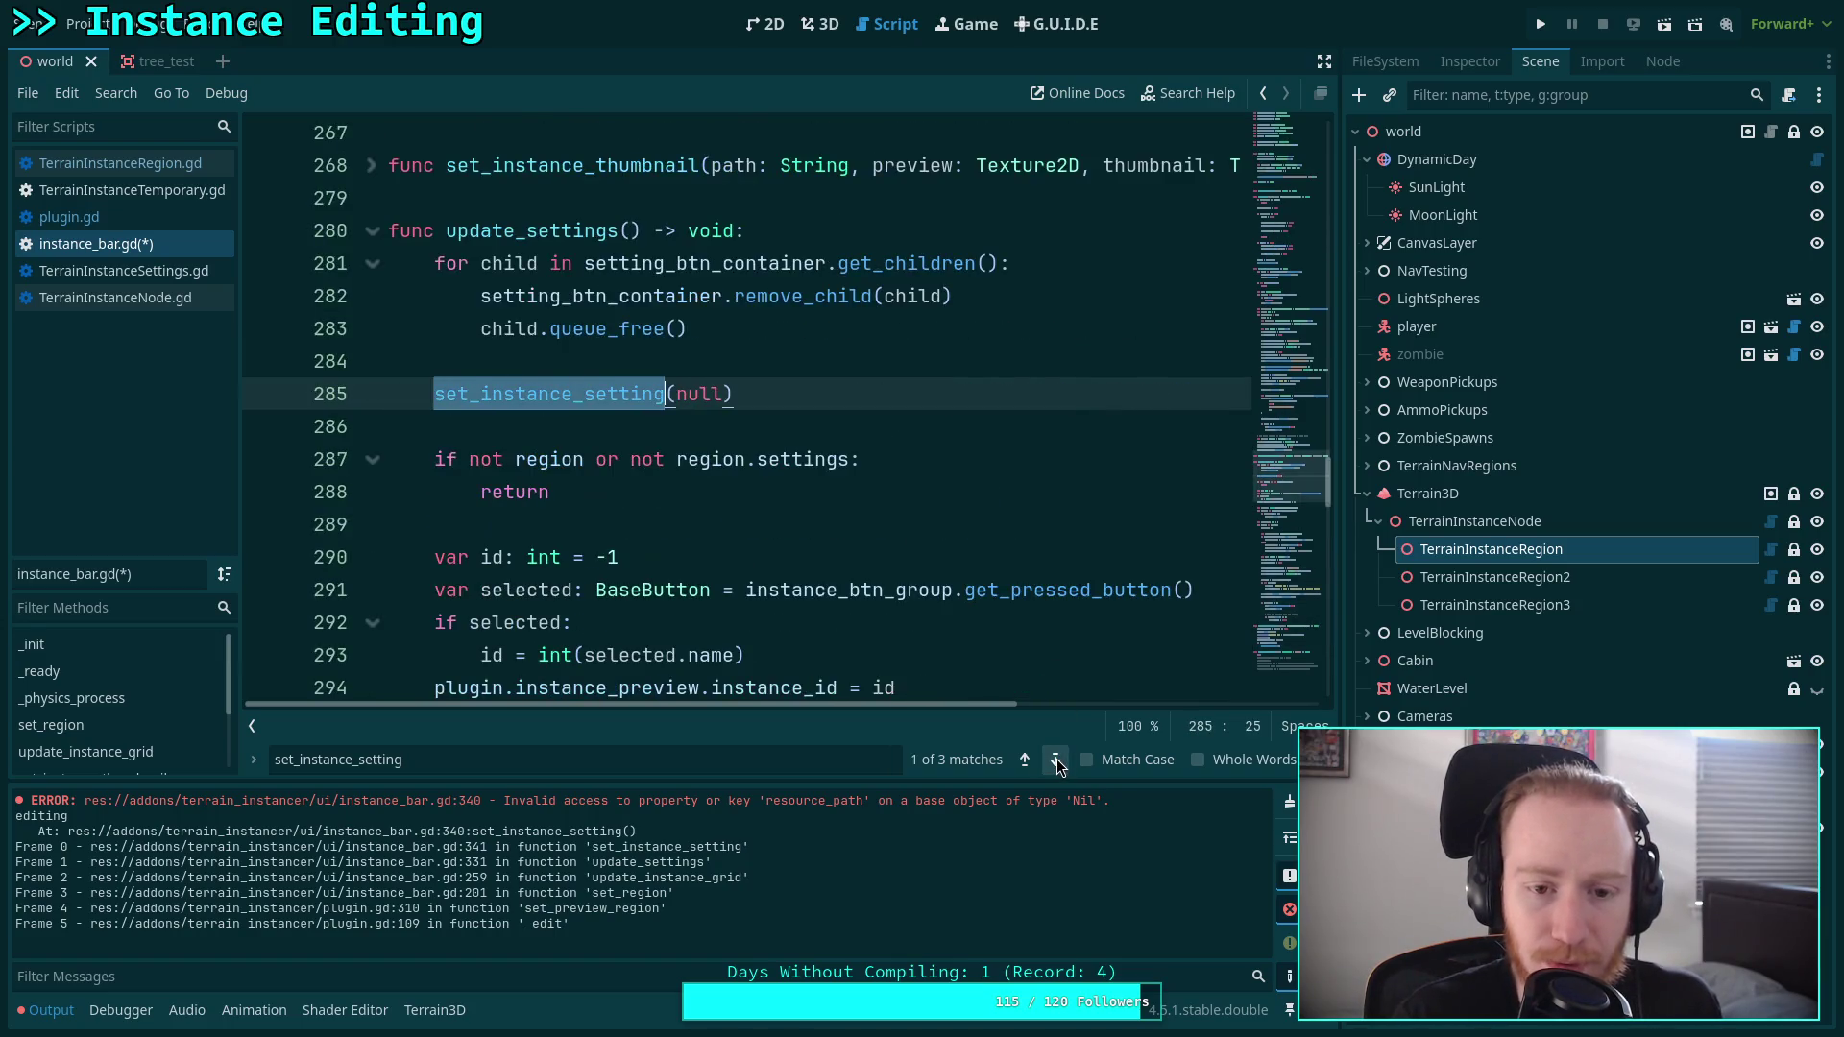
left_click(1057, 759)
left_click(1056, 758)
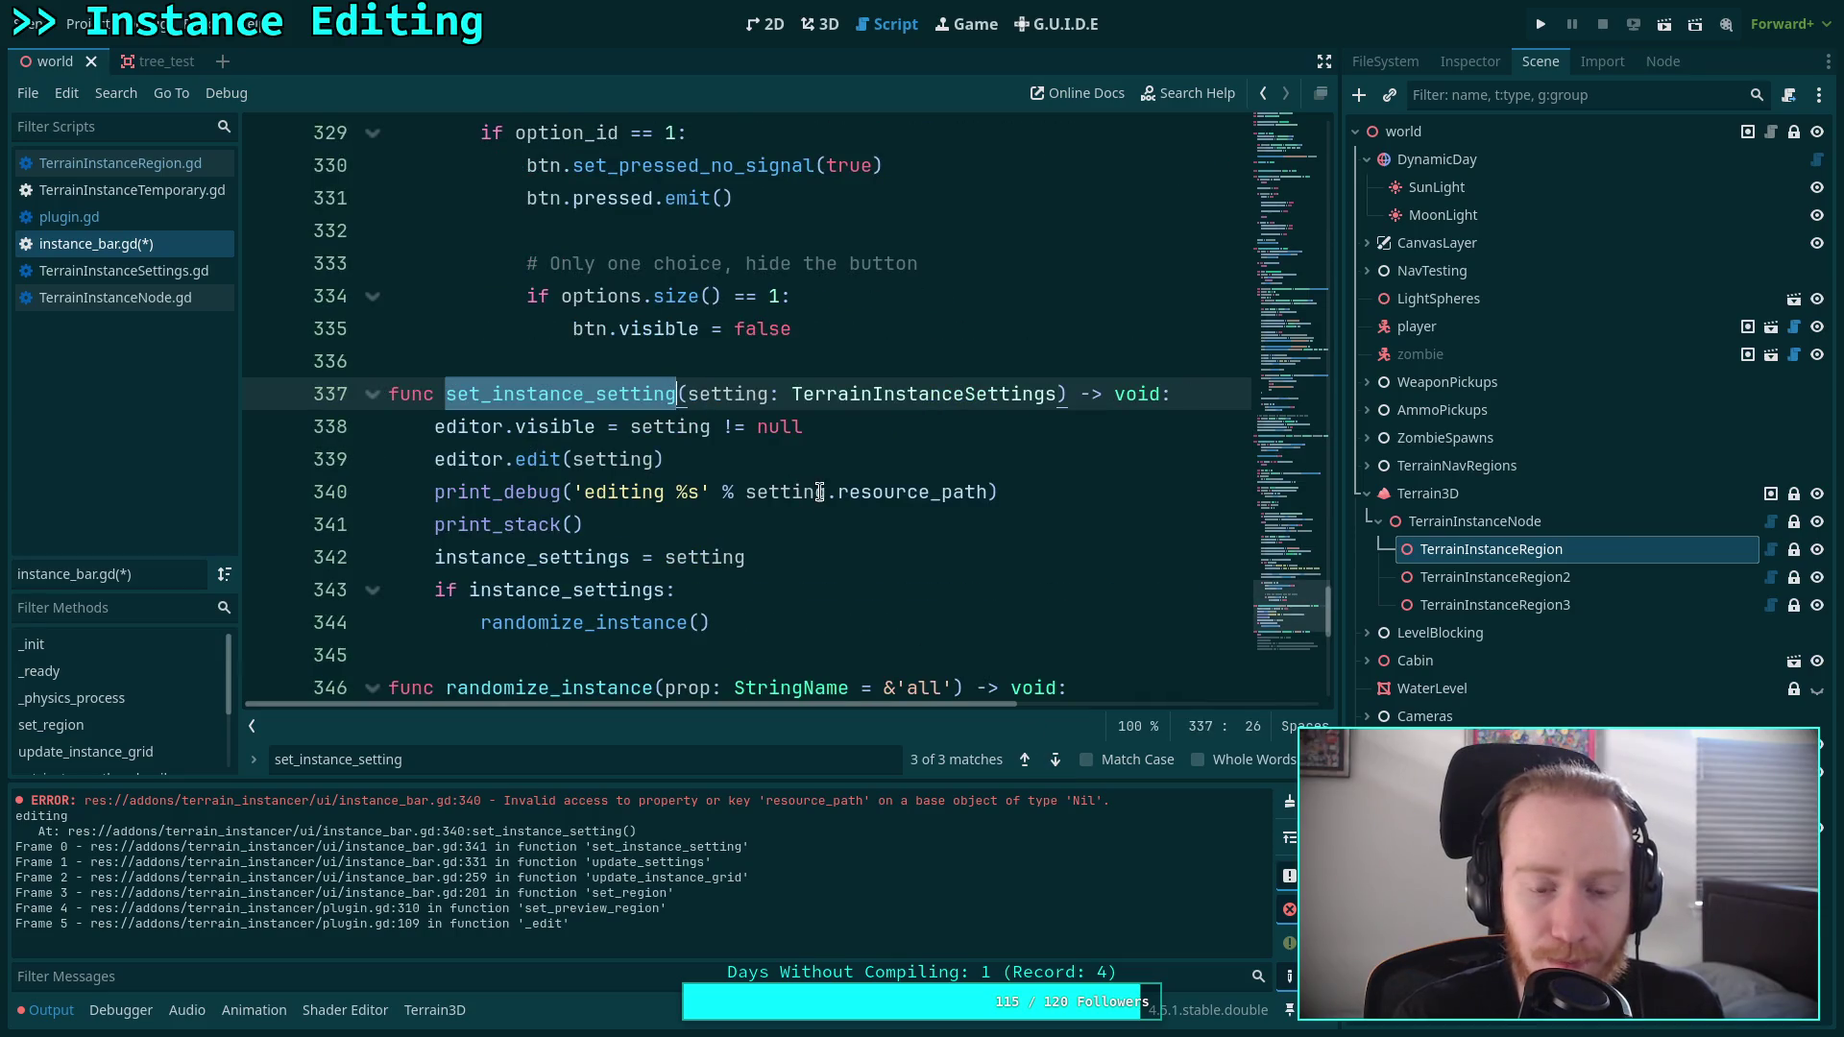
left_click(874, 436)
key("Return")
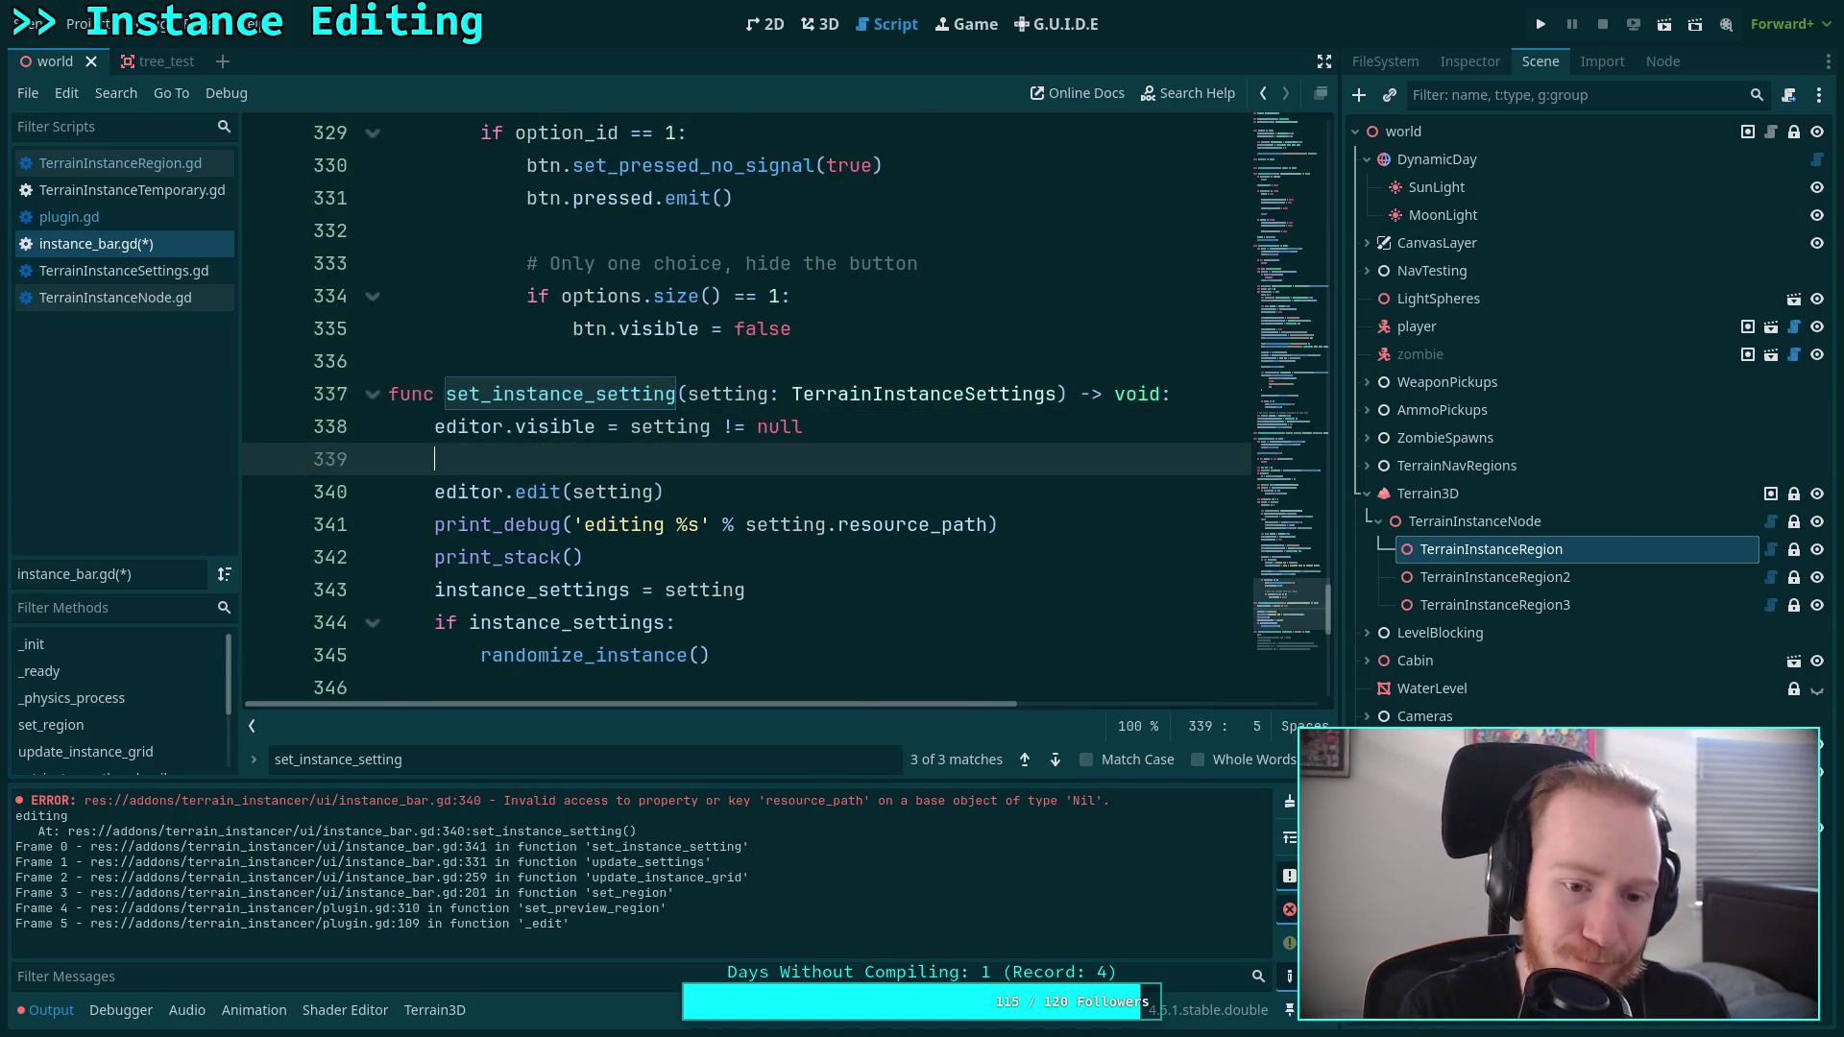
key("Down")
key("Down")
key("Down")
key("alt+Up")
key("alt+Up")
key("alt+Up")
key("Up")
Reorder the body so the randomize and edit calls sit inside the instance_settings if block.
key("alt+Down")
key("alt+Down")
key("Up")
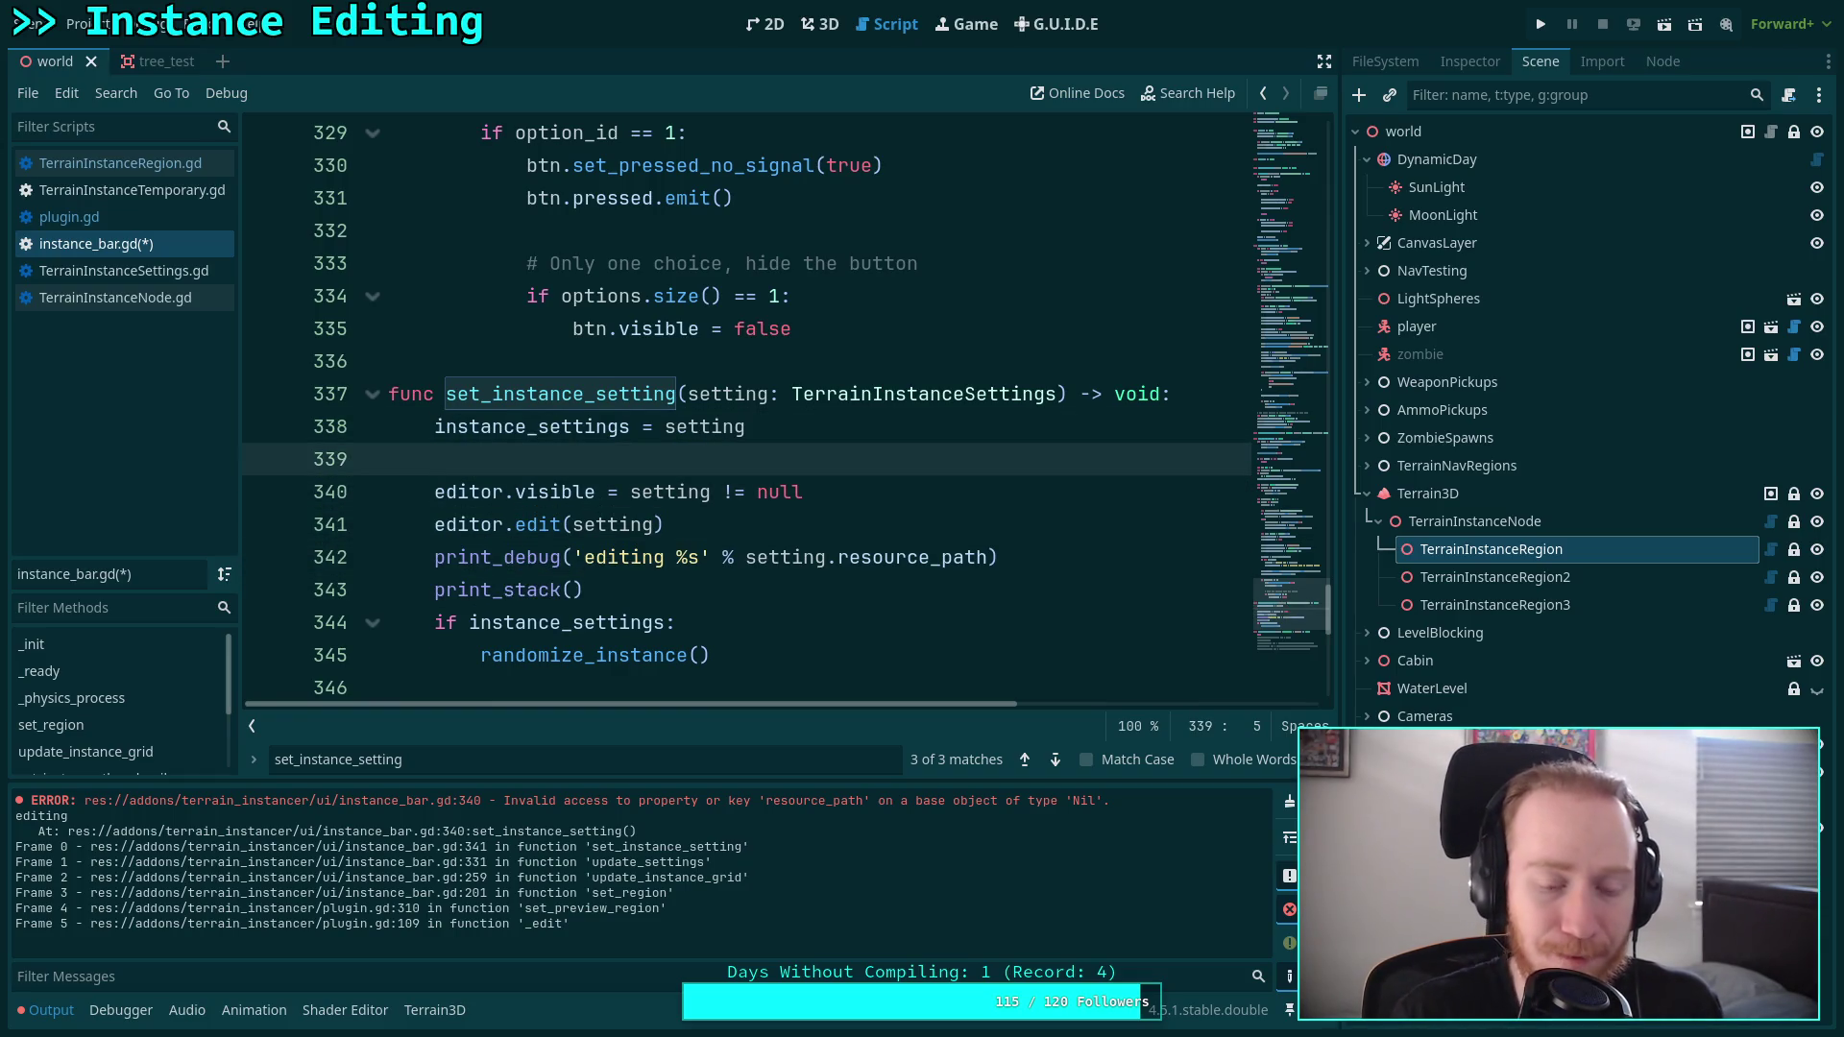
key("Down")
key("Down")
key("Down")
key("alt+Up")
key("alt+Up")
key("alt+Up")
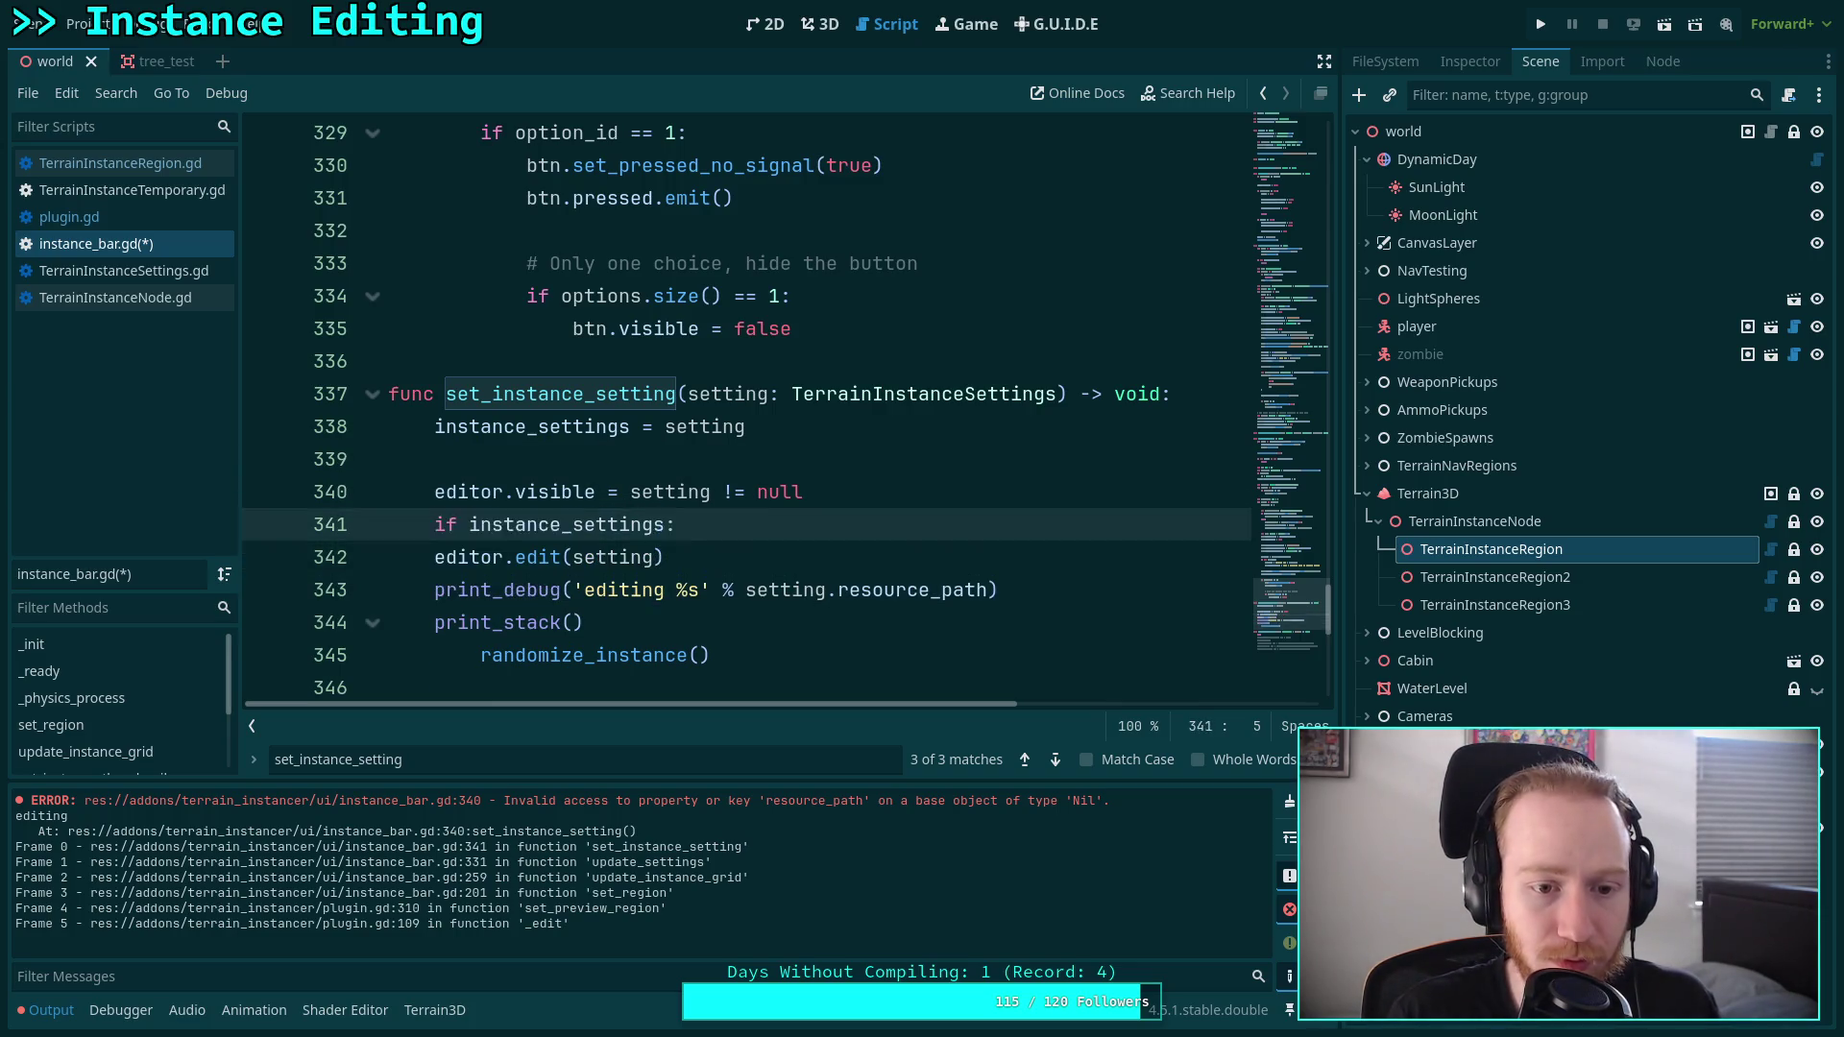
key("Down")
key("Down")
key("Down")
key("alt+Up")
key("alt+Up")
key("alt+Up")
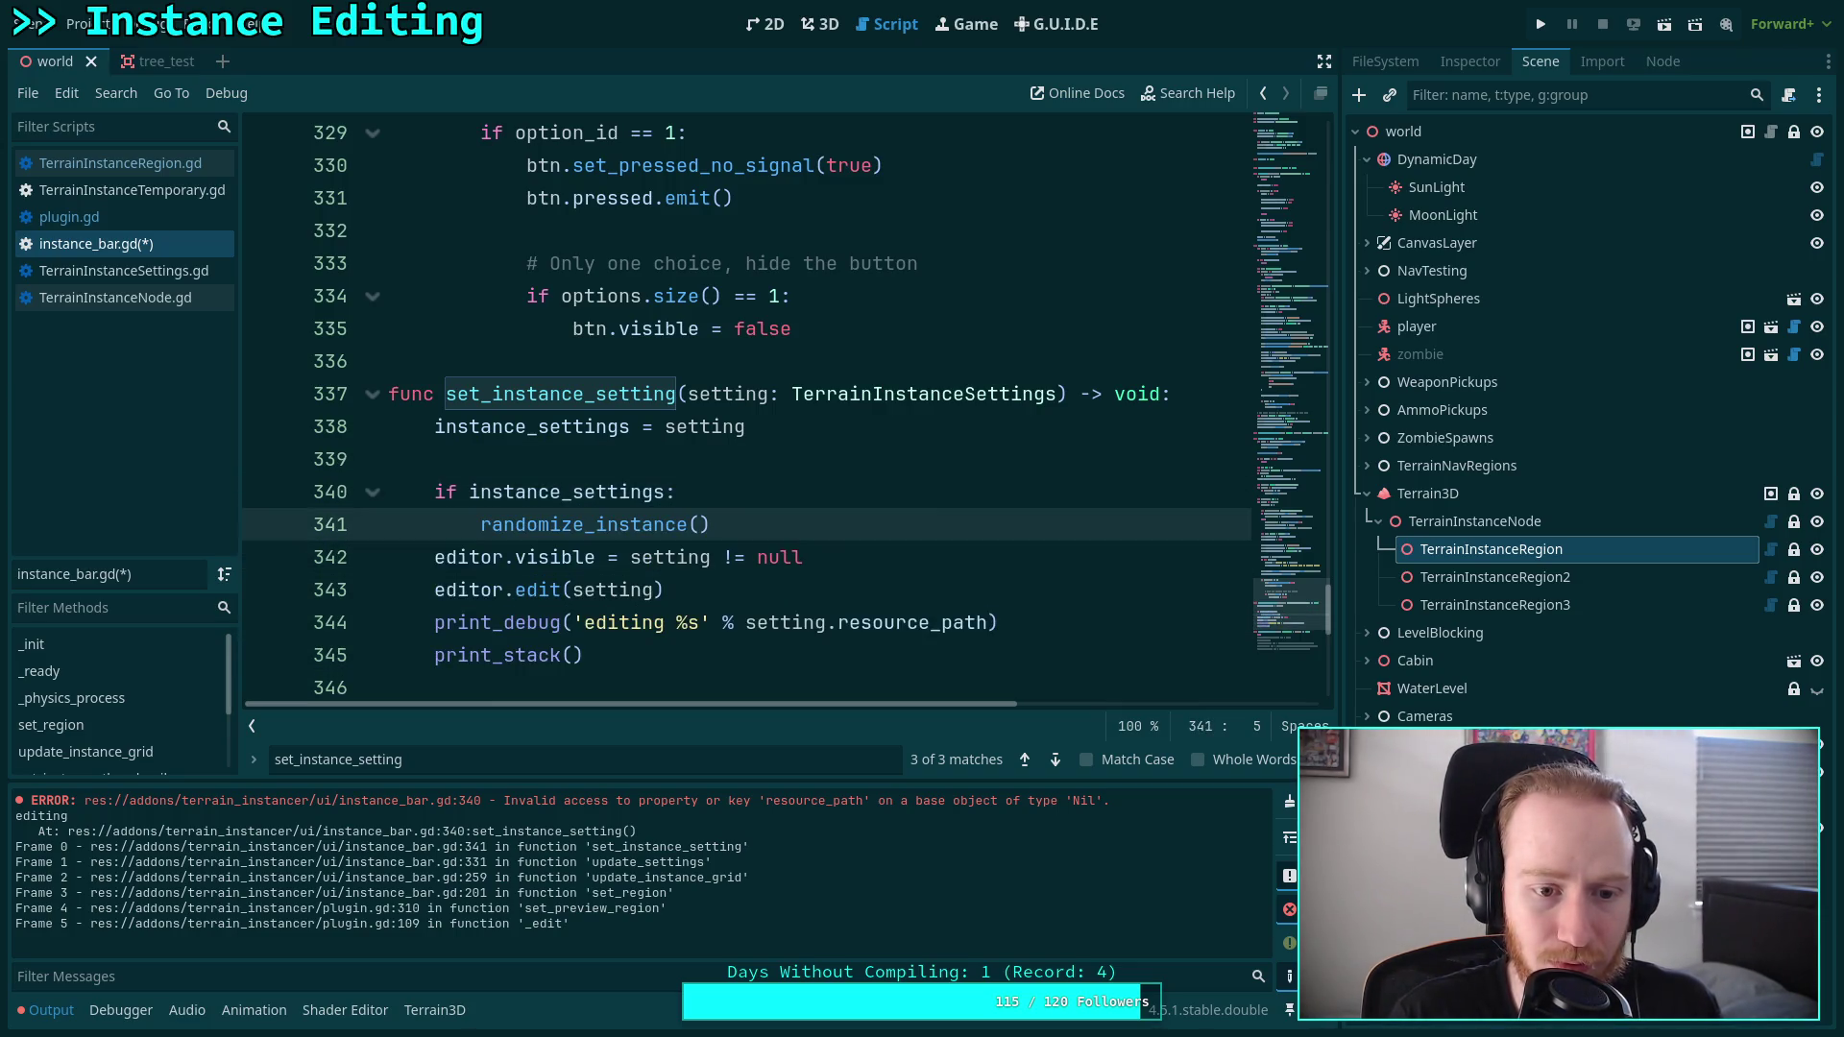
key("Down")
key("Down")
key("alt+Up")
key("alt+Up")
key("Tab")
key("Down")
Replace the visibility assignment with editor.show() and add an else branch calling editor.hide().
left_click(469, 589)
key("Tab")
key("Right")
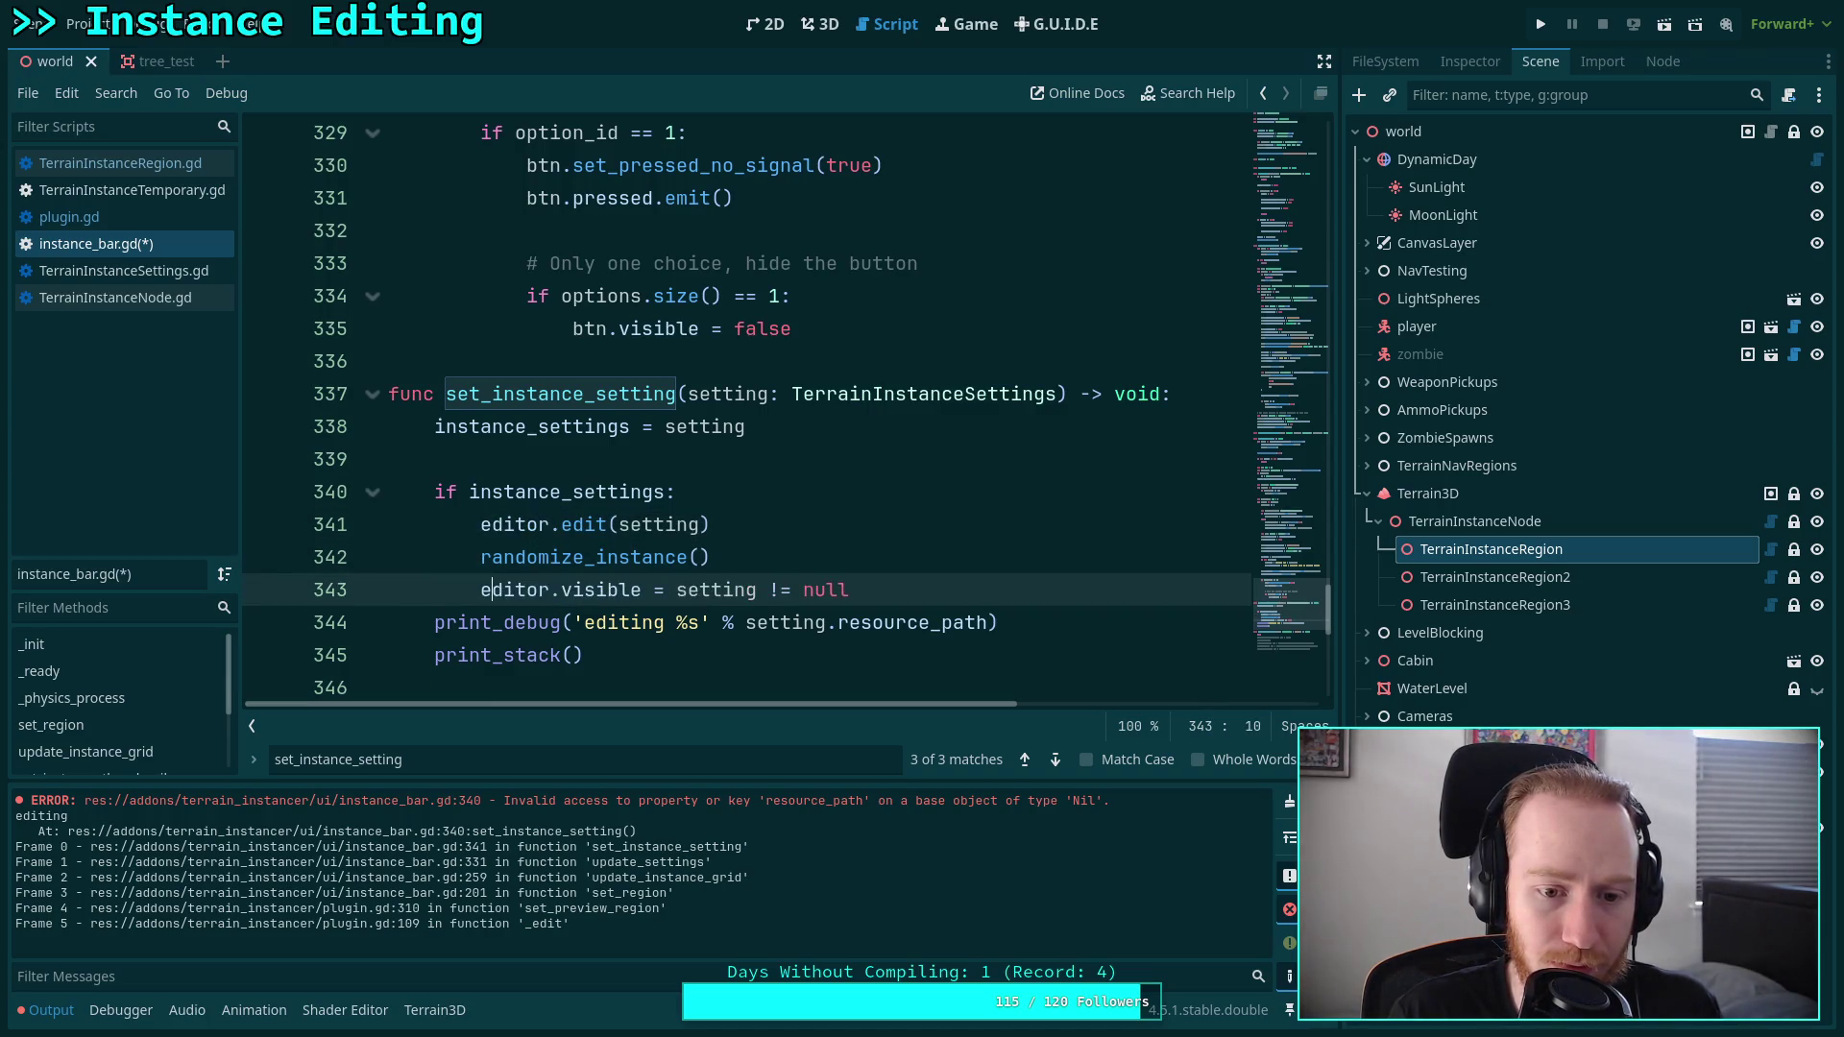
key("Delete")
key("Delete")
key("Delete")
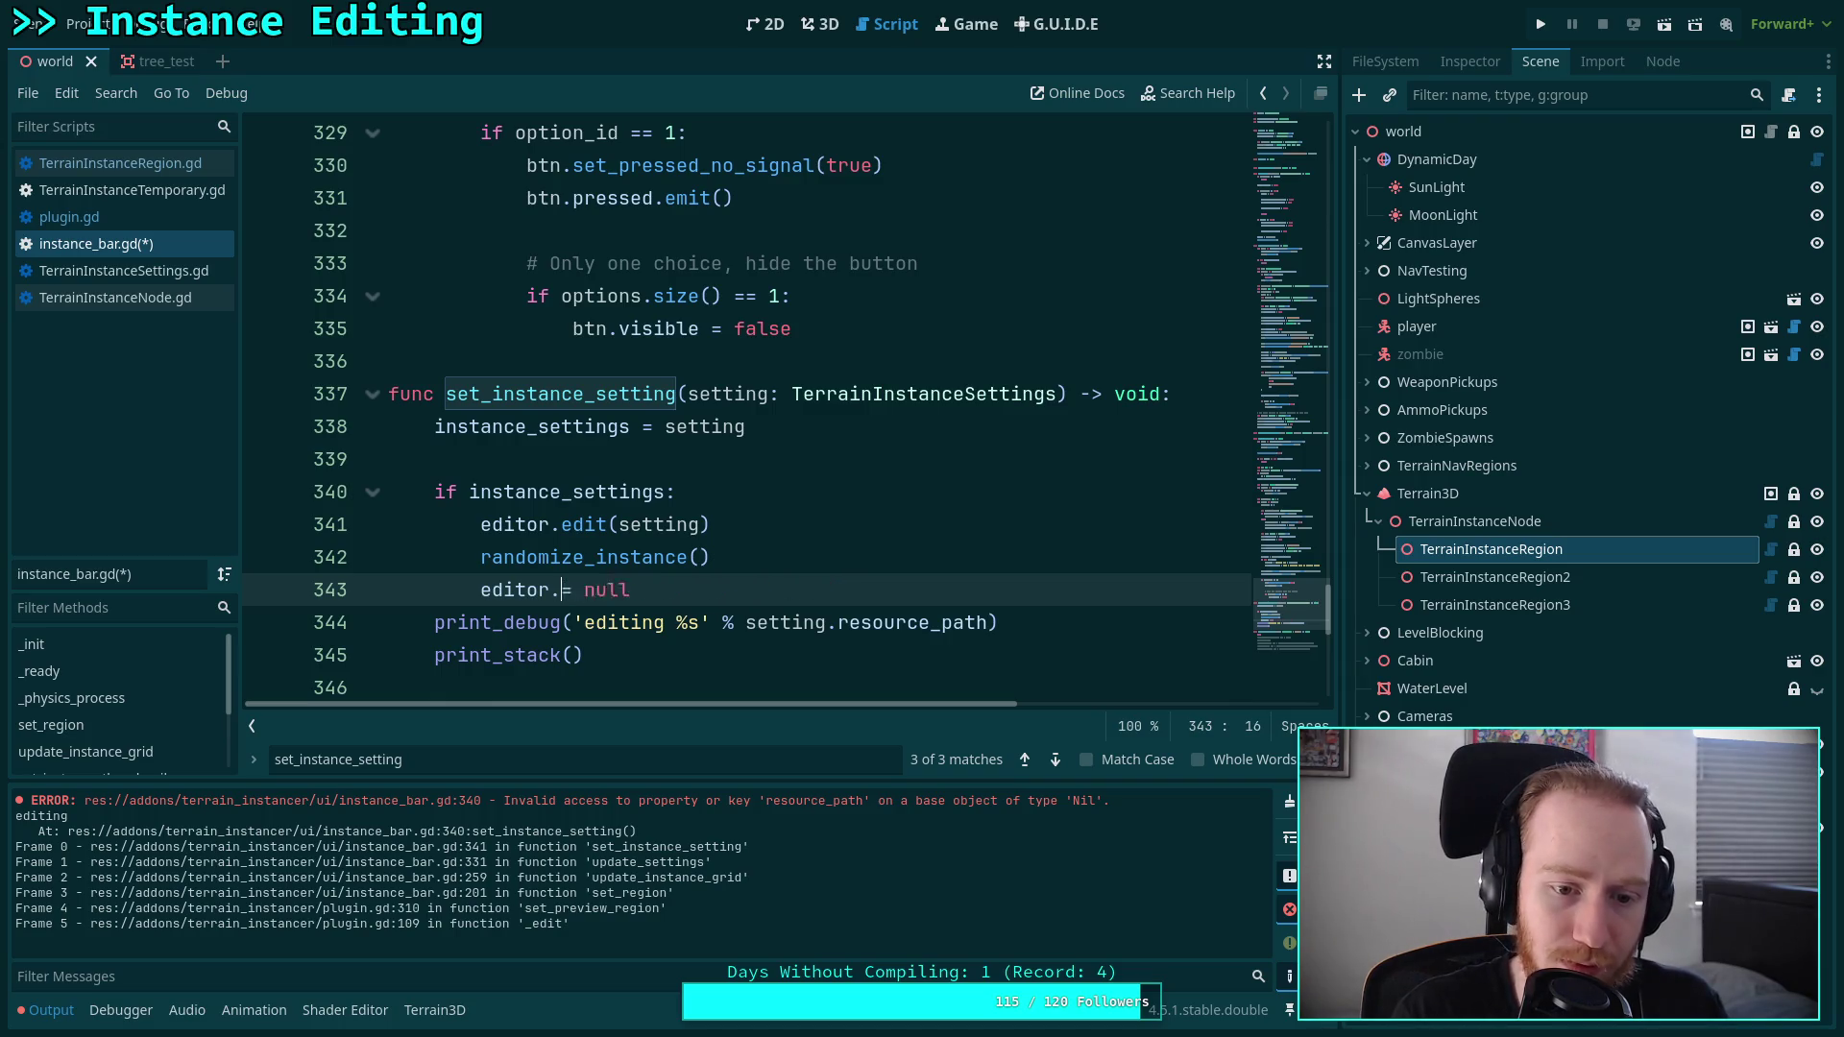
type("show")
key("Return")
key("Return")
key("BackSpace")
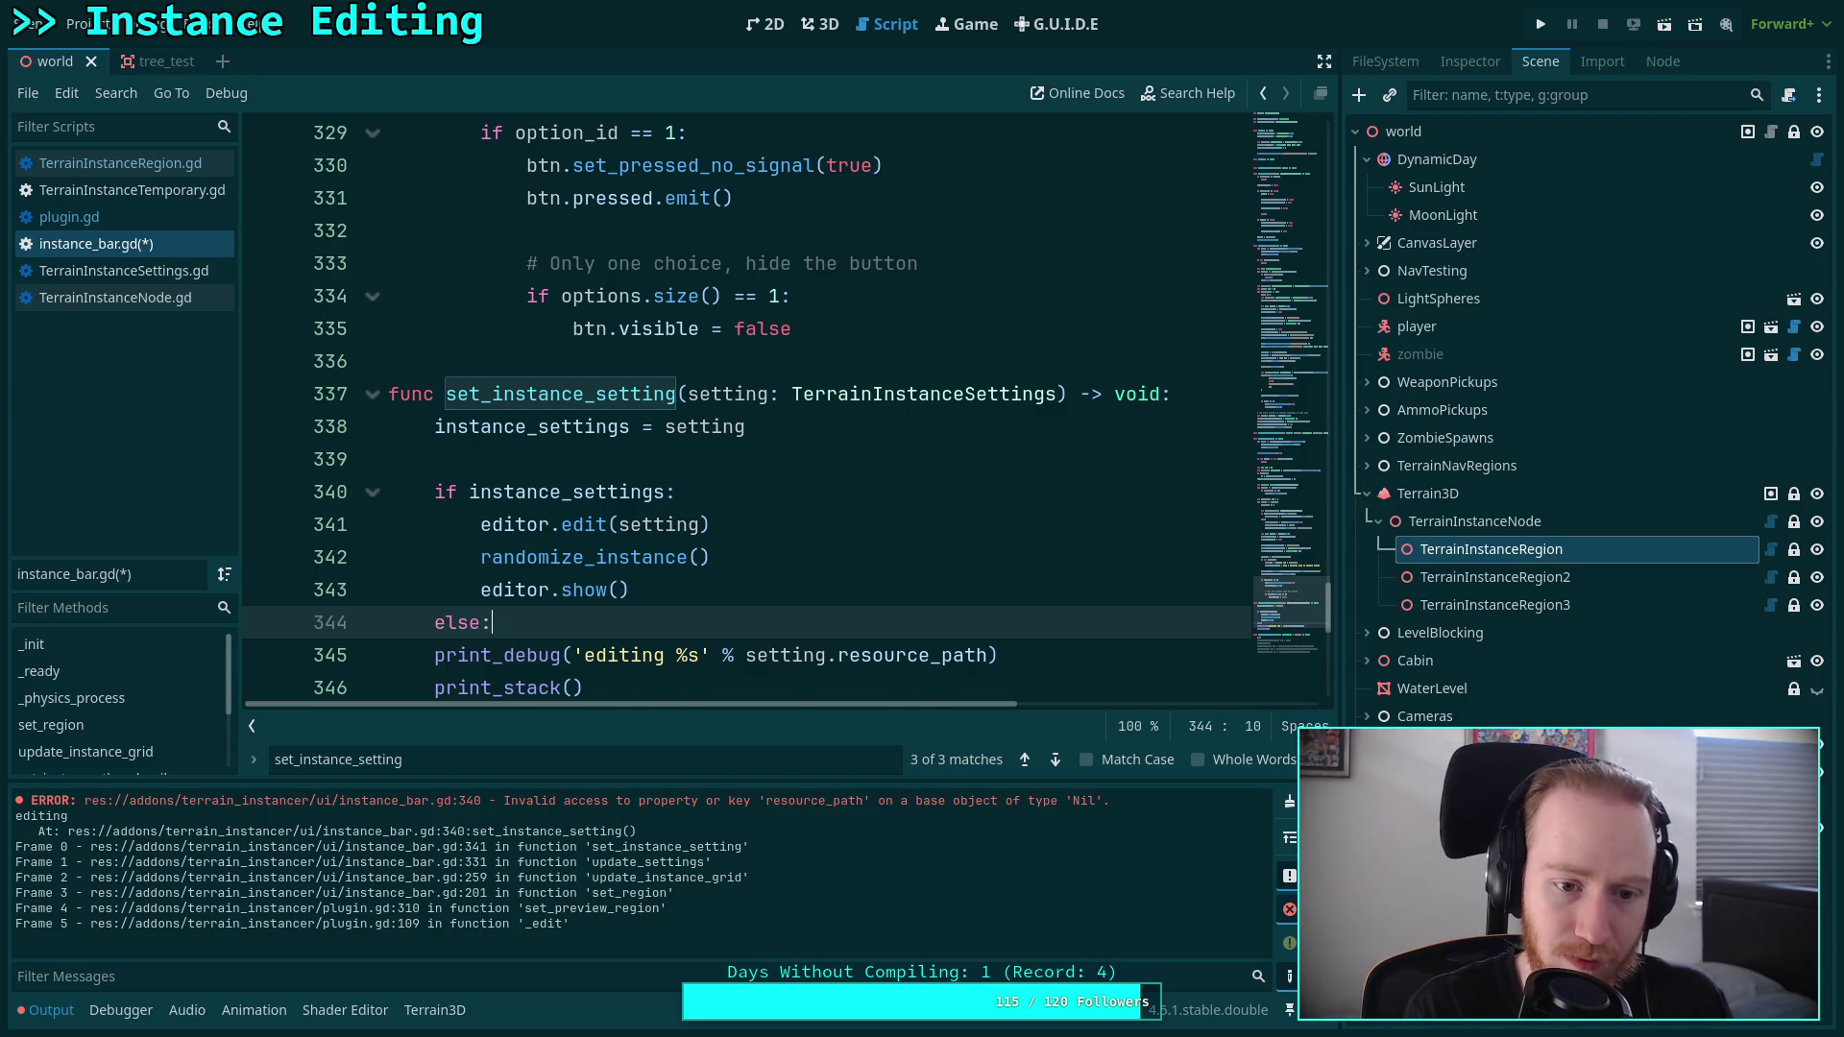
key("Return")
type("editor.hih")
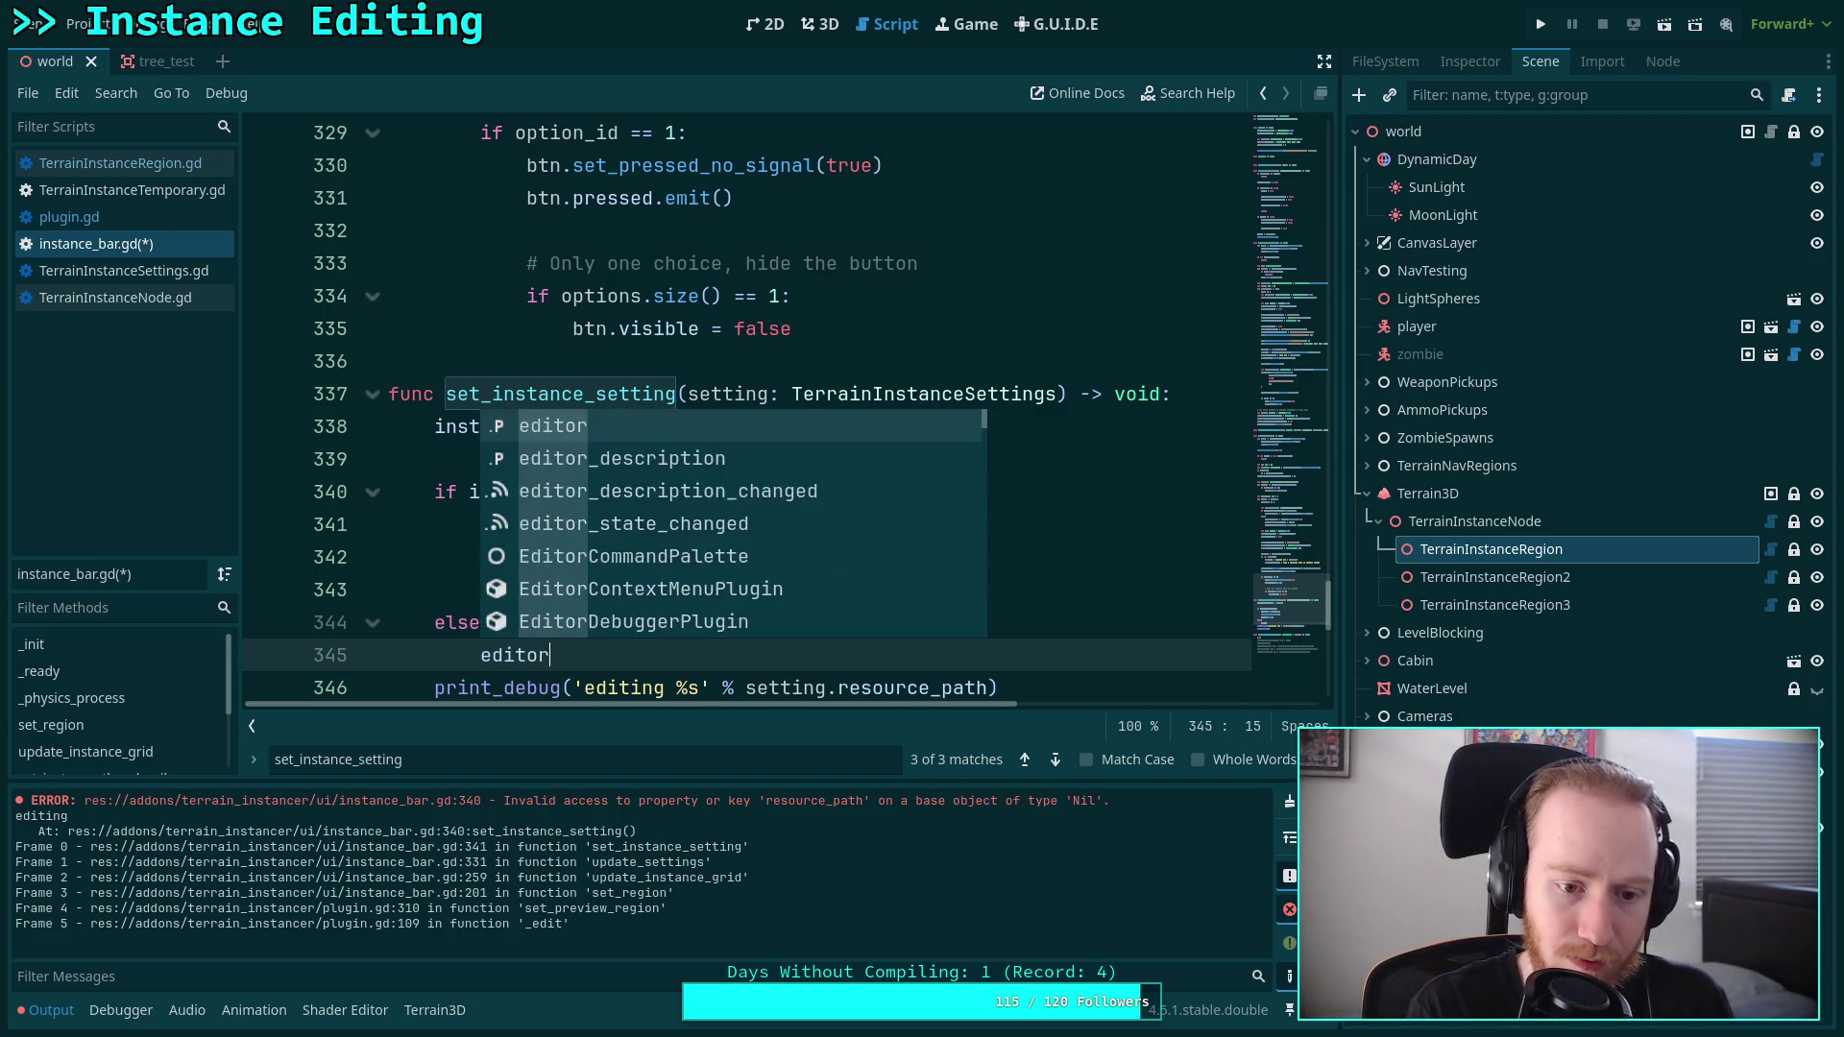
key("BackSpace")
type("de")
key("Return")
Move the debug print lines into the if block, save instance_bar.gd, and clear the output.
scroll(749, 413, "down", 3)
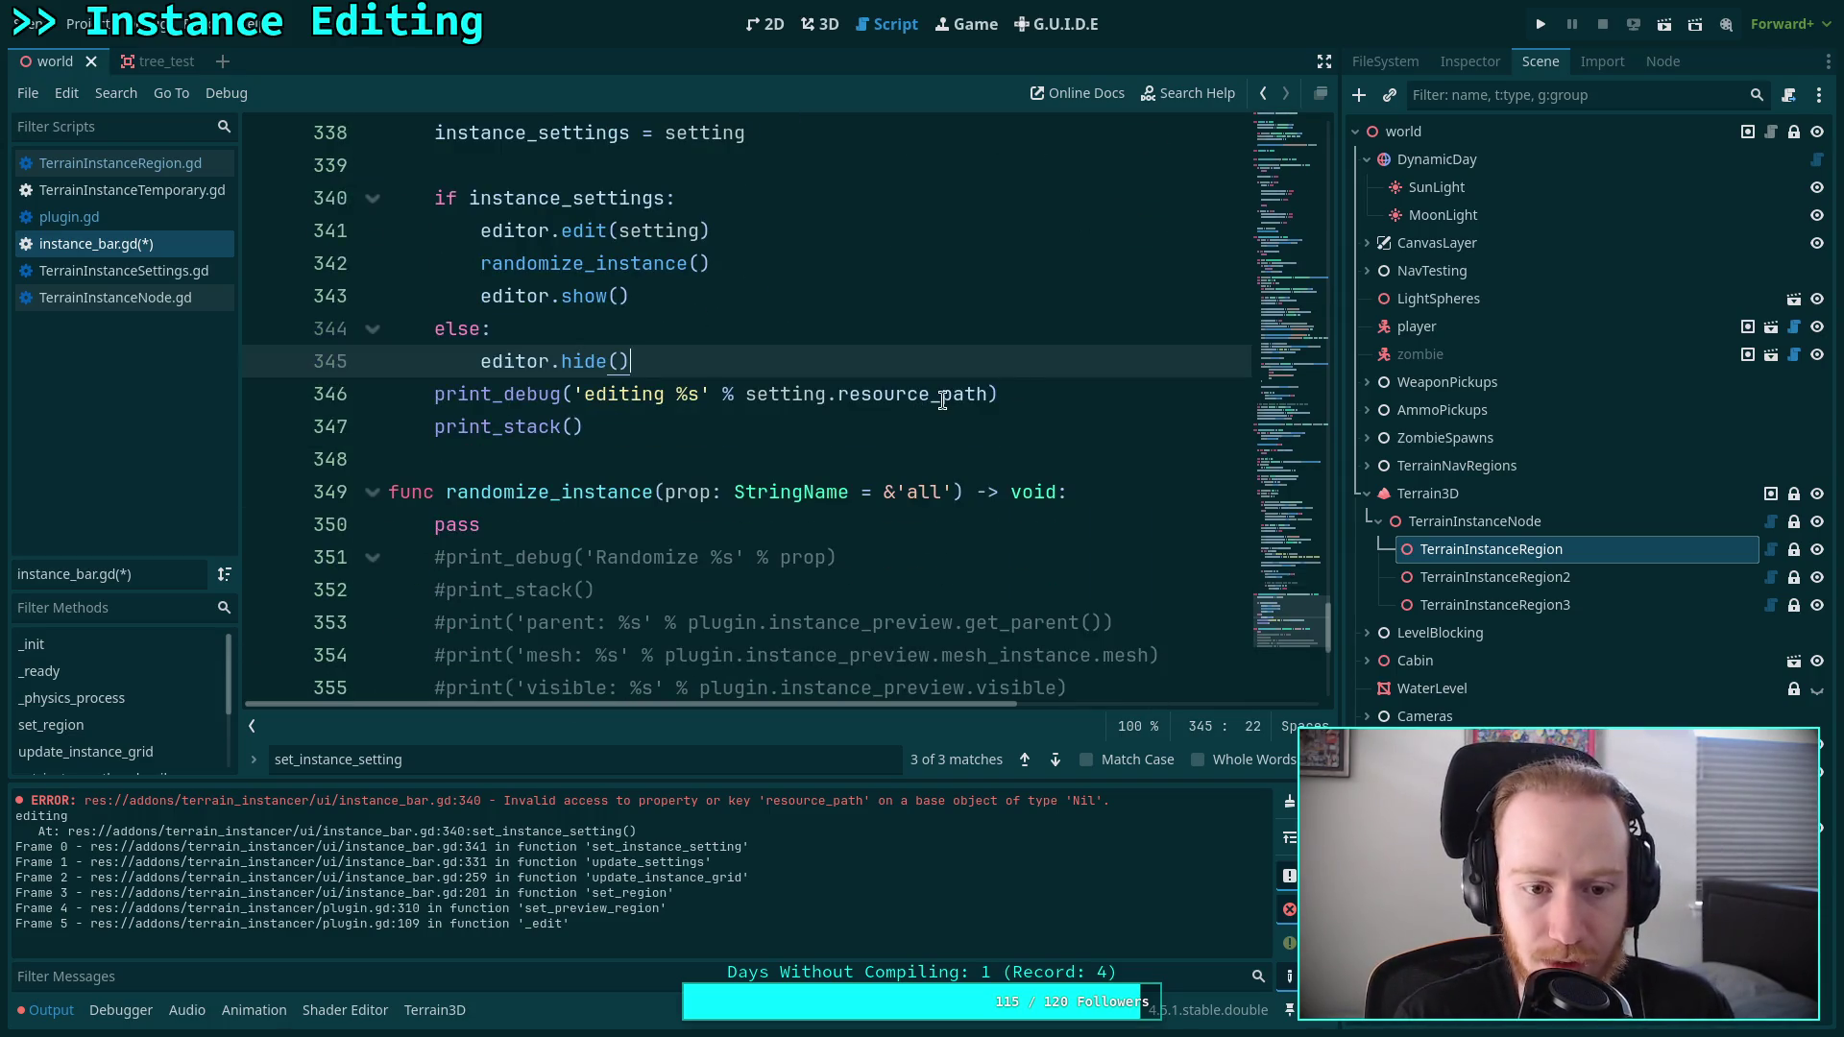
left_click_drag(584, 394, 580, 427)
scroll(845, 453, "up", 2)
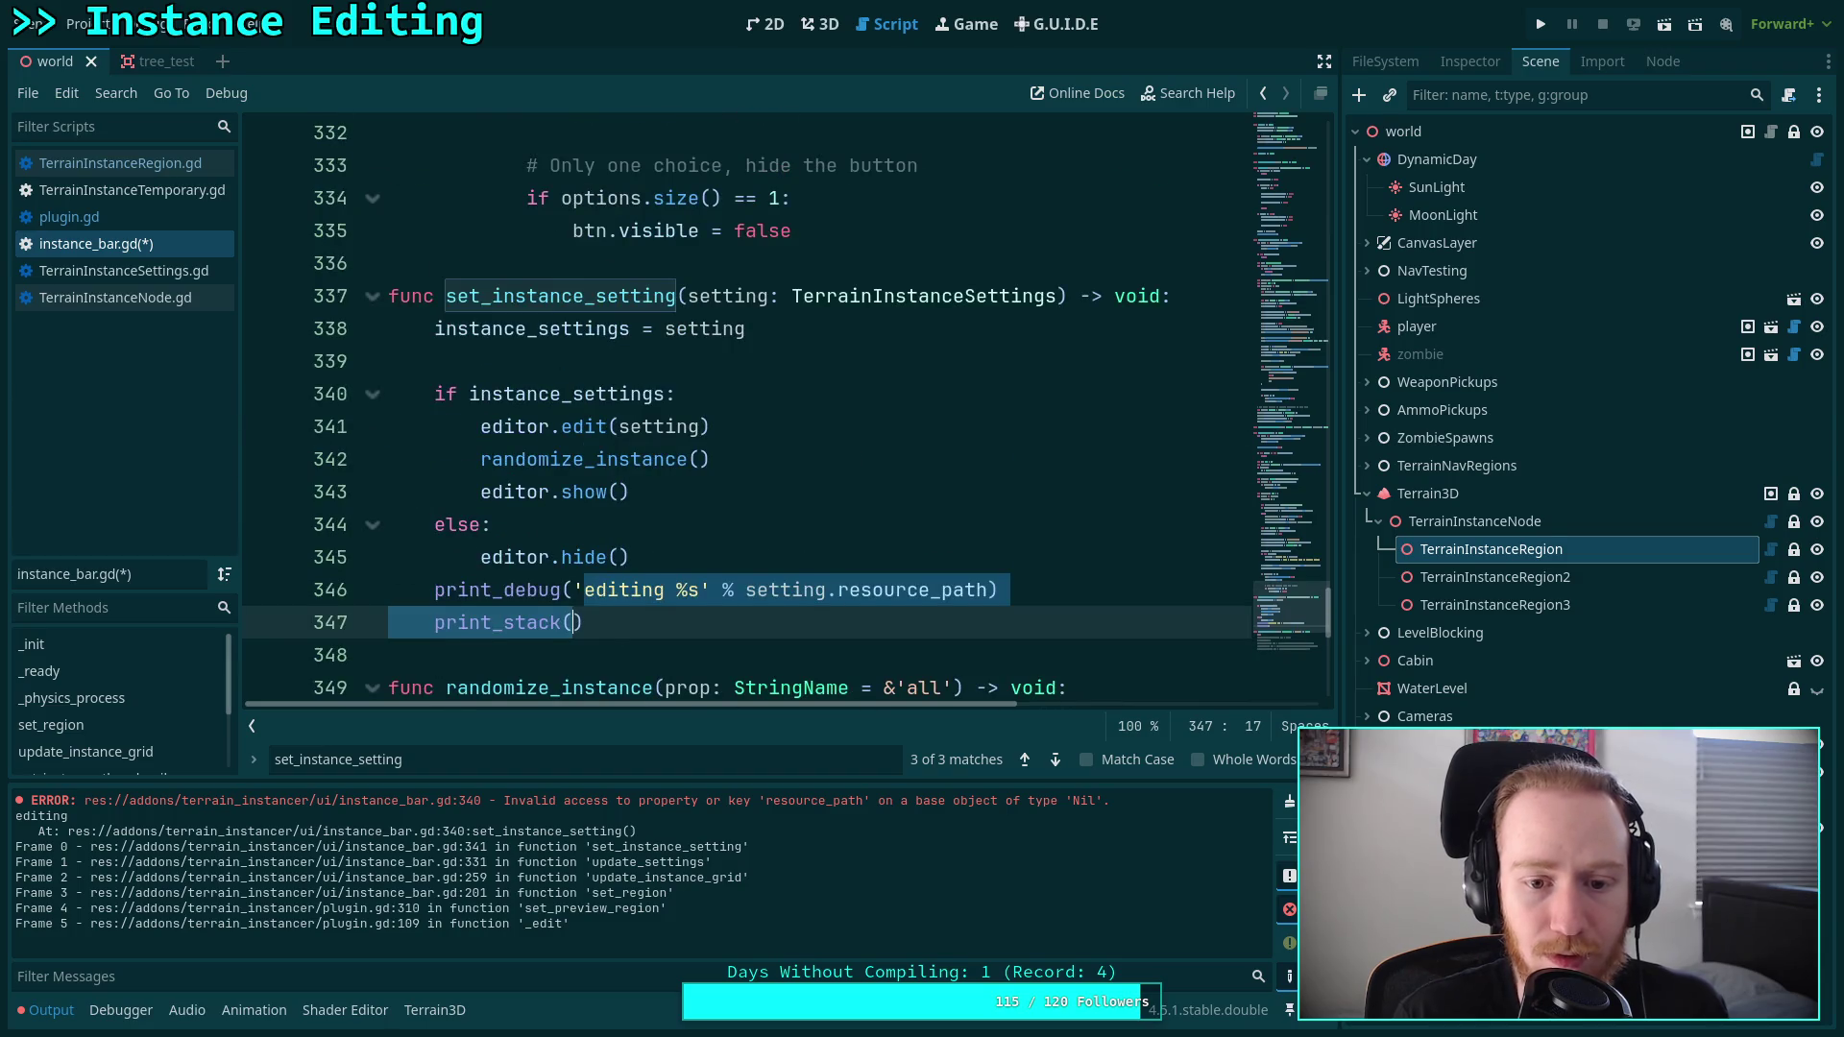
key("alt+Up")
key("alt+Up")
key("alt+Up")
key("alt+Down")
key("alt+Down")
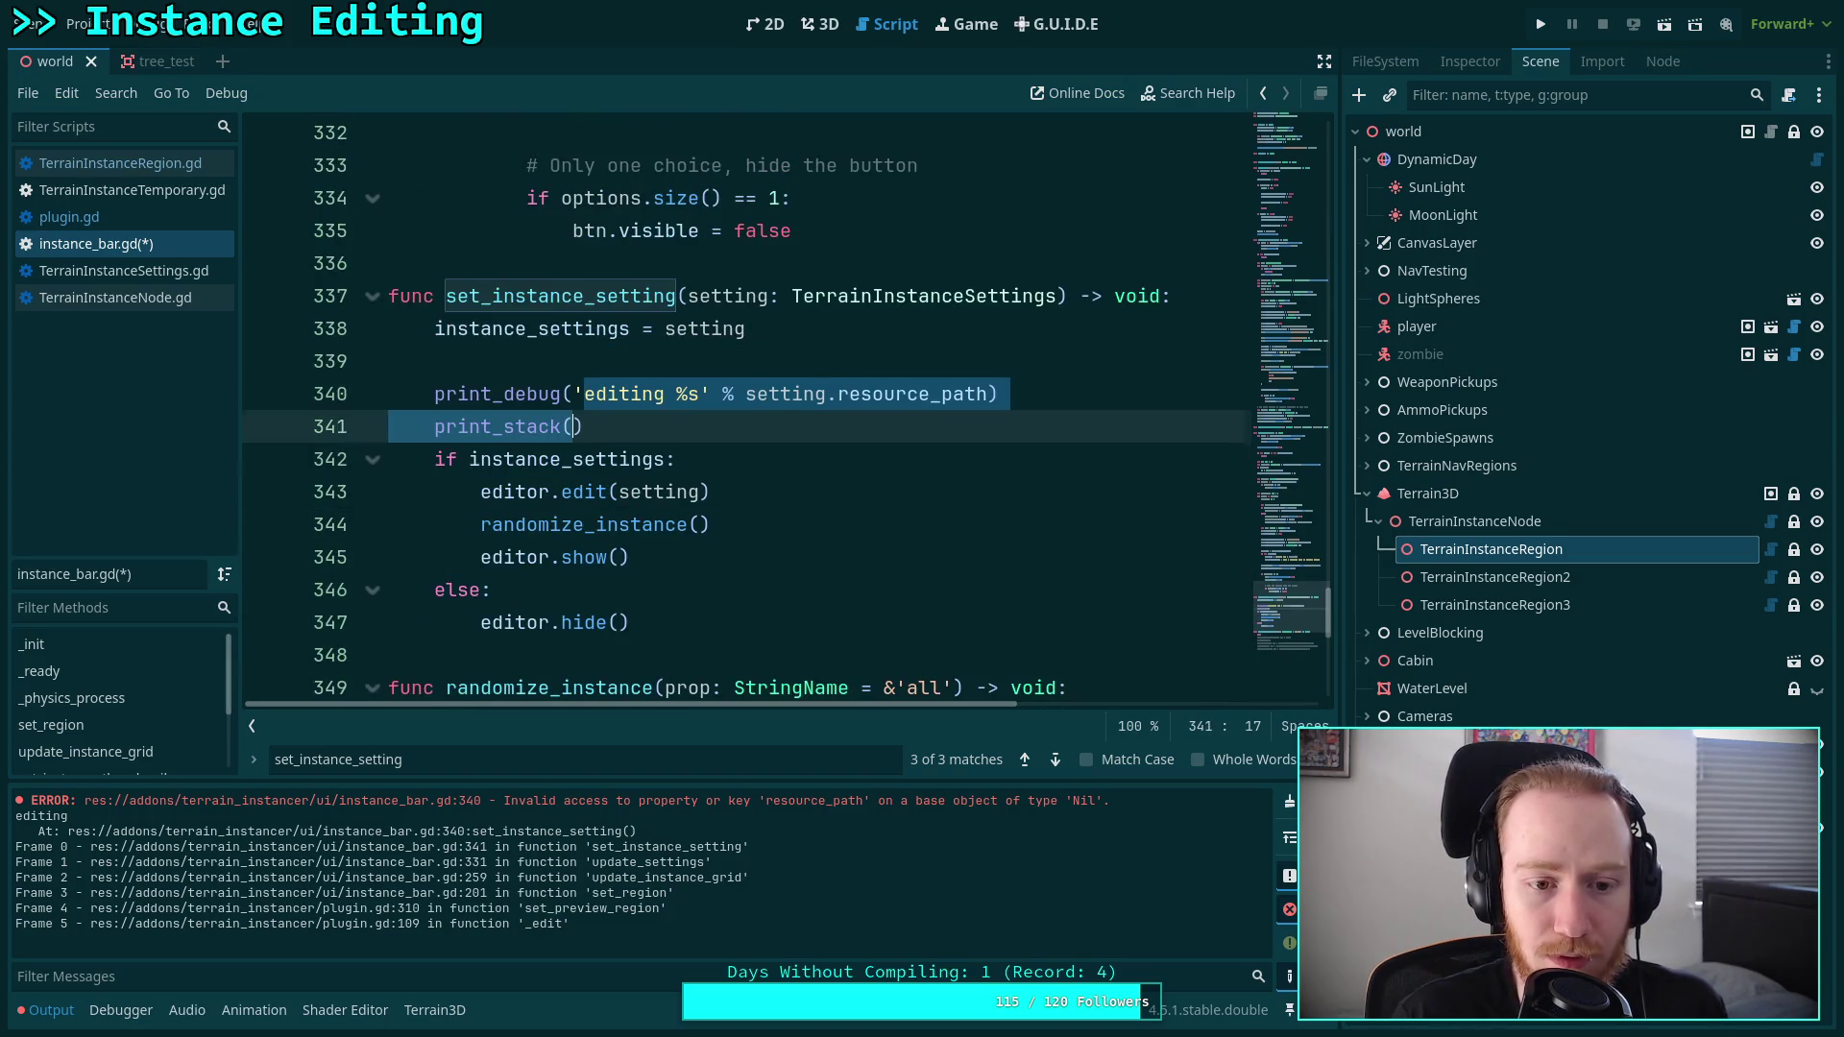
key("Tab")
left_click(1021, 546)
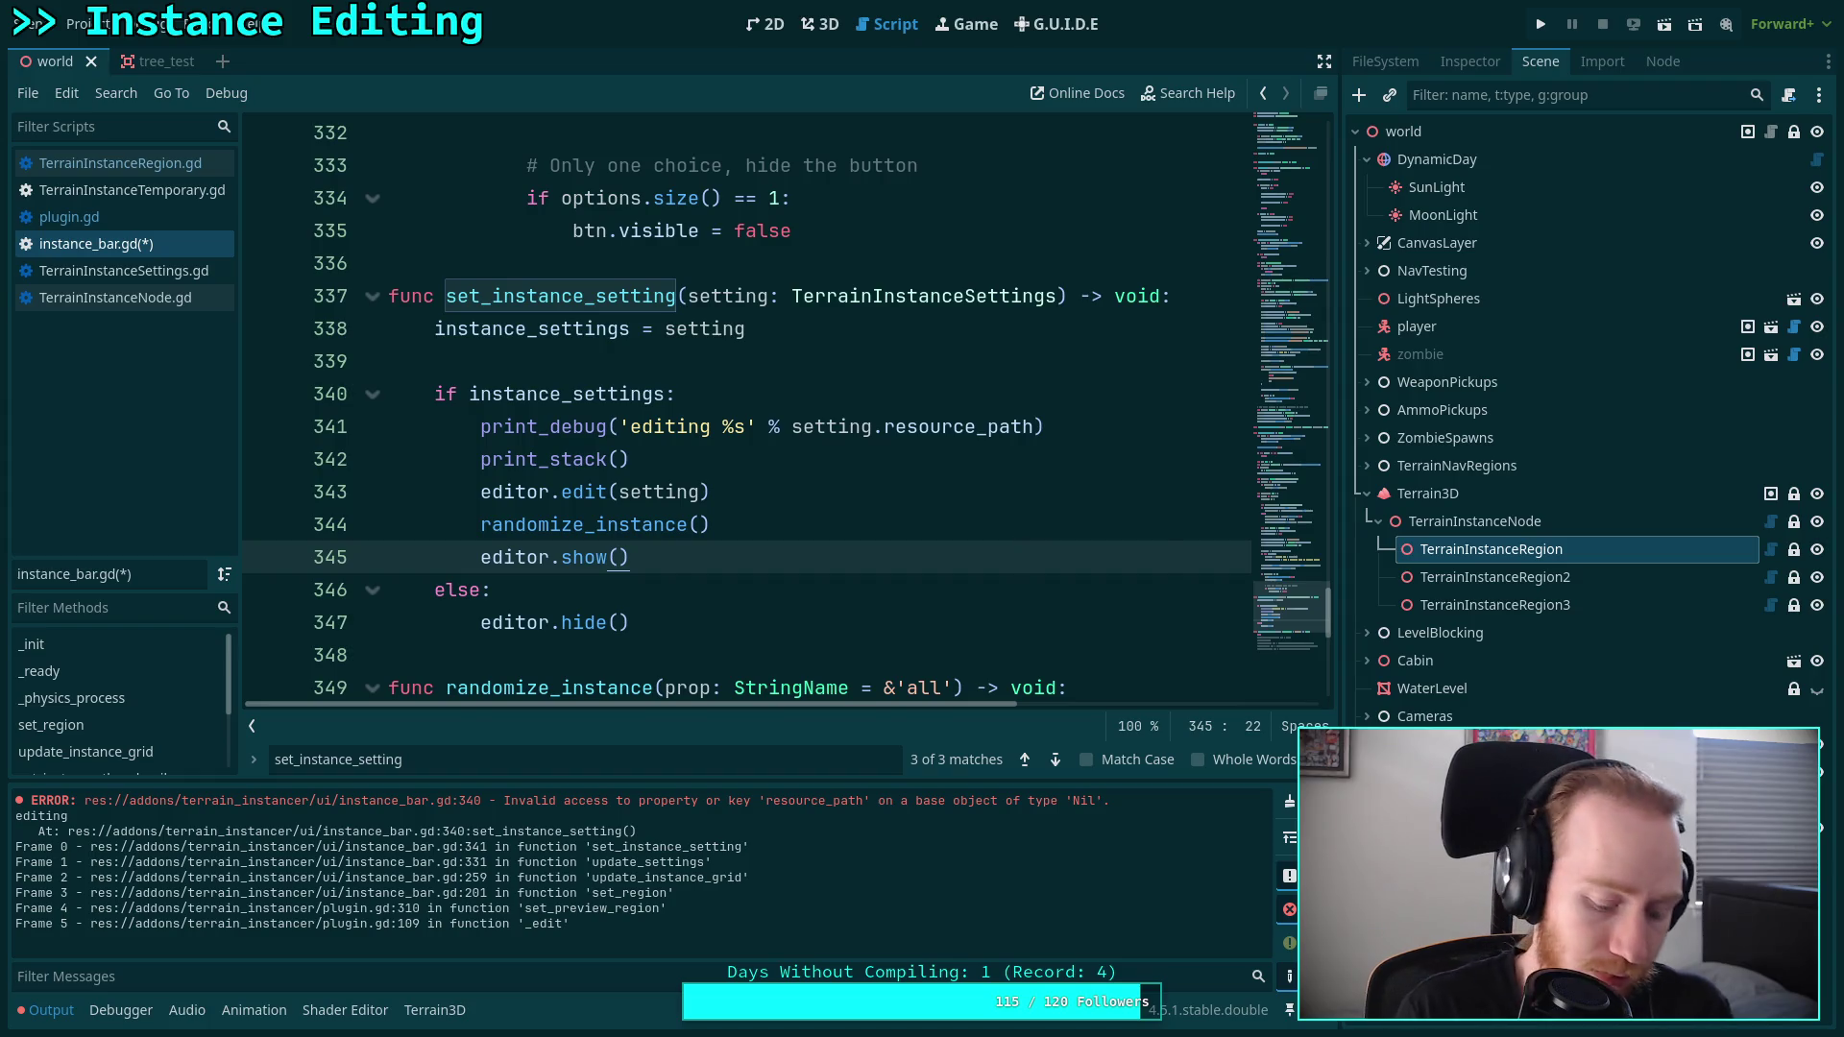
key("ctrl+s")
left_click(1290, 801)
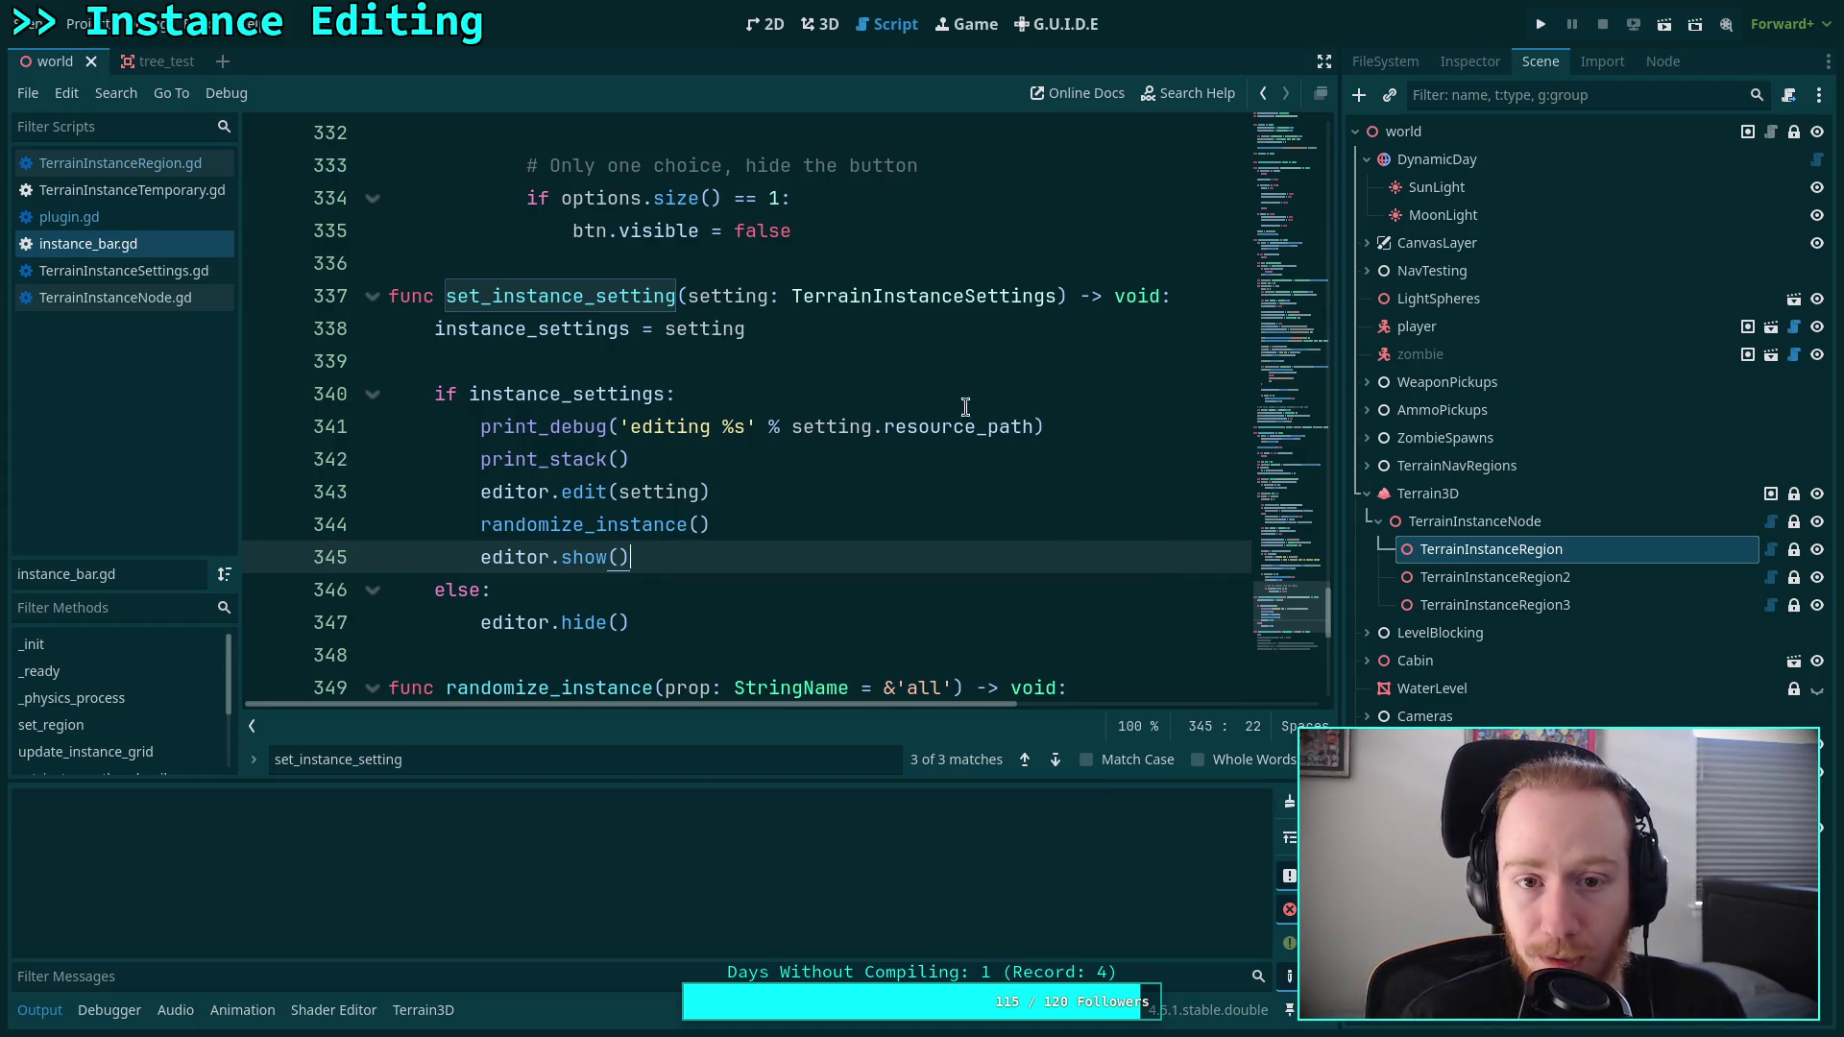
Switch to the 3D view and reload the current project.
left_click(828, 24)
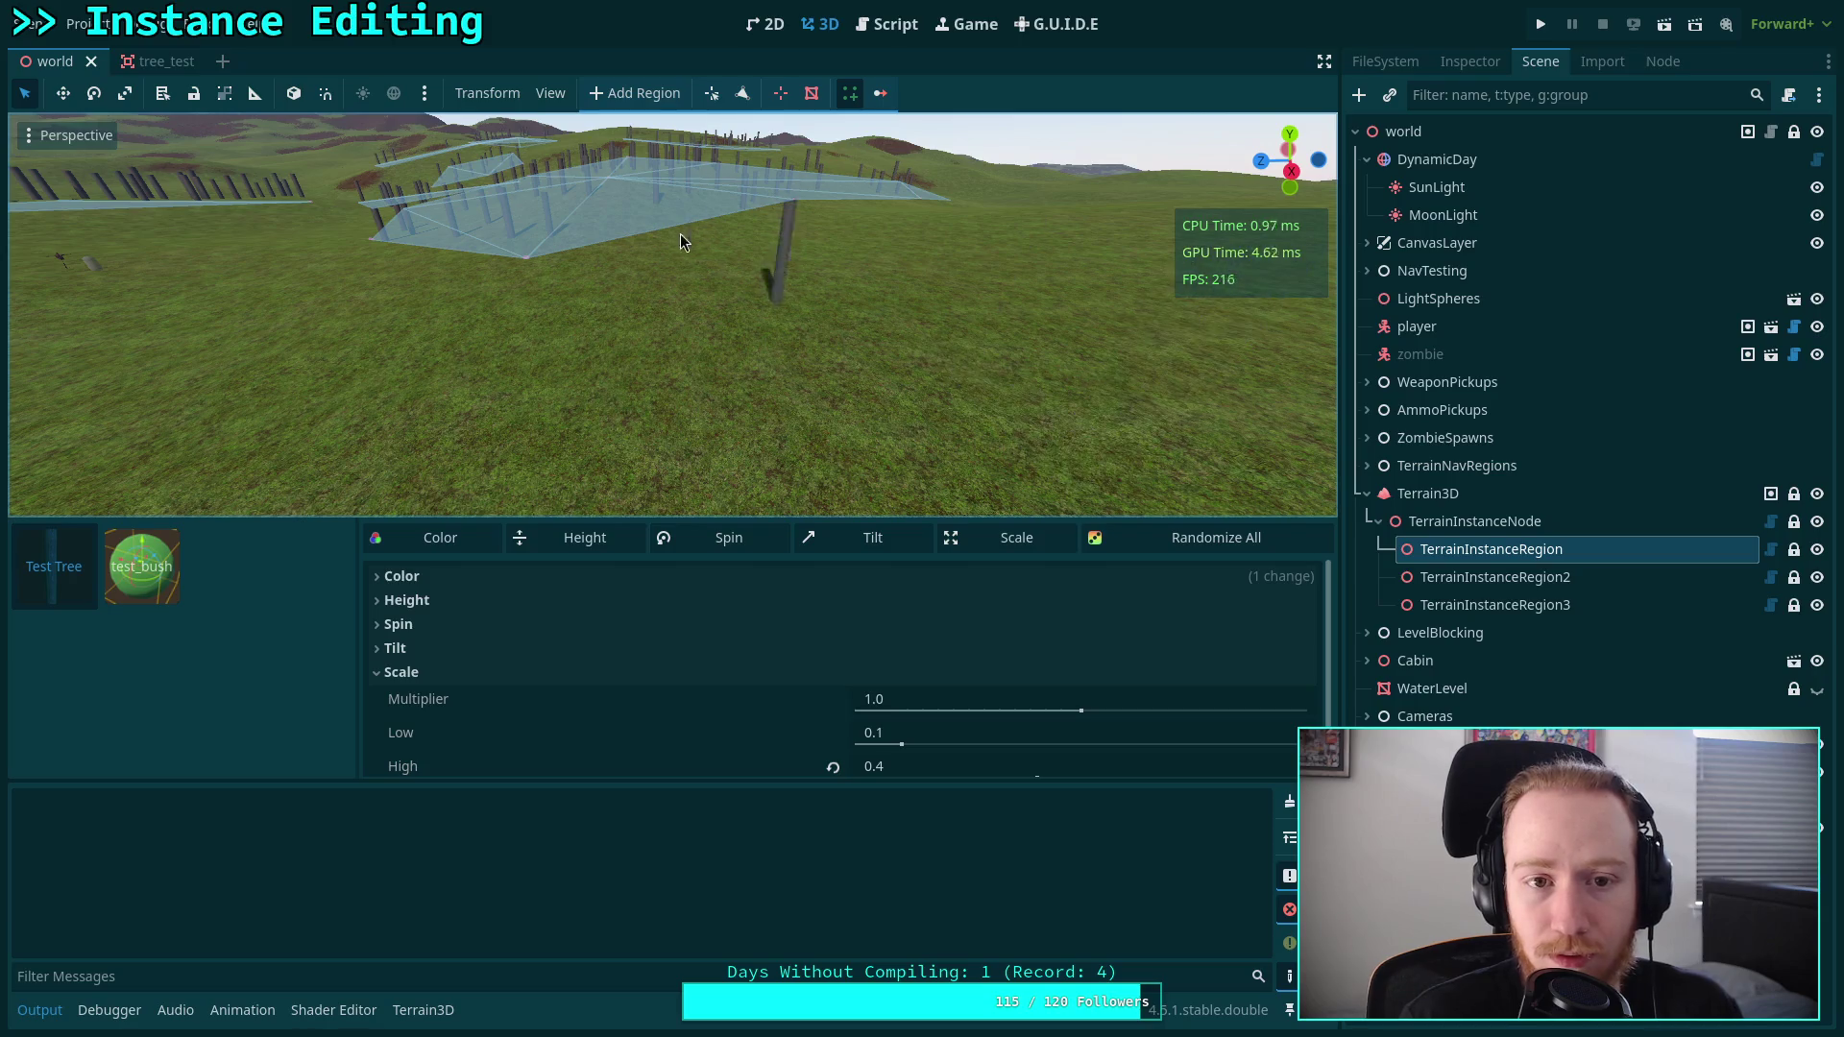
left_click(81, 24)
left_click(197, 308)
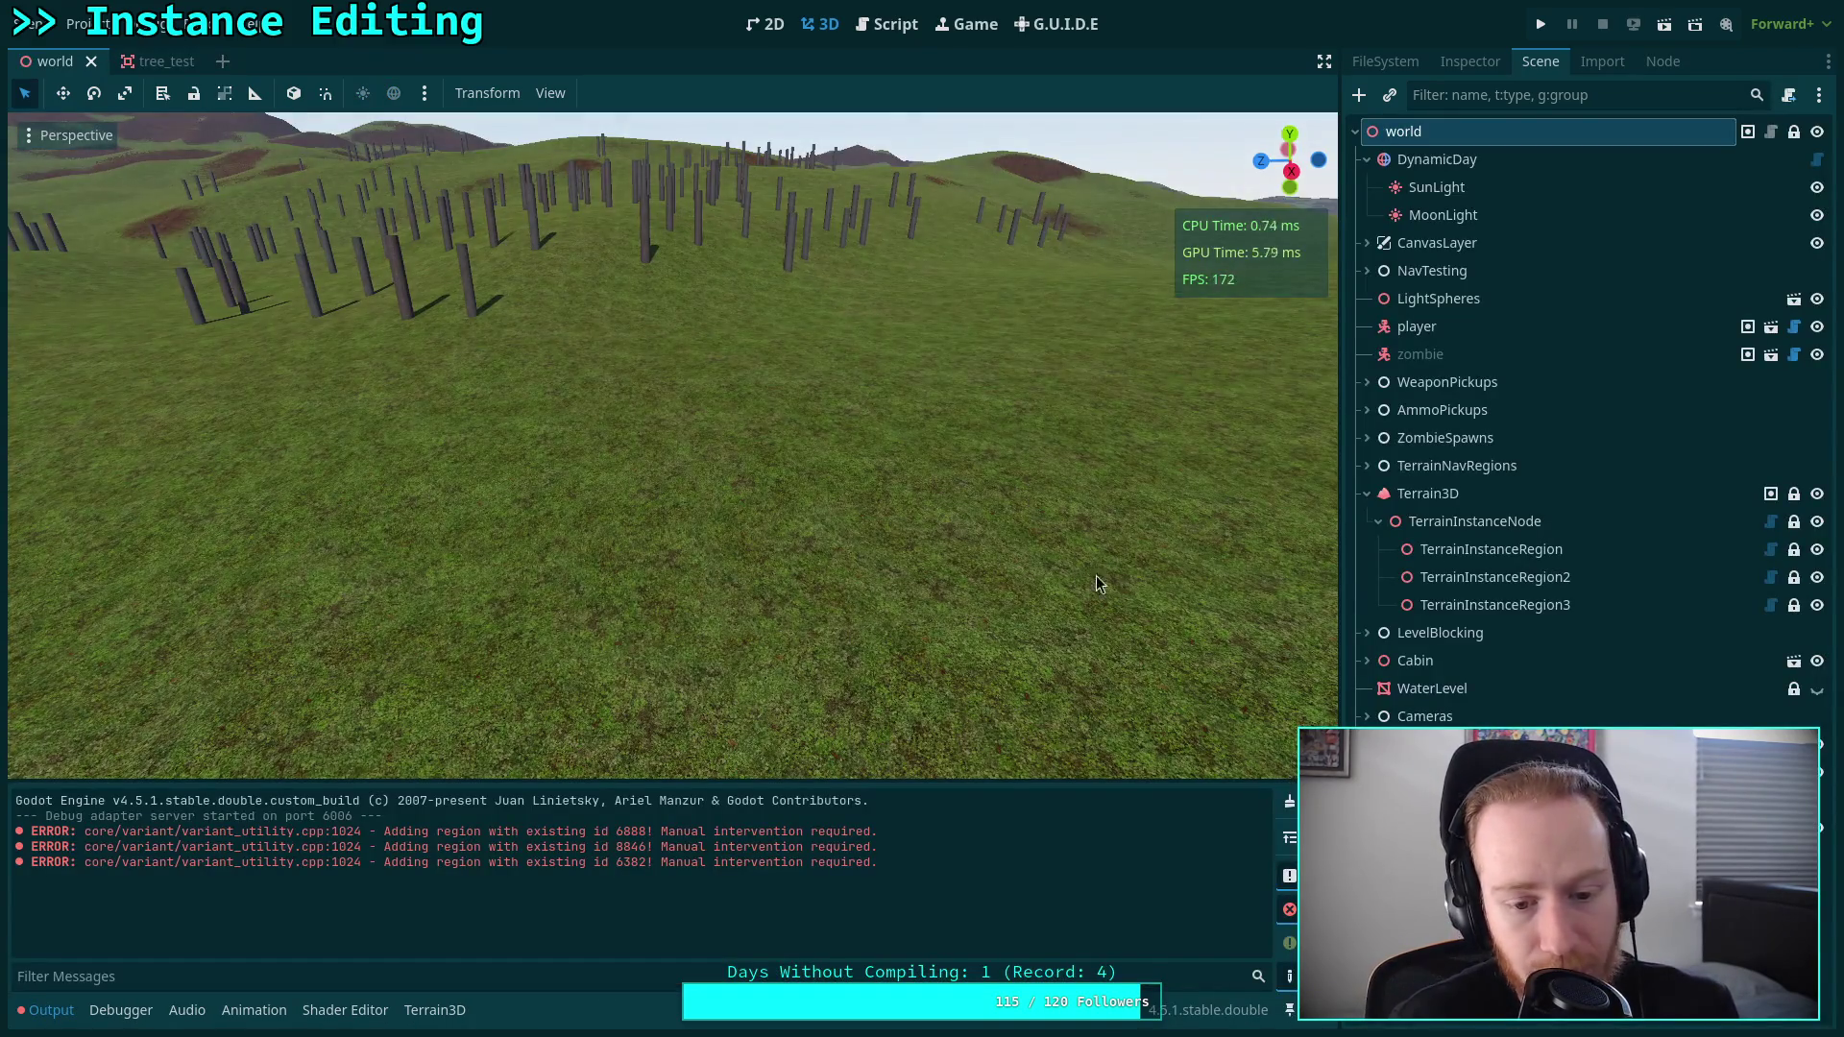
Select TerrainInstanceRegion in the Scene dock, enlarge the output log, and show its properties.
left_click(1523, 469)
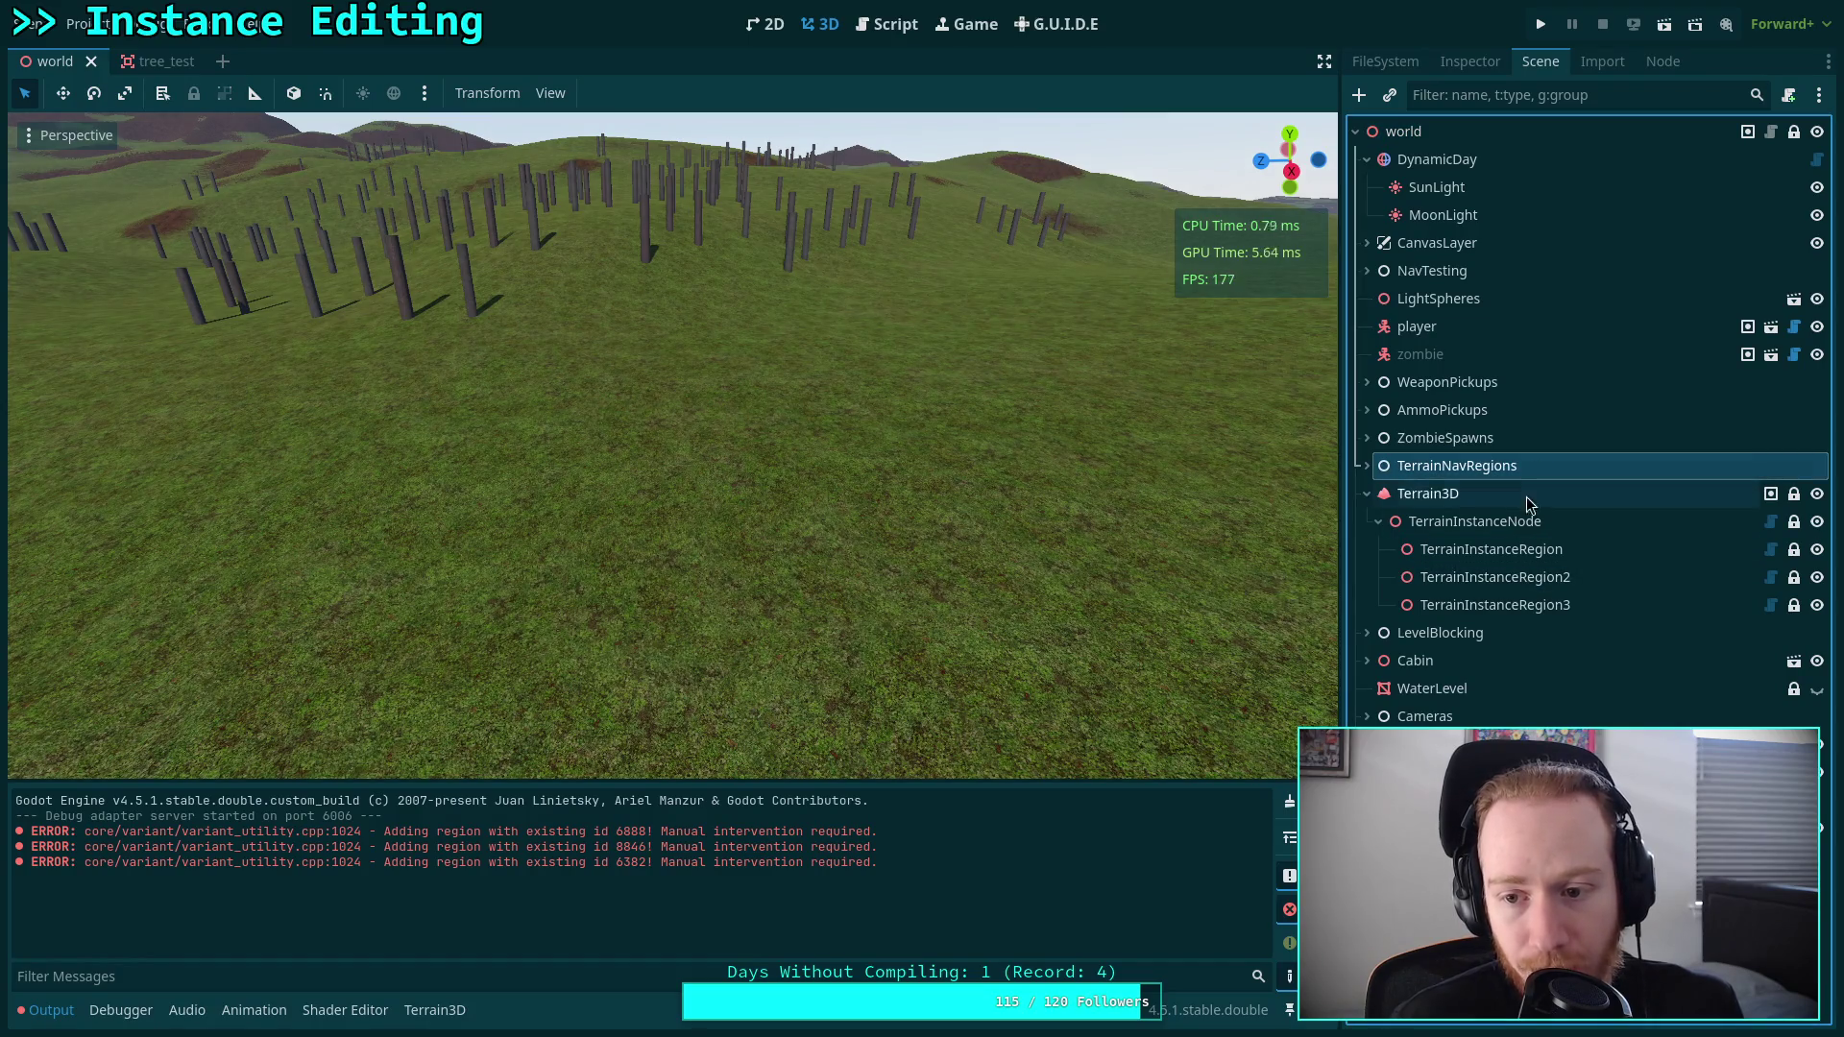
left_click(1527, 552)
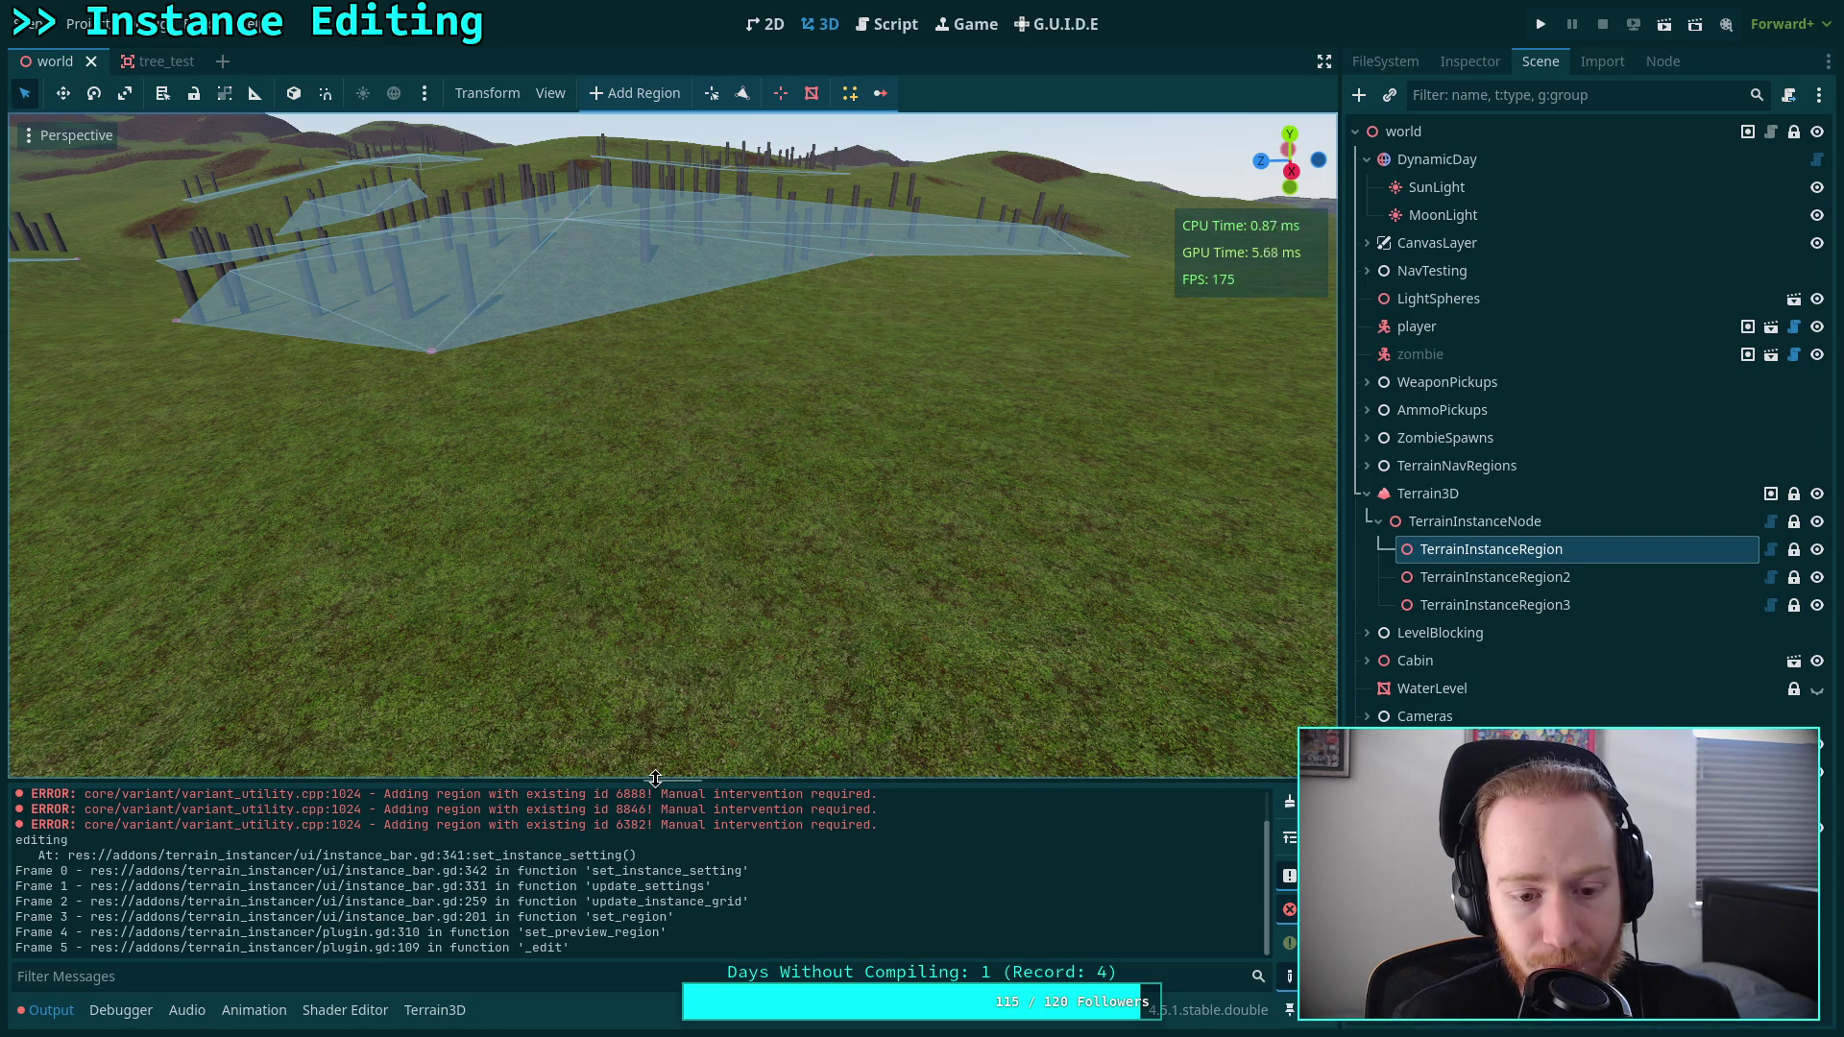
left_click_drag(655, 780, 671, 738)
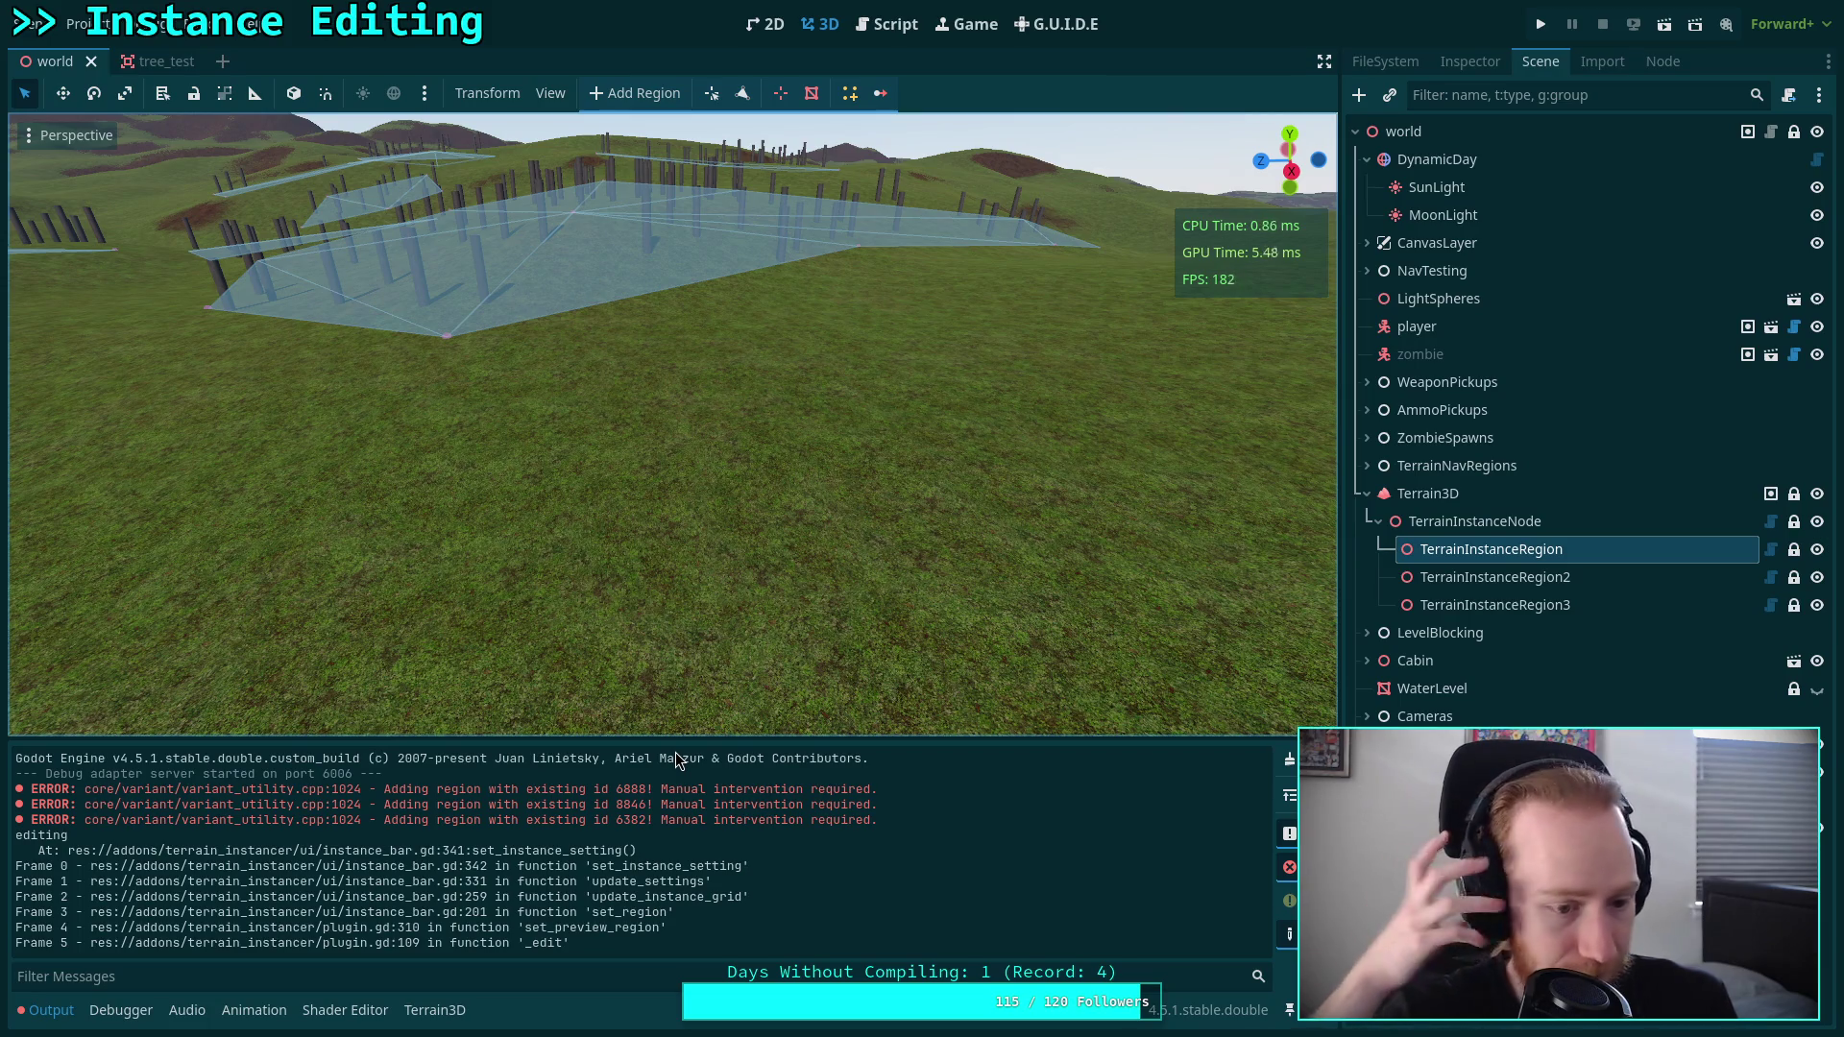
left_click(1470, 60)
Expand instance 0 and its Resource section, check the instance_settings line, then return to 3D.
left_click(1692, 382)
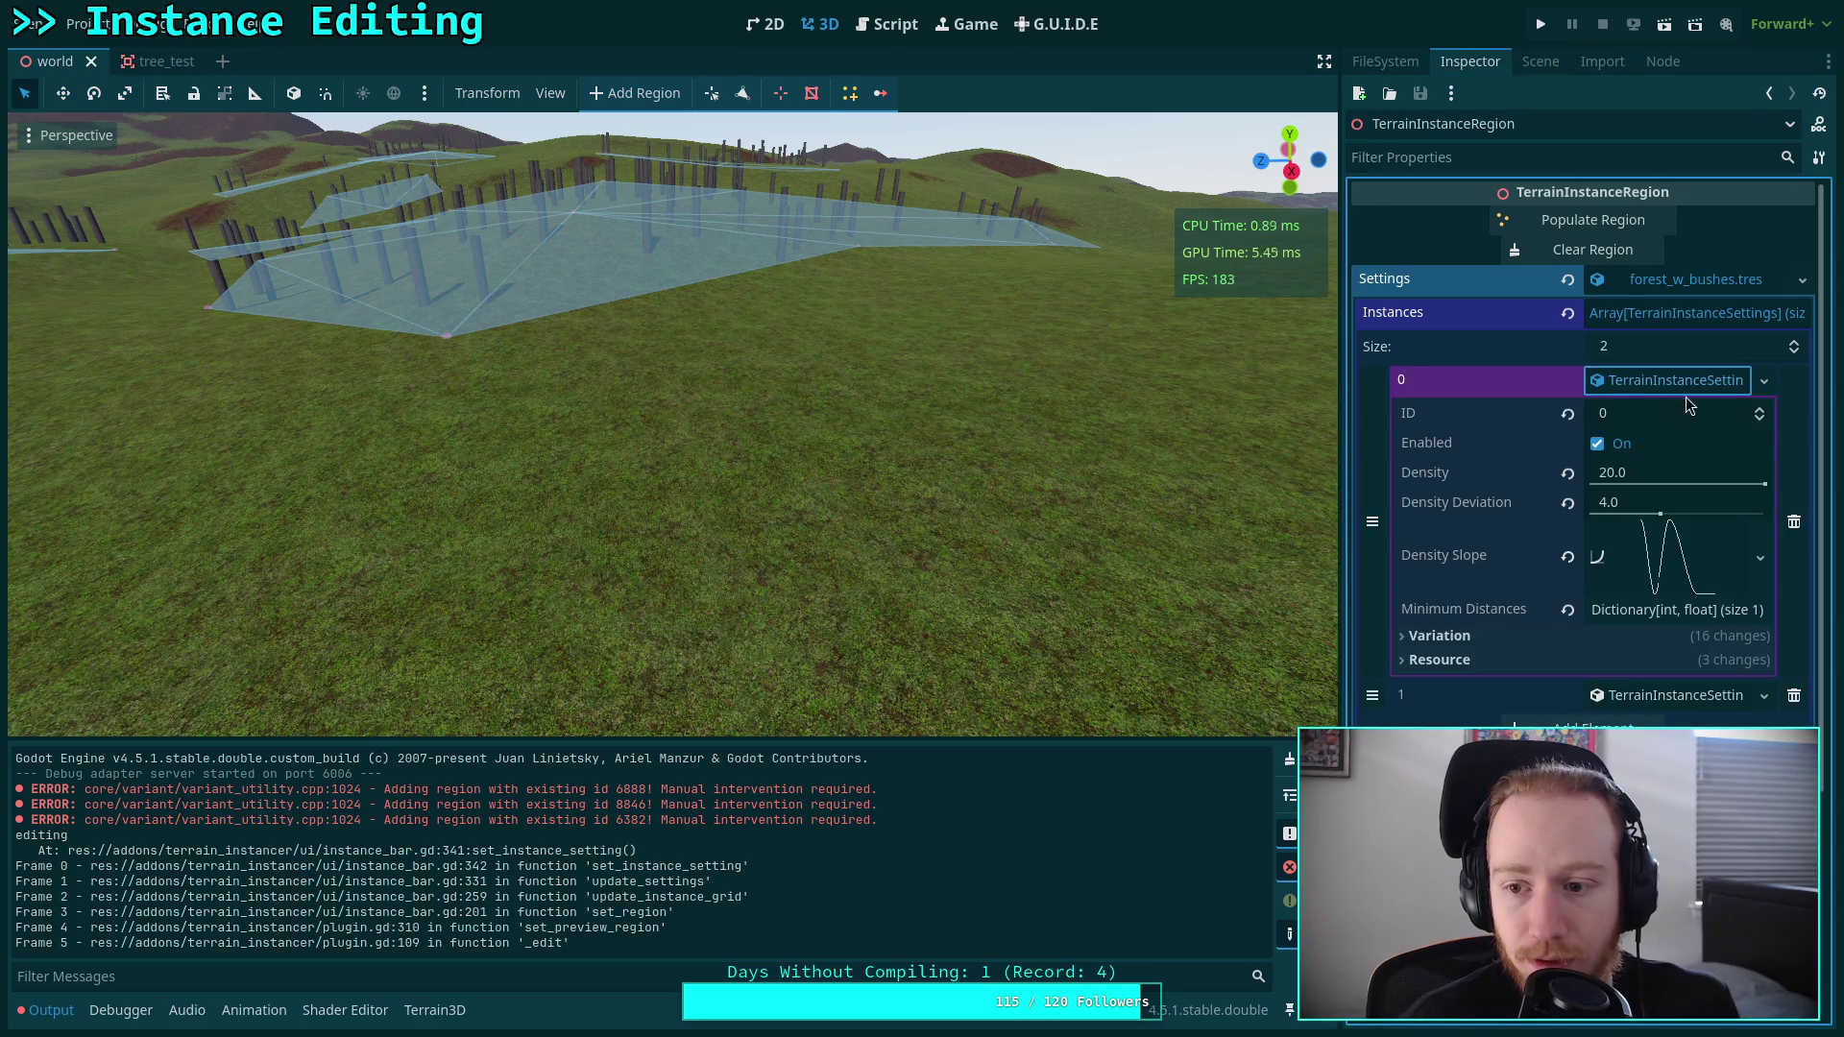
left_click(1617, 664)
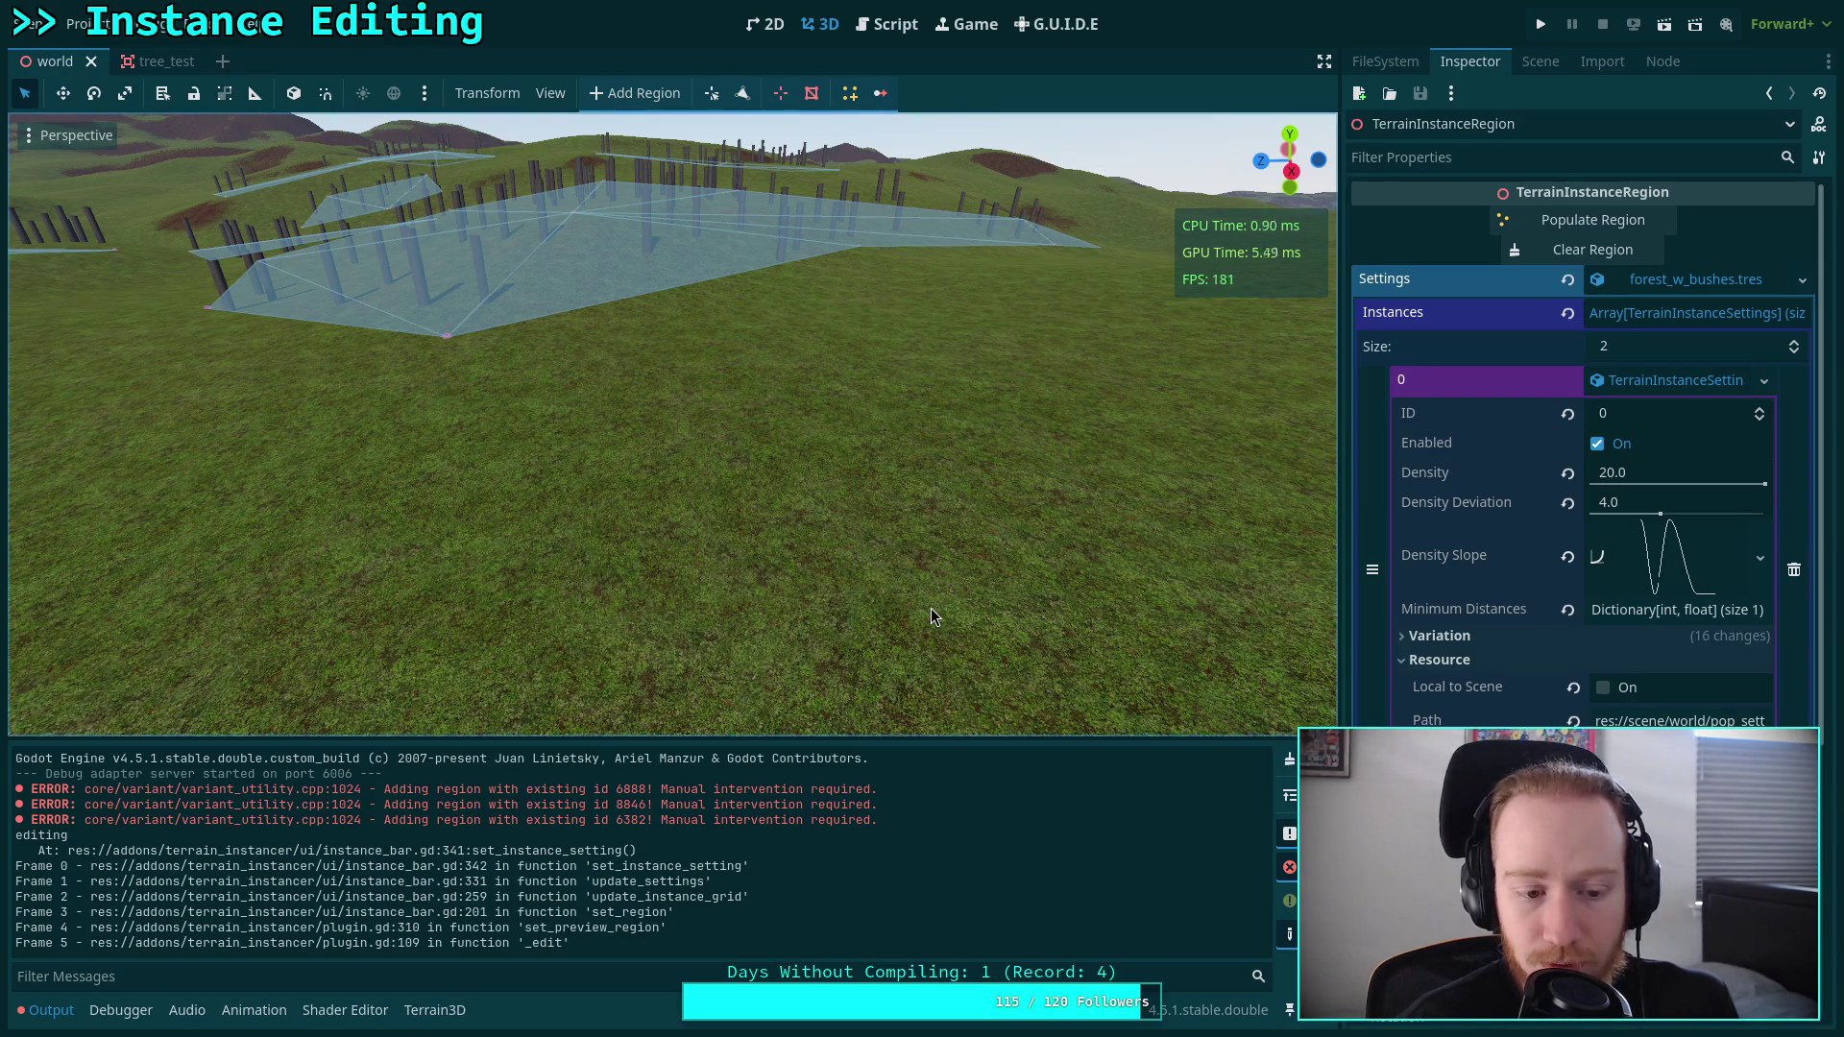
key("ctrl+F3")
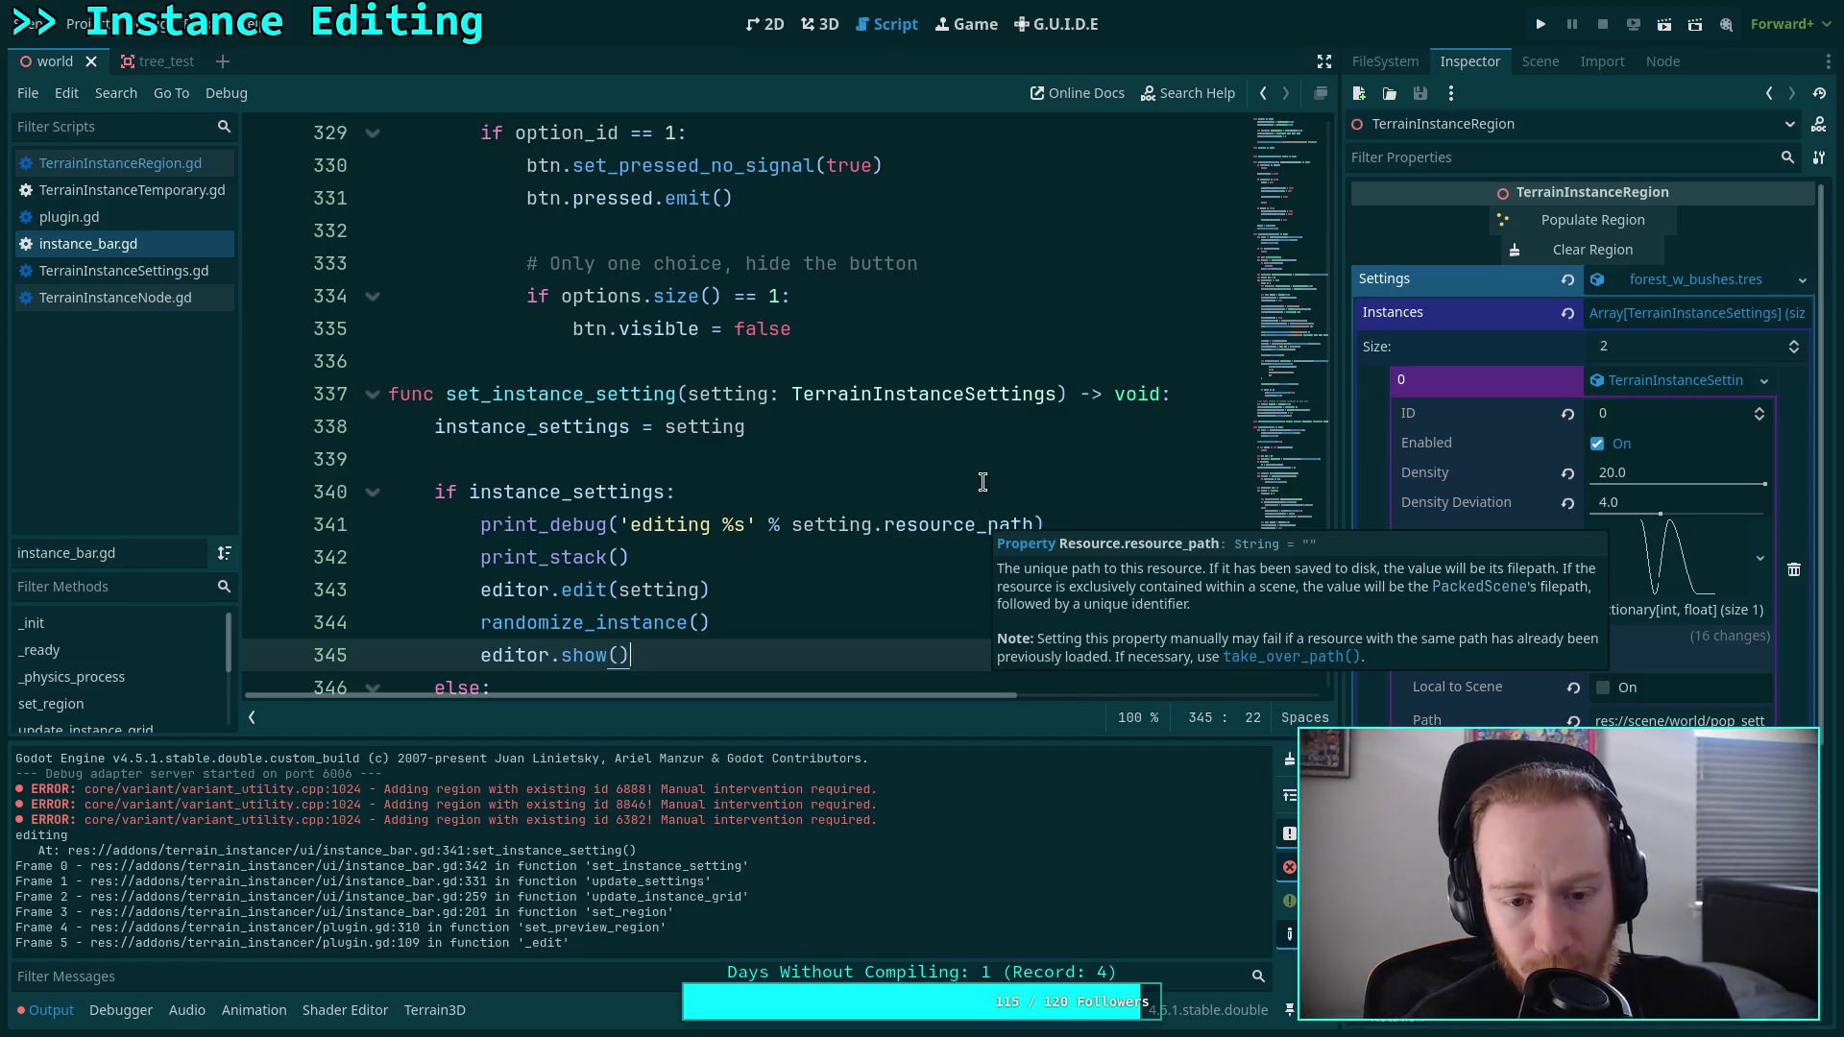
left_click(982, 481)
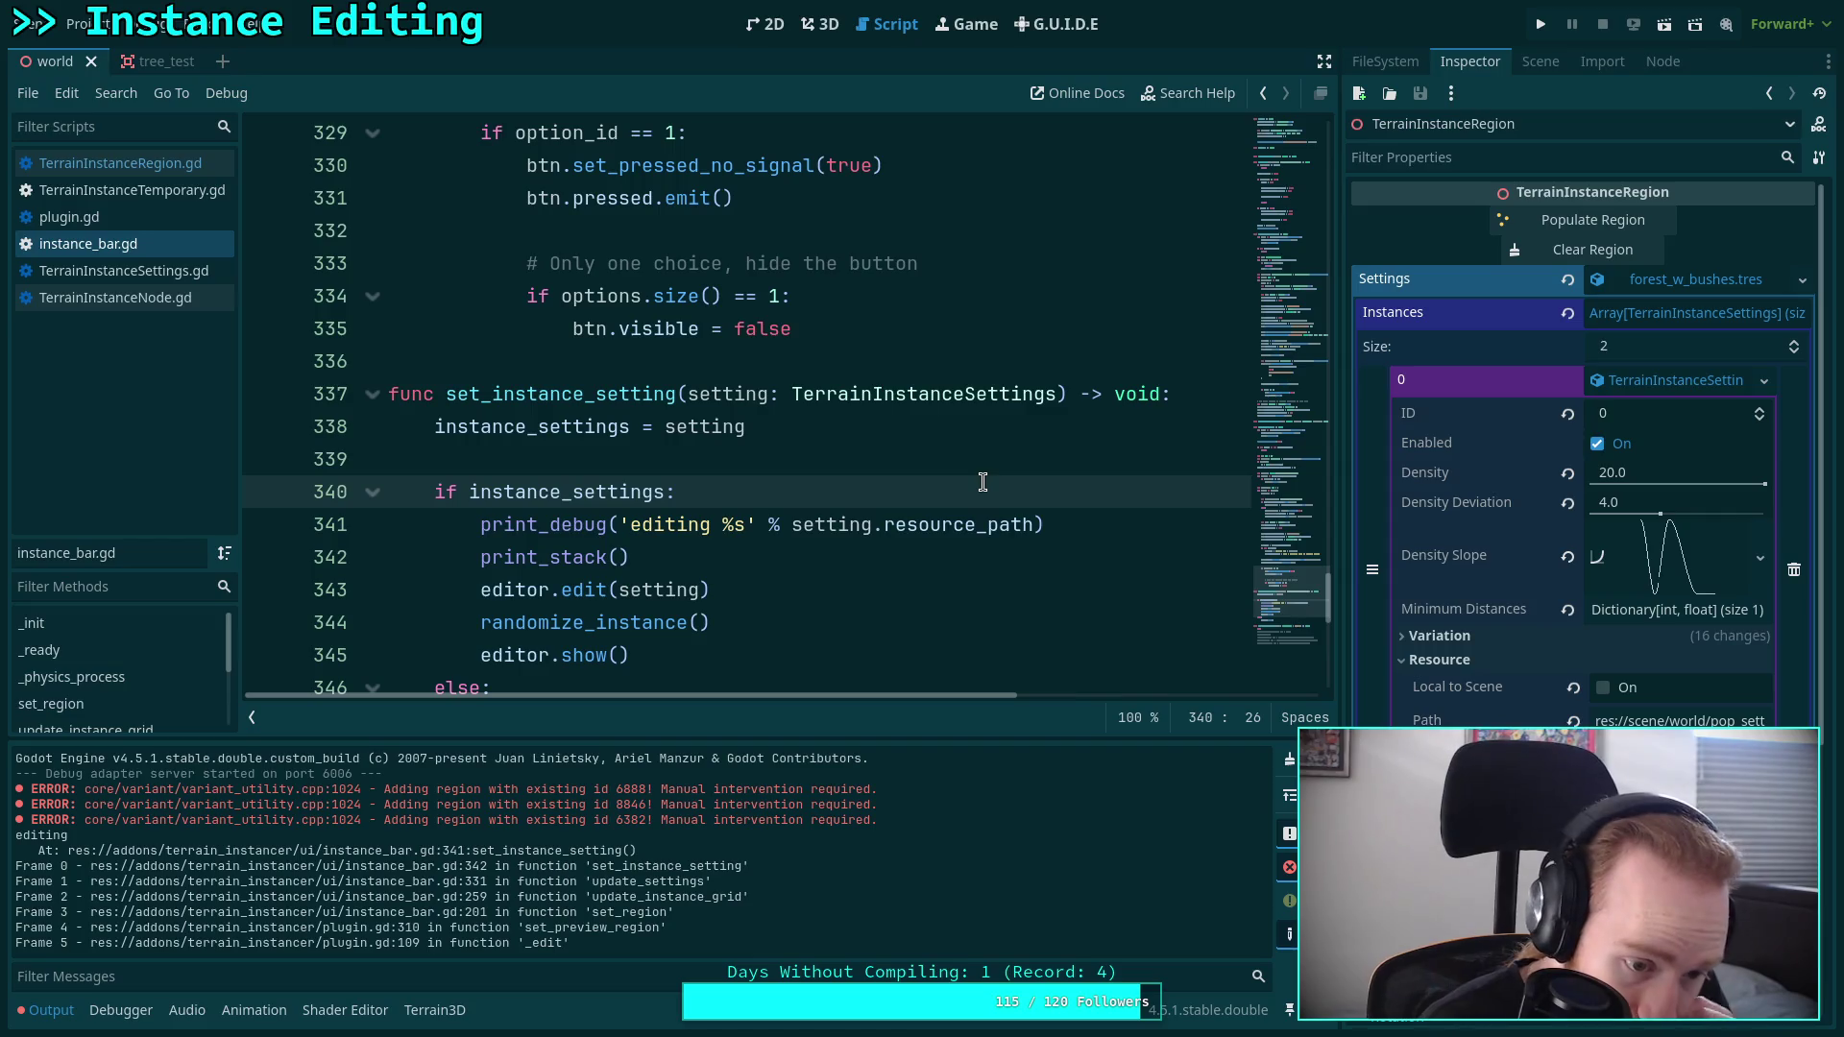
left_click(817, 34)
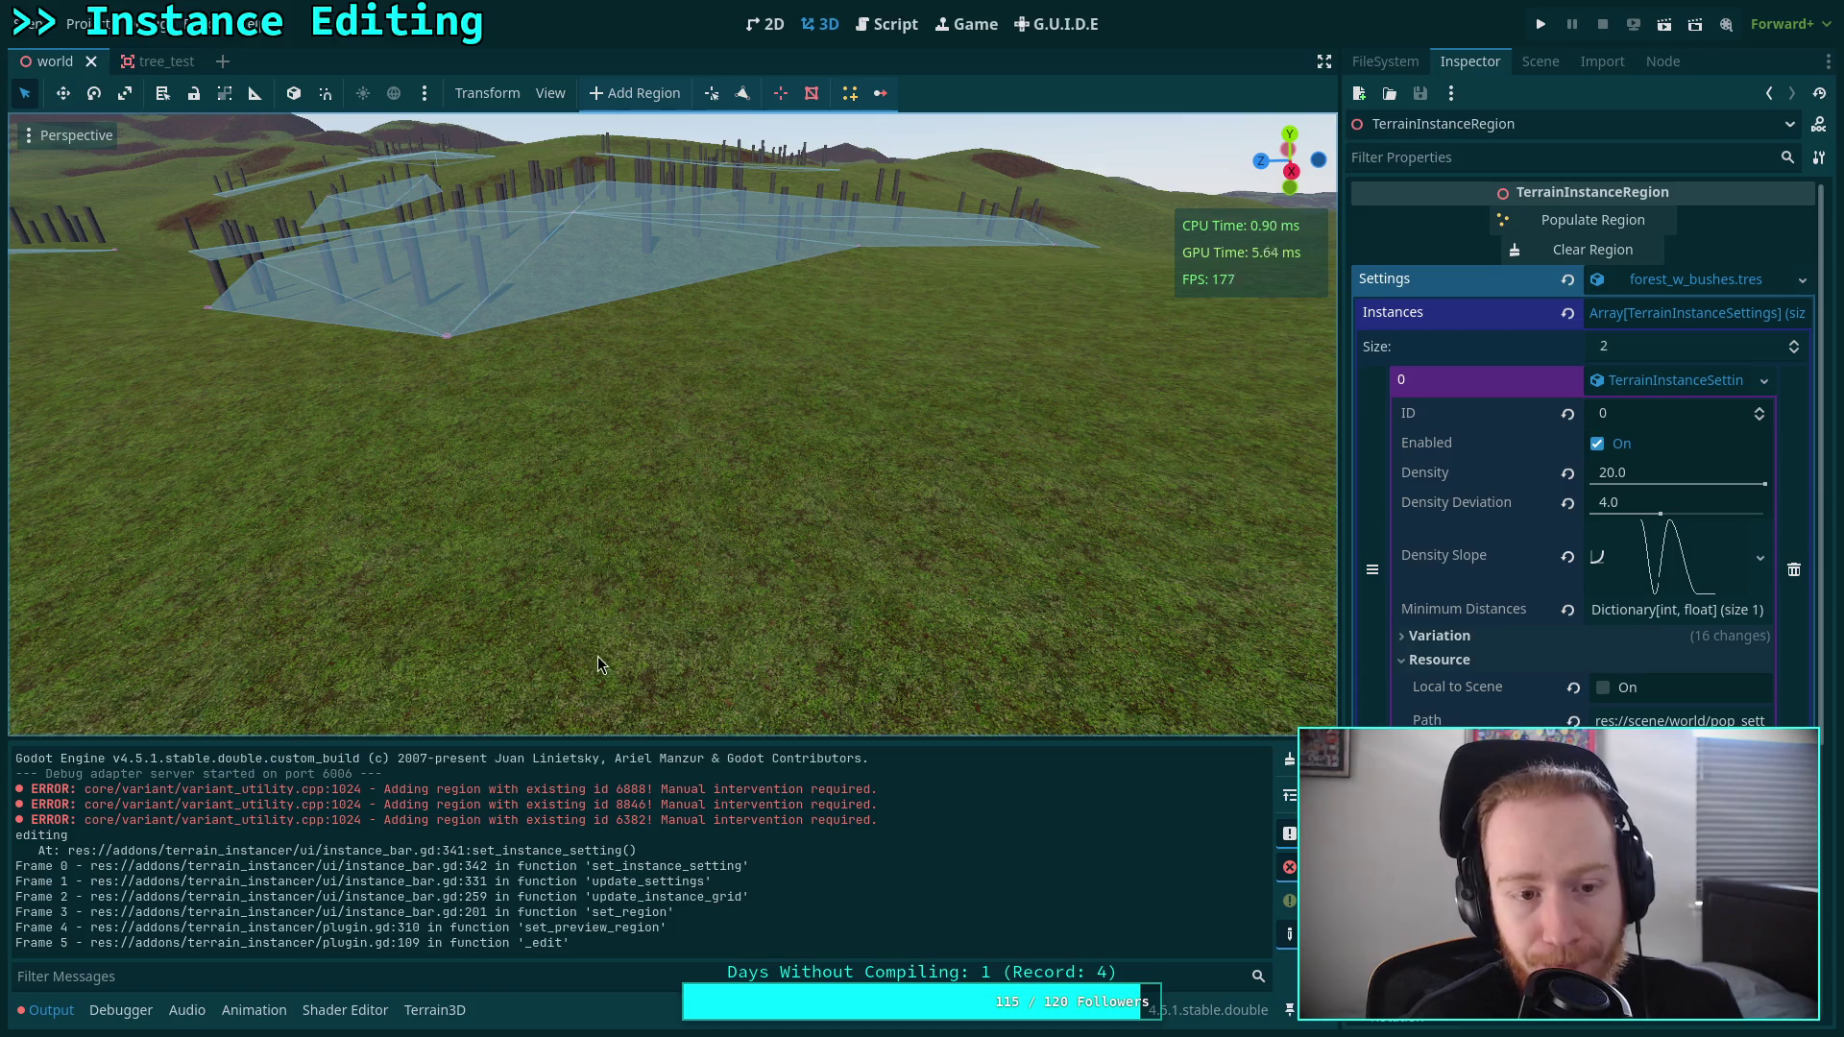
Pick test_bush, enlarge the instance panel, select TerrainInstanceRegion3, and clear the output.
left_click(850, 93)
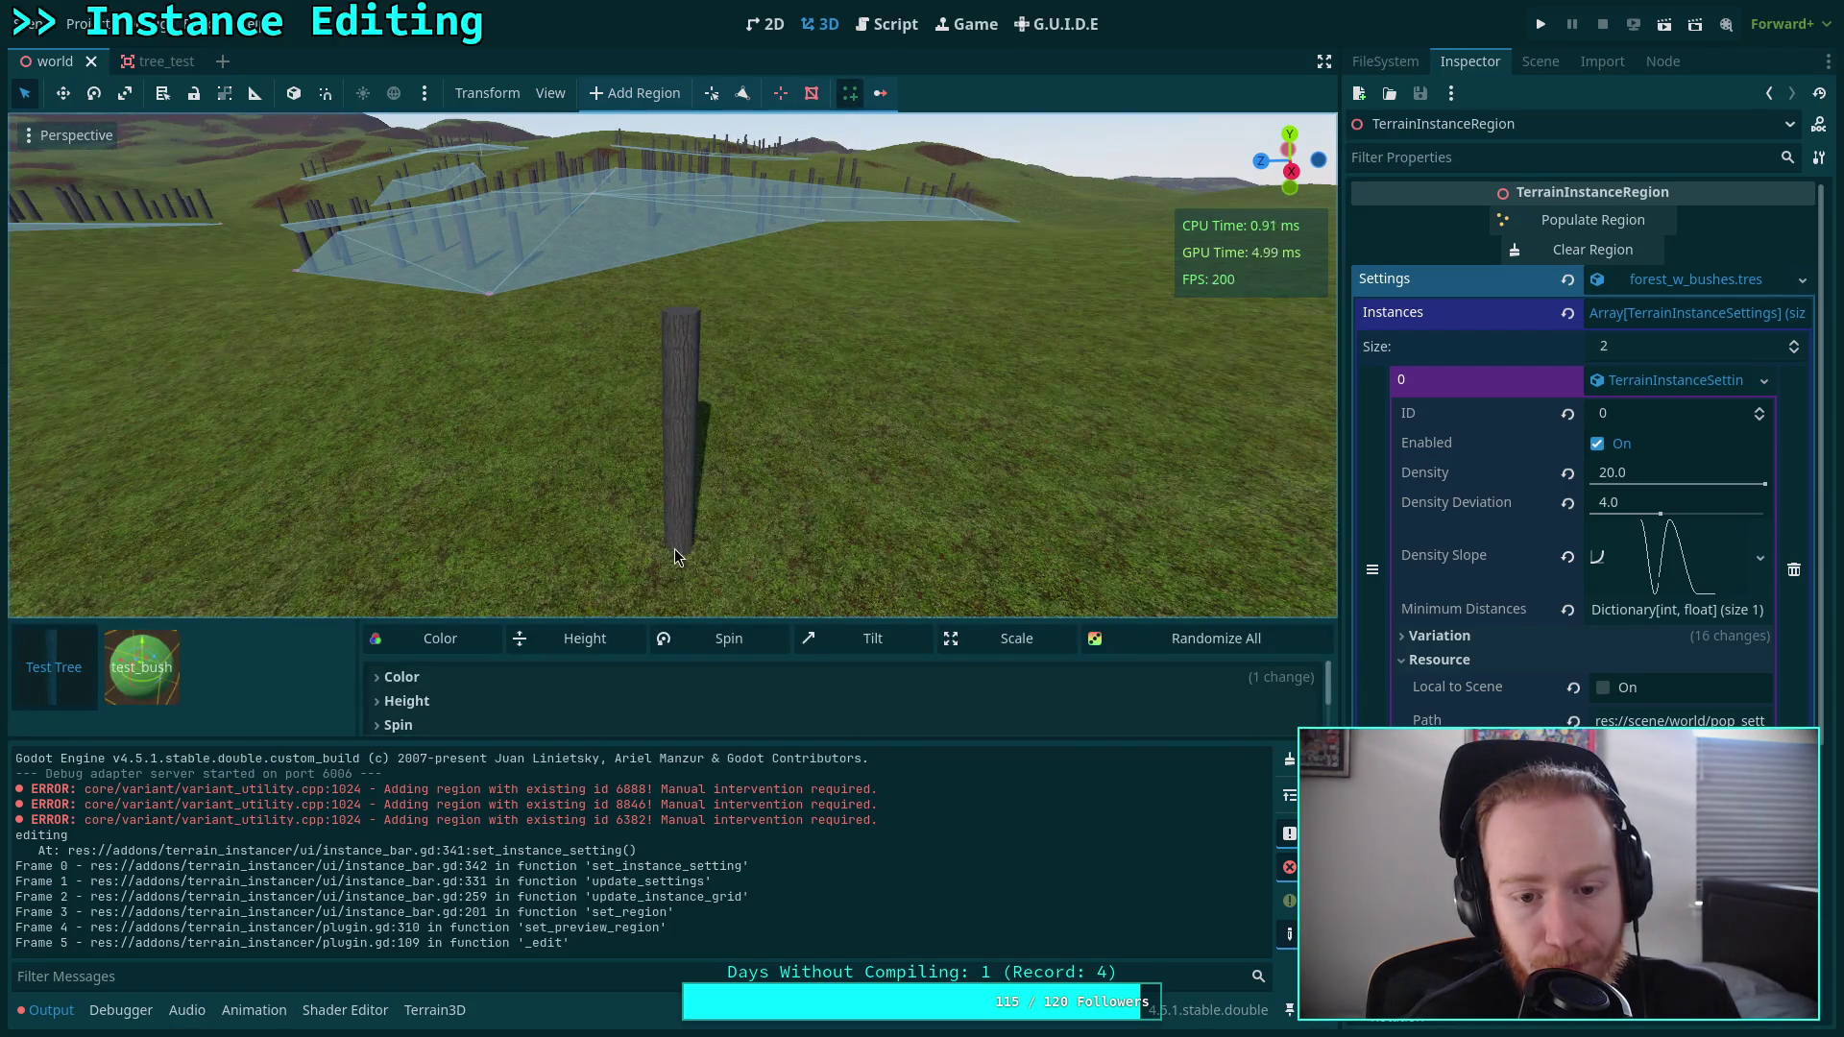
left_click(173, 658)
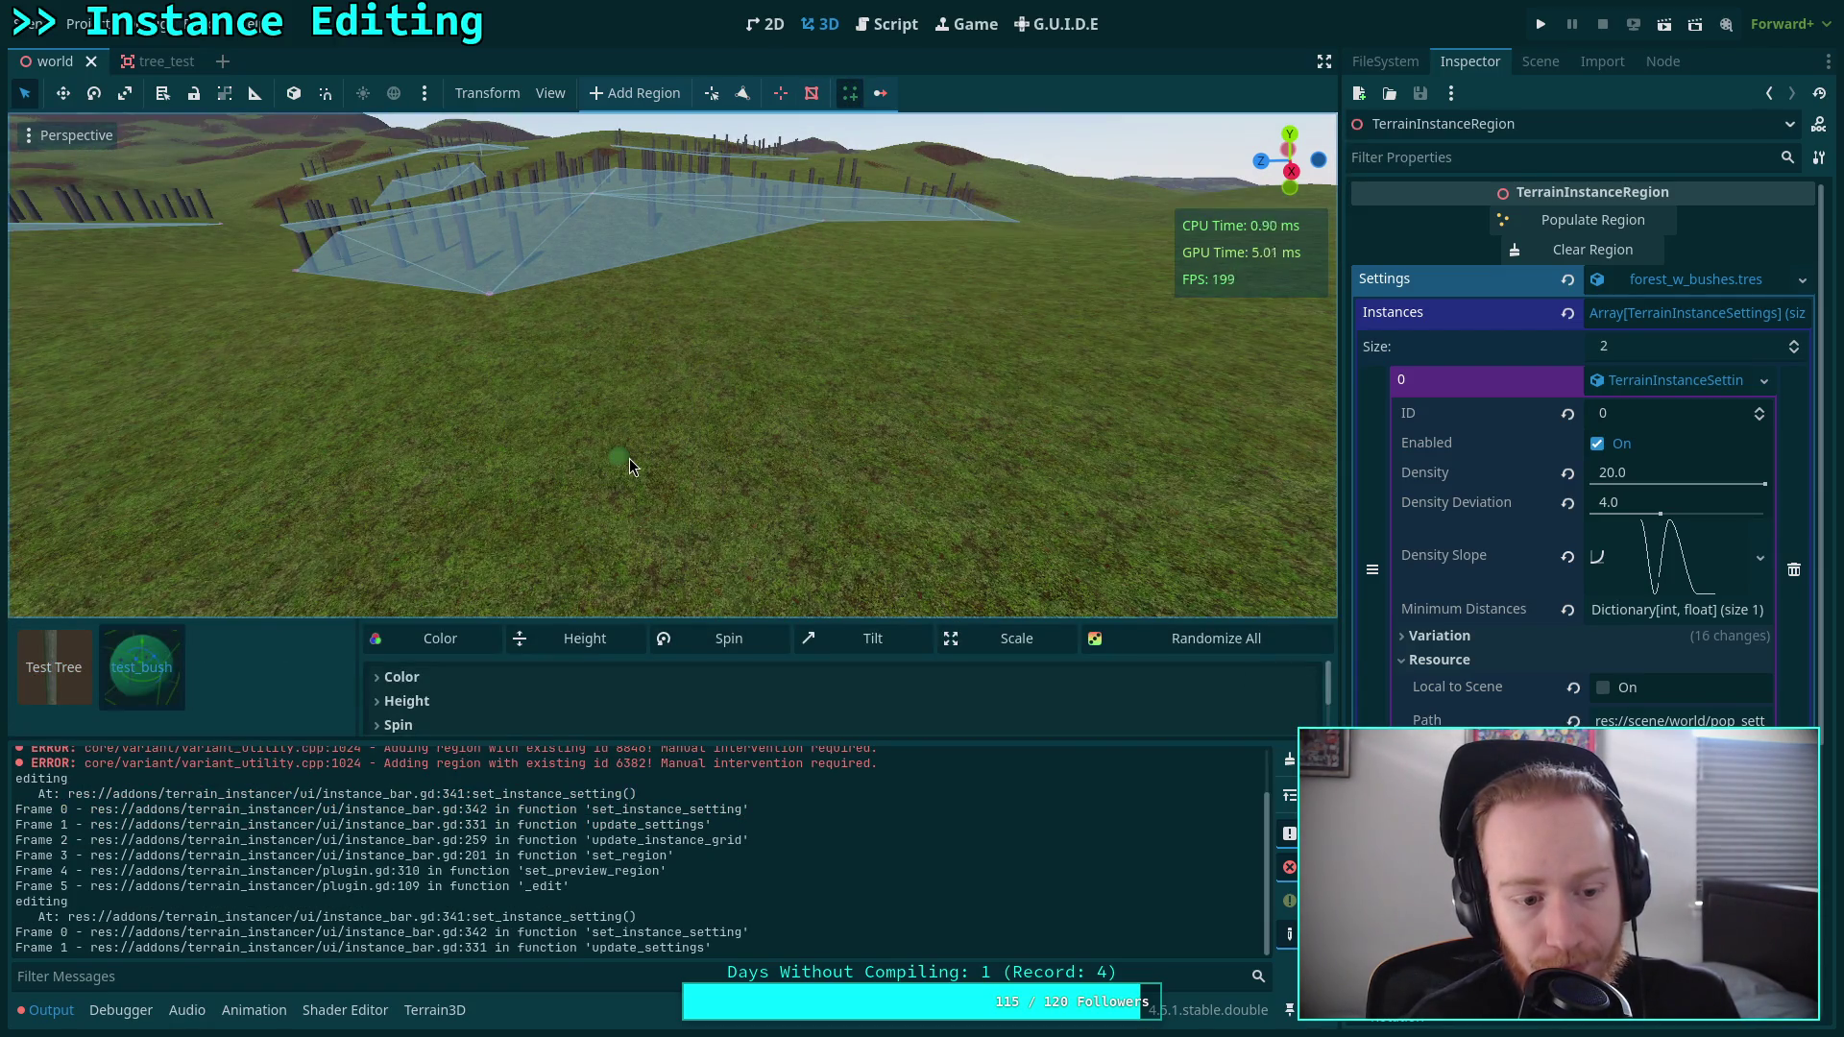
left_click_drag(778, 621, 778, 544)
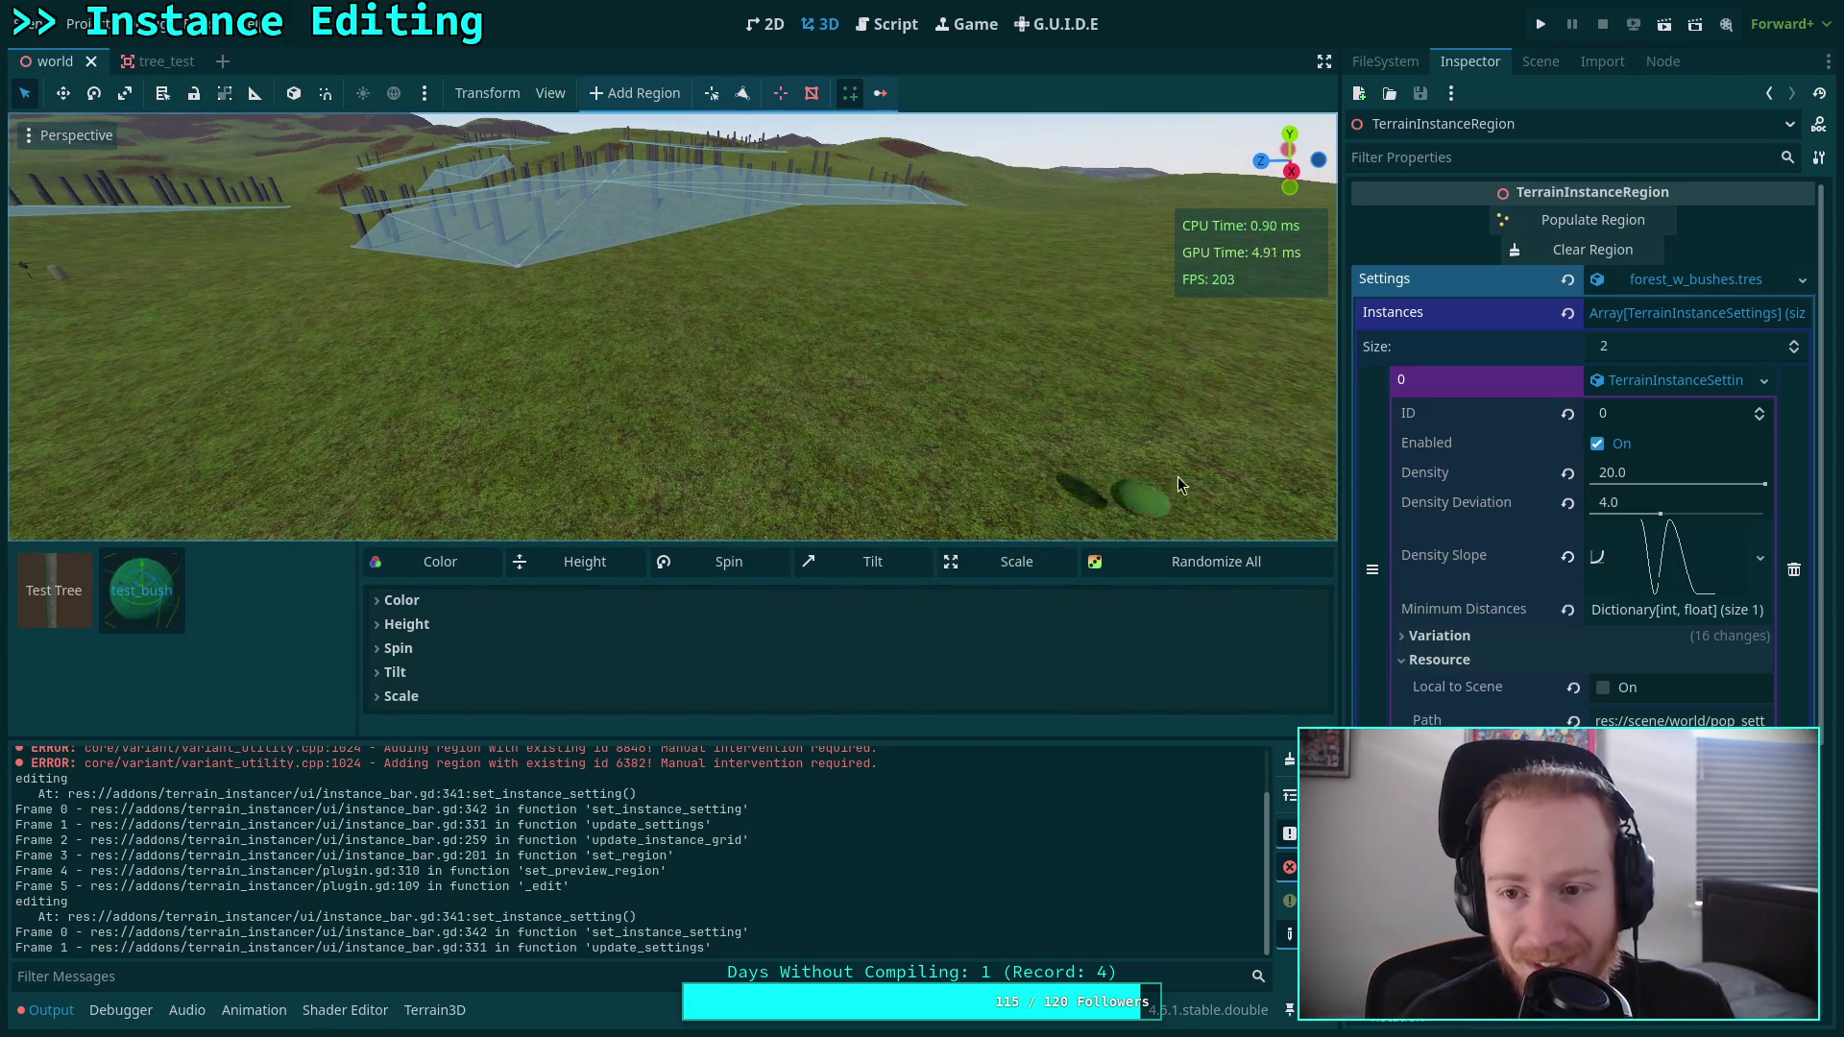
left_click(1554, 64)
left_click(1495, 605)
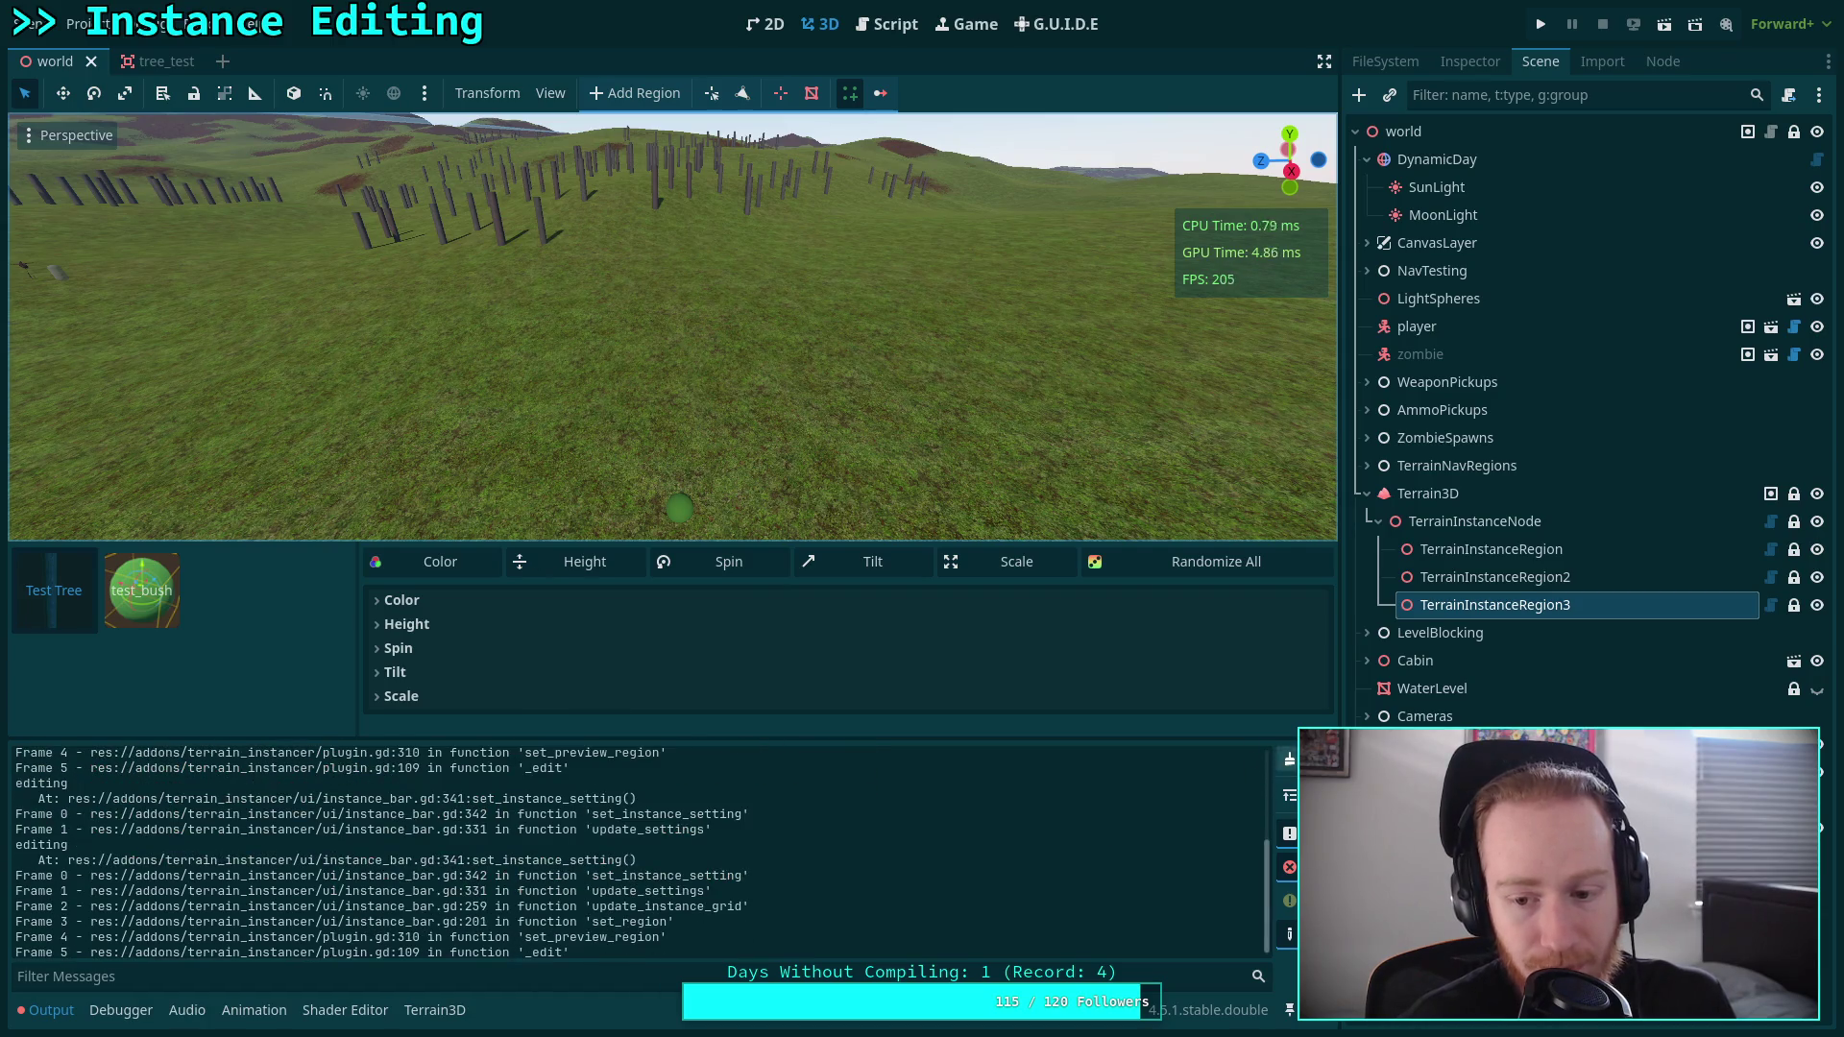
left_click(1290, 759)
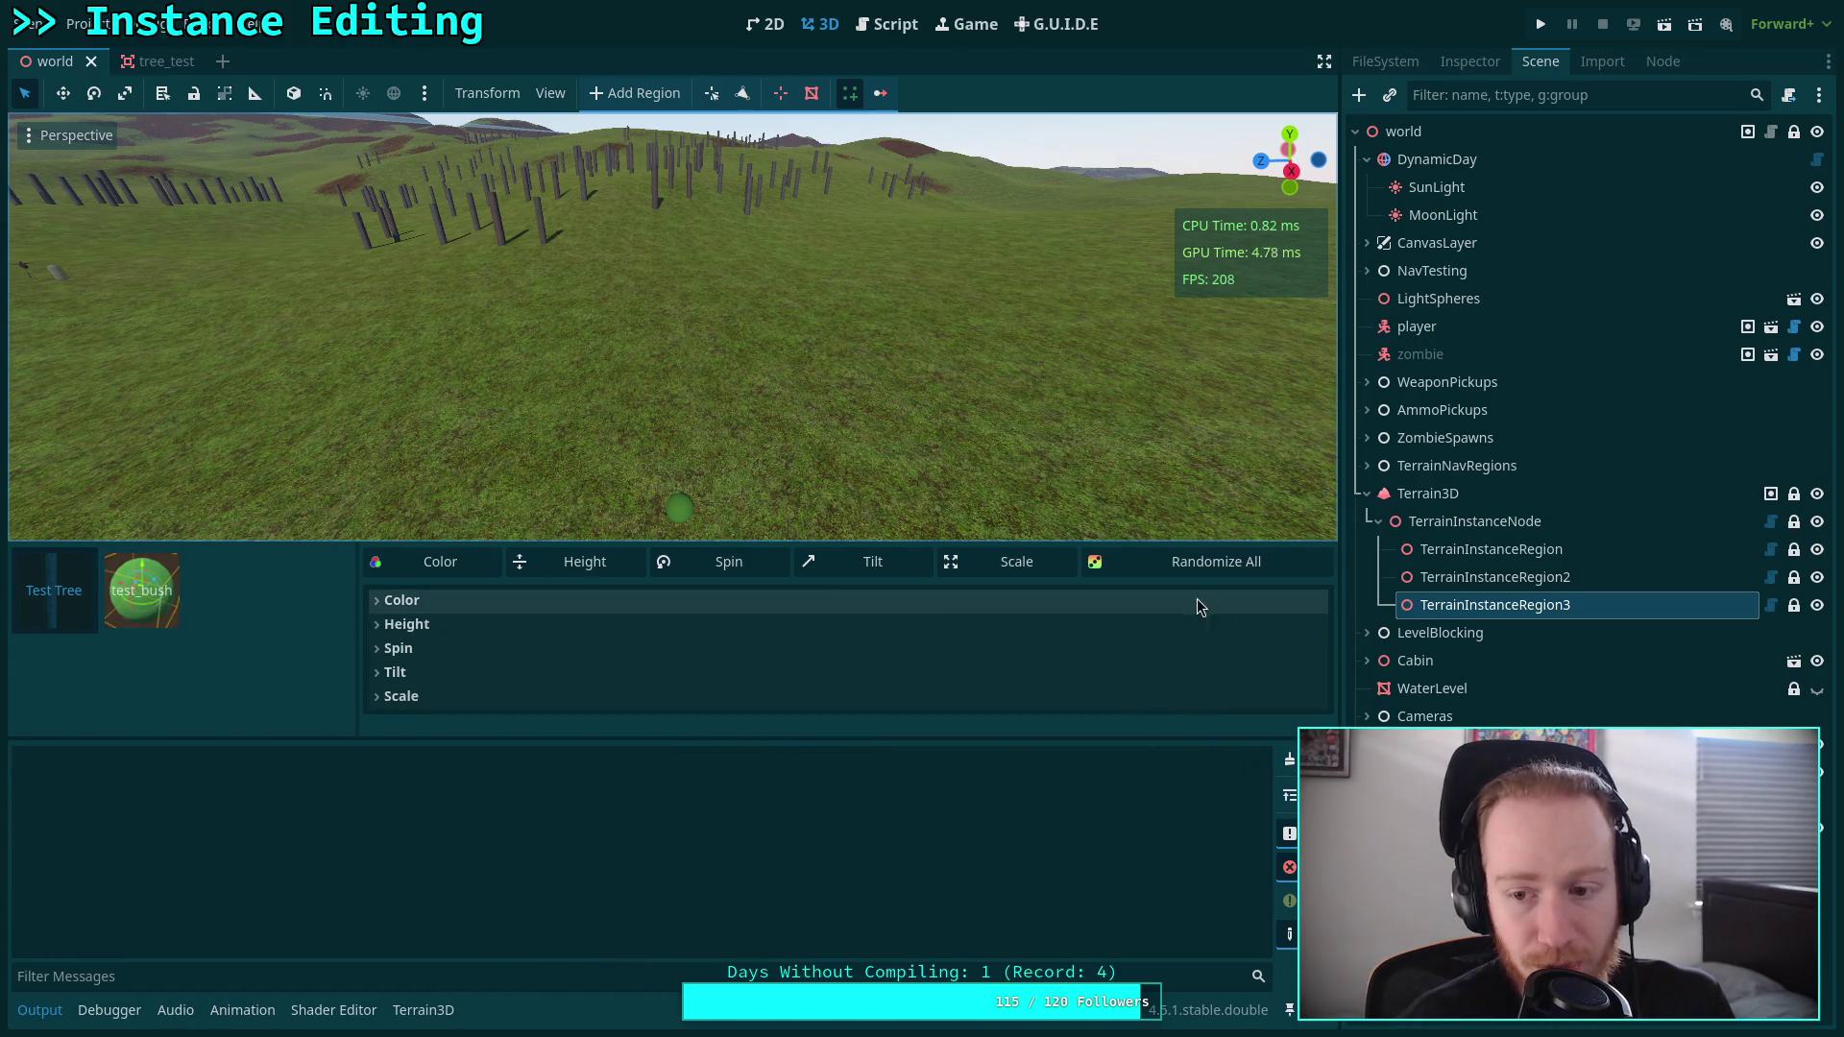
On TerrainInstanceRegion pick test_bush and expand Height, then view TerrainInstanceRegion3 with more panel room.
left_click(1490, 548)
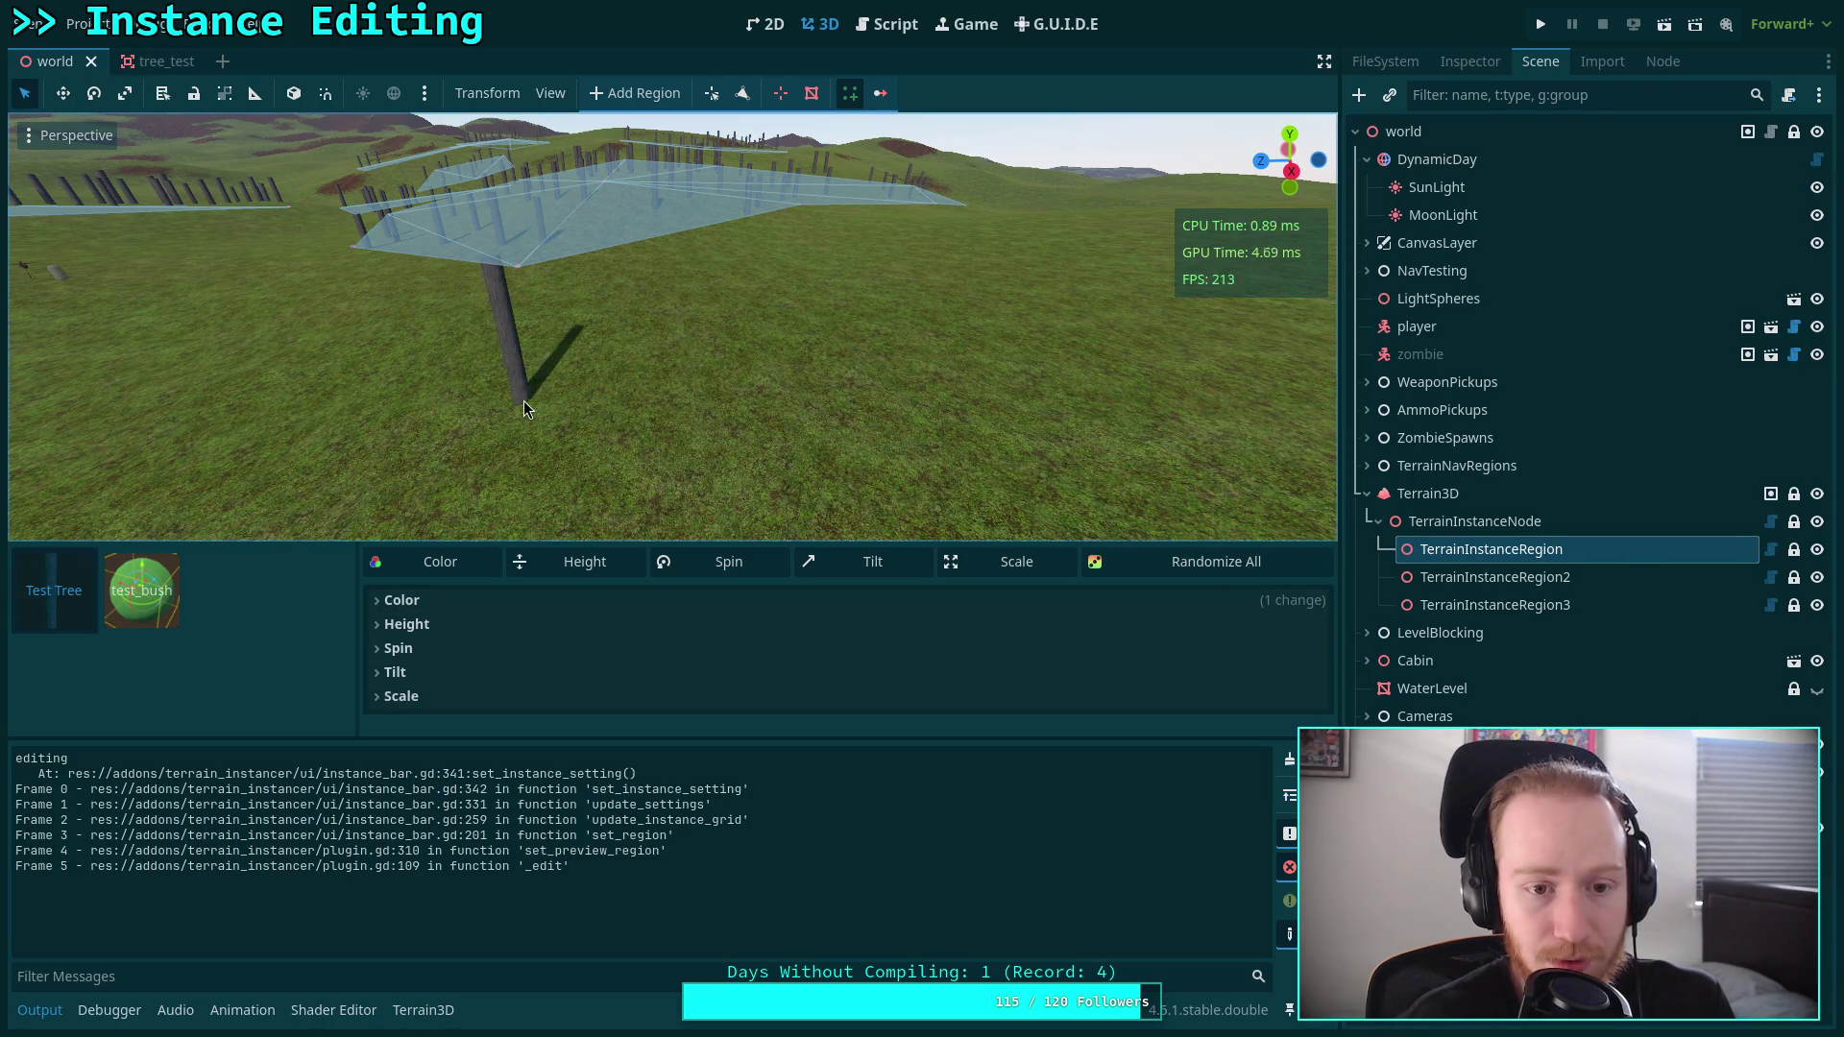
left_click(141, 590)
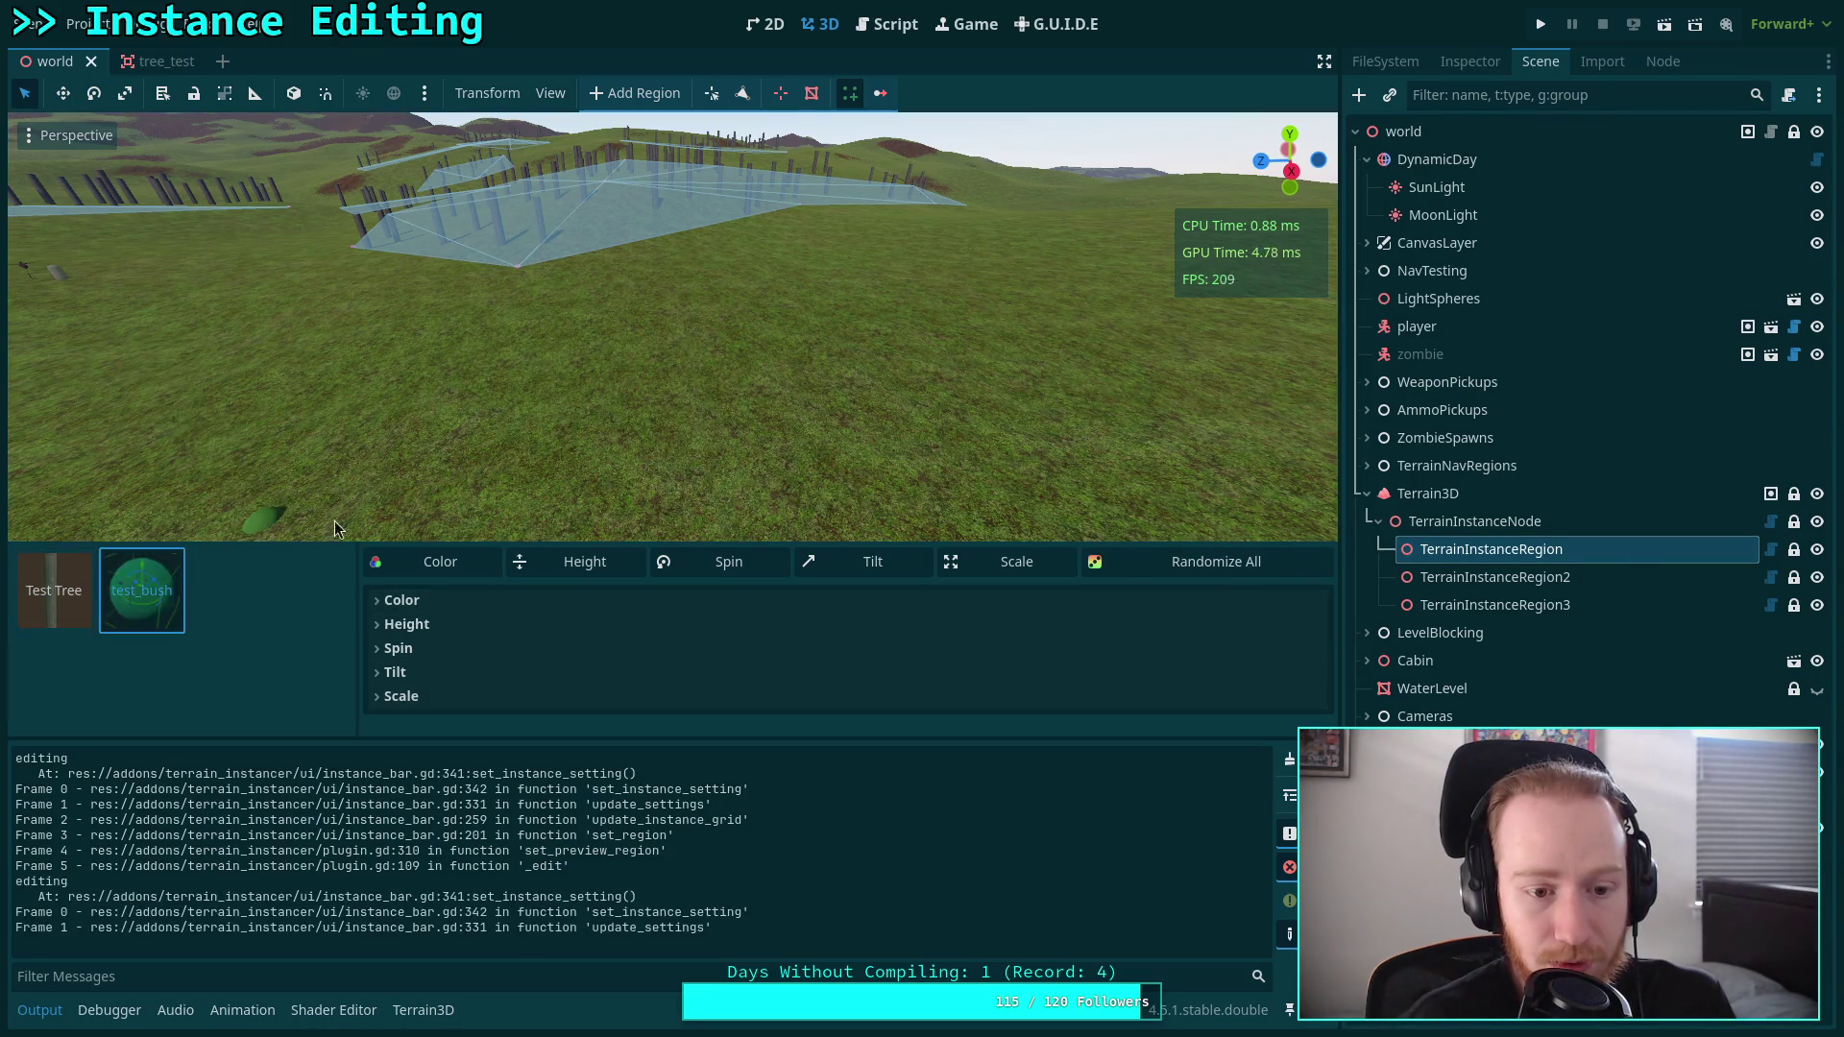
left_click(432, 625)
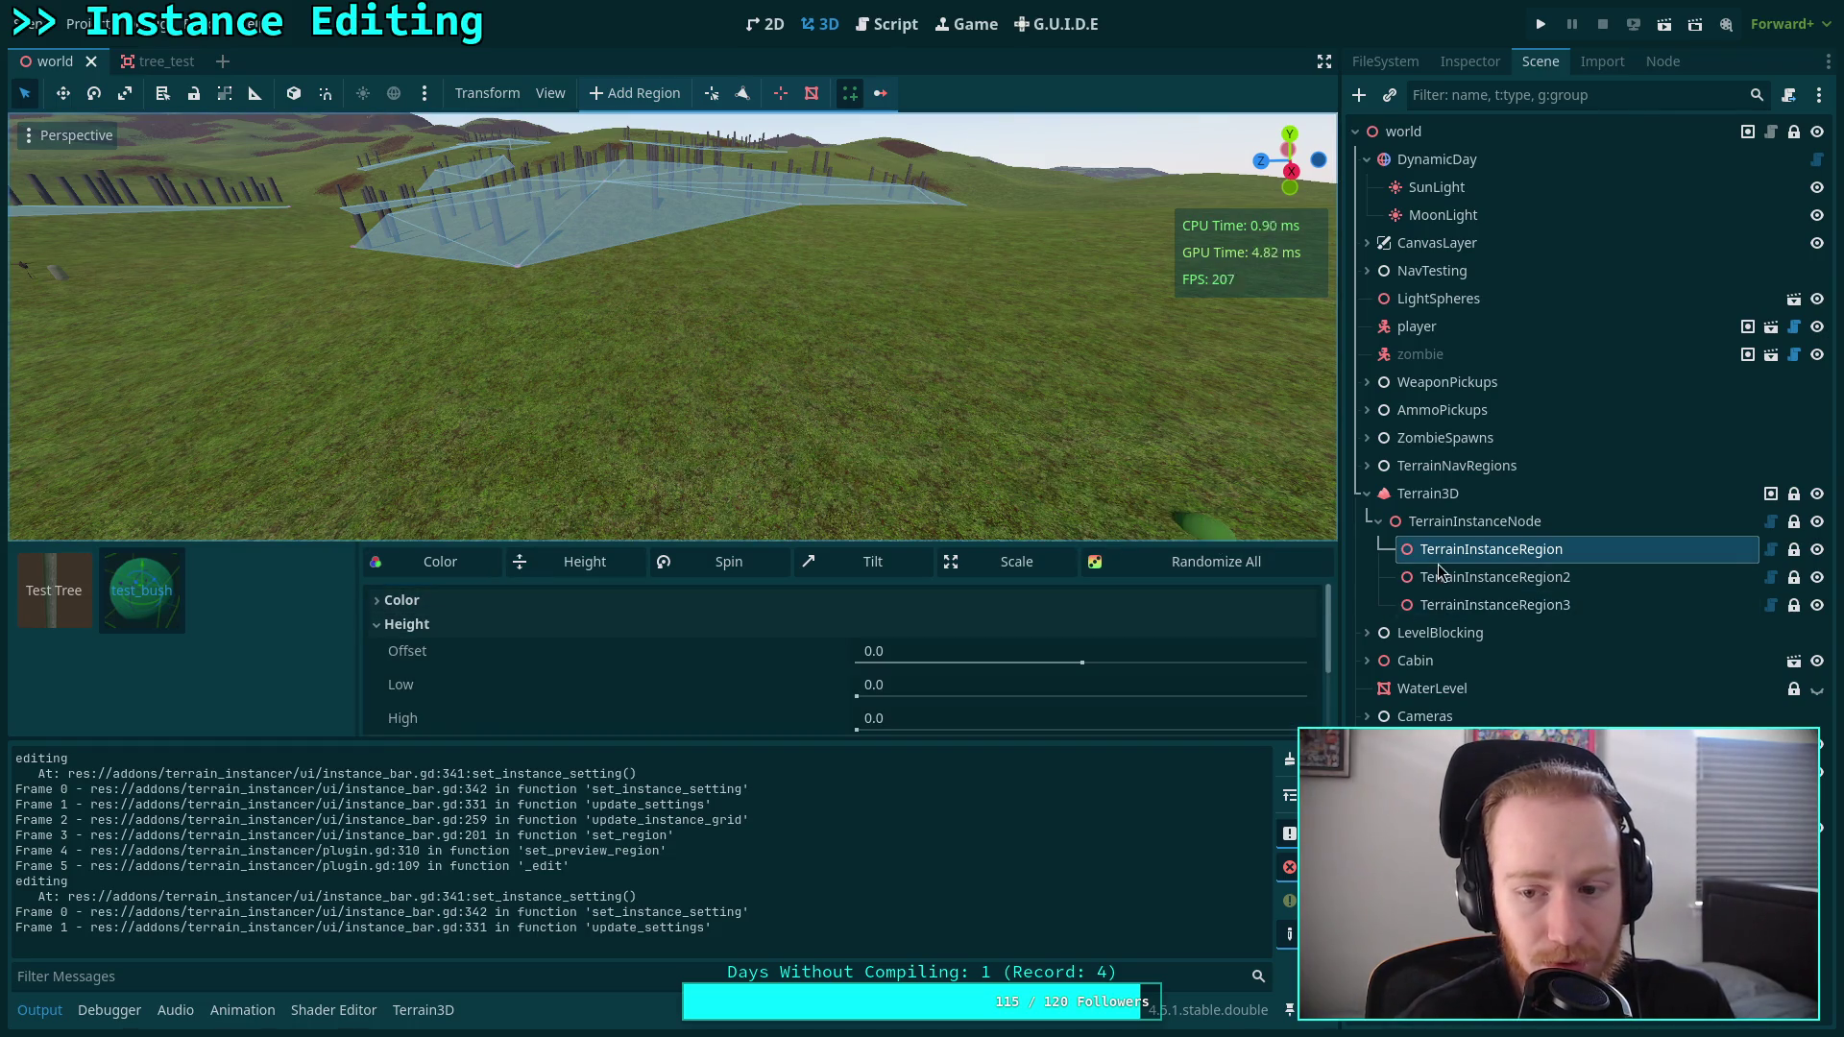
left_click(1442, 605)
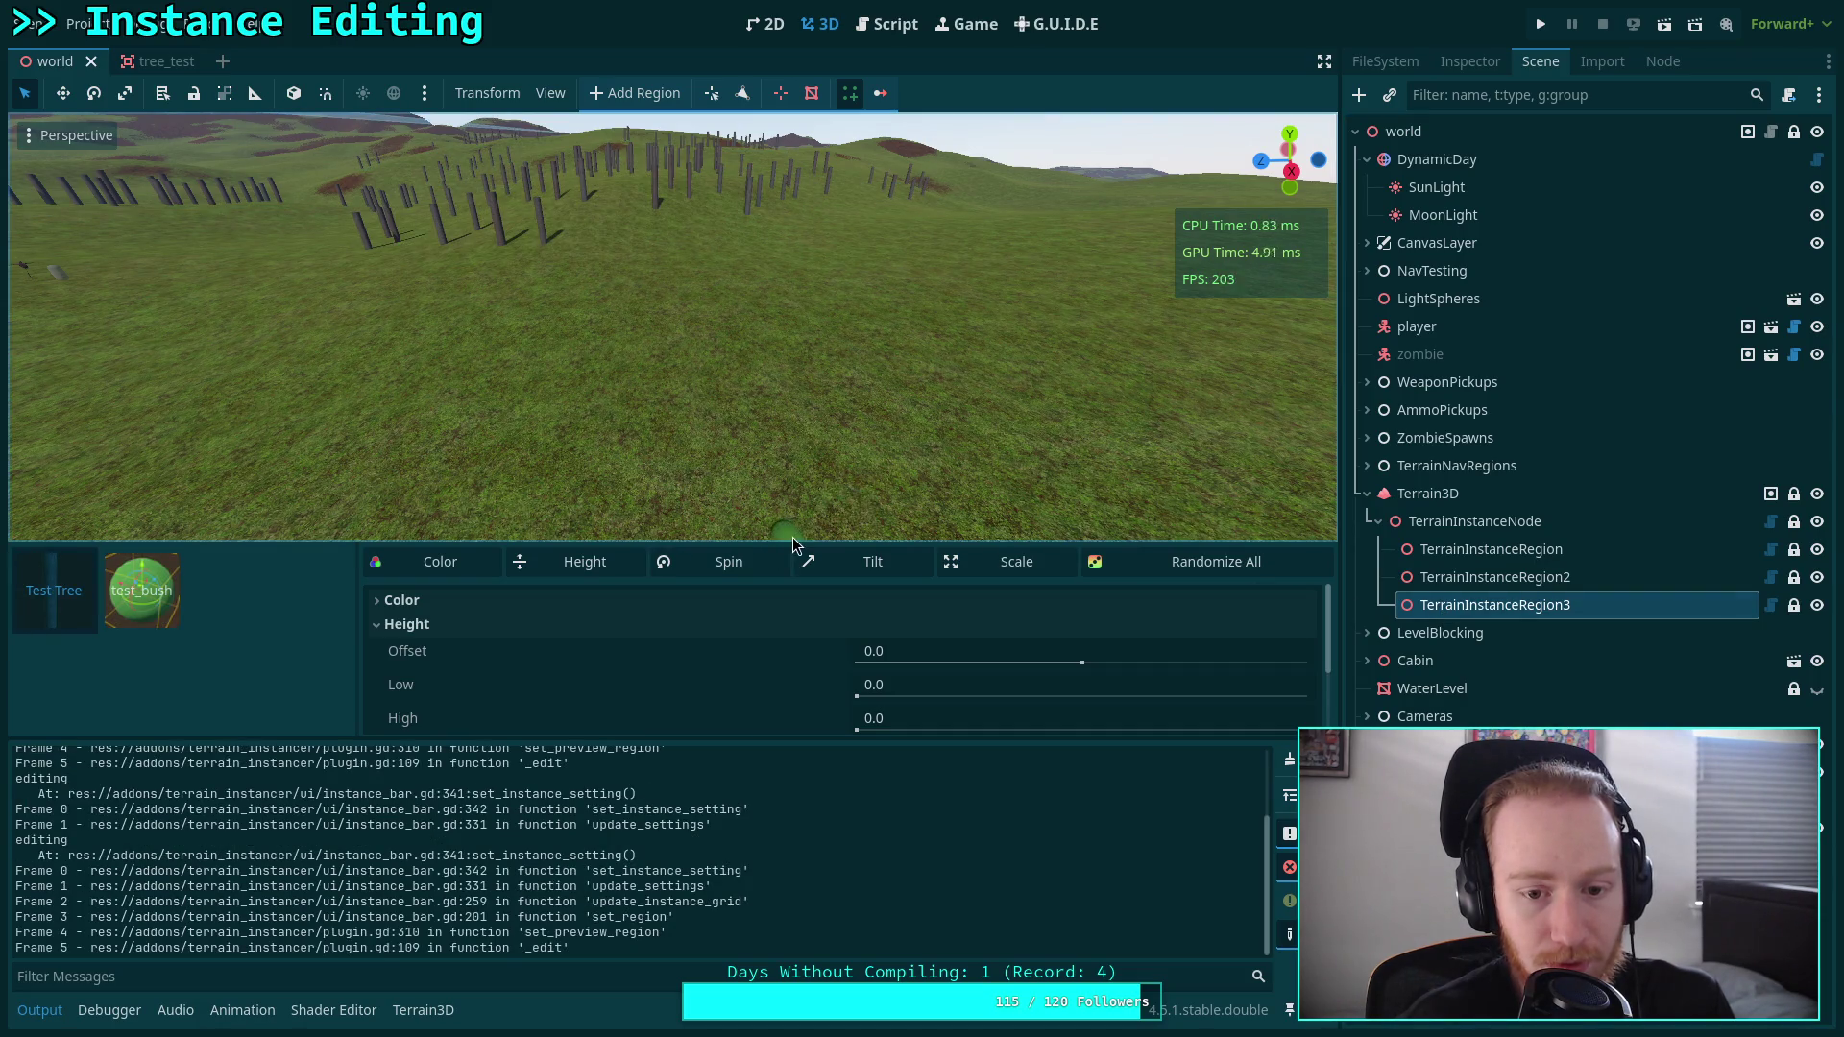
left_click_drag(779, 542, 773, 478)
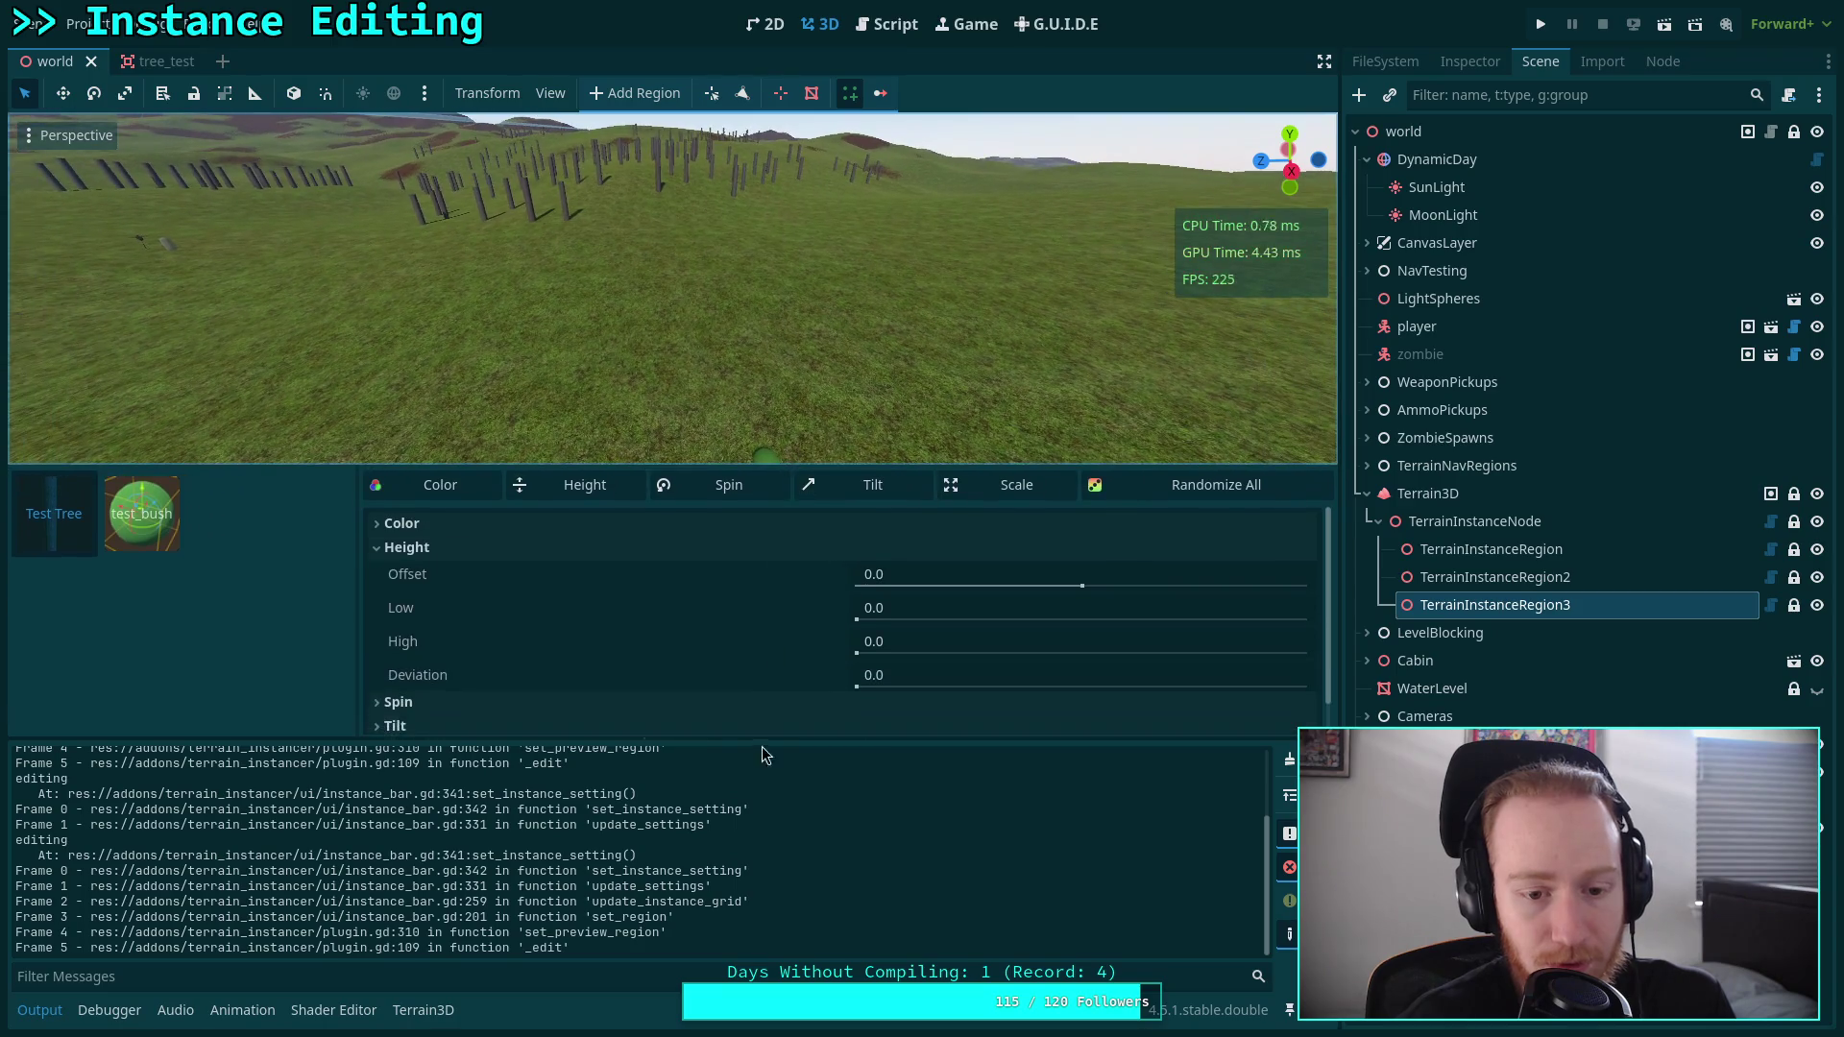
left_click_drag(766, 742, 774, 672)
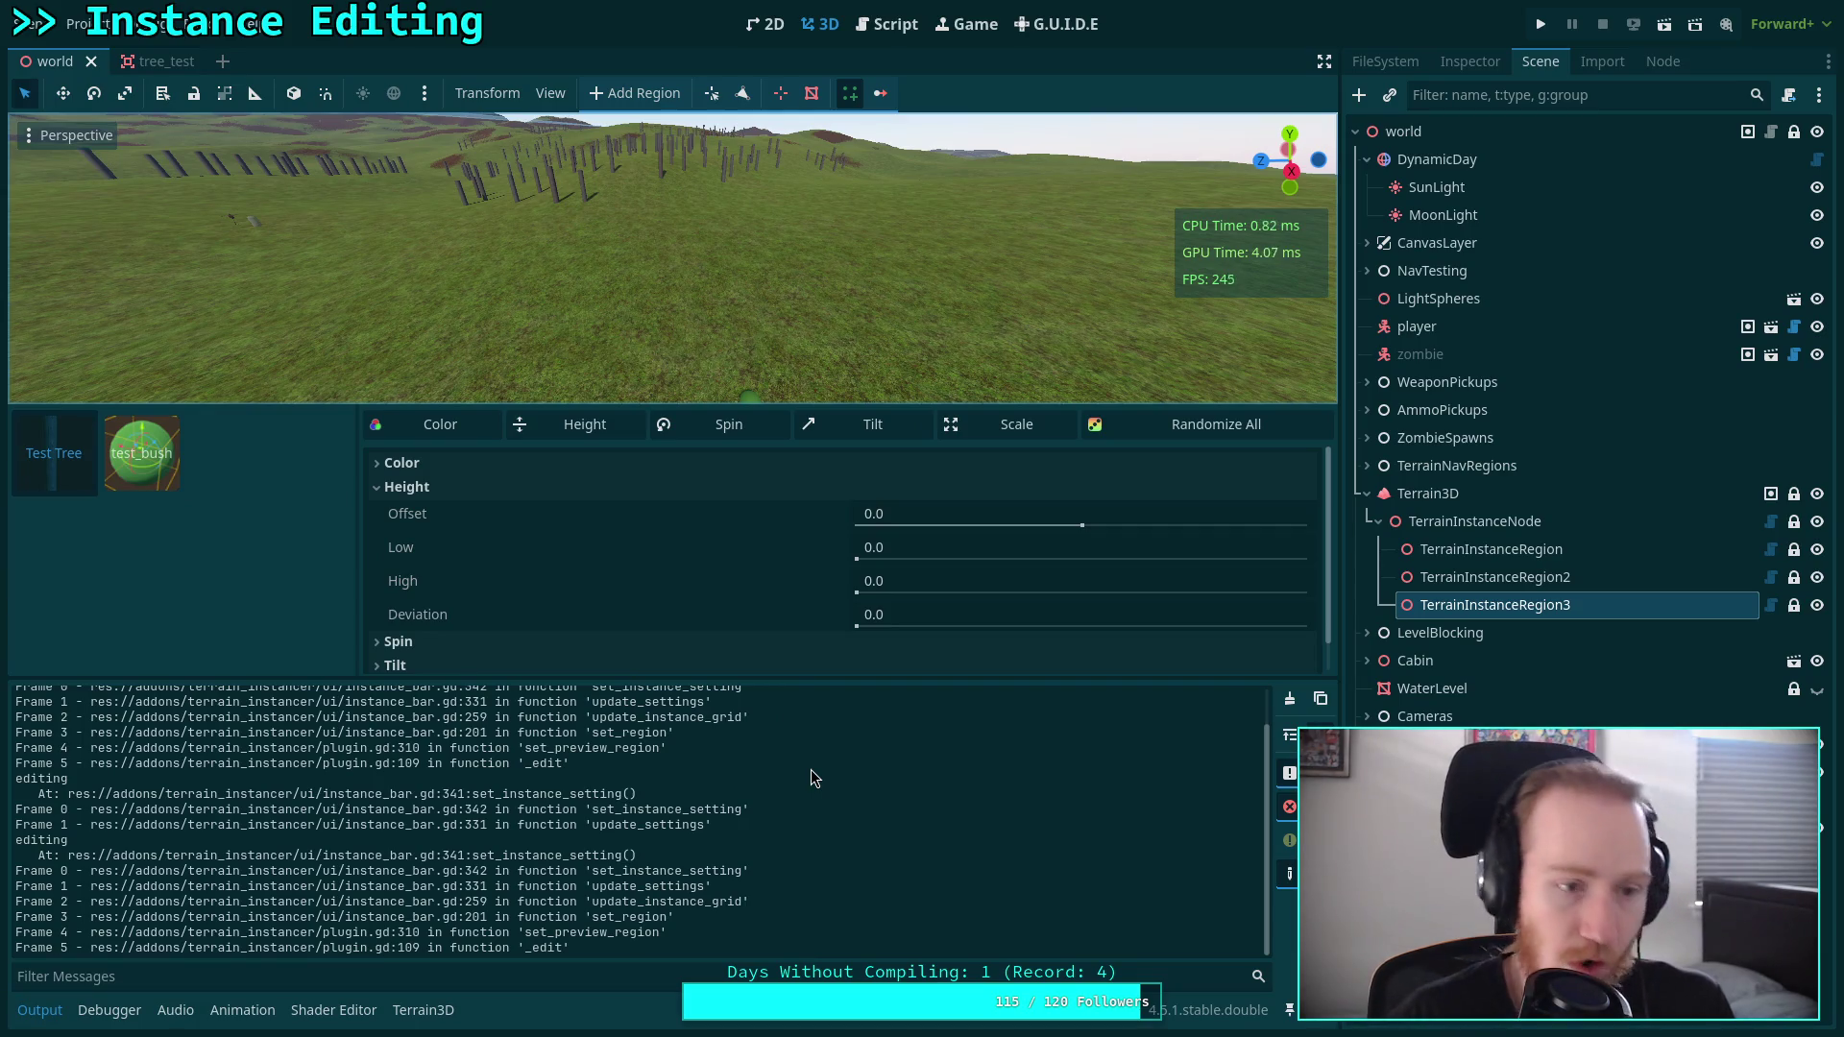
In TerrainInstanceRegion3's Inspector, expand instance element 1 and inspect its Resource Path.
left_click(1470, 61)
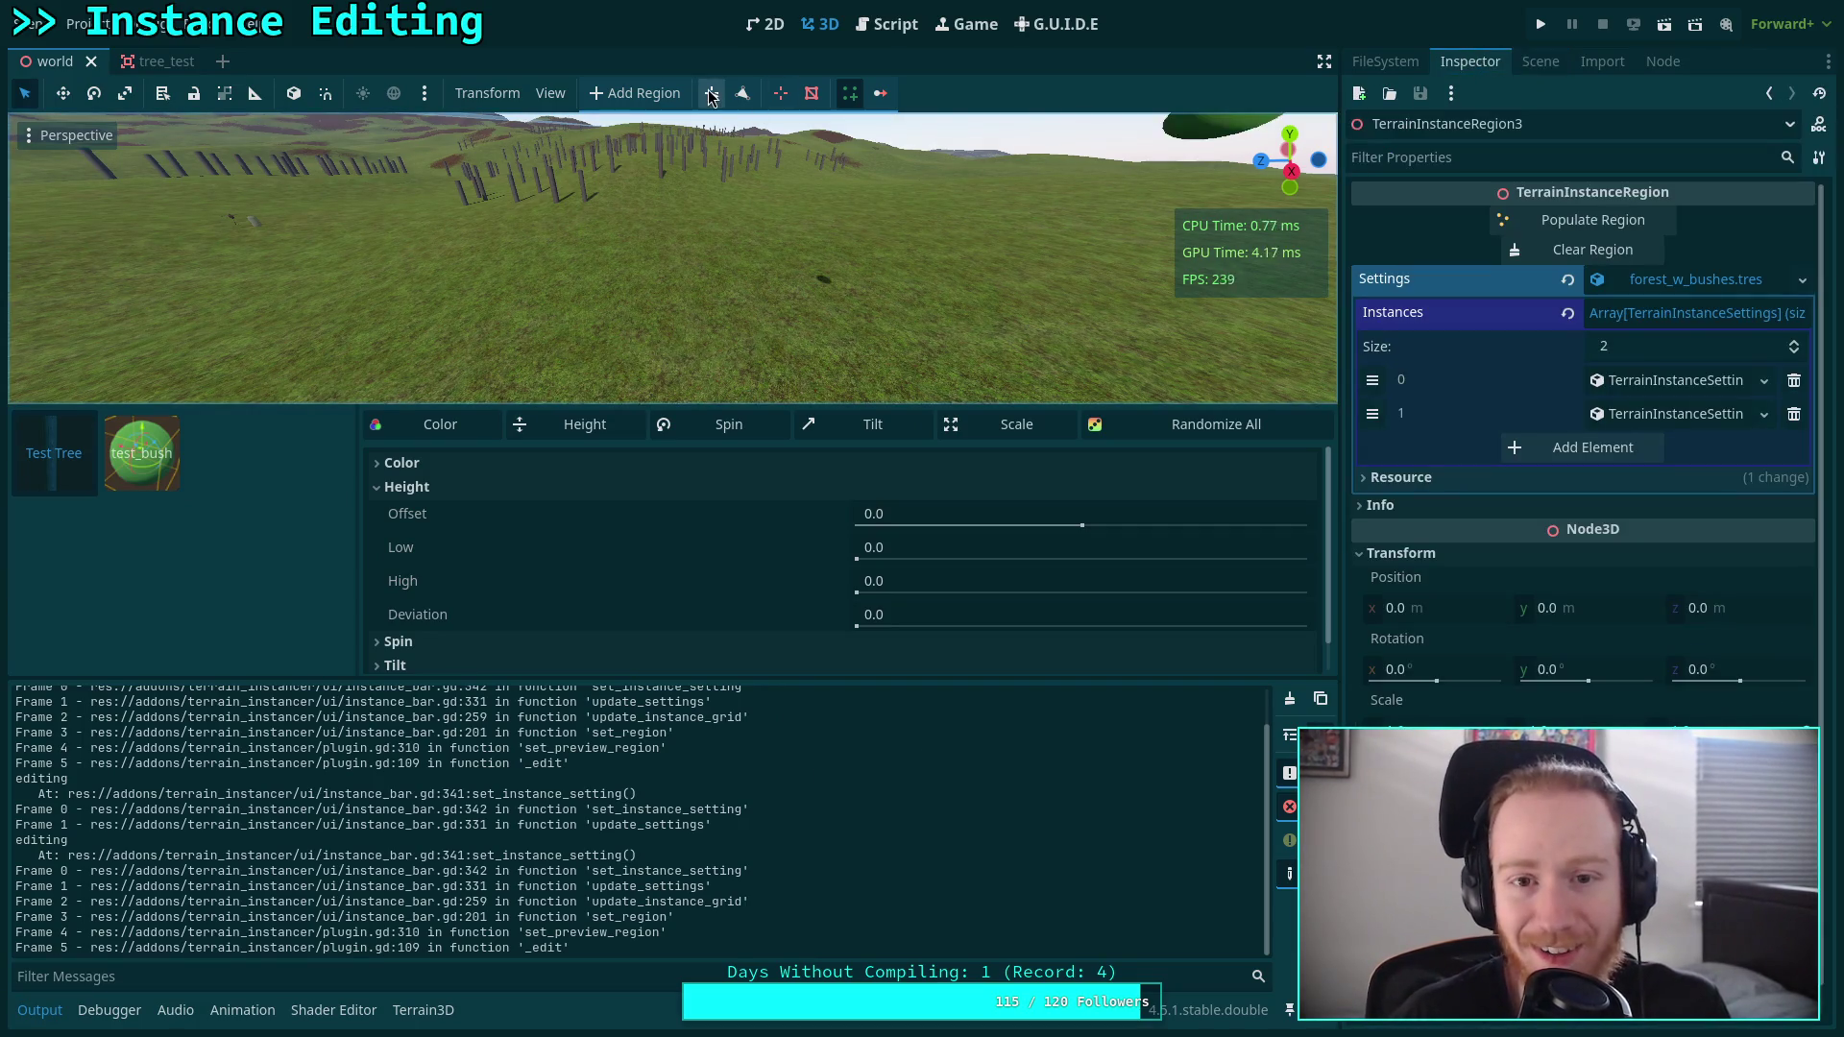
left_click(1662, 414)
left_click(1590, 622)
left_click(1590, 623)
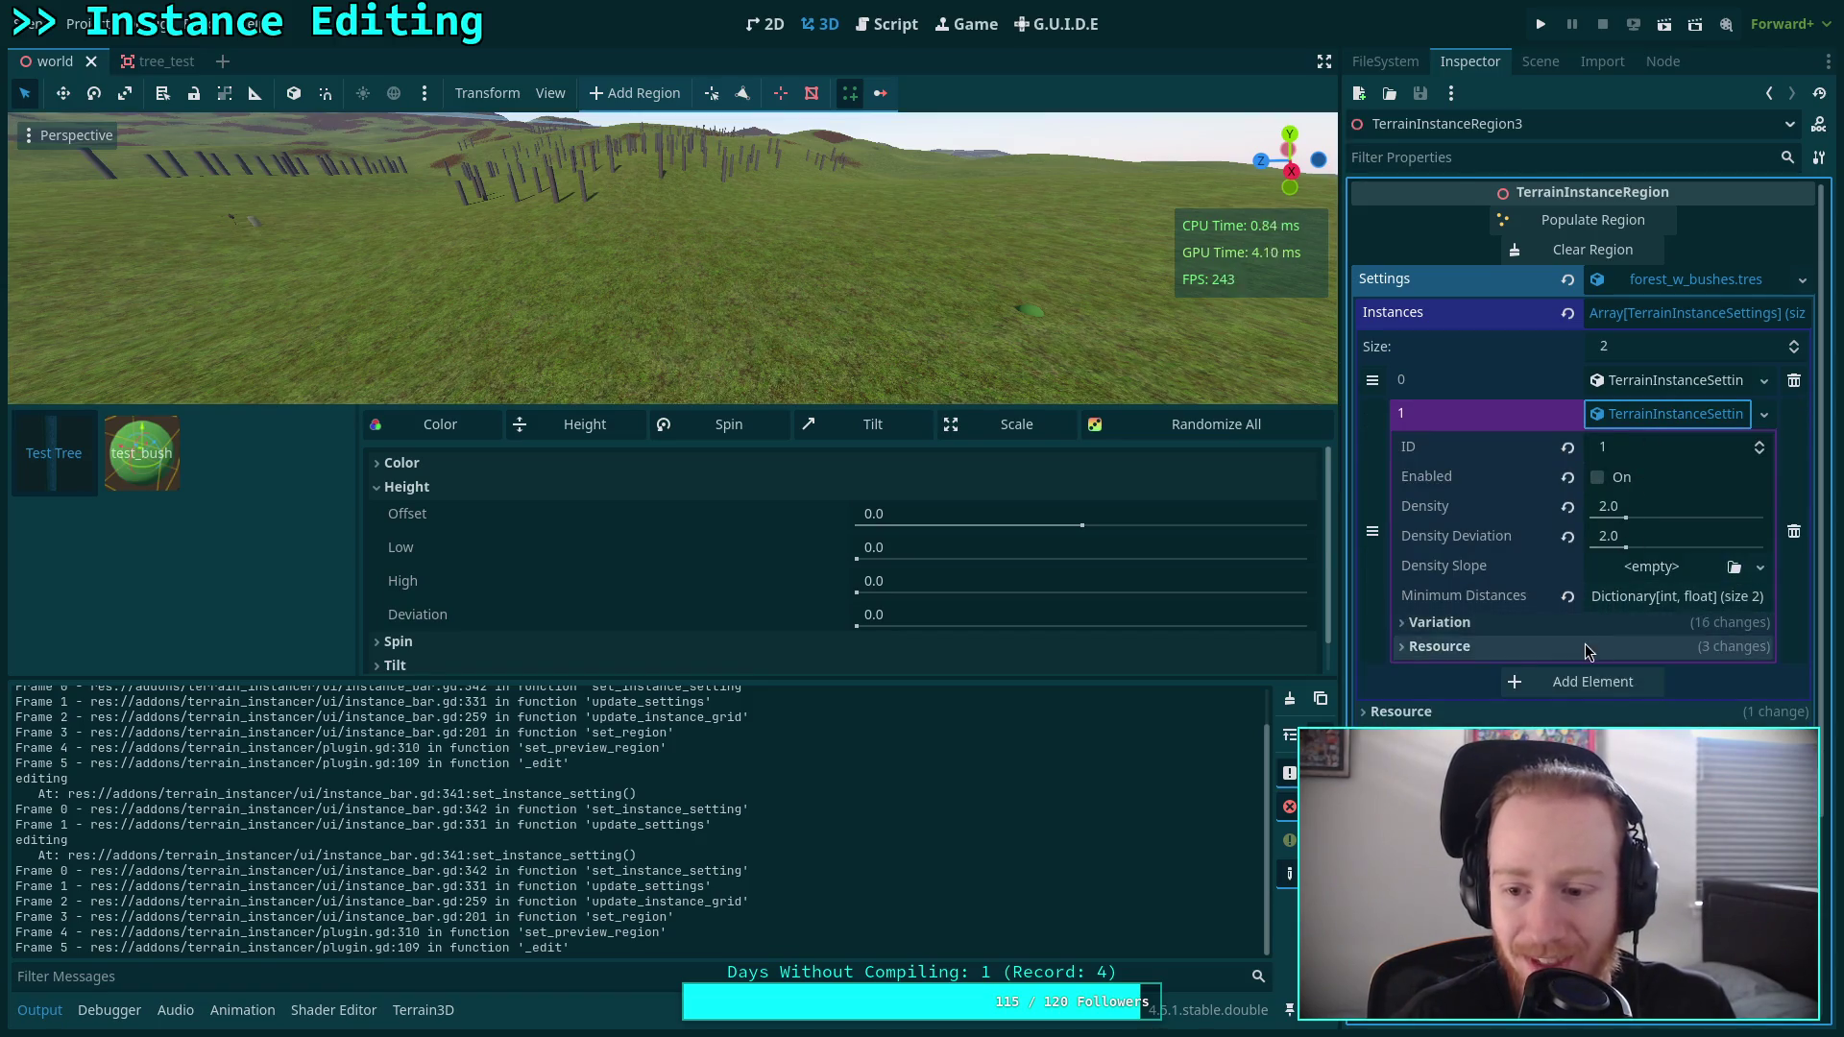
left_click(1592, 646)
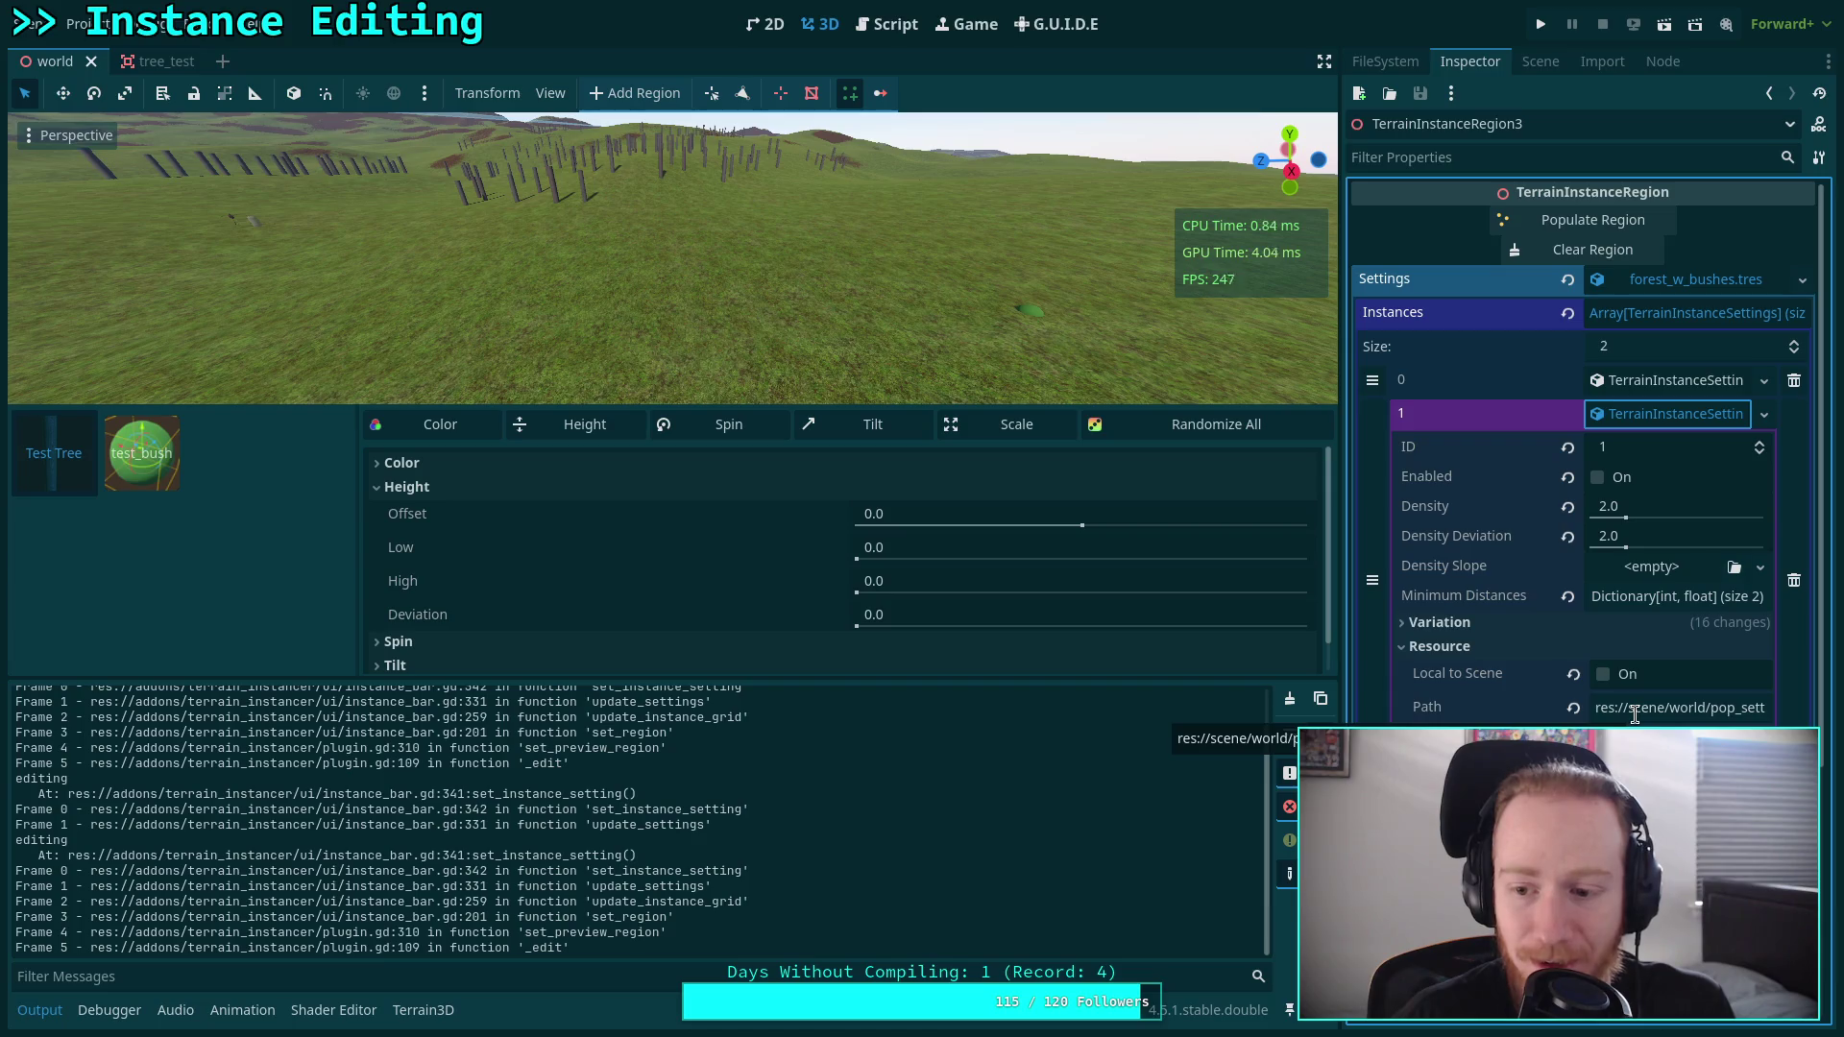
double_click(1635, 711)
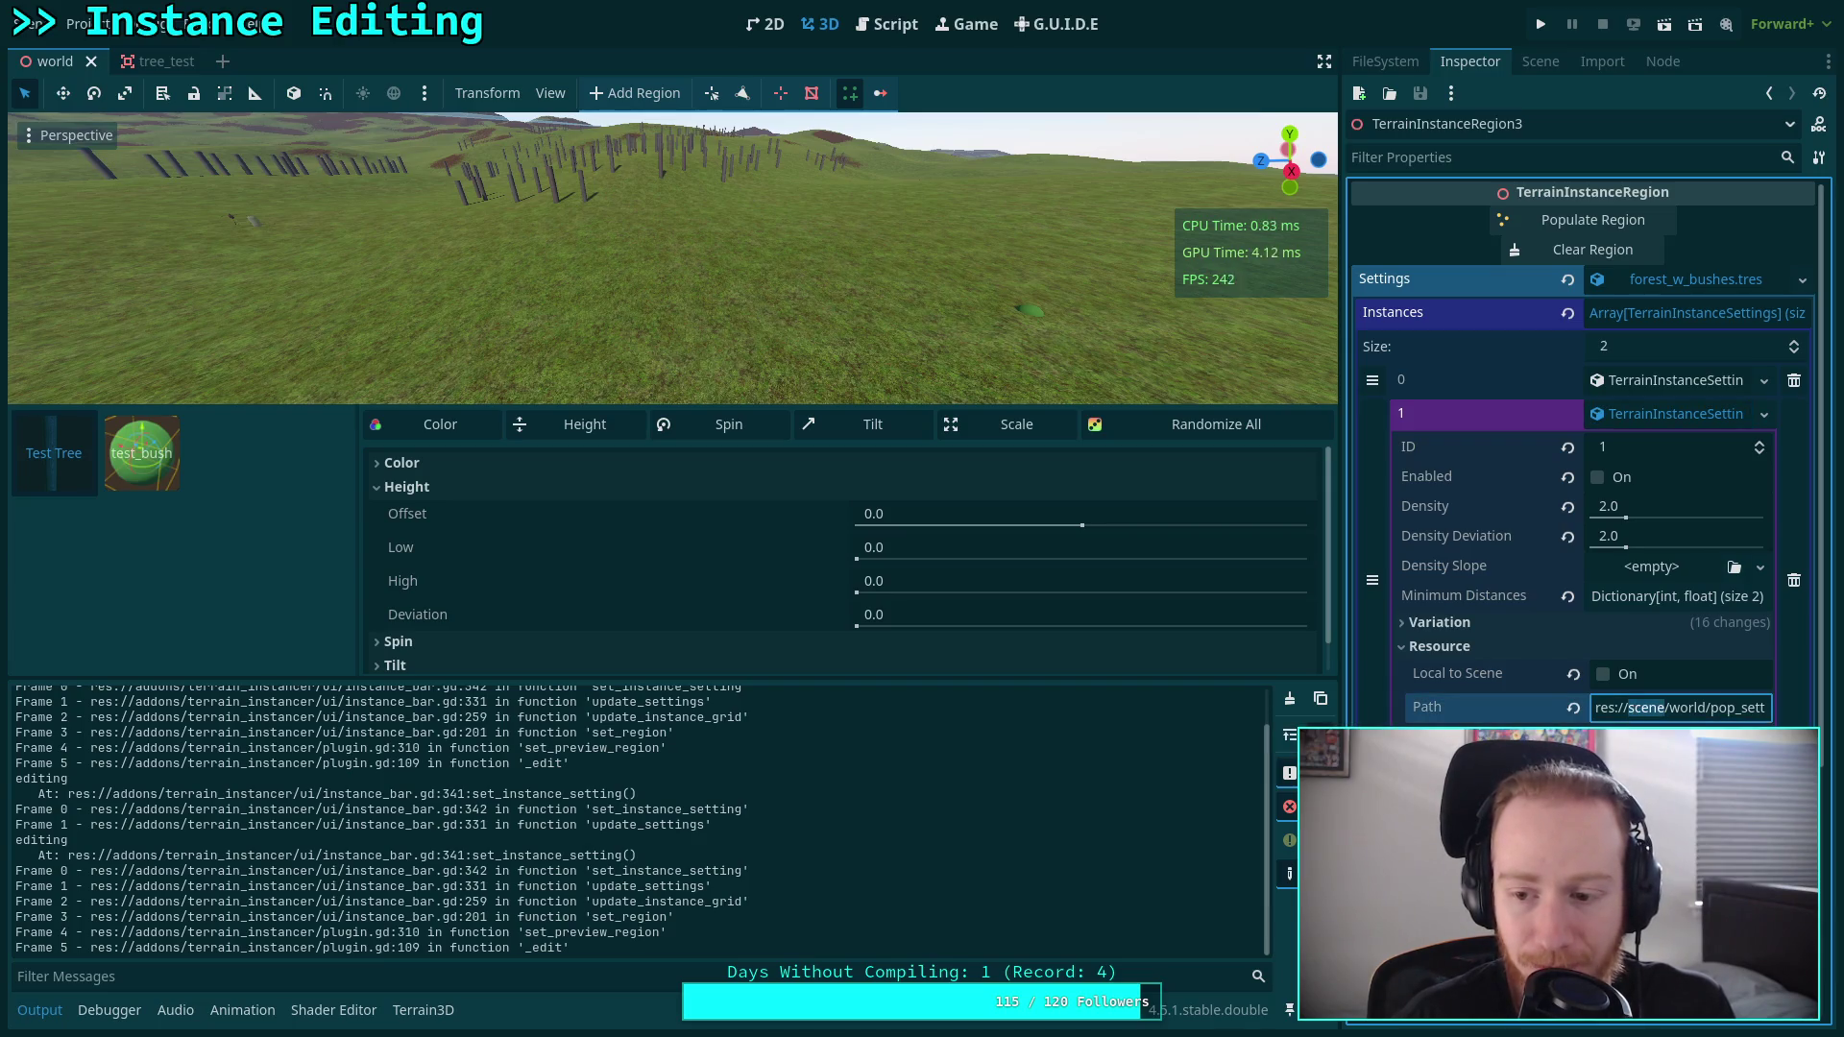
key("Escape")
mouse_move(1437, 706)
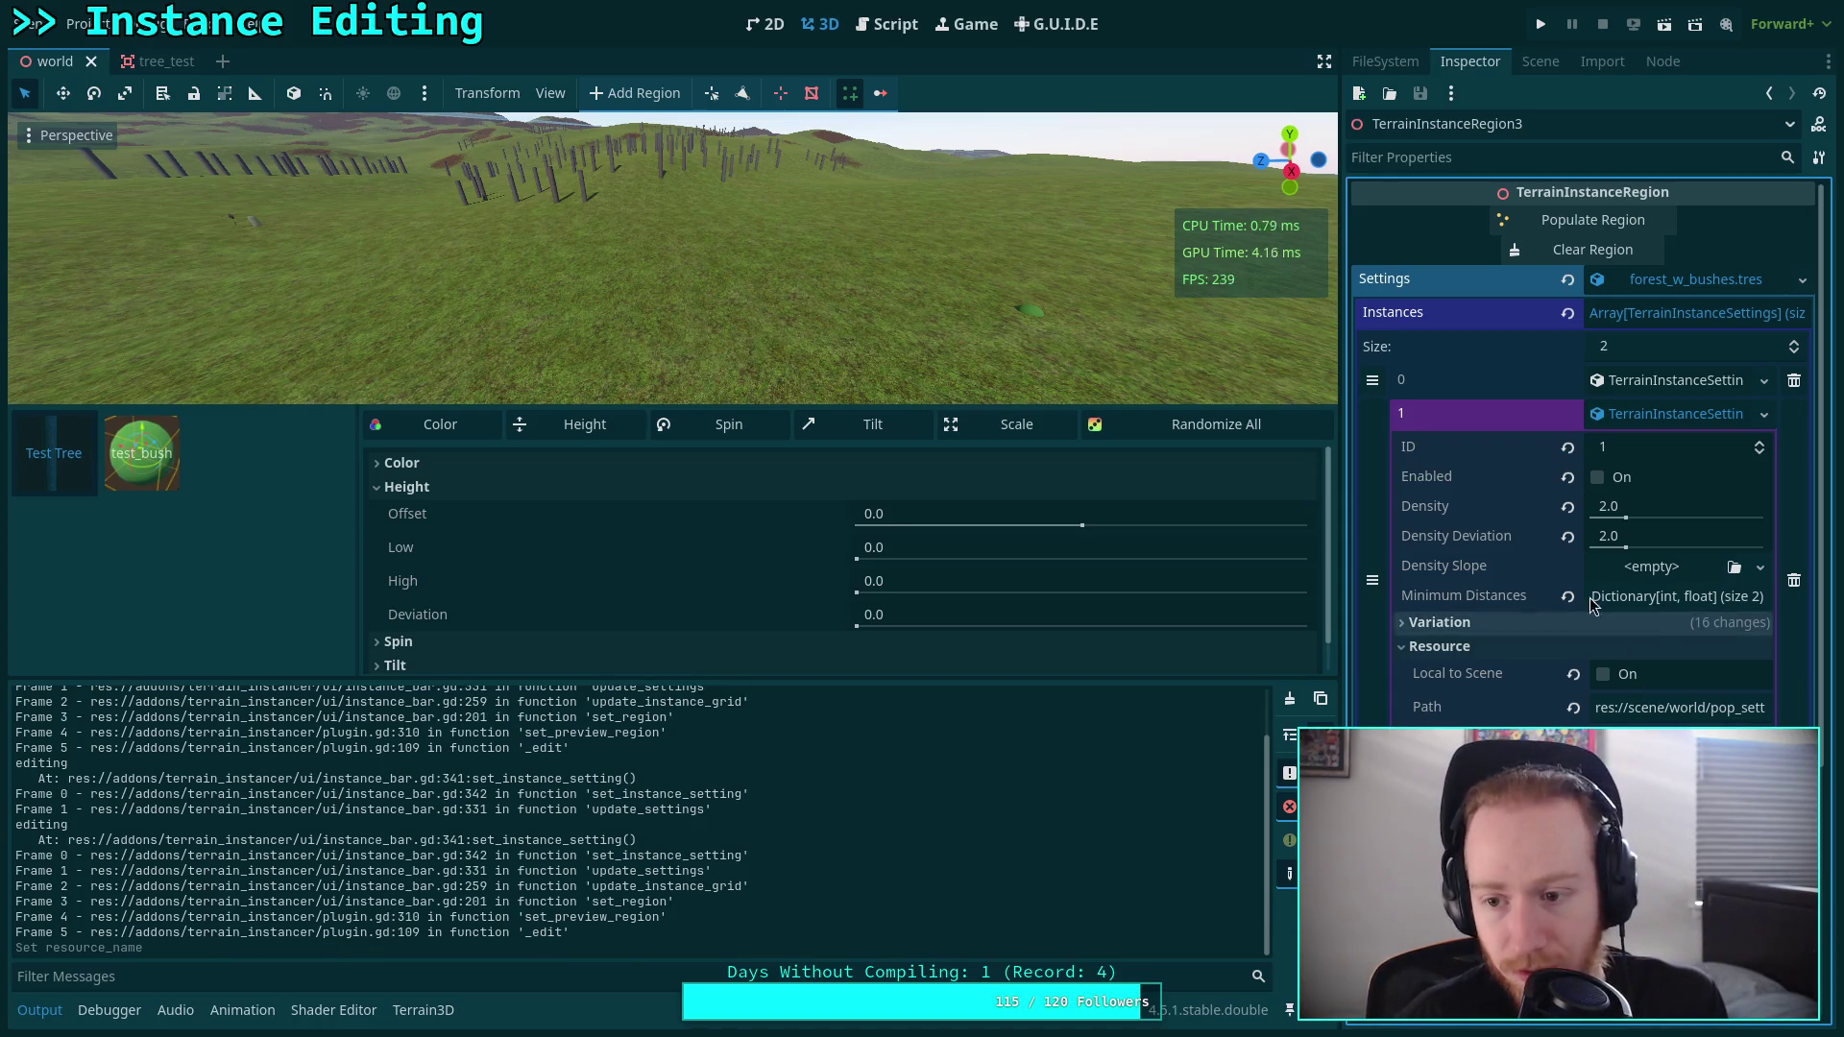
Expand instance element 0, check the resource options, then open instance_bar.gd.
left_click(1638, 380)
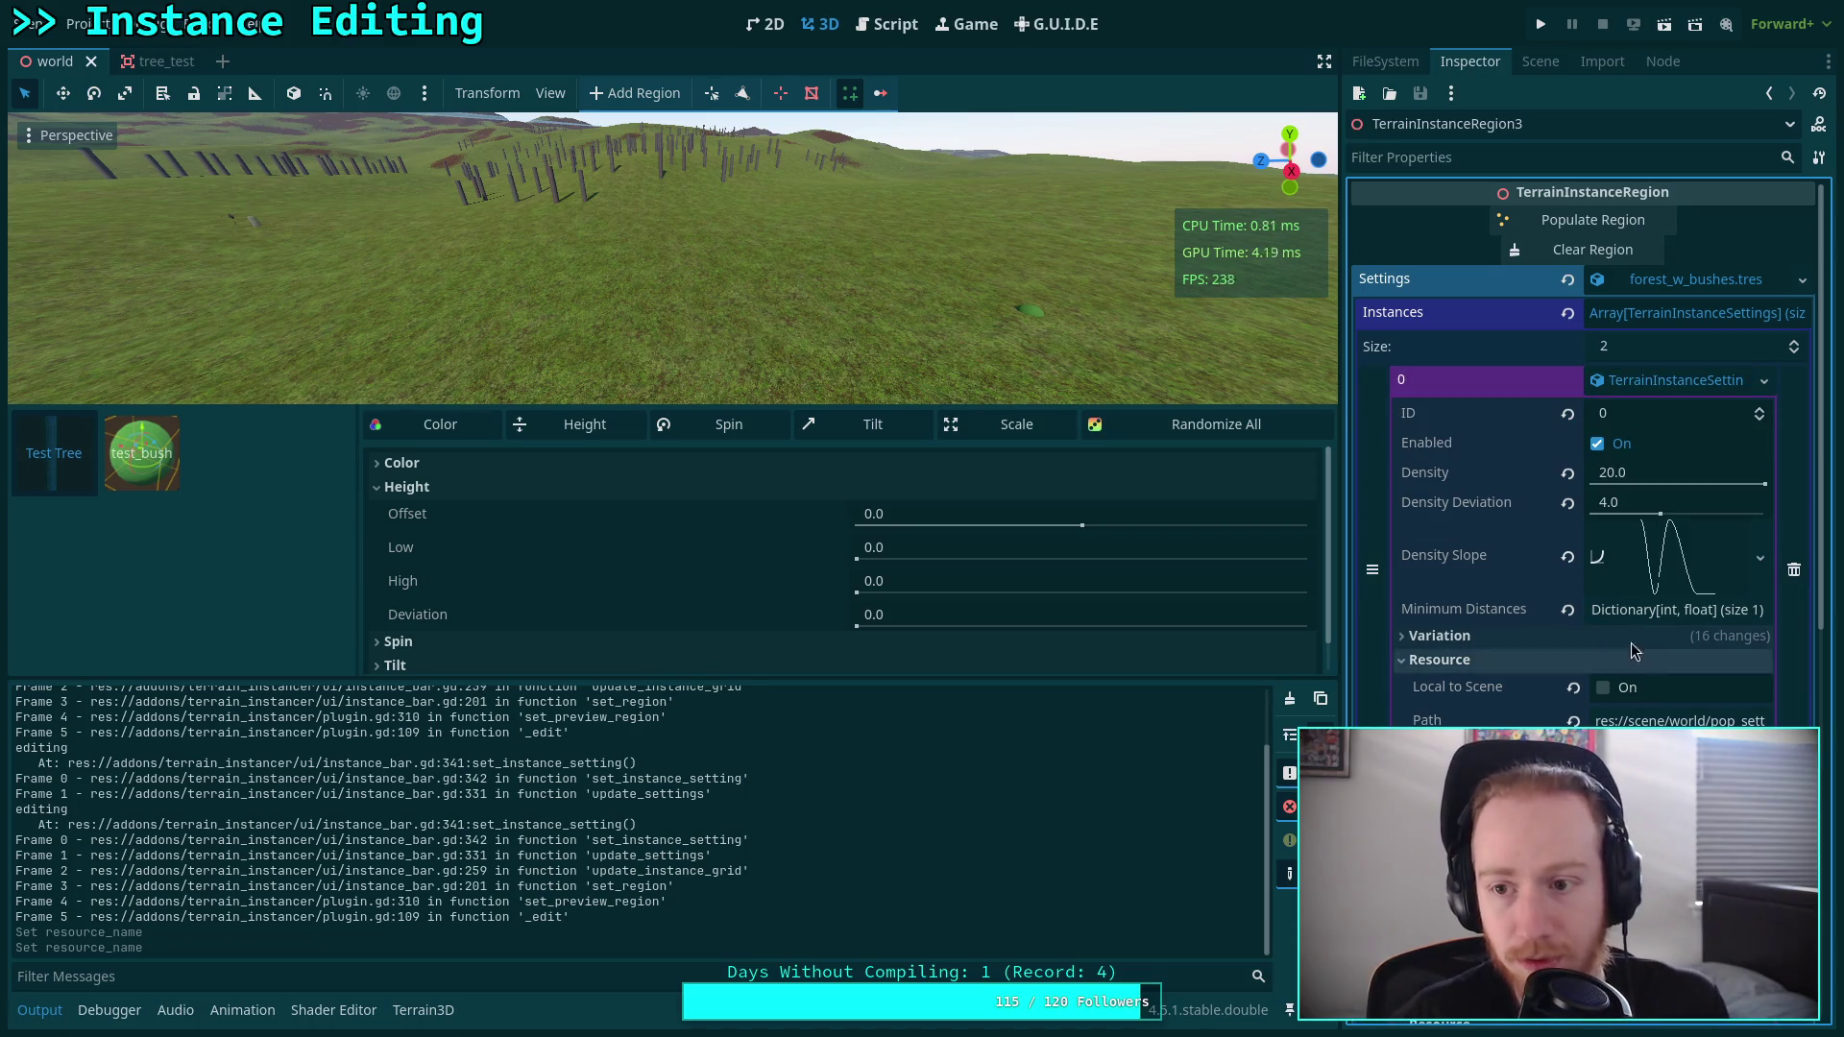
left_click(1803, 280)
key("Escape")
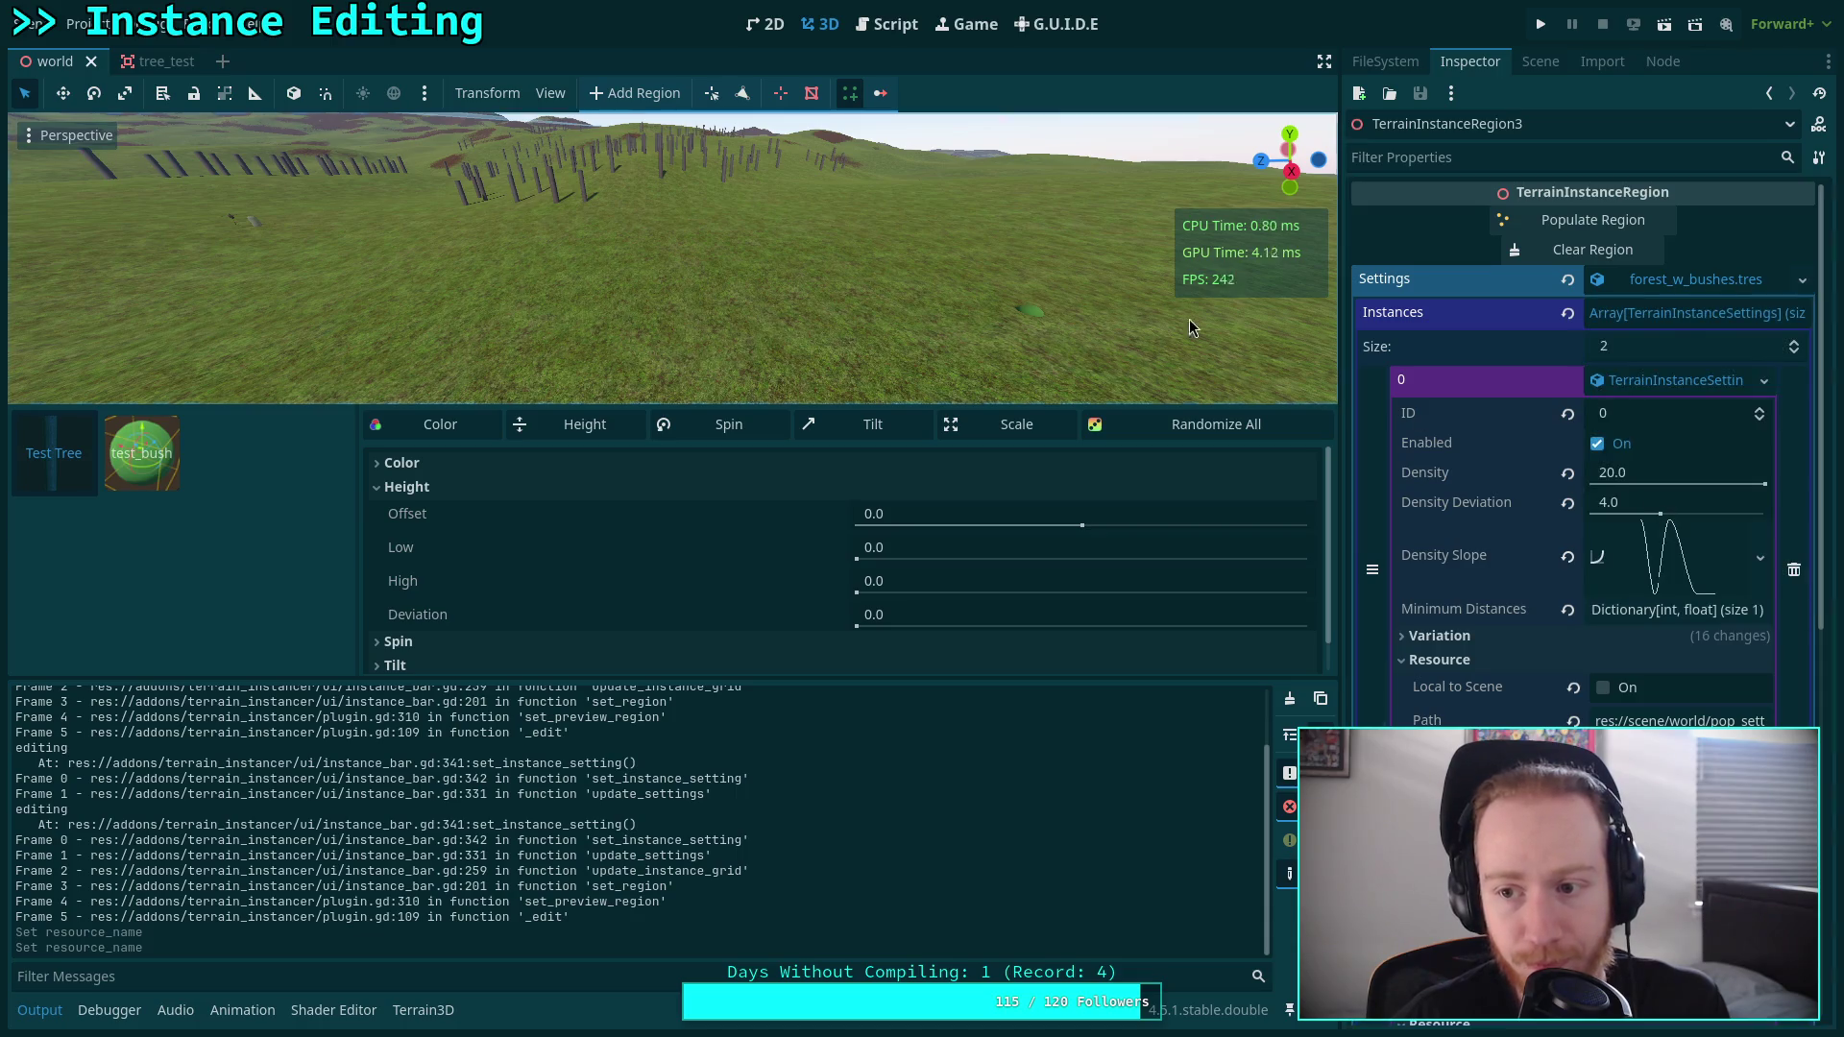
left_click(882, 26)
scroll(795, 378, "down", 1)
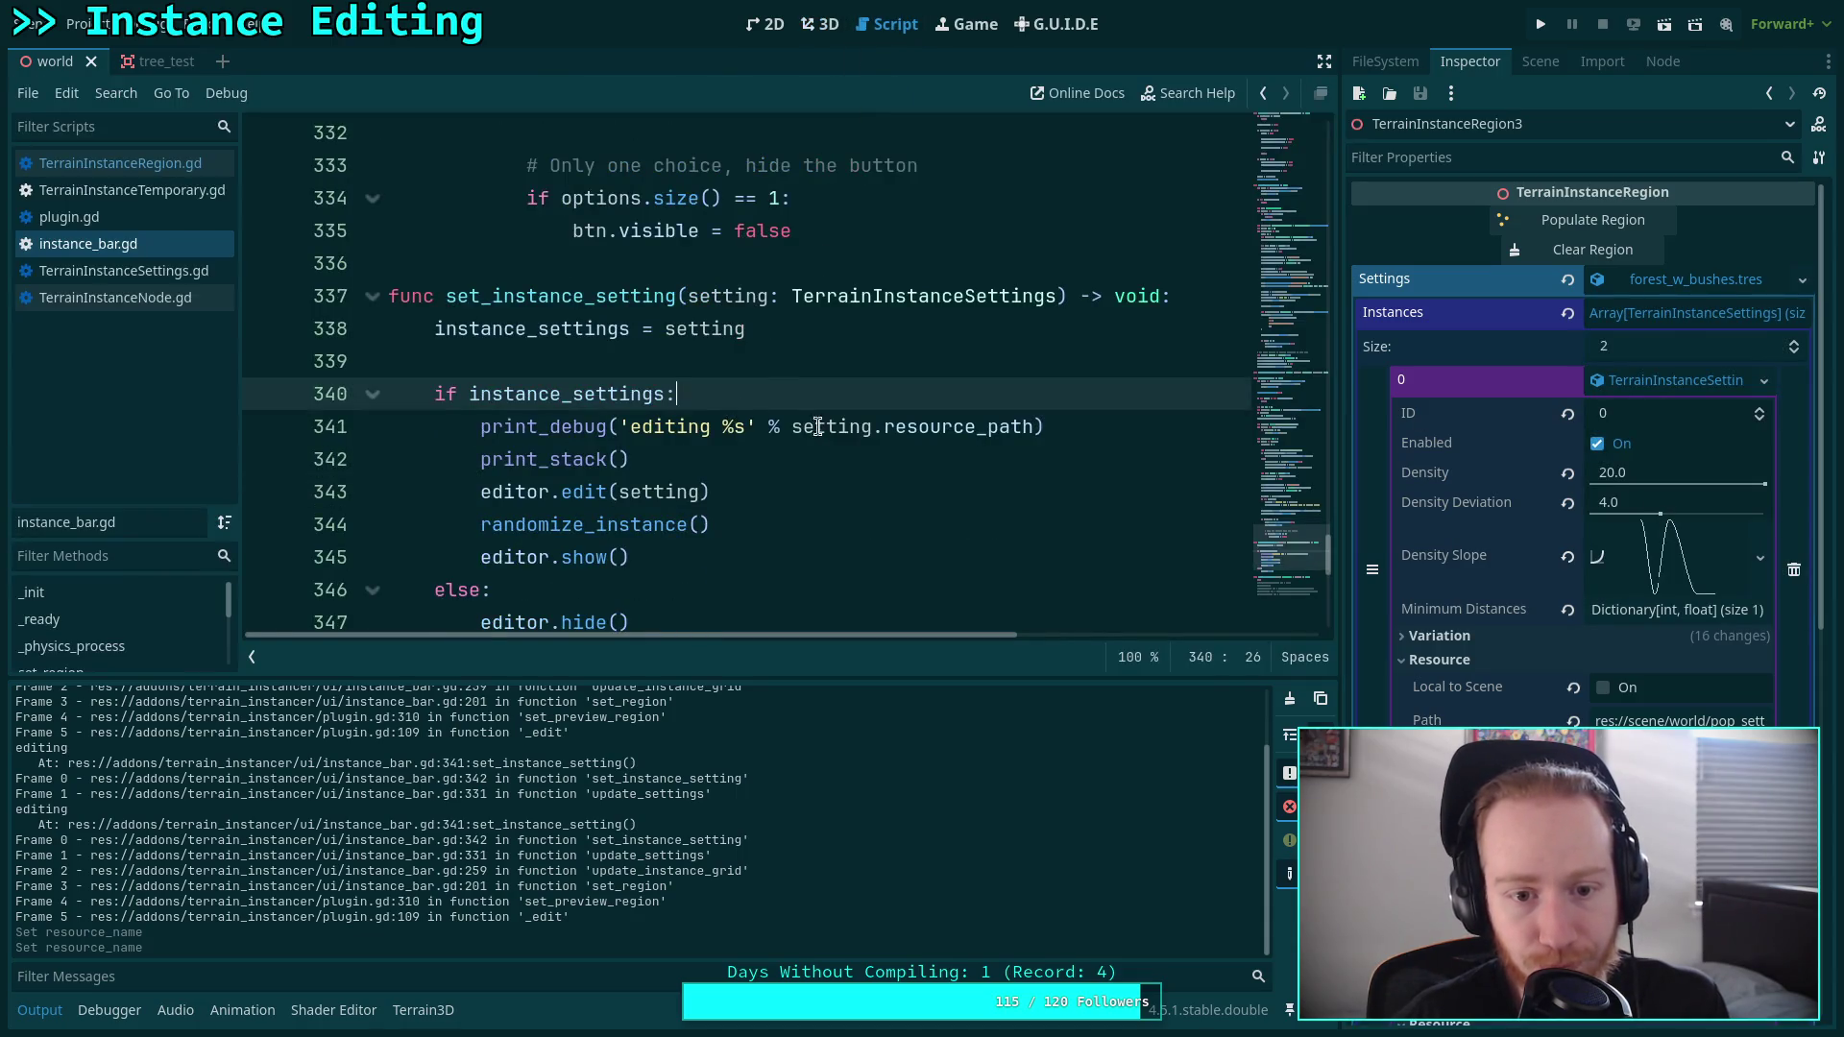
Change resource_path to resource_name in the debug print, save, and test in 3D.
left_click_drag(988, 429, 1026, 428)
type("n")
key("ctrl+s")
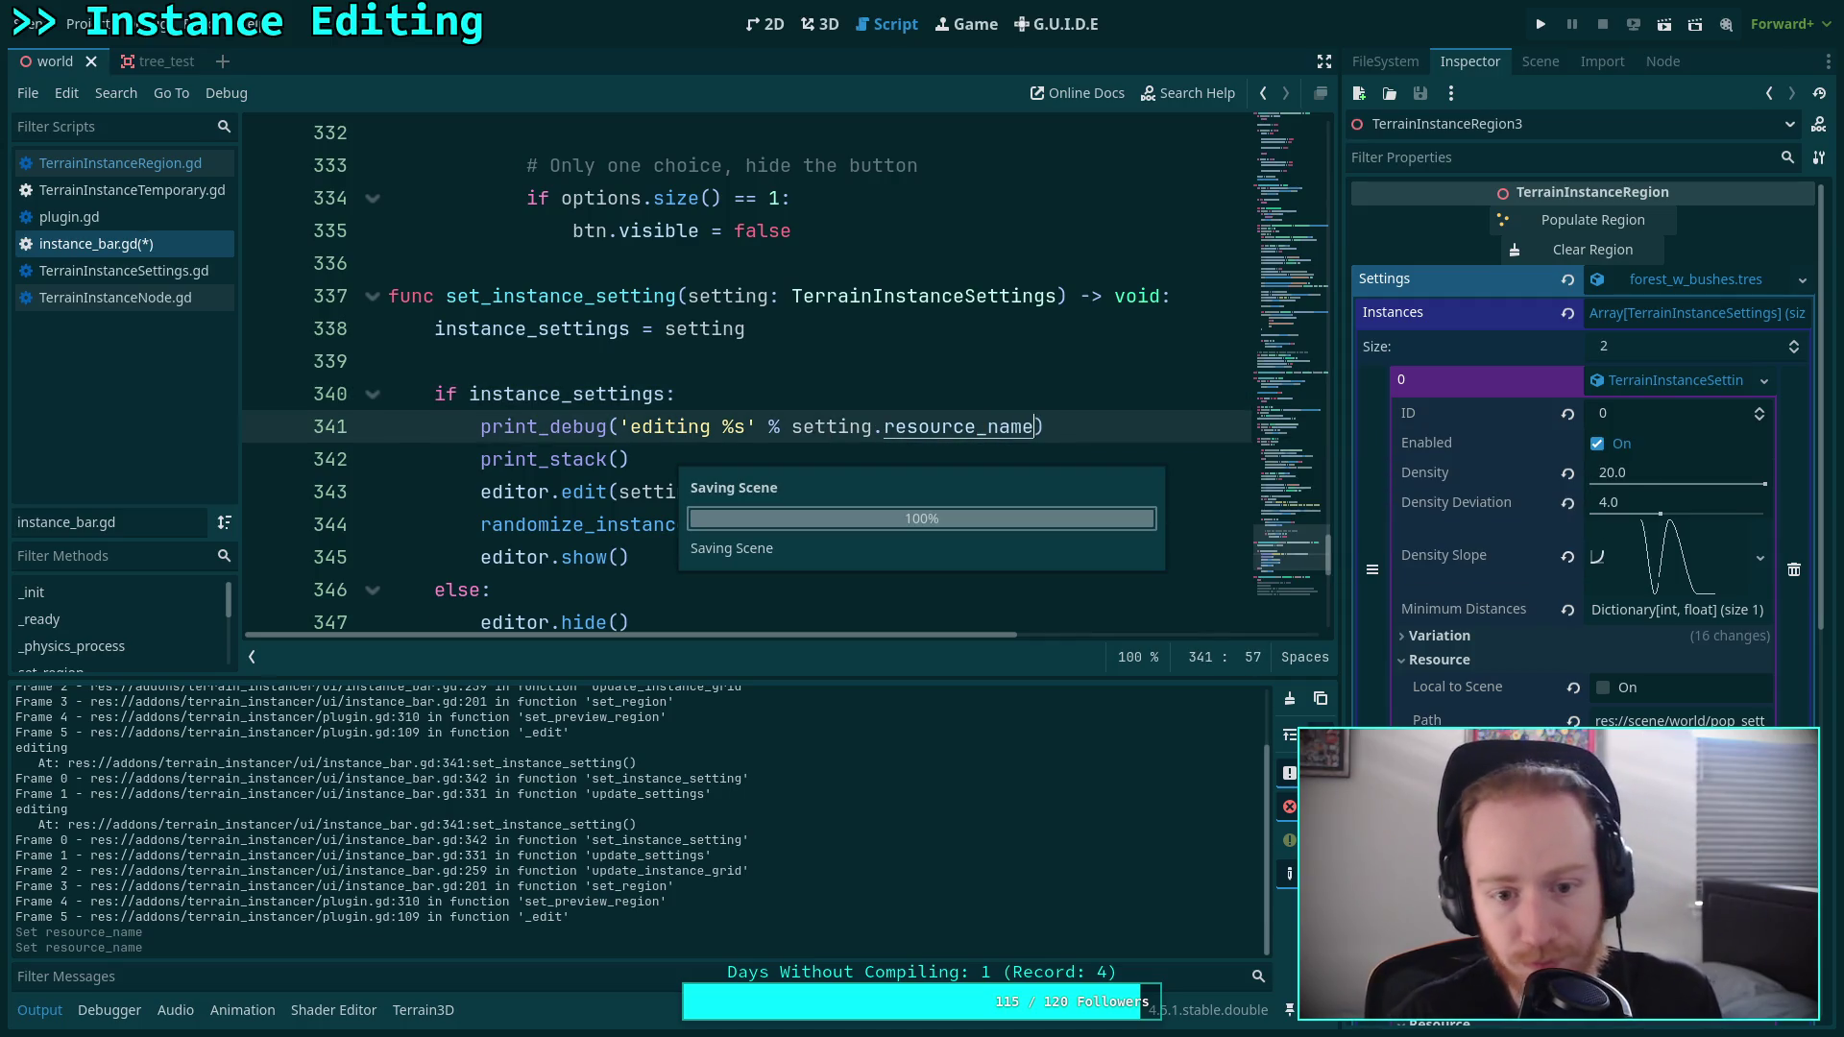
left_click(819, 24)
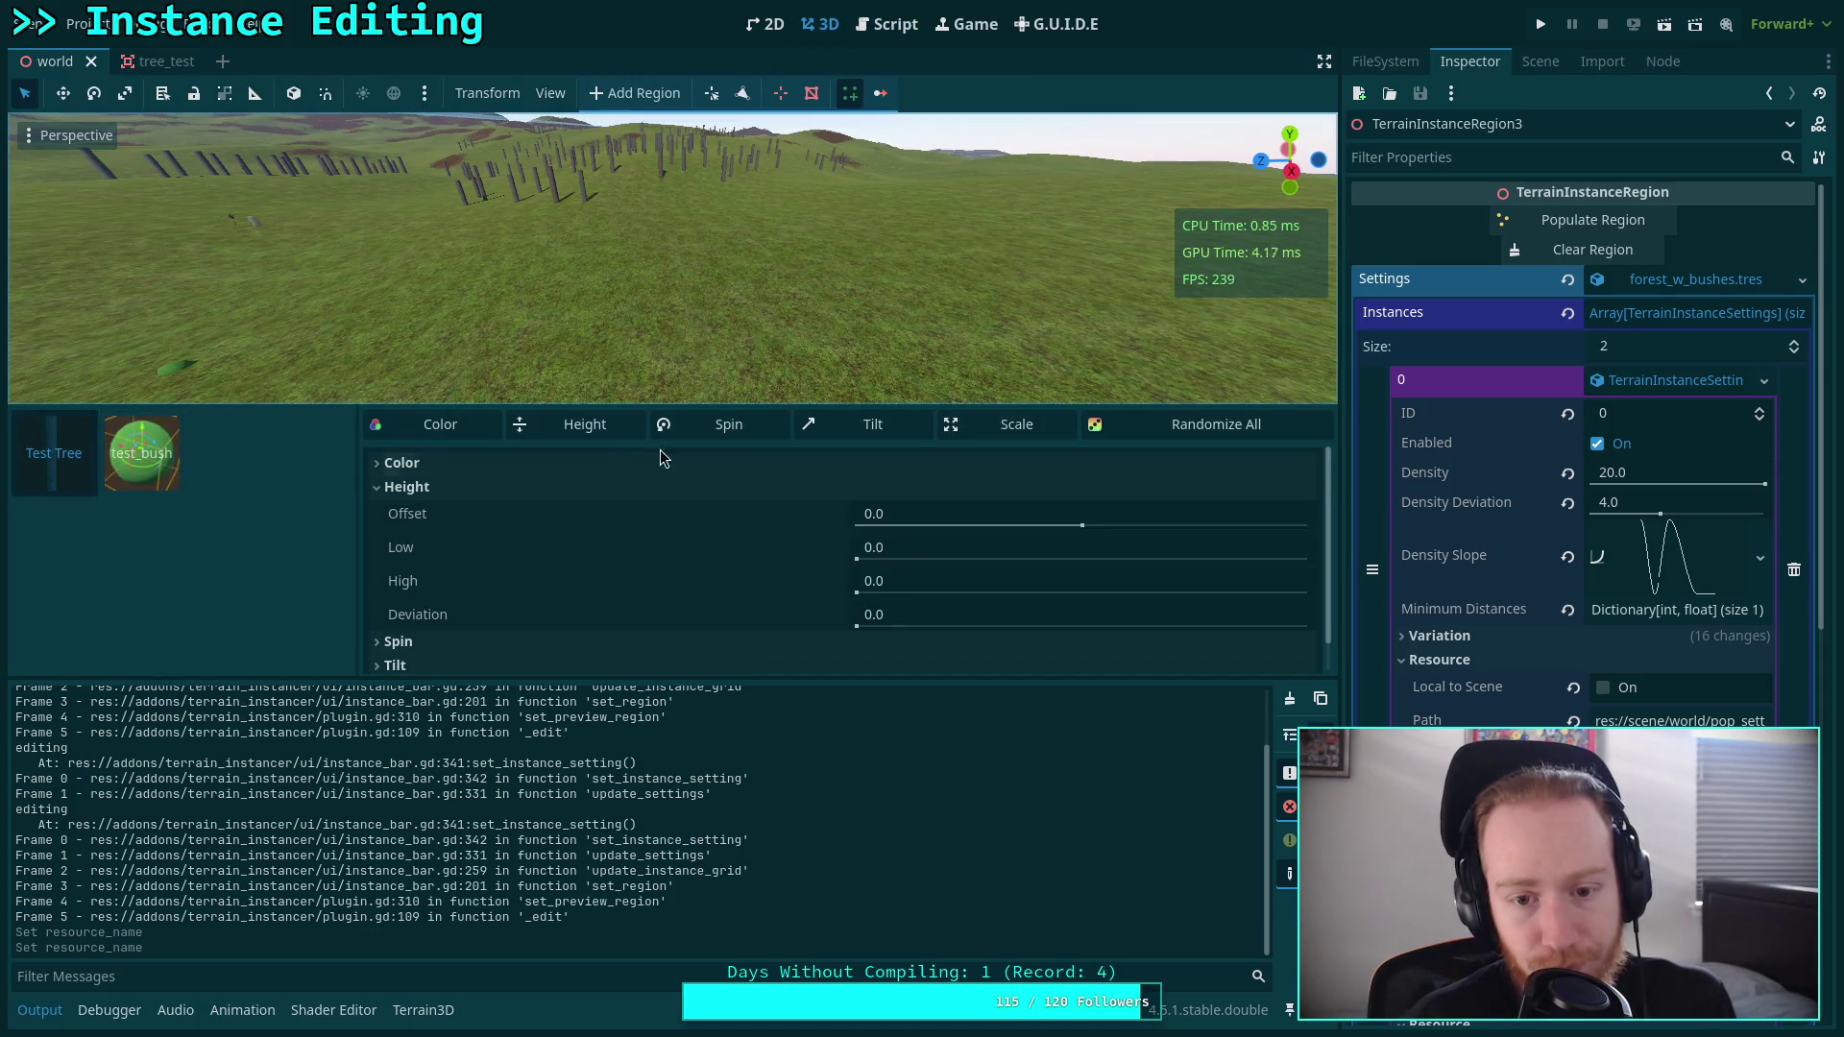
left_click(1290, 698)
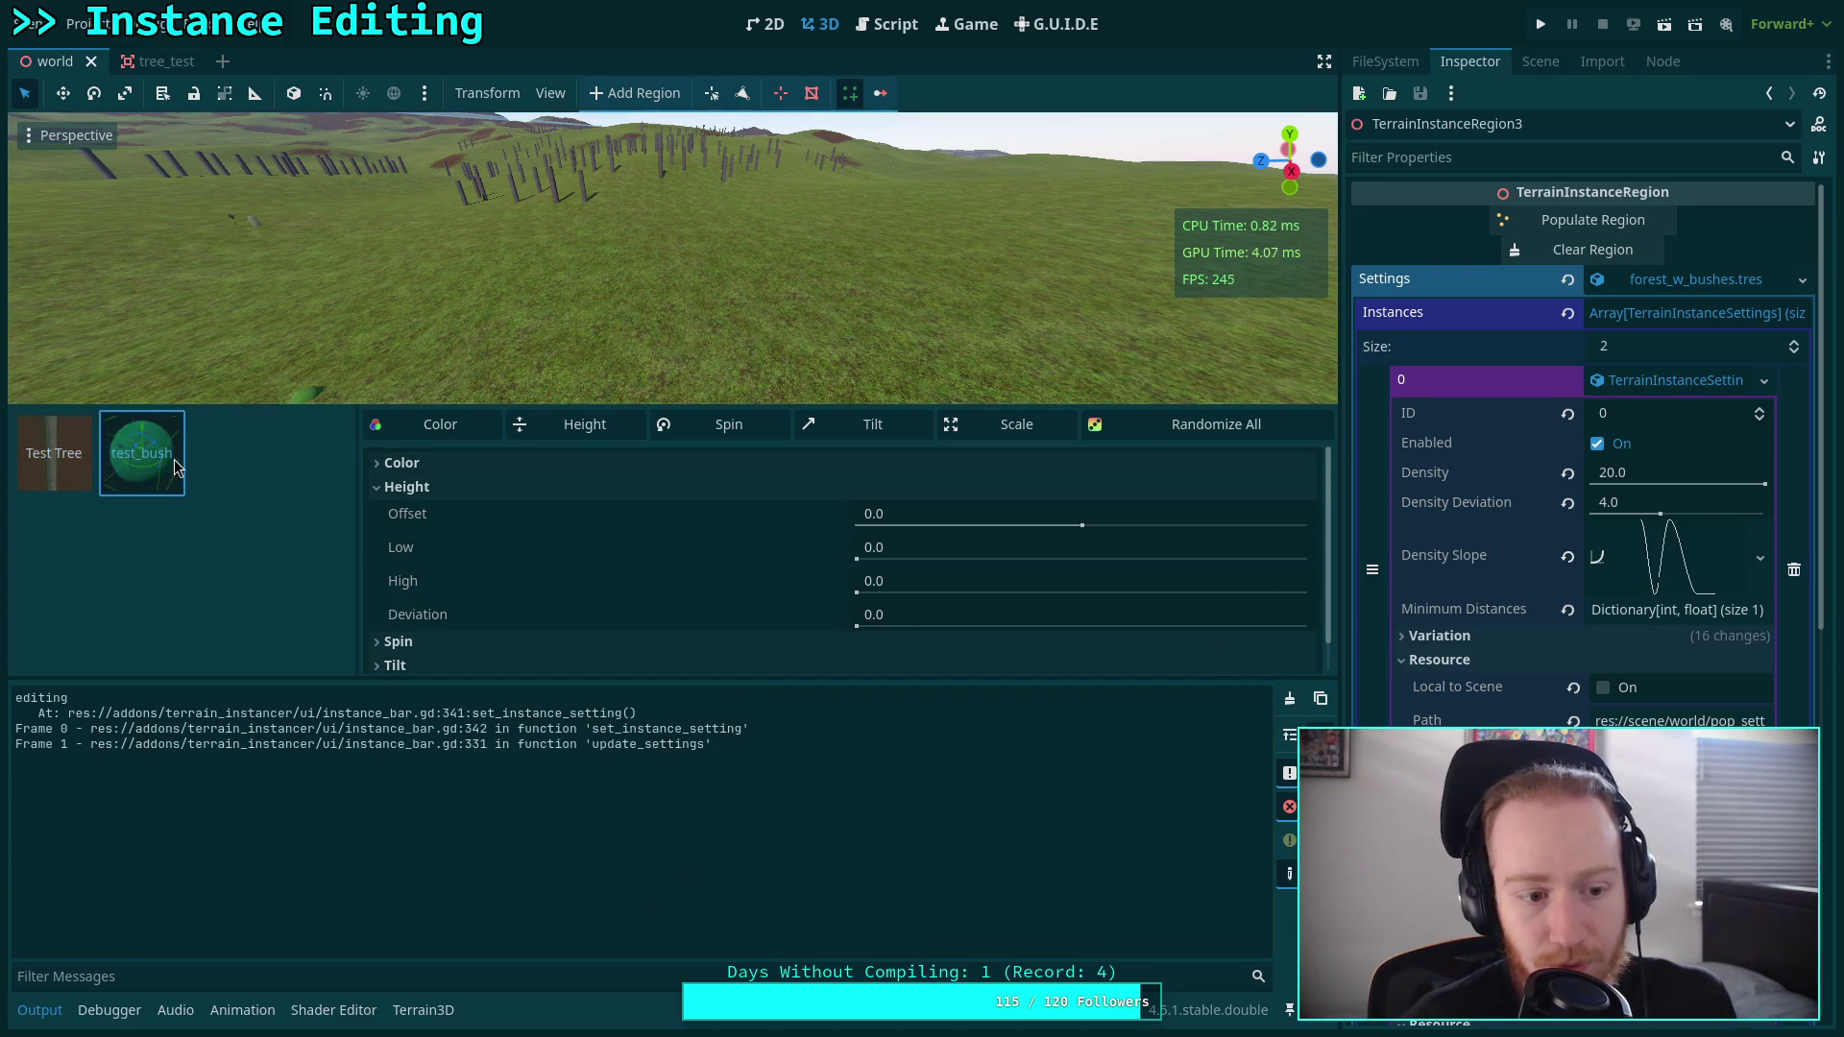
Wrap setting.resource_name in str() on line 341, save, and return to 3D.
left_click(885, 24)
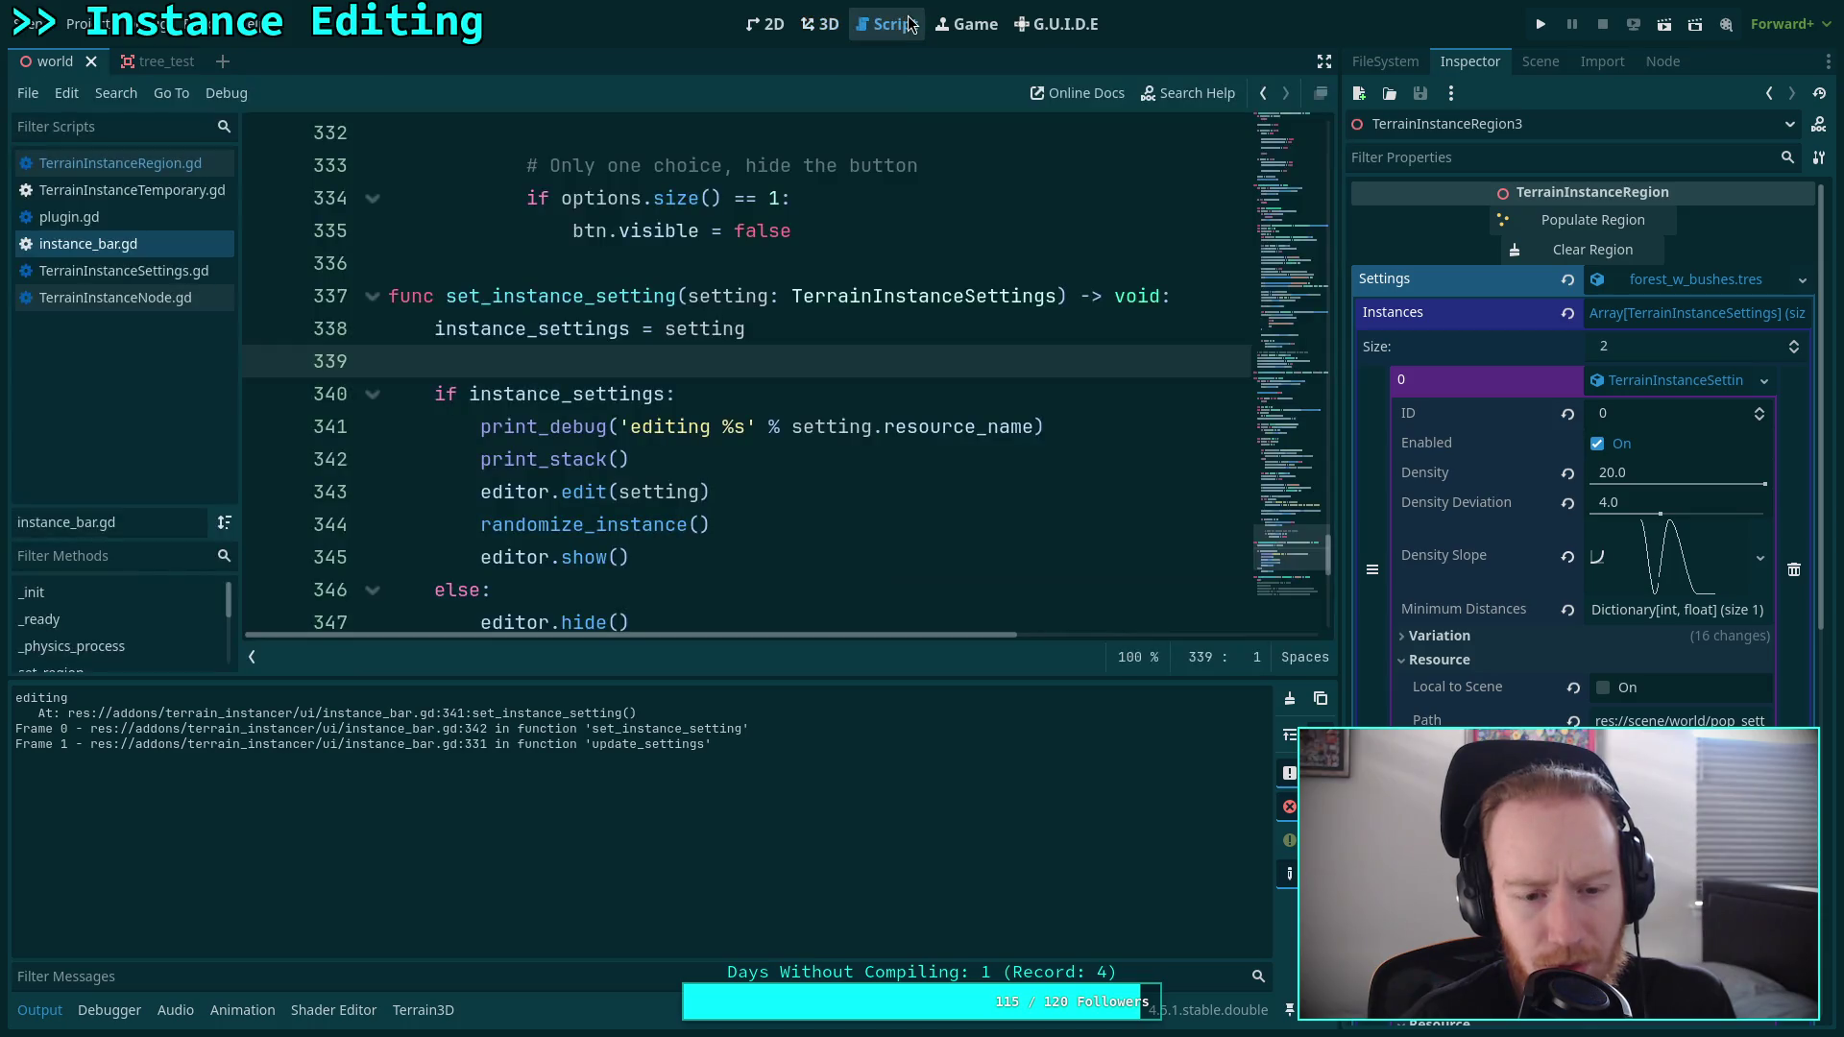
mouse_move(817, 438)
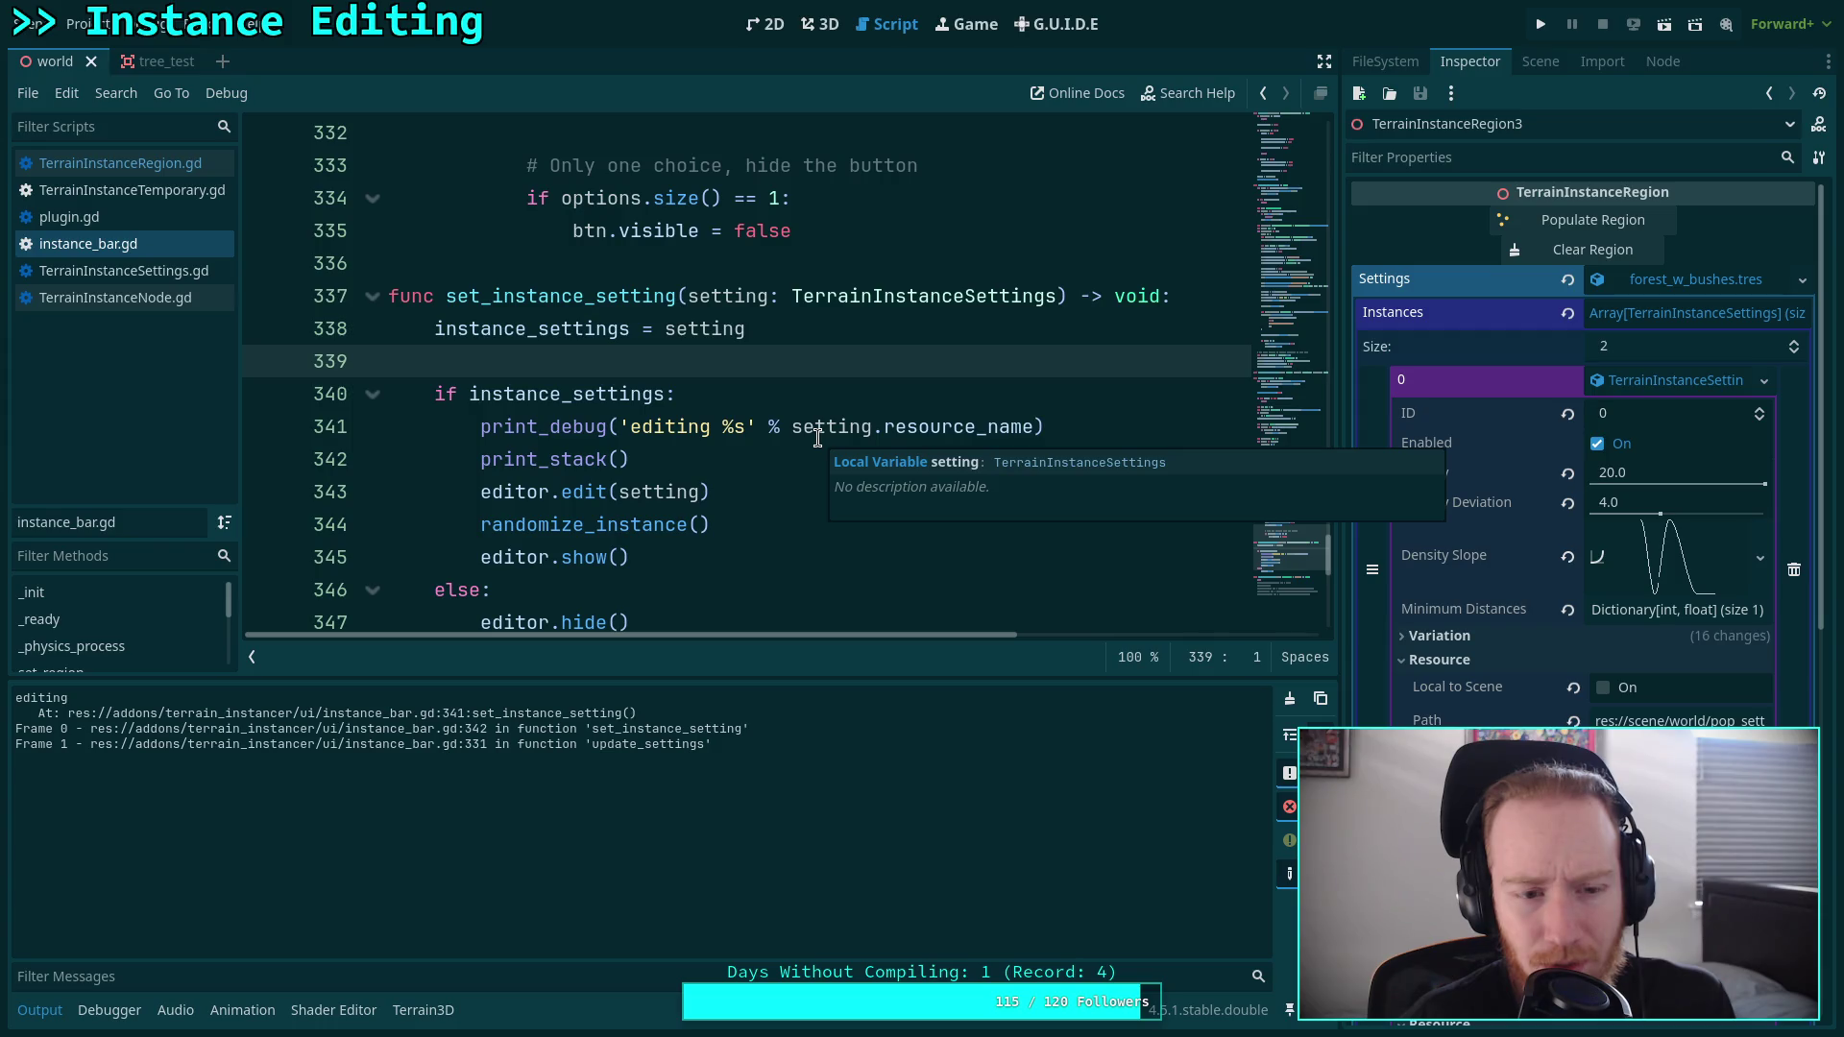
mouse_move(545, 419)
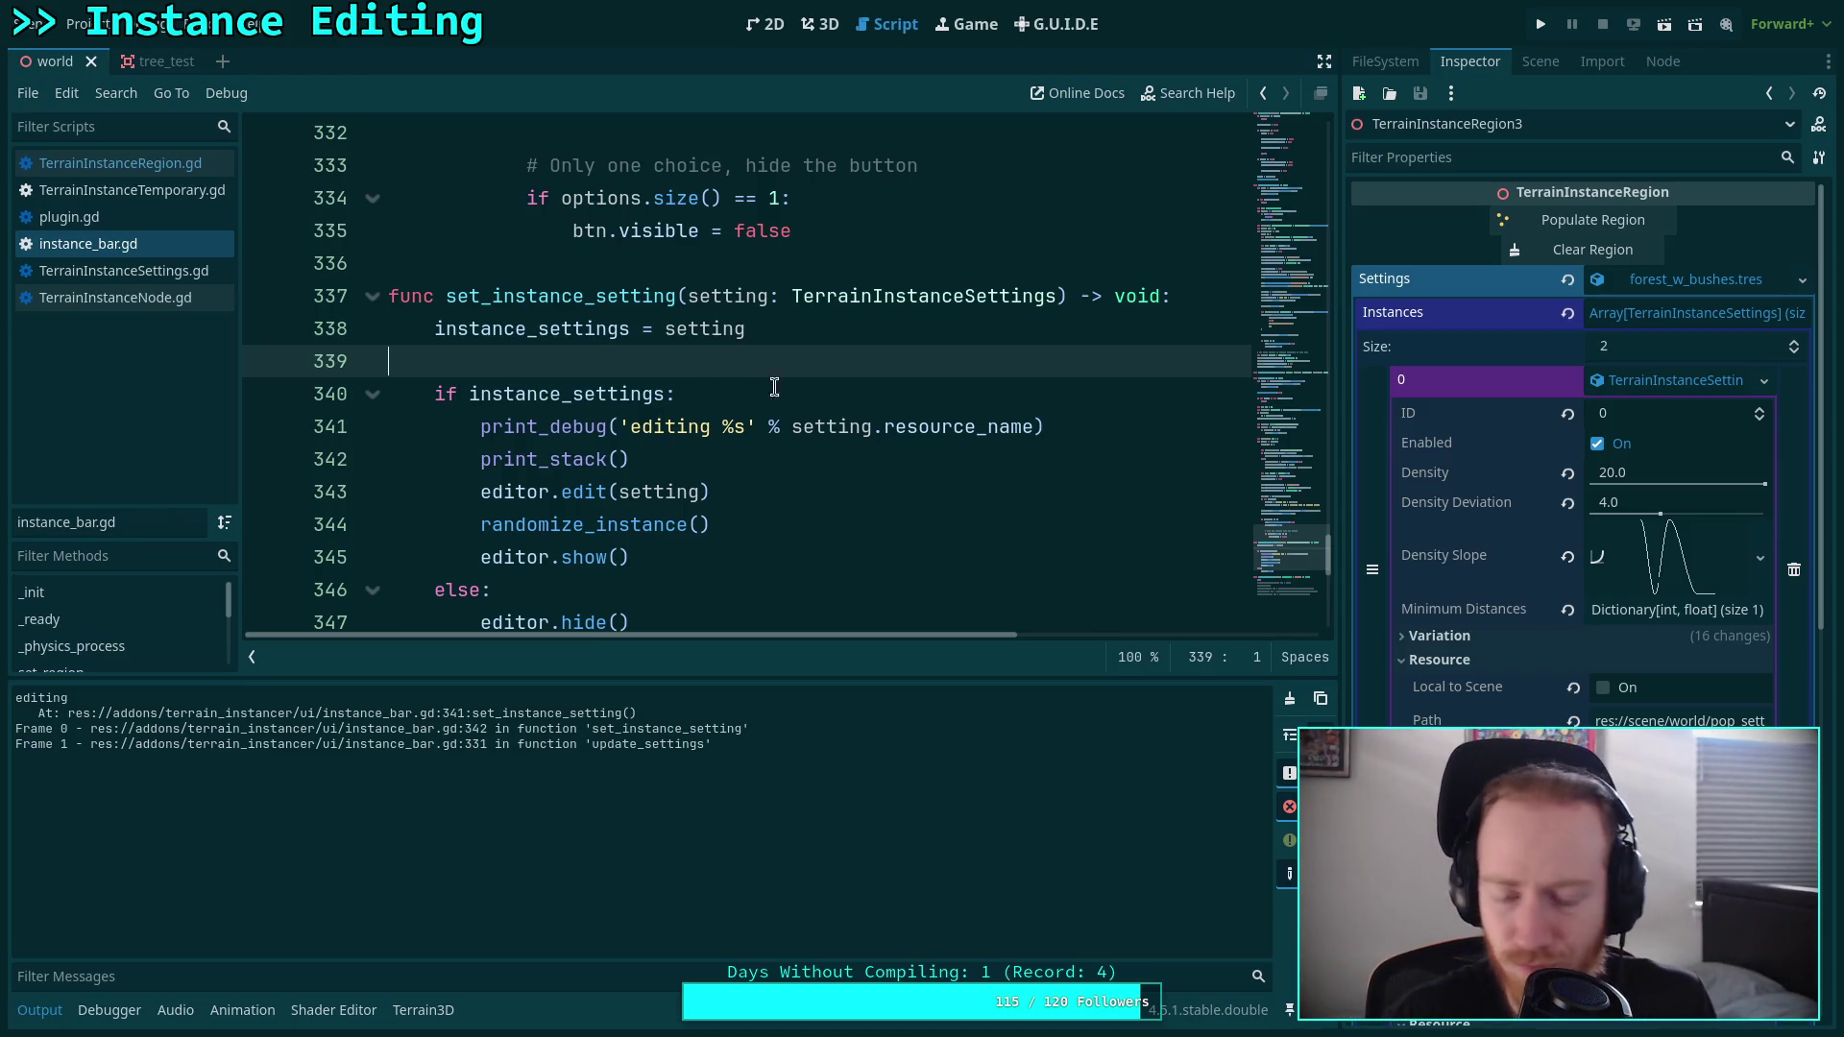
left_click(788, 423)
type("st")
type("(s")
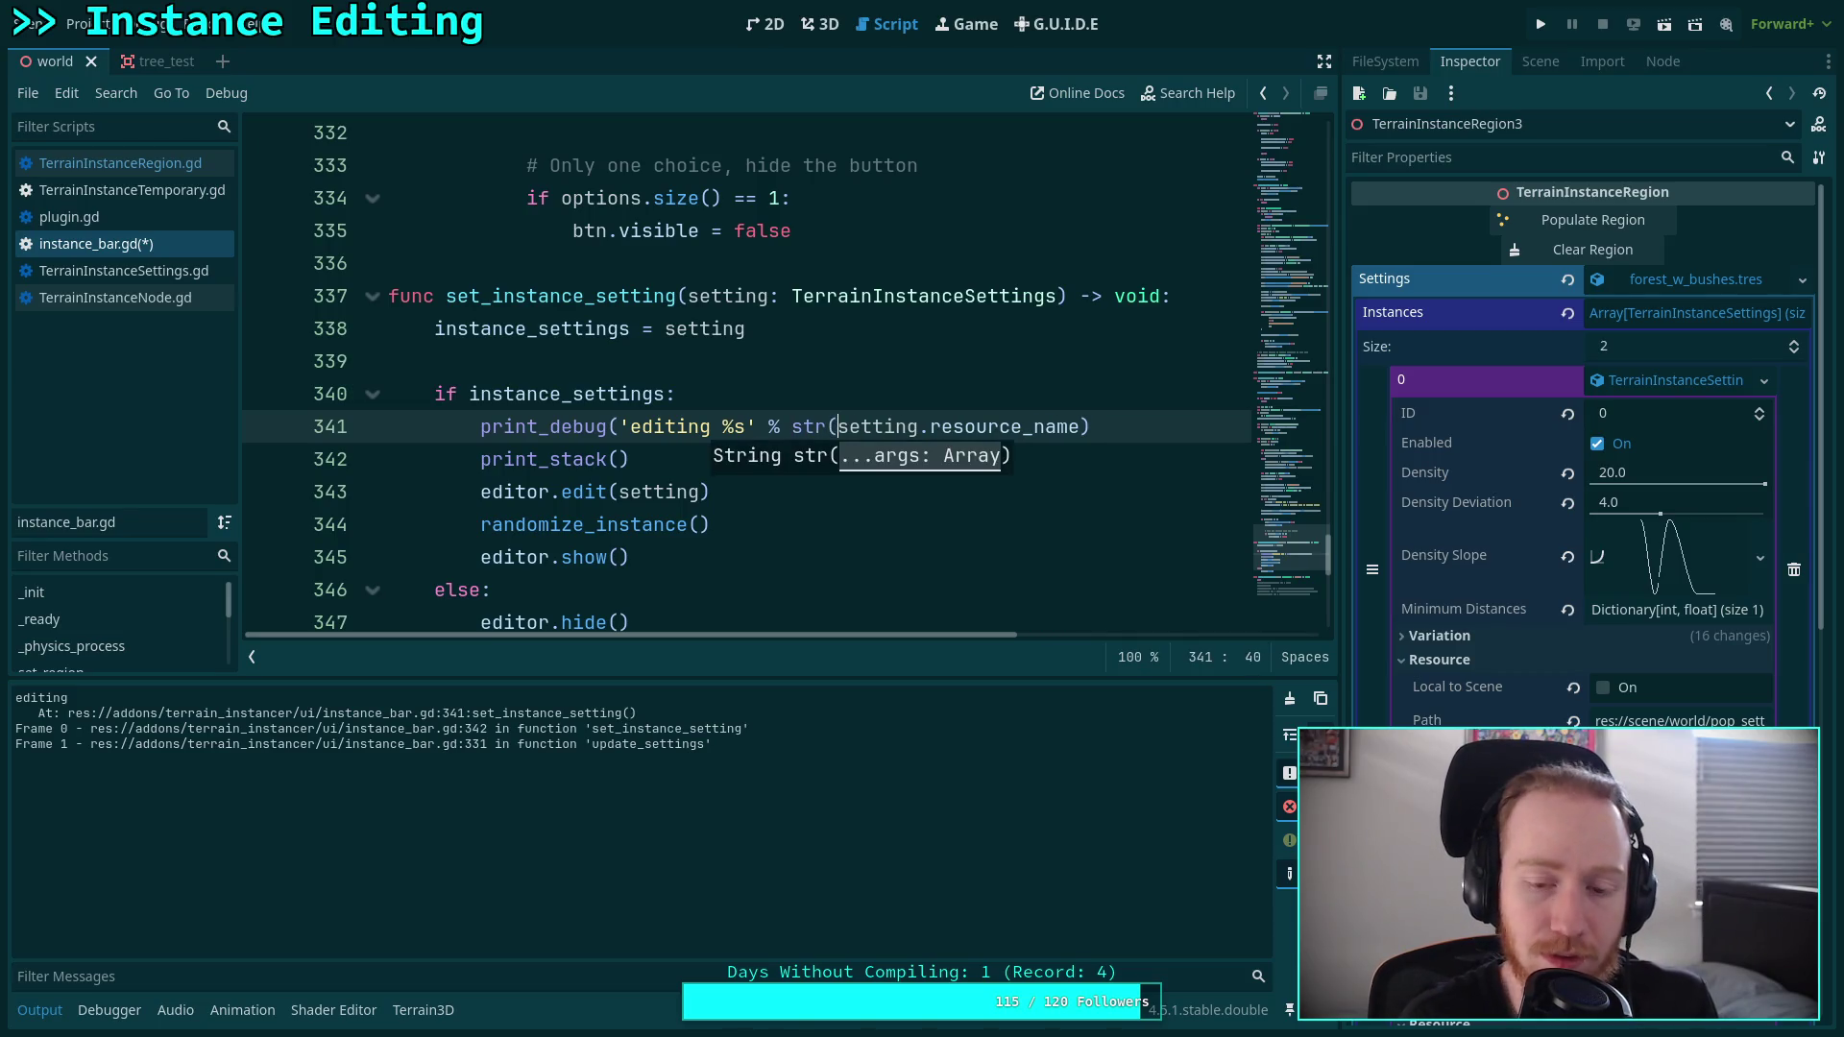
type("))")
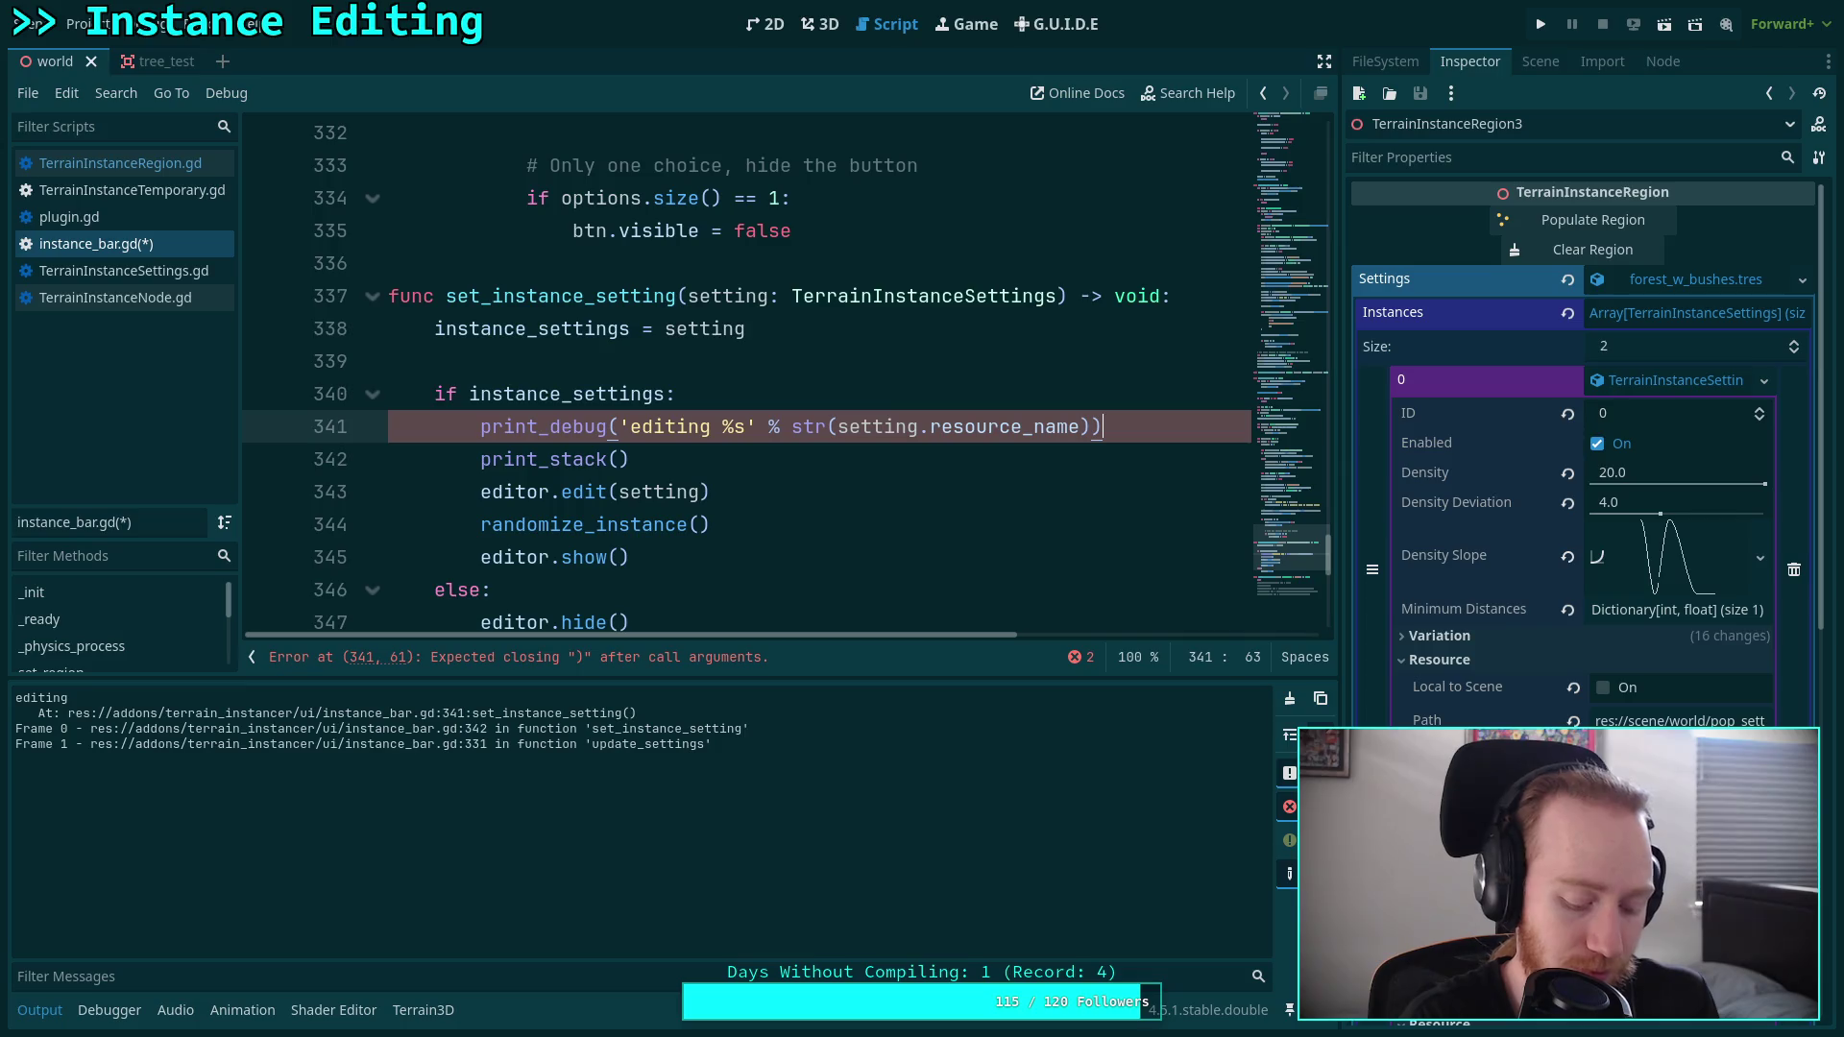
key("ctrl+s")
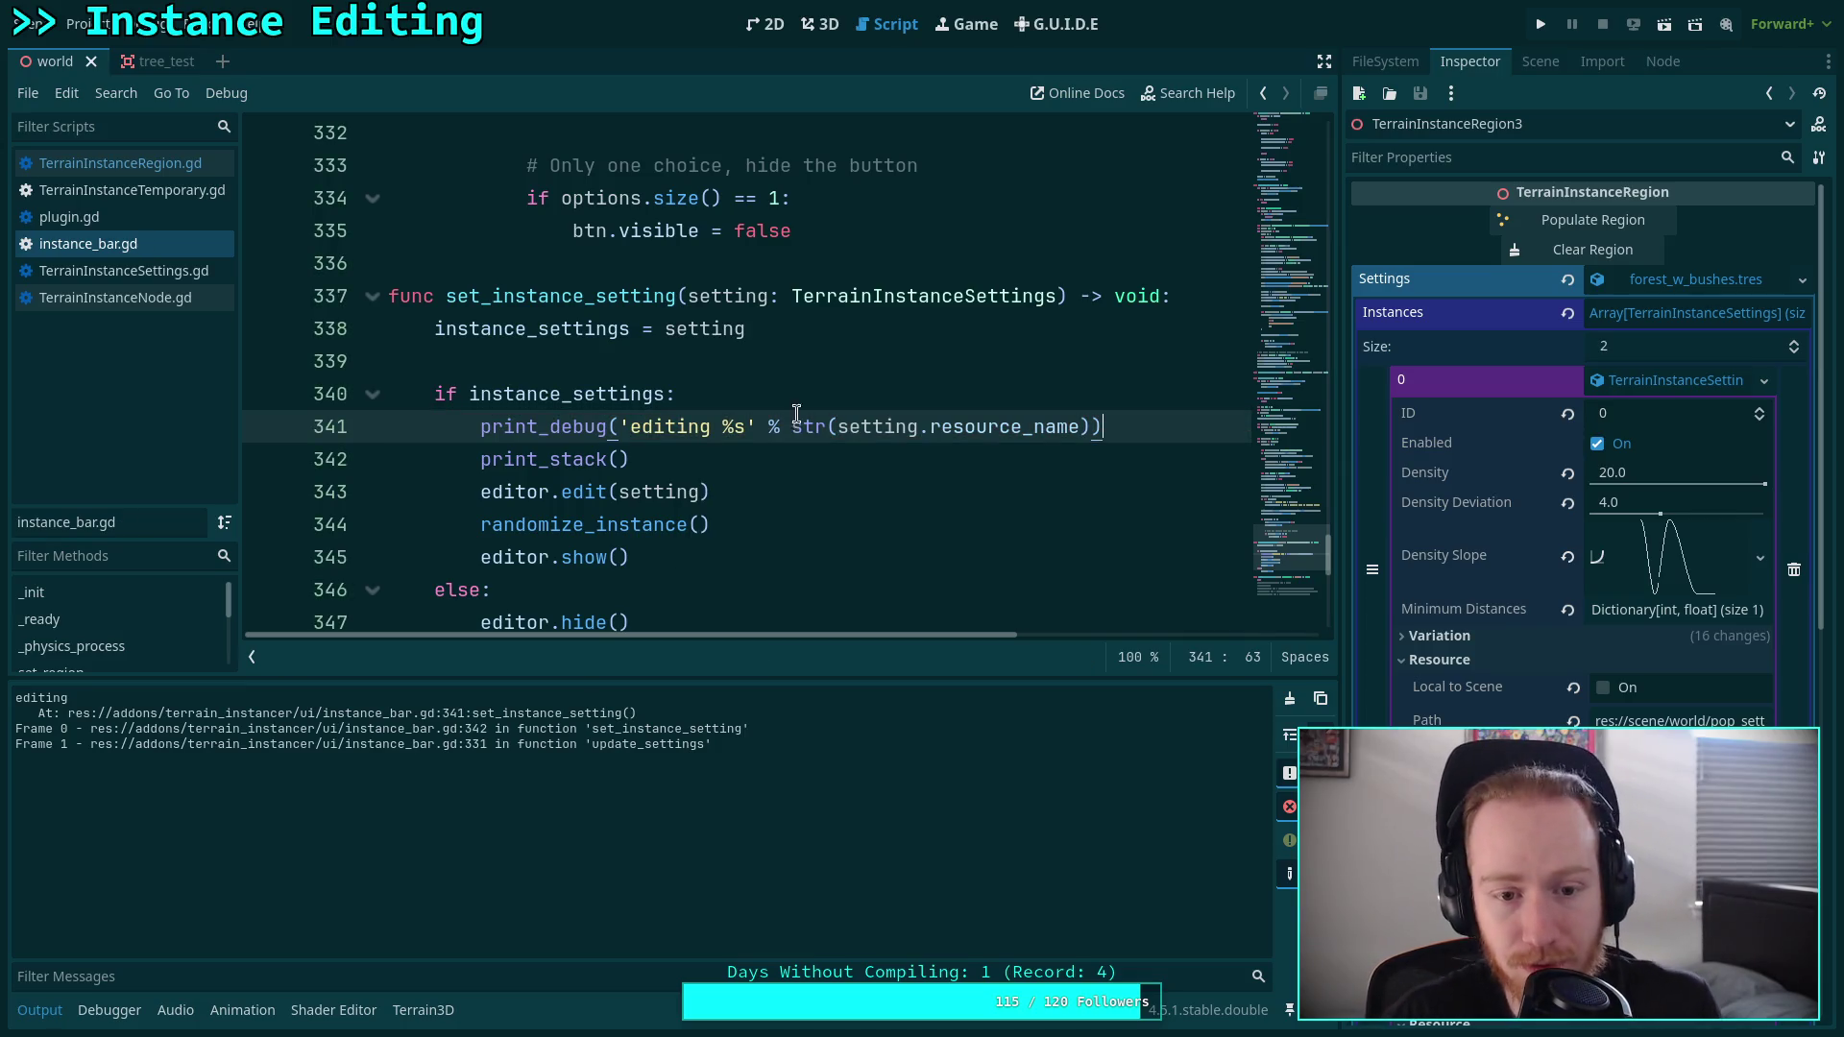
left_click(816, 33)
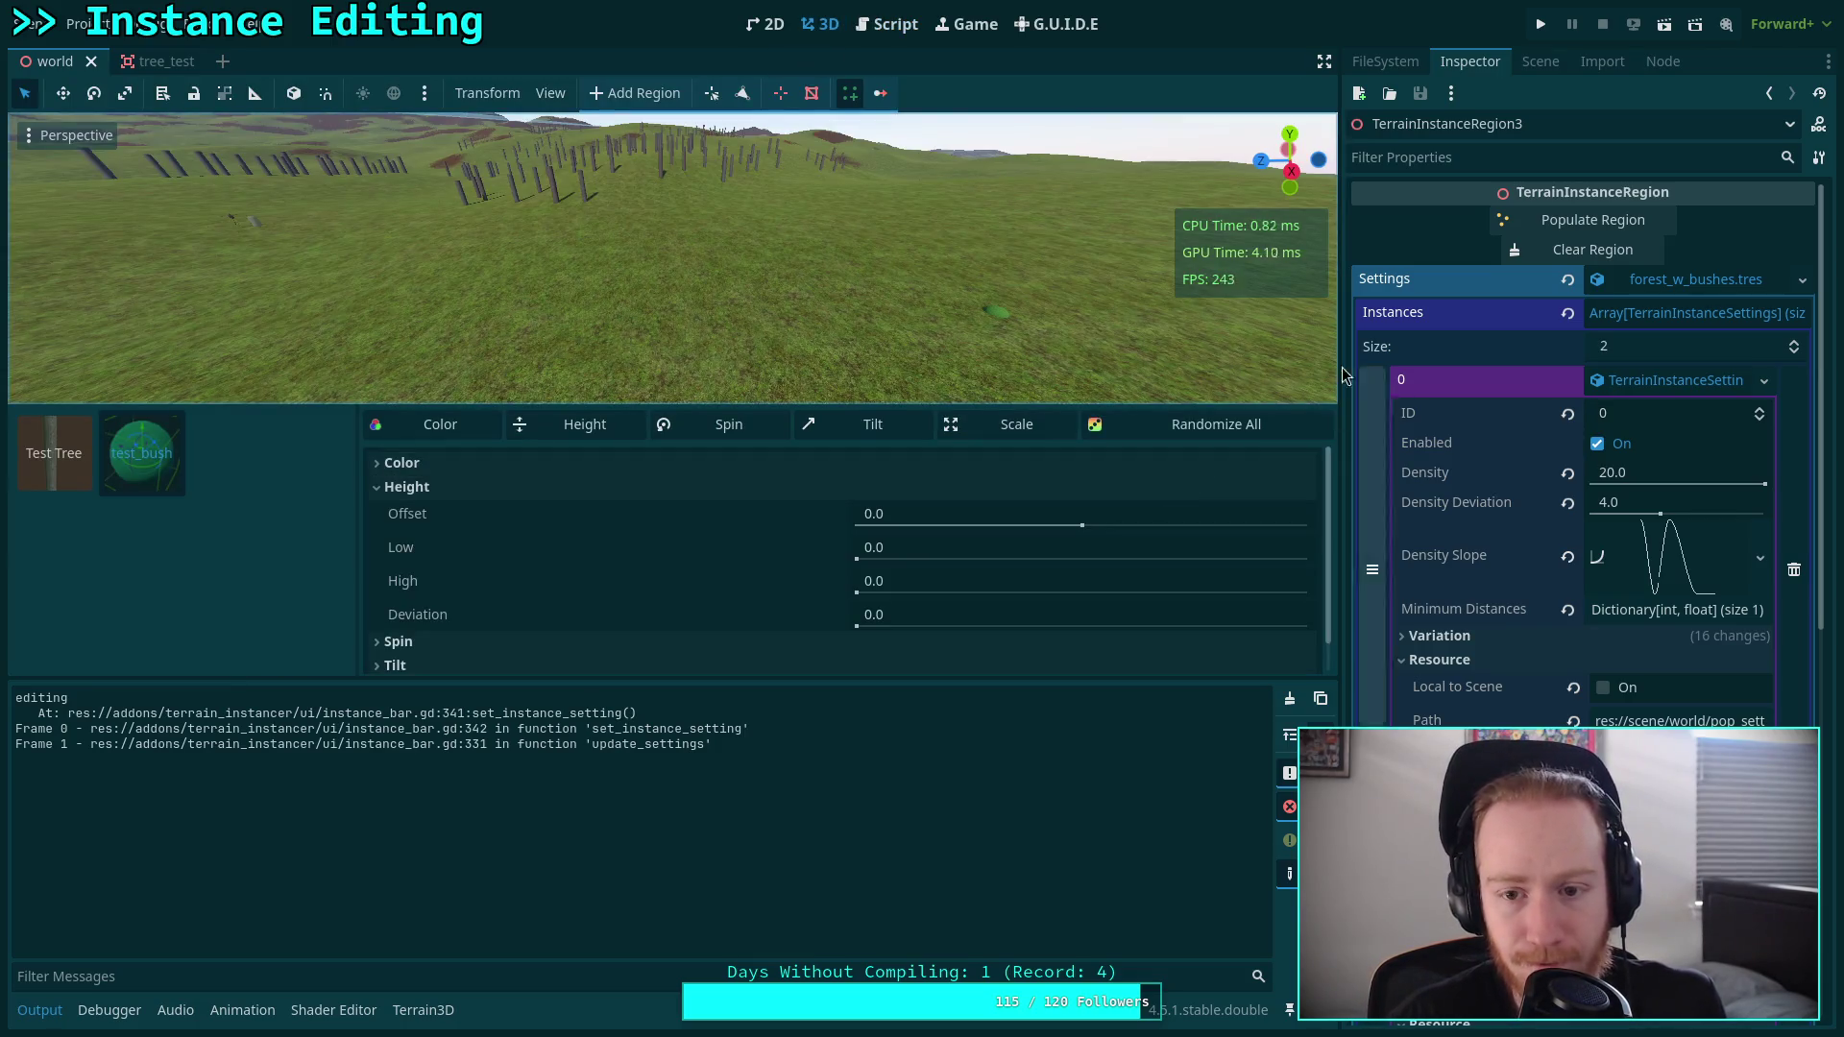
Select the first TerrainInstanceRegion, pick test_bush, and view its forest_w_bushes.tres settings.
mouse_move(43, 467)
left_mouse_down()
mouse_move(642, 360)
mouse_move(499, 355)
mouse_move(563, 351)
left_mouse_up()
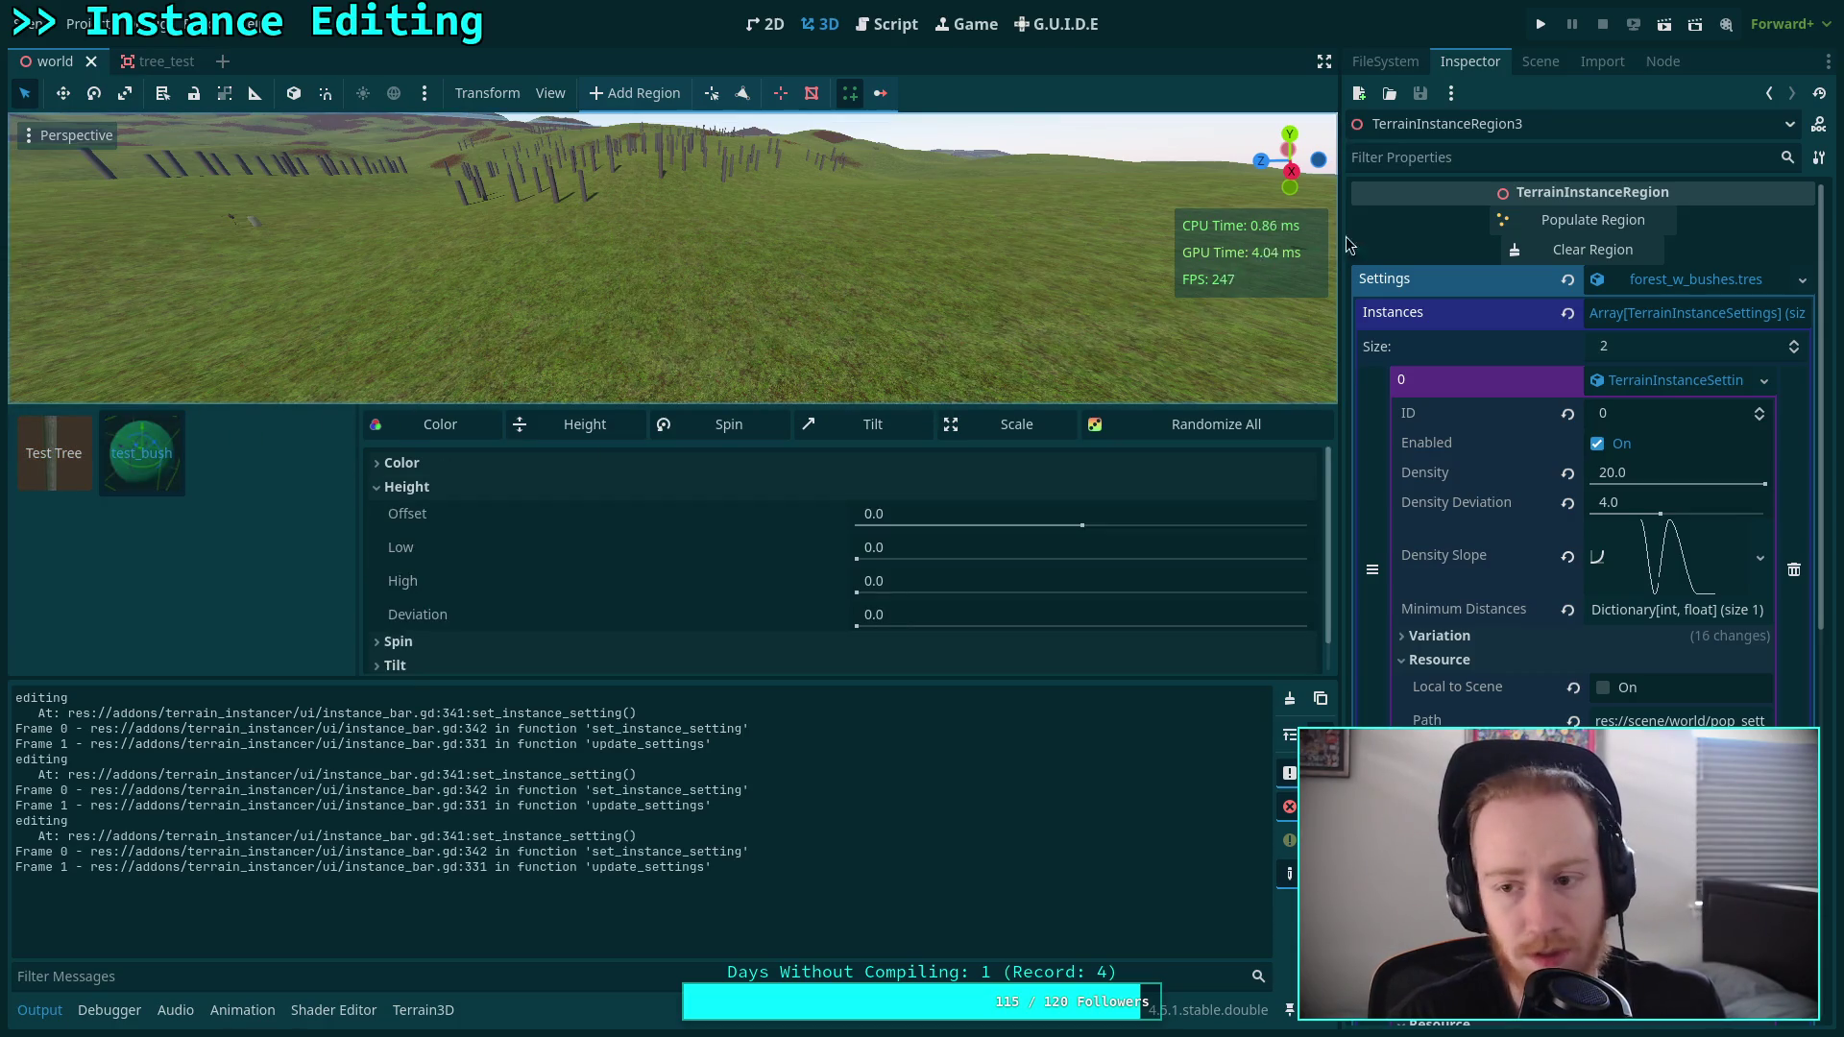
left_click(1522, 64)
left_click(1490, 555)
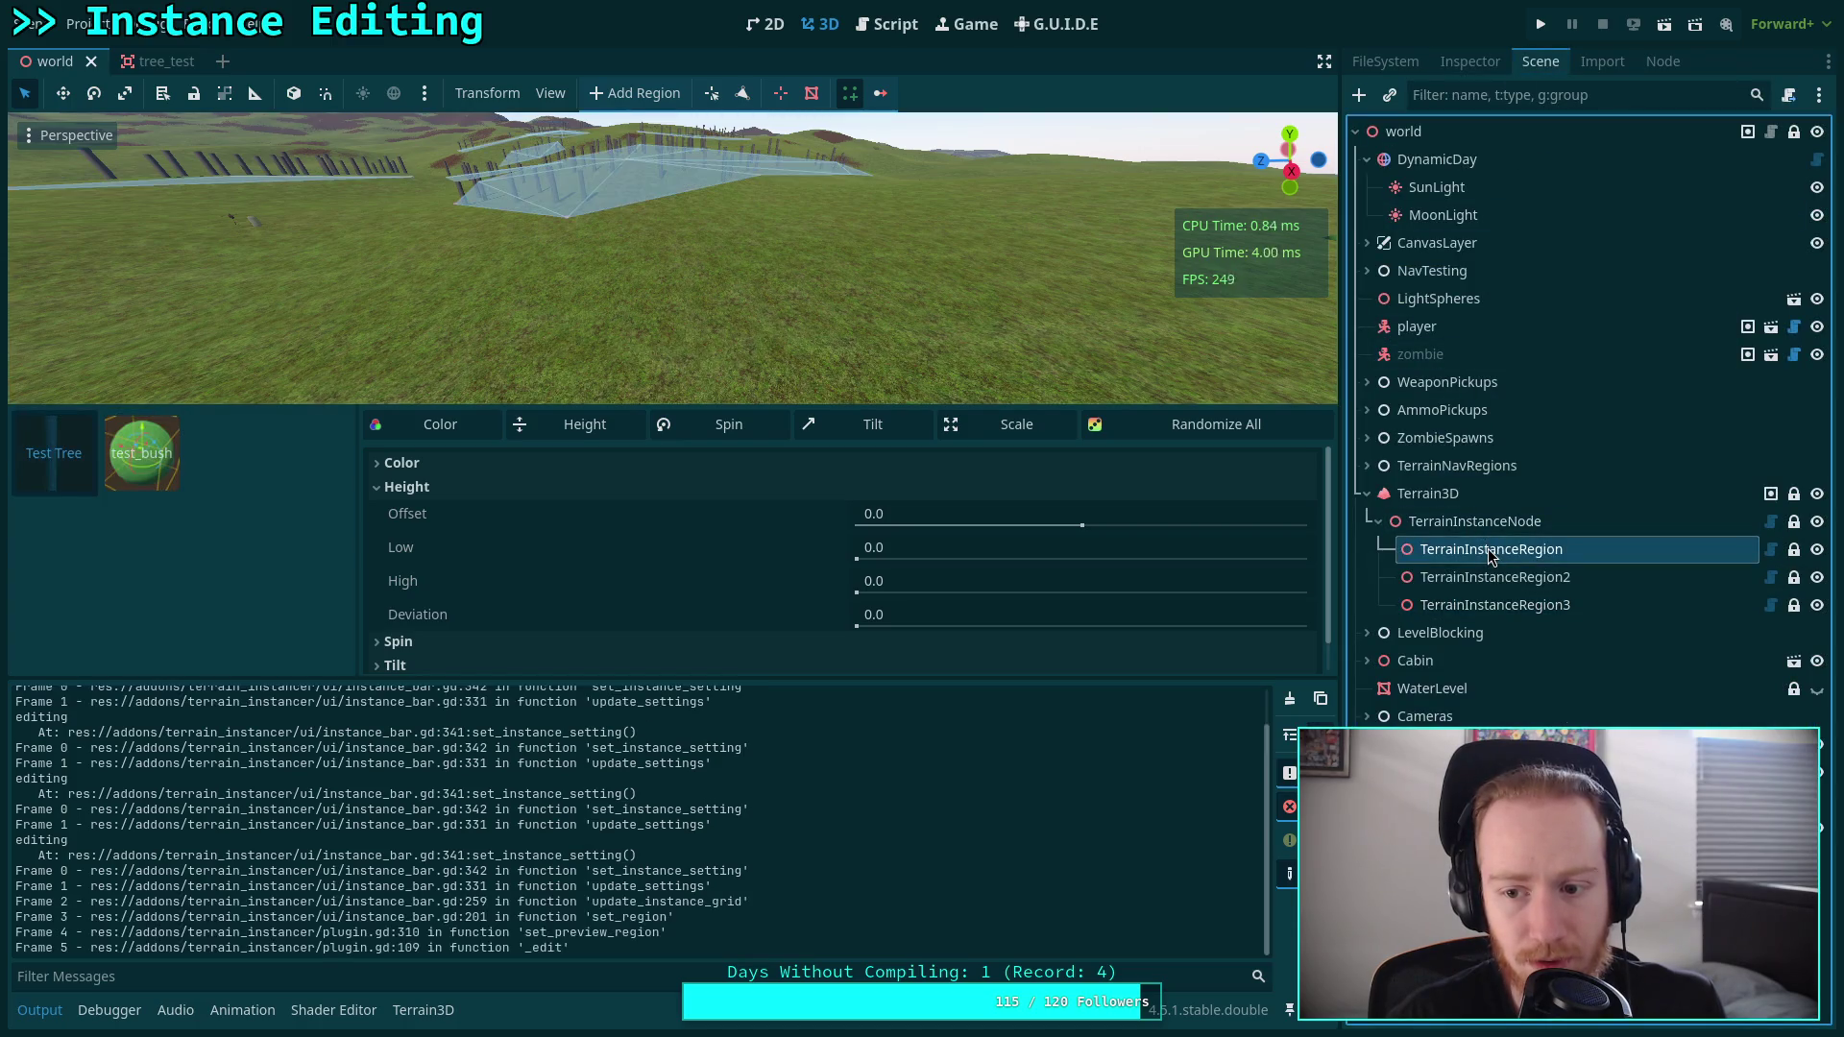
left_click(142, 453)
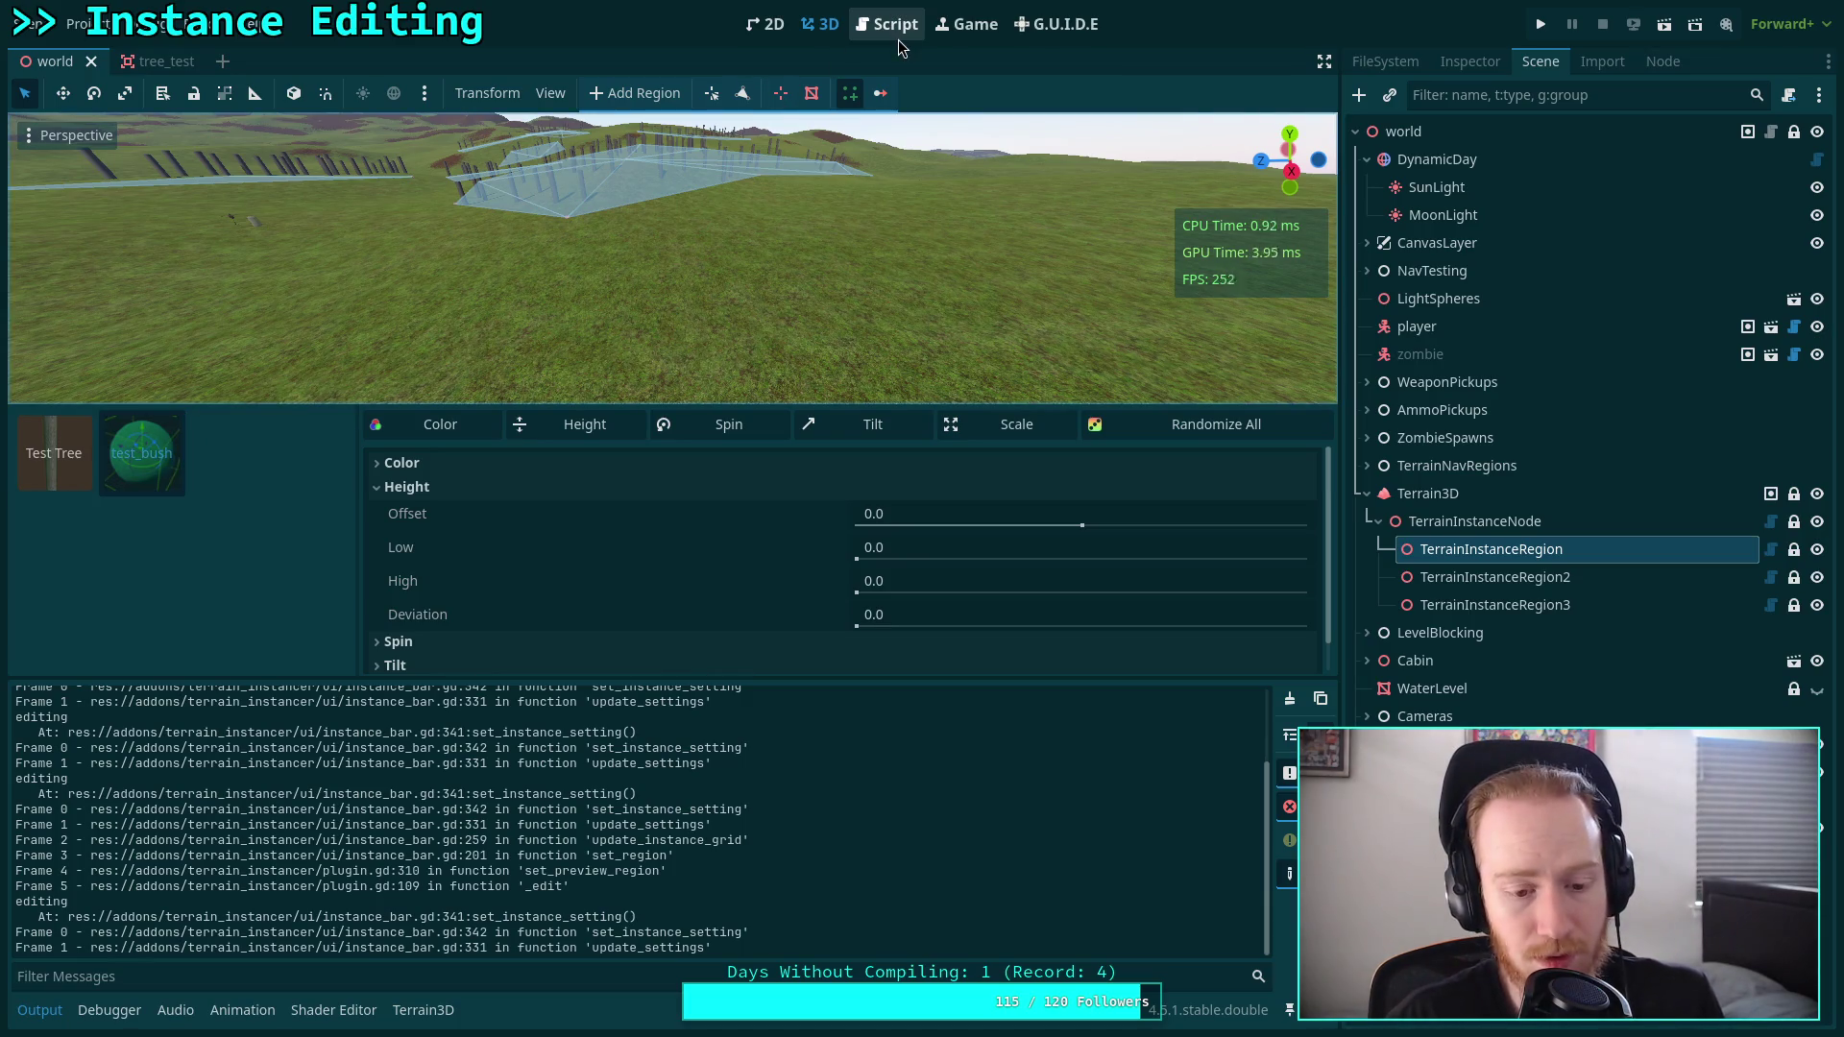
left_click(1470, 60)
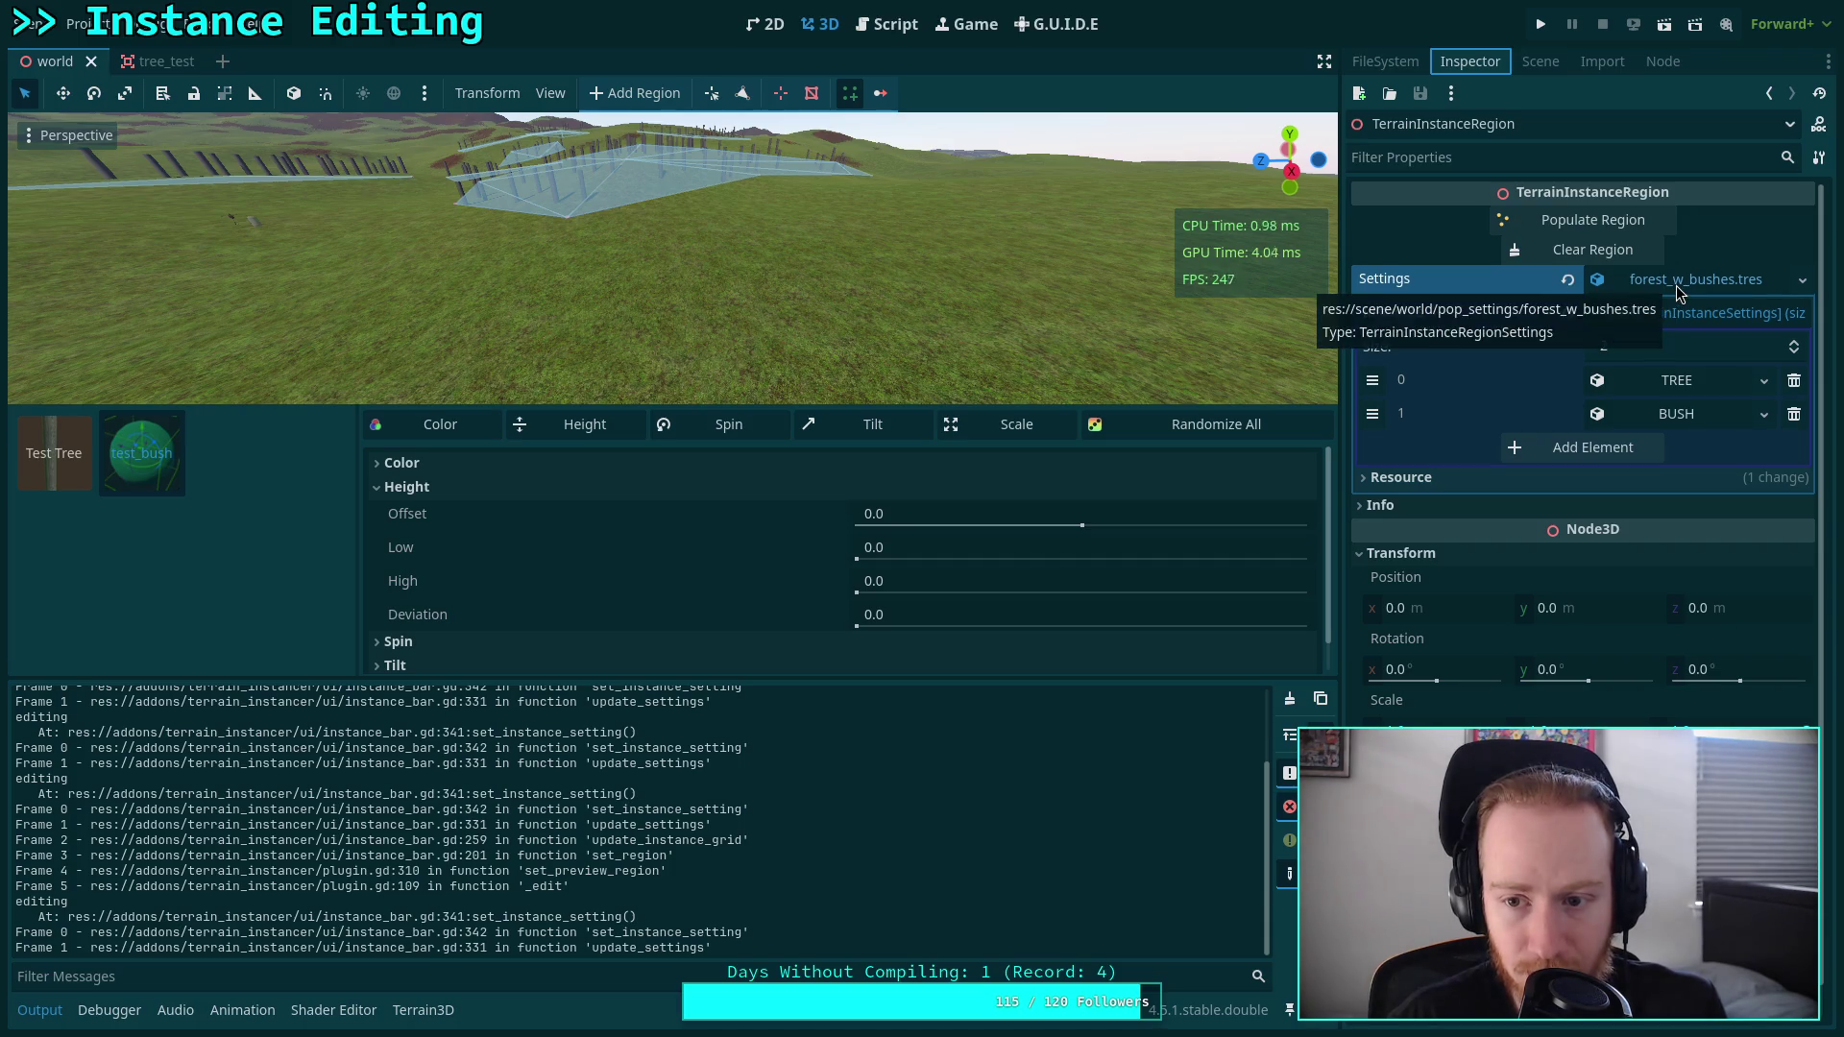
Set the settings resource's Name to HUUUH and save the resource.
left_click(1610, 477)
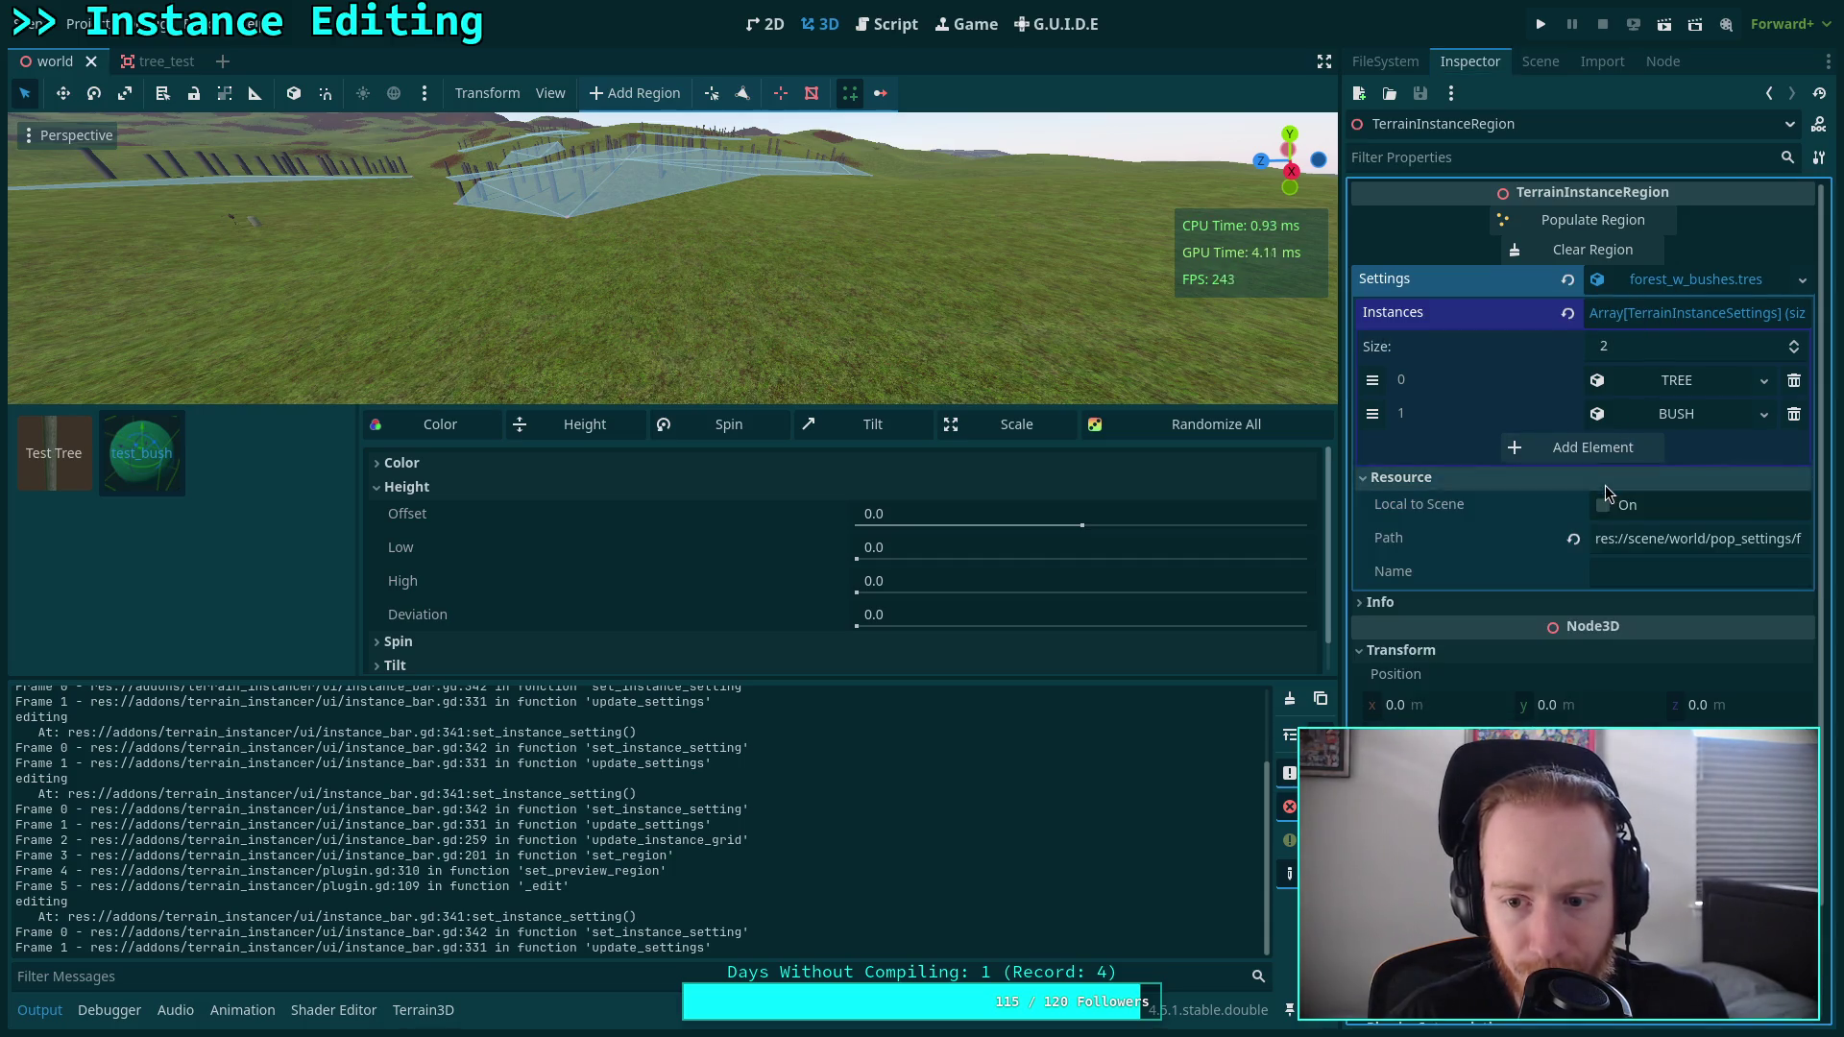
left_click(1678, 576)
type("HUUUH")
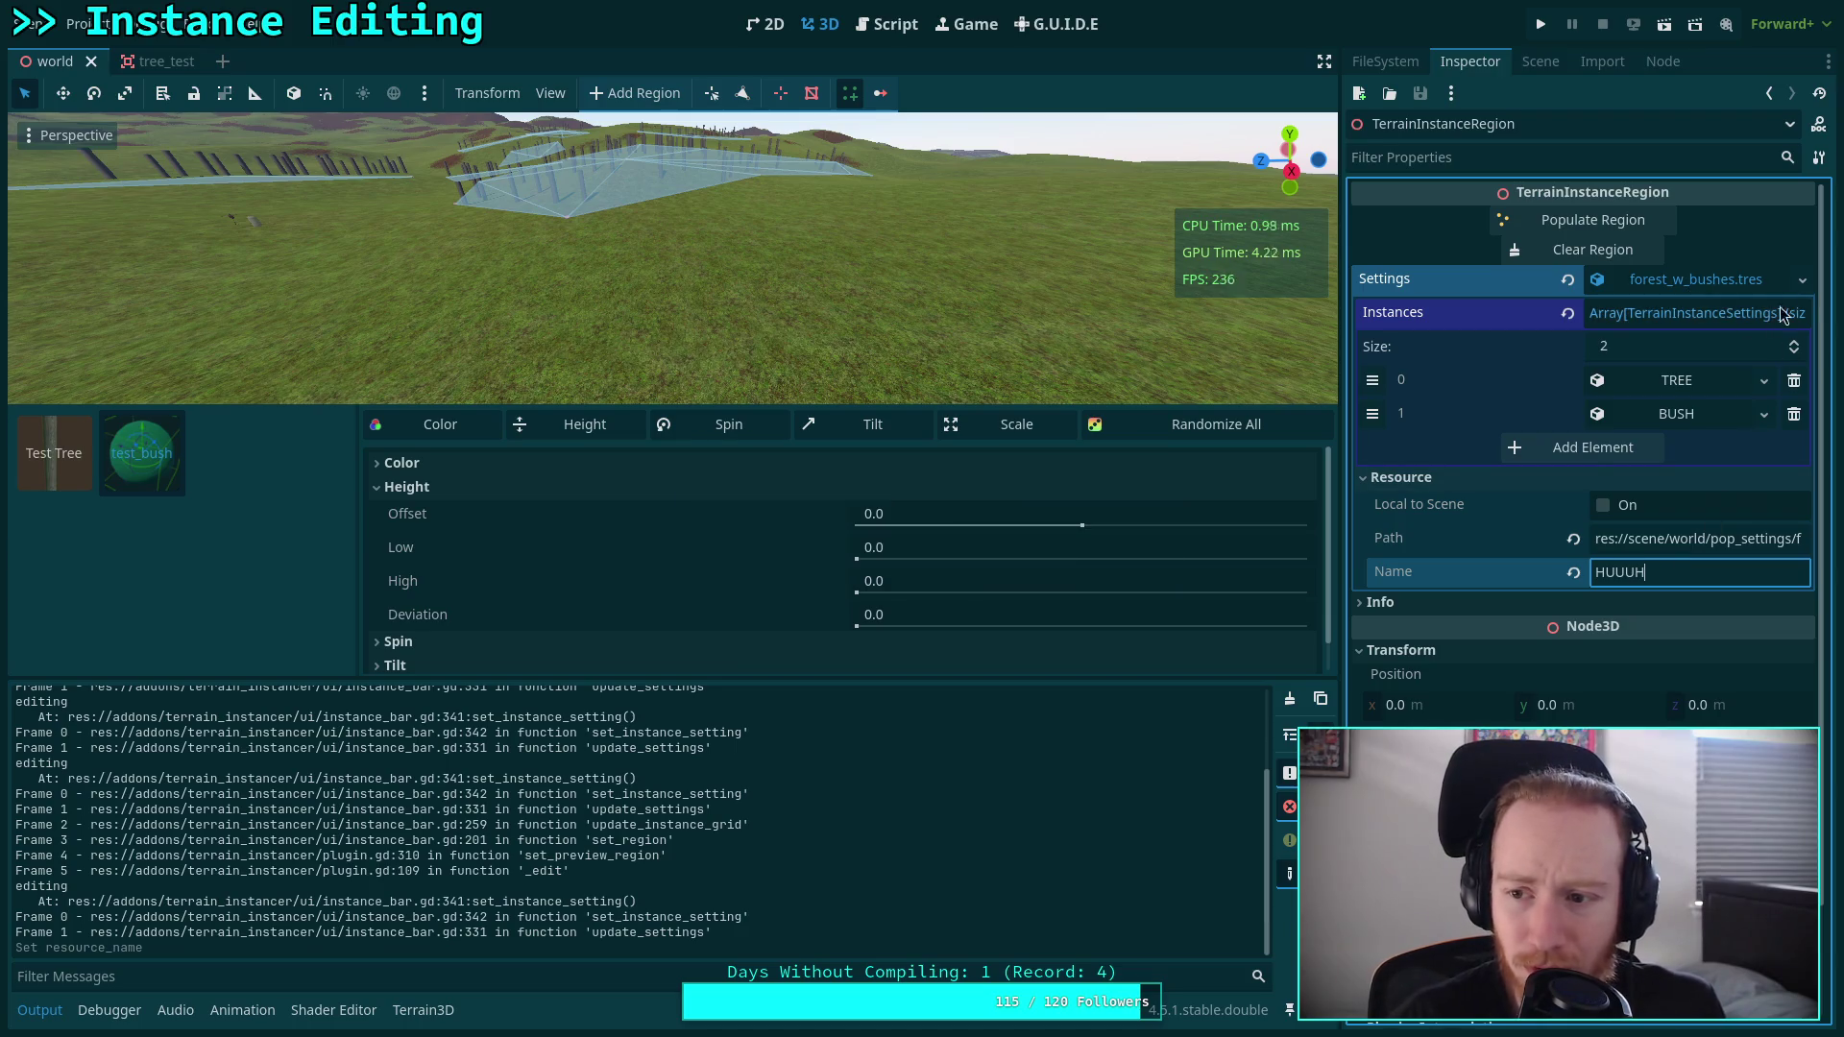
left_click(1802, 279)
left_click(1623, 509)
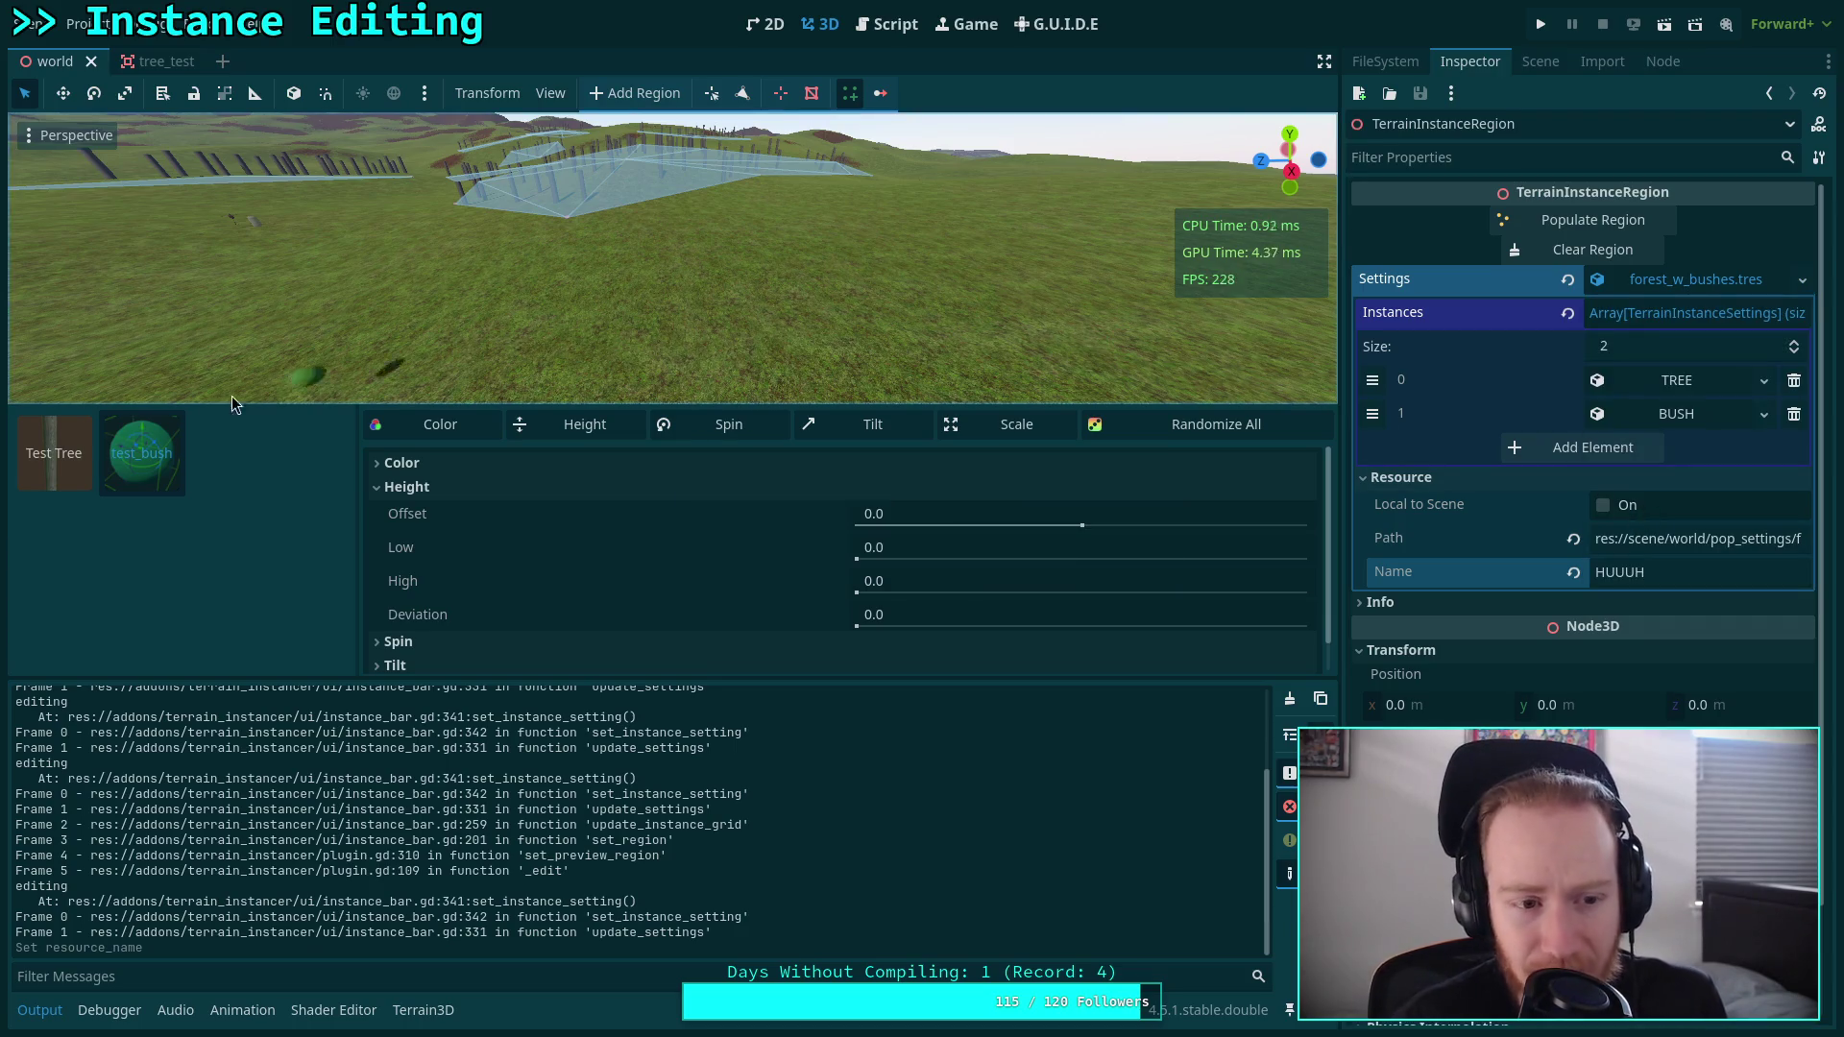
Select and deselect the Test Tree instance, then open instance_bar.gd.
left_click(77, 492)
right_click(536, 325)
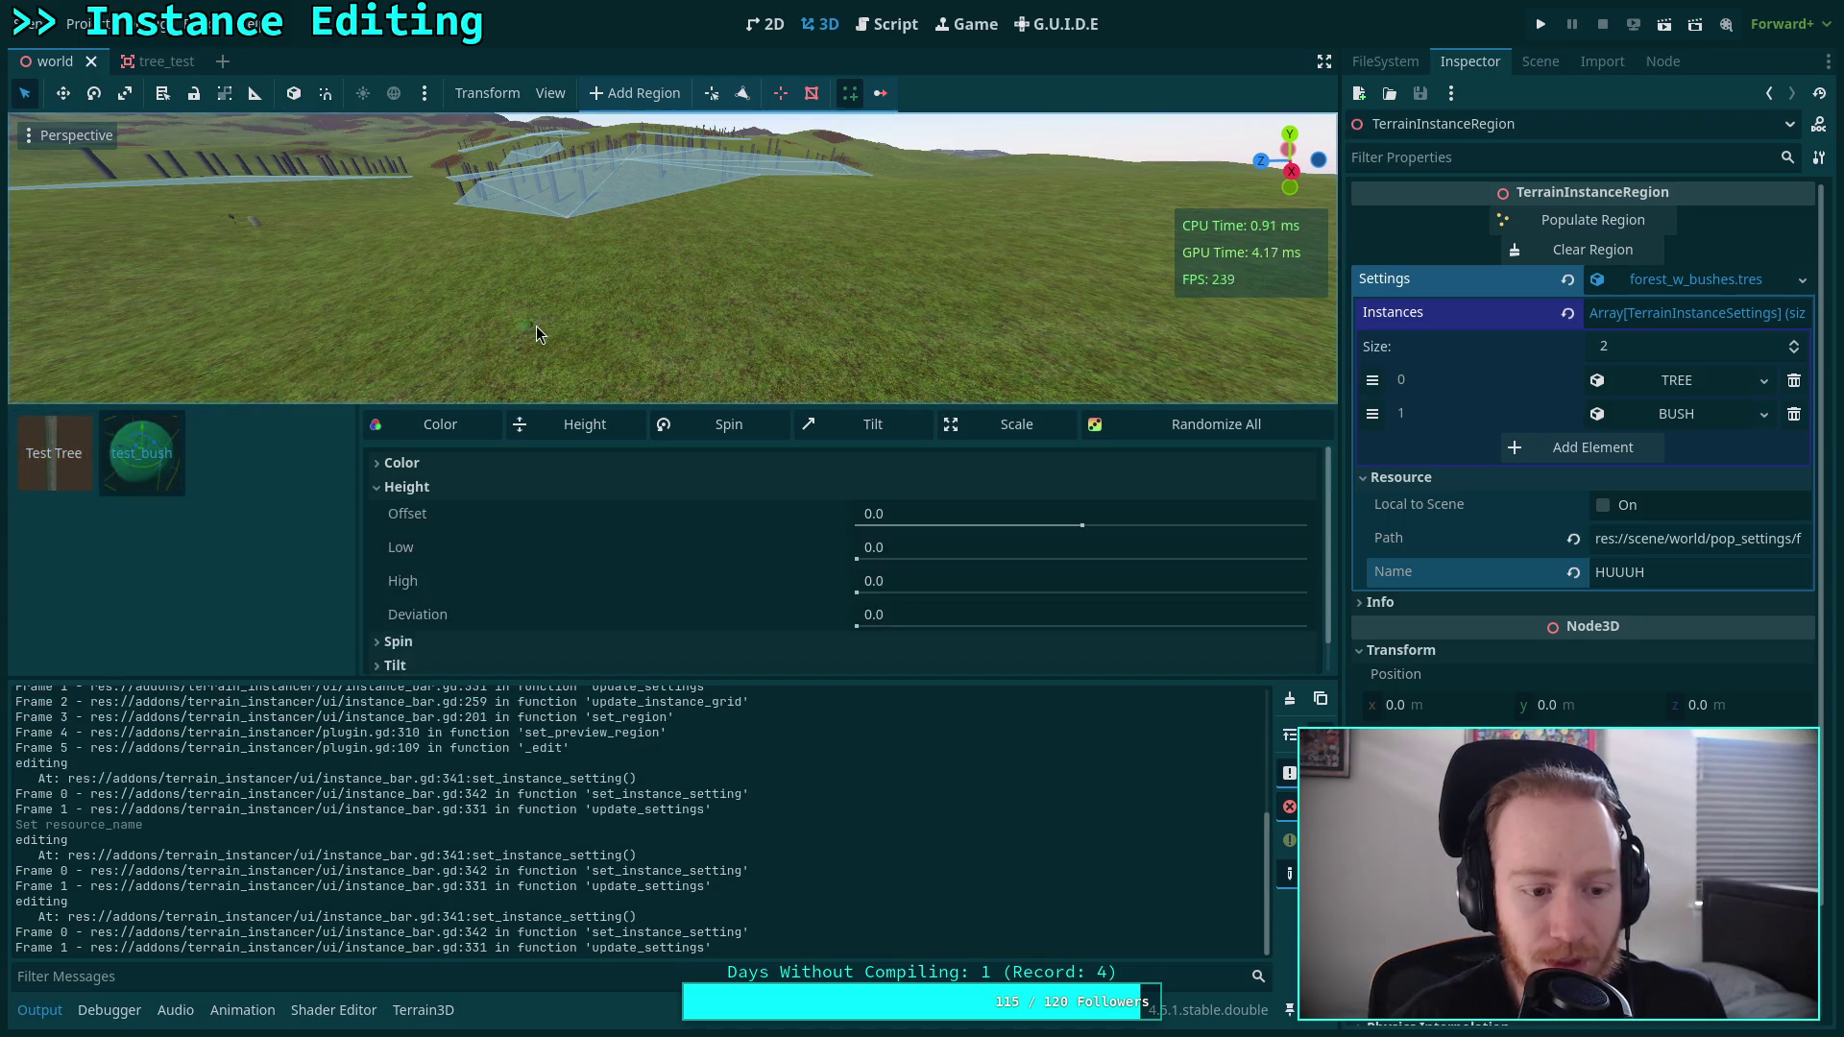
left_click(887, 24)
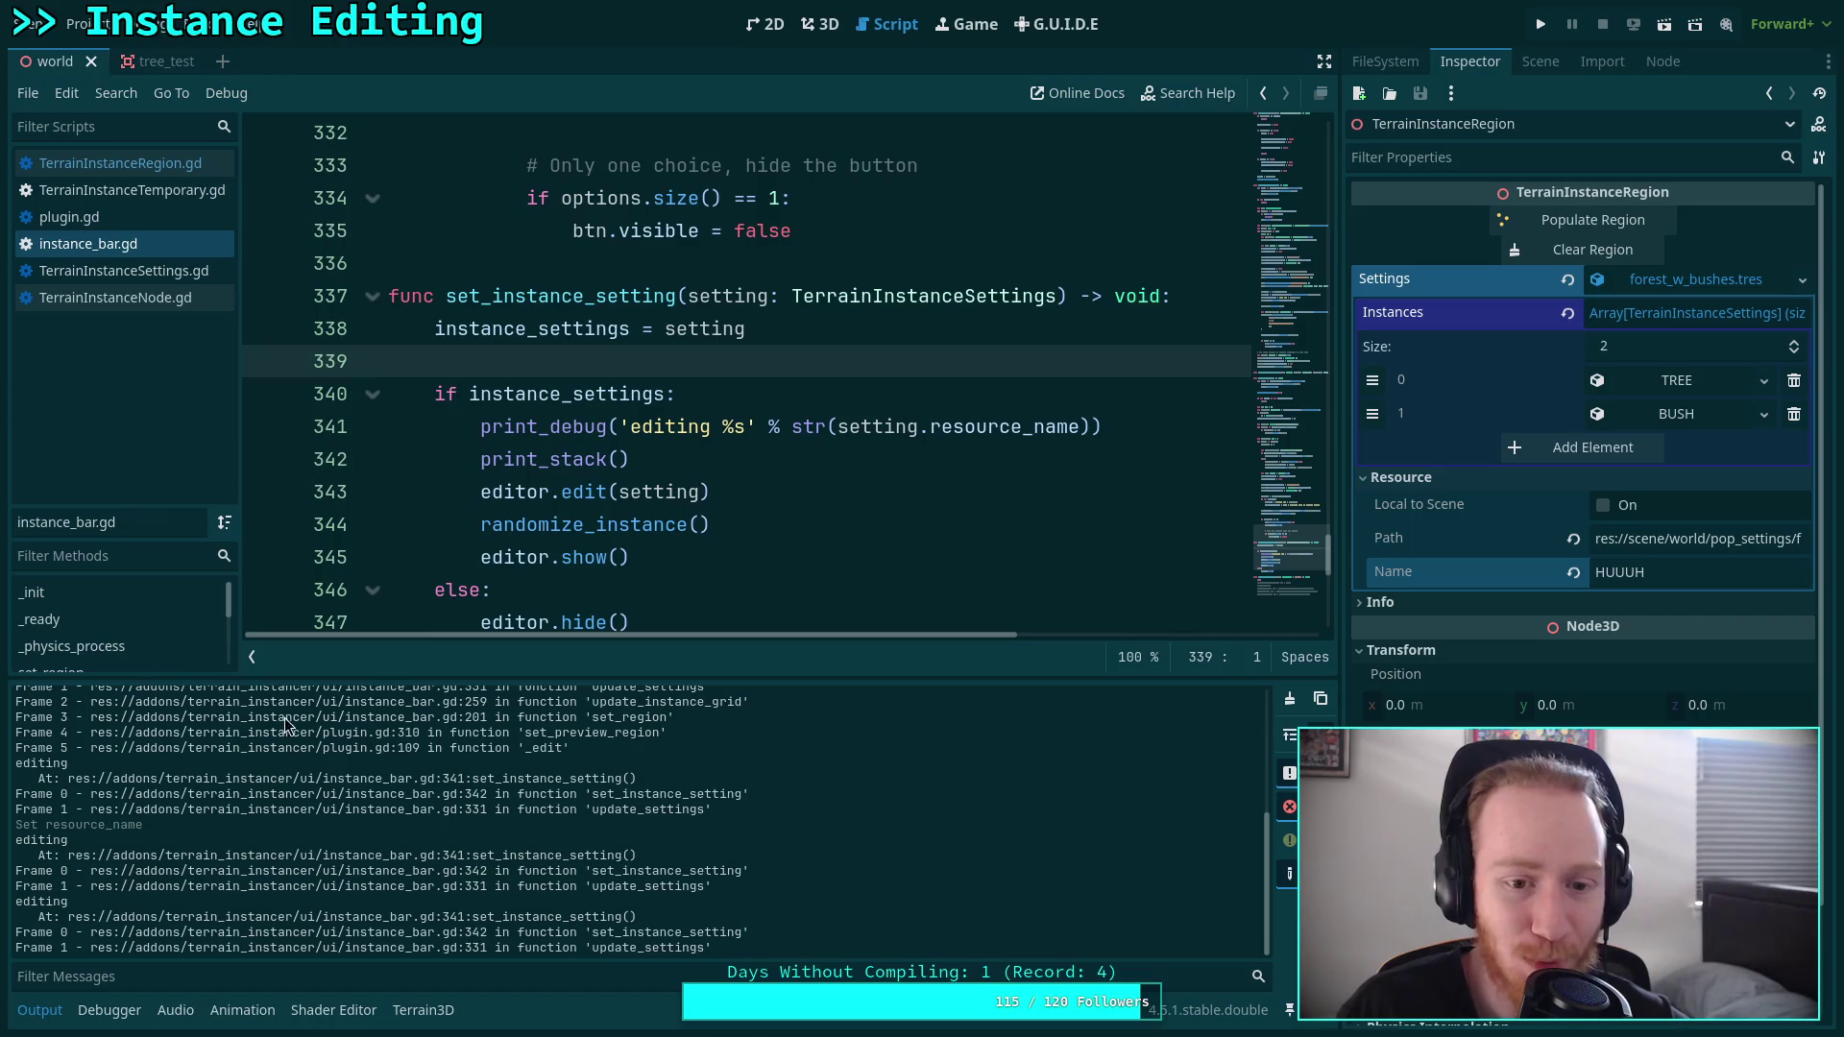
Replace the %s formatting on line 341 with + concatenation and save.
left_click_drag(723, 428, 747, 425)
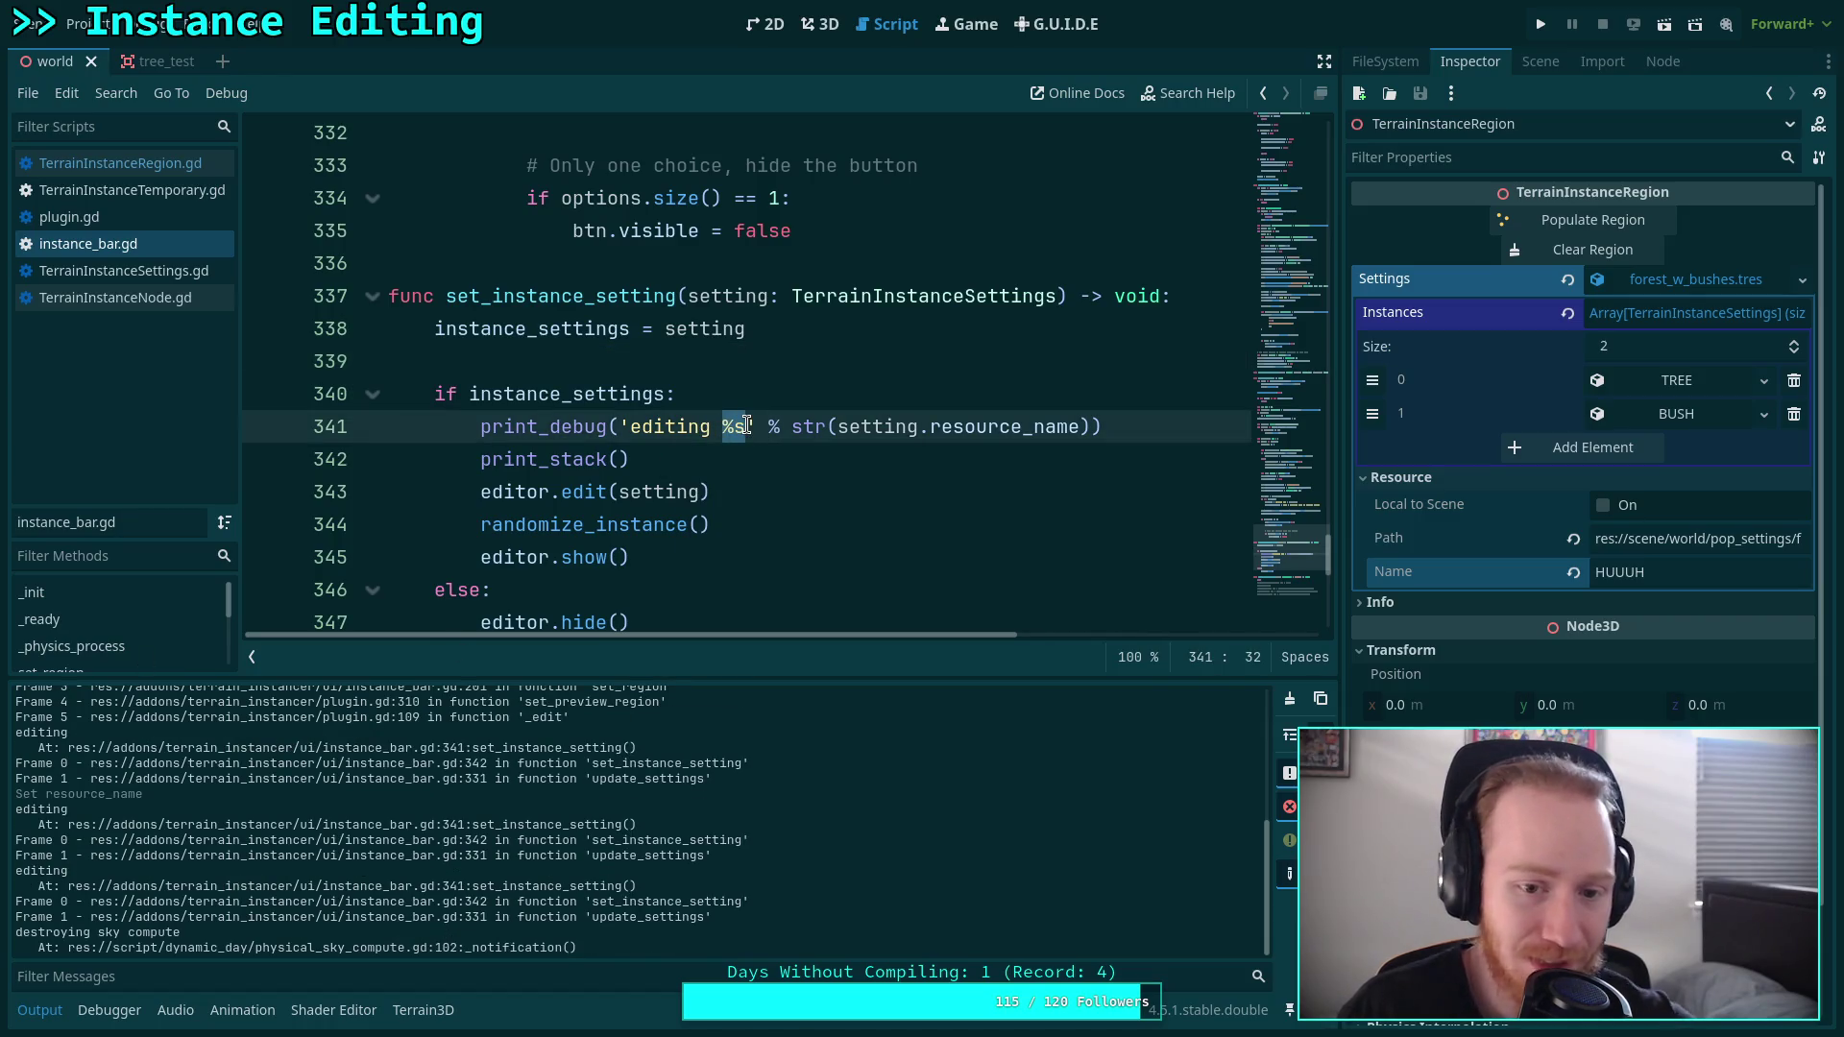
key("BackSpace")
key("Right")
key("Right")
key("Delete")
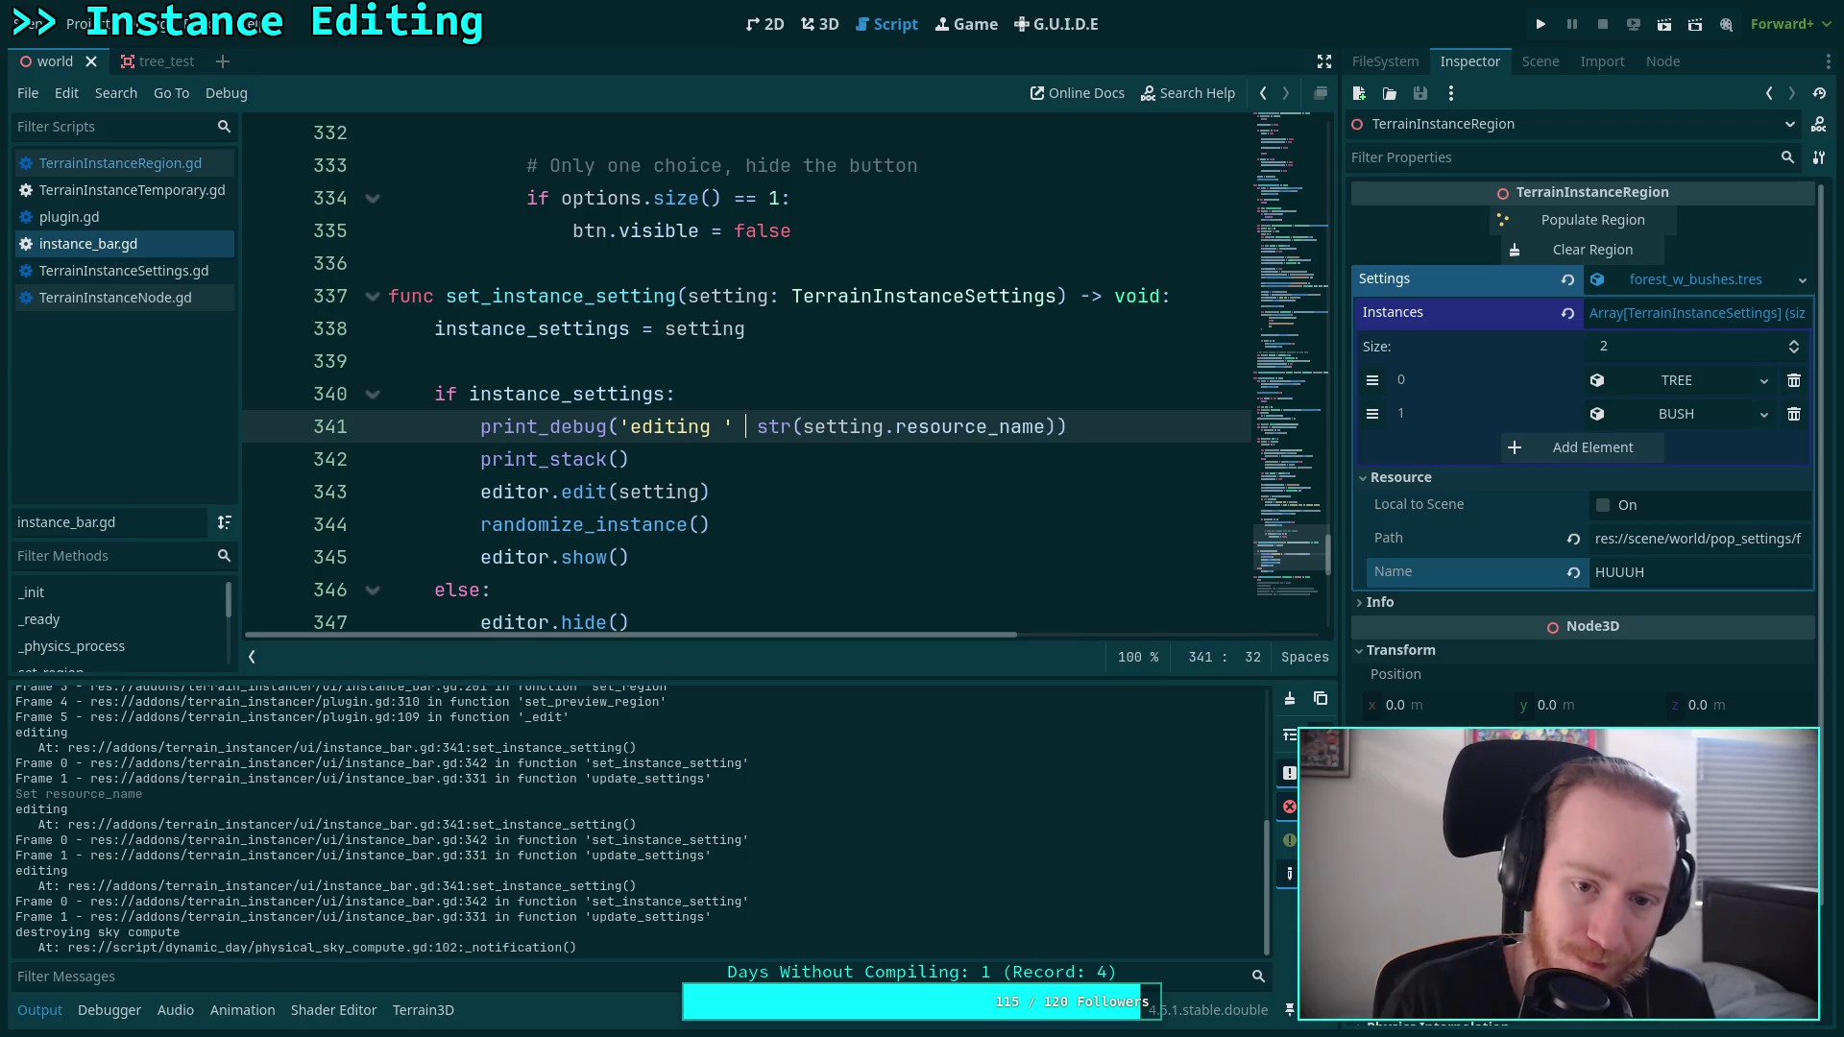
type("+")
key("ctrl+minus")
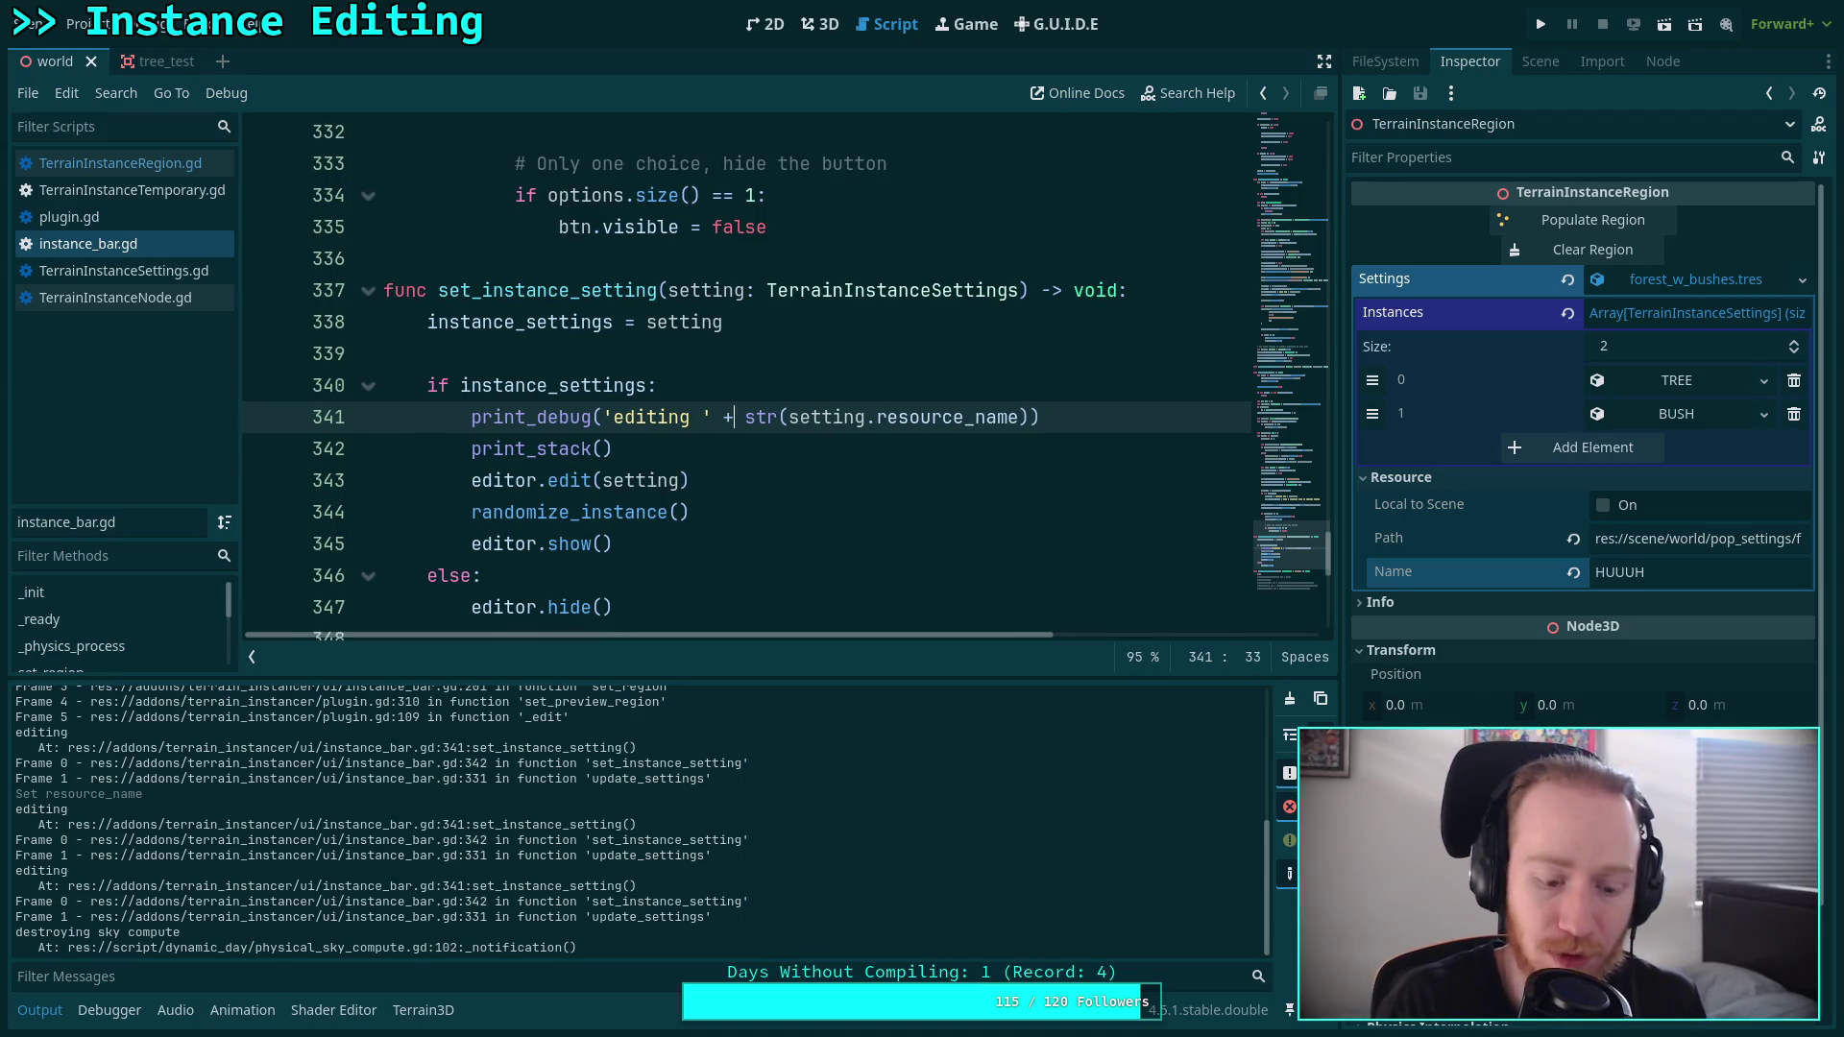
key("ctrl+equal")
key("ctrl+s")
scroll(730, 404, "down", 4)
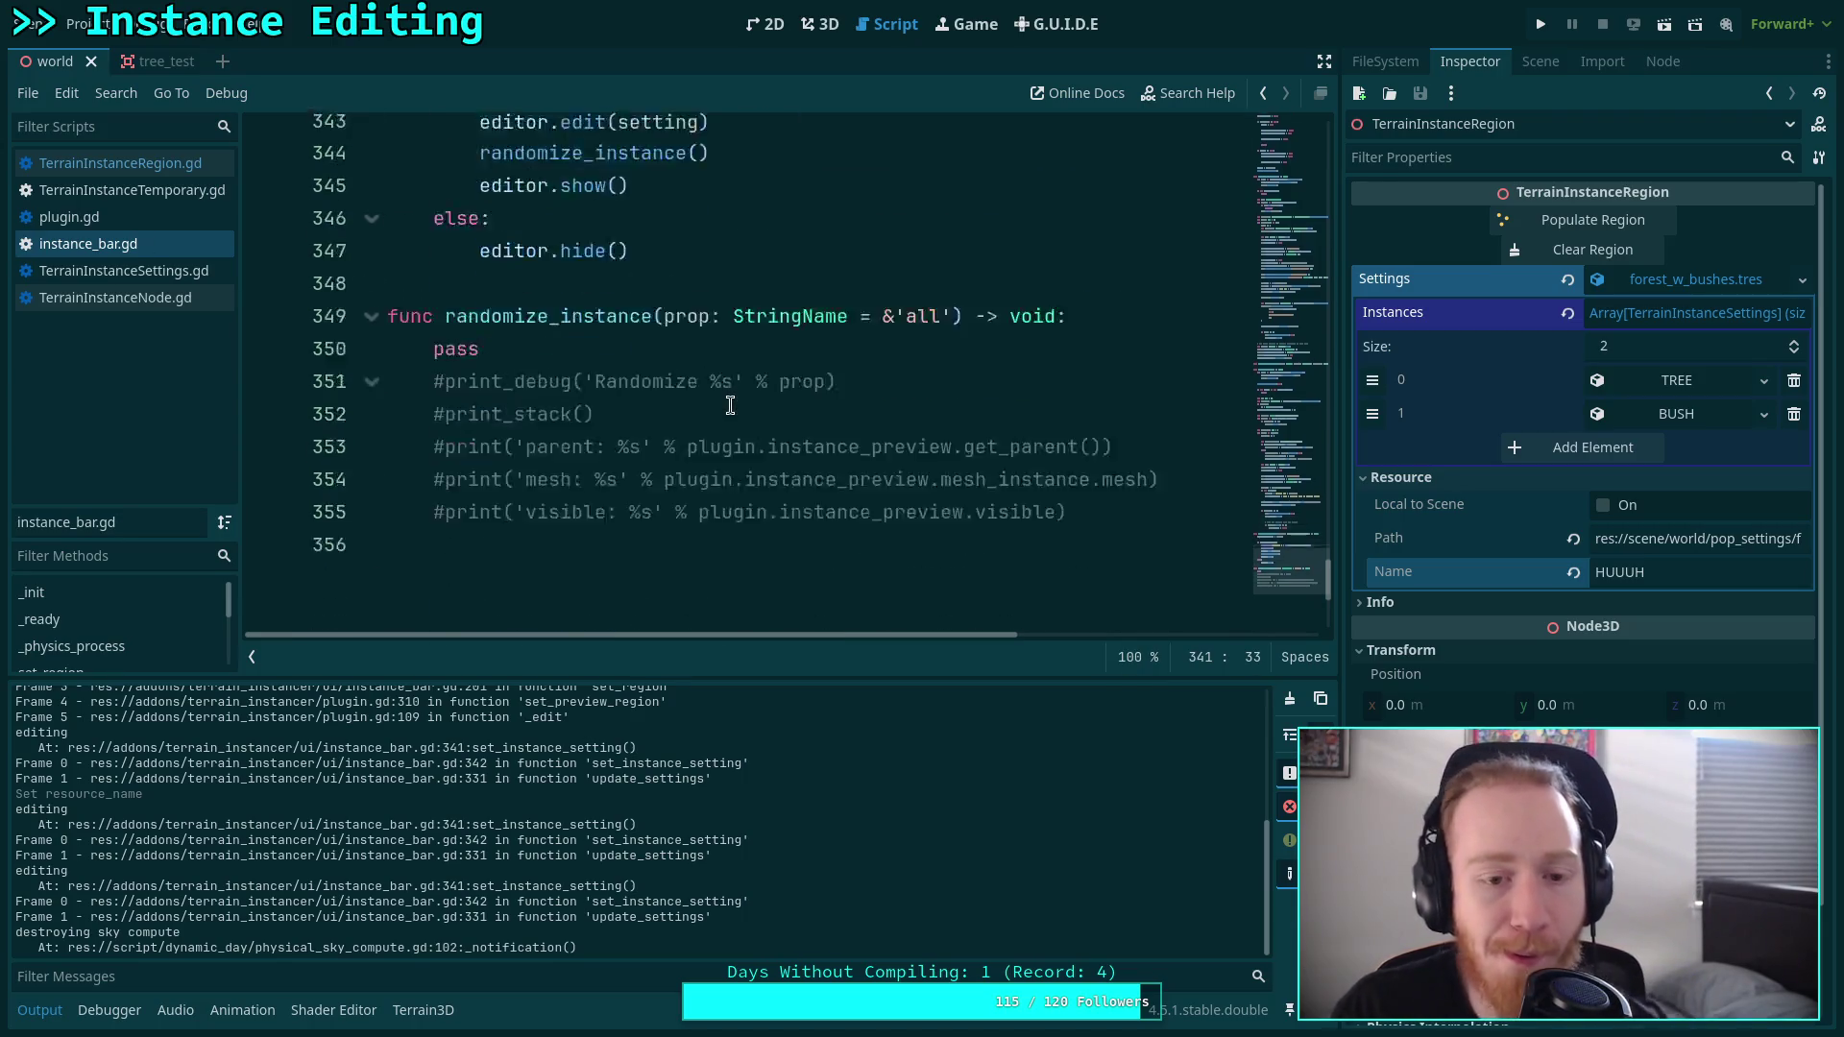
scroll(730, 404, "up", 3)
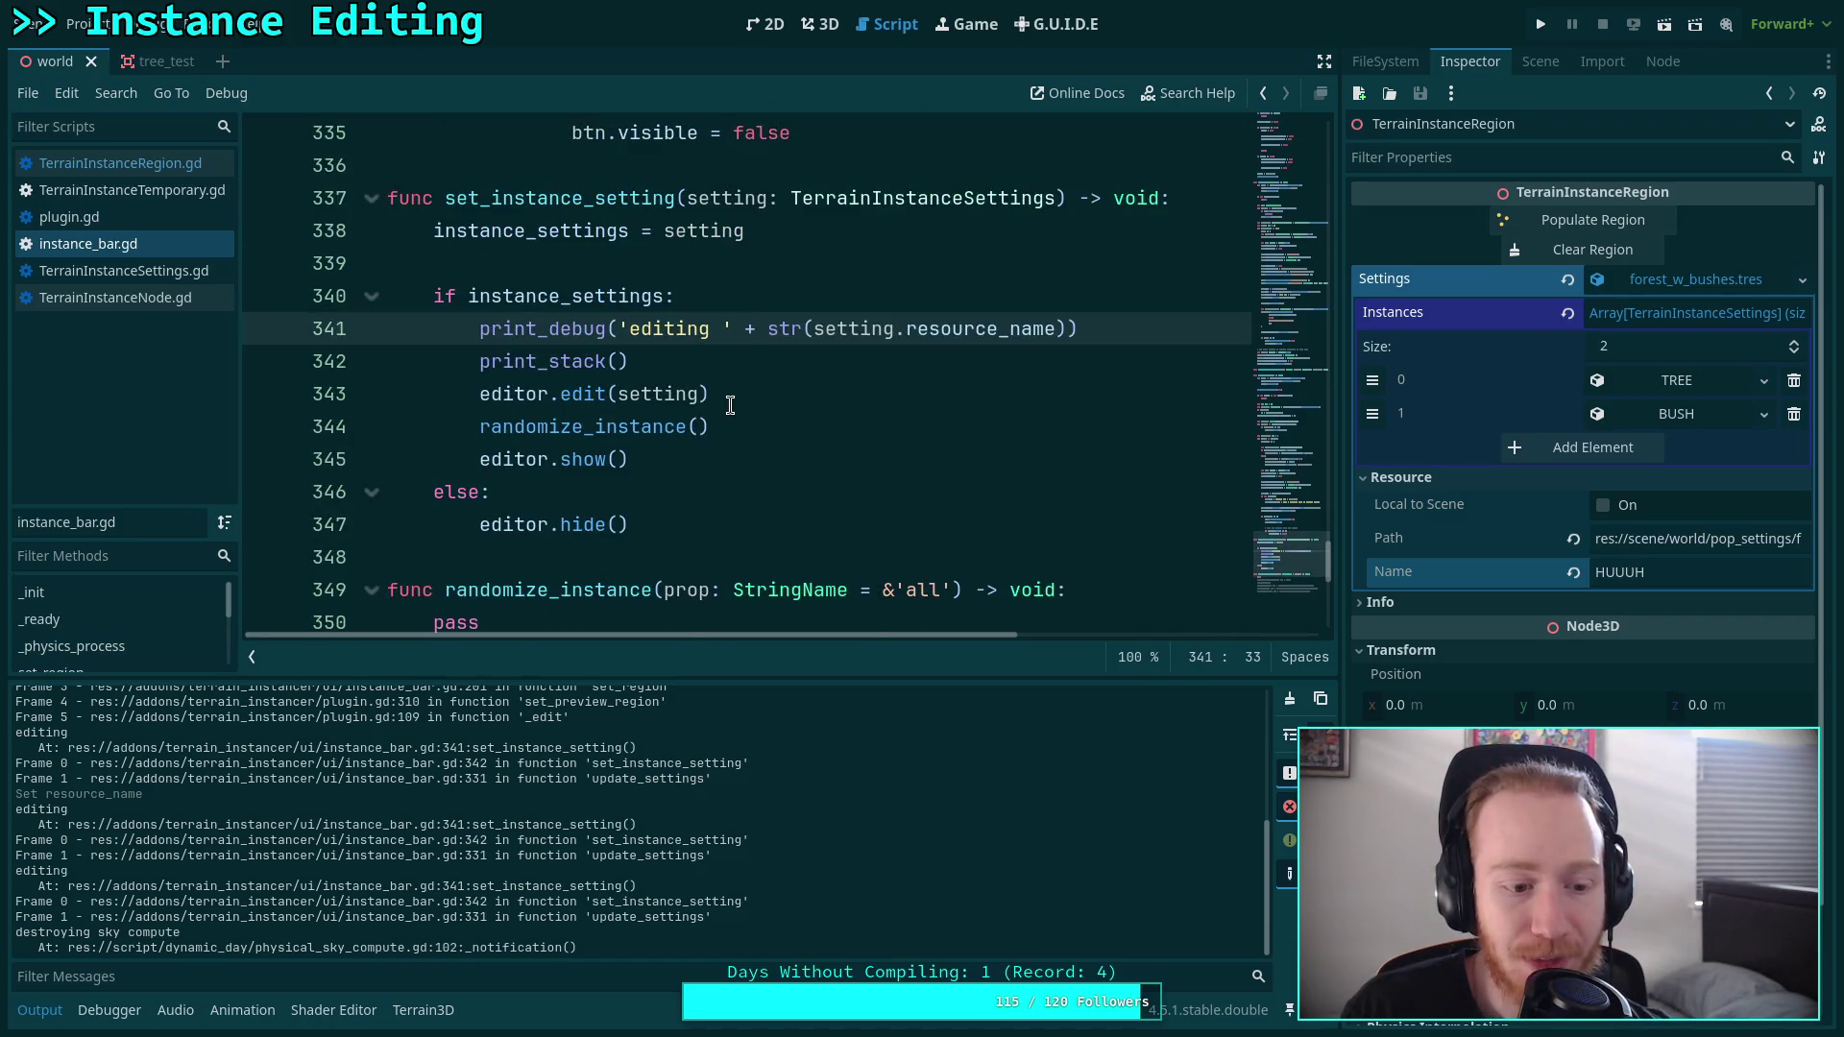
left_click_drag(674, 361, 481, 332)
left_click(736, 365)
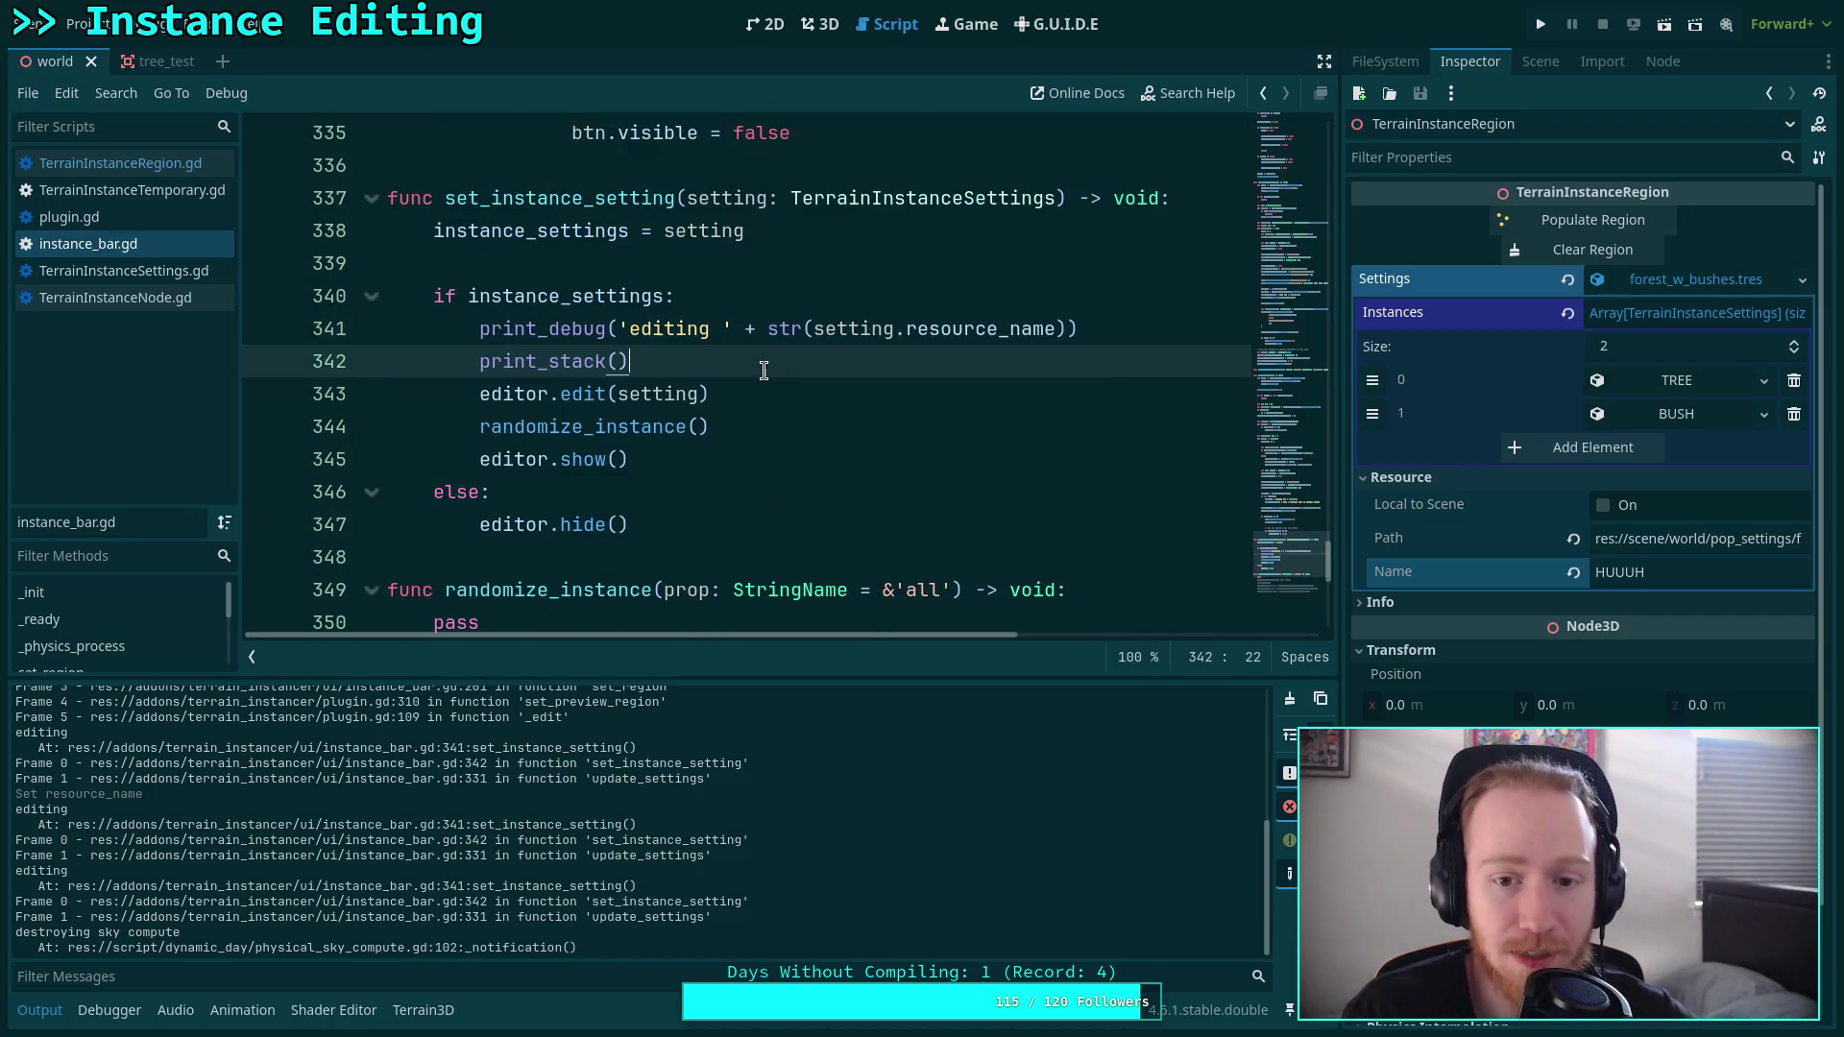
Test with test_bush, then delete the 'editing ' + prefix from the print.
left_click(818, 30)
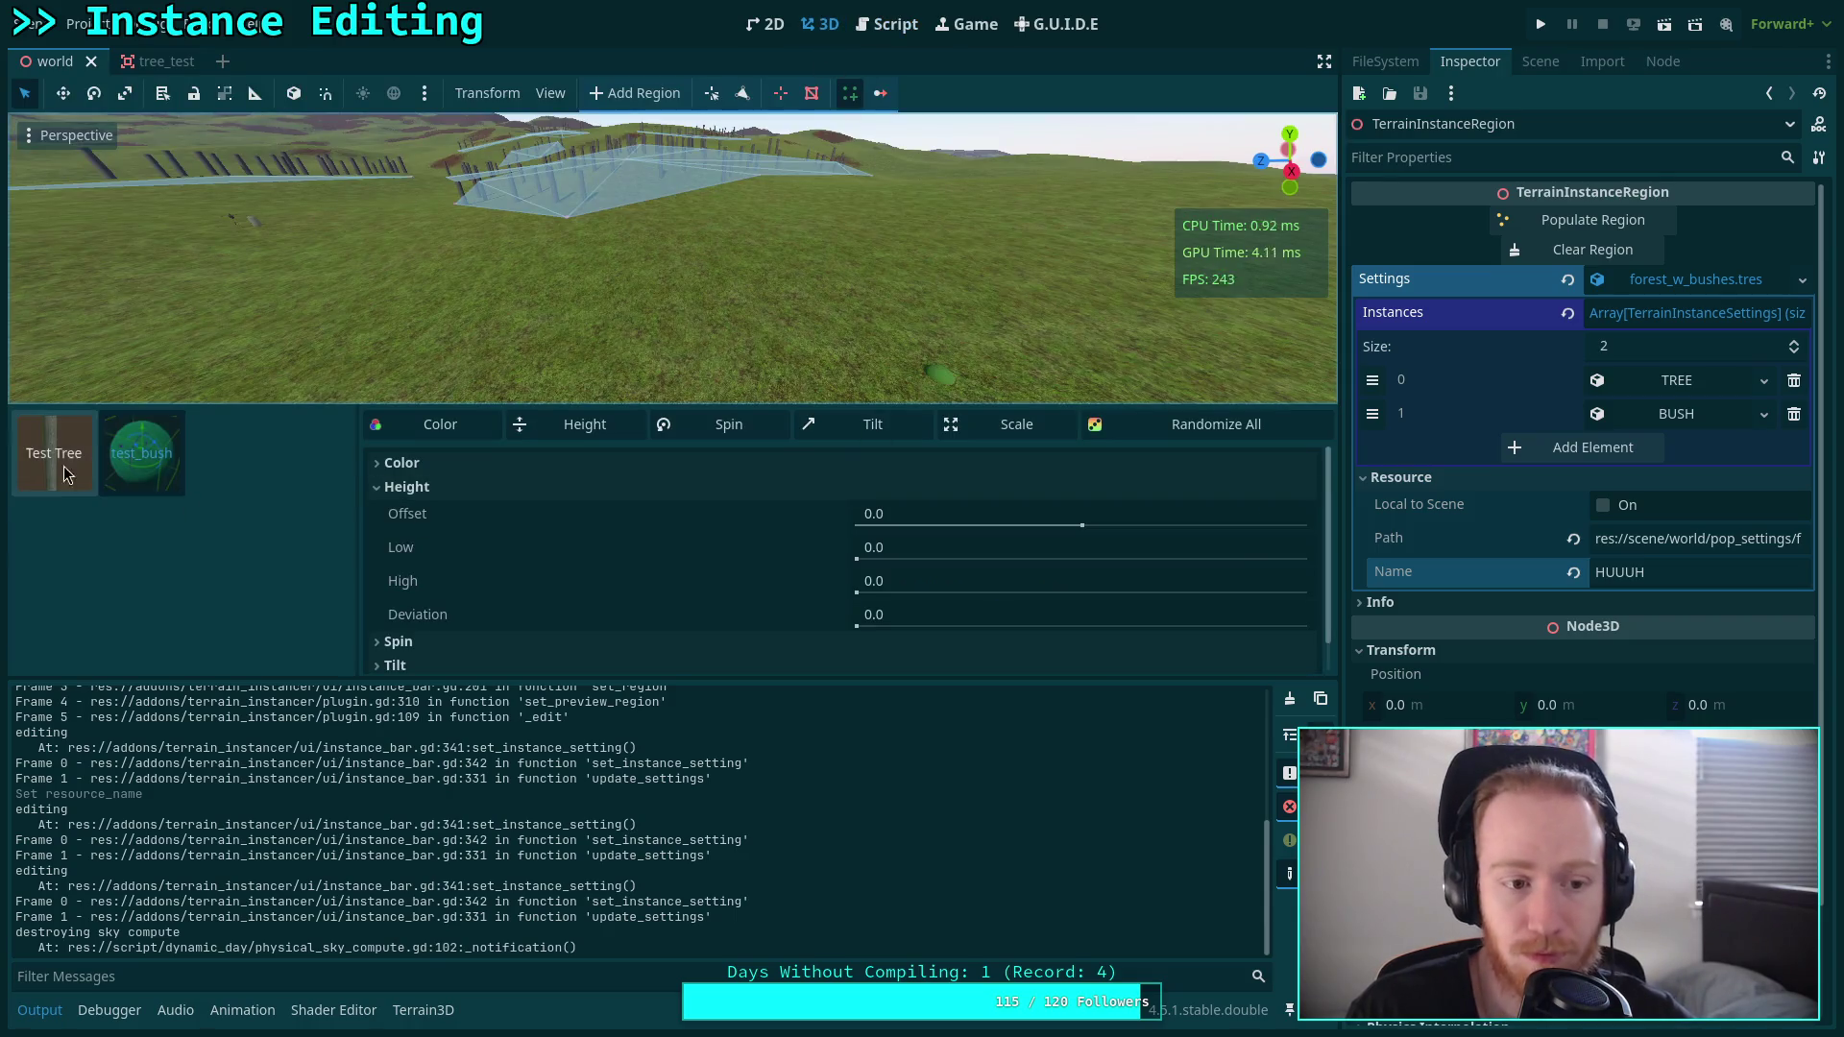
left_click(143, 453)
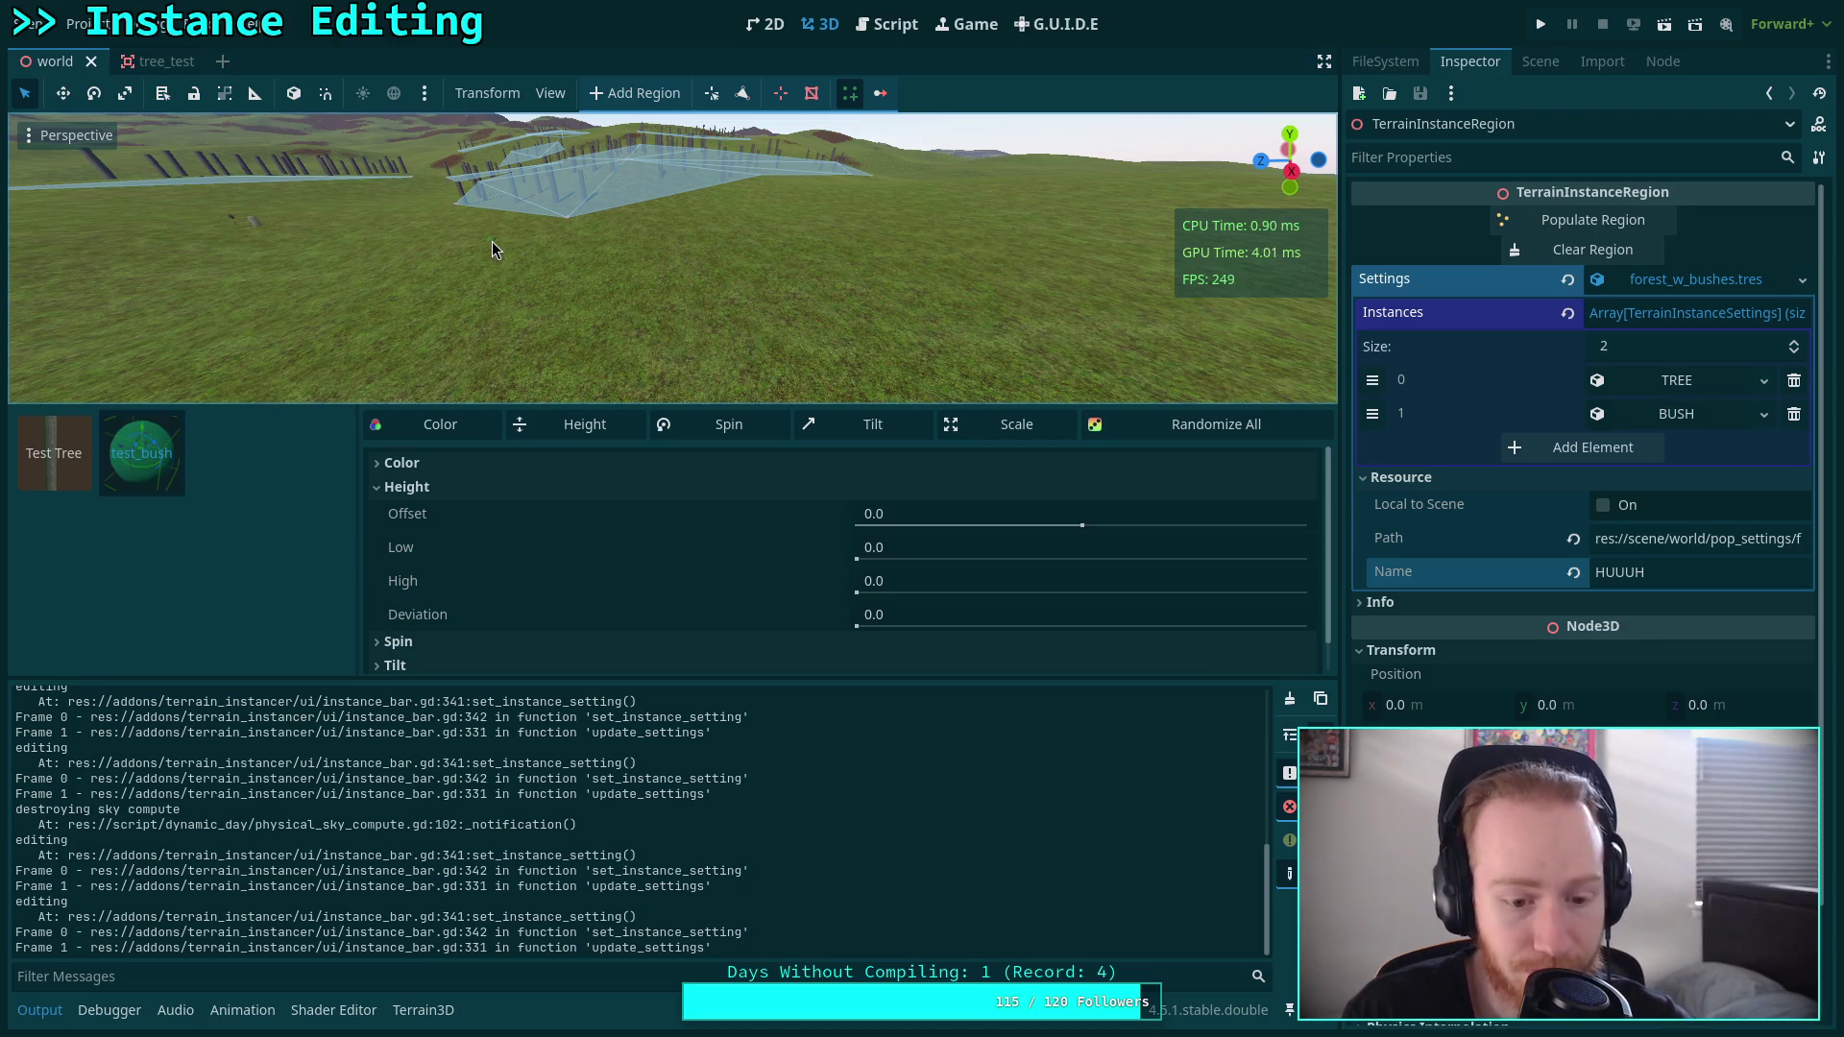
left_click(890, 36)
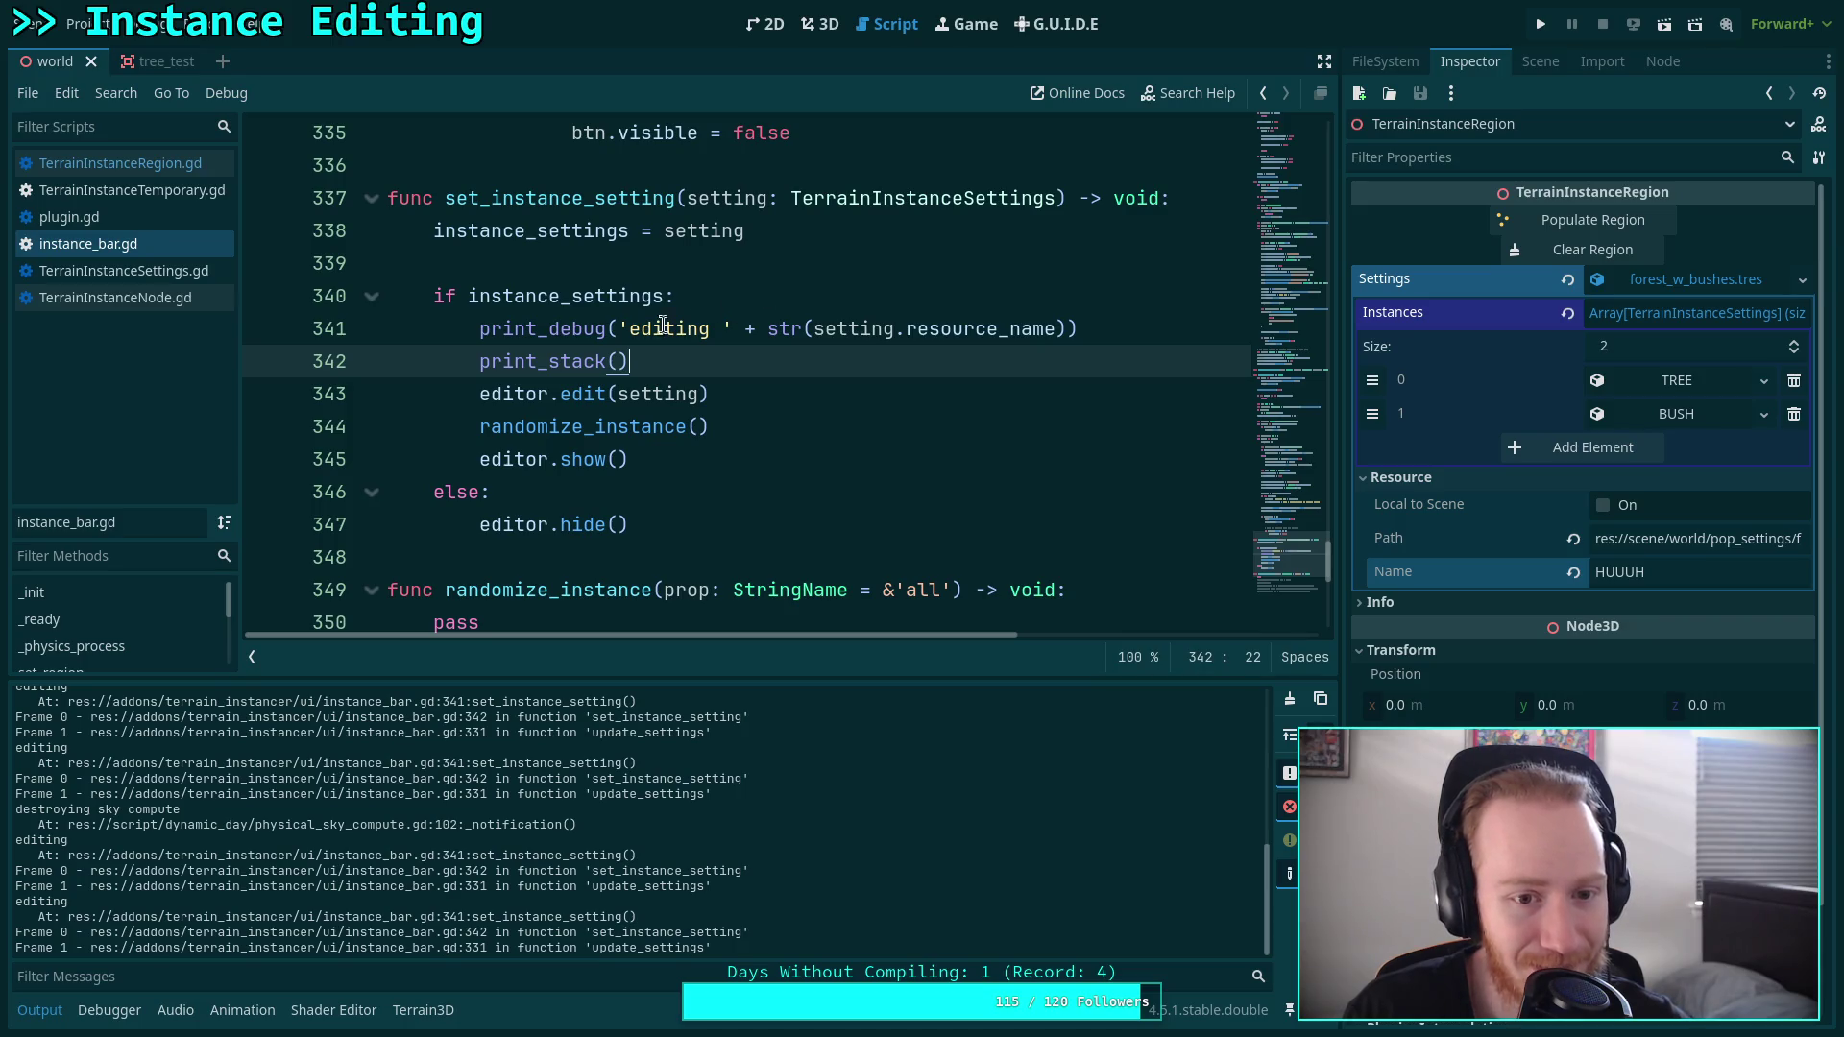
left_click_drag(617, 328, 765, 328)
key("BackSpace")
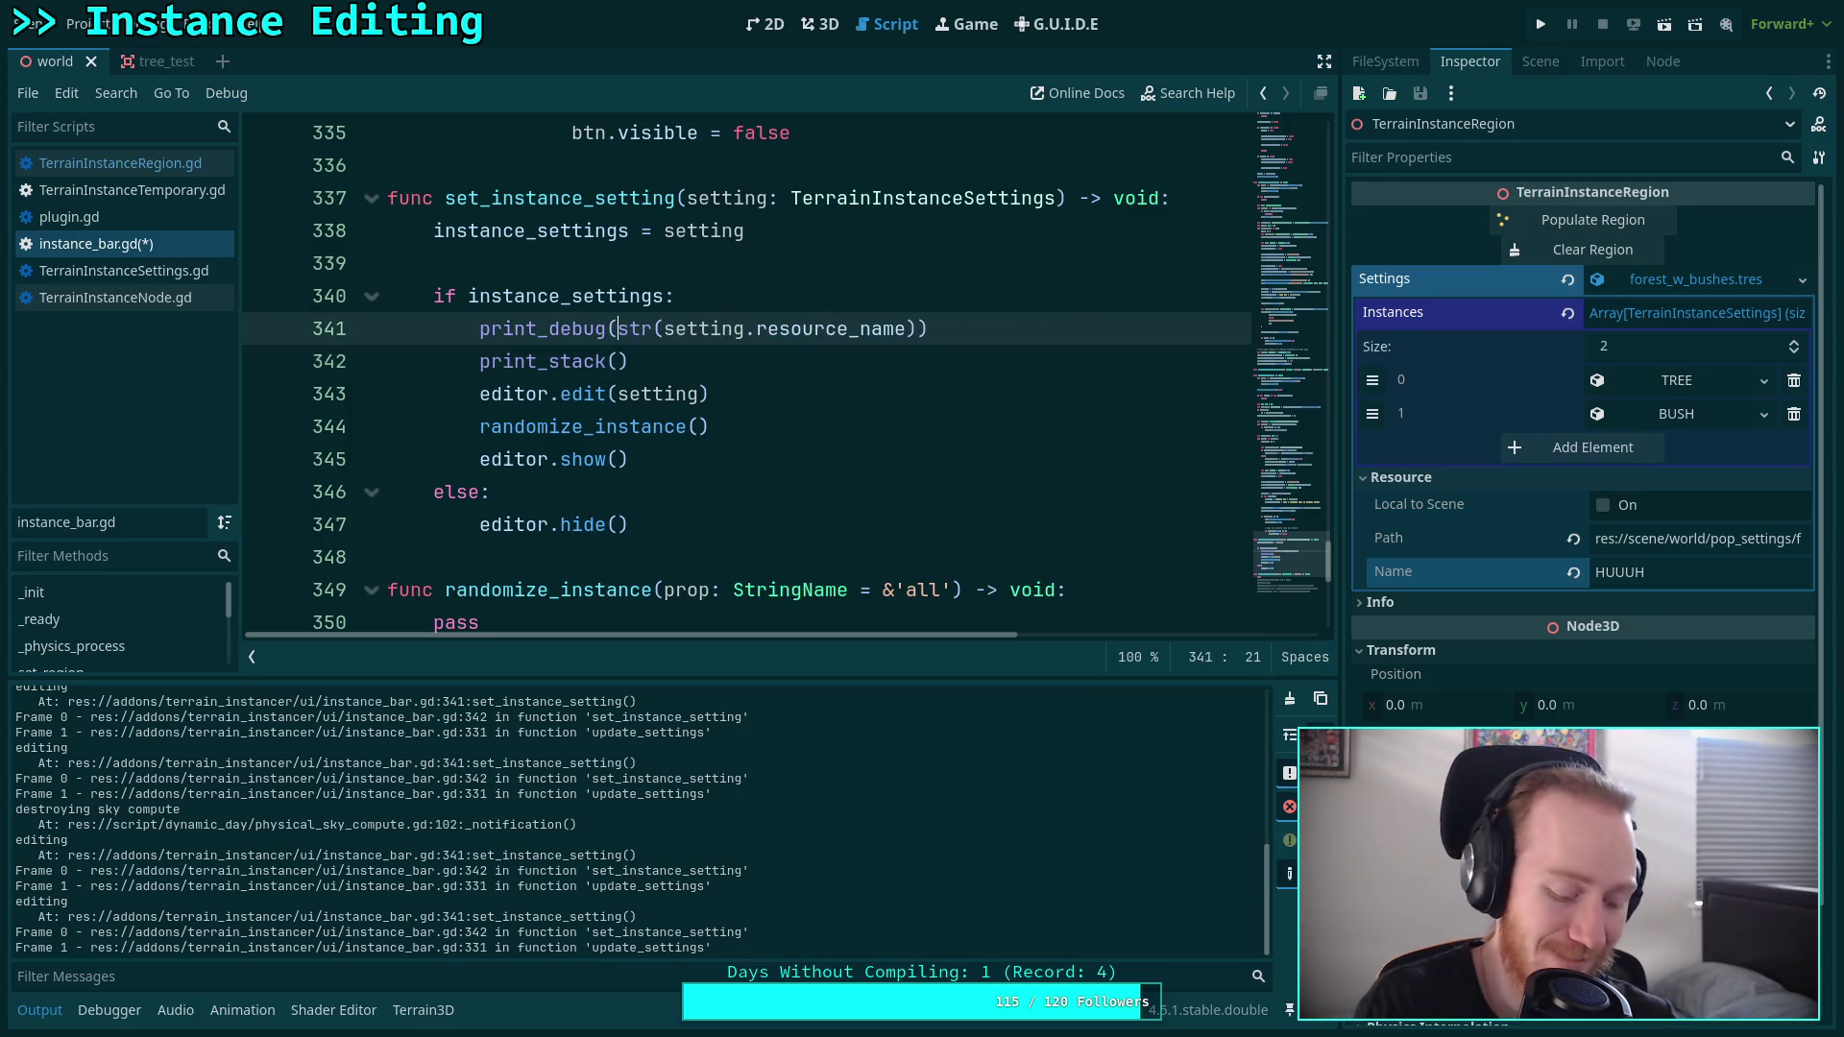
left_click(819, 24)
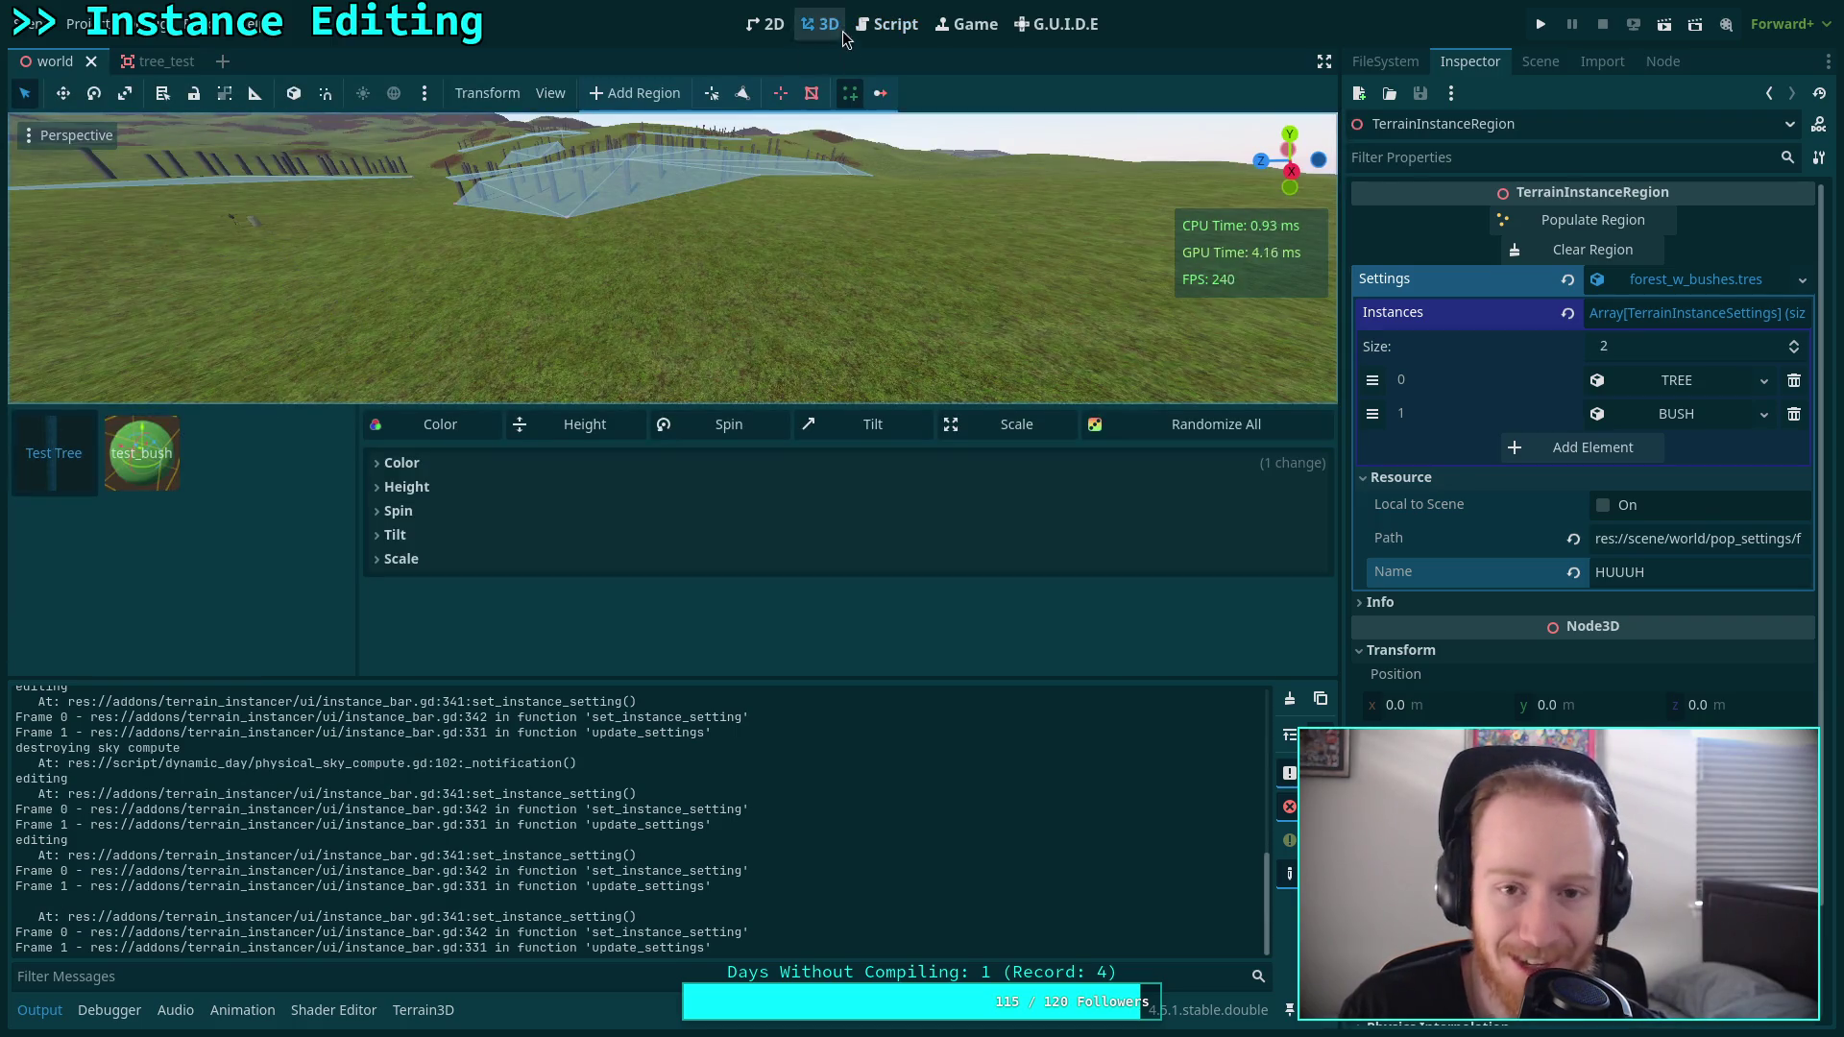
Replace setting with instance_settings in the line 341 print, save, and switch to 3D.
left_click(884, 26)
left_click(792, 328)
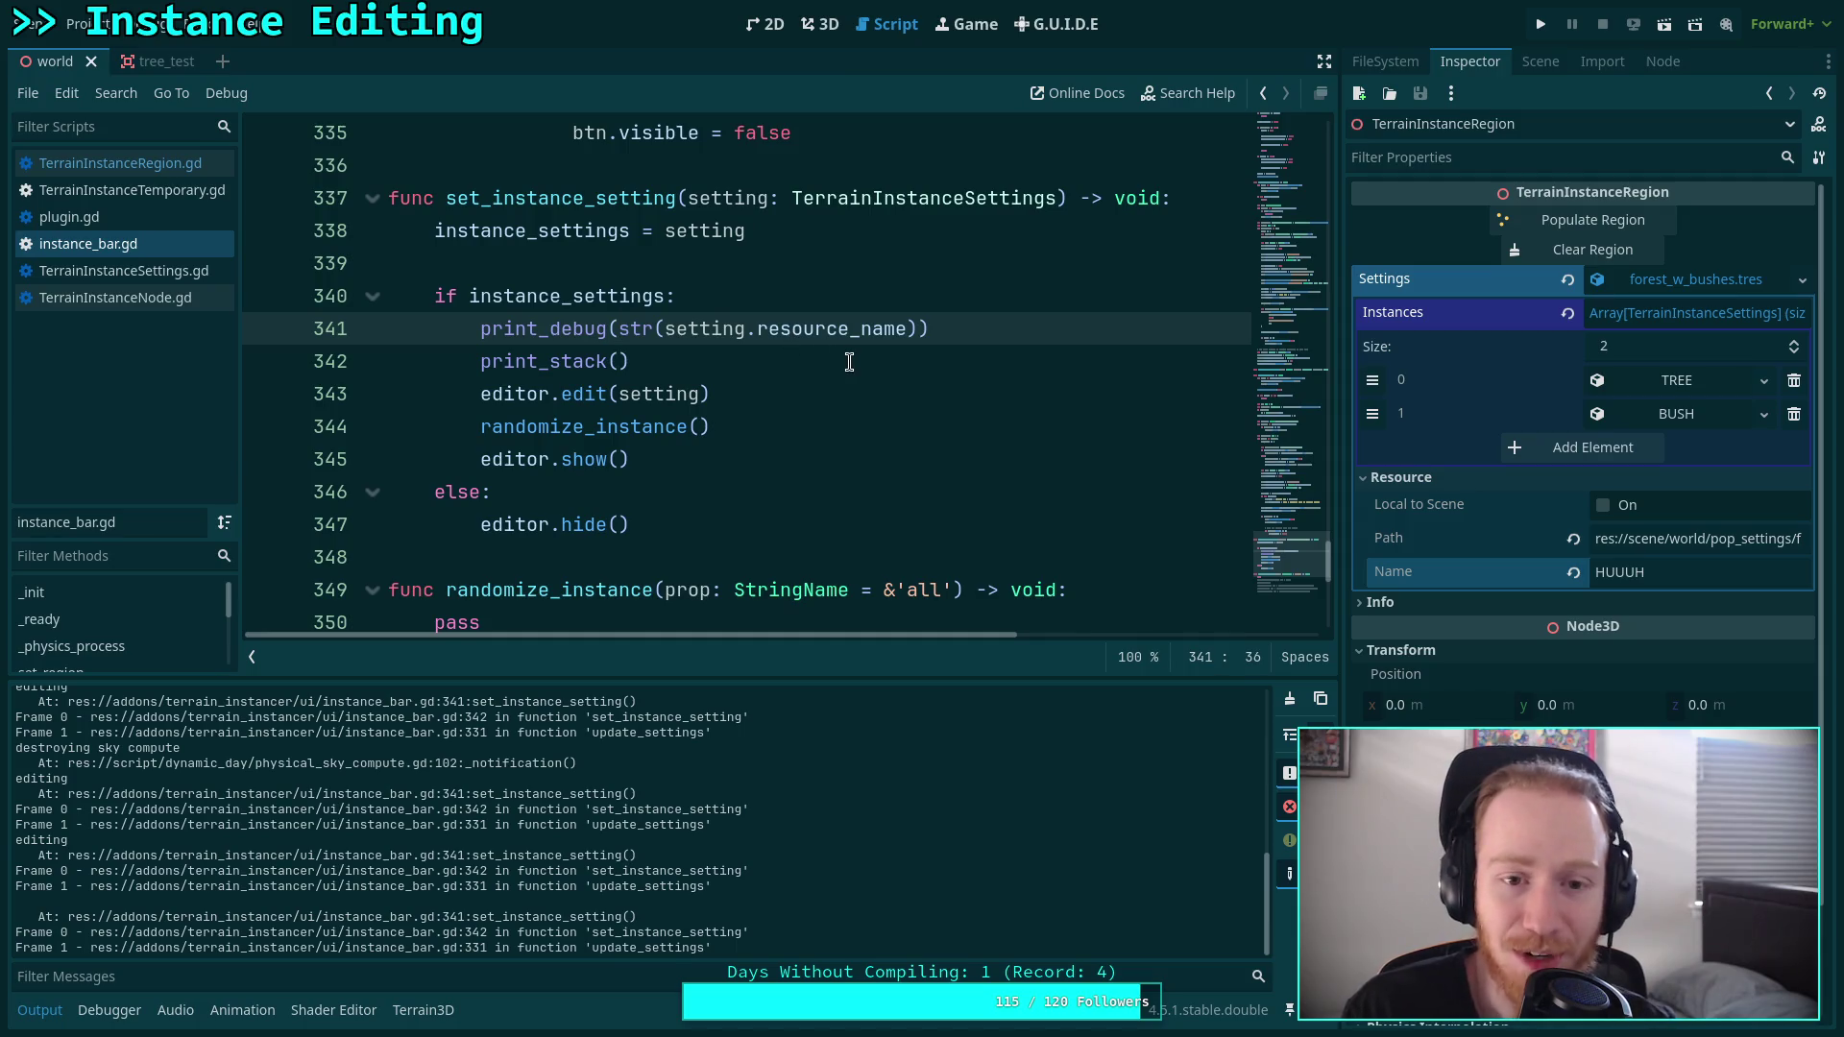
double_click(714, 330)
type("inst")
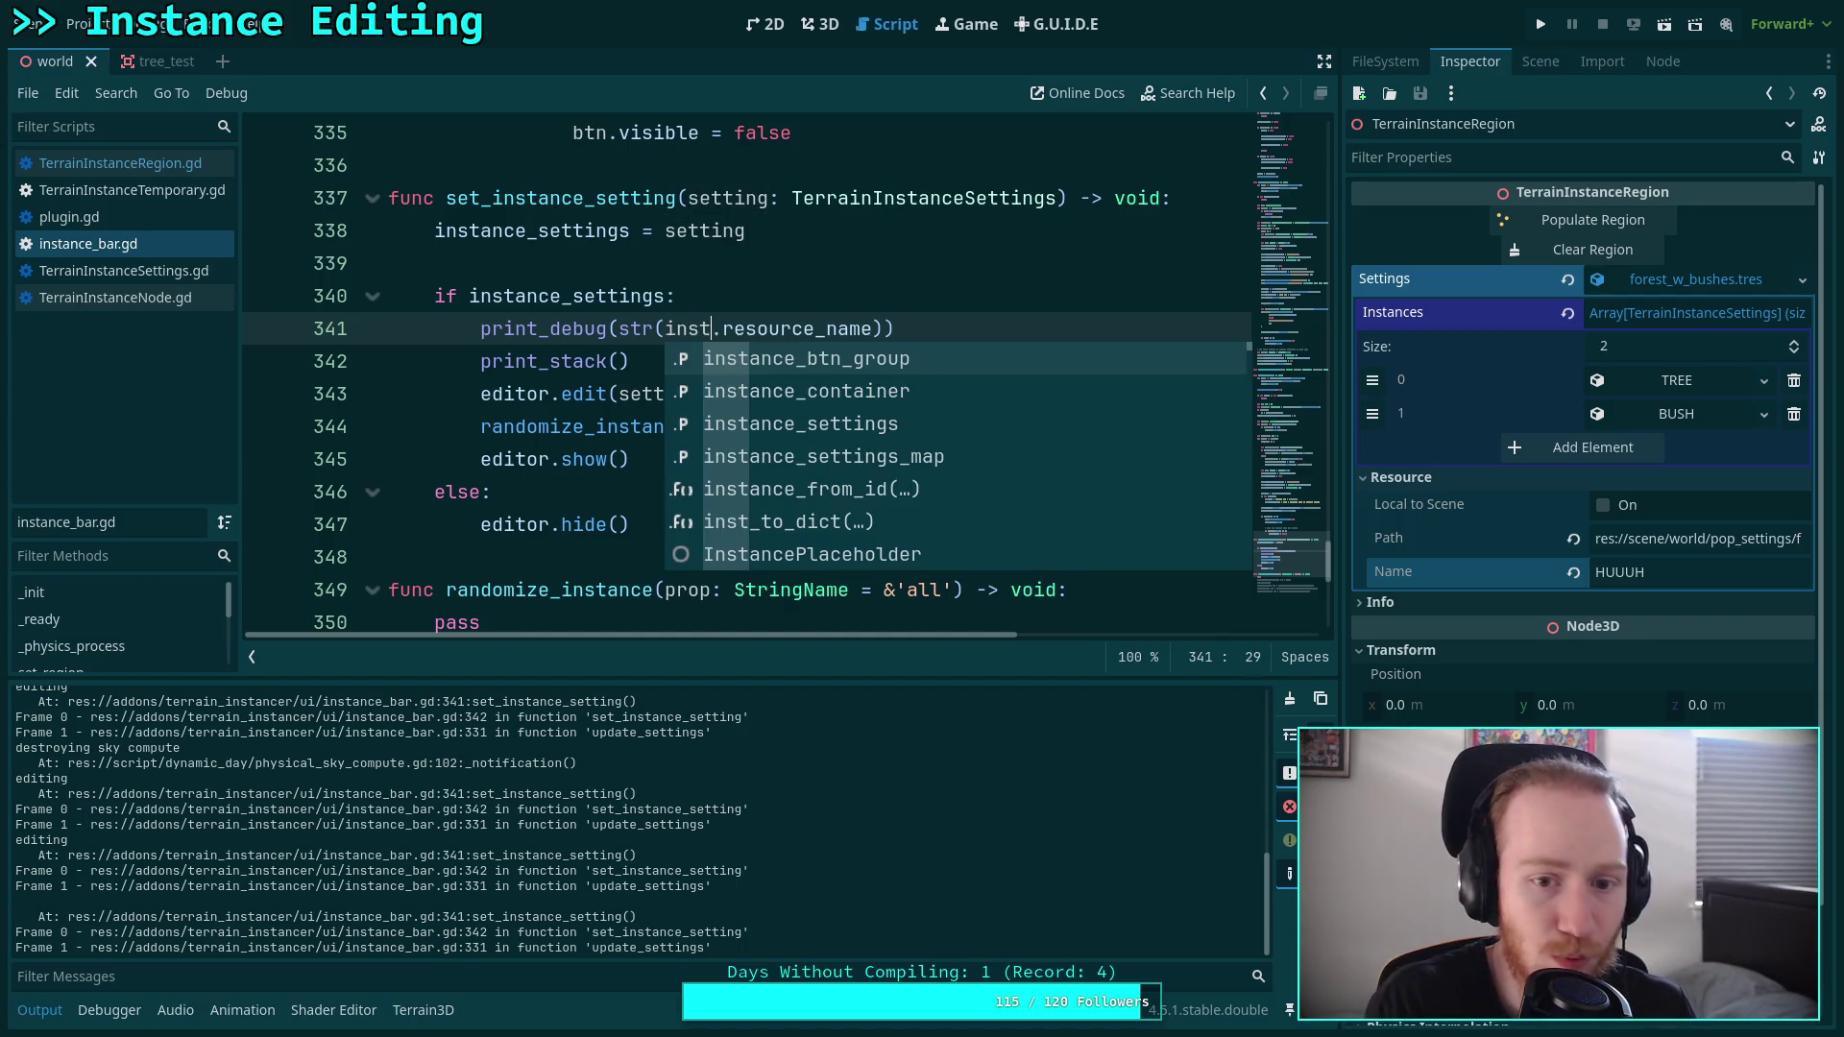
key("Down")
key("Down")
key("Return")
key("ctrl+s")
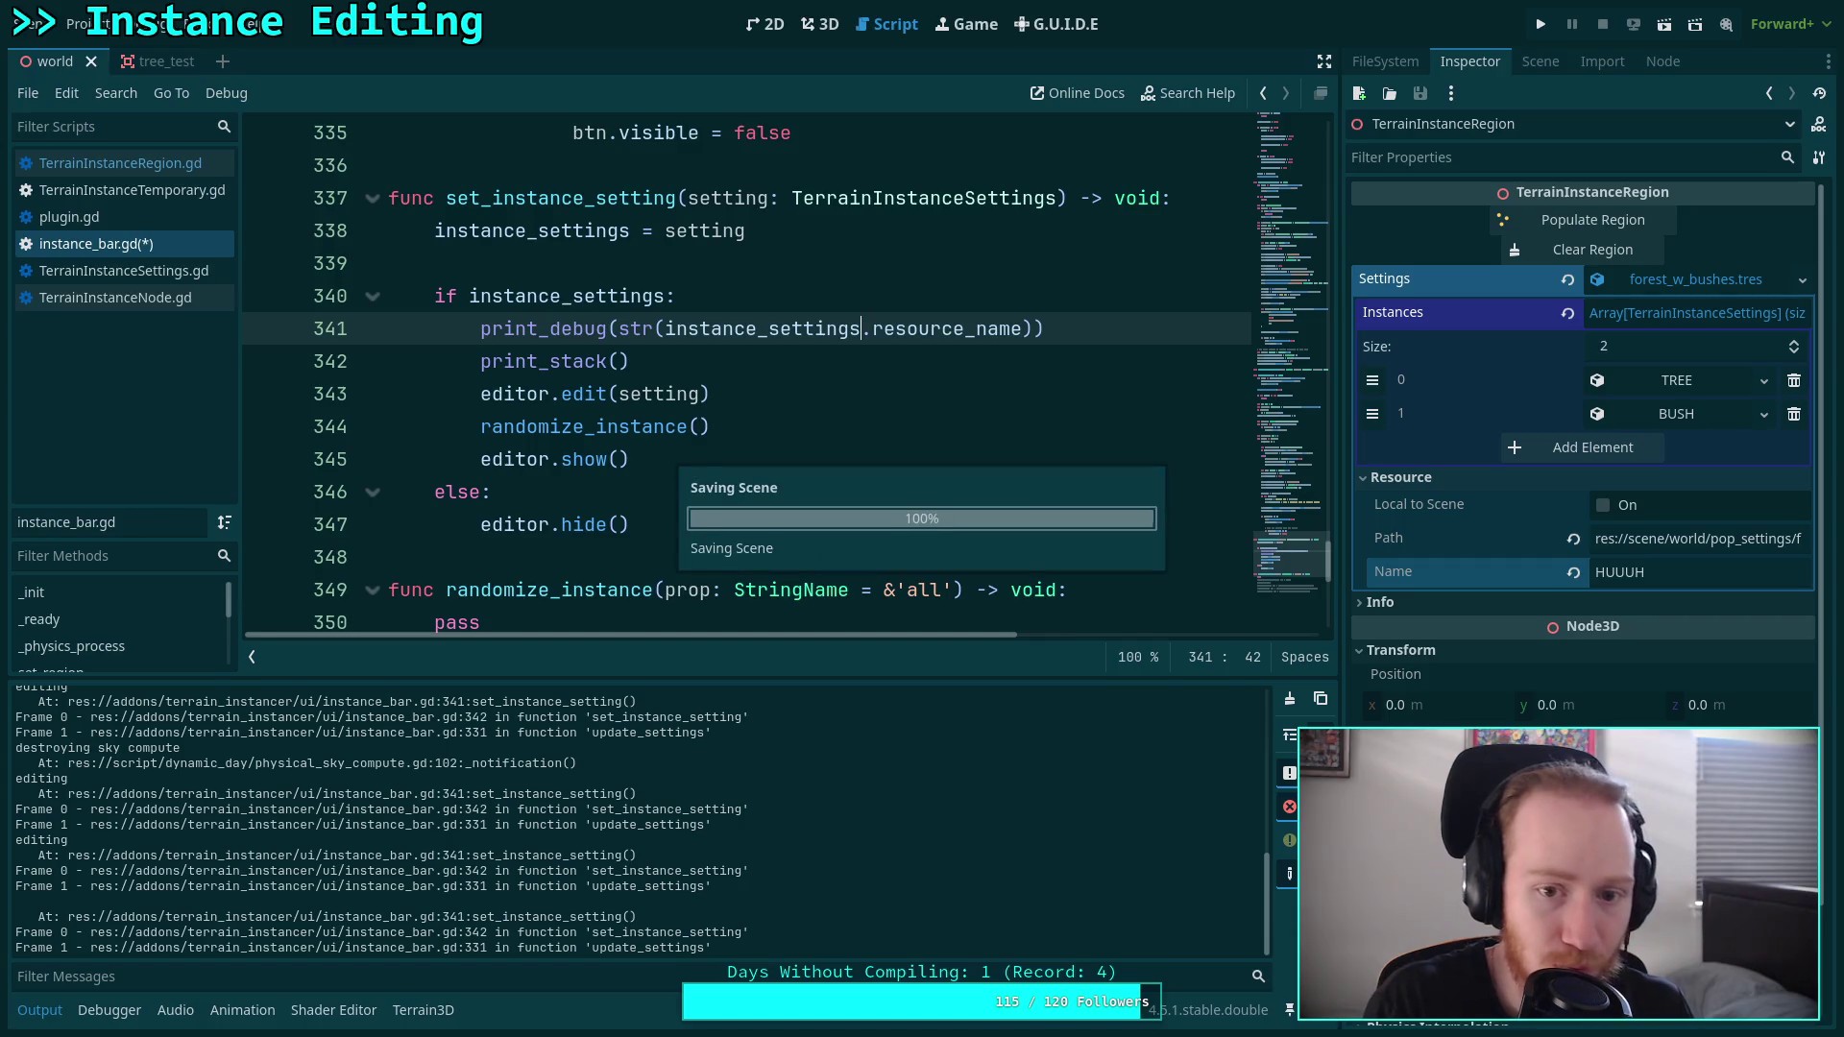
left_click(819, 24)
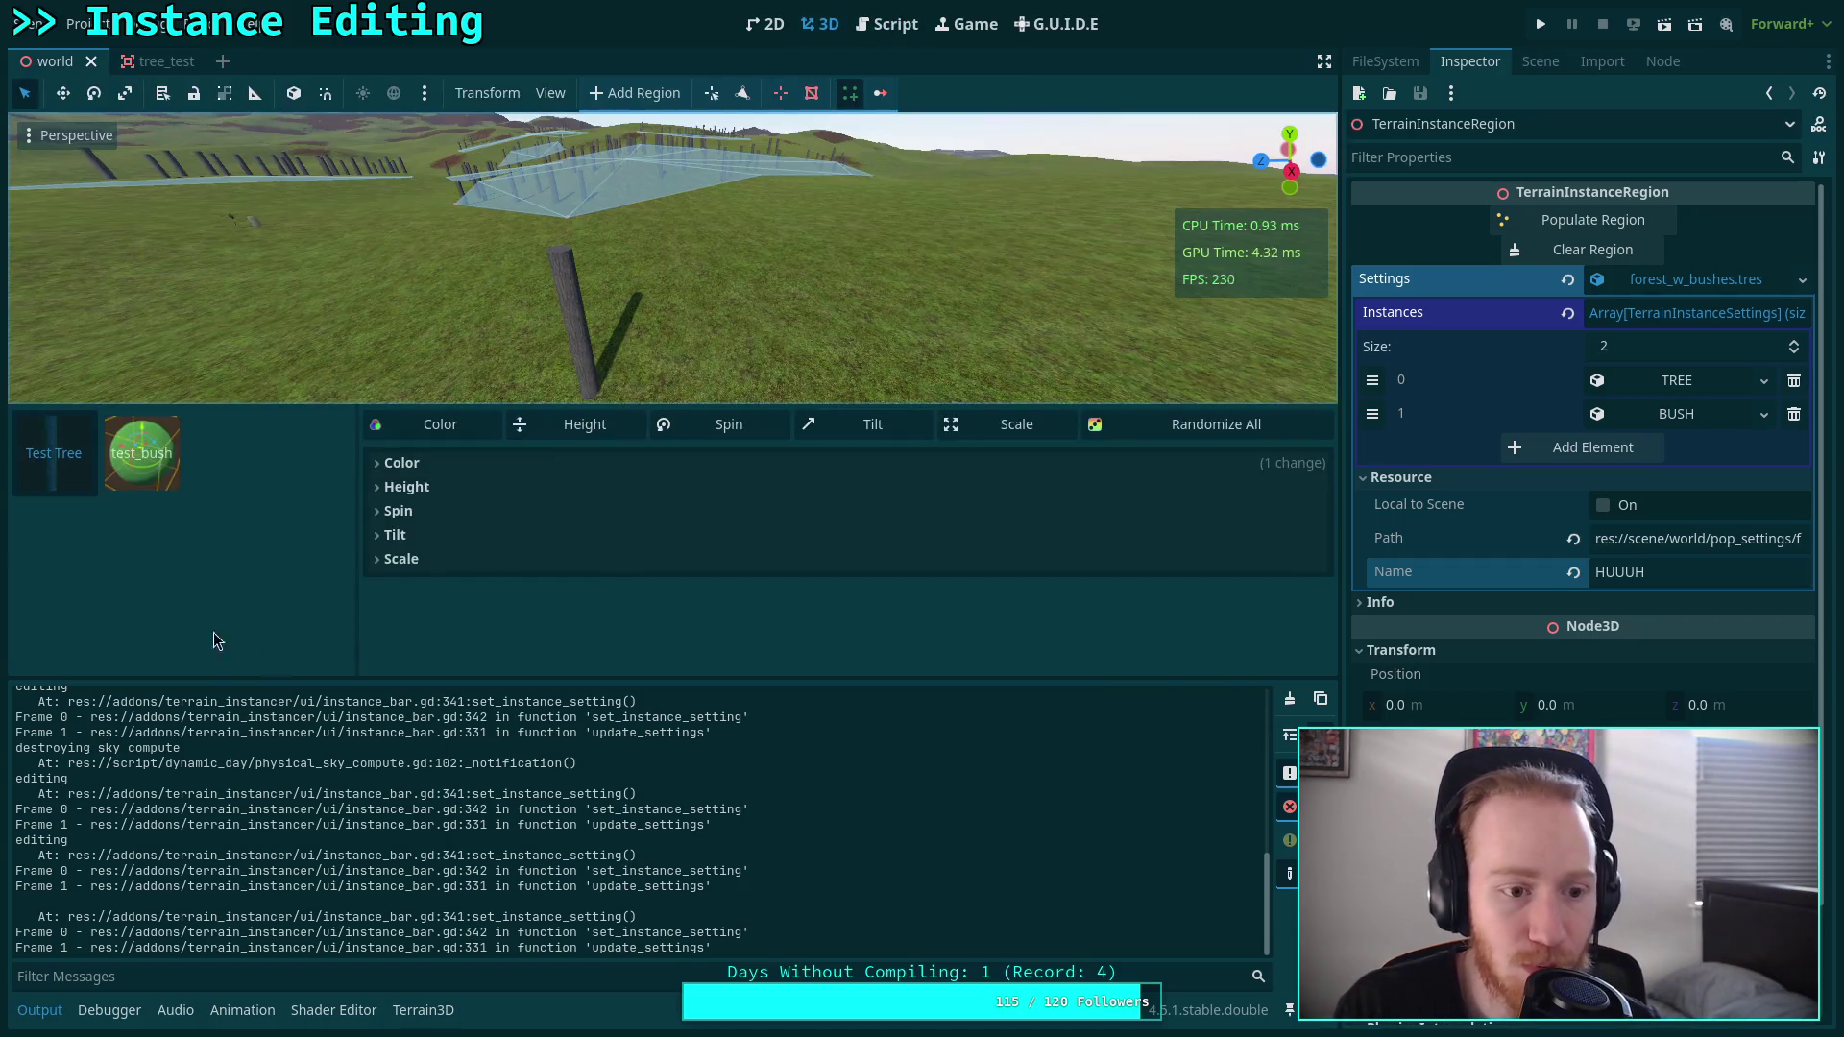
Select Test Tree, expand the TREE instance's settings, and locate the set_instance_setting line.
left_click(54, 454)
left_click(887, 24)
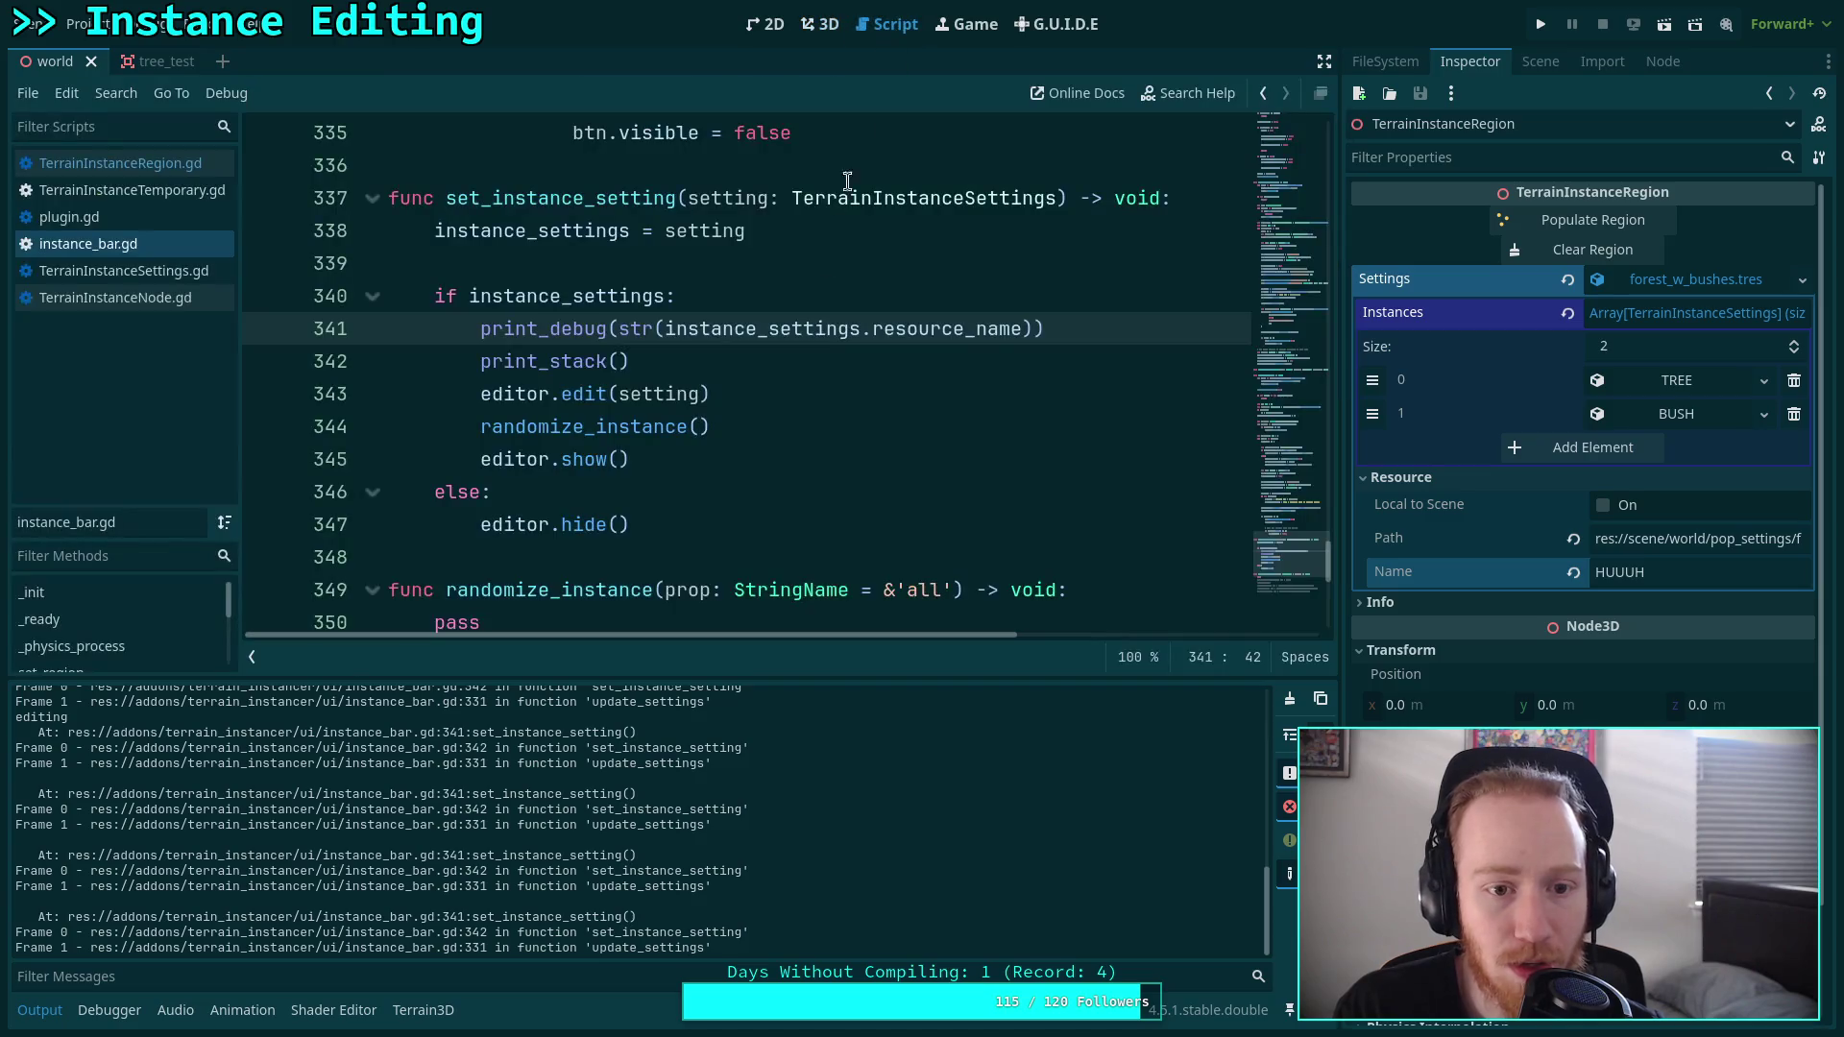
left_click(1650, 380)
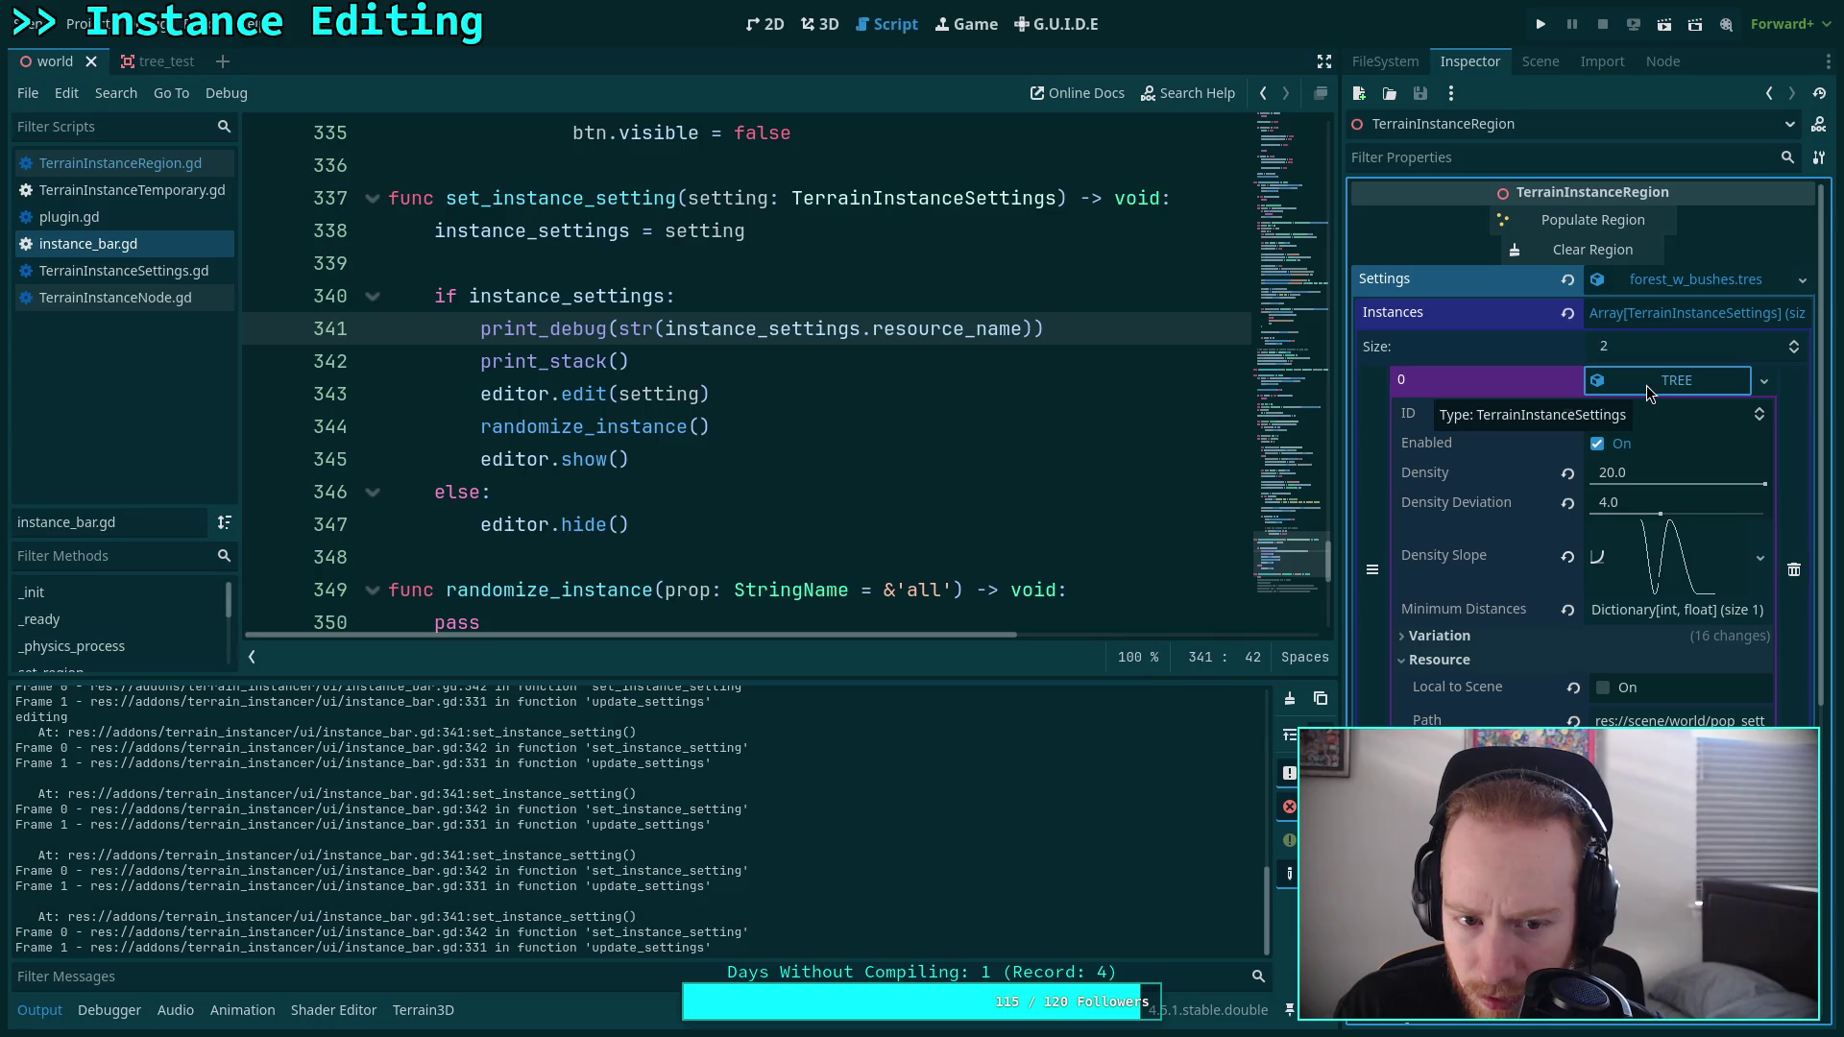
left_click(523, 199)
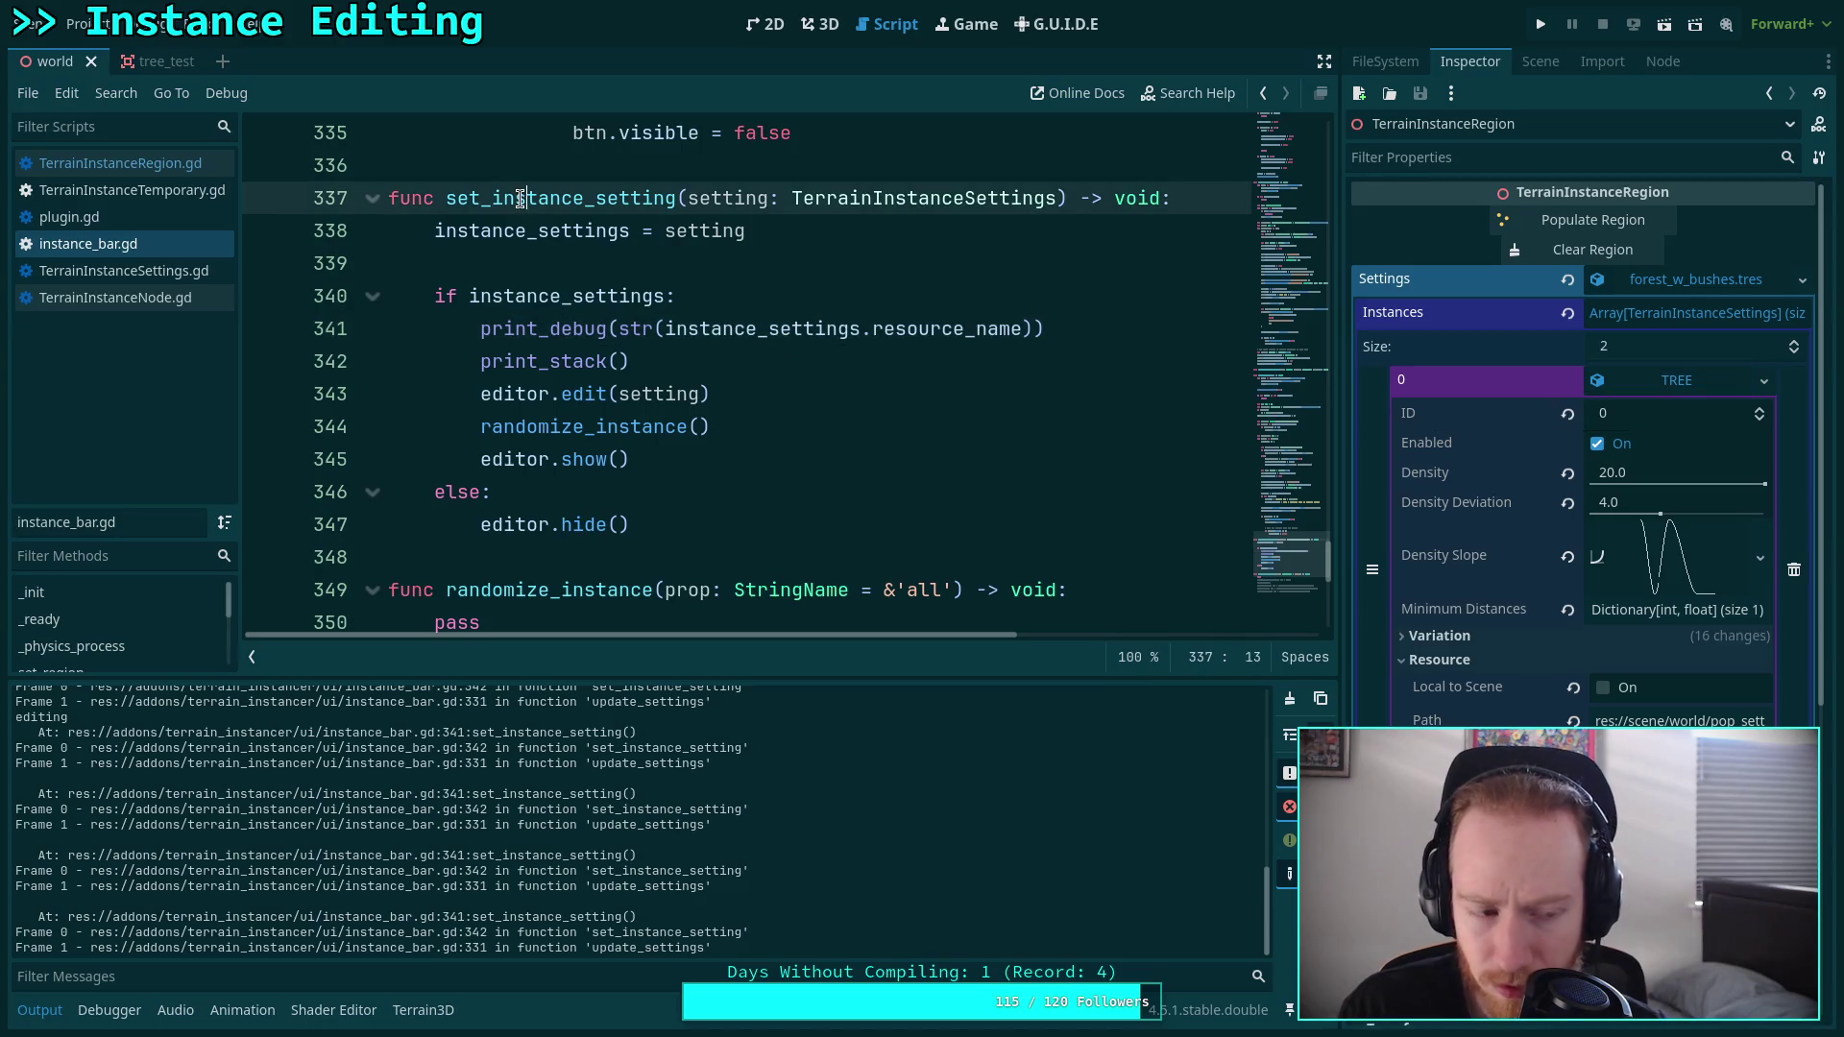
left_click(538, 198)
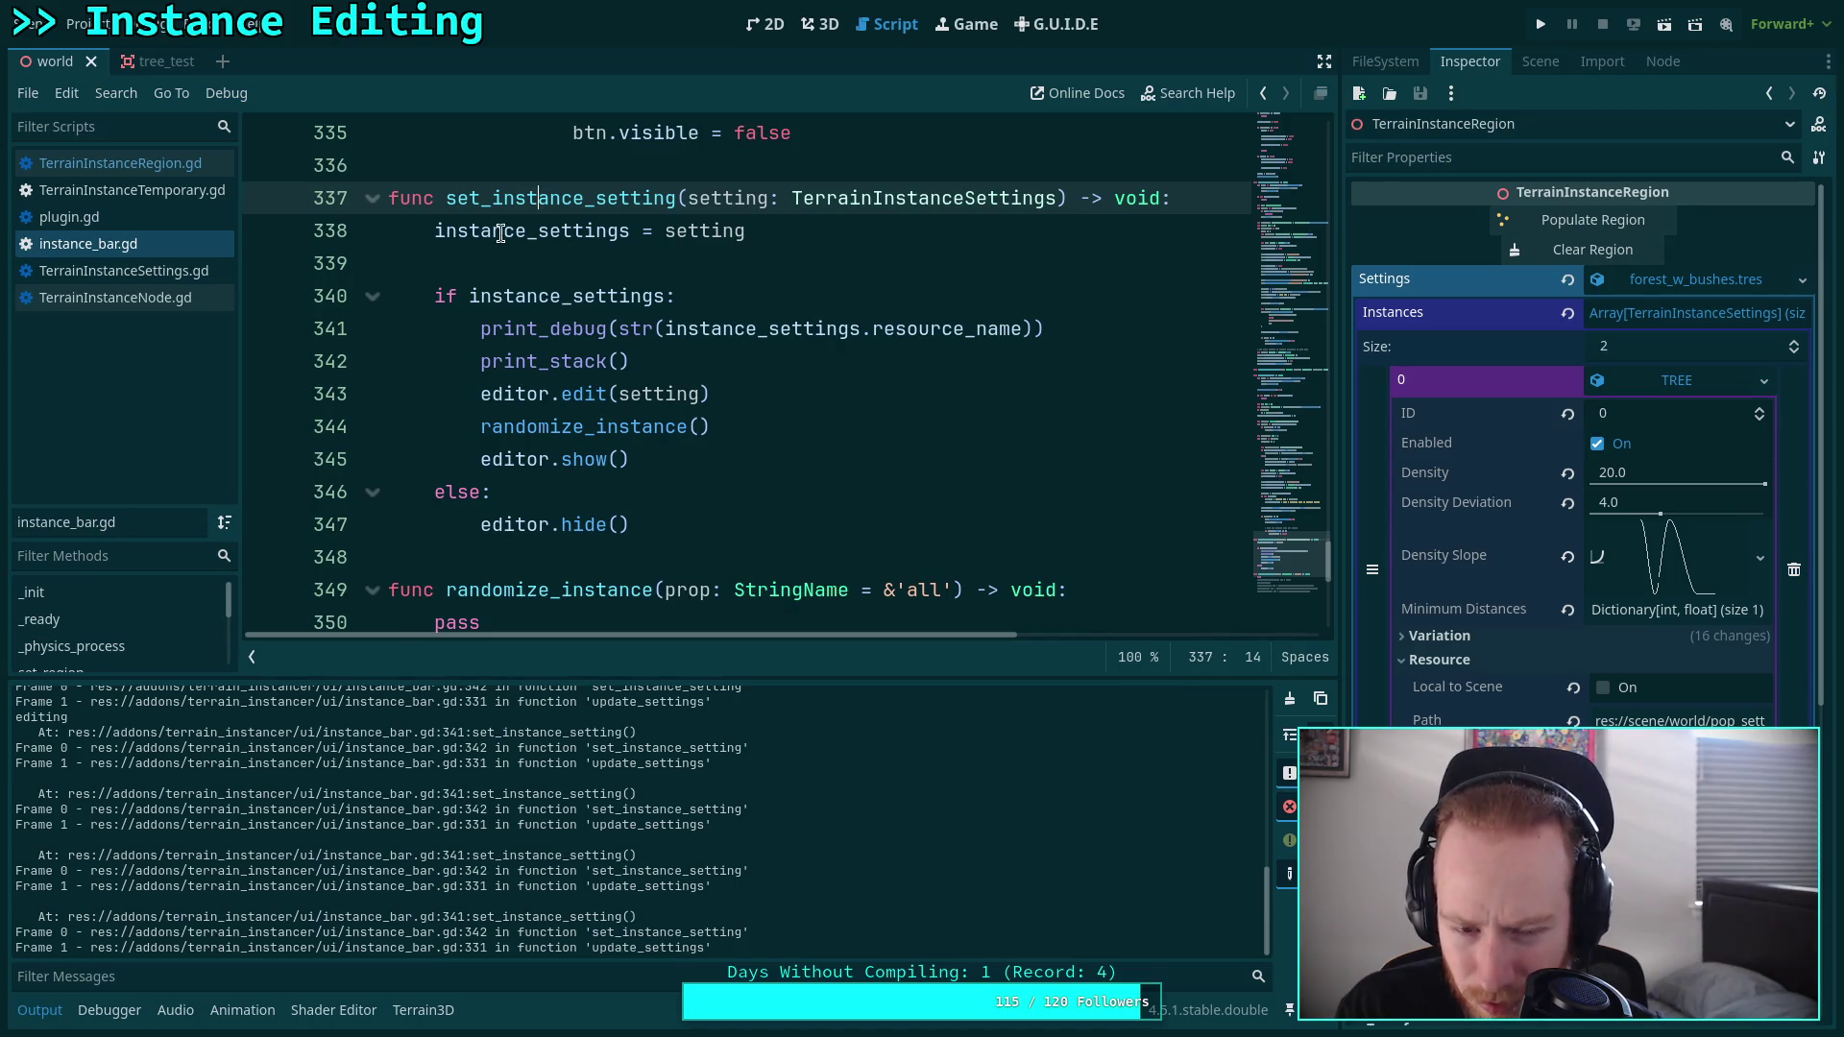
Delete lines 341–342, print_debug and print_stack, from set_instance_setting in instance_bar.gd.
mouse_move(506, 215)
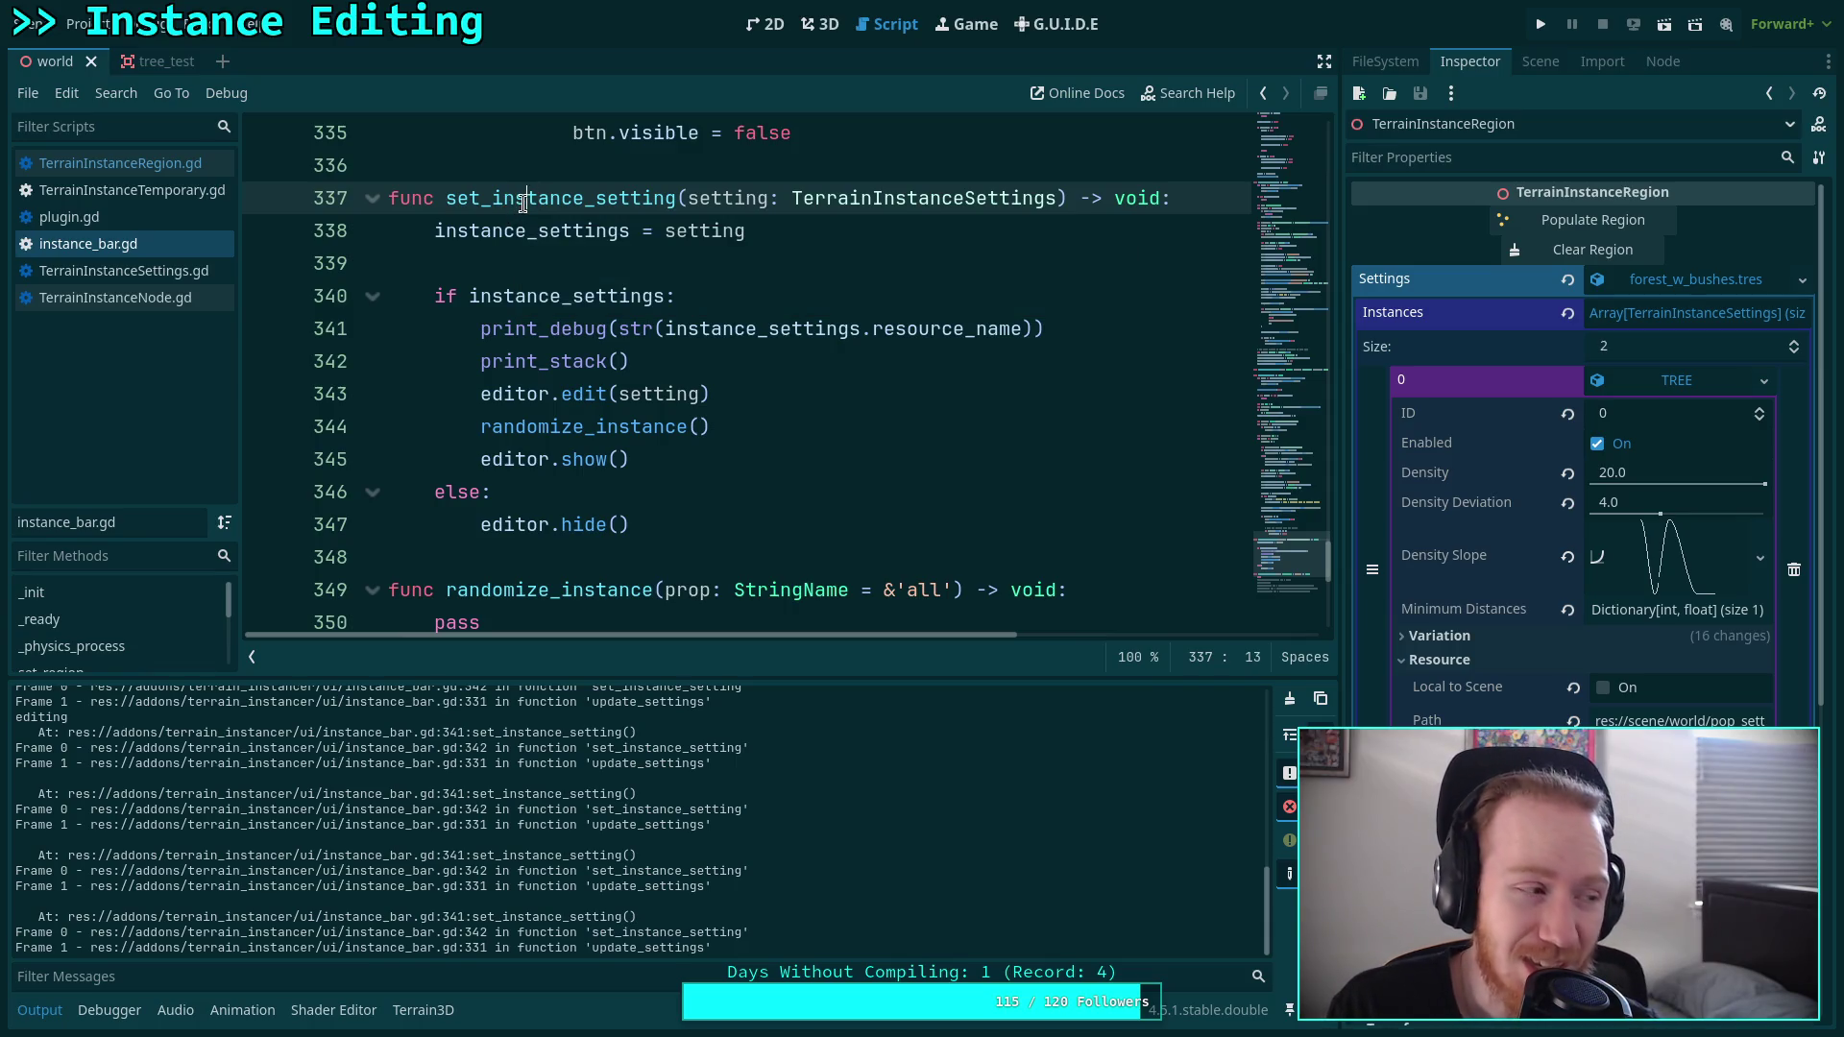
right_click(523, 204)
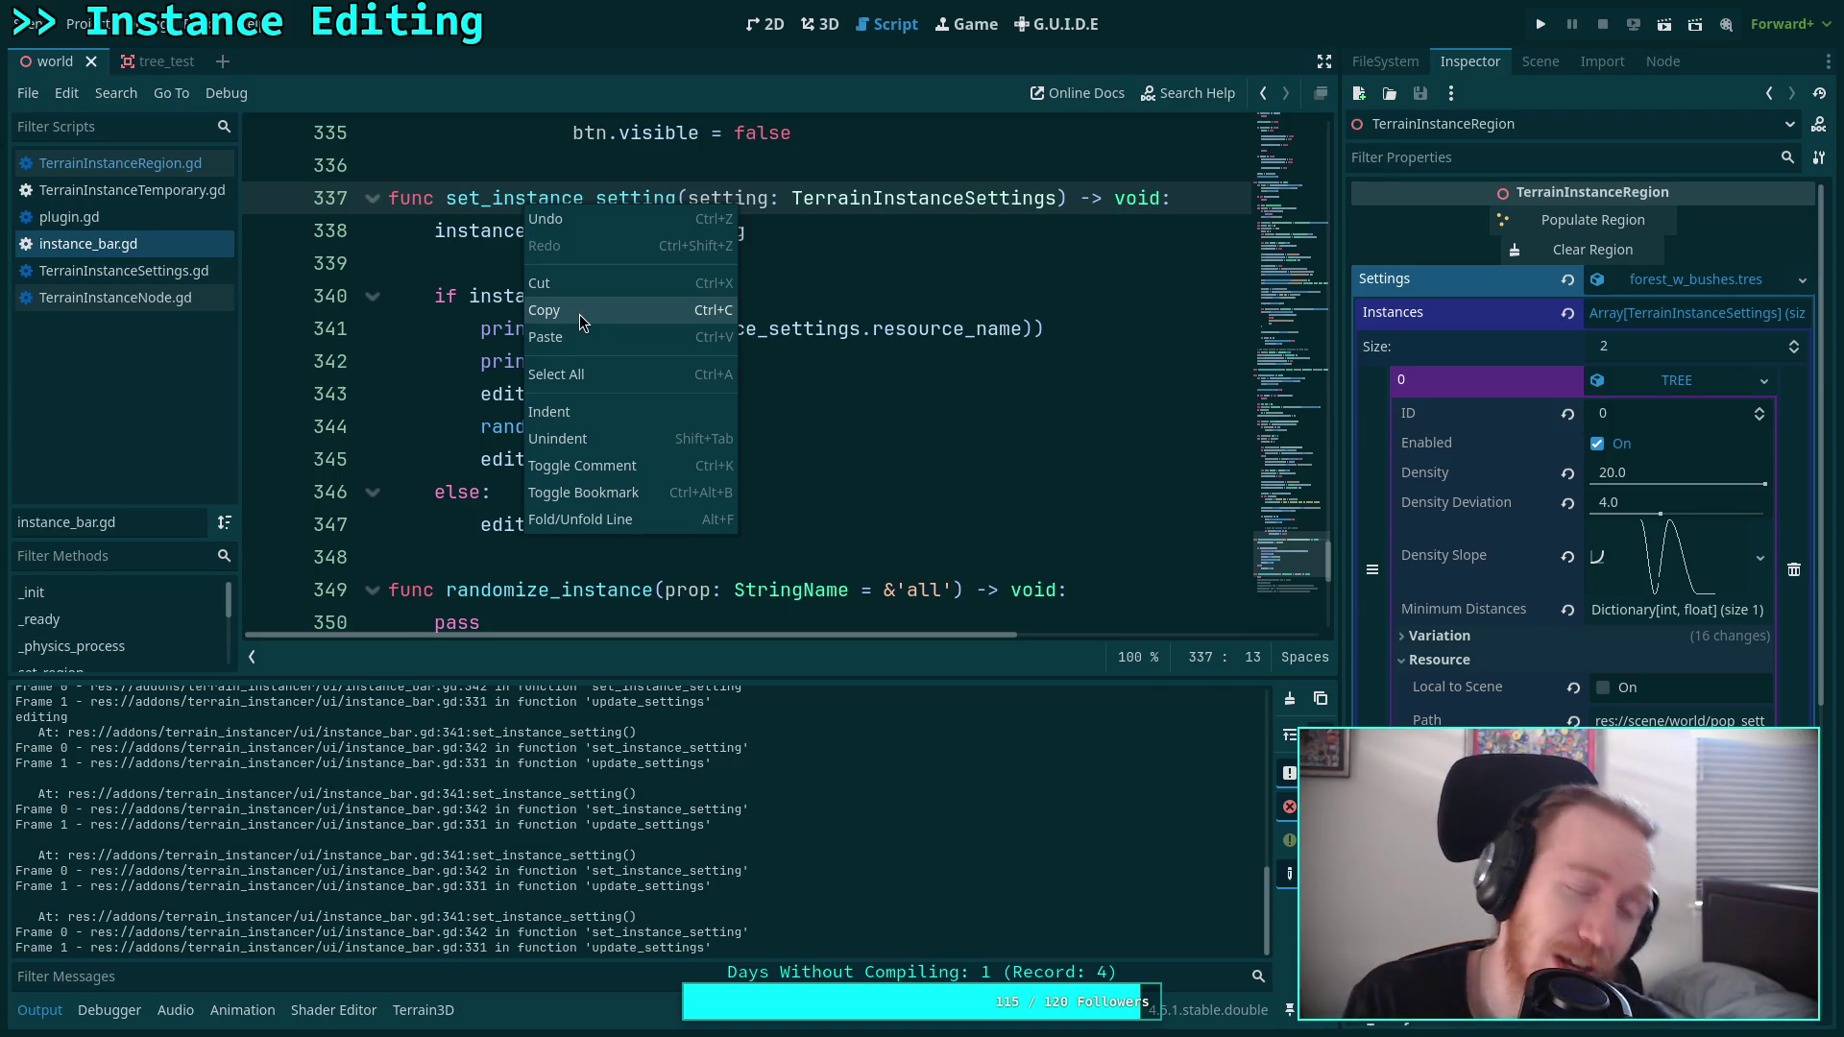
left_click(902, 425)
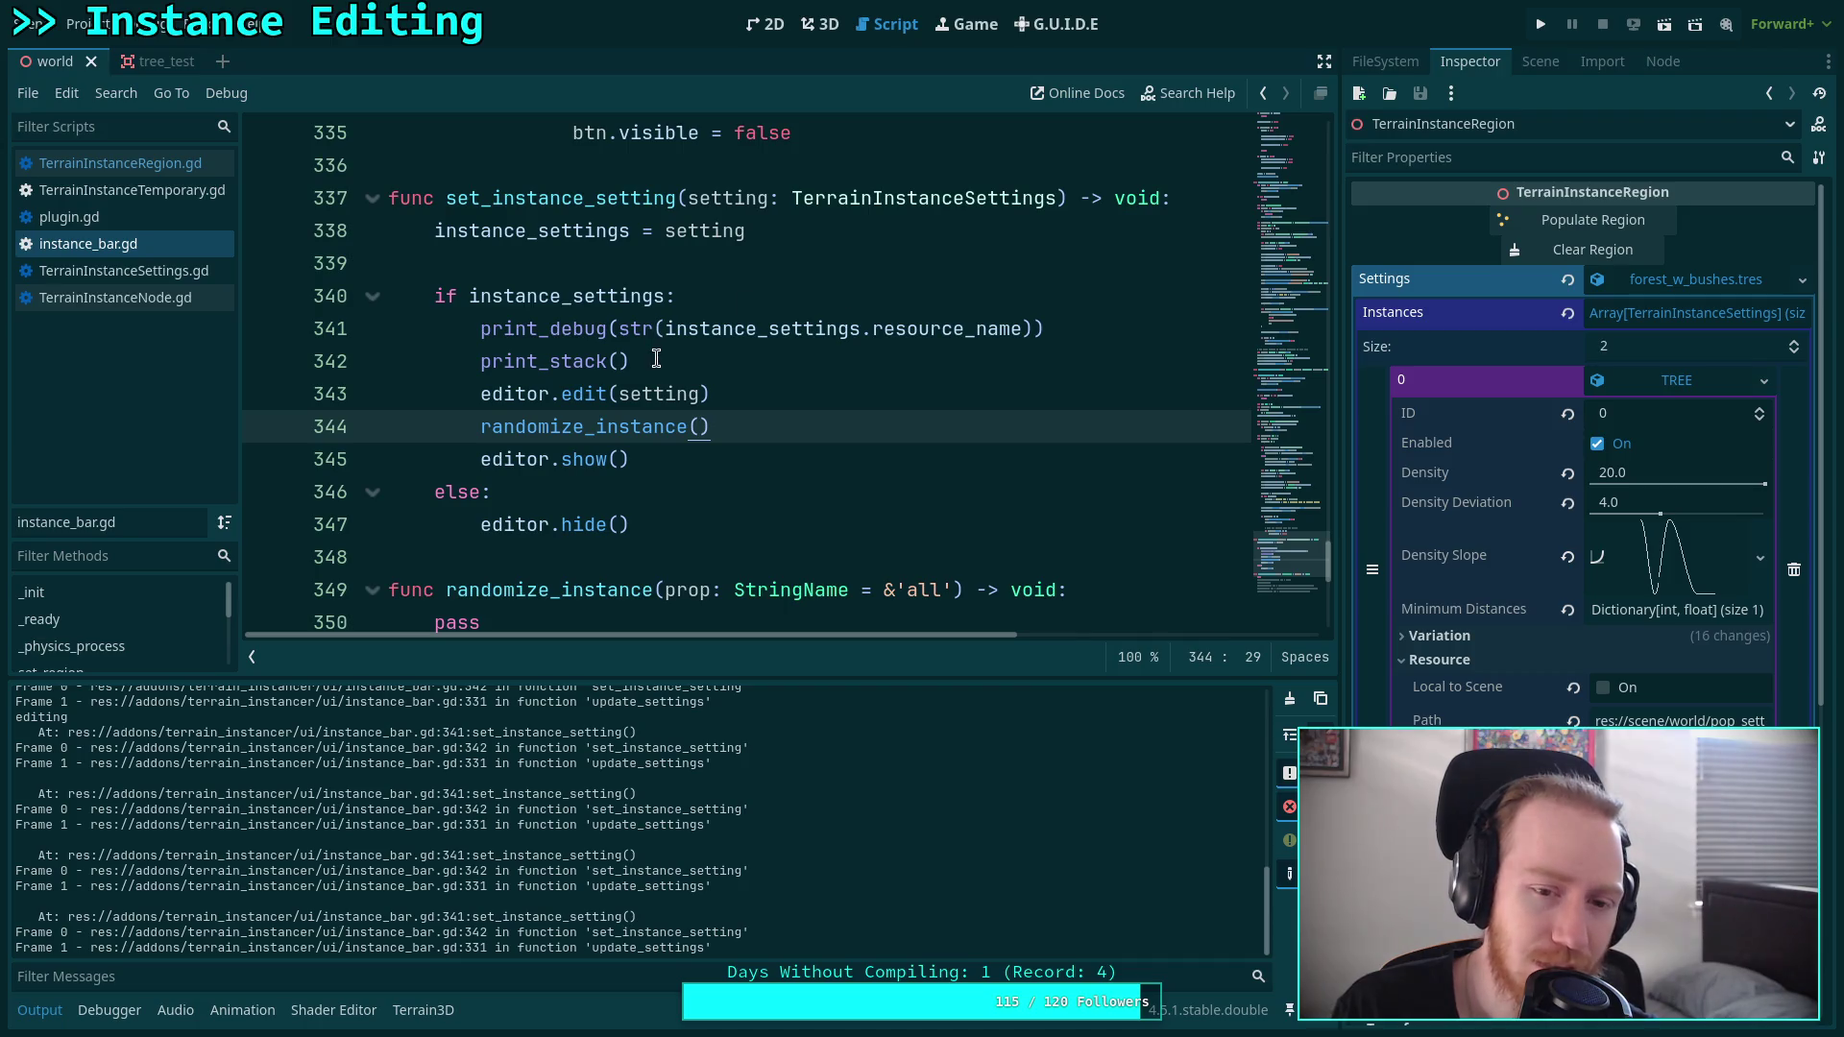
left_click_drag(657, 359, 724, 305)
key("BackSpace")
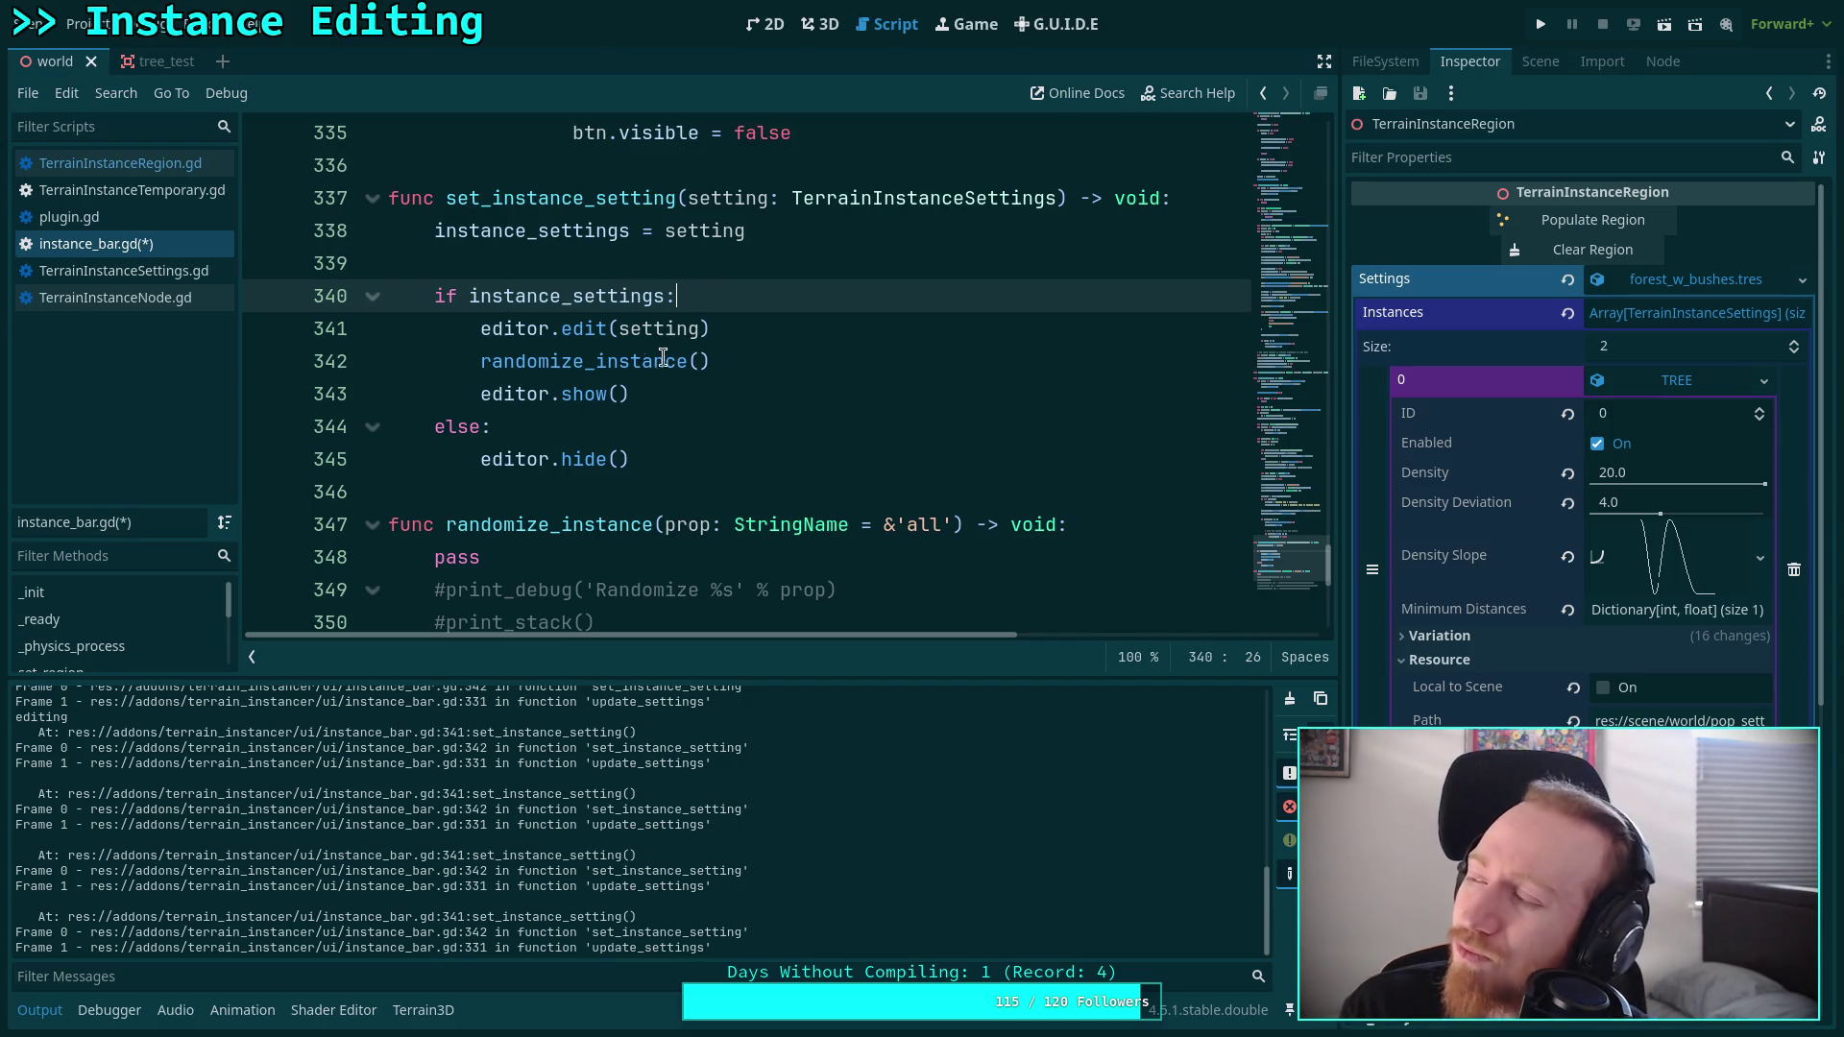
Collapse the first and BUSH instance settings entries in the Inspector, then save instance_bar.gd.
left_click(1650, 384)
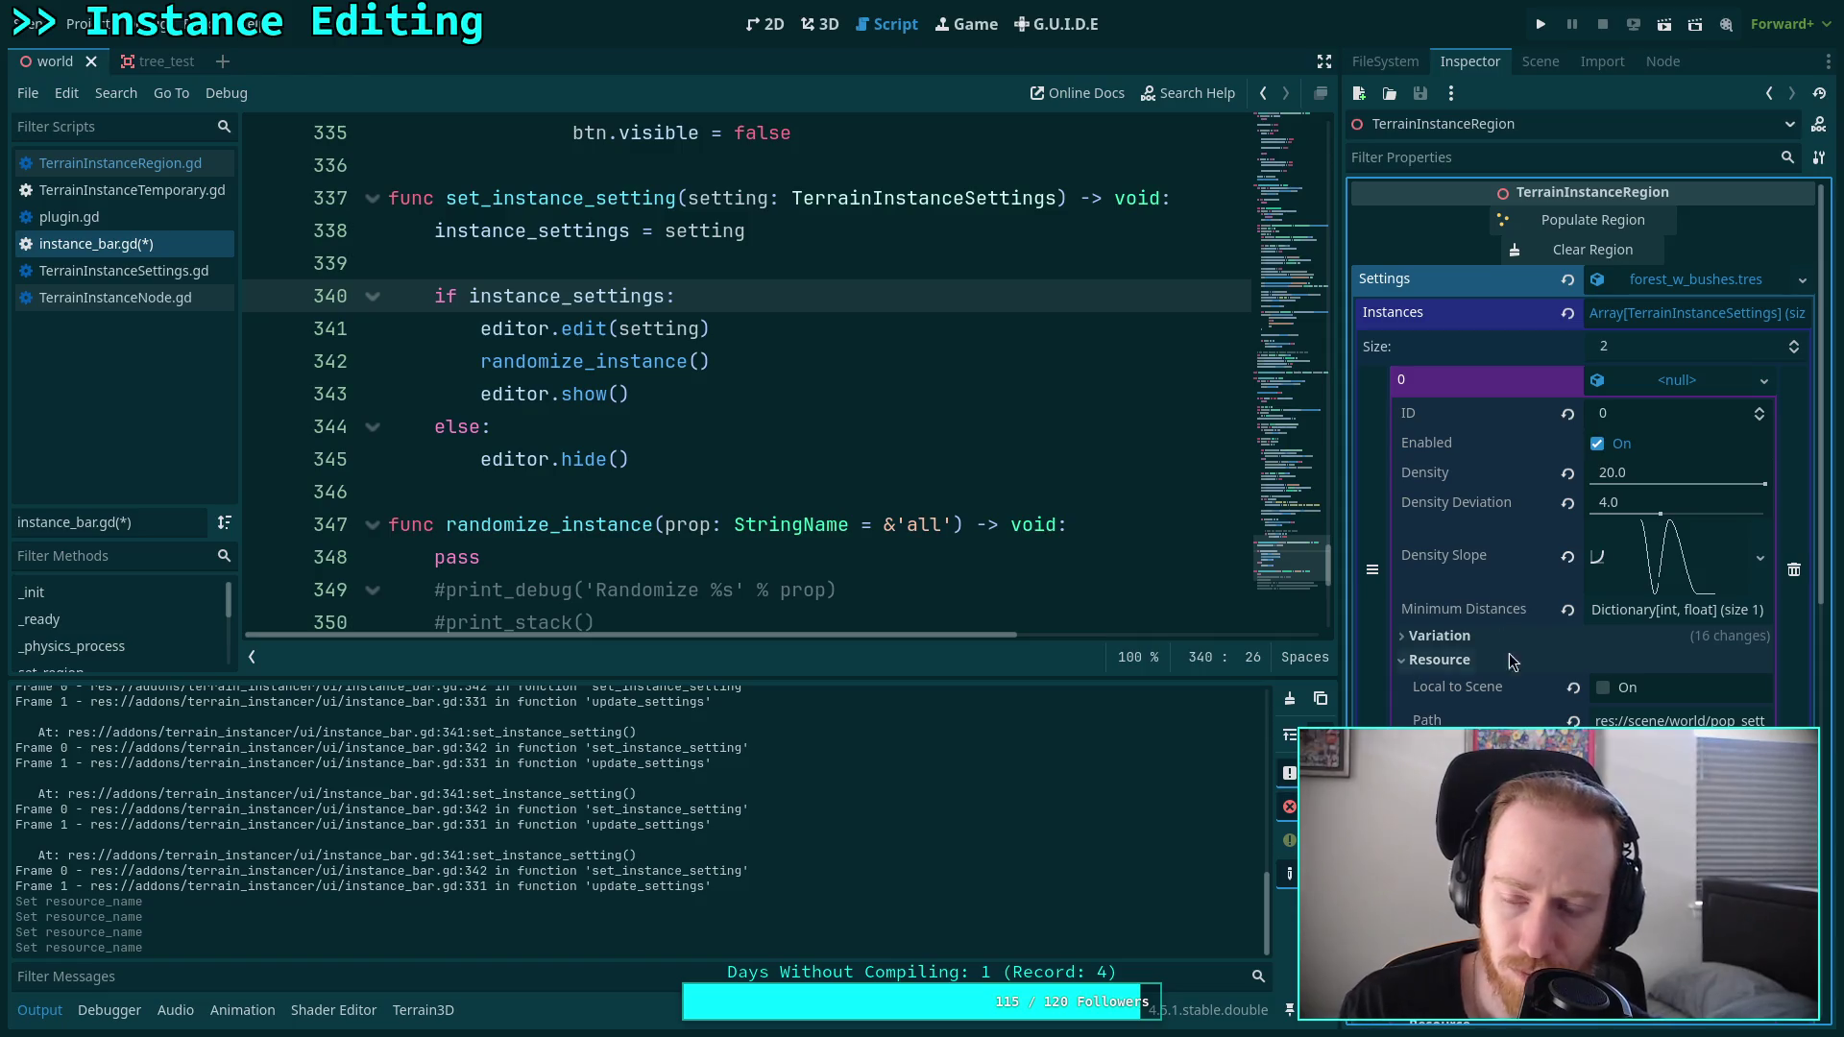
left_click(1676, 380)
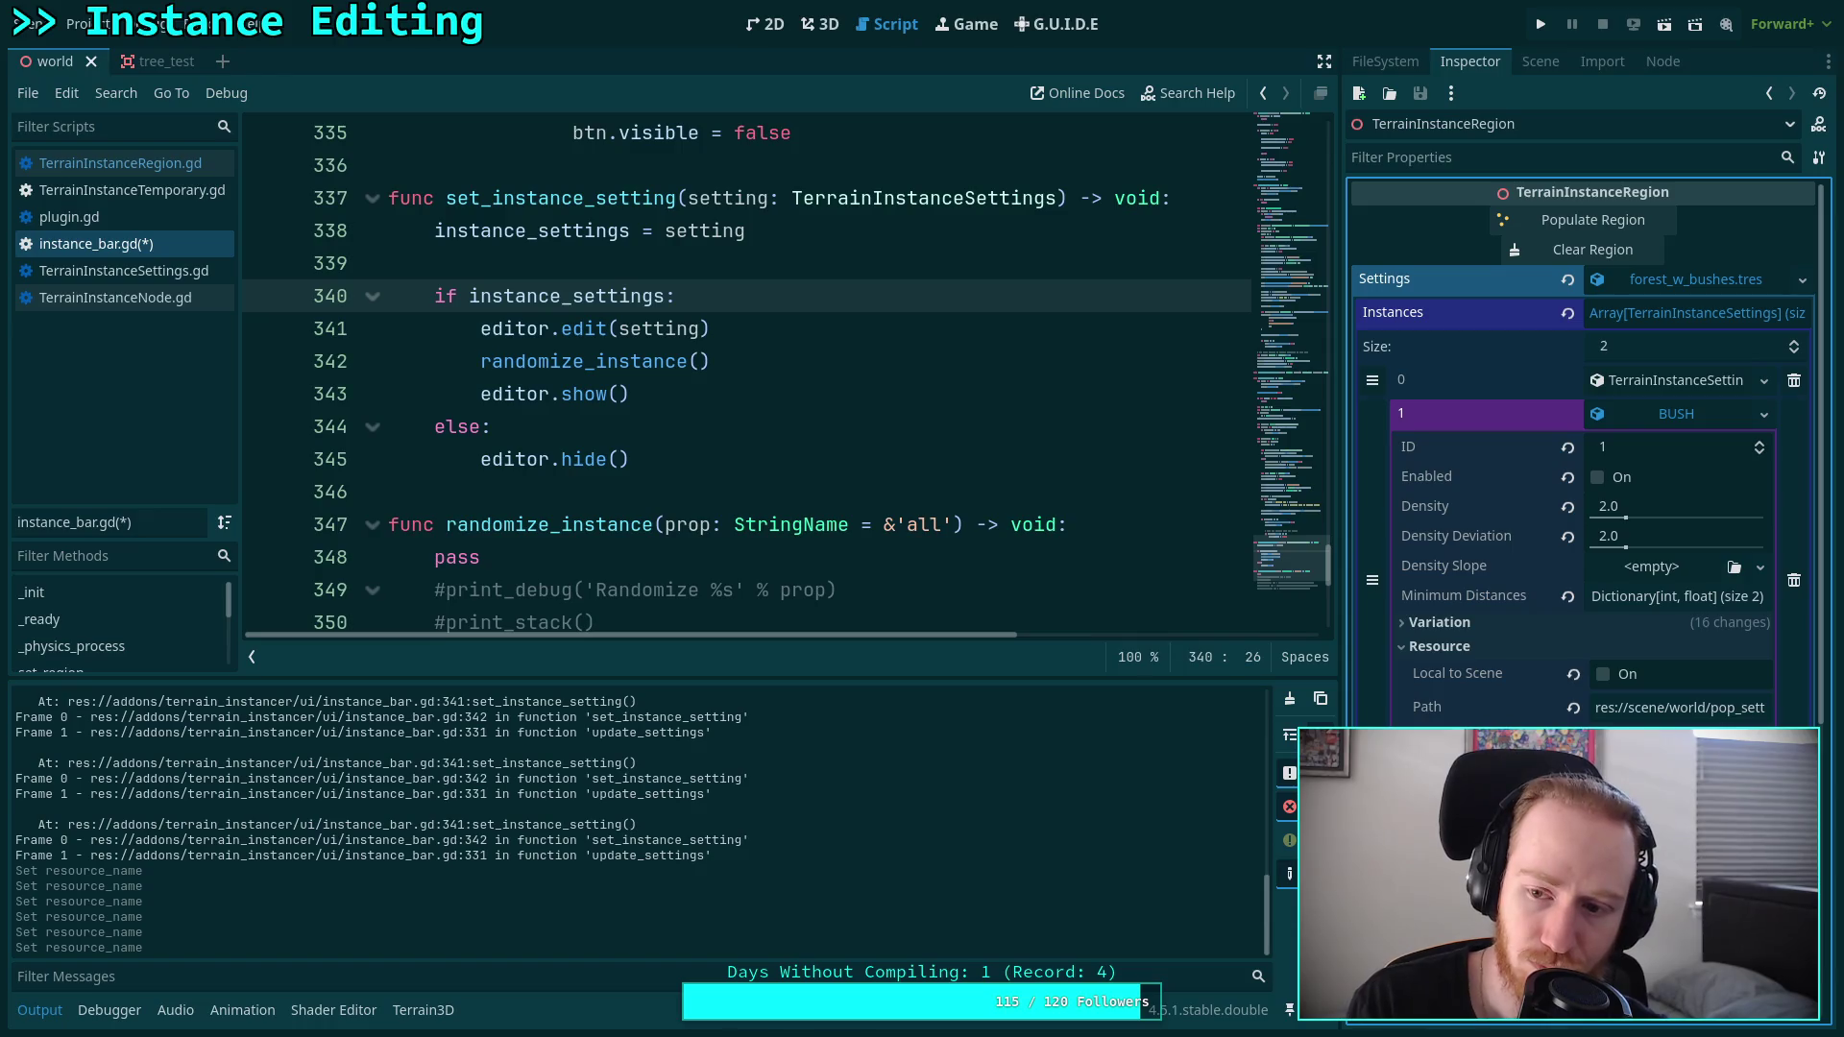
left_click(1702, 415)
left_click(869, 359)
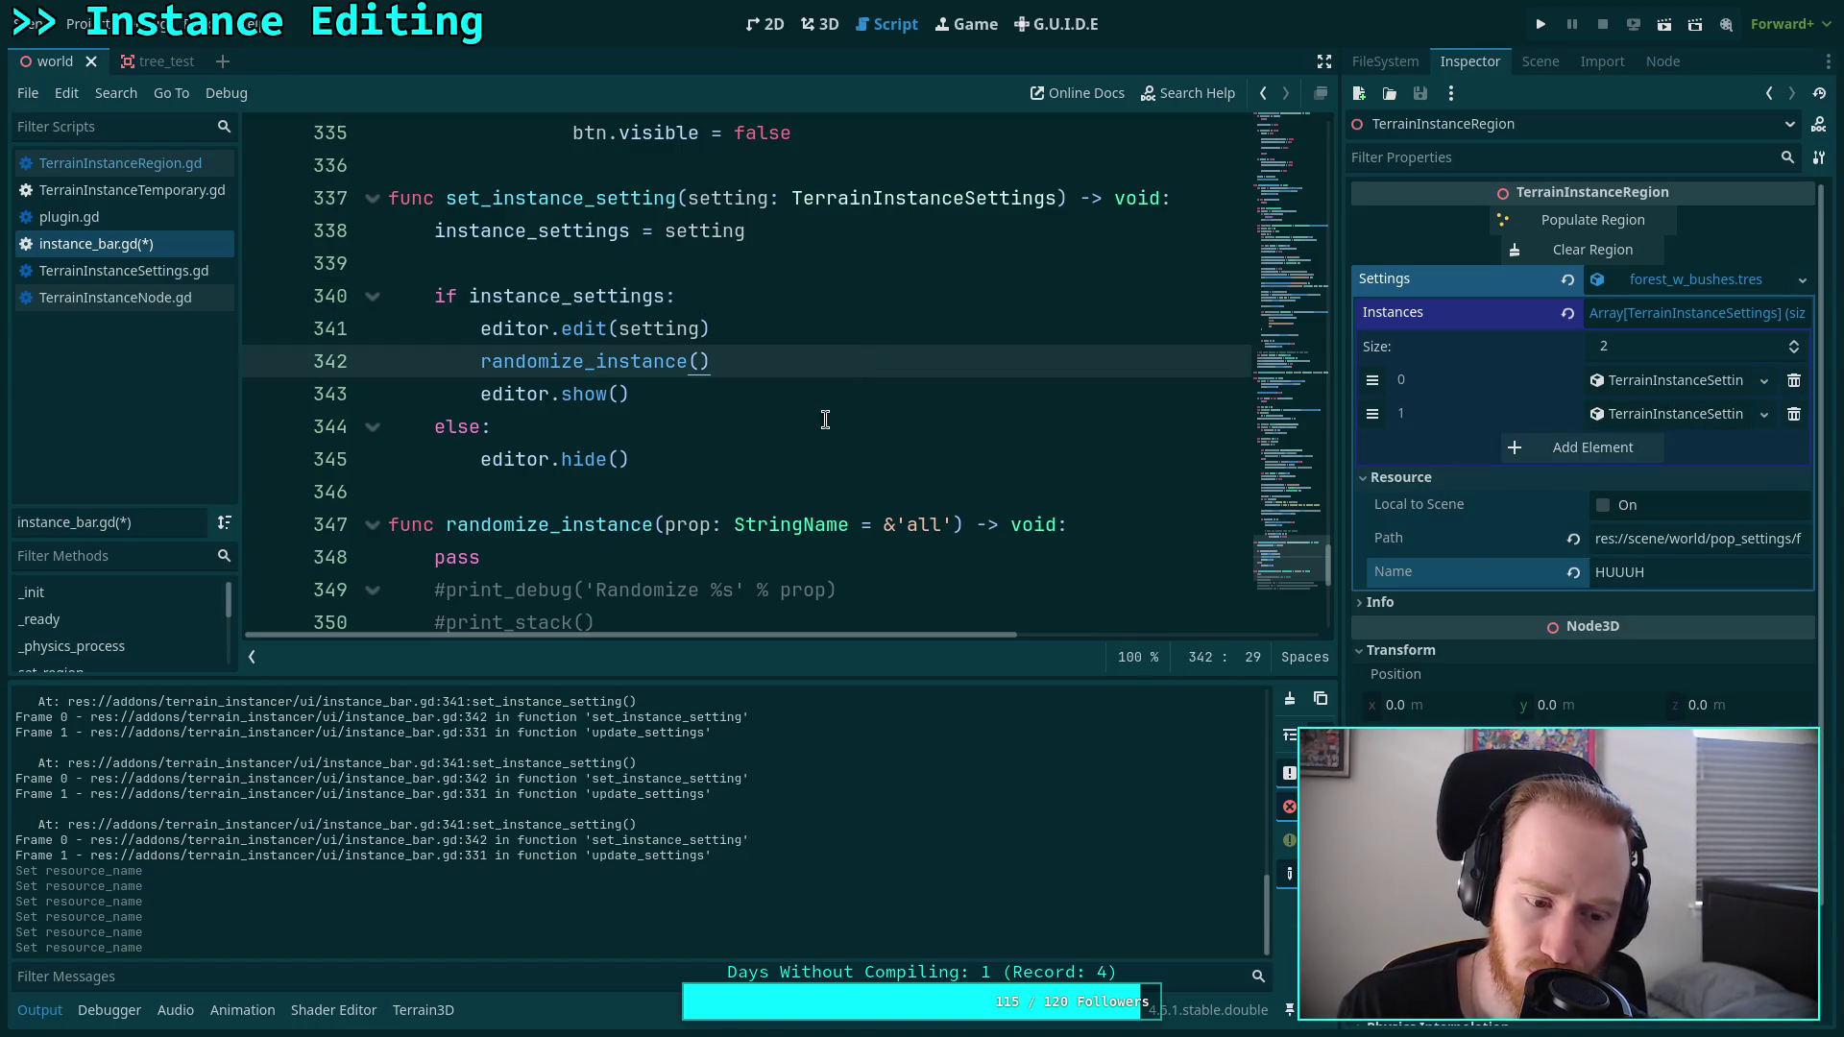
key("ctrl+s")
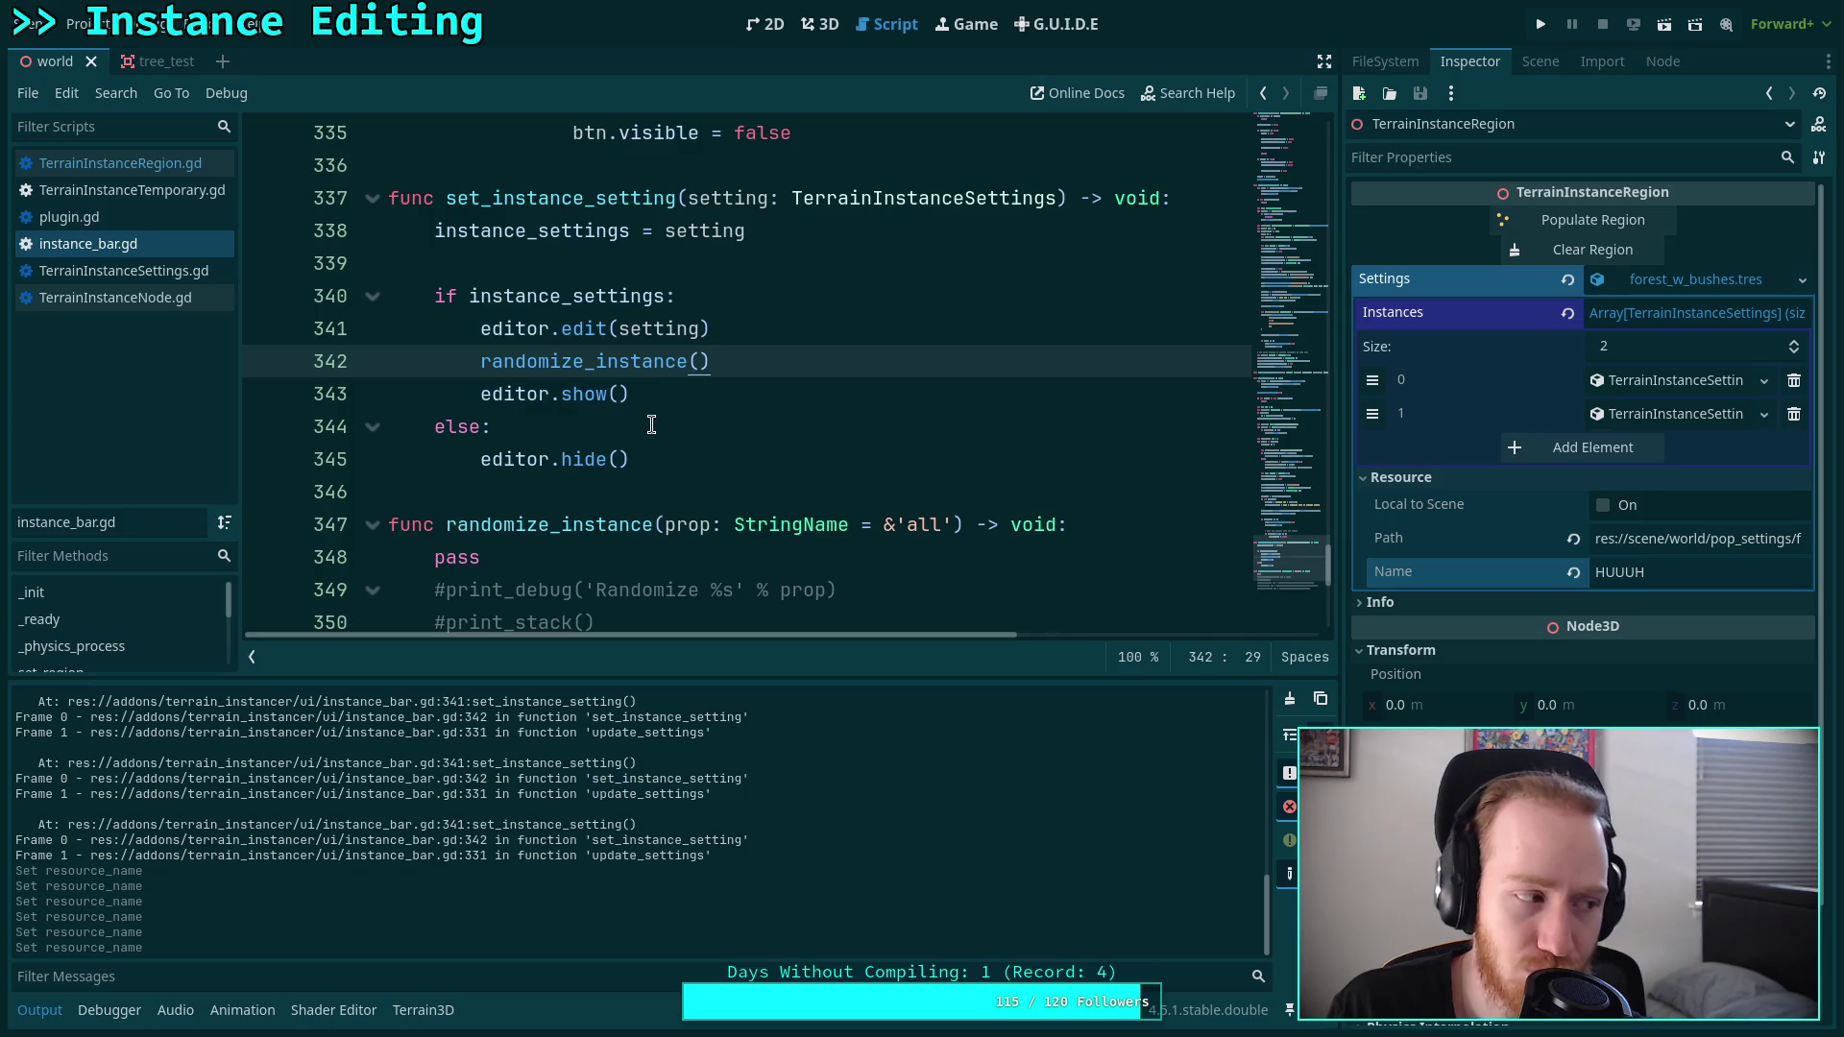
Hide the Output panel and scroll instance_bar.gd up to the button setup code near line 311.
left_click(651, 424)
scroll(666, 436, "up", 2)
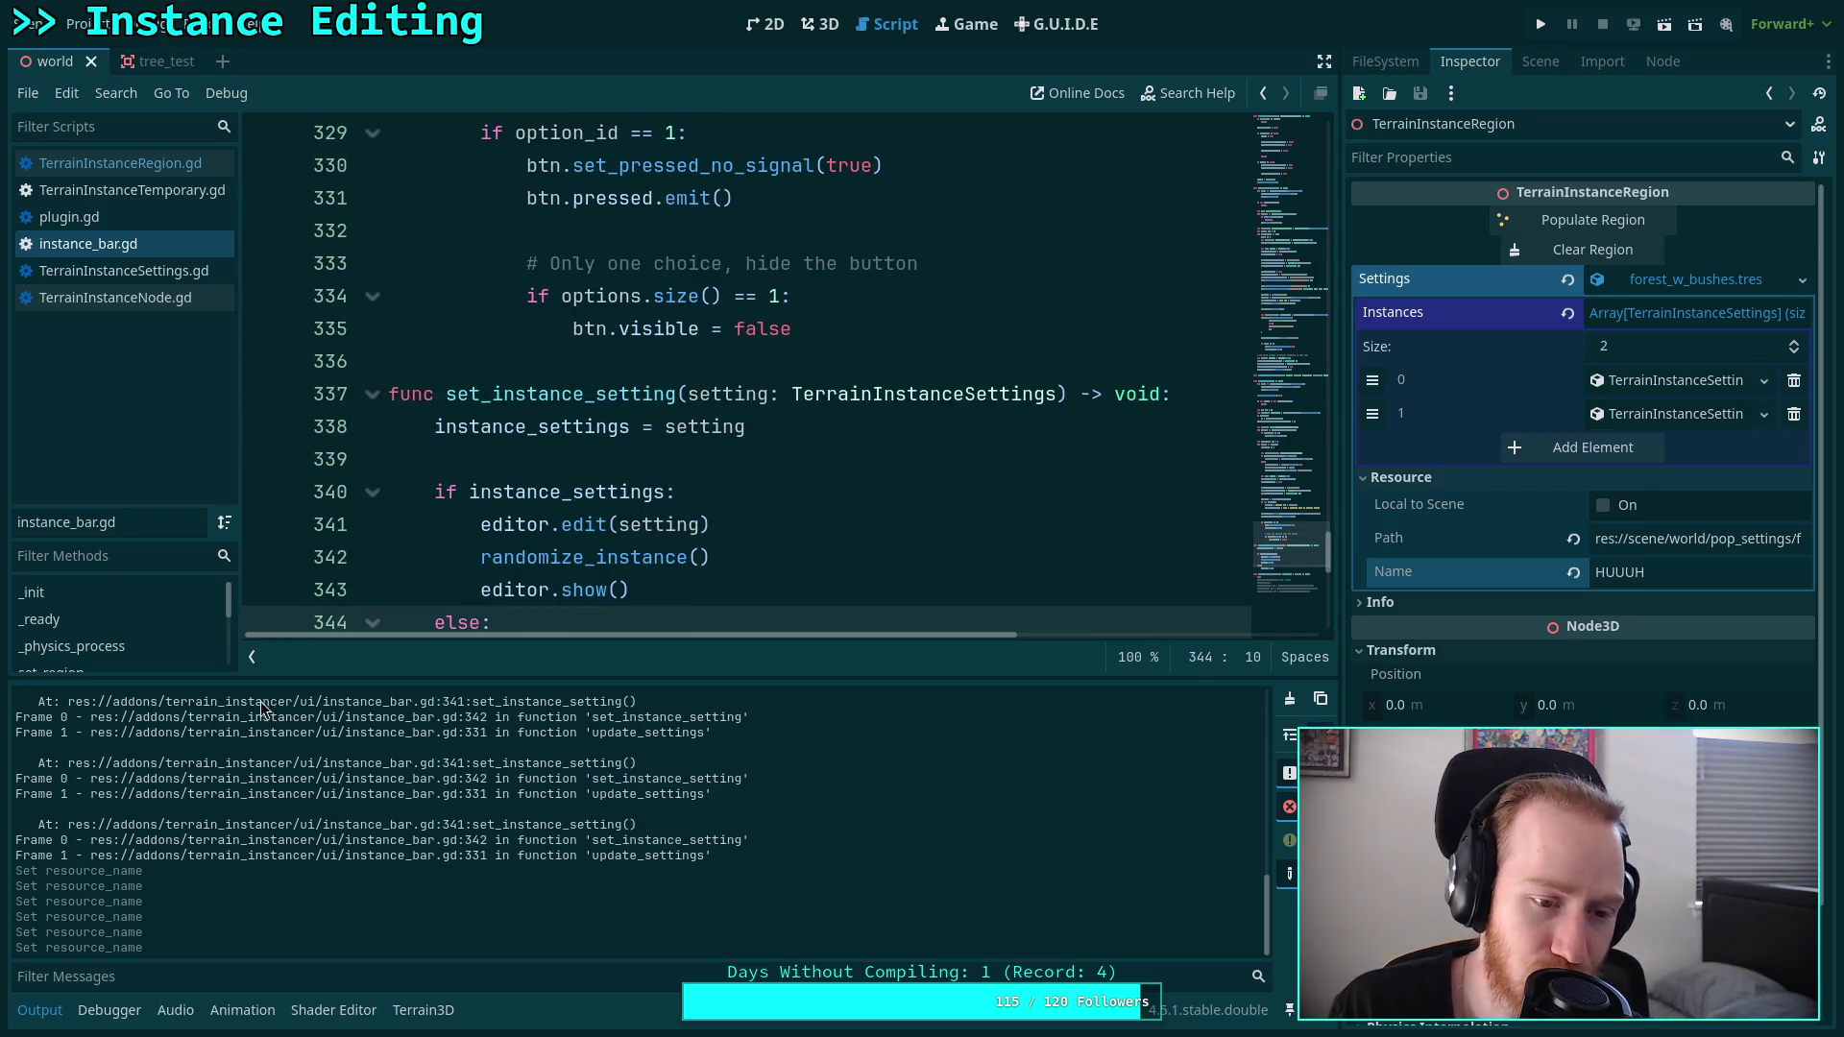
left_click_drag(301, 683, 300, 780)
left_click(40, 1009)
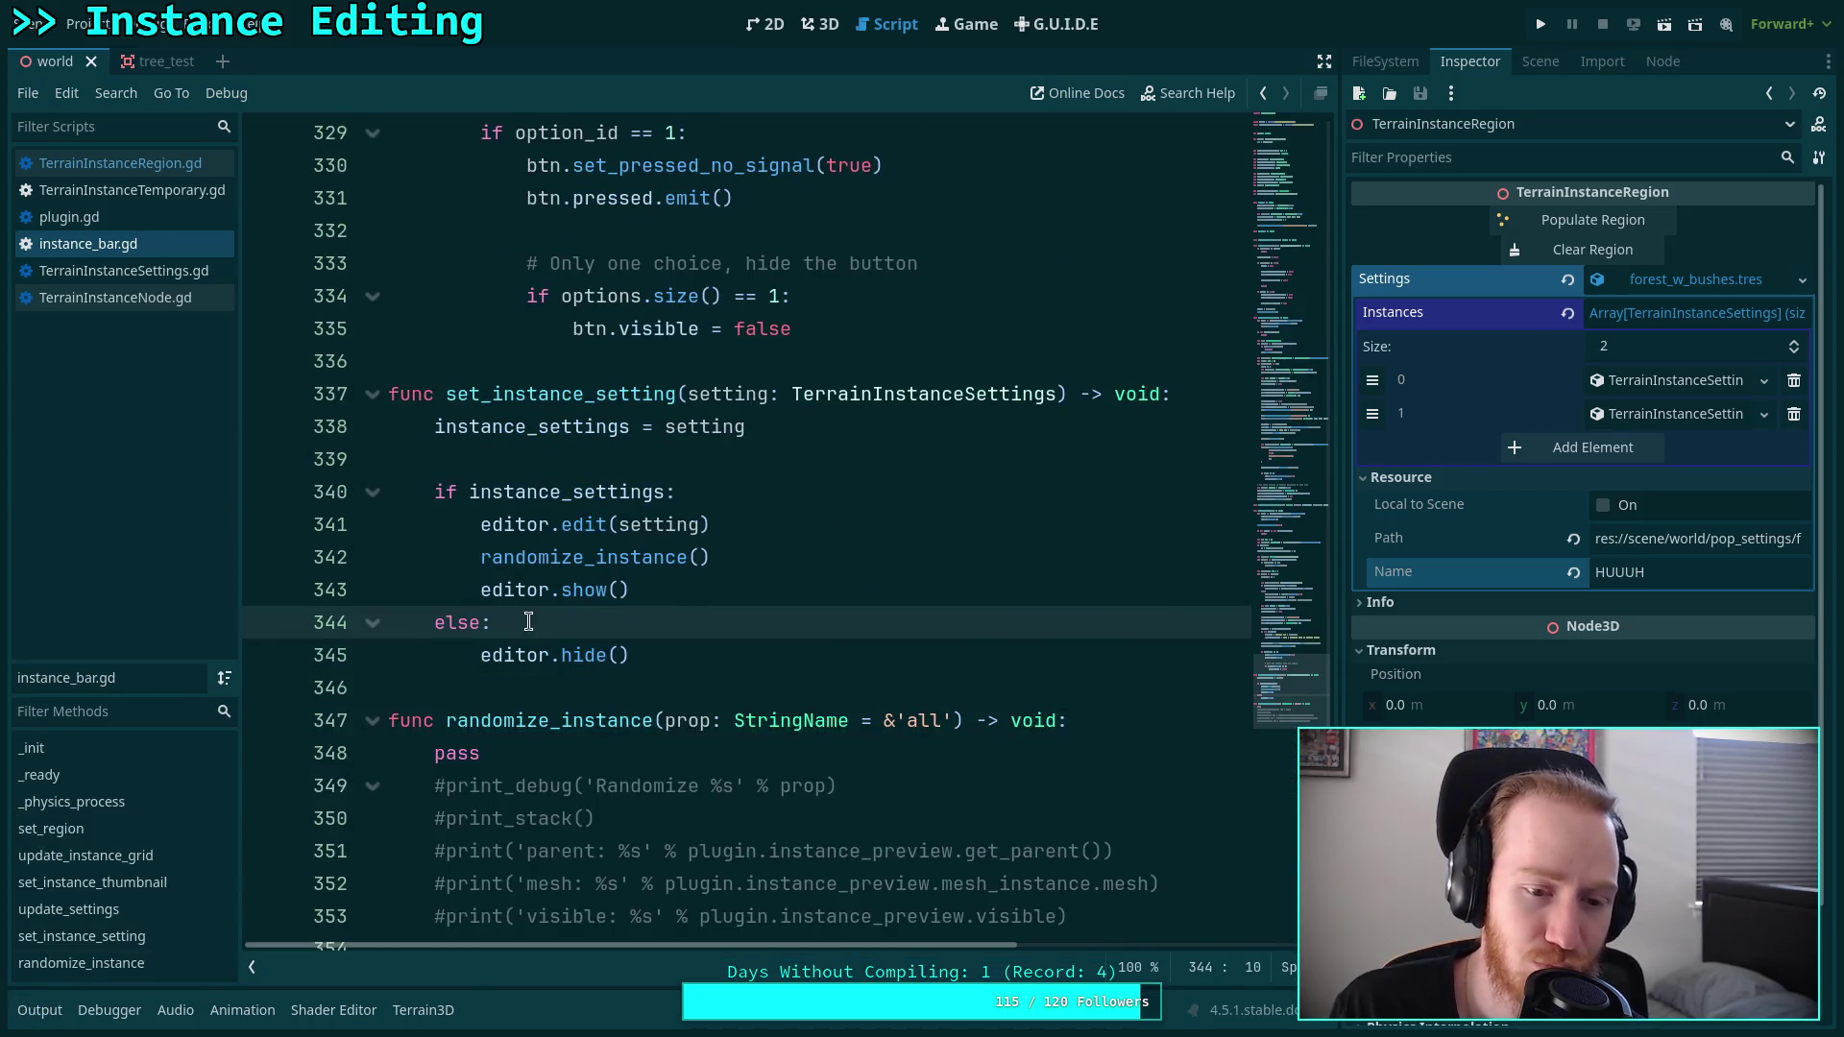
left_click(485, 684)
scroll(485, 684, "up", 4)
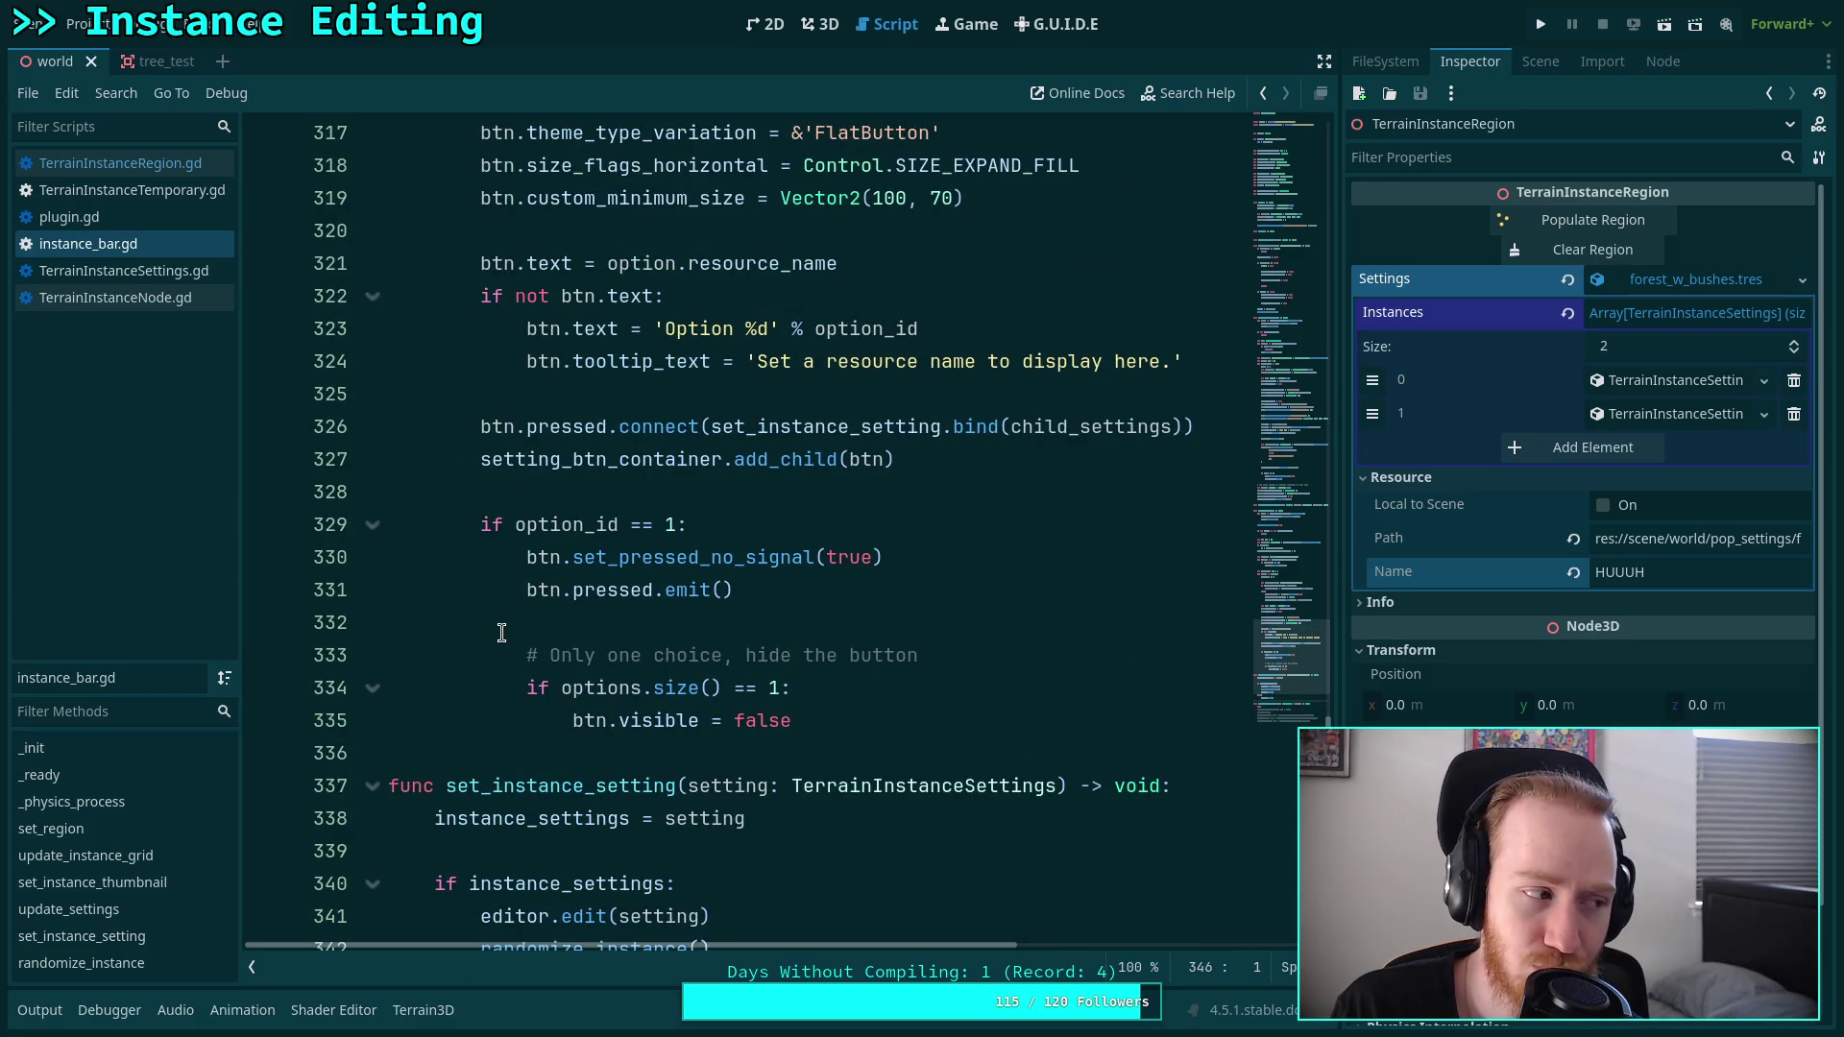
left_click(519, 495)
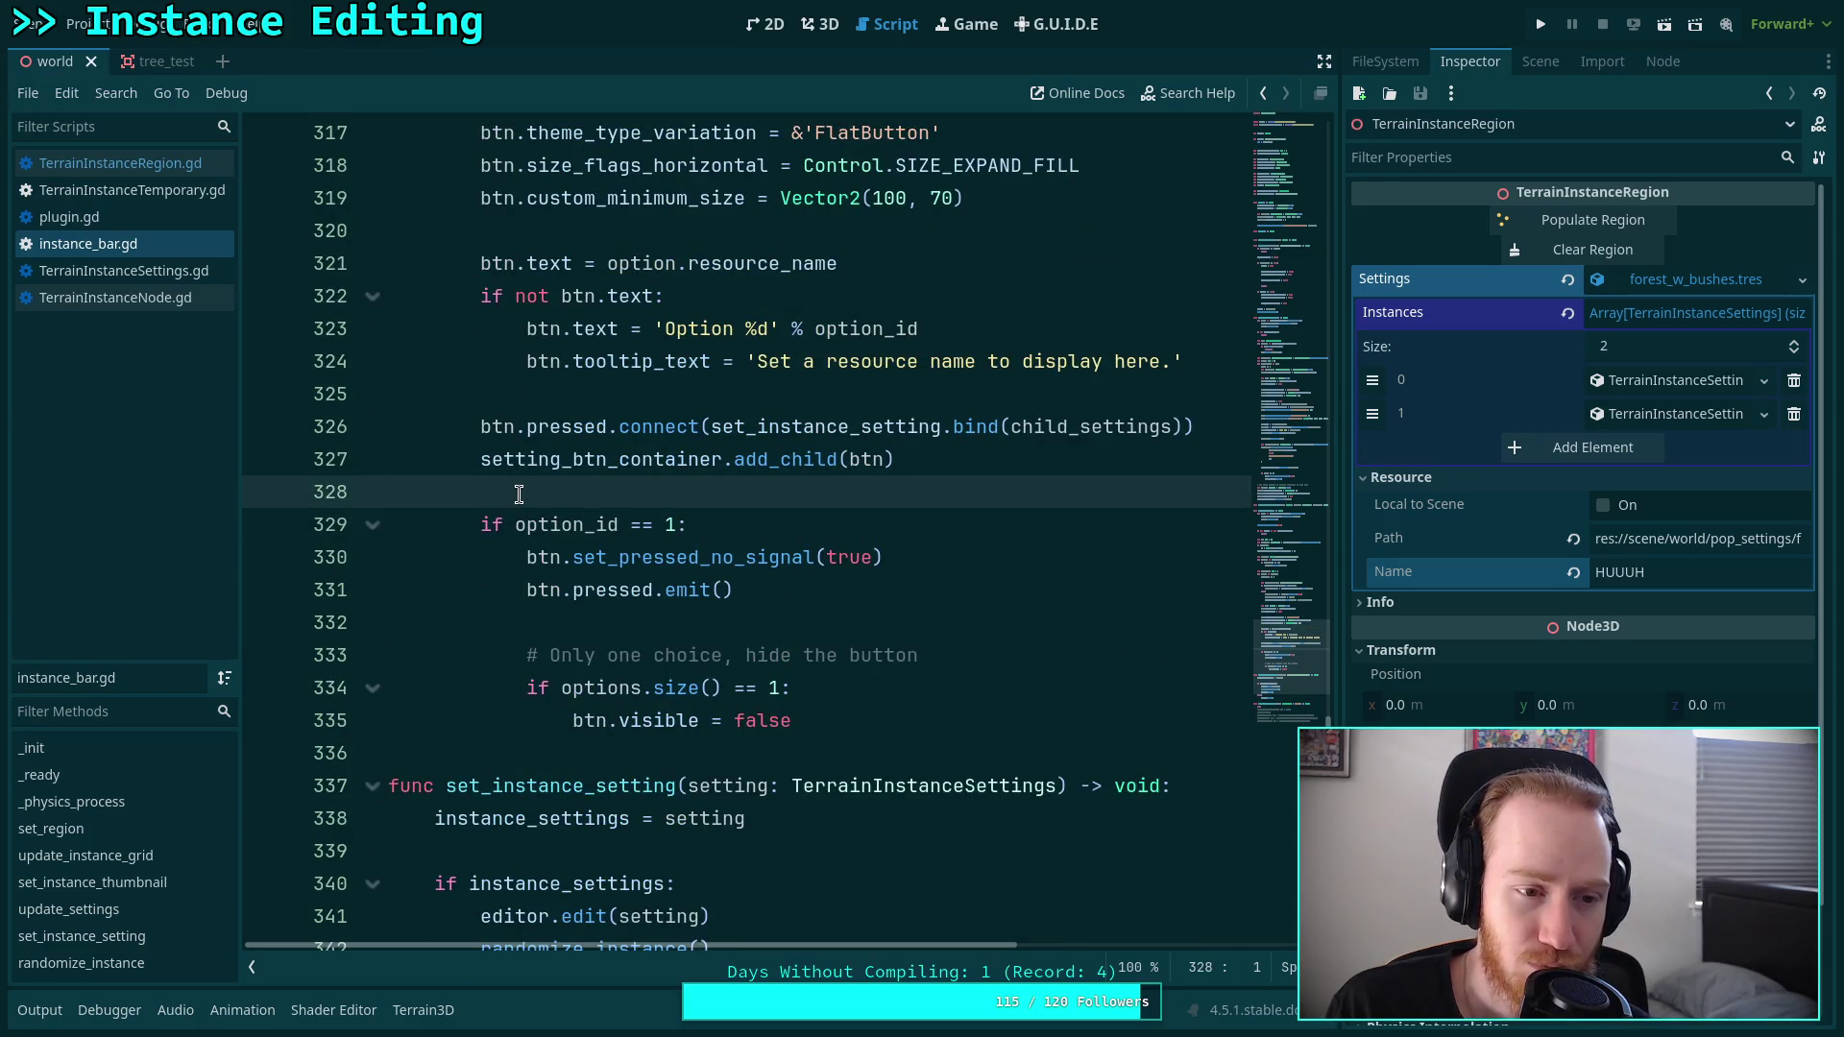
scroll(519, 495, "up", 2)
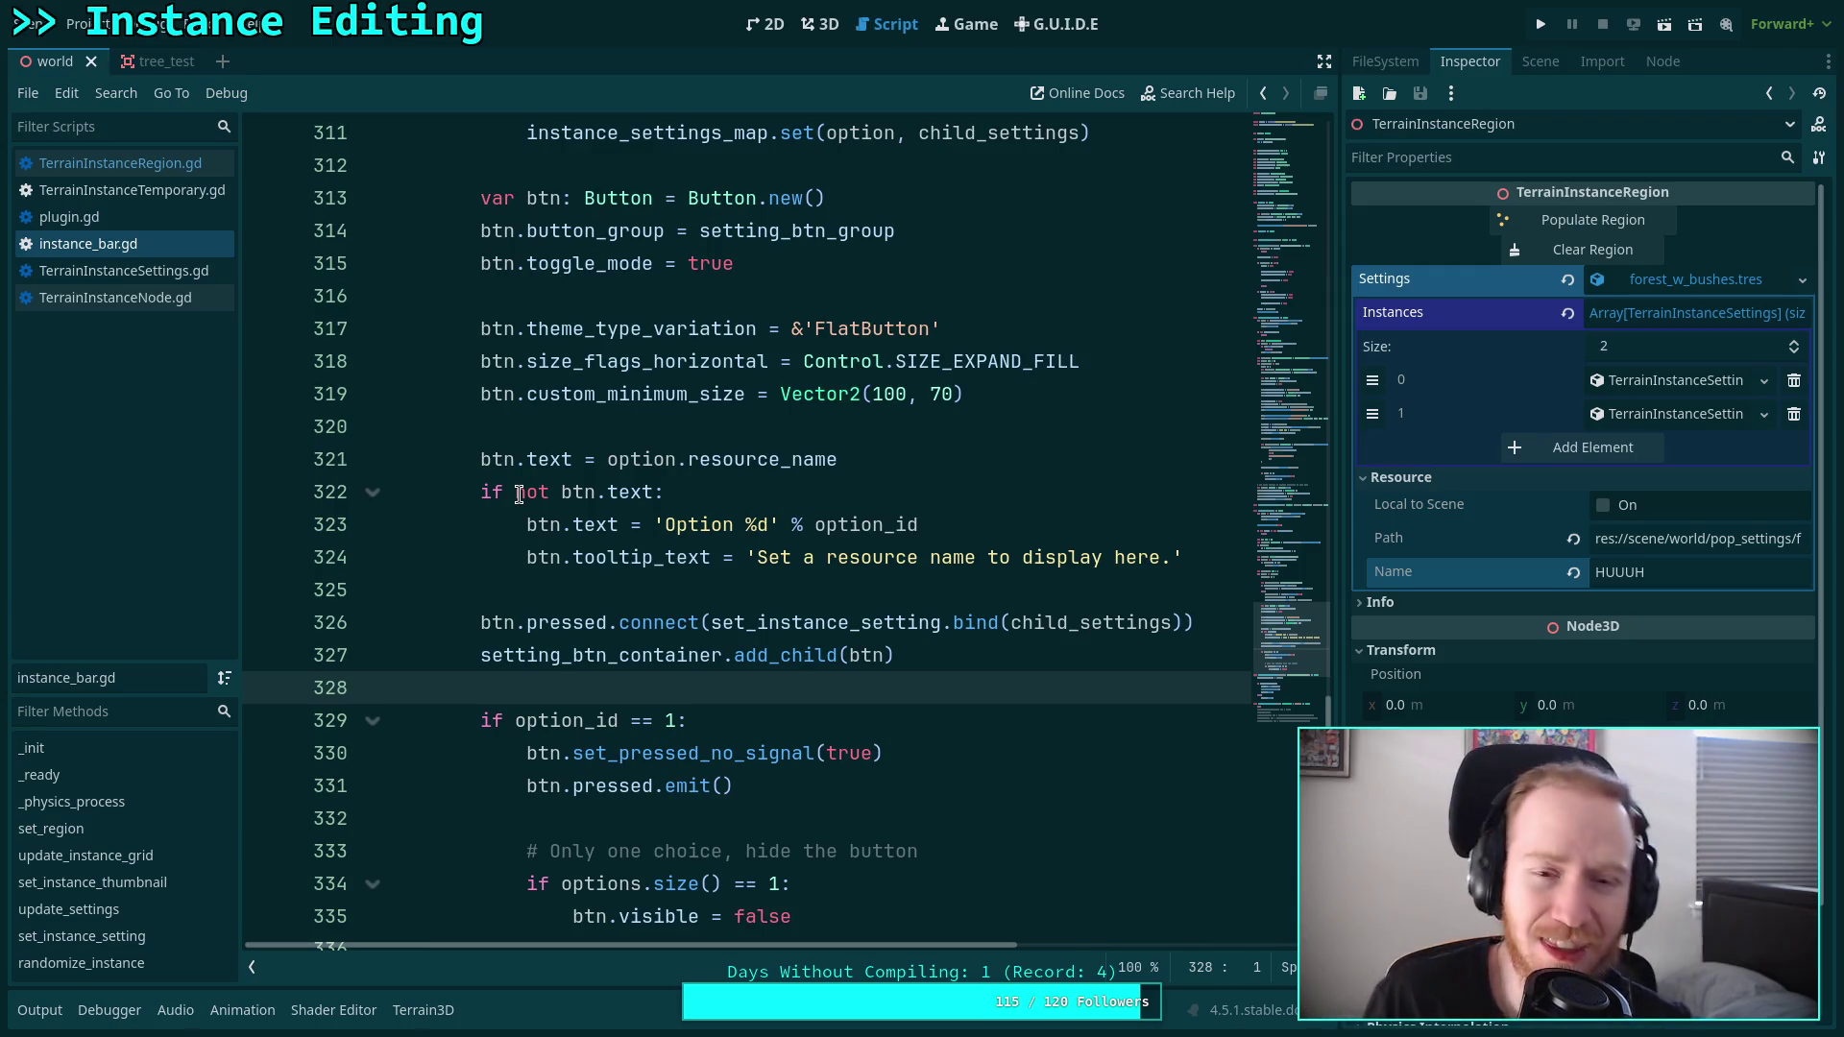
In the 3D view, delete the HUUUH name from the instance settings resource and save.
left_click(819, 24)
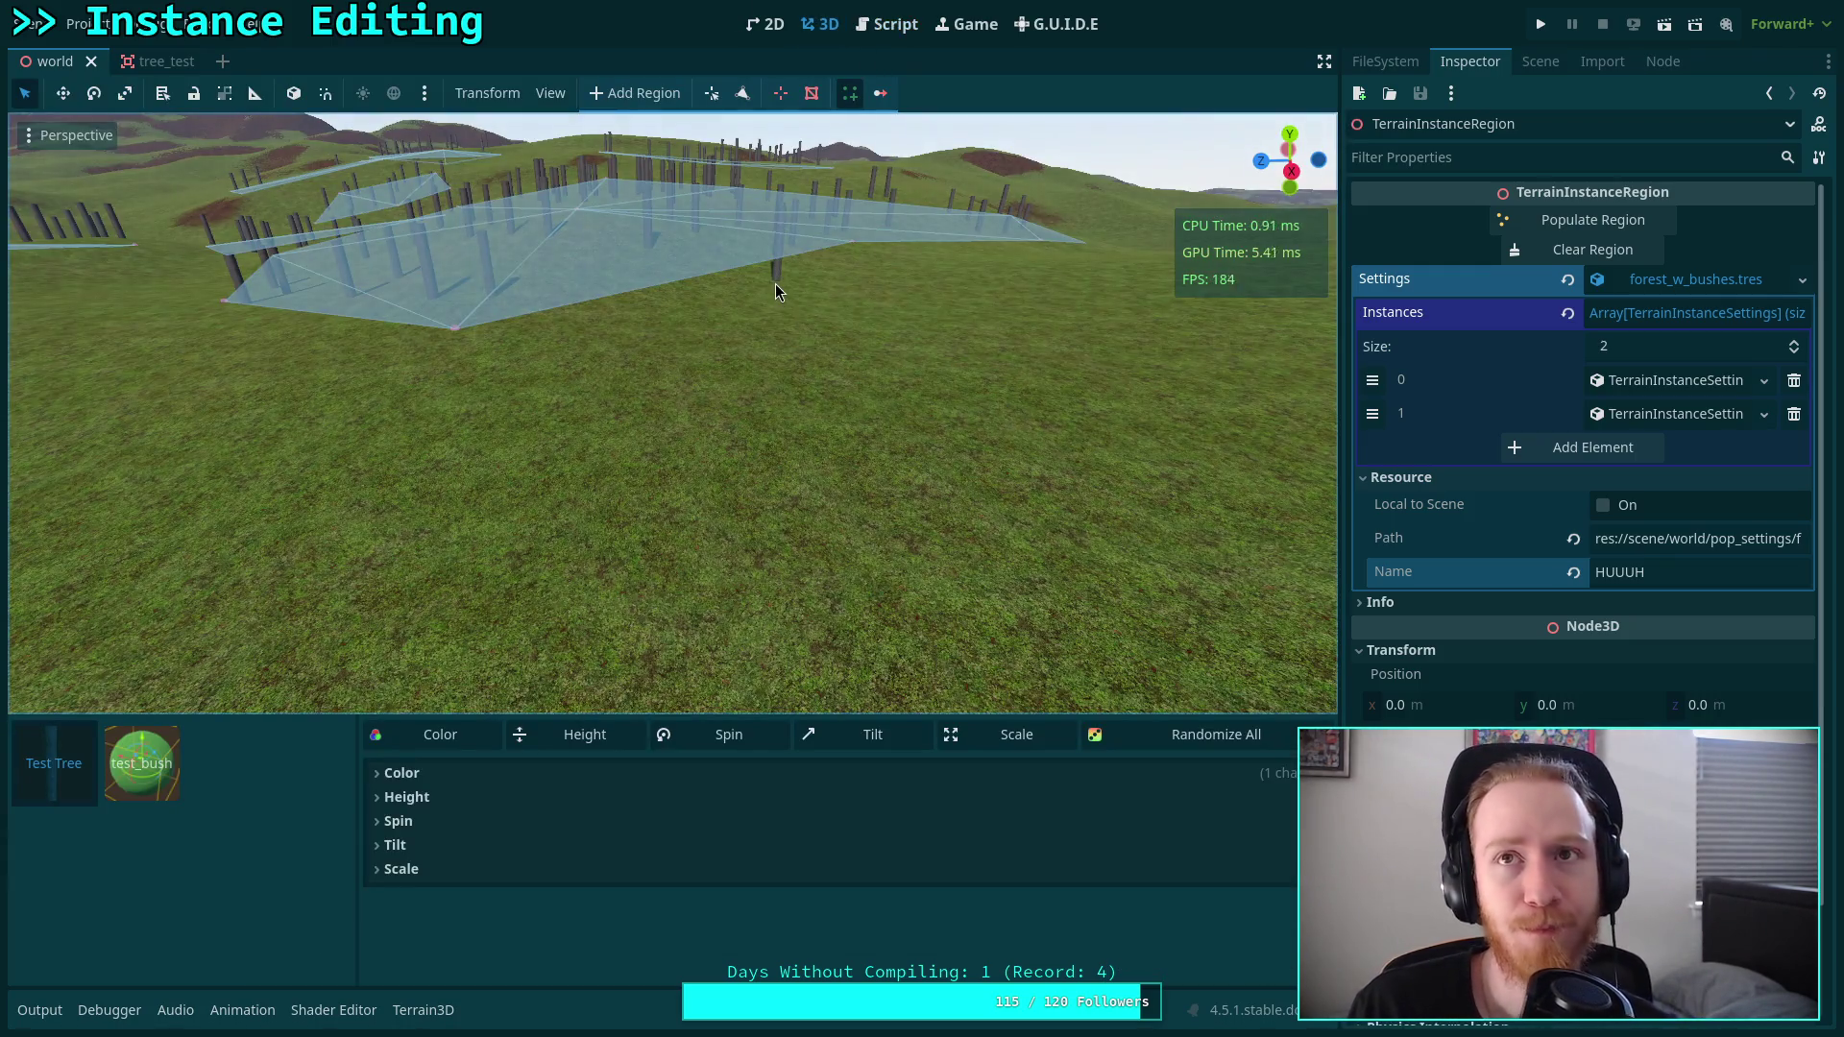
mouse_move(776, 284)
left_mouse_down()
mouse_move(874, 354)
mouse_move(816, 615)
mouse_move(487, 617)
mouse_move(159, 1002)
mouse_move(144, 768)
mouse_move(650, 626)
mouse_move(246, 659)
mouse_move(1001, 405)
mouse_move(1537, 125)
mouse_move(1540, 67)
left_mouse_up()
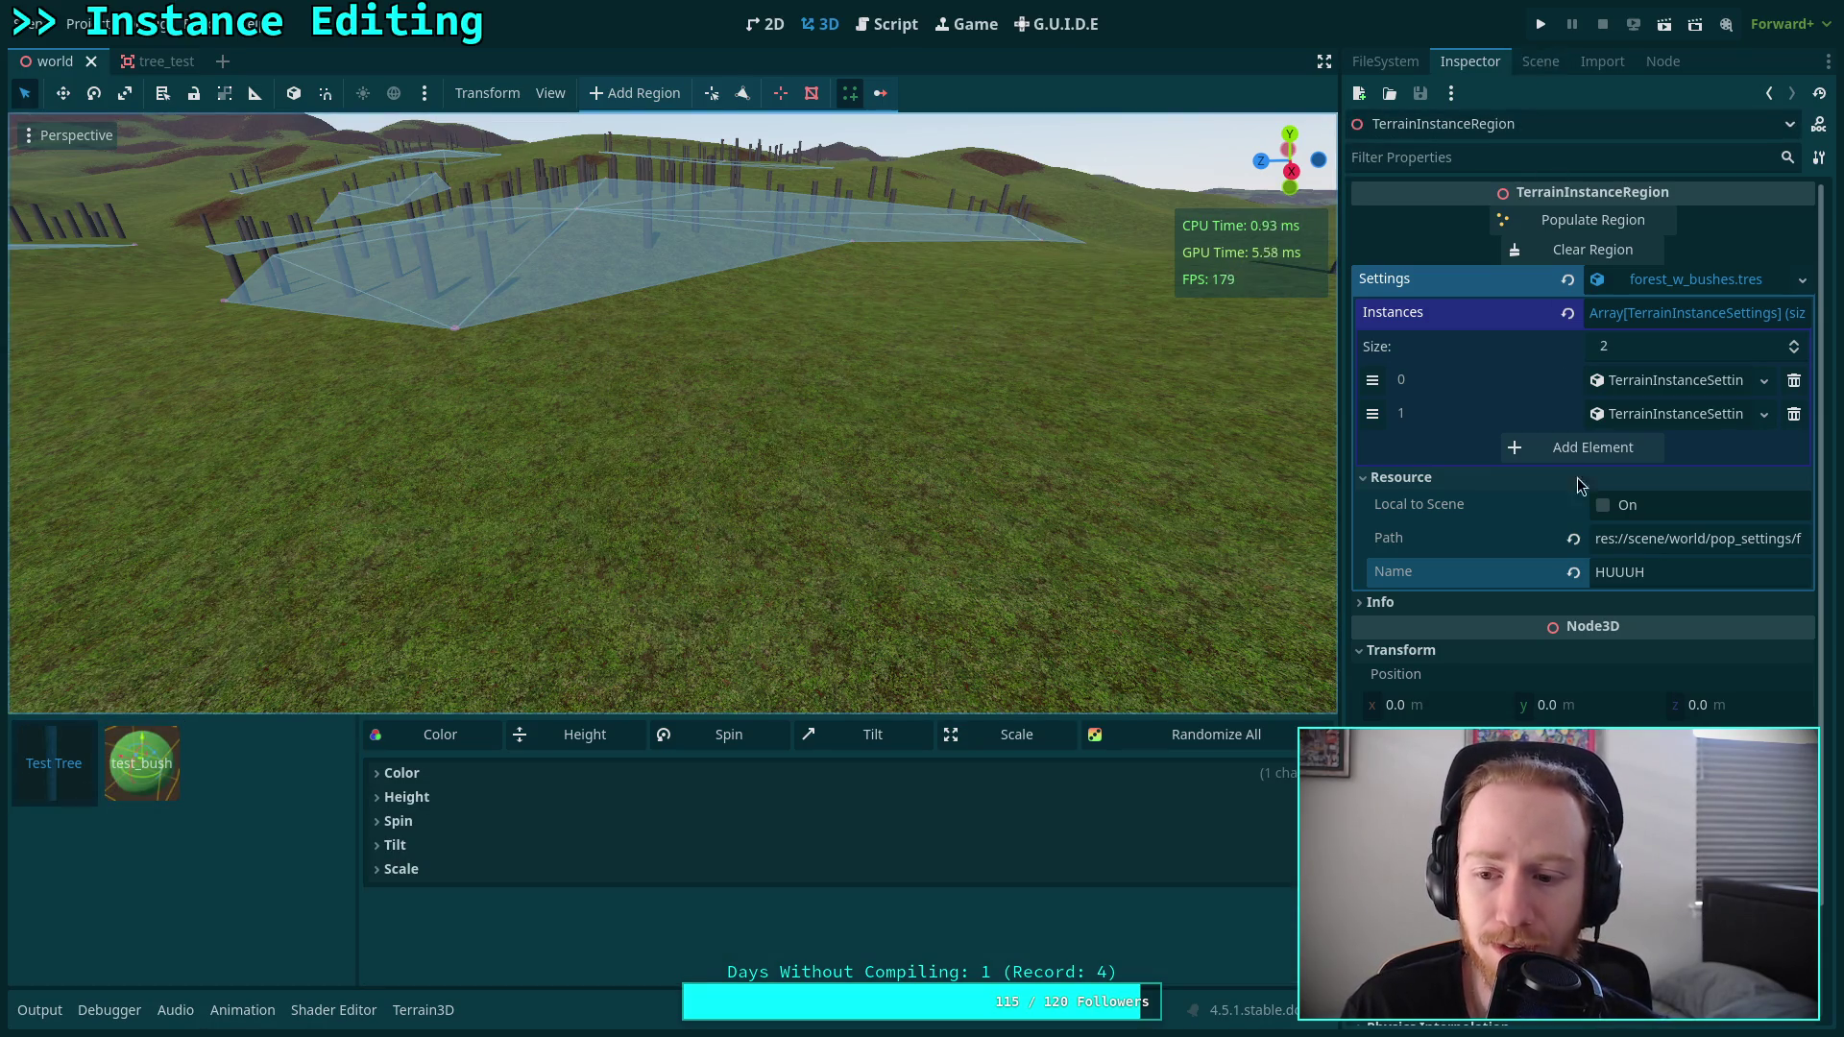
double_click(1666, 576)
key("BackSpace")
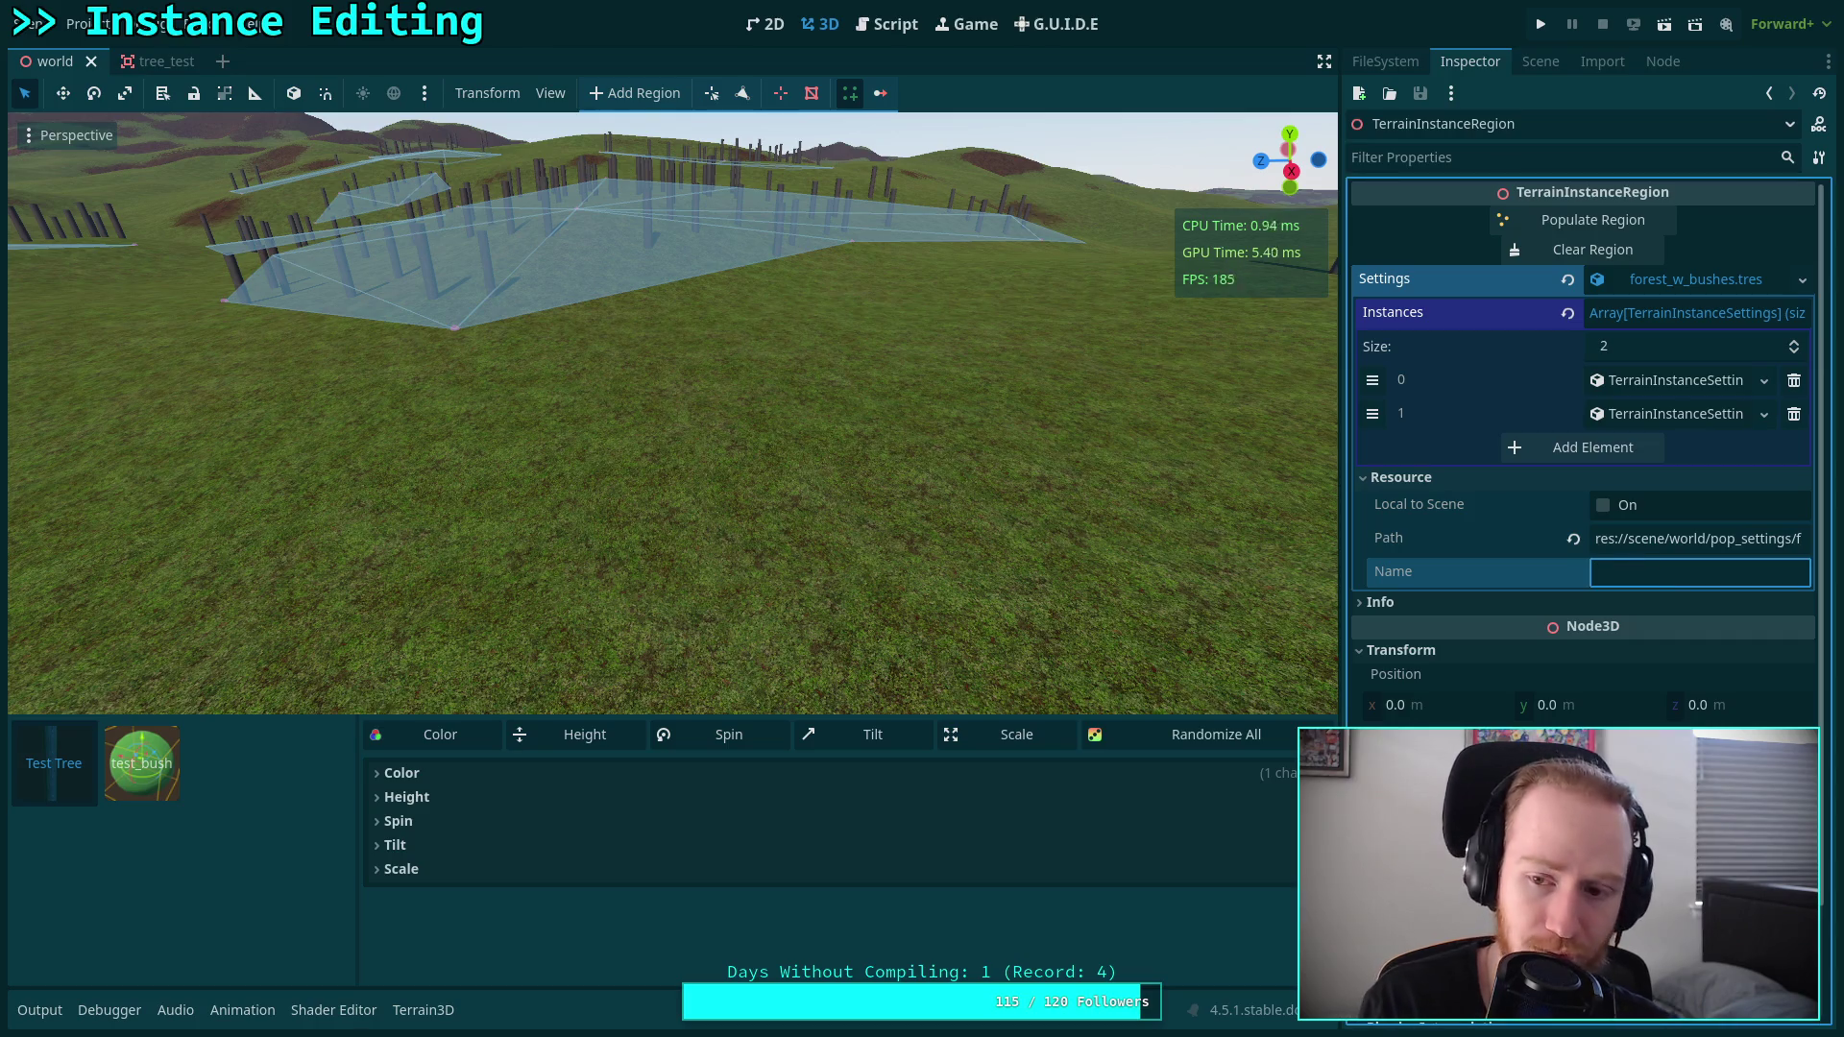
key("ctrl+s")
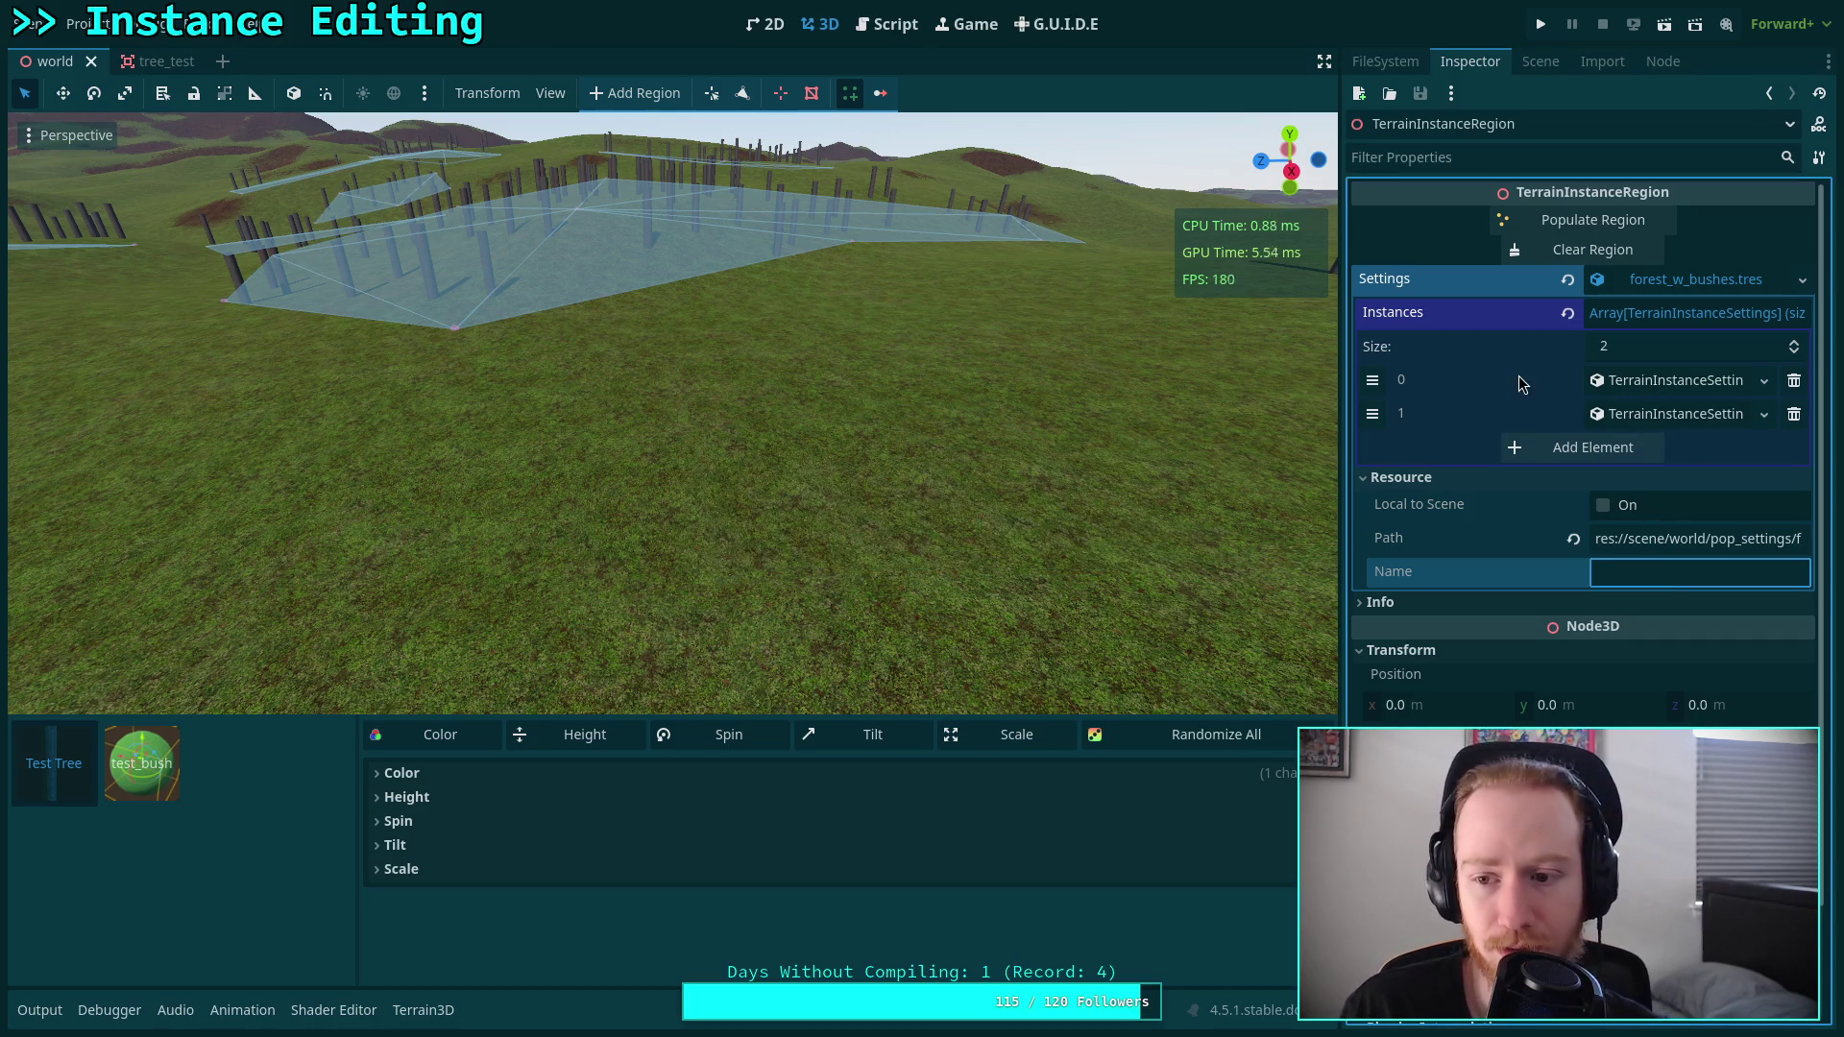
Try the test_bush and Test Tree instances, then select TerrainInstanceRegion3 in the Scene dock.
left_click(1506, 474)
mouse_move(1007, 297)
left_mouse_down()
mouse_move(899, 521)
mouse_move(822, 514)
mouse_move(997, 467)
mouse_move(856, 530)
mouse_move(189, 739)
left_mouse_up()
left_click(183, 747)
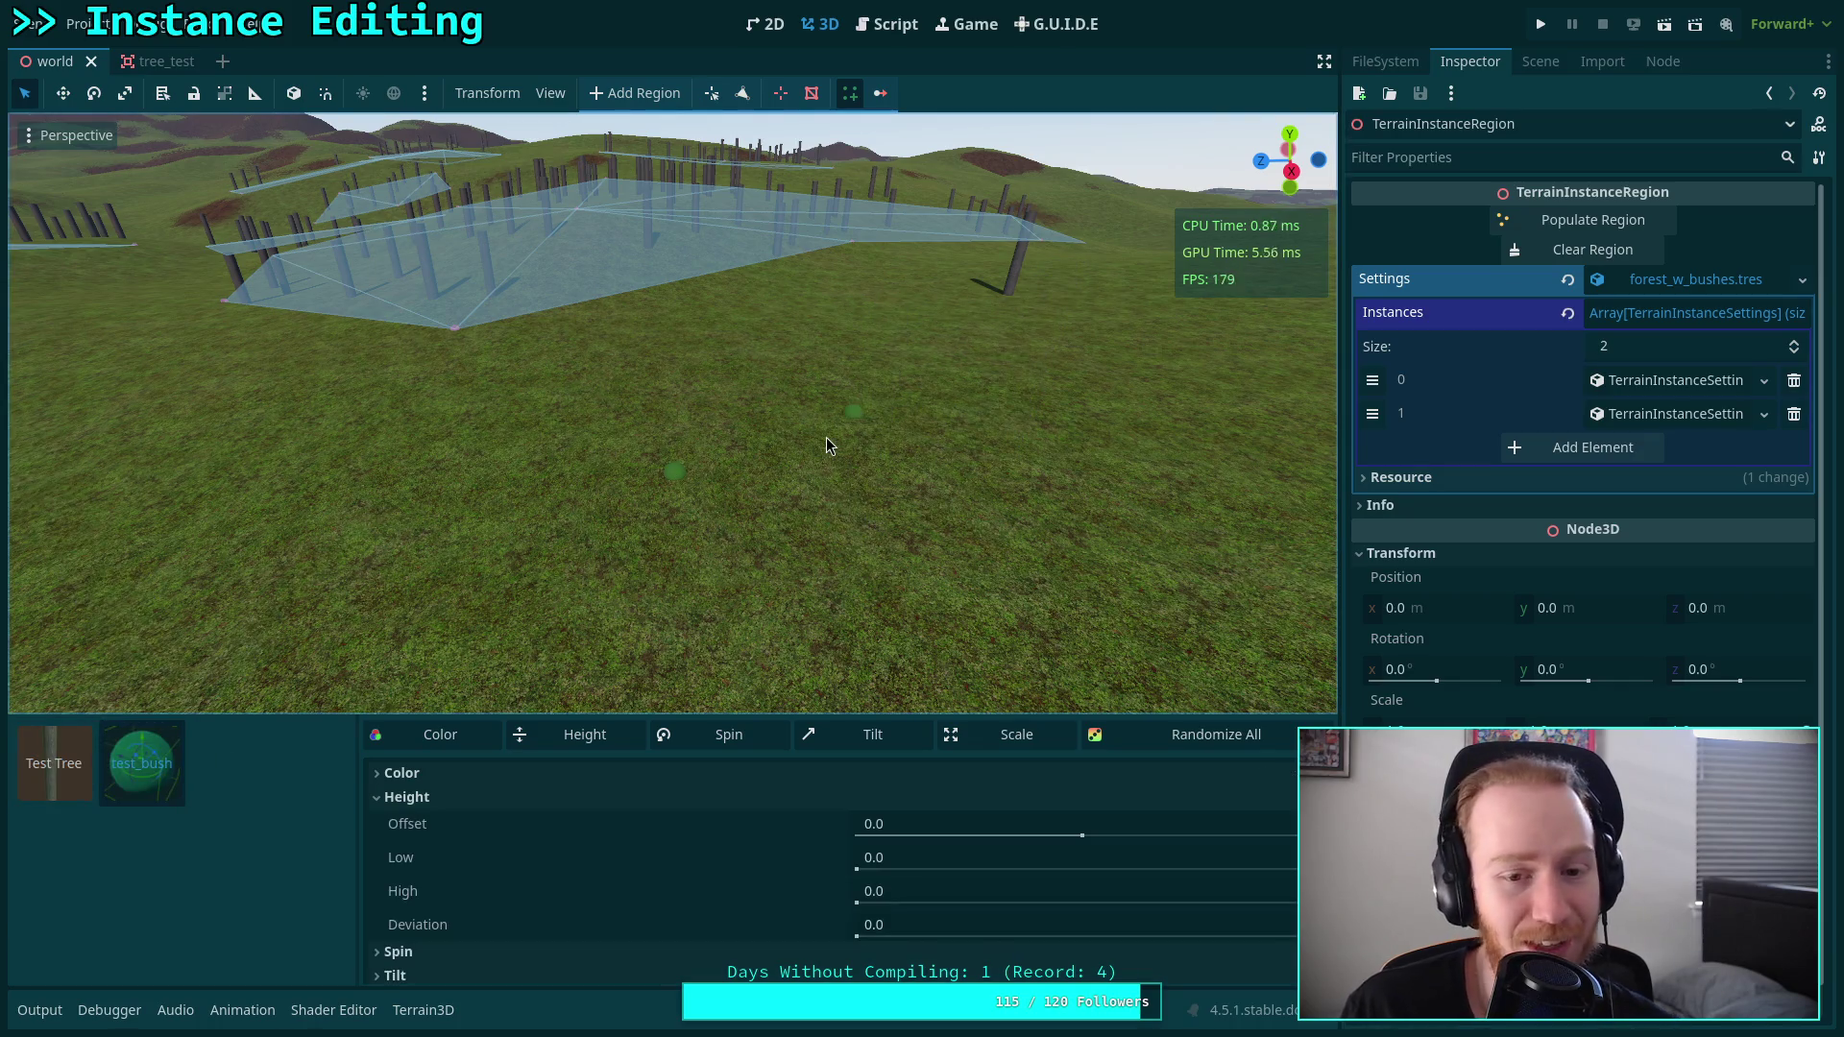
left_click(54, 764)
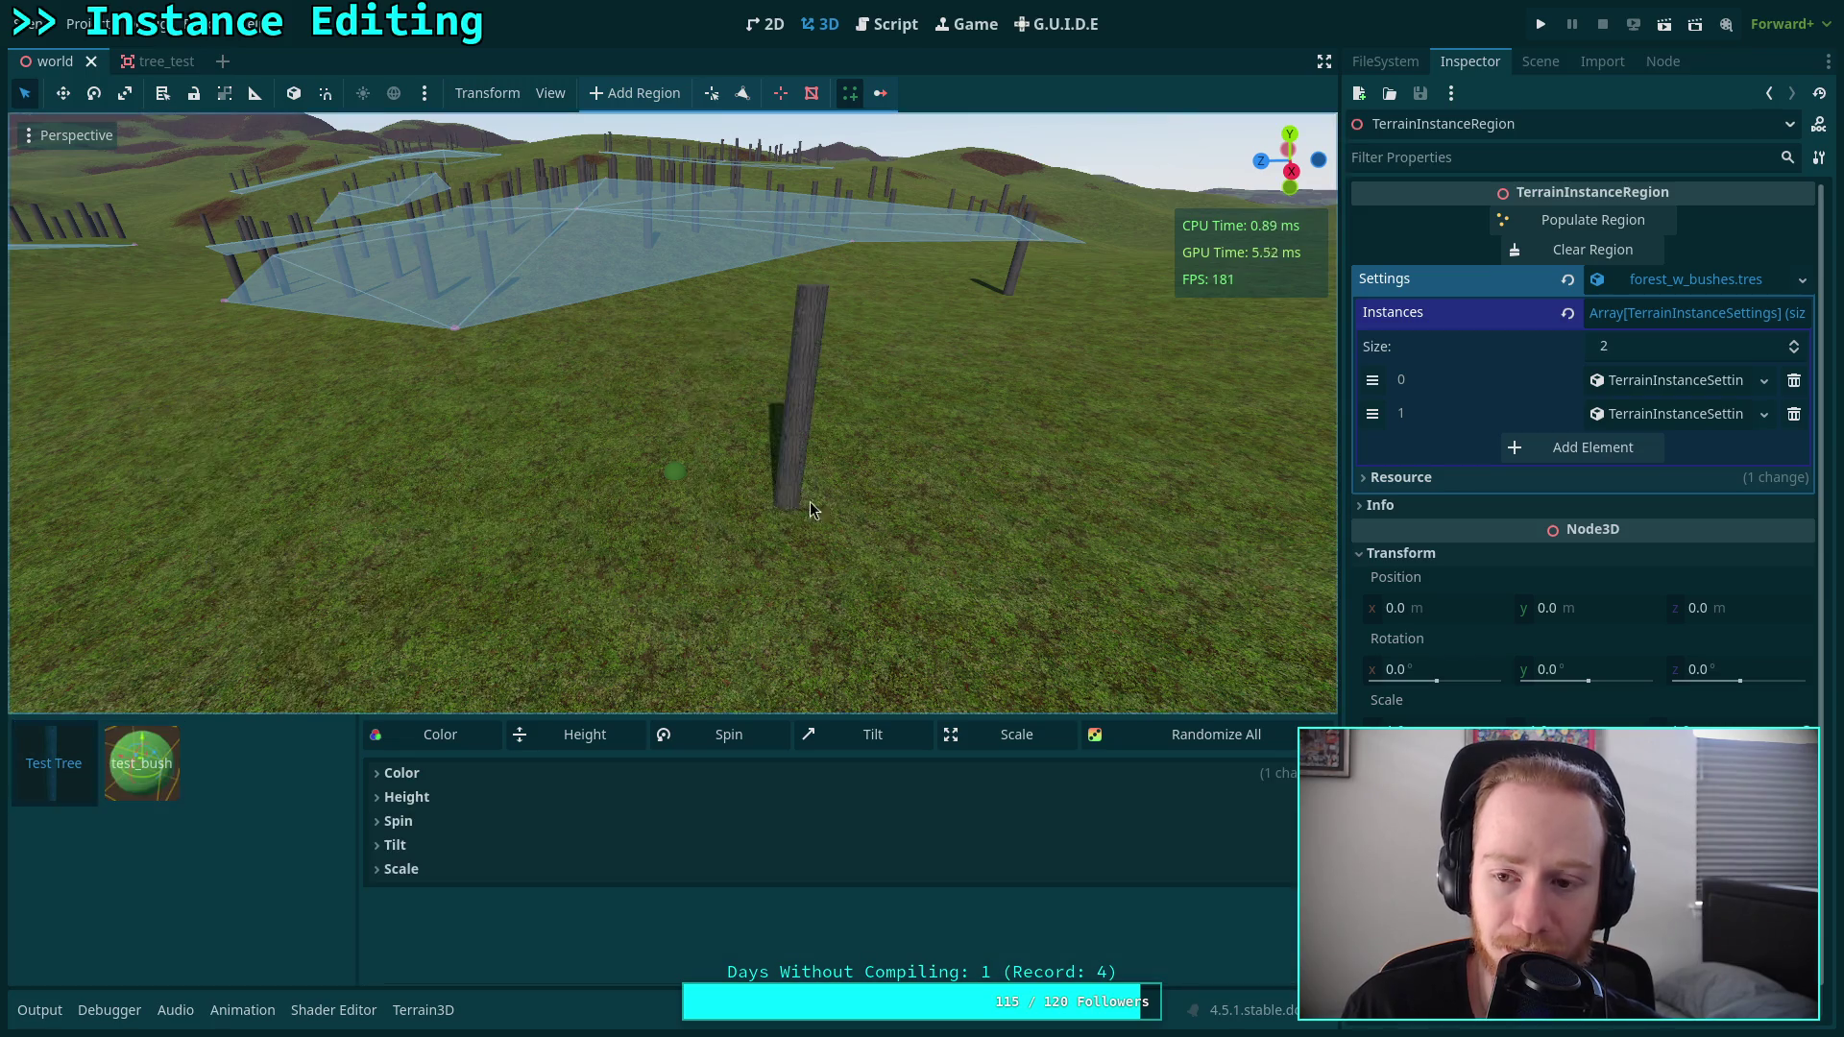
left_click(1541, 61)
left_click(1479, 606)
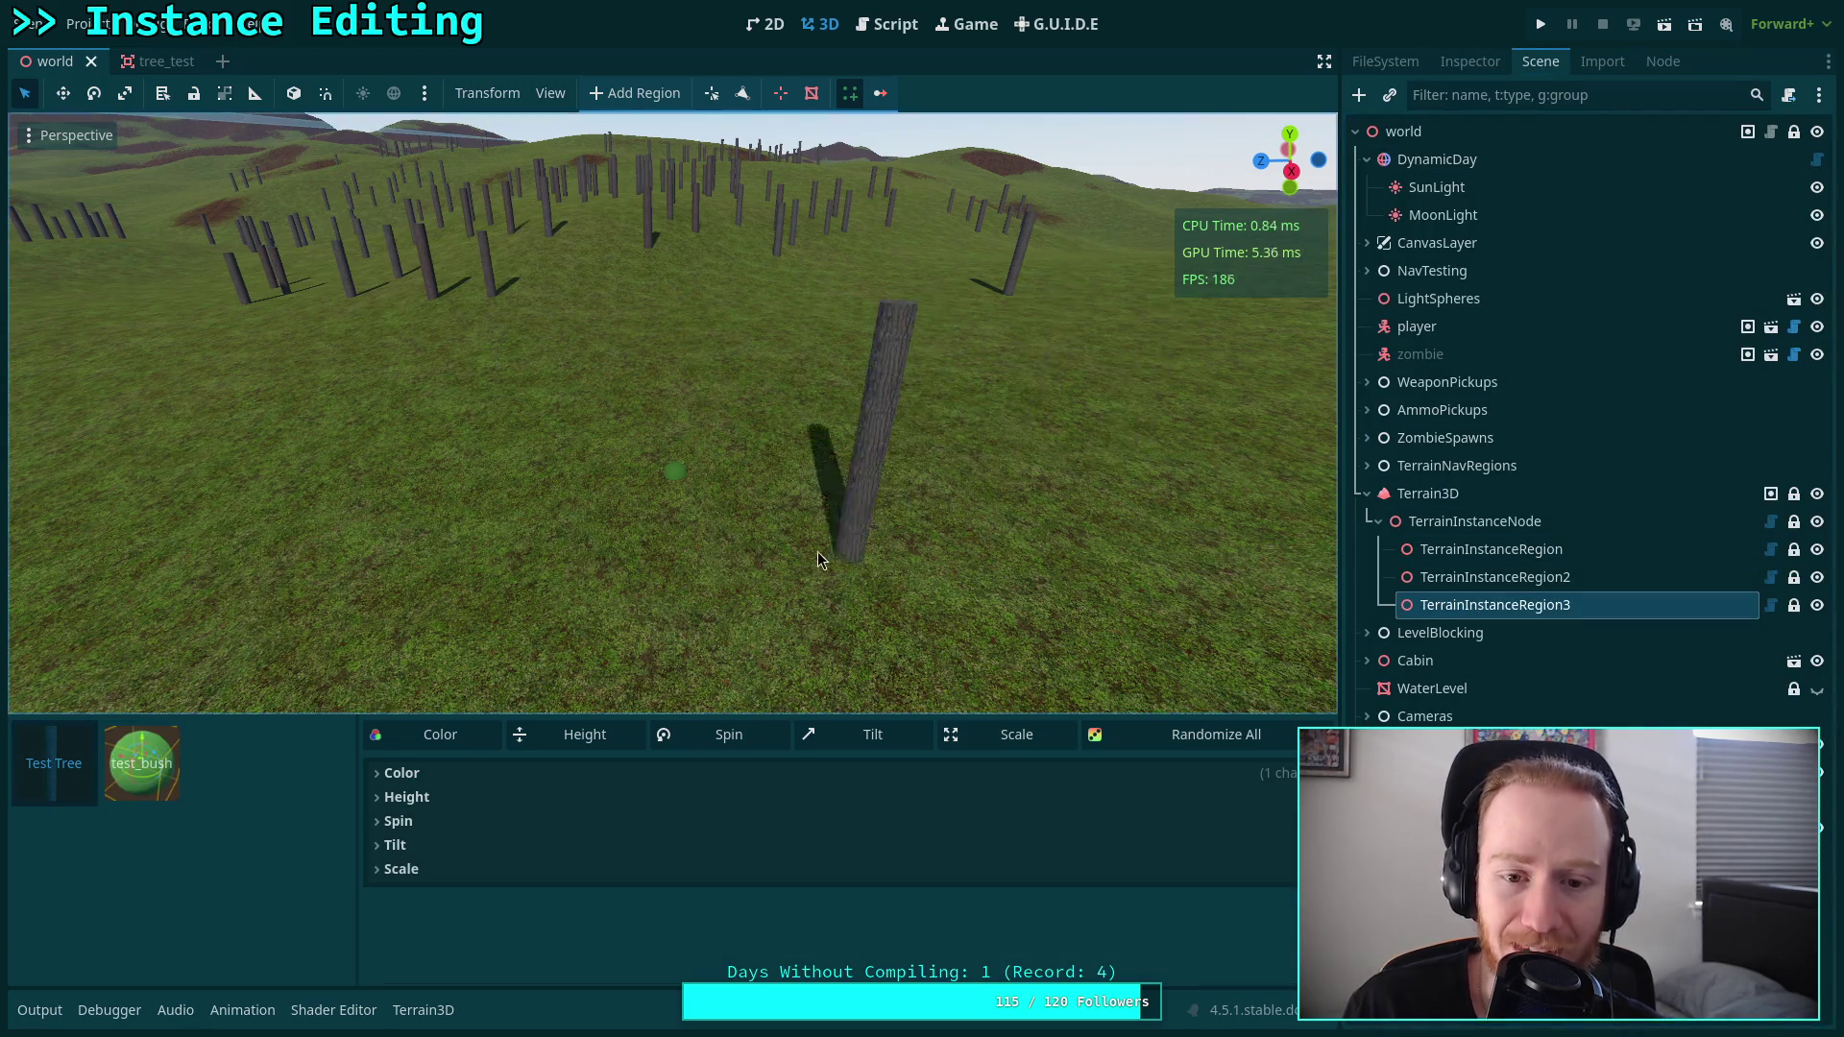
Choose test_bush, select TerrainInstanceRegion, and look at instance_bar.gd's button code.
left_click(173, 788)
left_click(1491, 549)
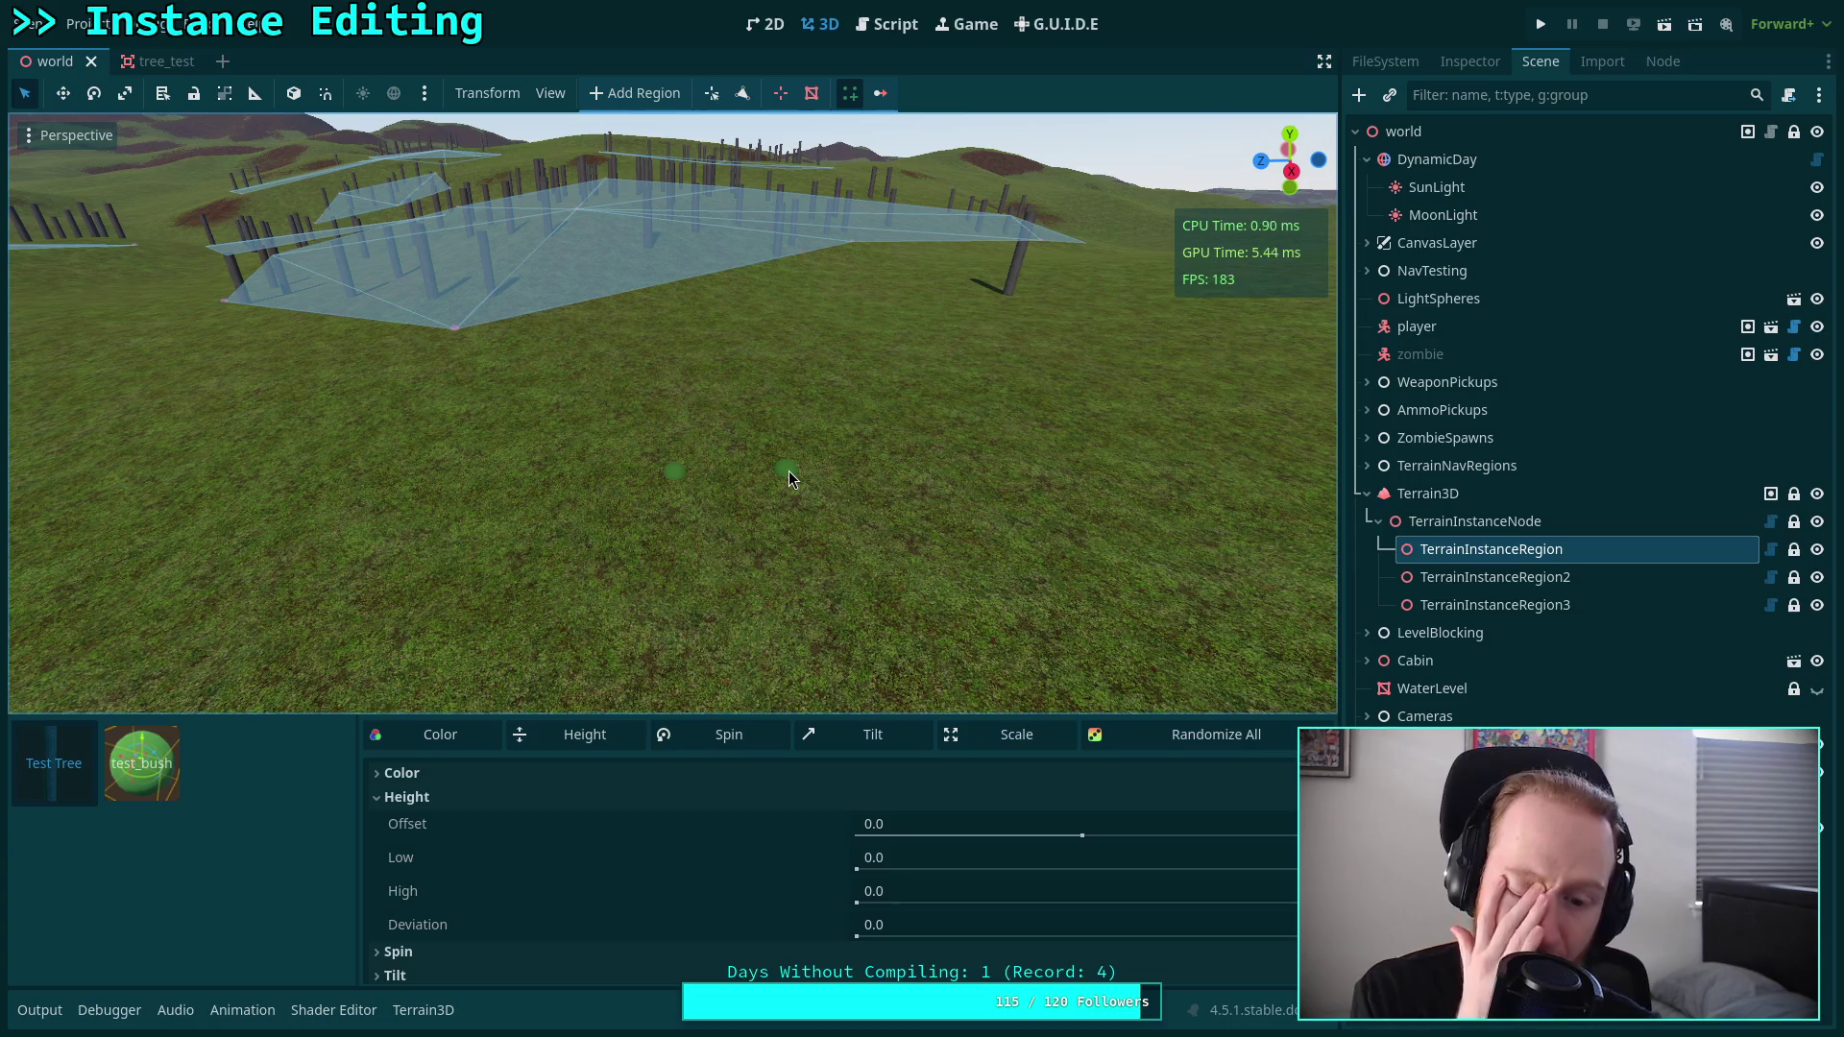
left_click(887, 24)
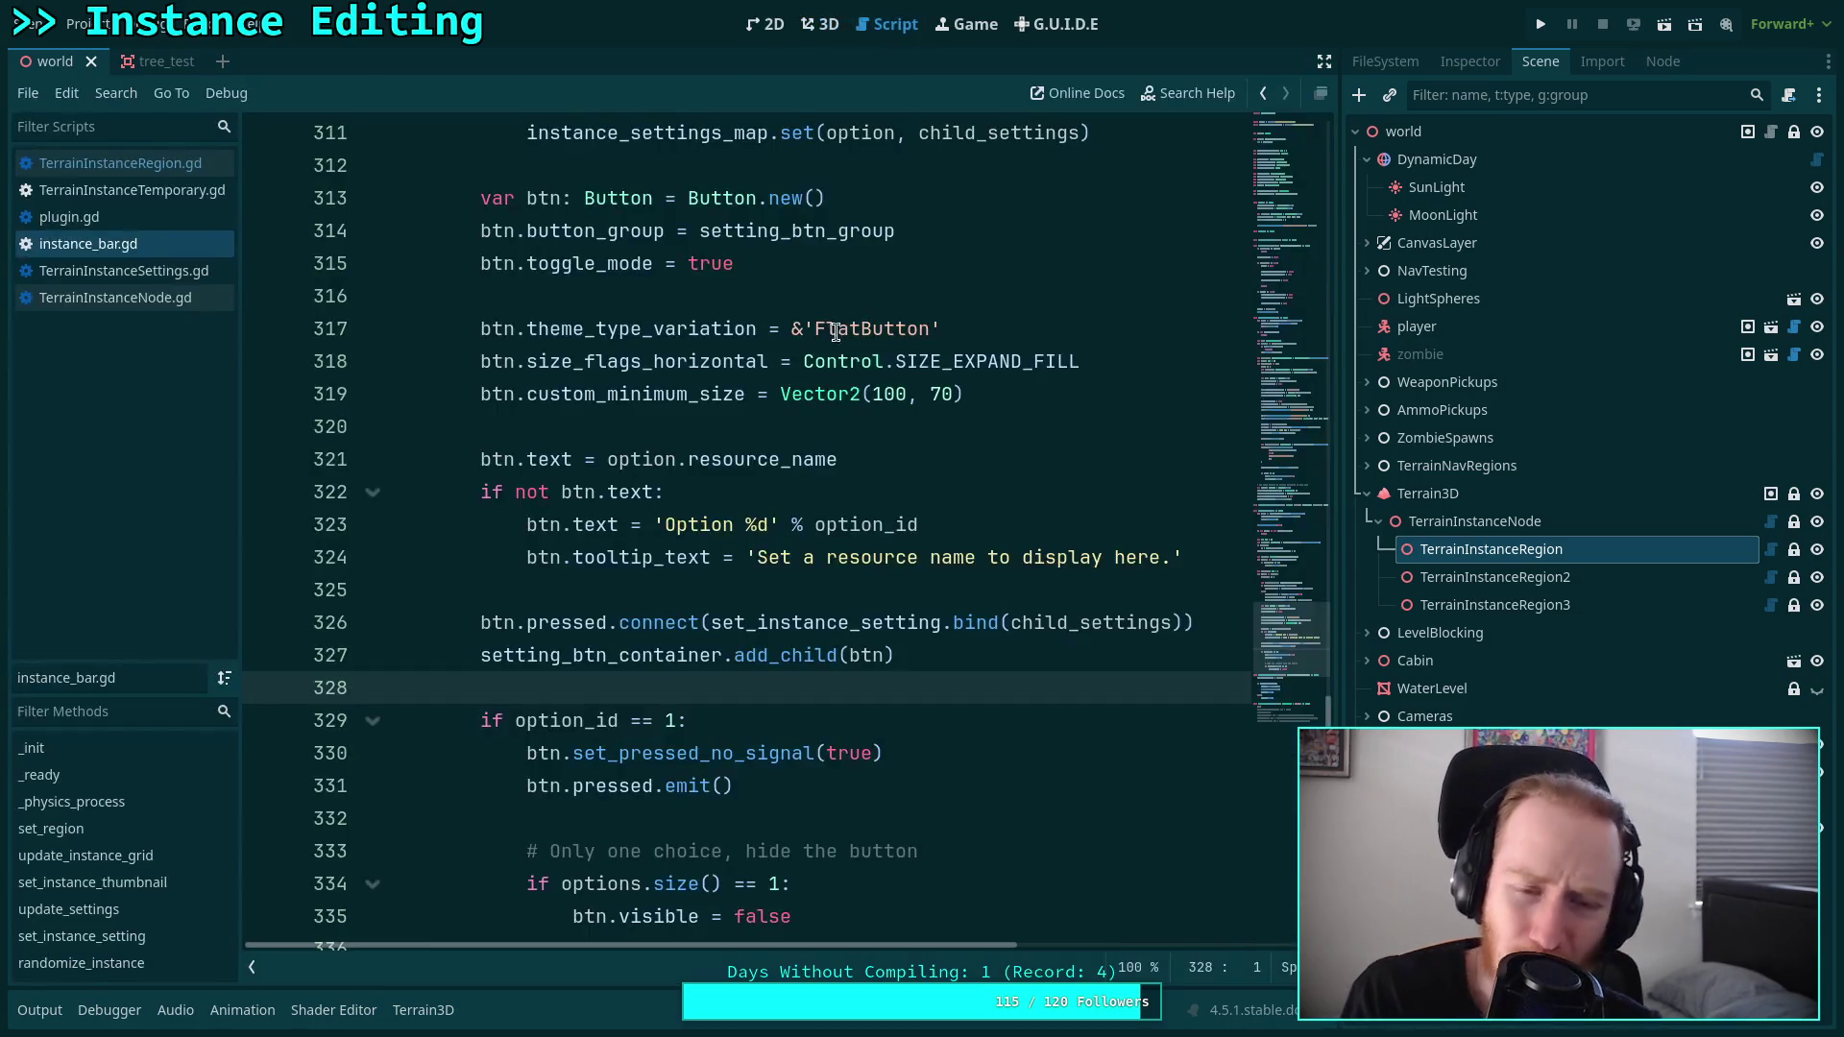
left_click(585, 591)
Back in 3D, switch between TerrainInstanceRegion3 and TerrainInstanceRegion and place a bush on the terrain.
left_click(822, 25)
left_click(1479, 605)
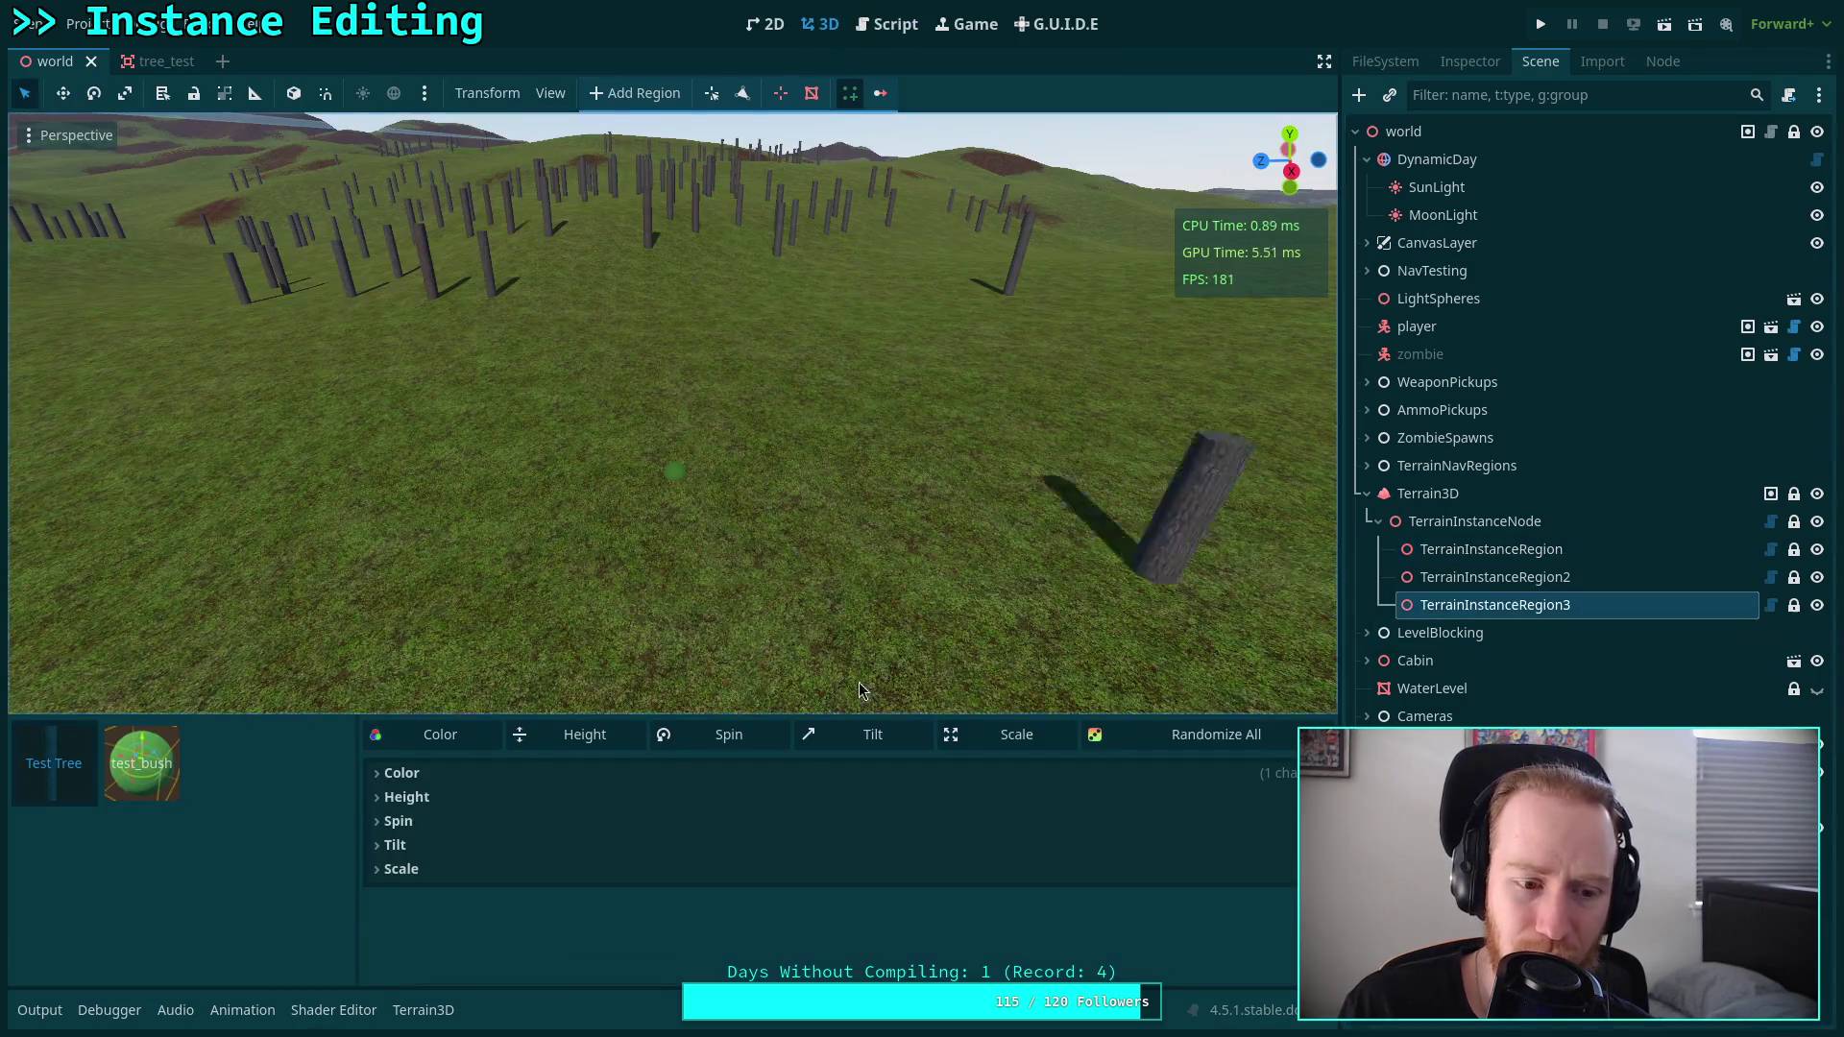
left_click(682, 591)
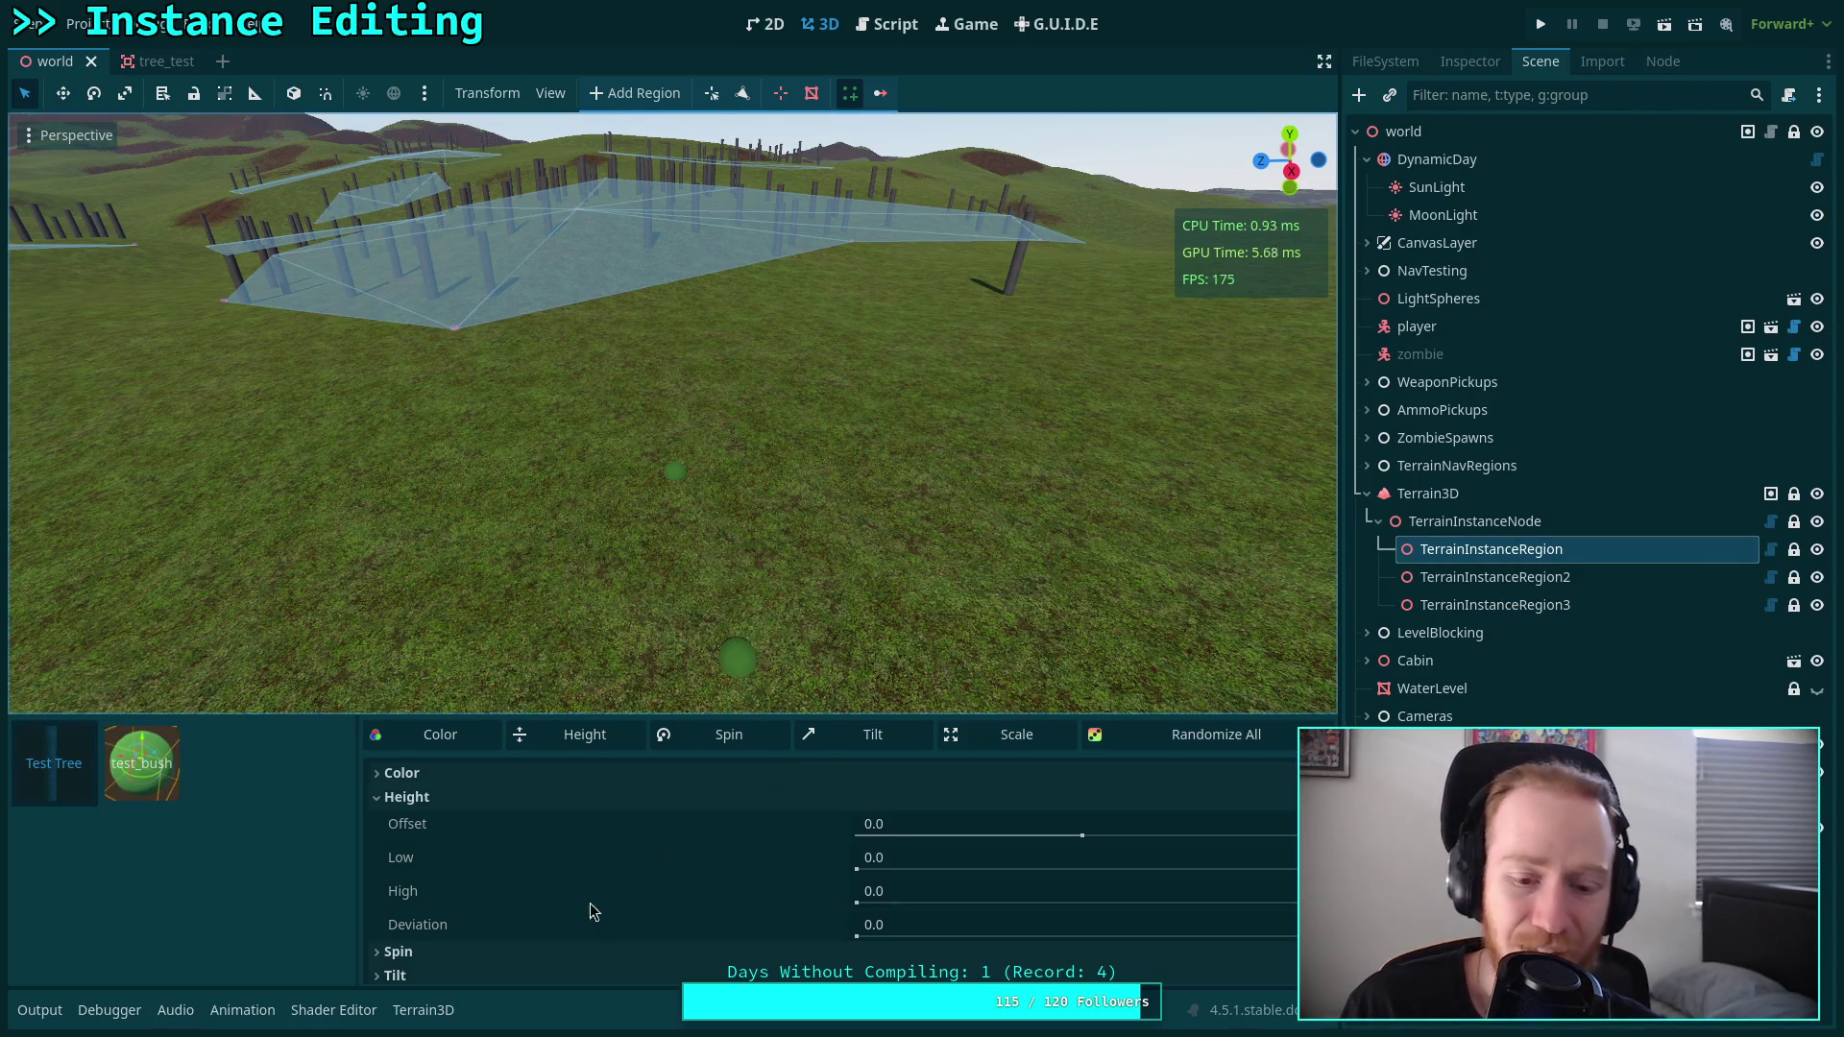
left_click(770, 580)
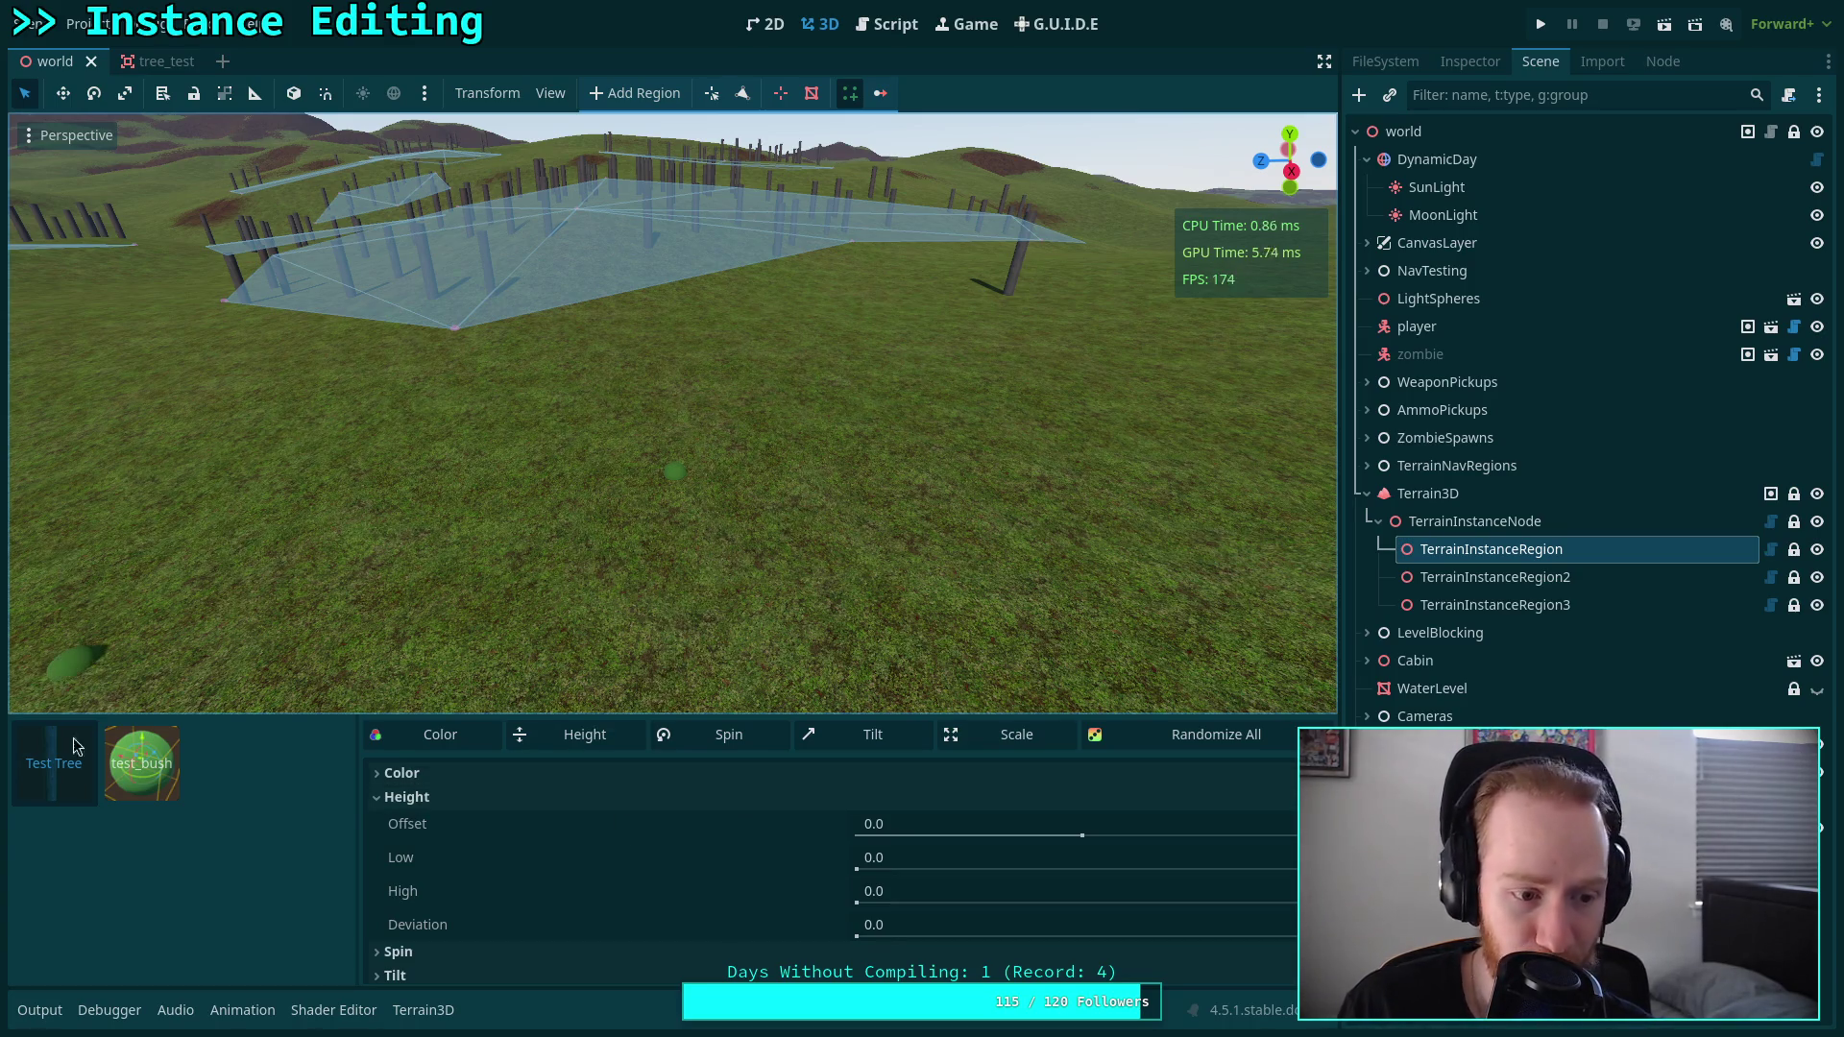
In the script editor, review the start of update_settings and its preview call.
left_click(878, 27)
scroll(694, 500, "up", 5)
scroll(694, 500, "up", 8)
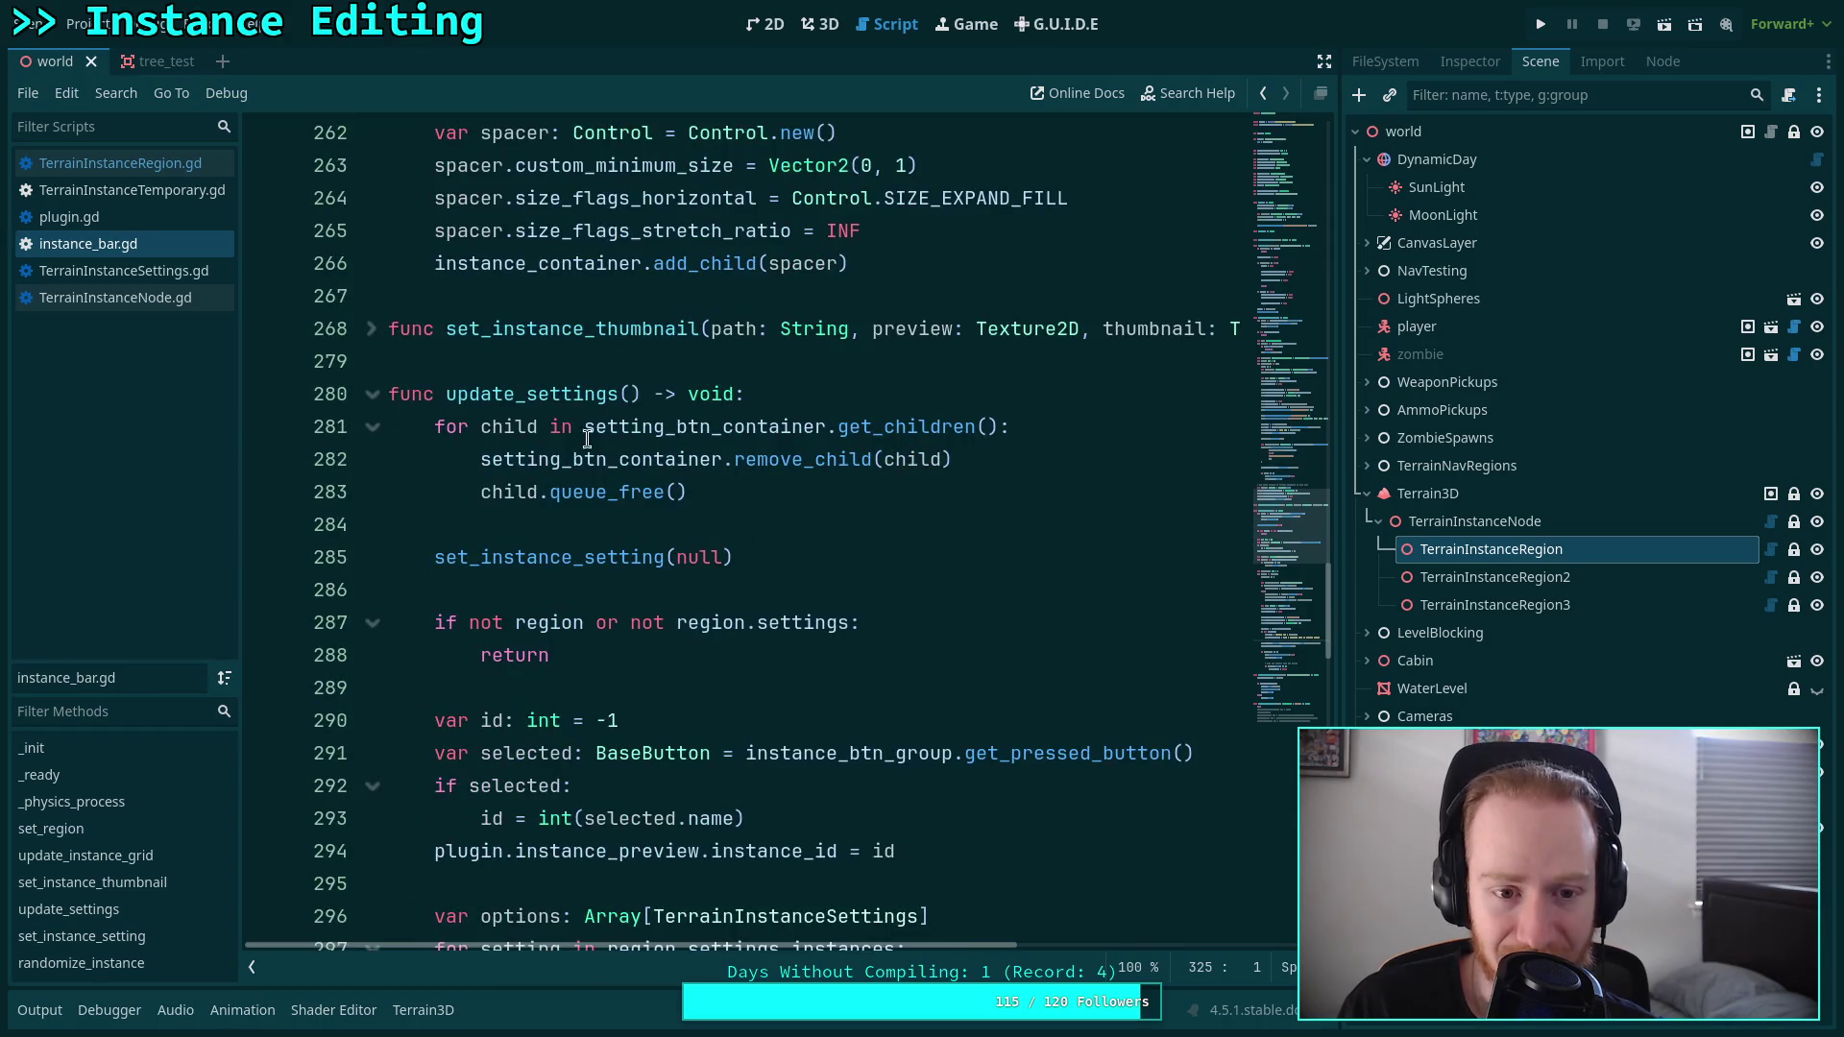
left_click_drag(481, 394, 809, 427)
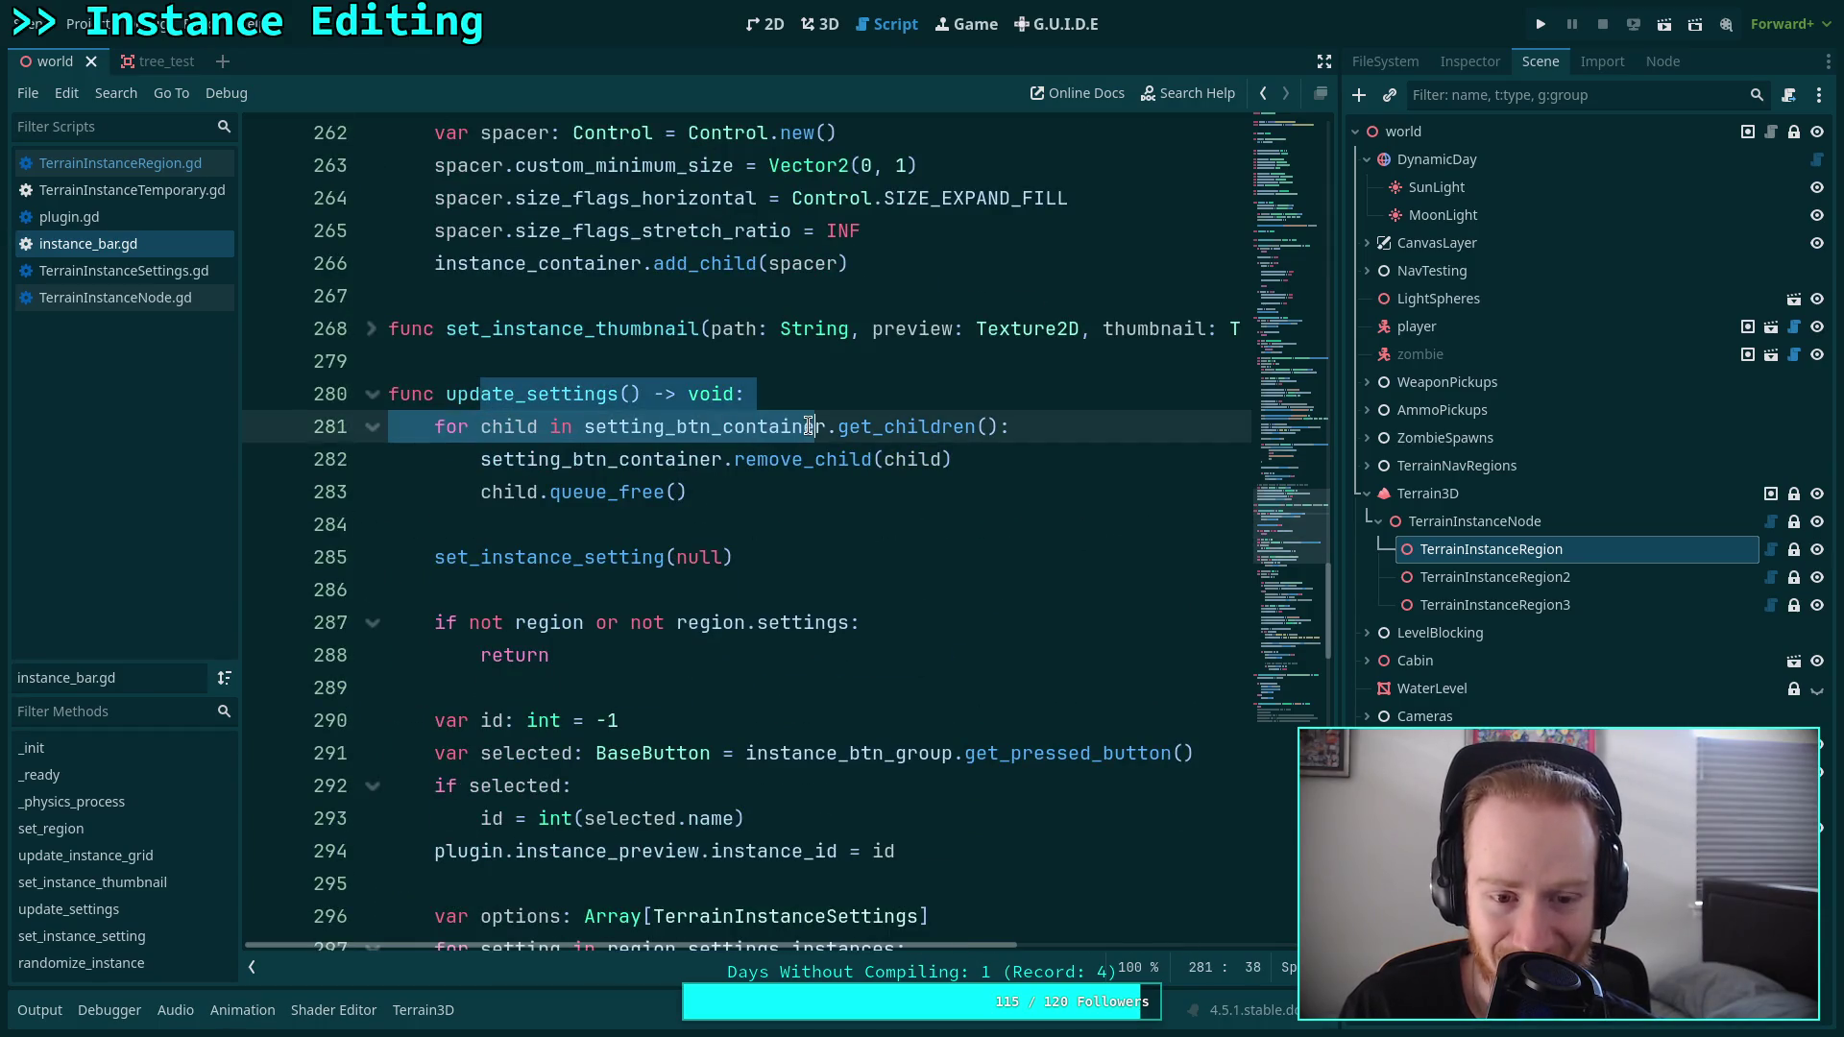
scroll(809, 426, "up", 3)
mouse_move(437, 394)
left_mouse_down()
mouse_move(778, 198)
mouse_move(928, 197)
left_mouse_up()
scroll(891, 261, "up", 12)
left_click(672, 470)
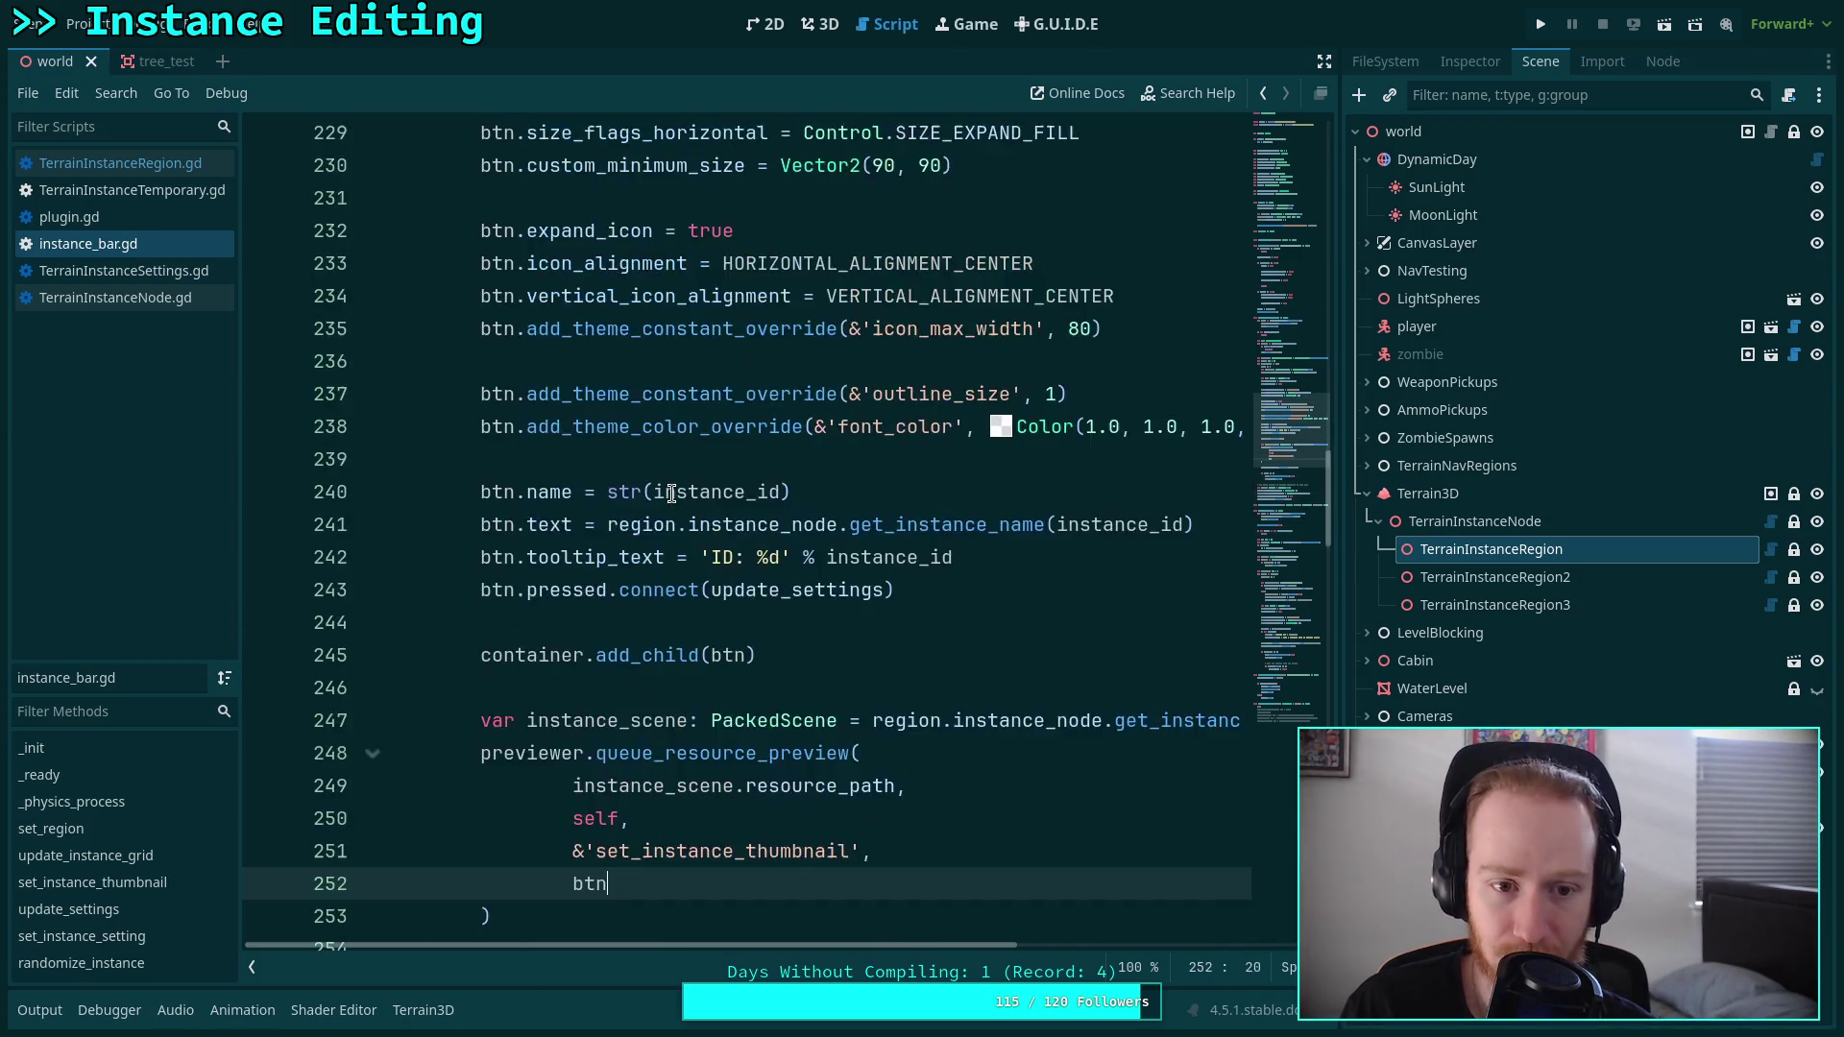
scroll(672, 492, "down", 8)
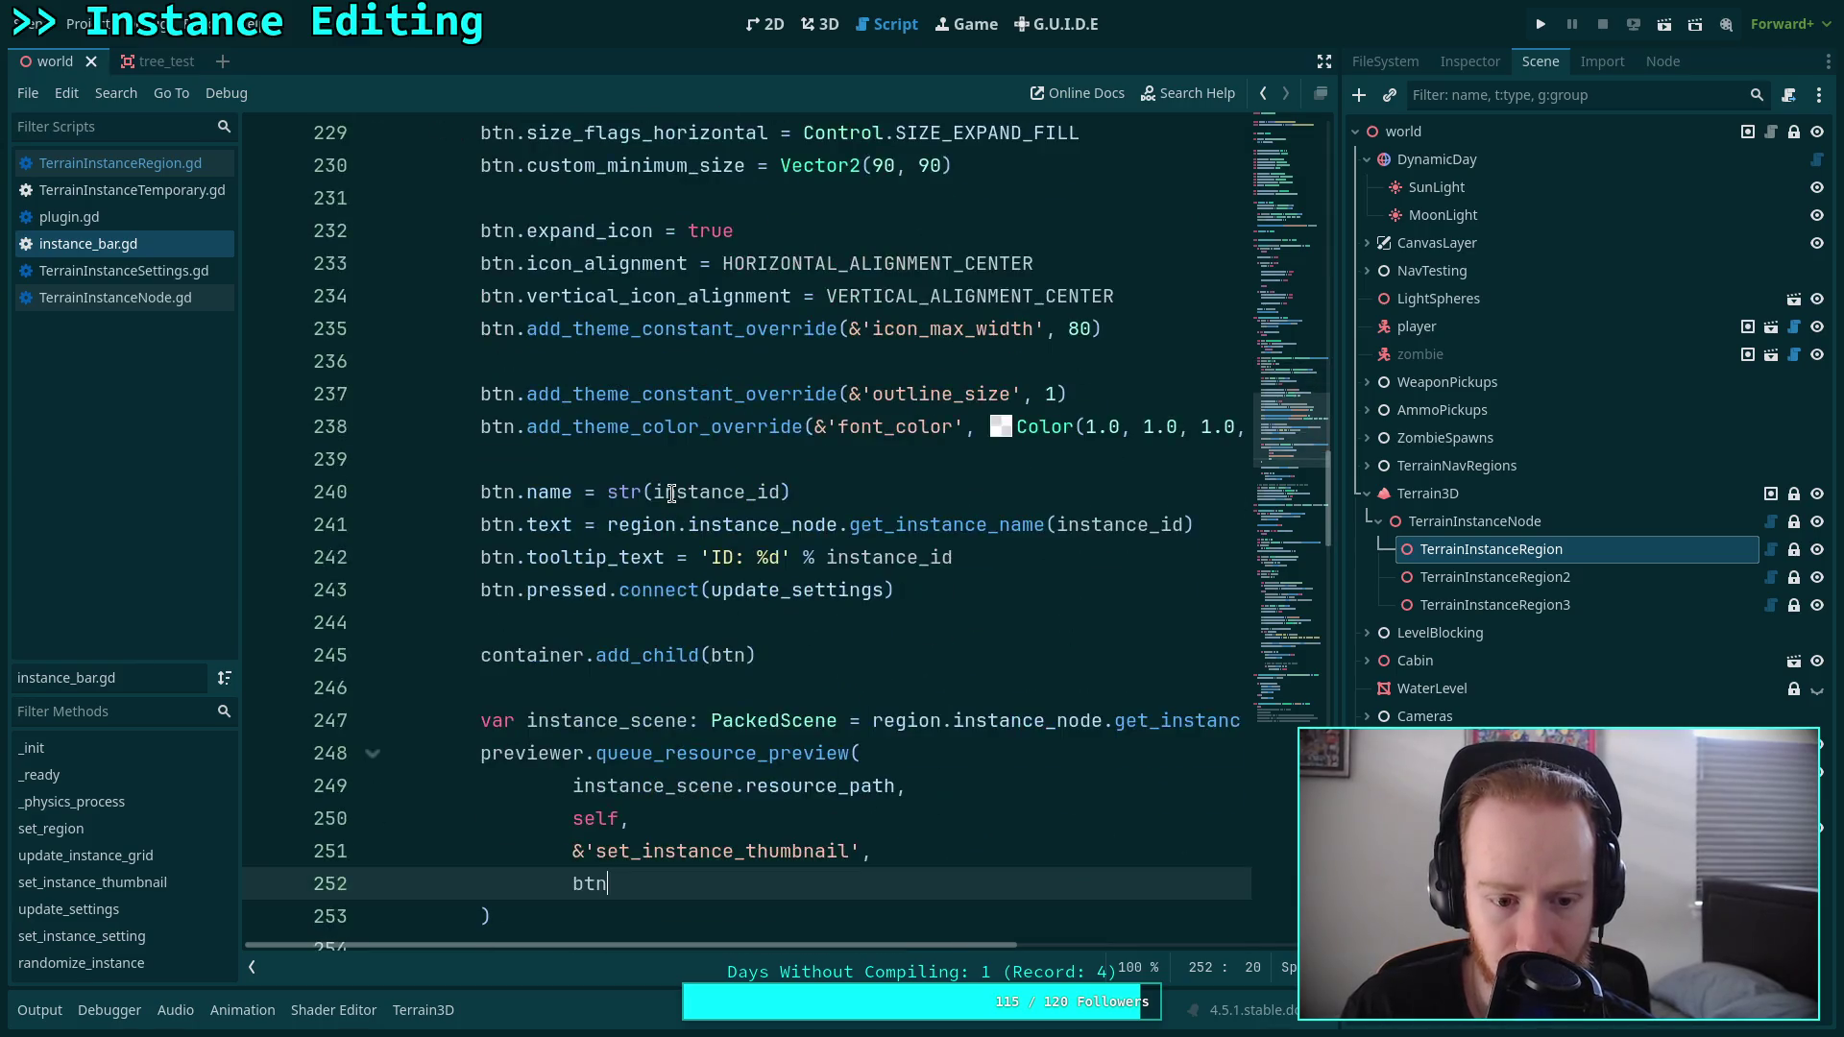
scroll(672, 493, "up", 8)
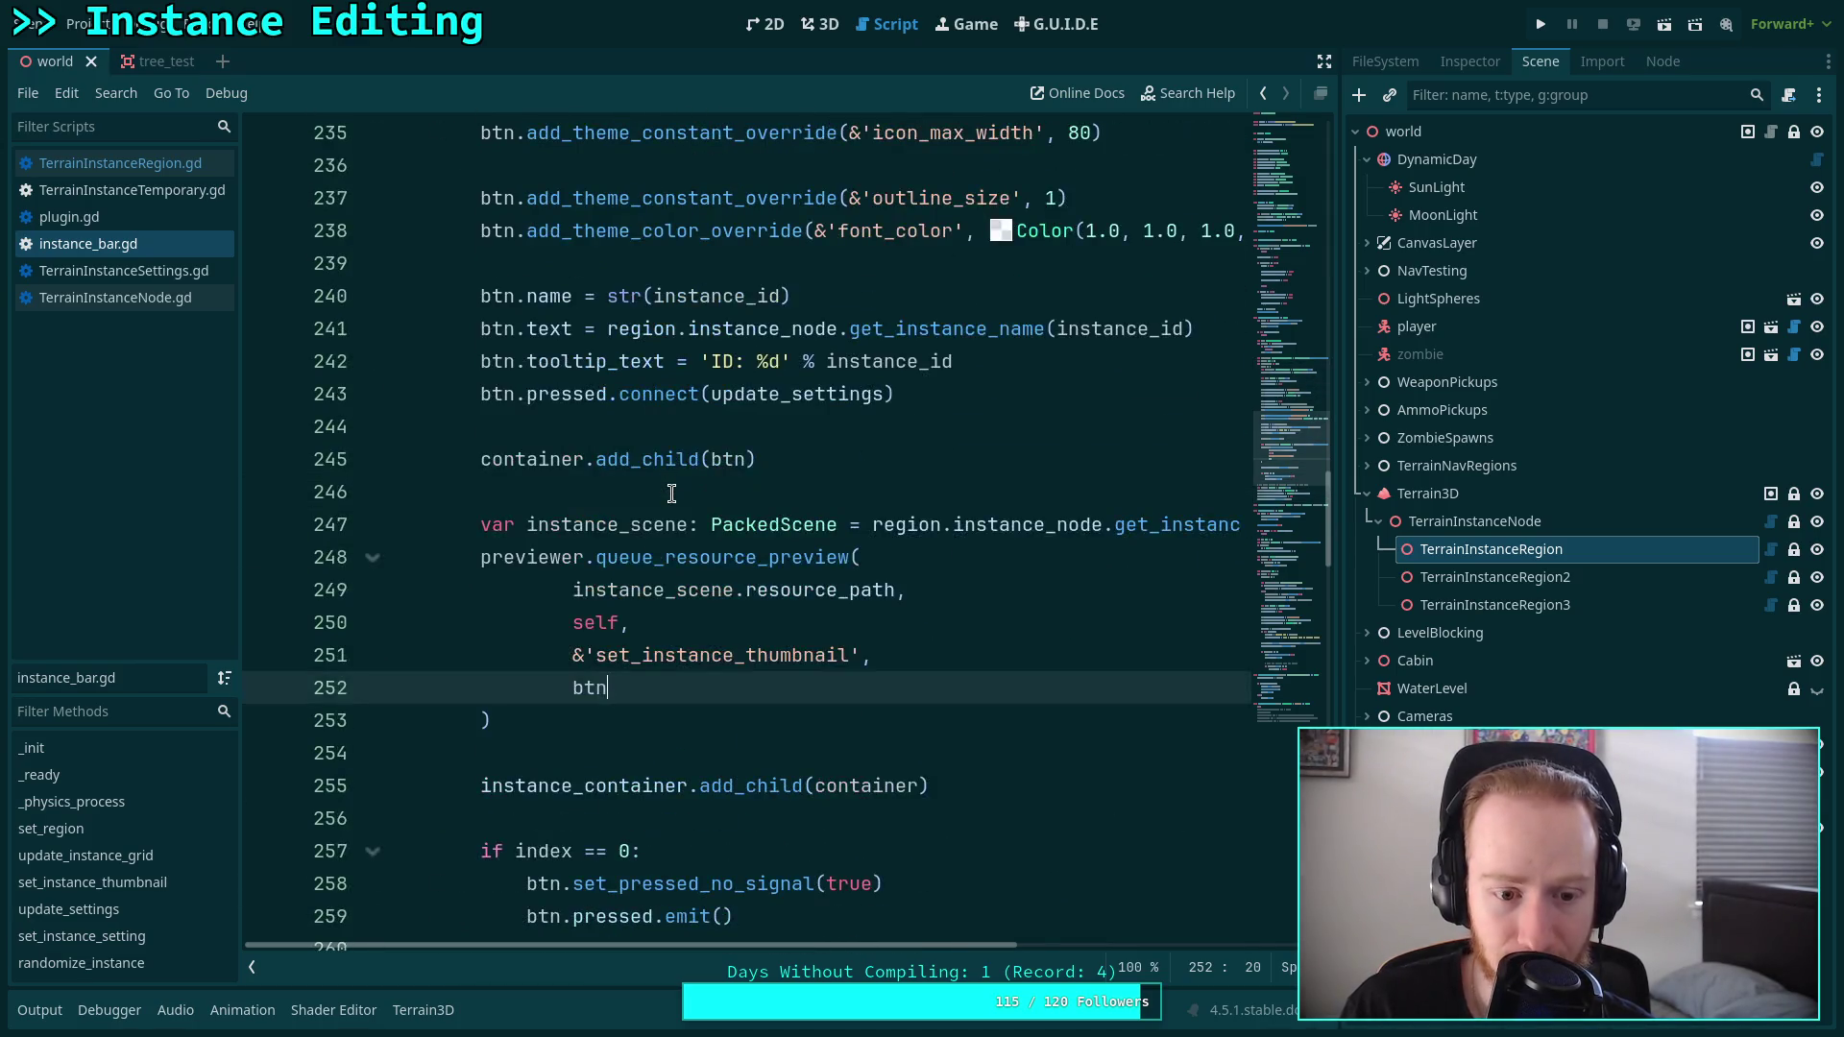
Check line 220's index variable starting at -1 and the update_settings handler, then return to 3D.
double_click(486, 231)
scroll(651, 420, "down", 8)
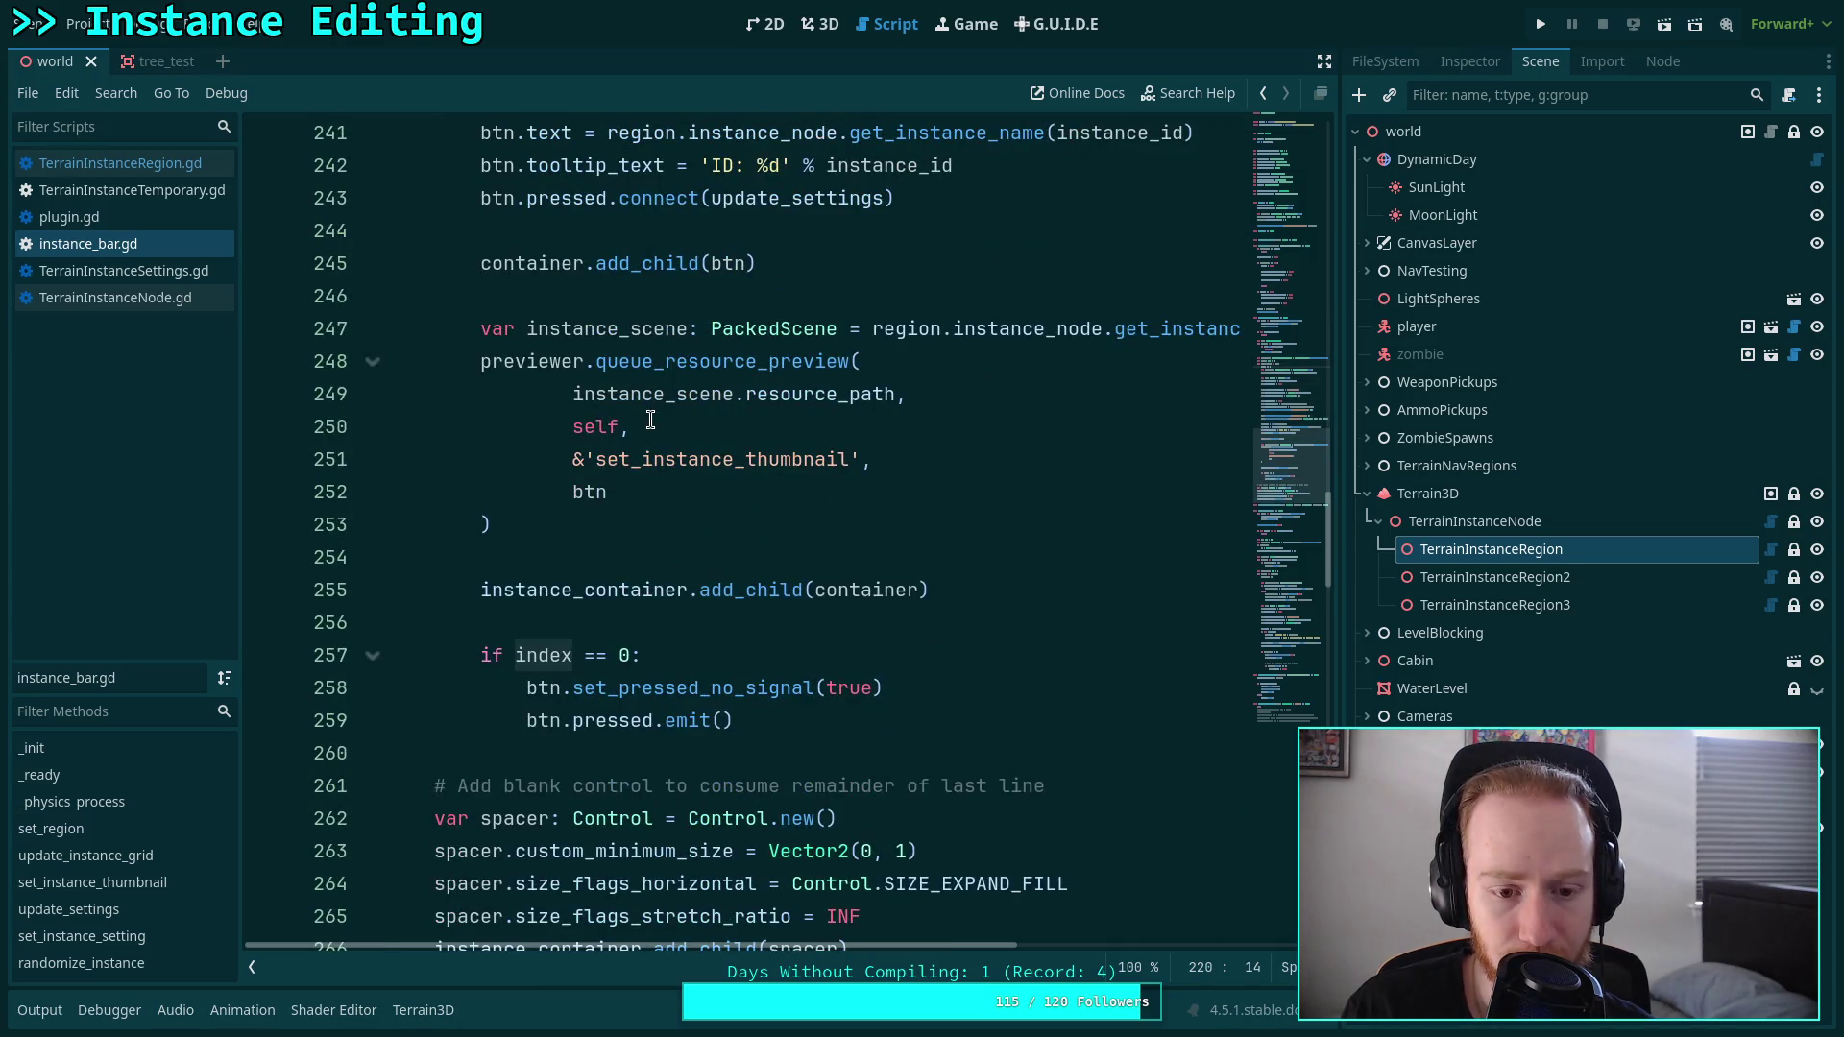
scroll(650, 420, "up", 10)
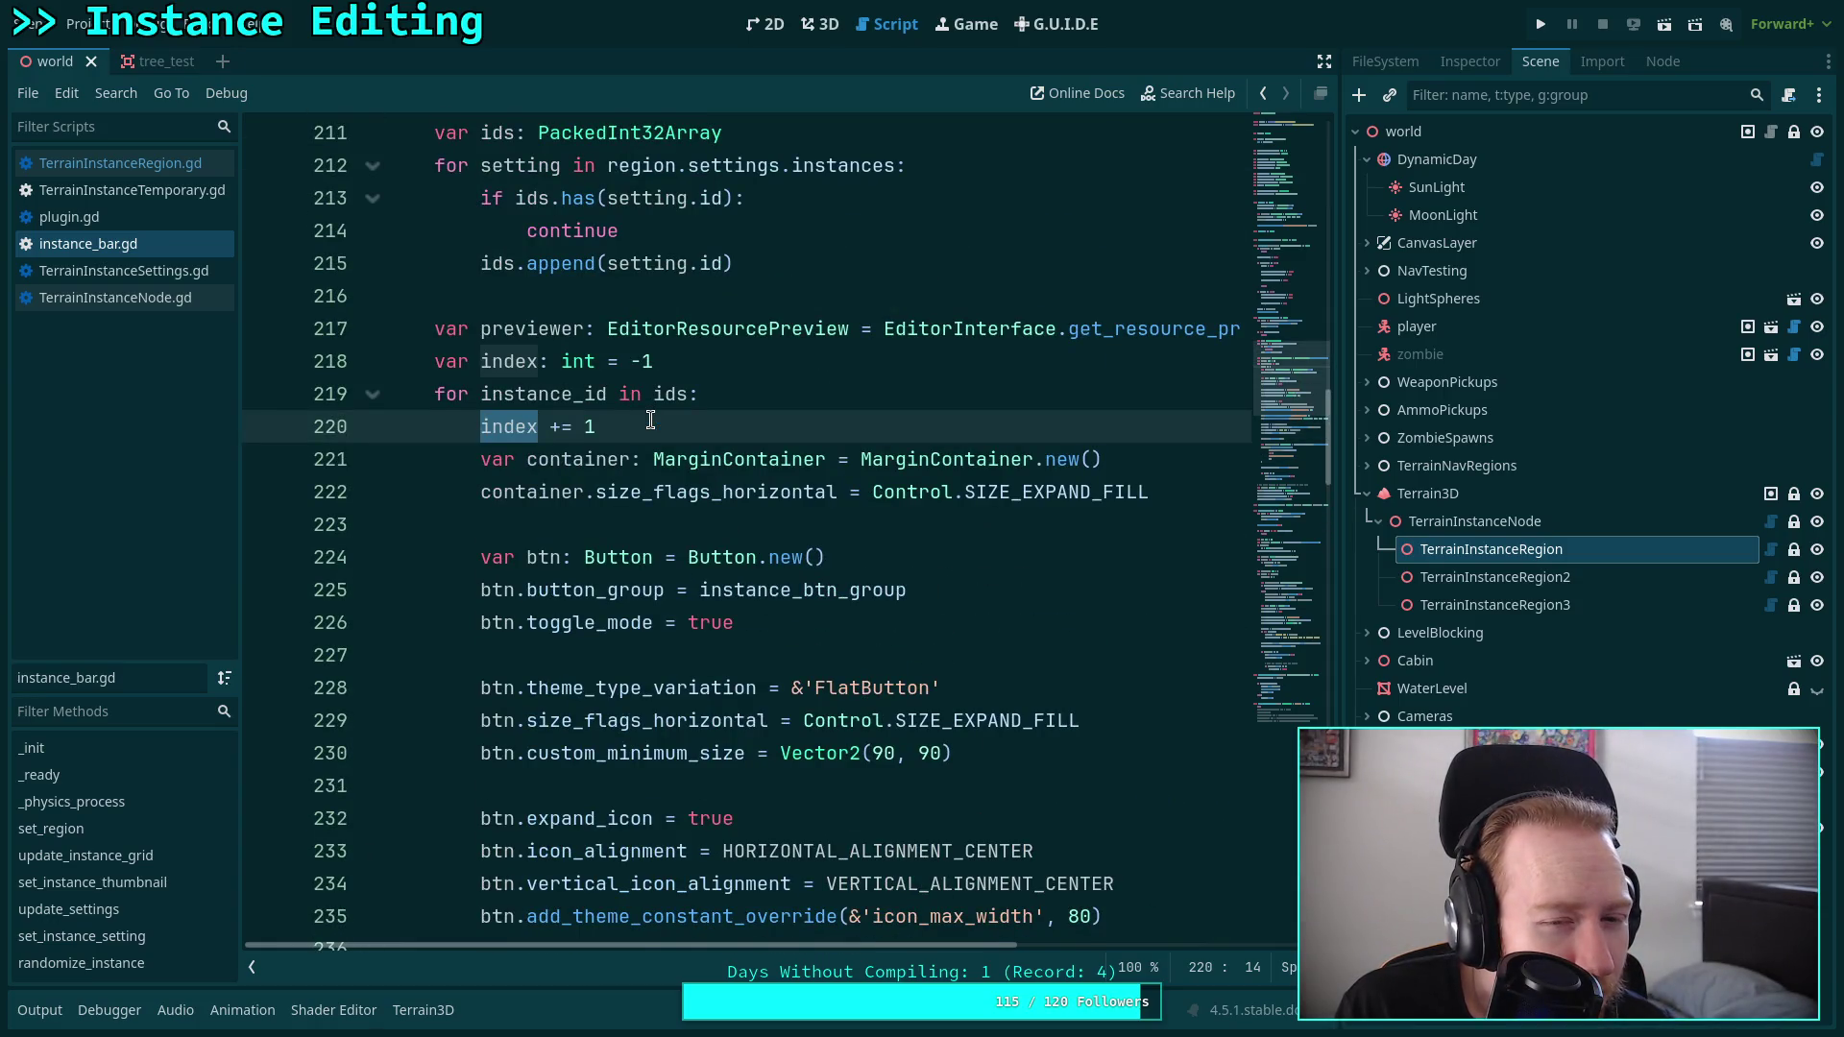
left_click_drag(625, 365, 679, 353)
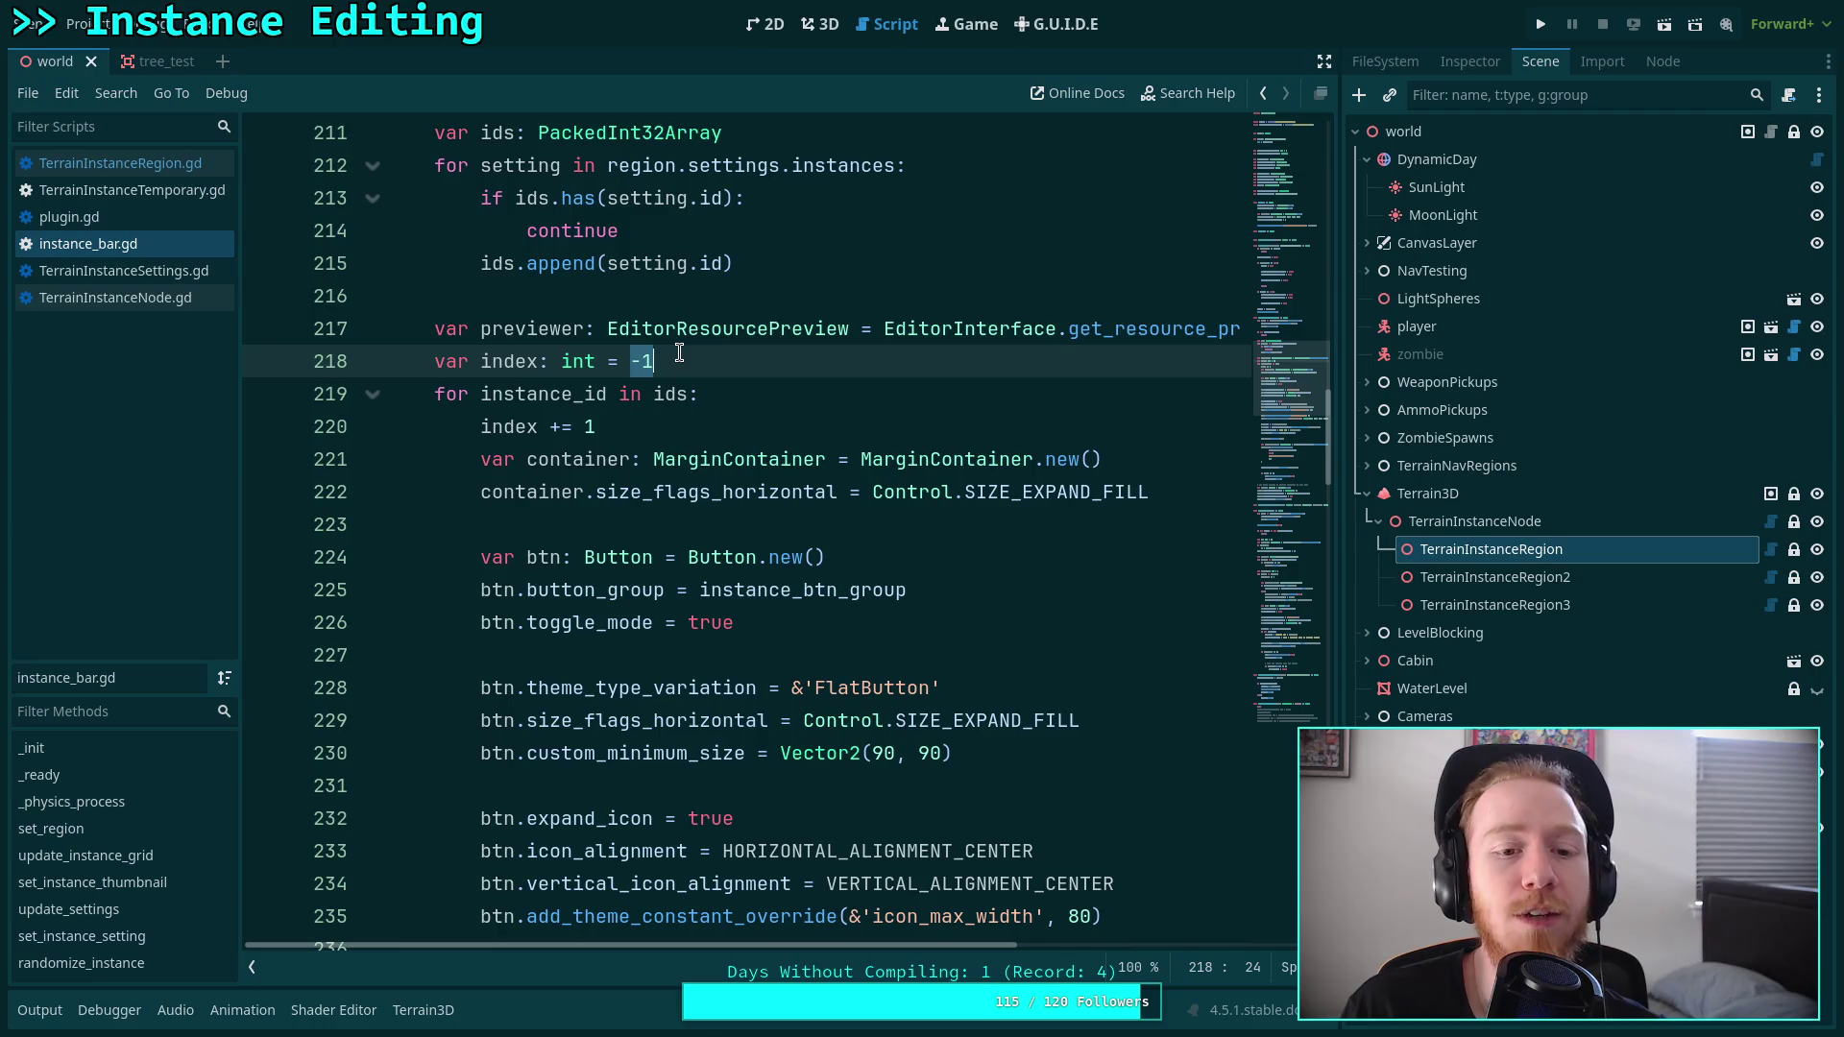
scroll(679, 354, "down", 3)
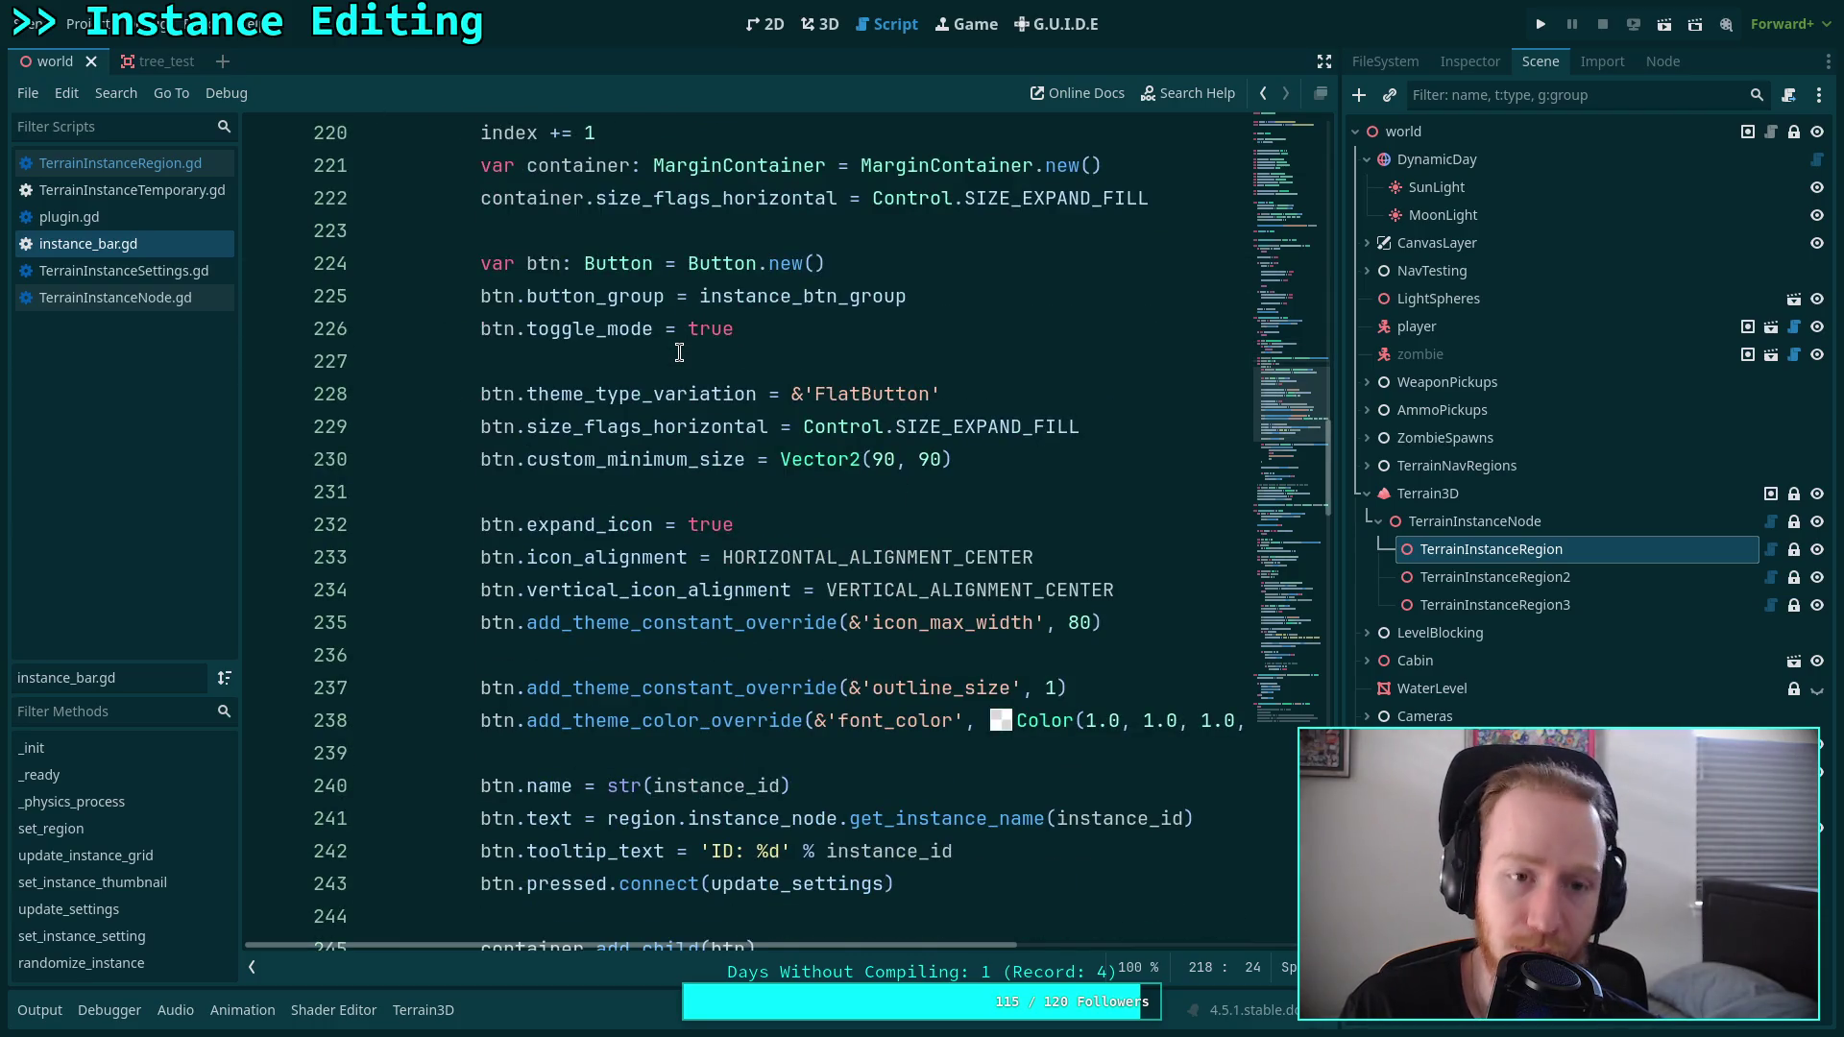
scroll(679, 353, "up", 2)
scroll(679, 353, "down", 6)
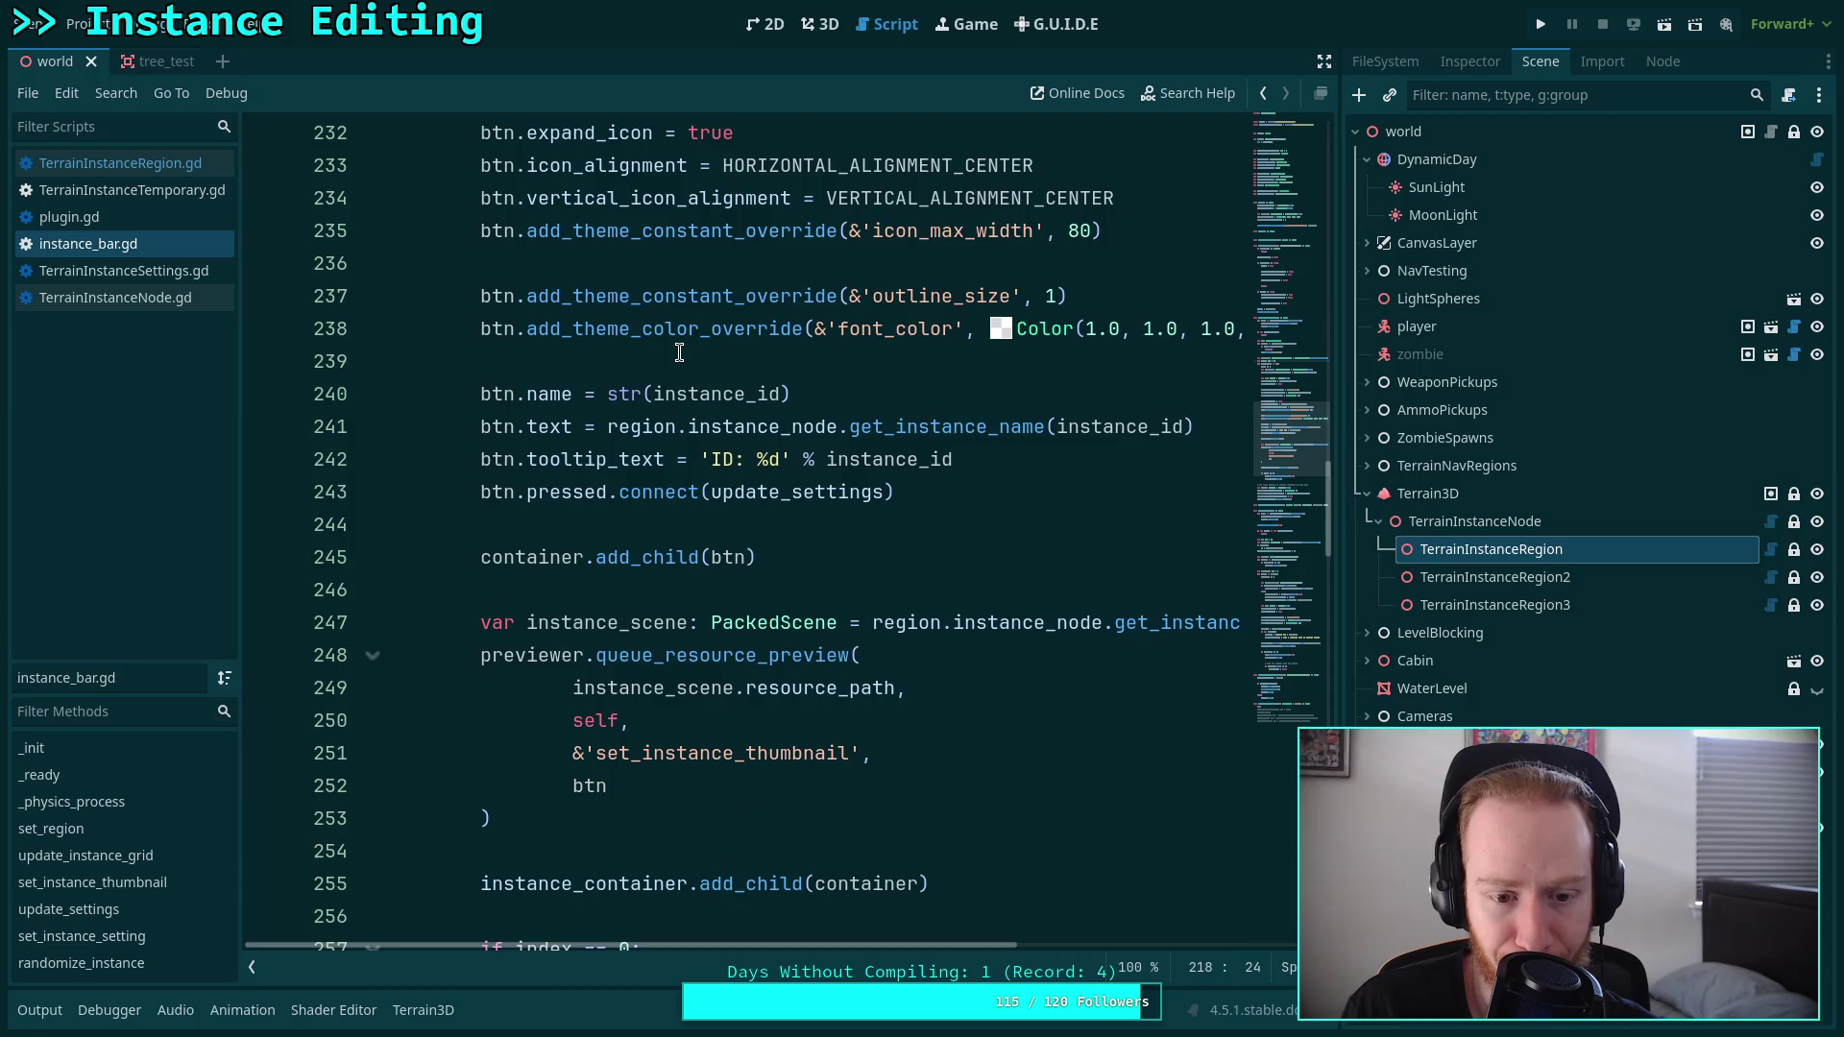
scroll(679, 353, "down", 3)
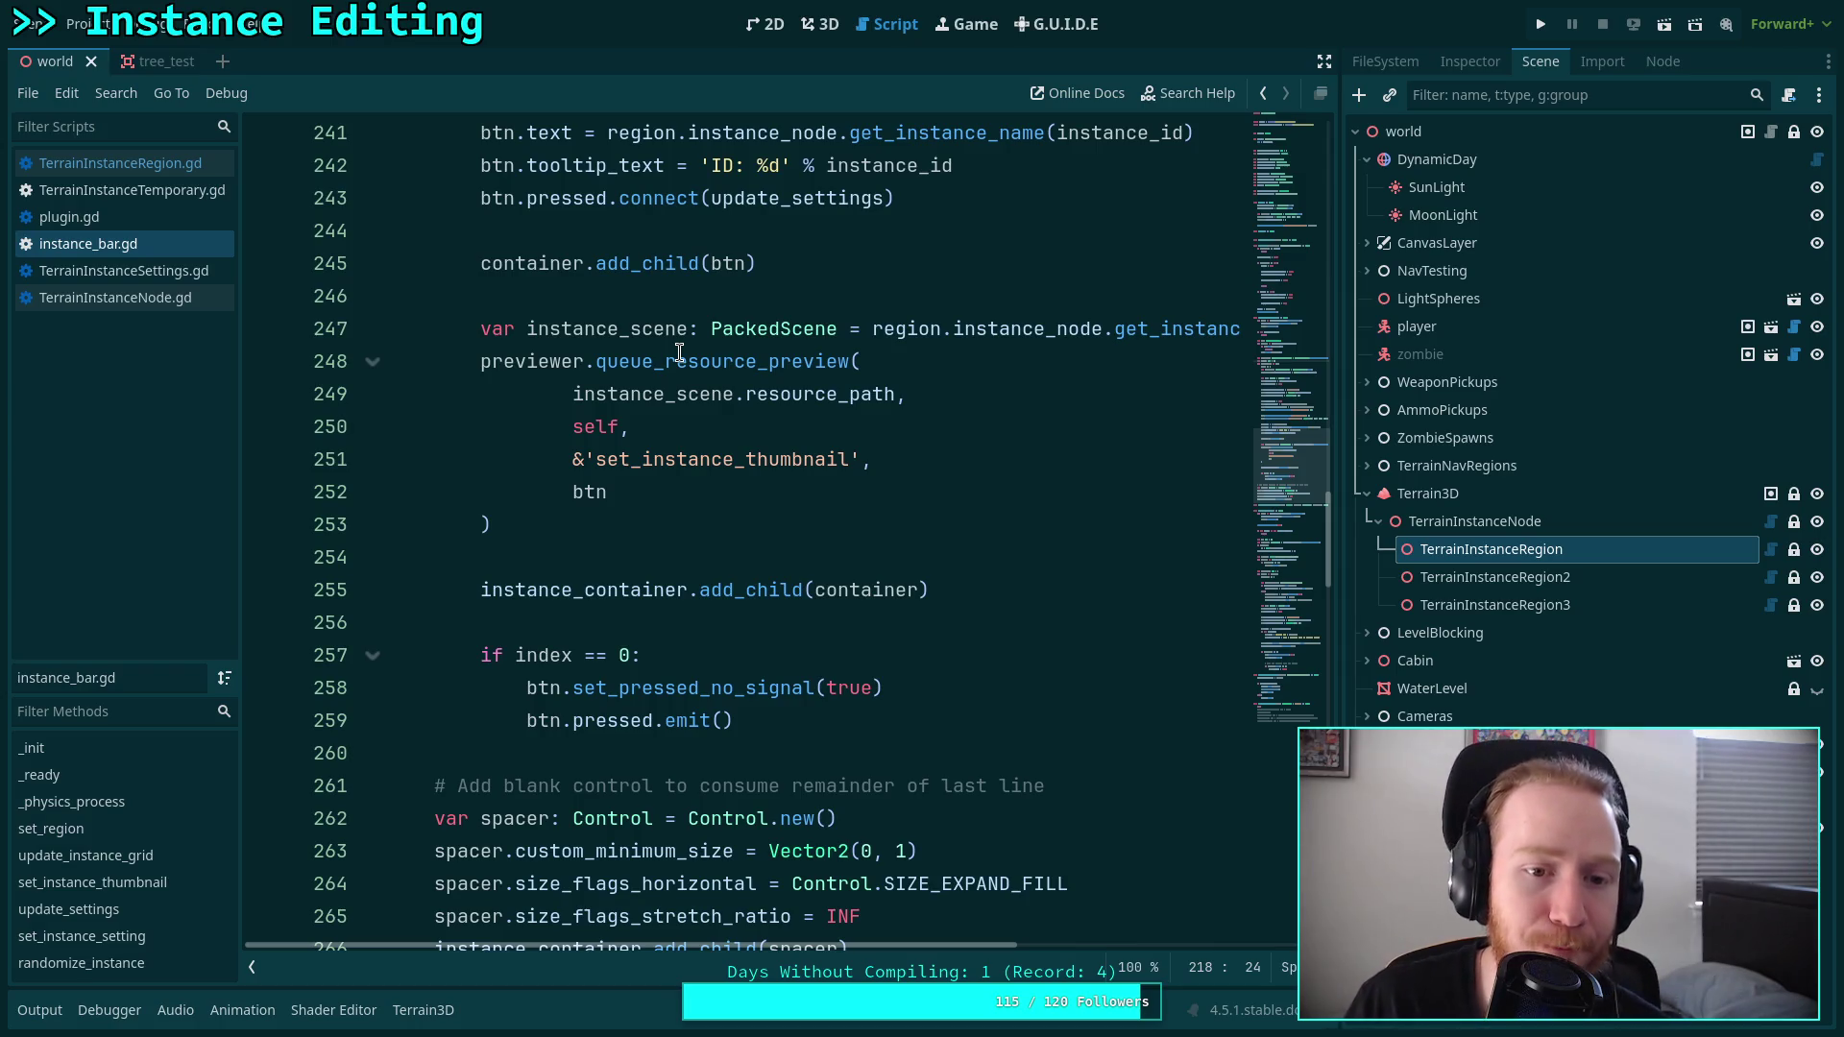
scroll(706, 529, "up", 2)
left_click(778, 372)
double_click(756, 394)
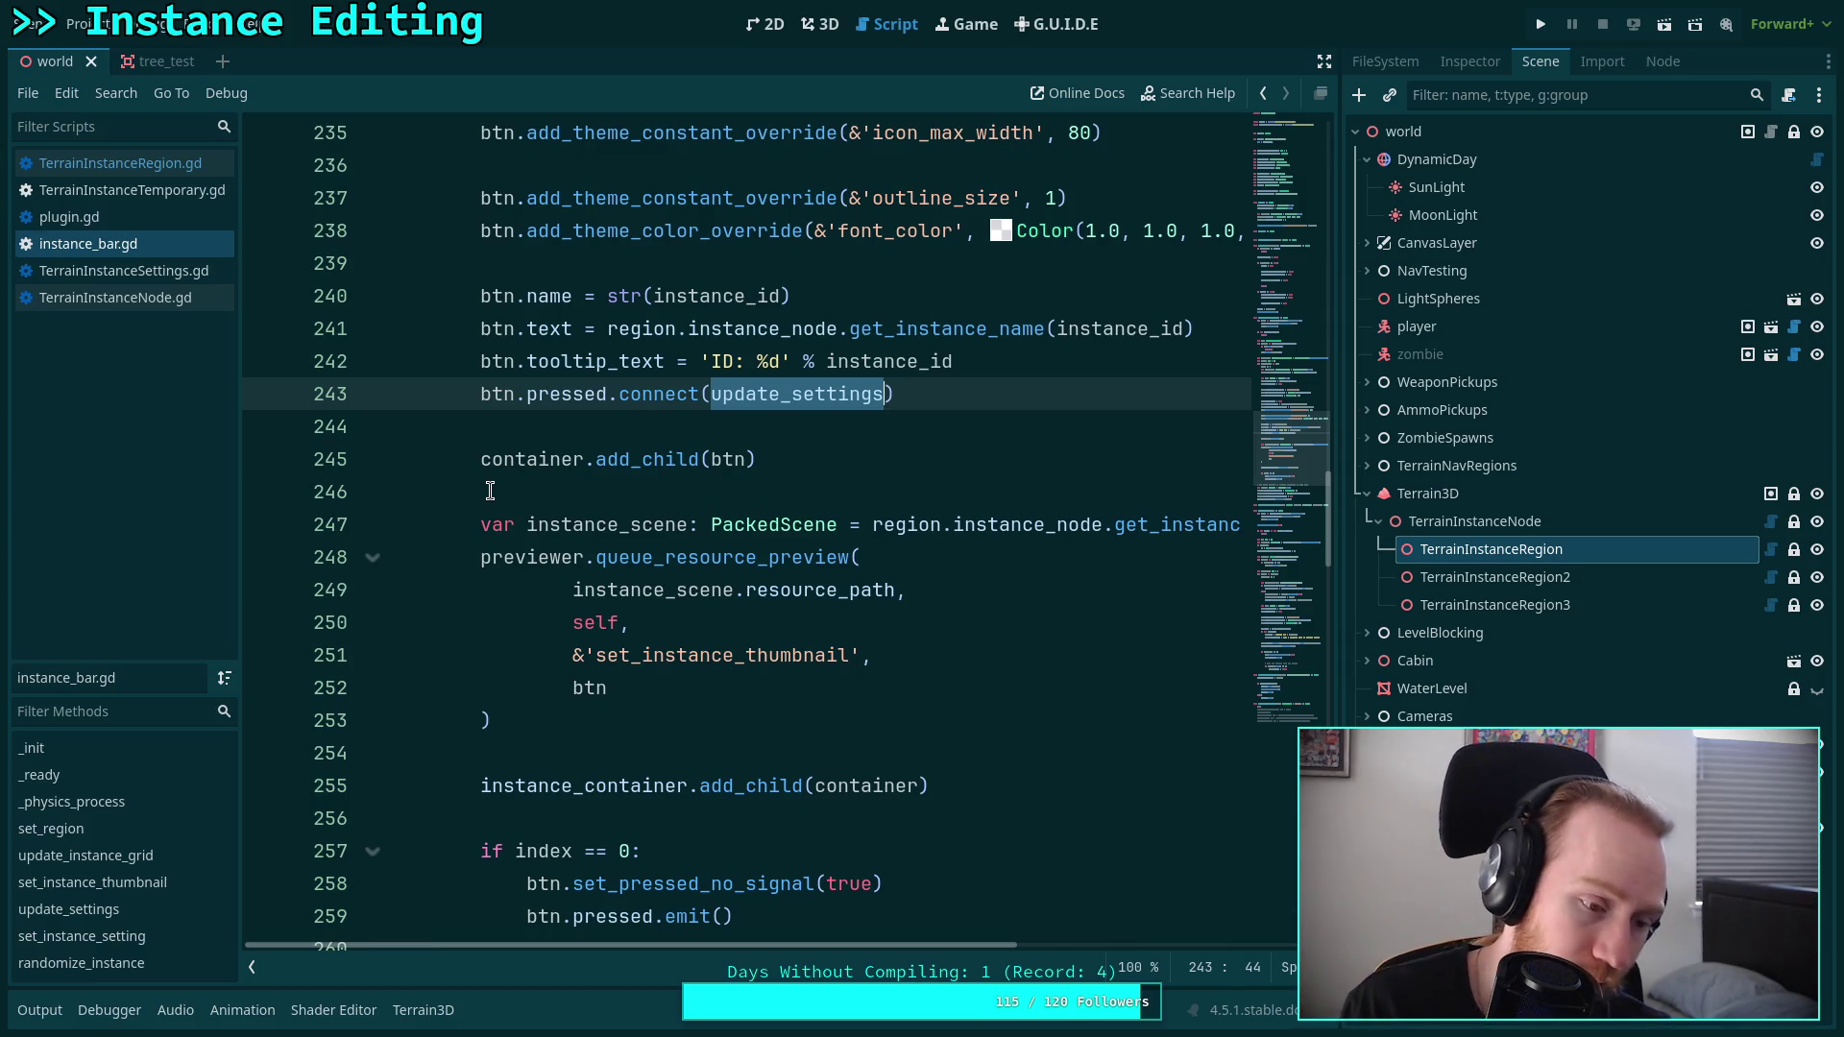
left_click(819, 24)
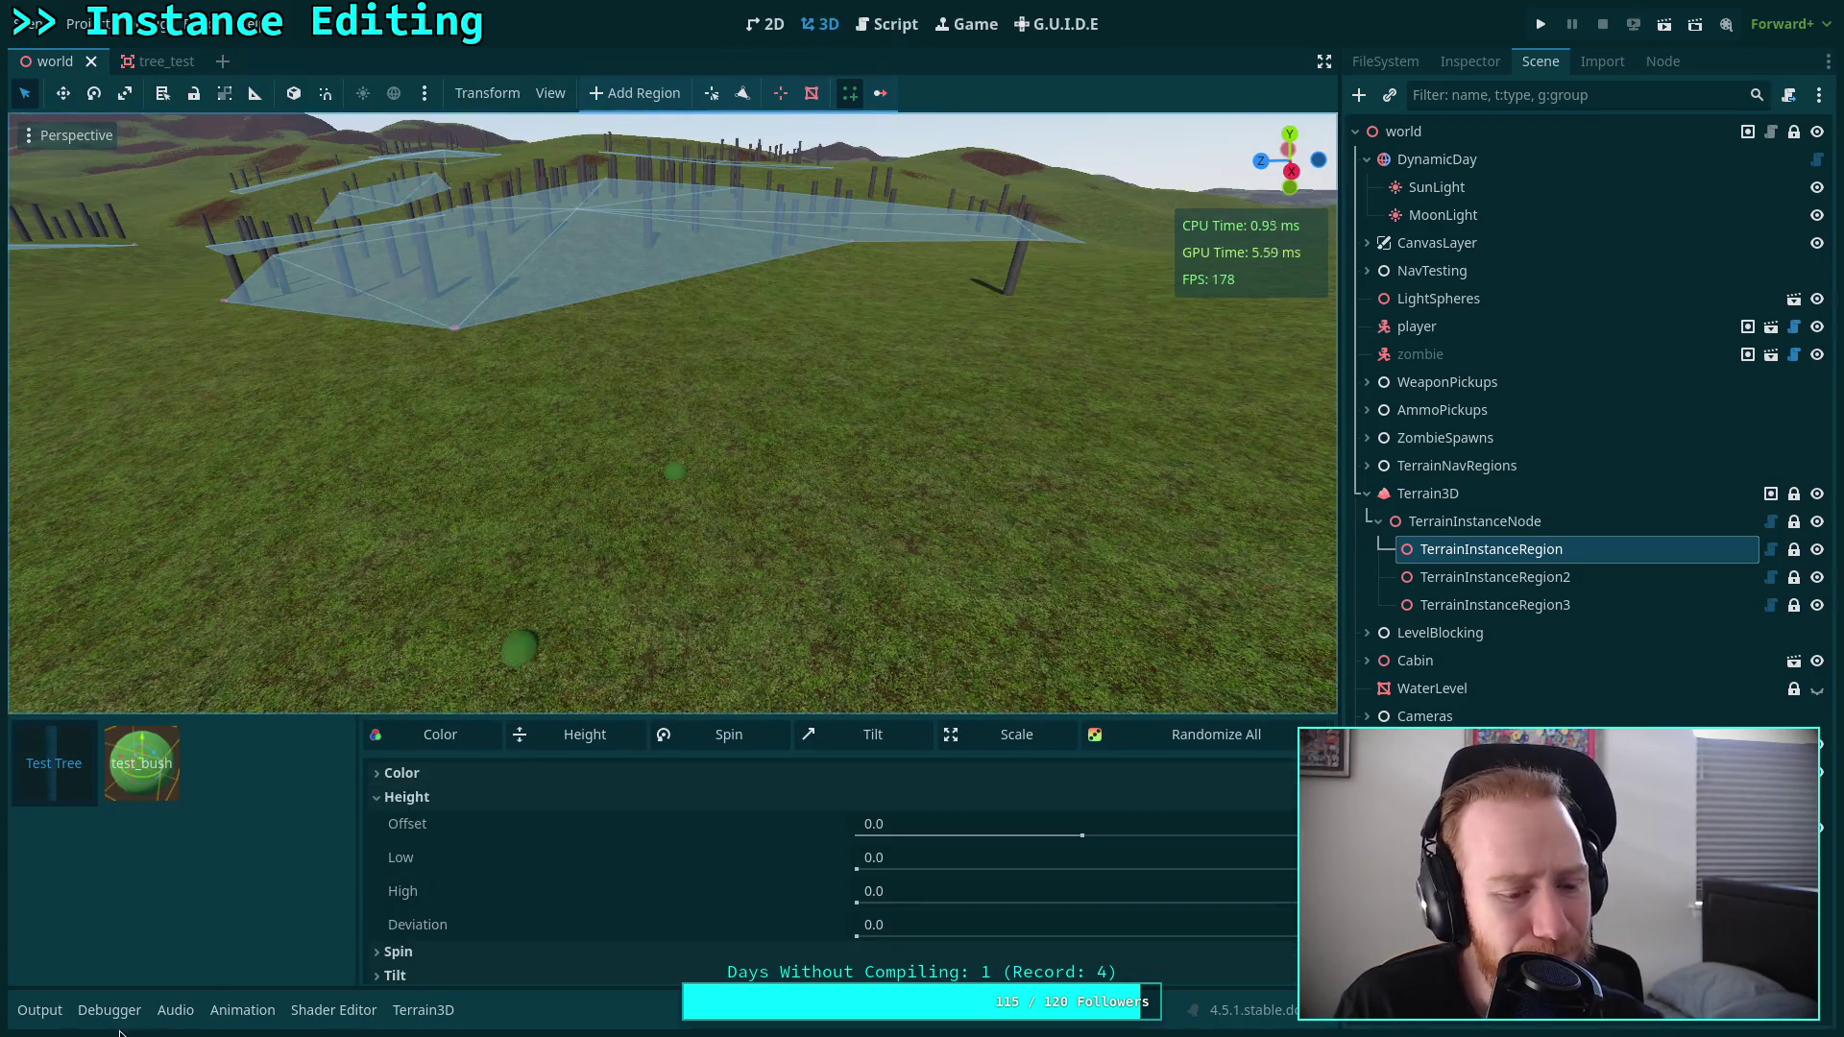
Open the Output log, return to instance_bar.gd, and fold the update_settings function.
left_click(57, 1018)
left_click(888, 24)
scroll(730, 500, "down", 5)
scroll(730, 500, "down", 15)
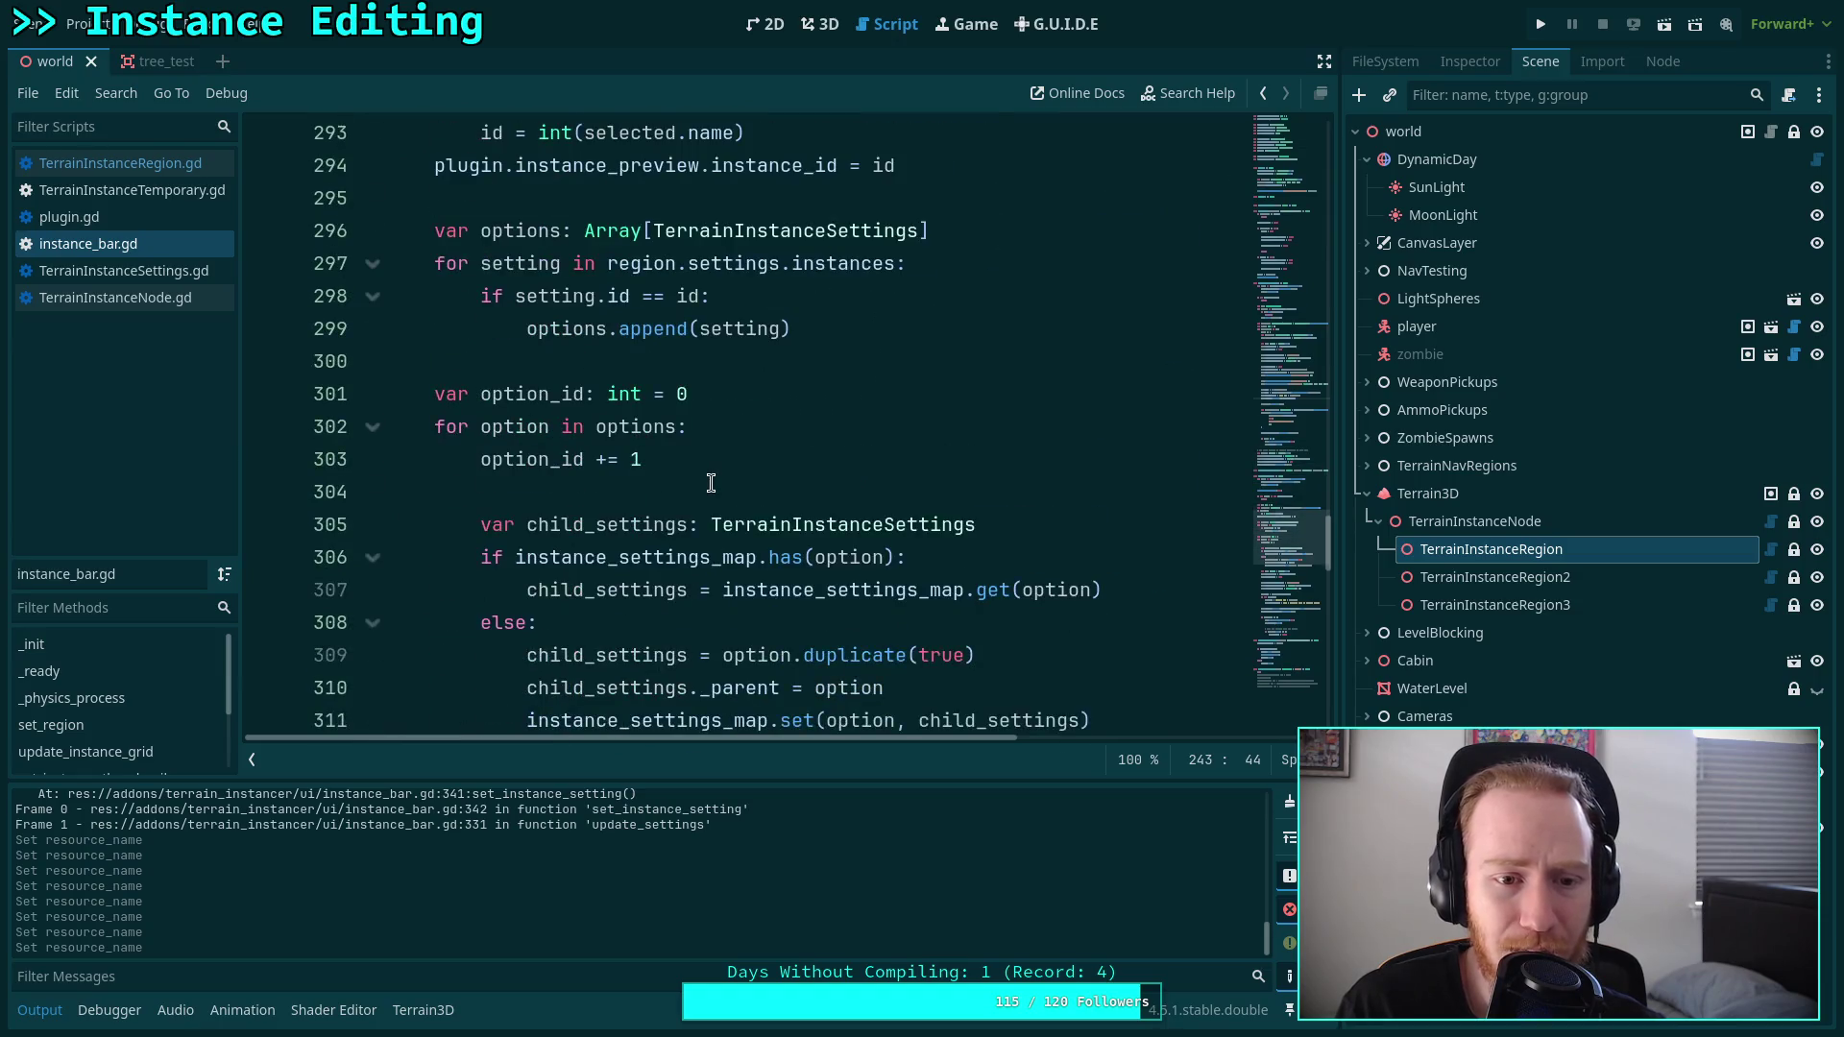
scroll(711, 483, "up", 10)
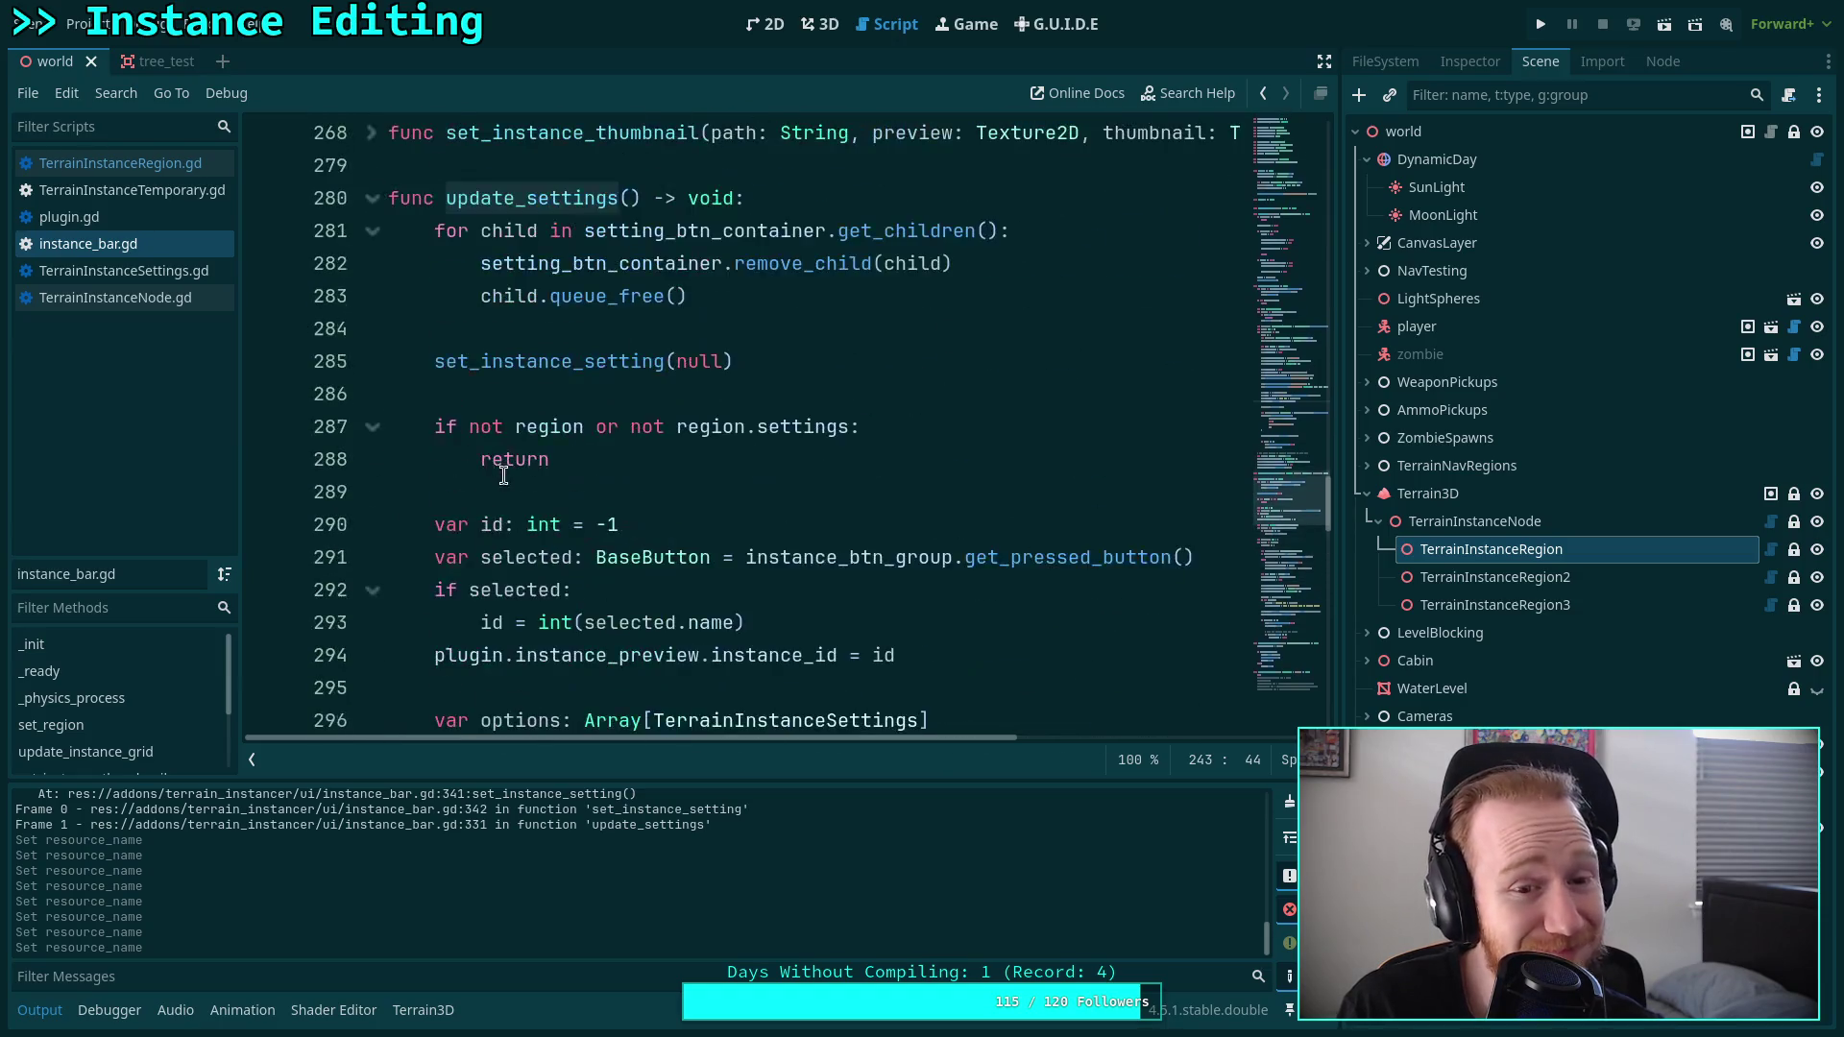
left_click(368, 199)
Under set_instance_setting's if instance_settings: check, add a new line starting print('editing new setting.
left_click(815, 393)
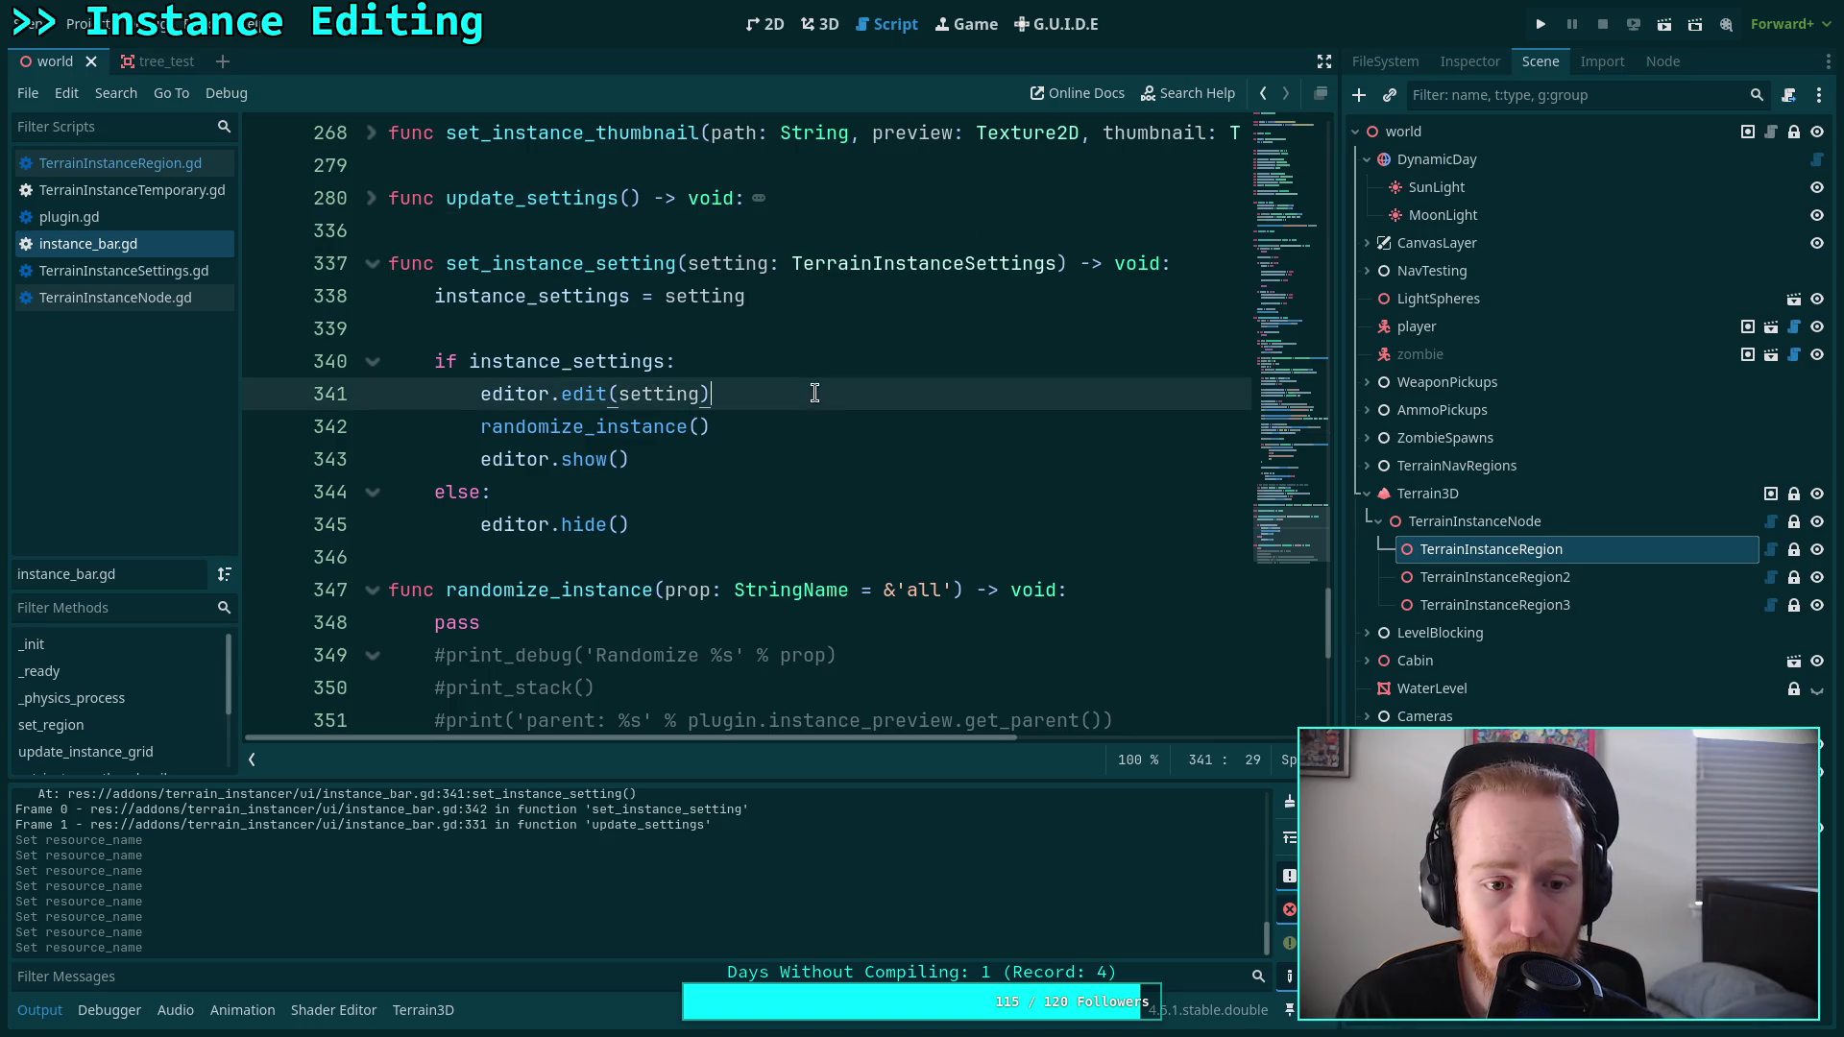
left_click(821, 356)
key("Return")
type("p")
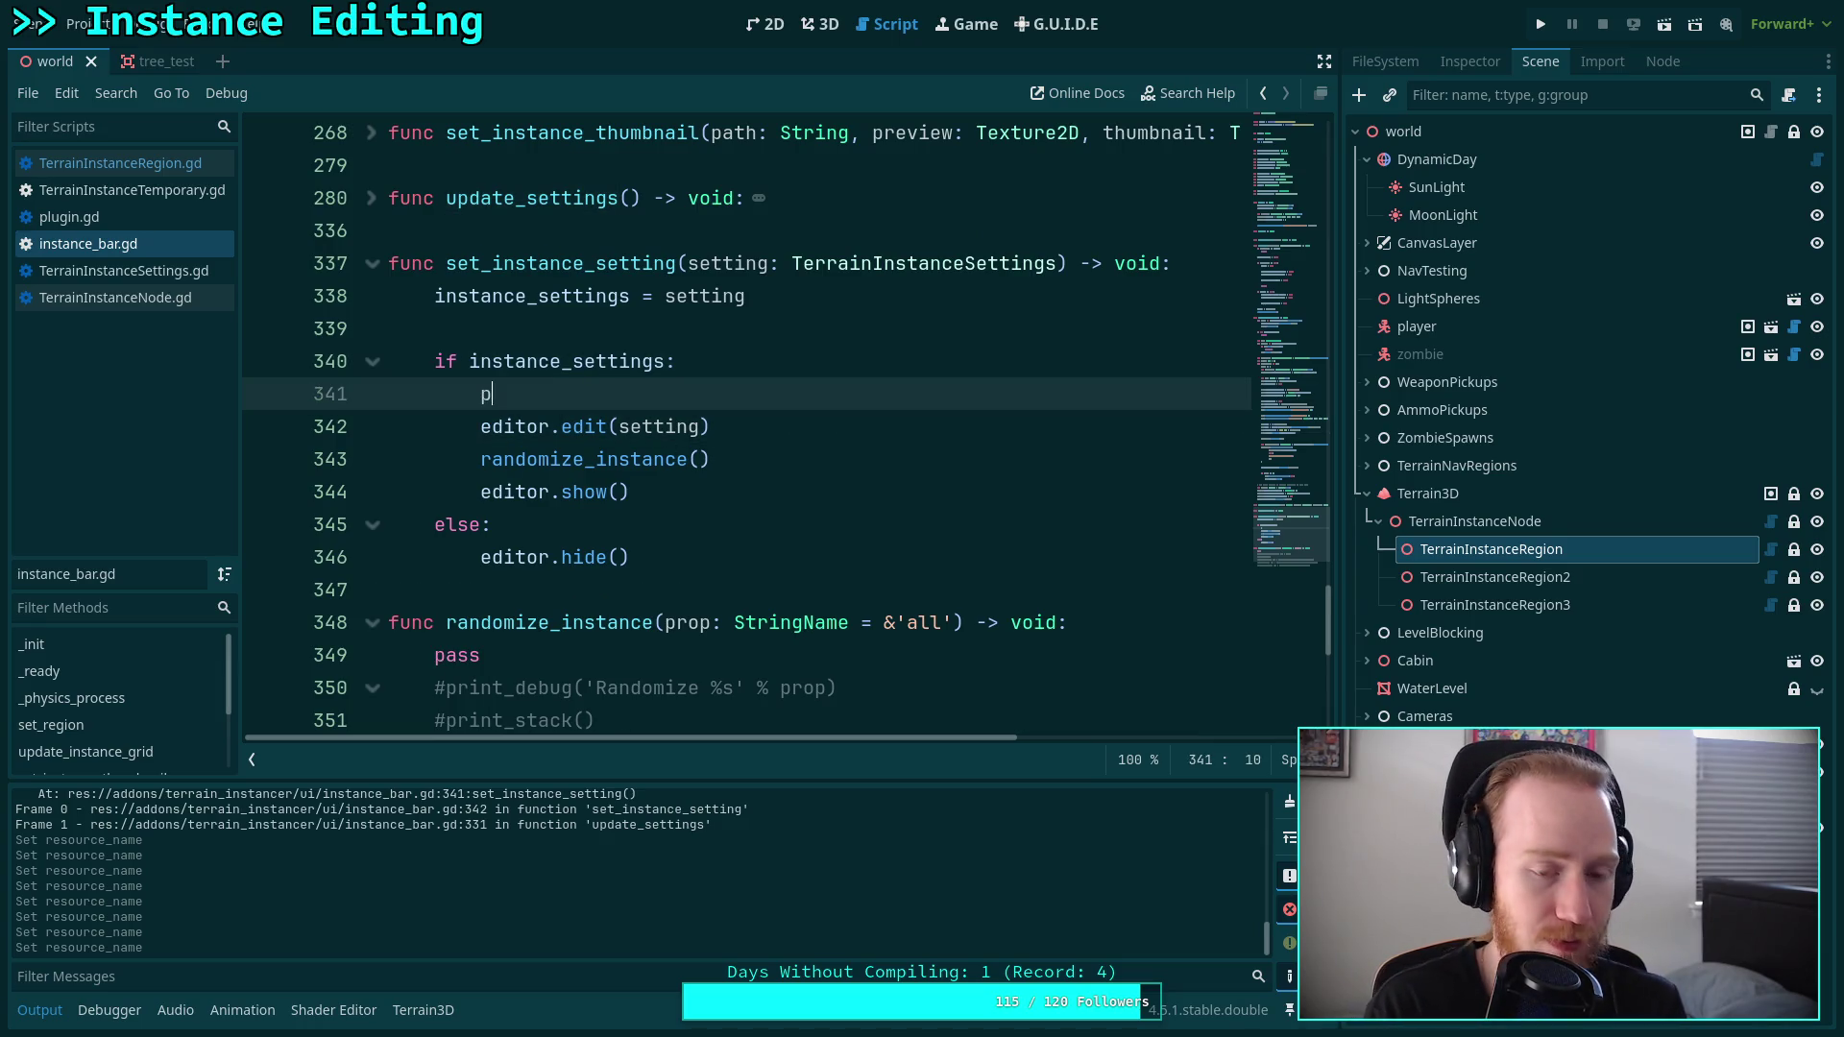
type("rint('ed")
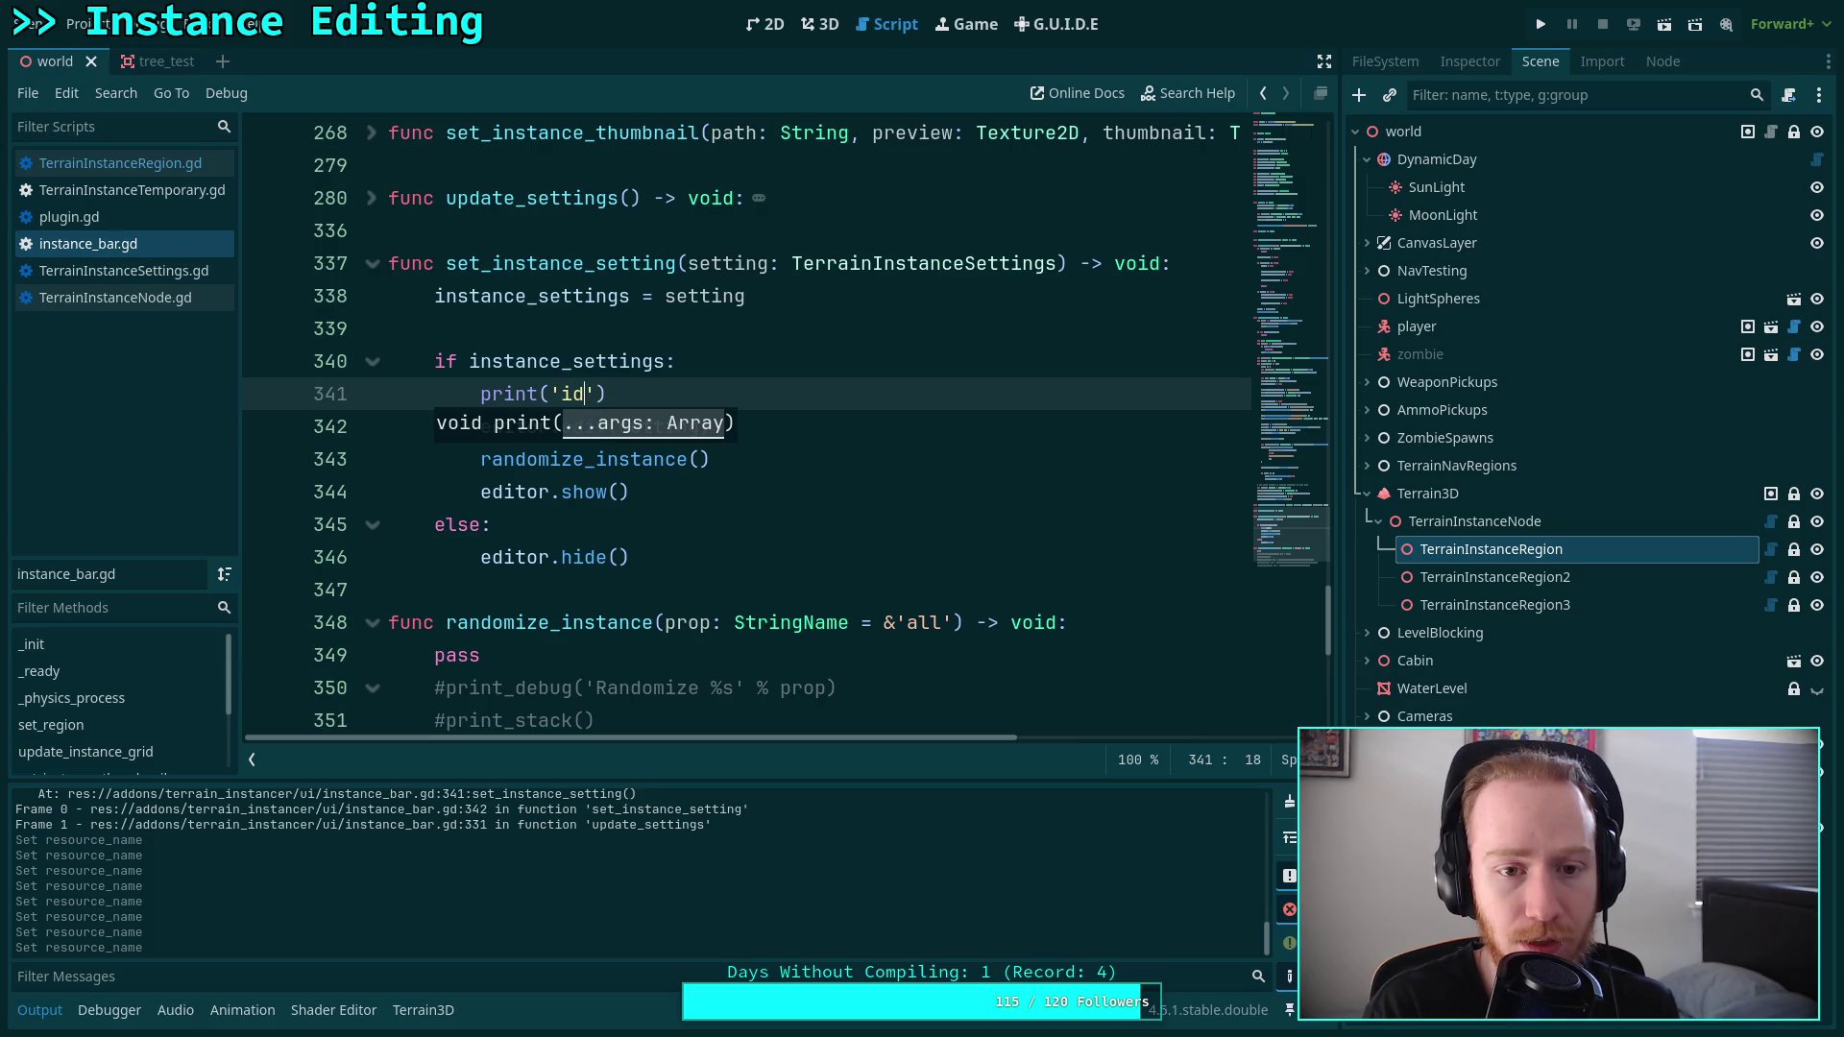
type("iting")
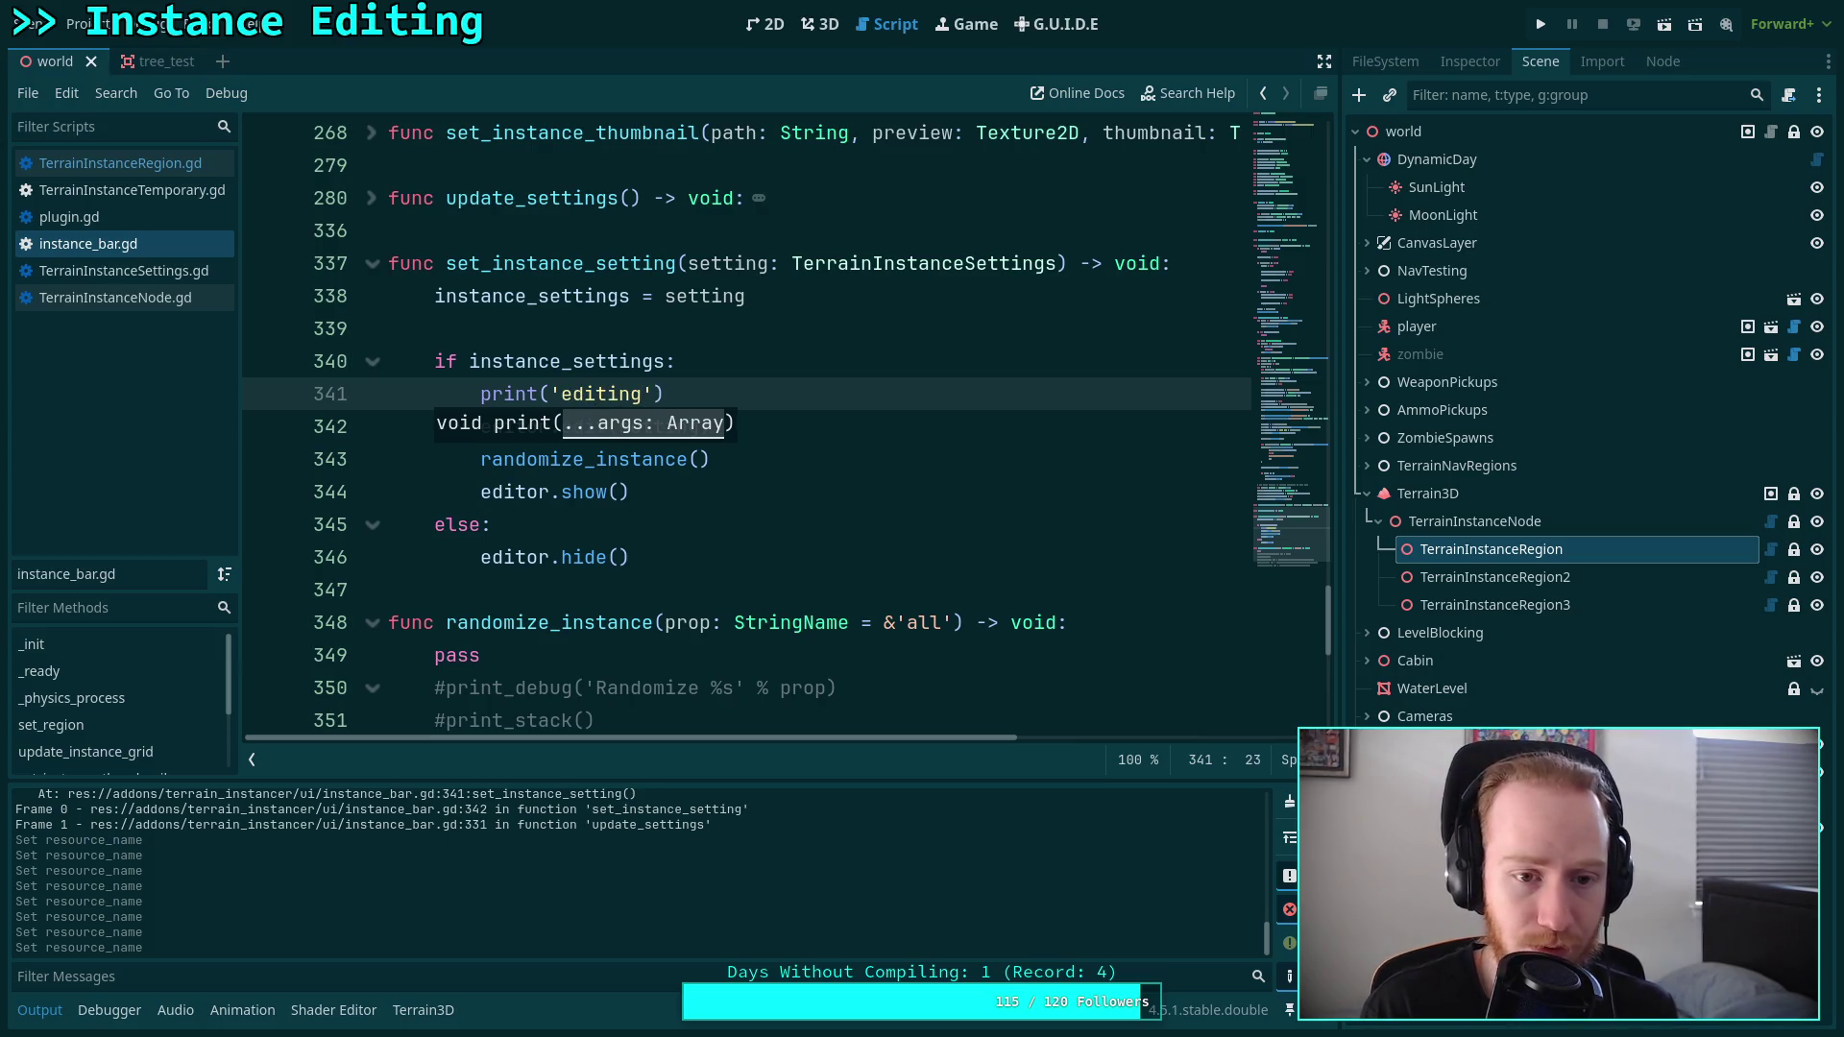
type(" new setting")
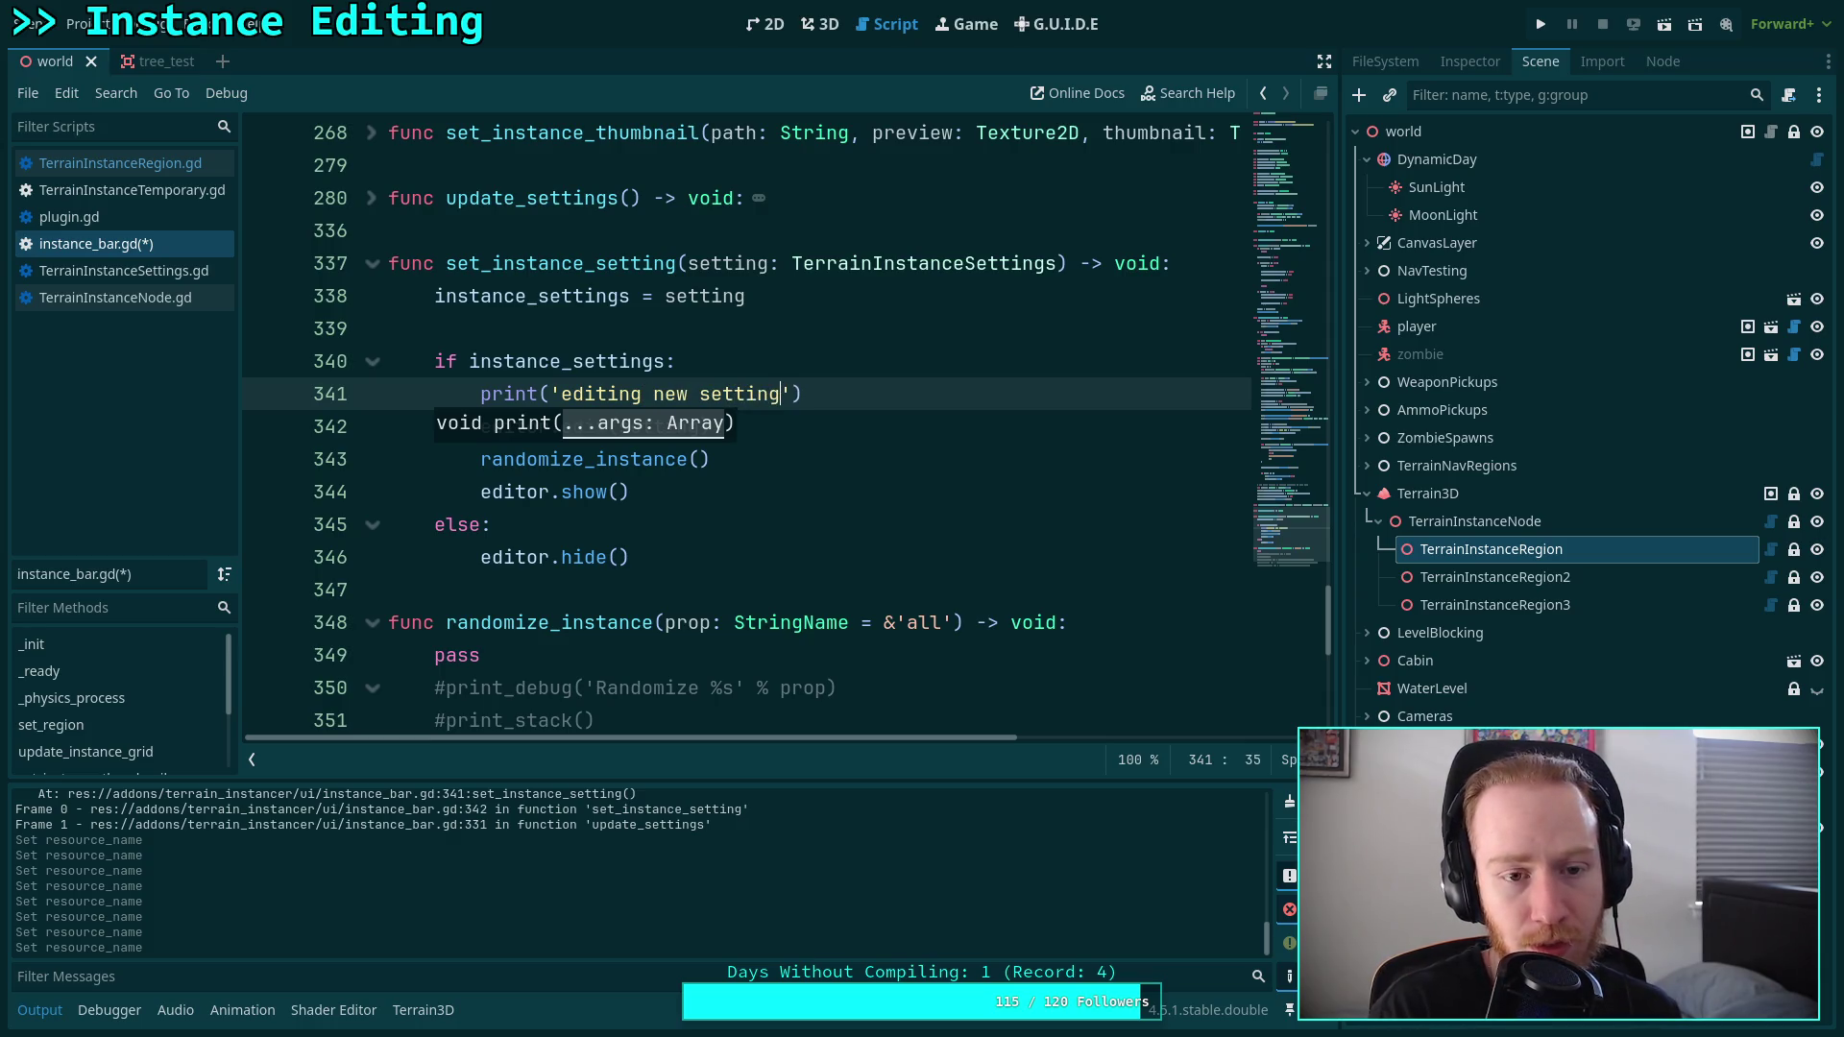
Re-expand the update_settings function to reach the option duplication code.
left_click(672, 263)
scroll(645, 342, "up", 6)
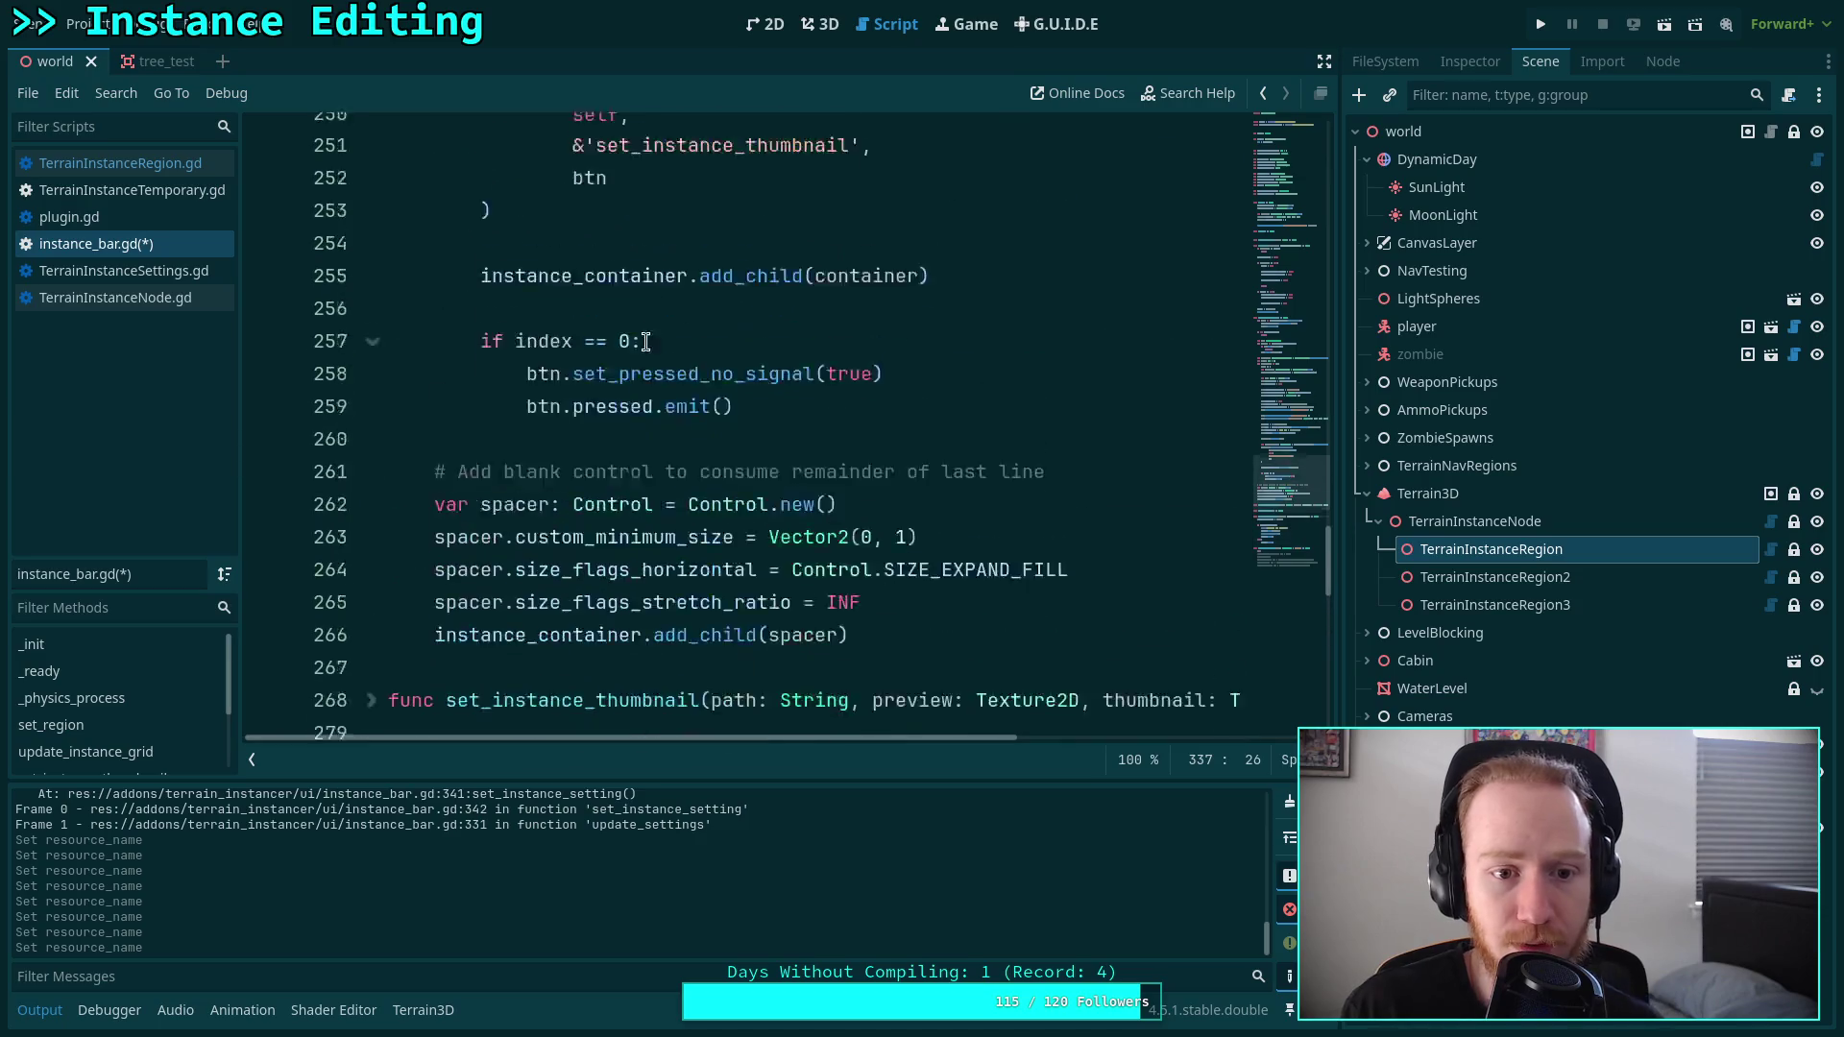
scroll(645, 342, "up", 12)
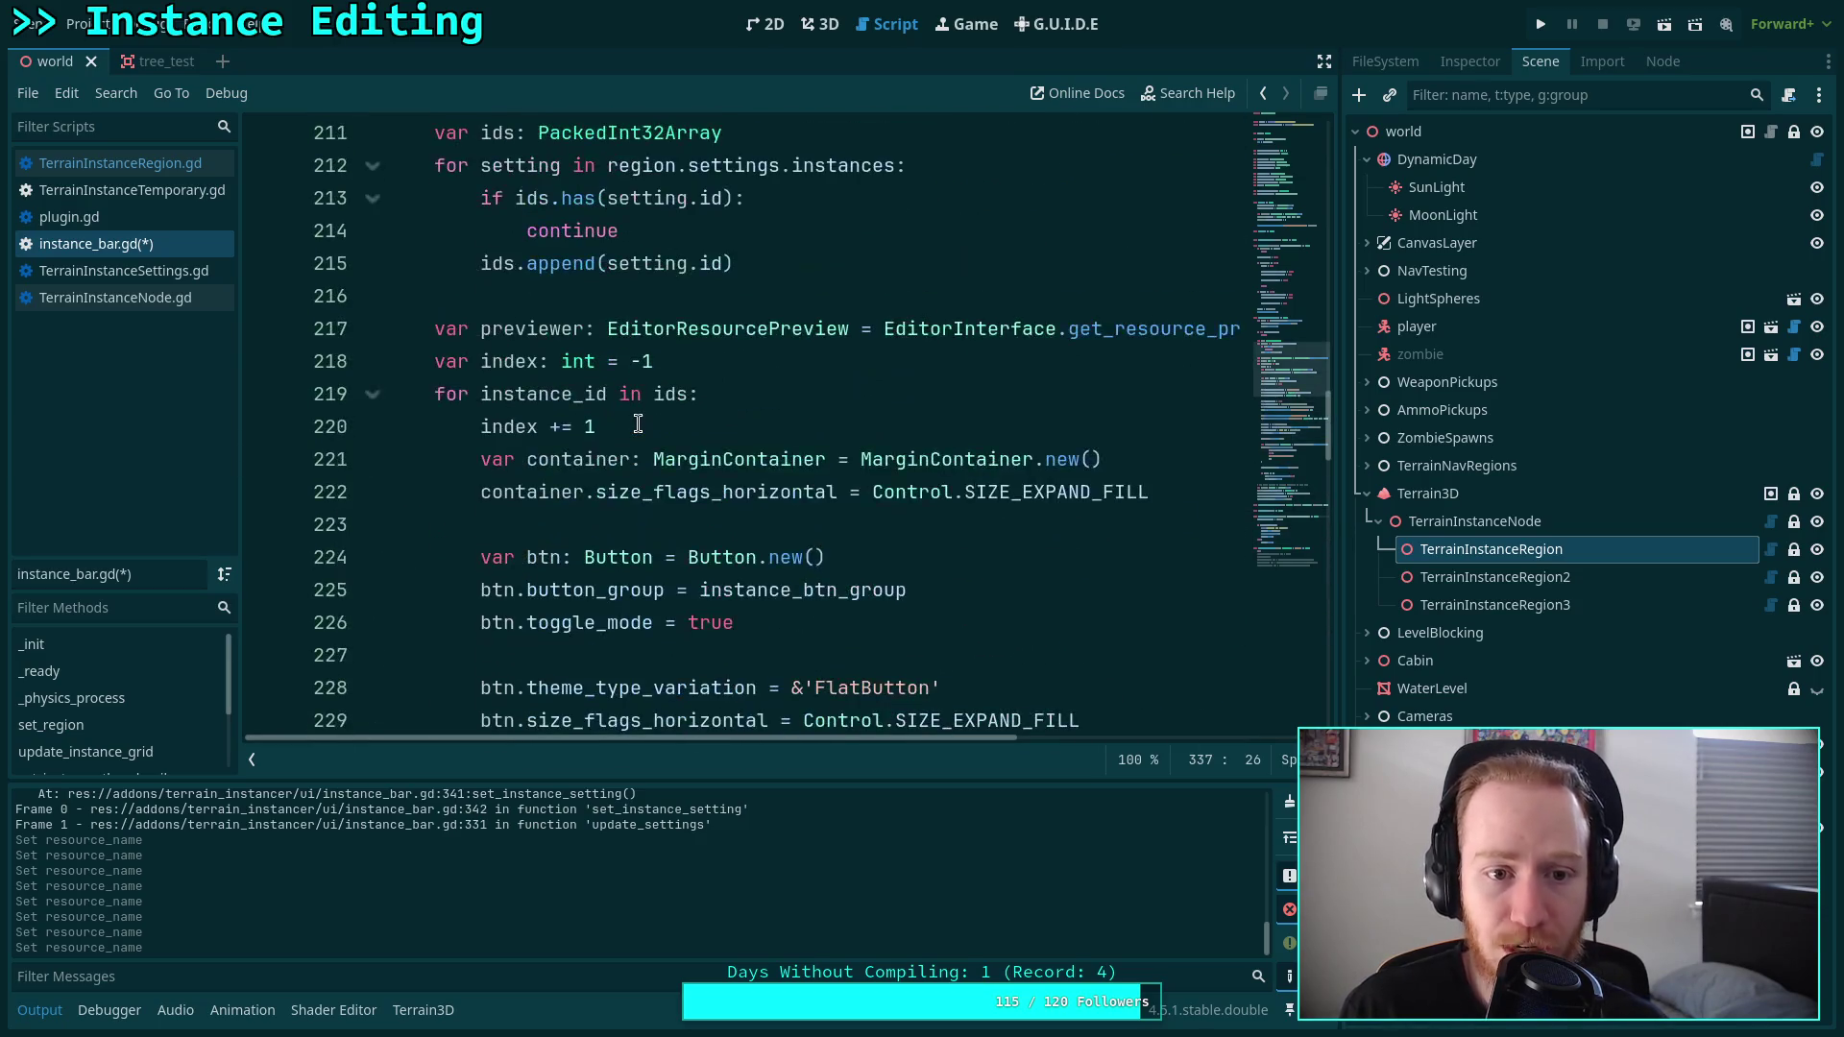
scroll(638, 424, "up", 4)
scroll(619, 389, "down", 10)
scroll(620, 395, "down", 10)
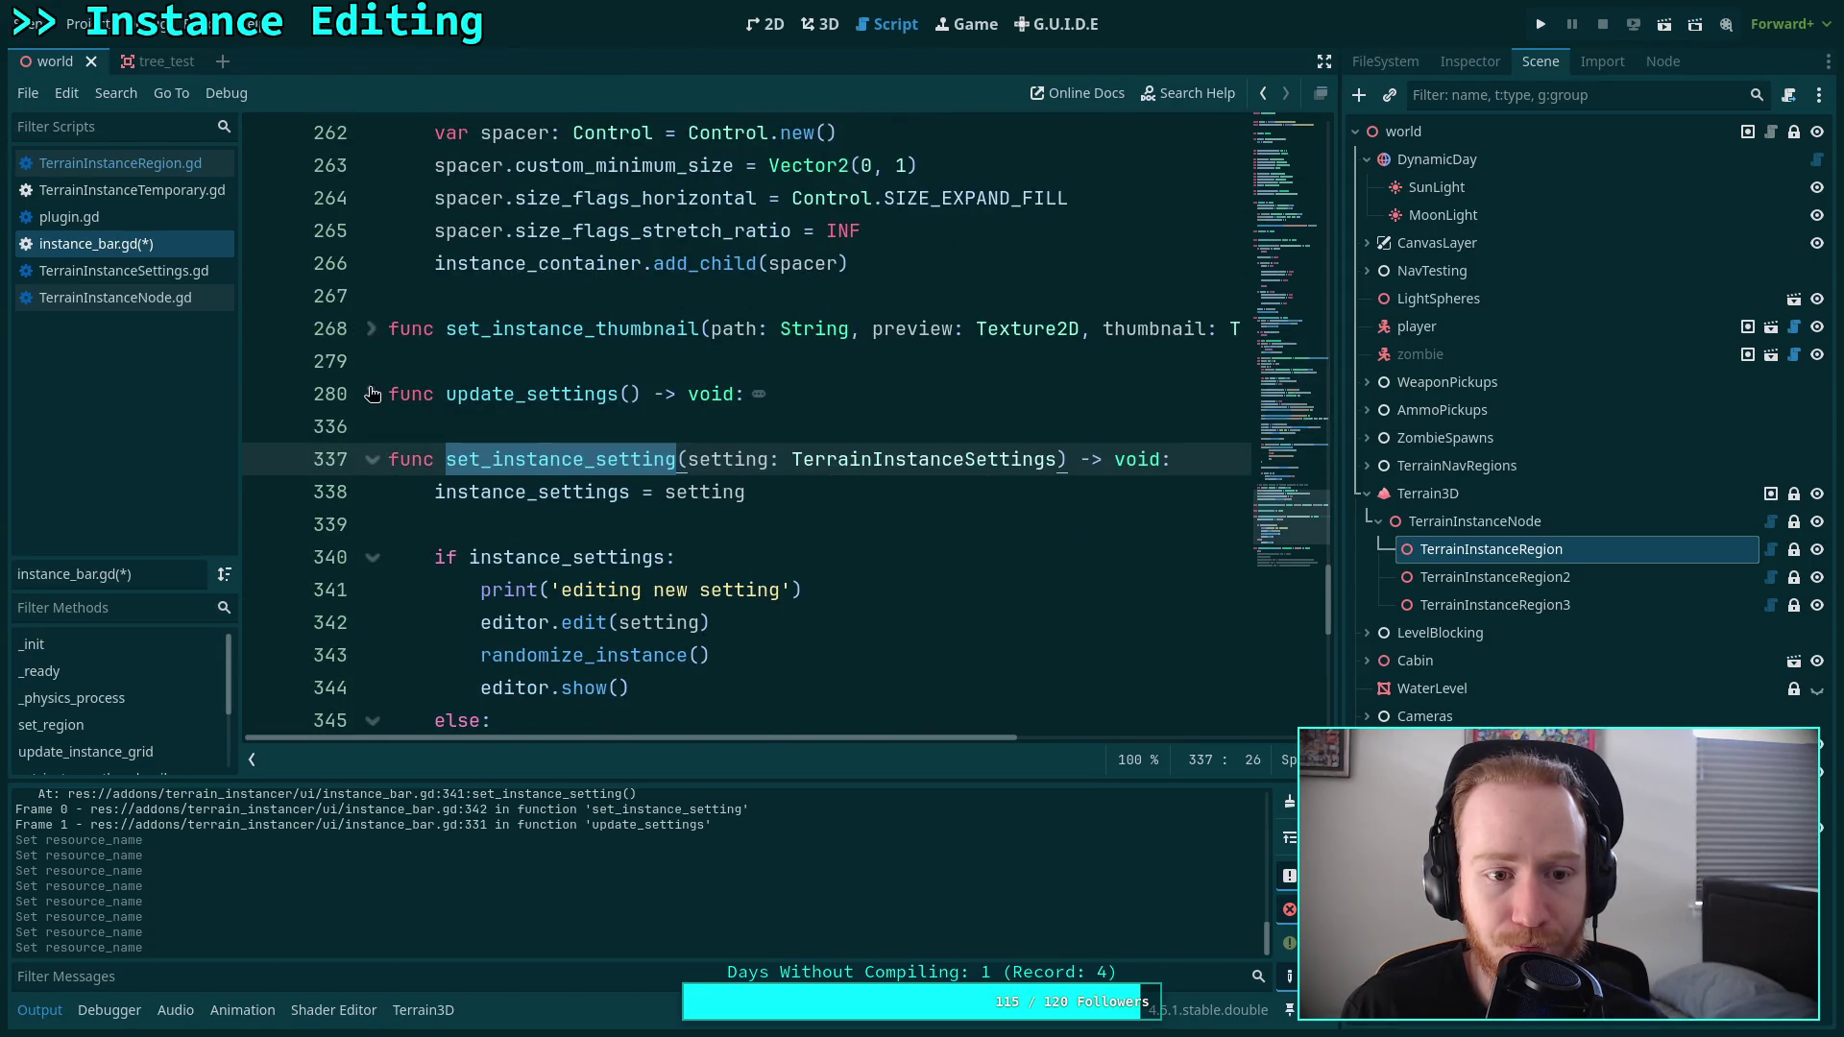
left_click(371, 393)
scroll(551, 382, "down", 7)
scroll(551, 382, "down", 2)
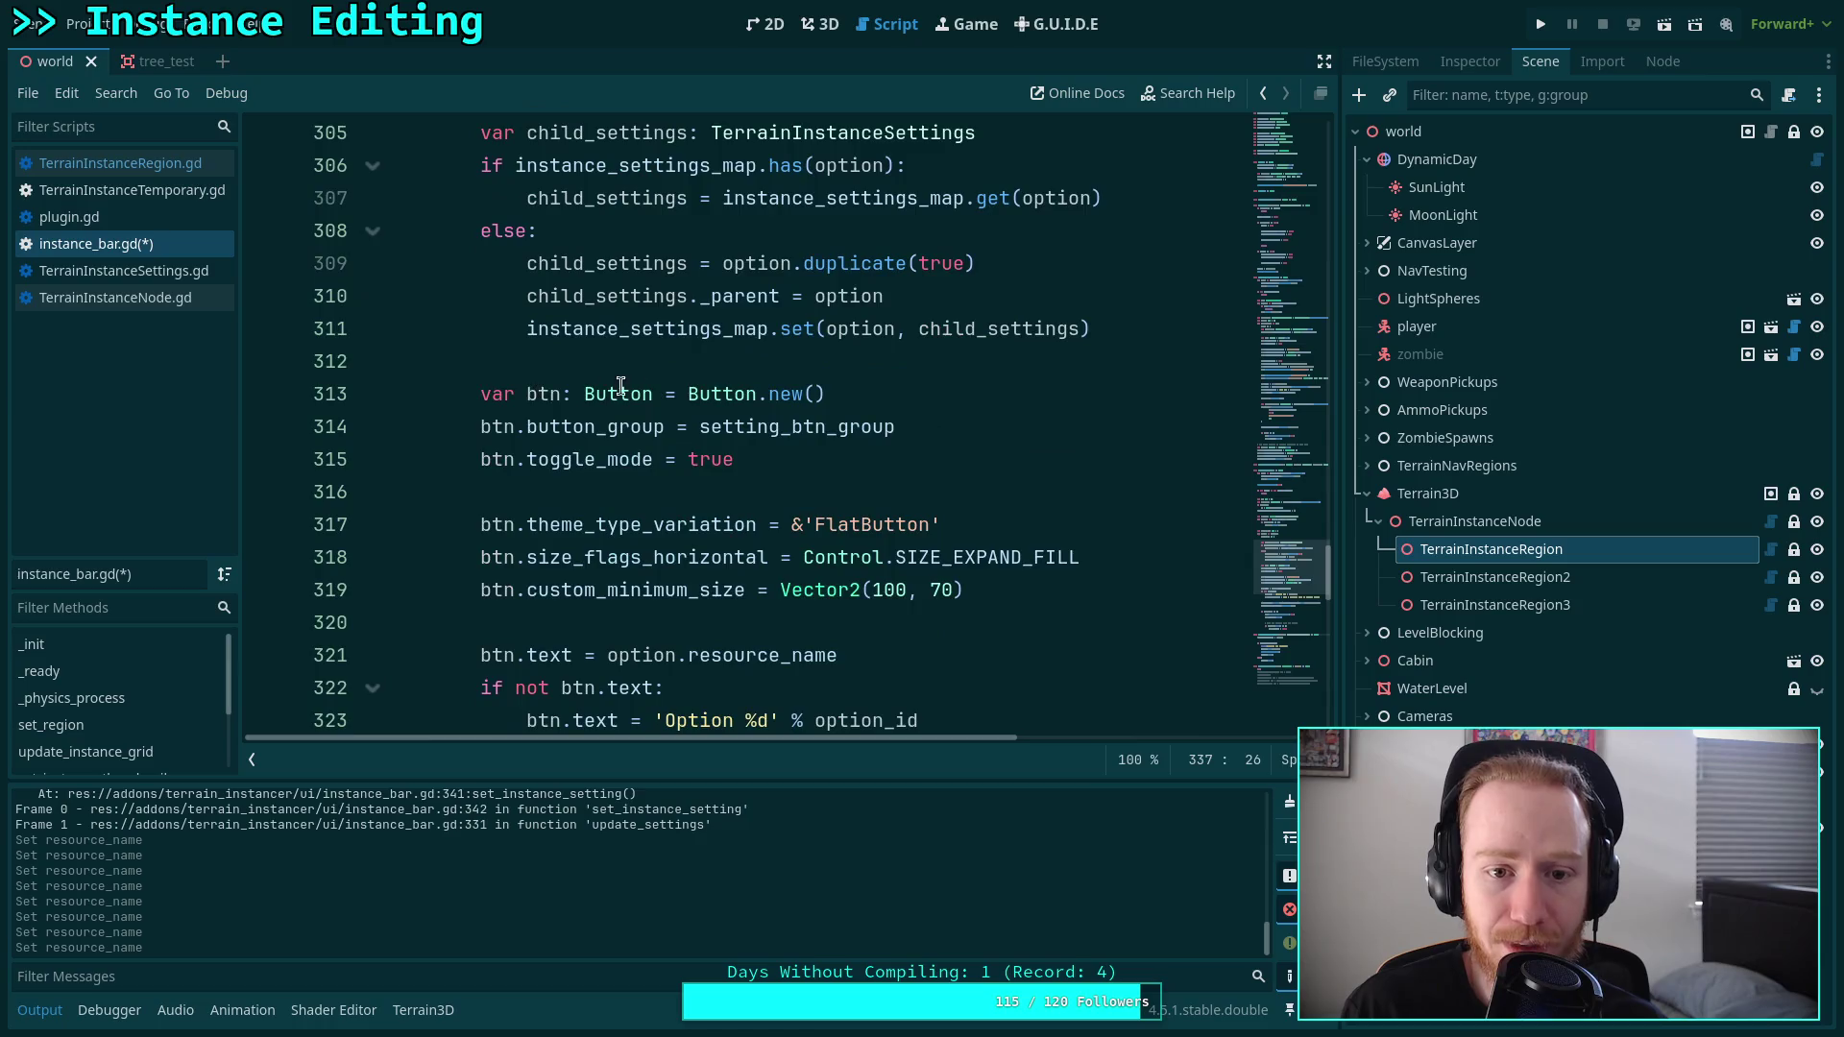
scroll(673, 384, "up", 2)
After the duplicate call, add child_settings.resource_name = option.resource_name and save the script.
left_click(1115, 458)
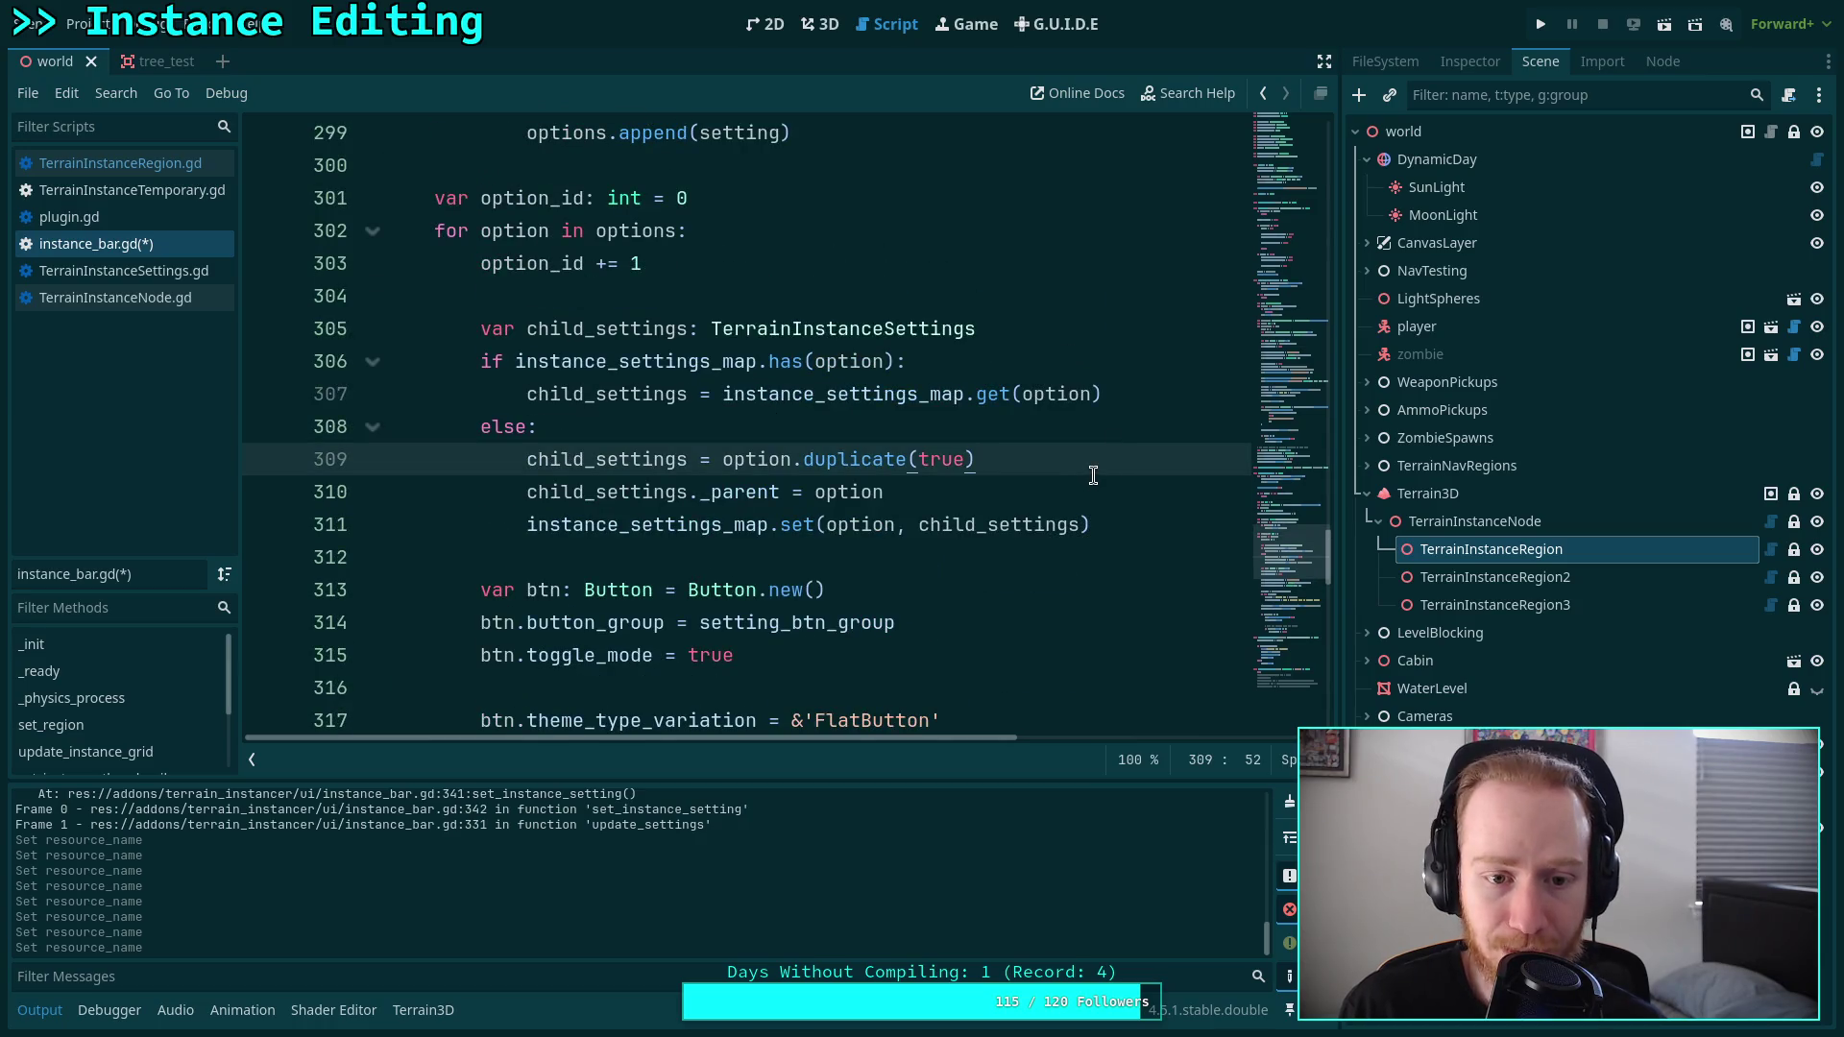
key("Return")
type("child_")
key("Return")
type(".res")
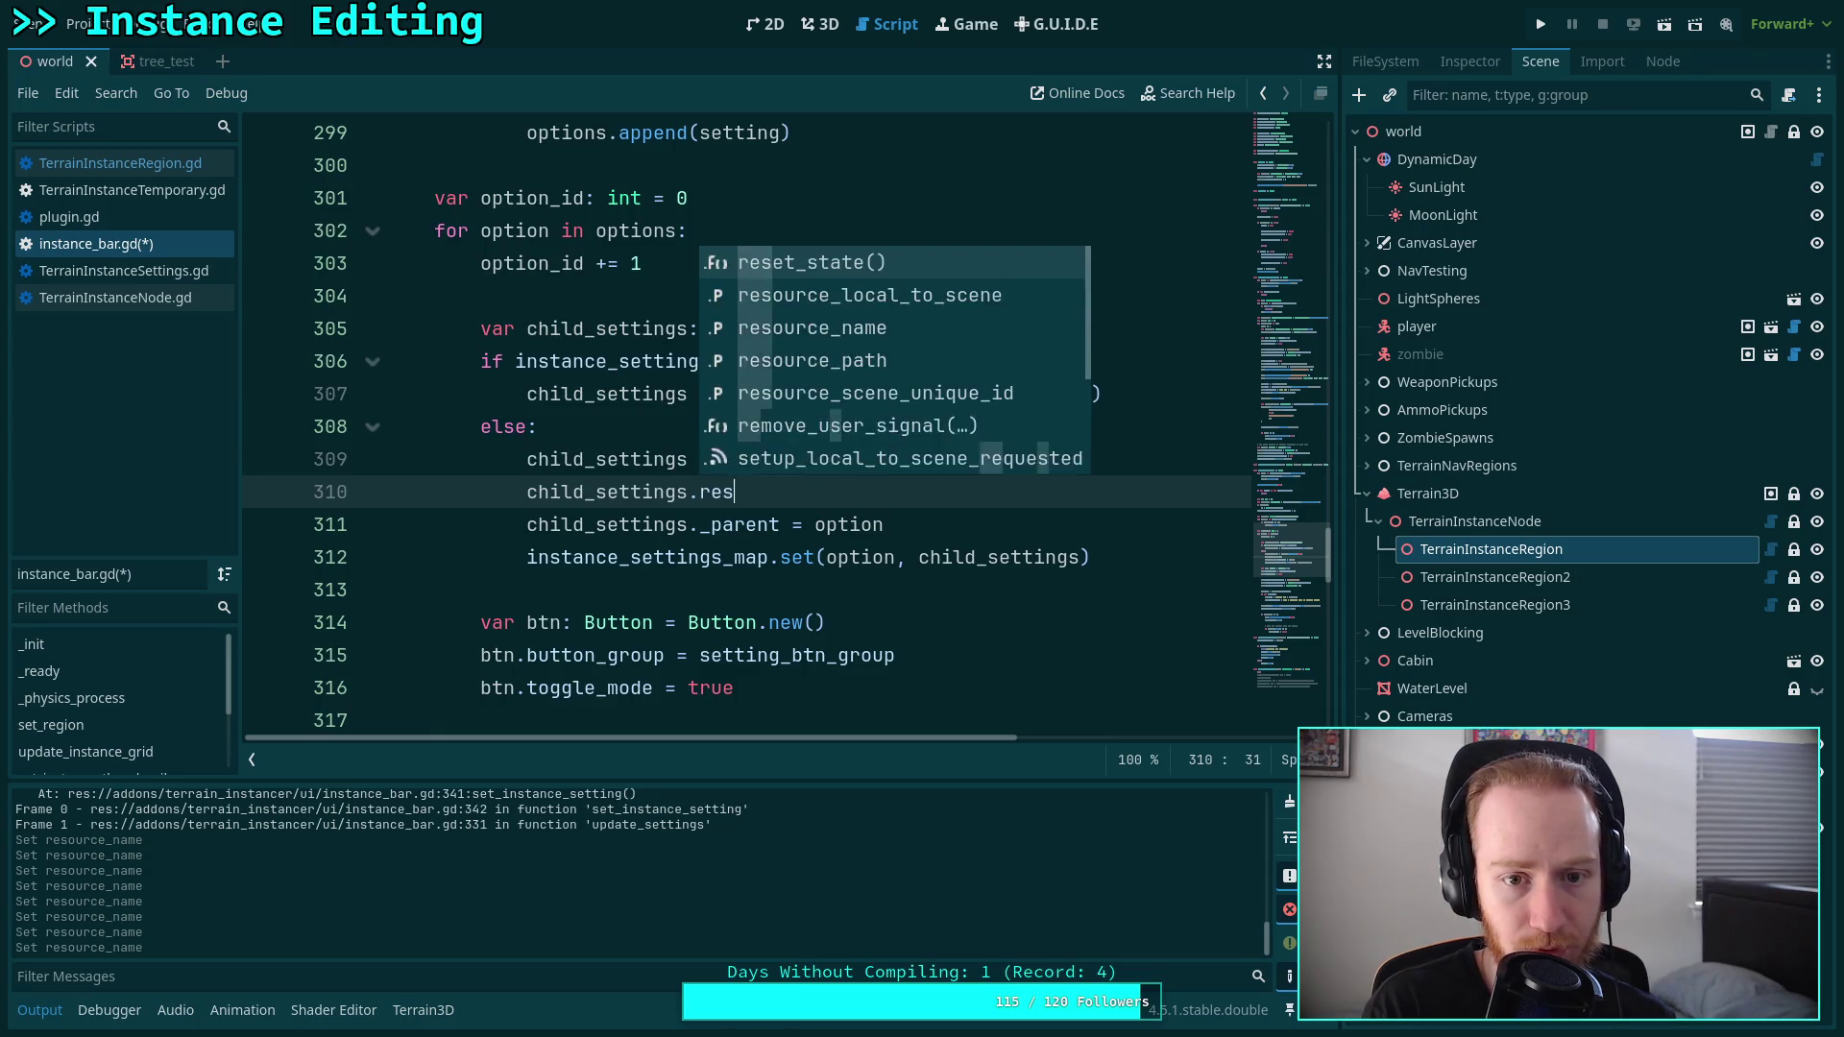
type("ource_name = option.resou")
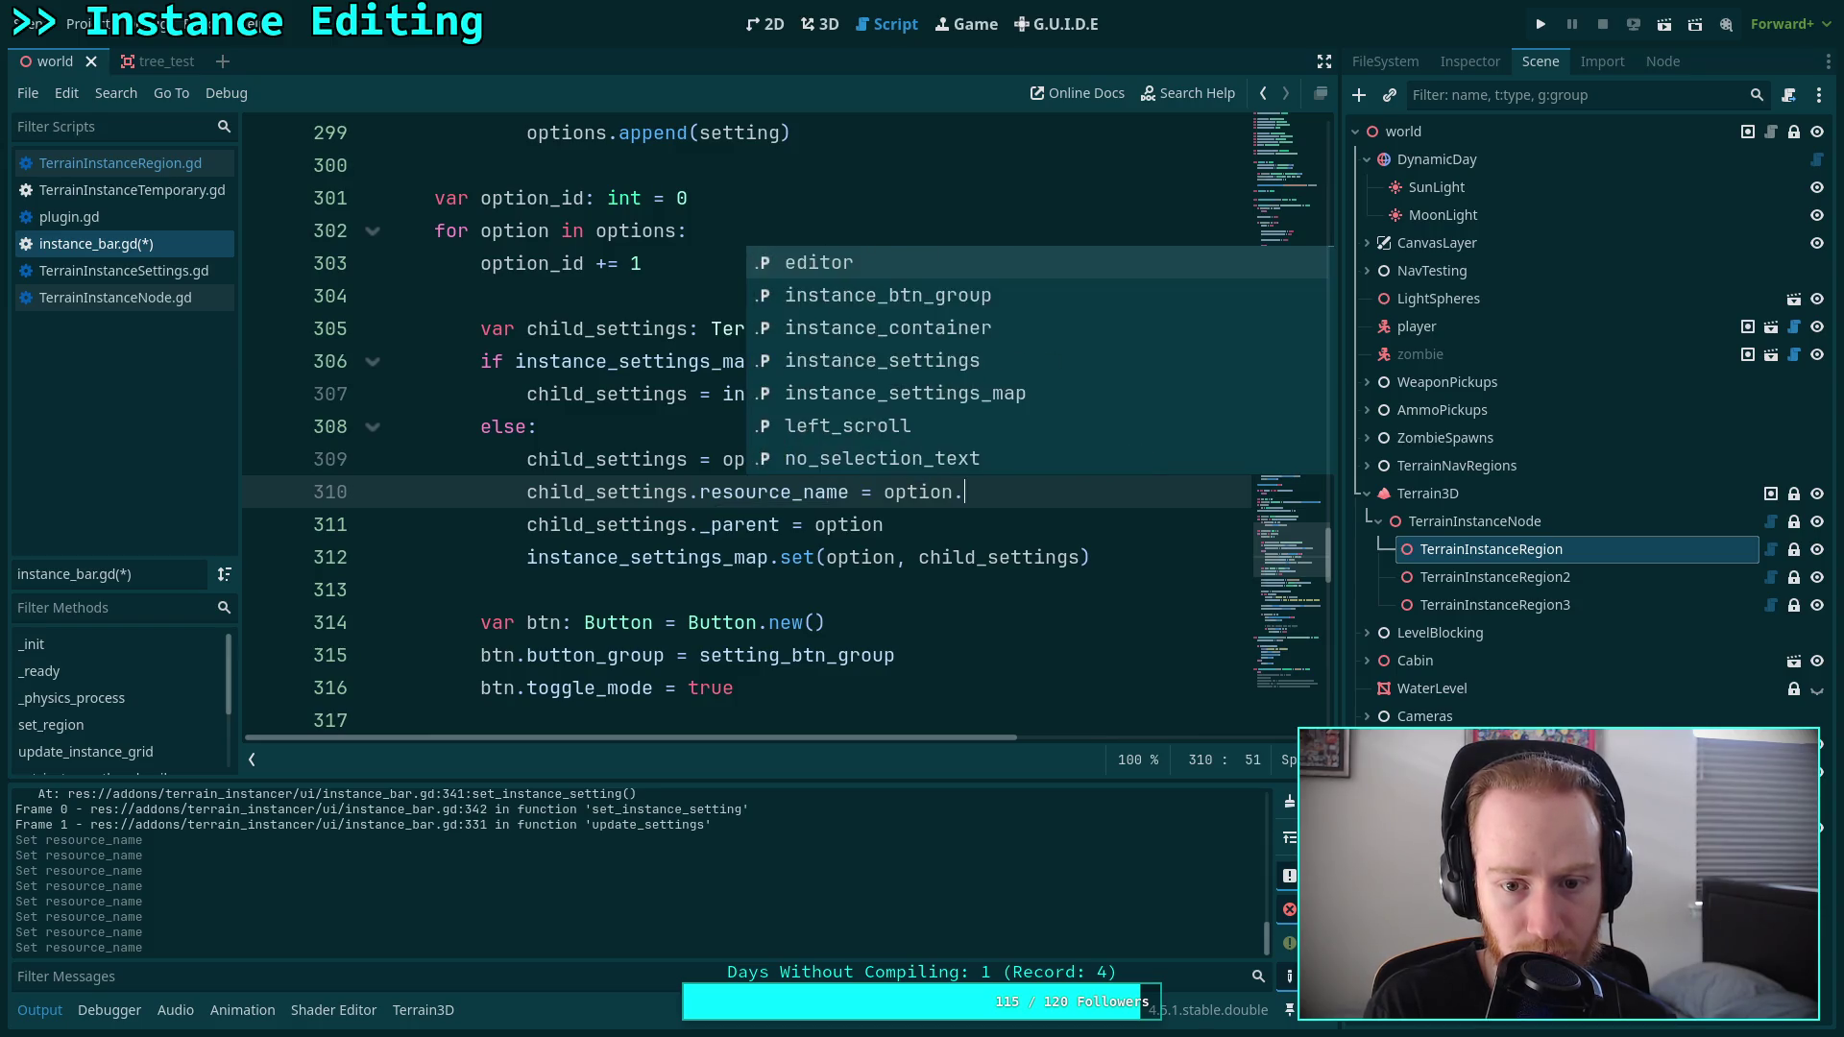
key("Down")
key("Return")
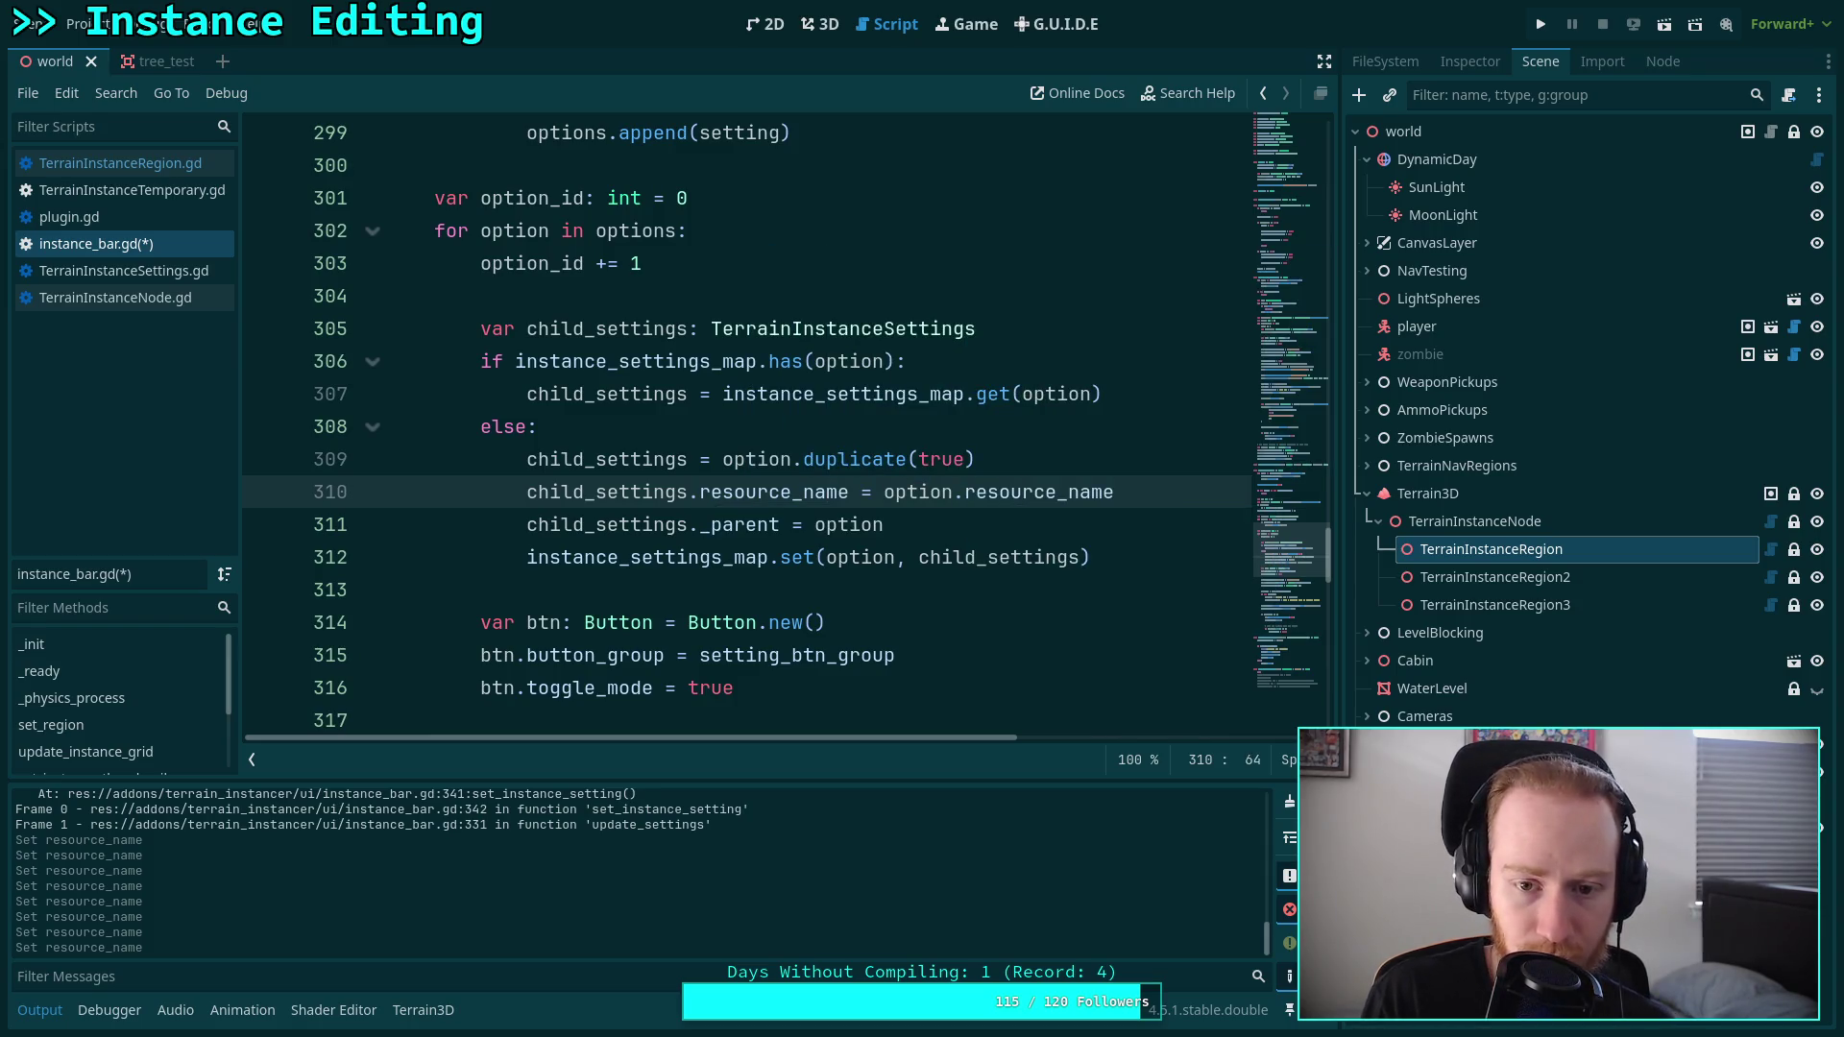
key("ctrl+s")
scroll(898, 501, "down", 12)
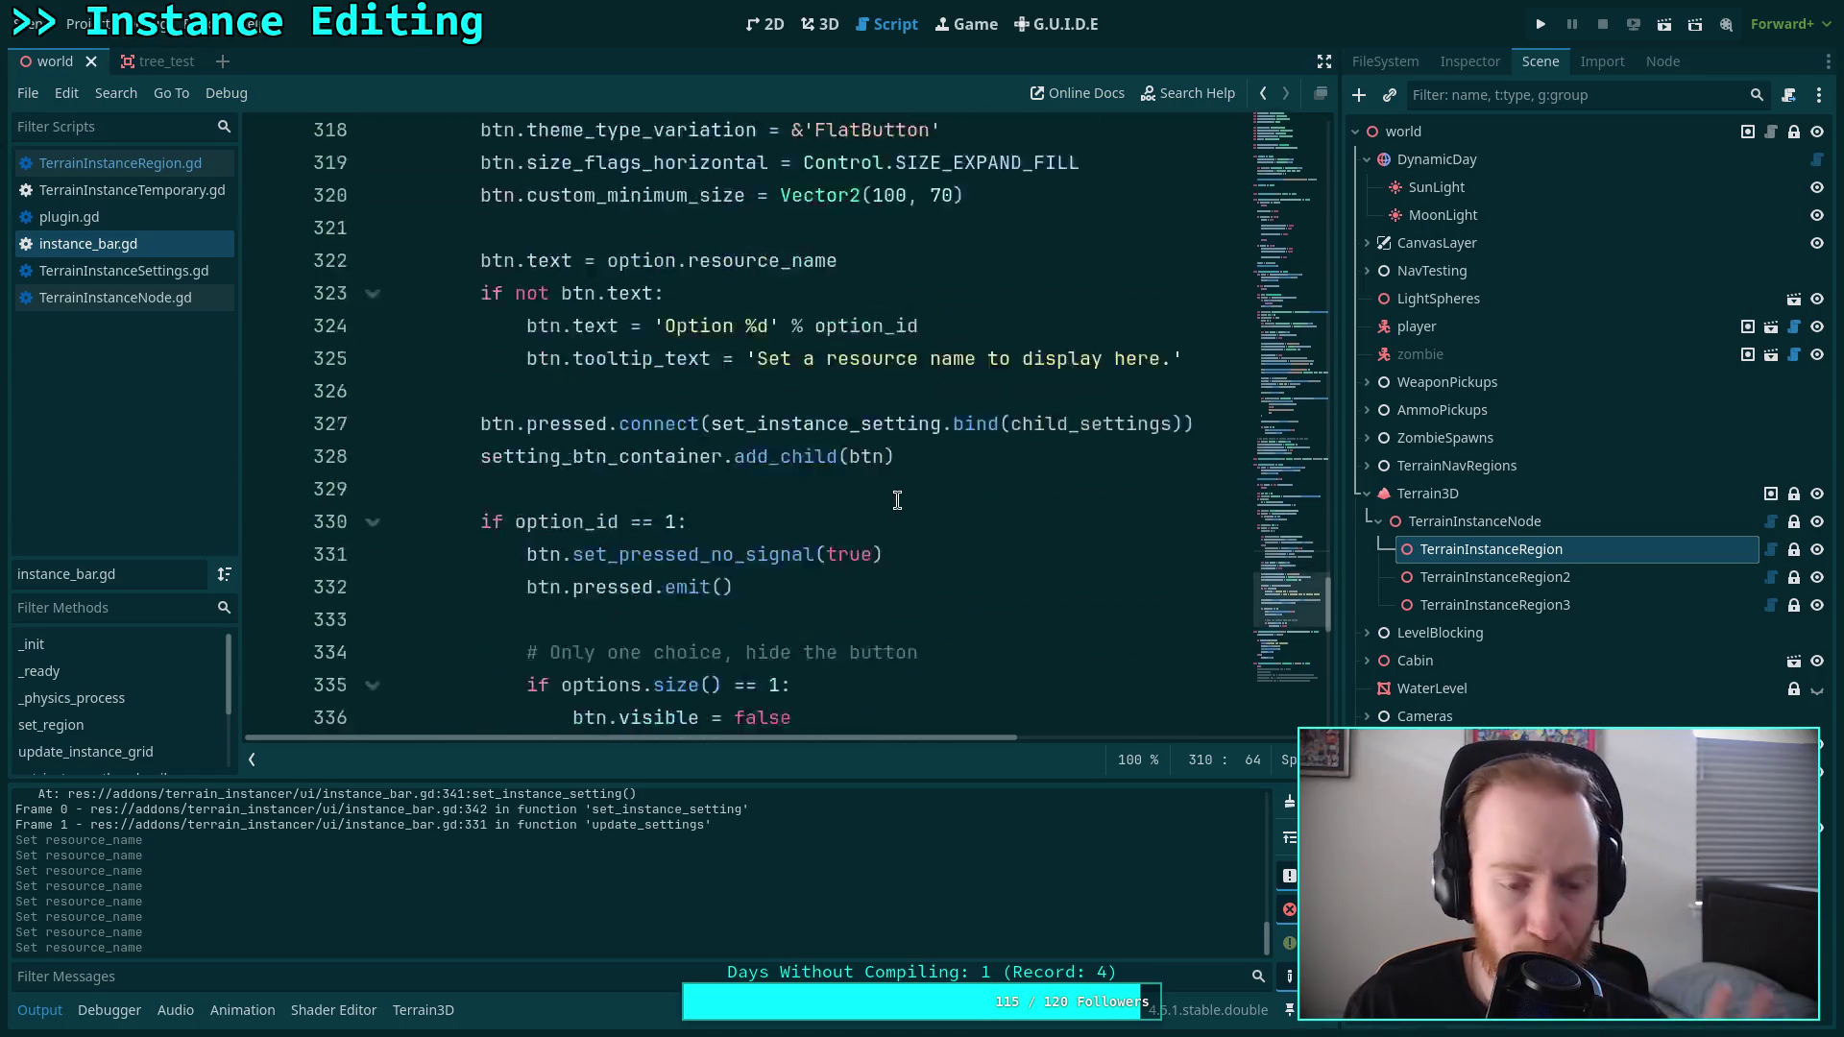
left_click_drag(780, 361, 654, 361)
Change the debug line to print_debug('editing %s' % setting.resource_name) and save.
key("BackSpace")
type("%s")
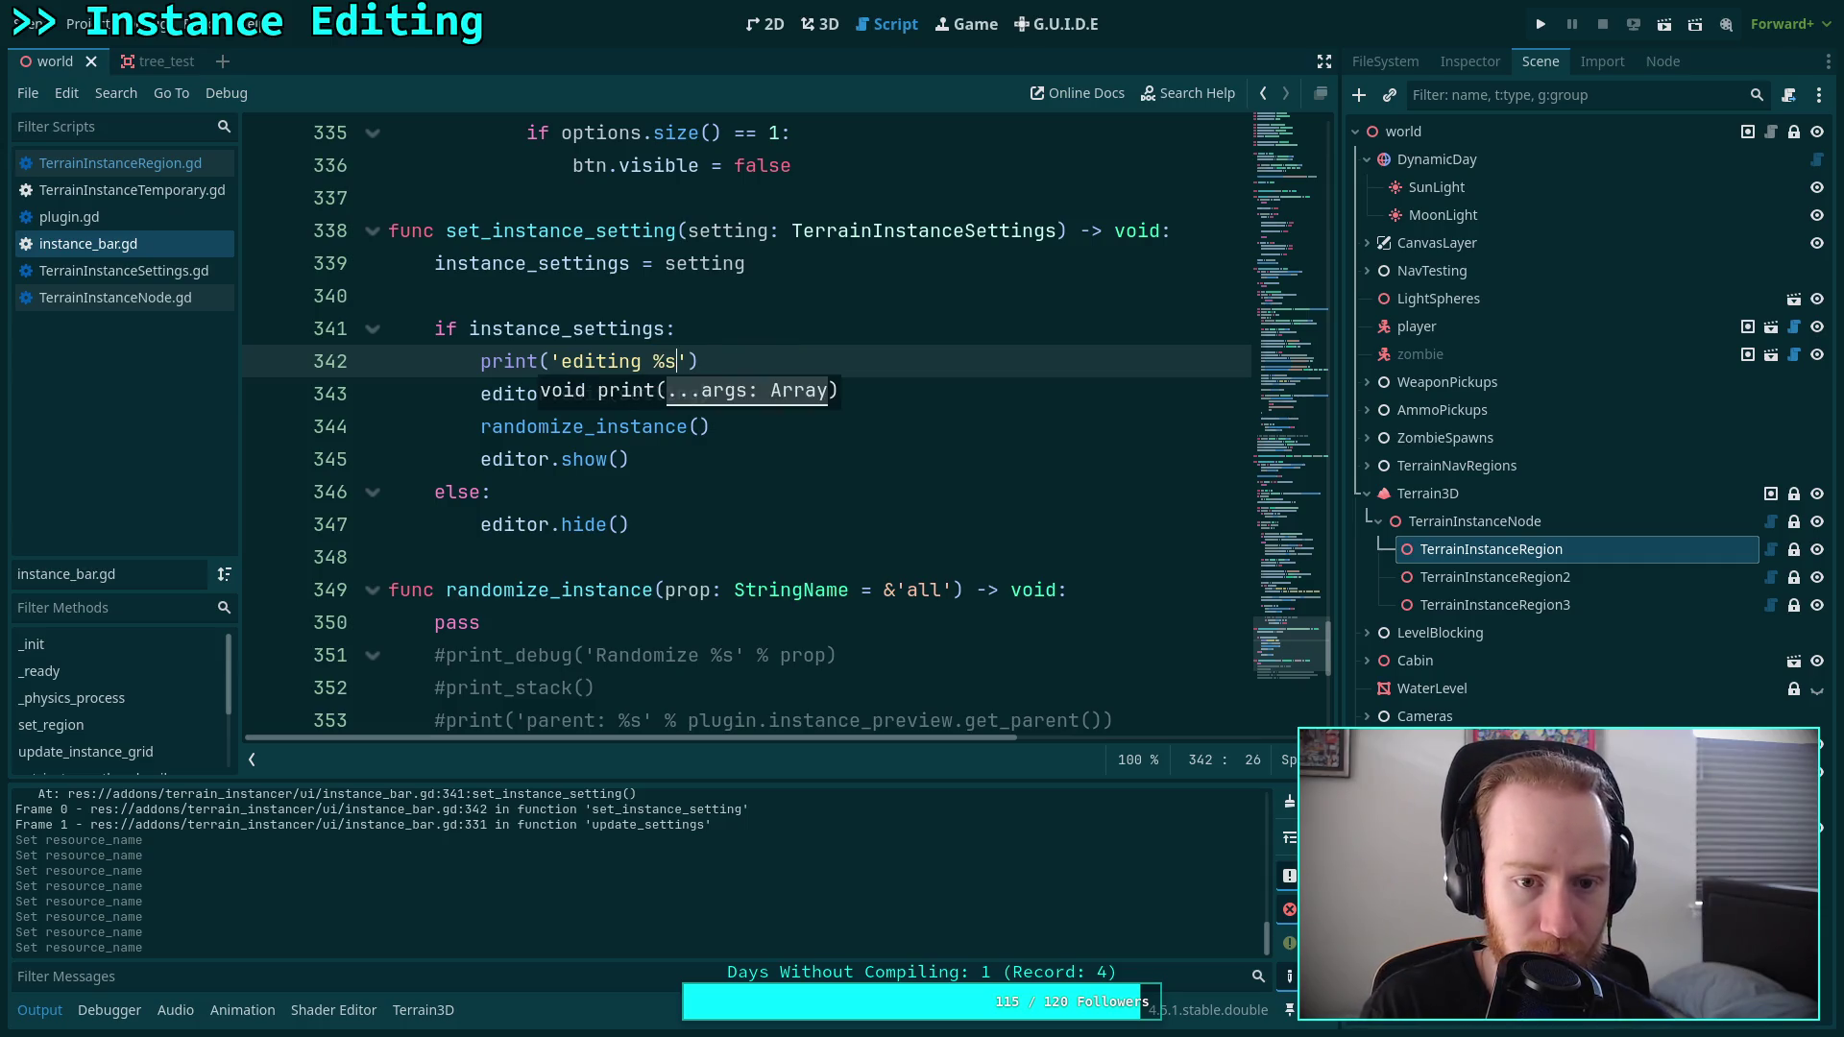
type("' % s")
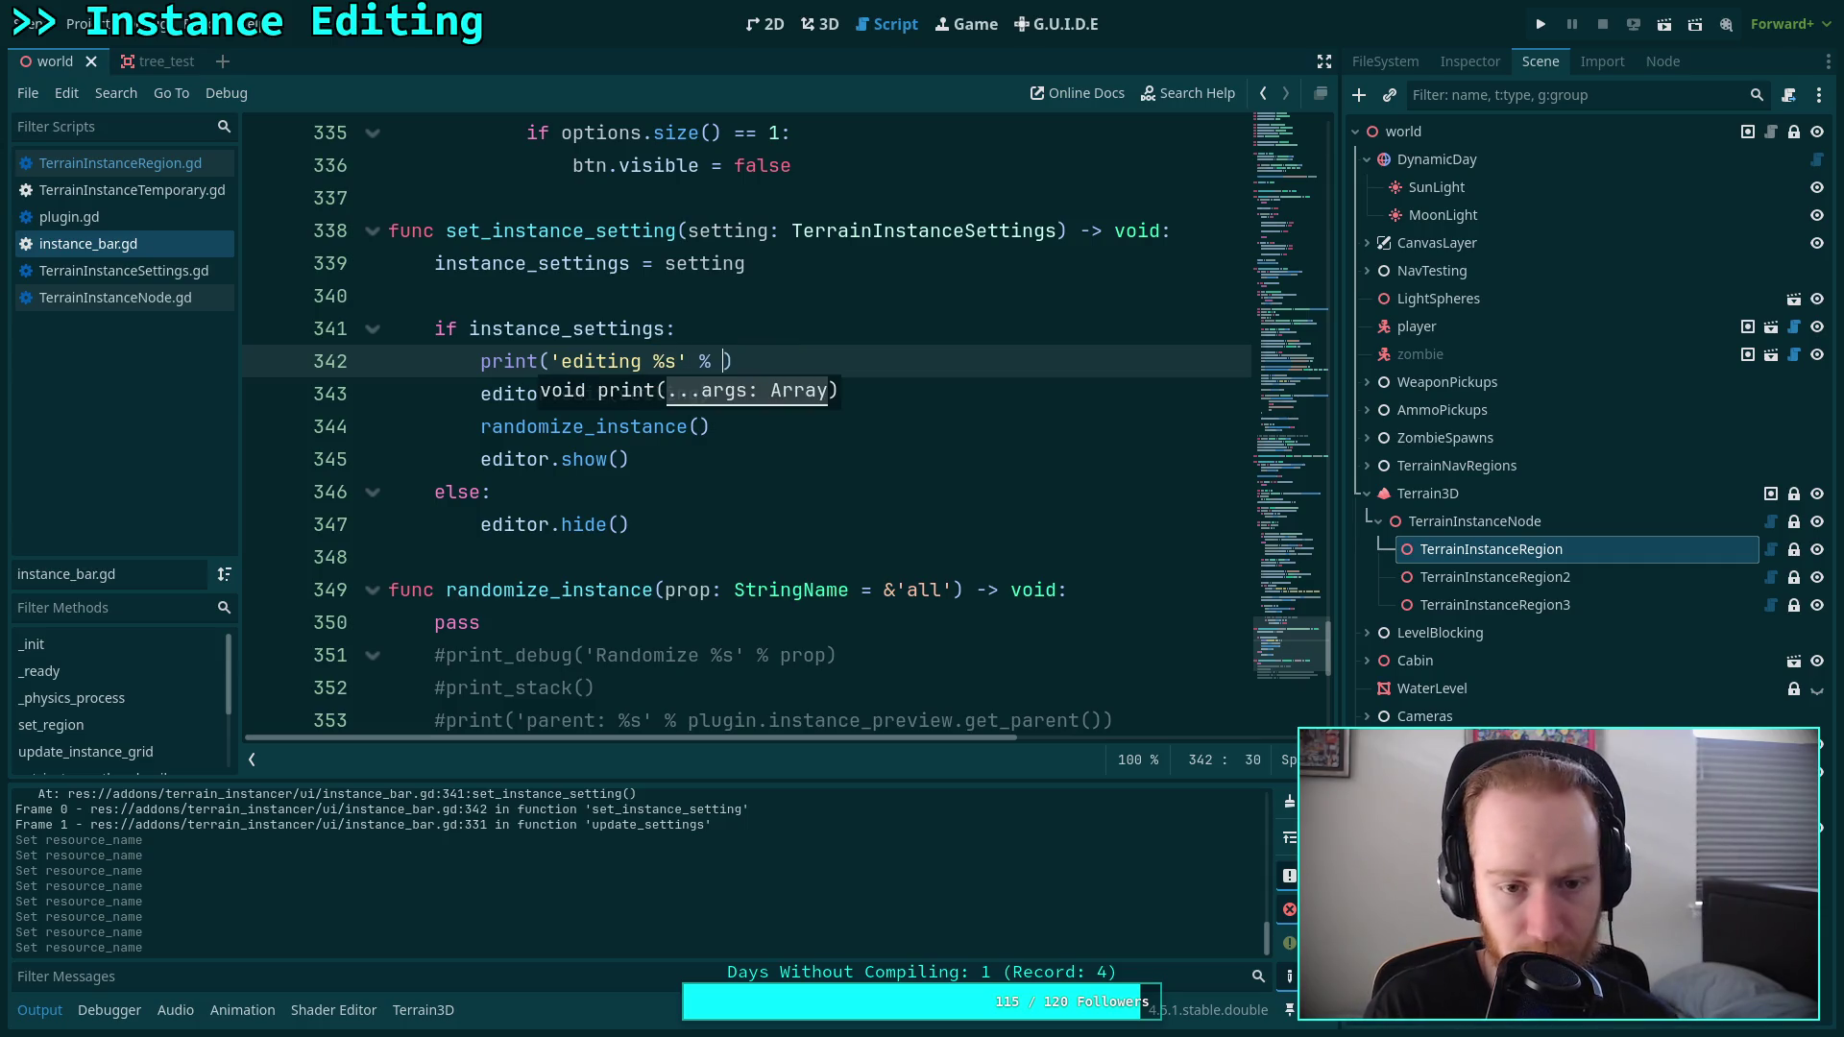
type("et")
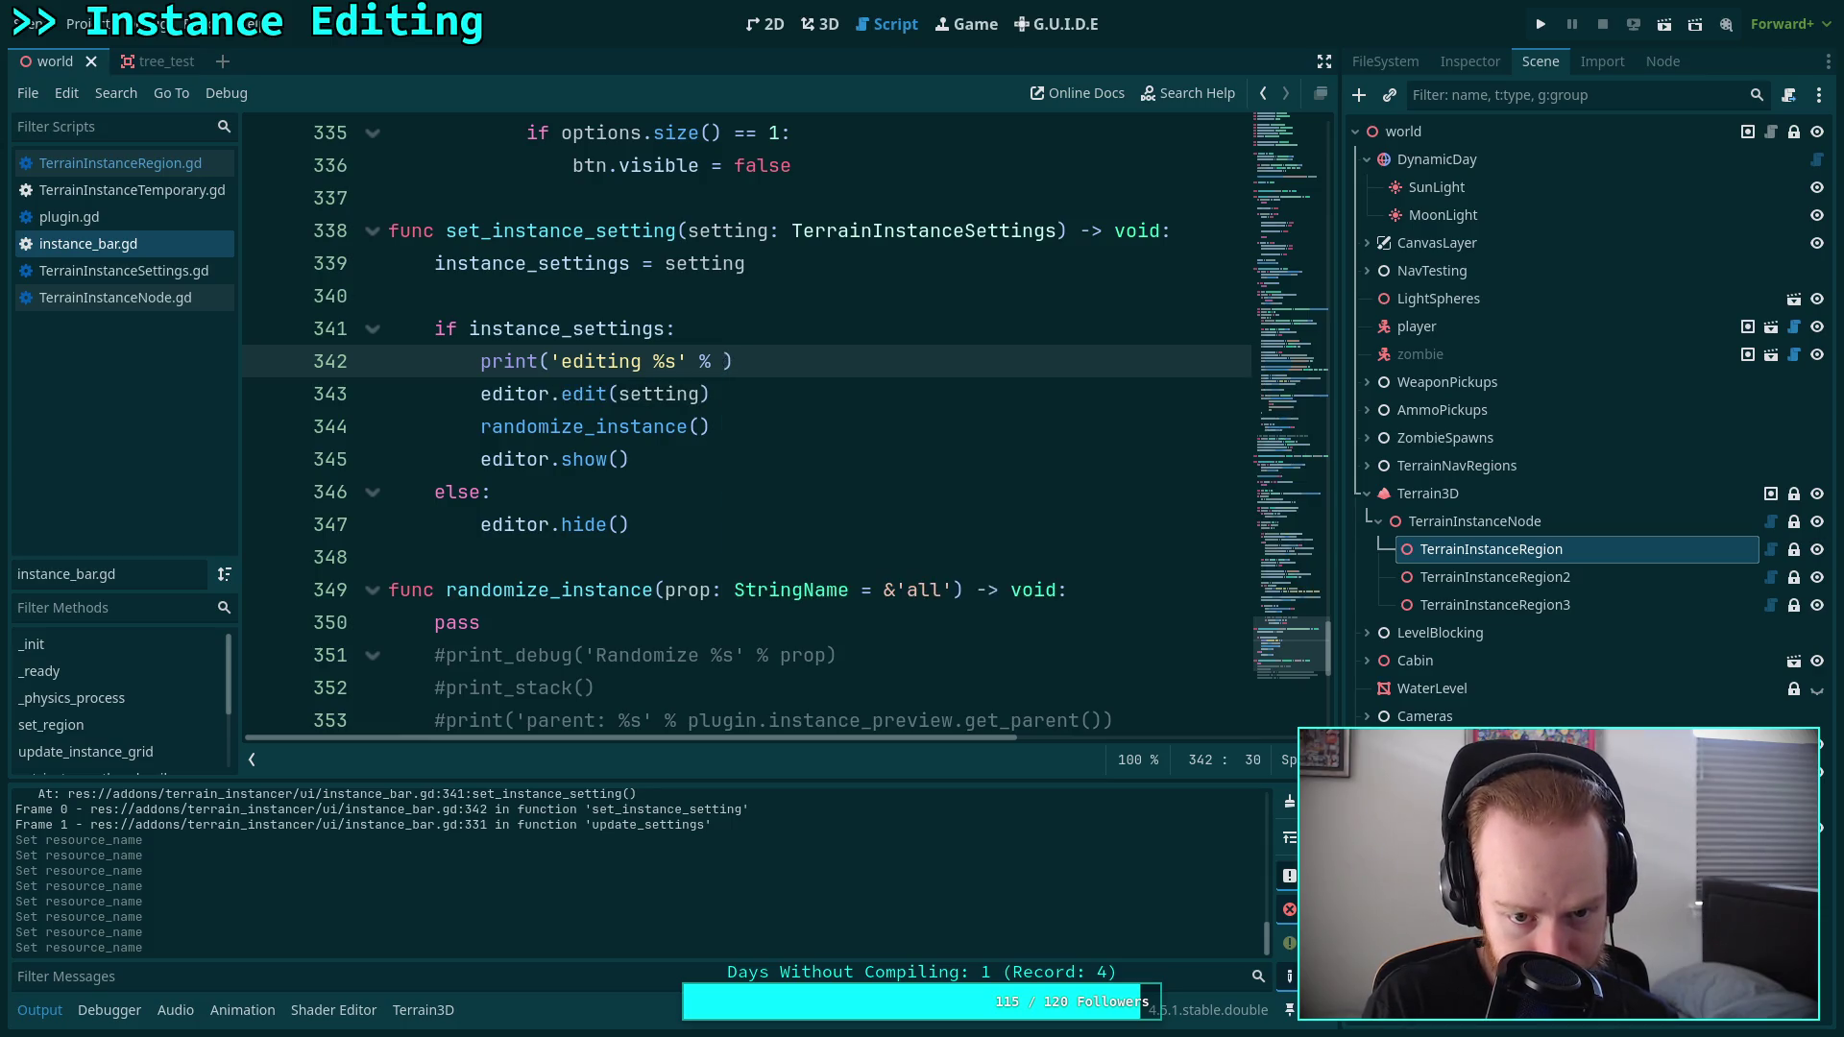
type("ting.resou")
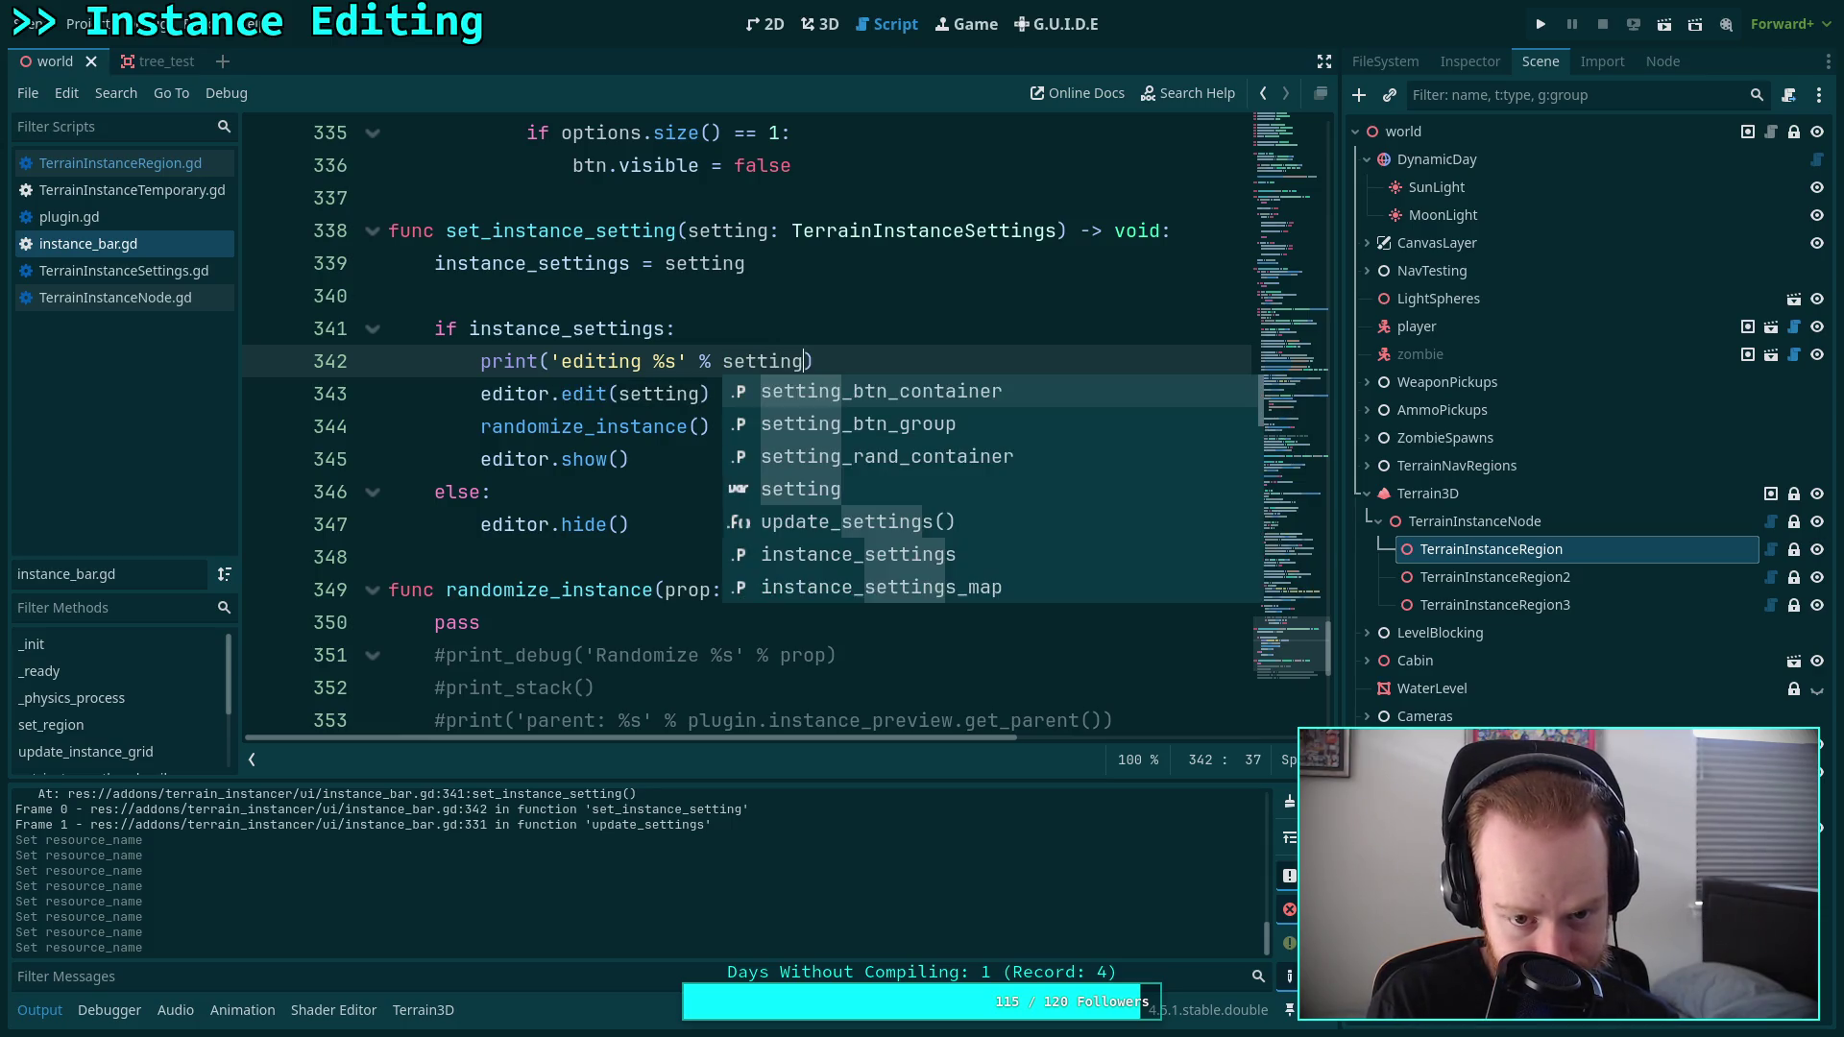
key("Down")
key("Return")
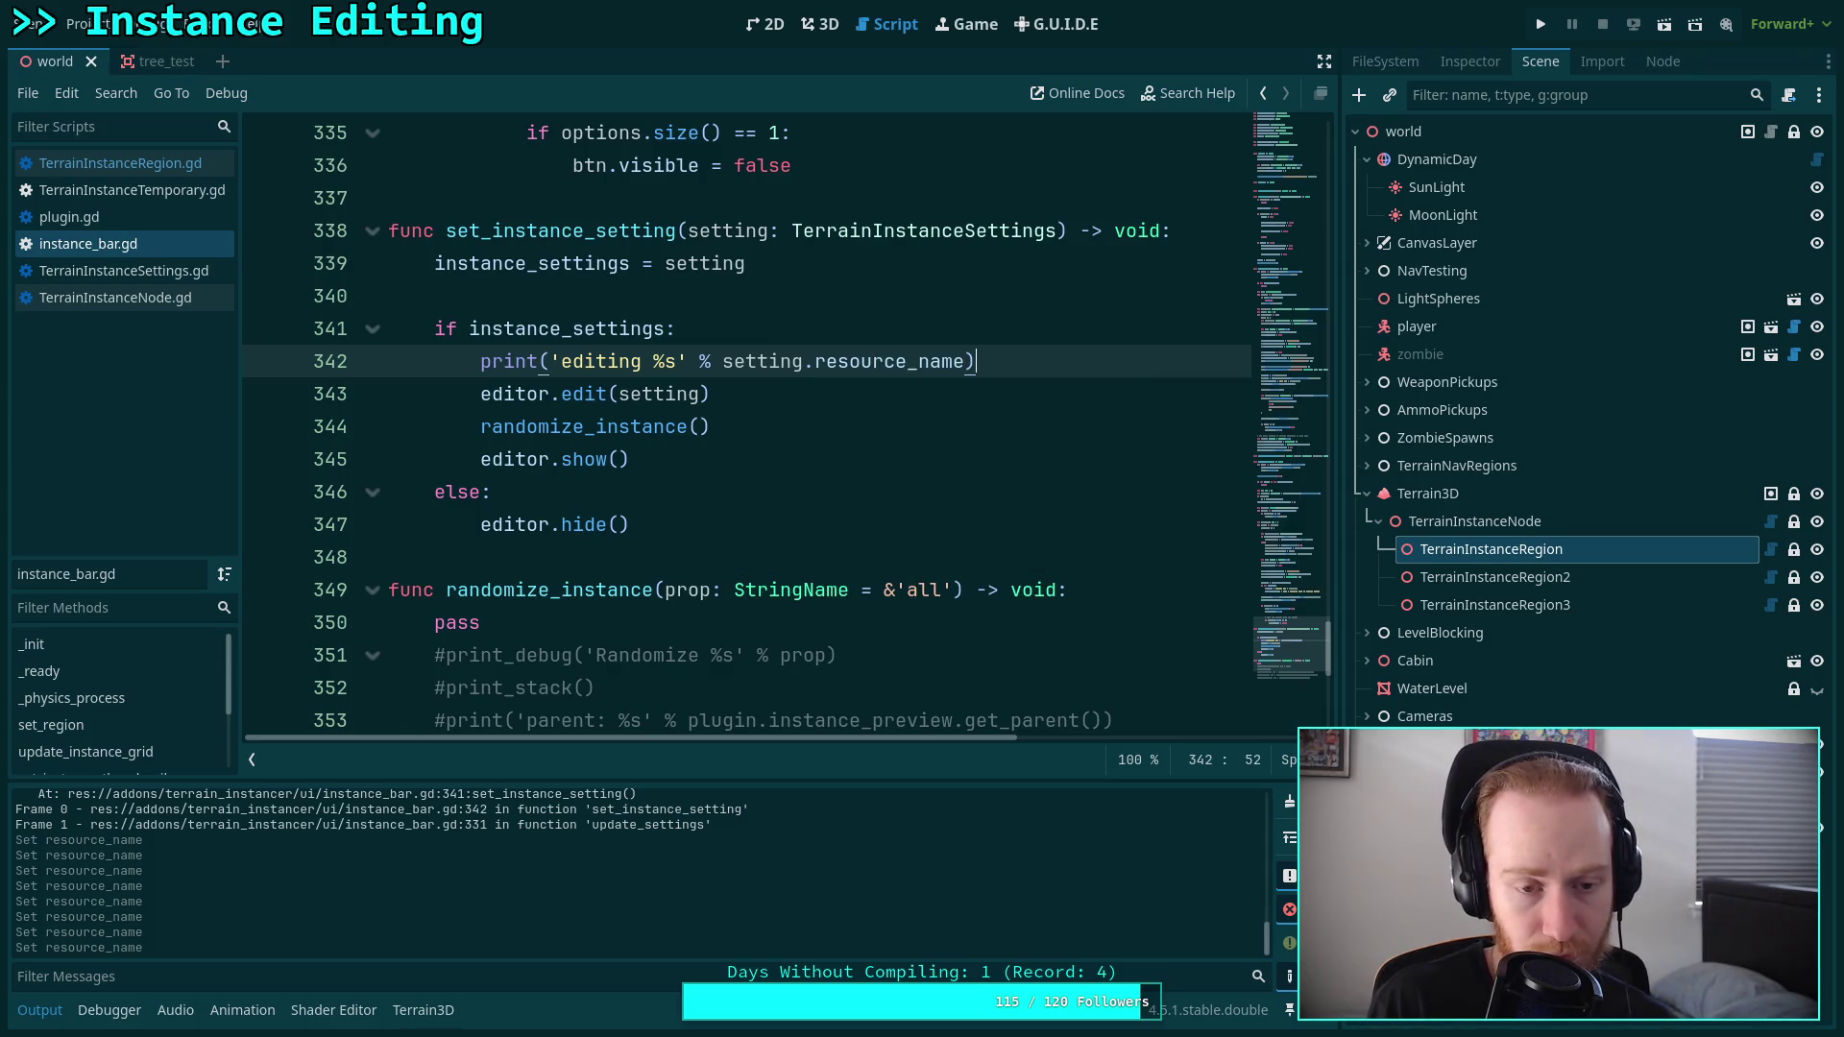
left_click(539, 362)
type("_")
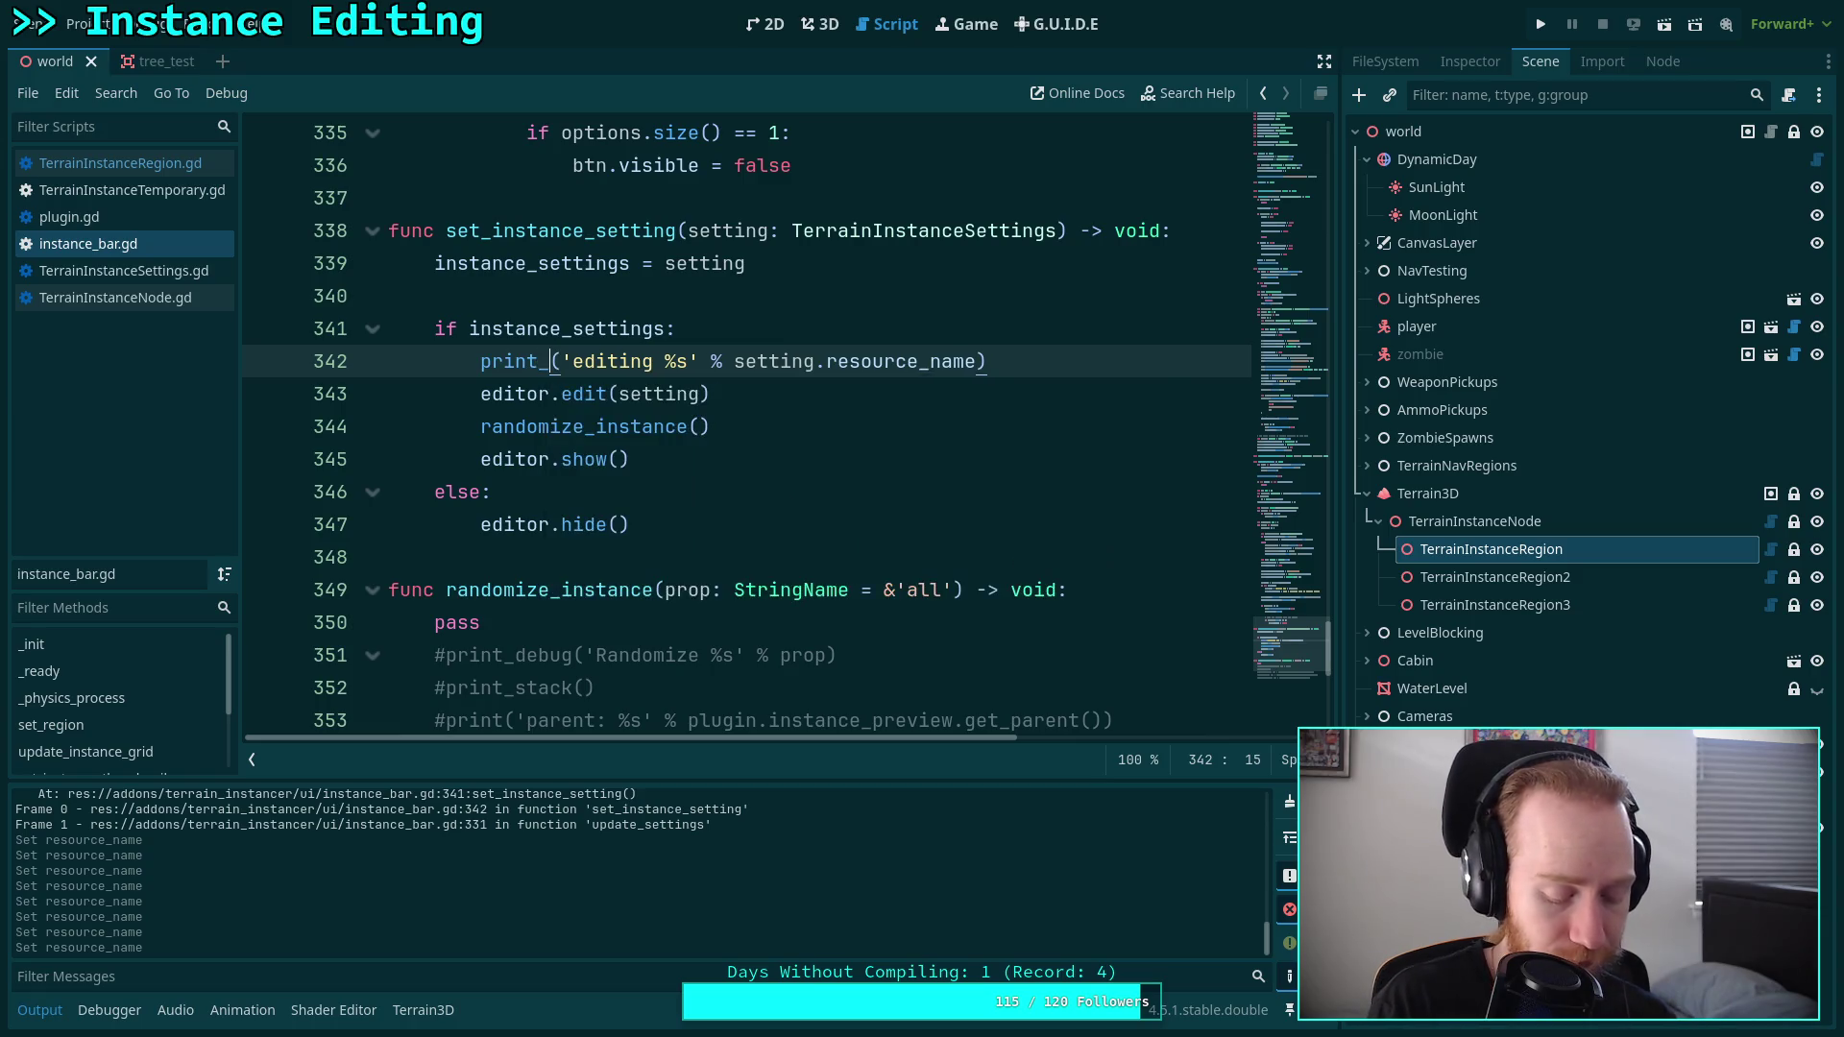
type("debuf")
key("BackSpace")
type("g")
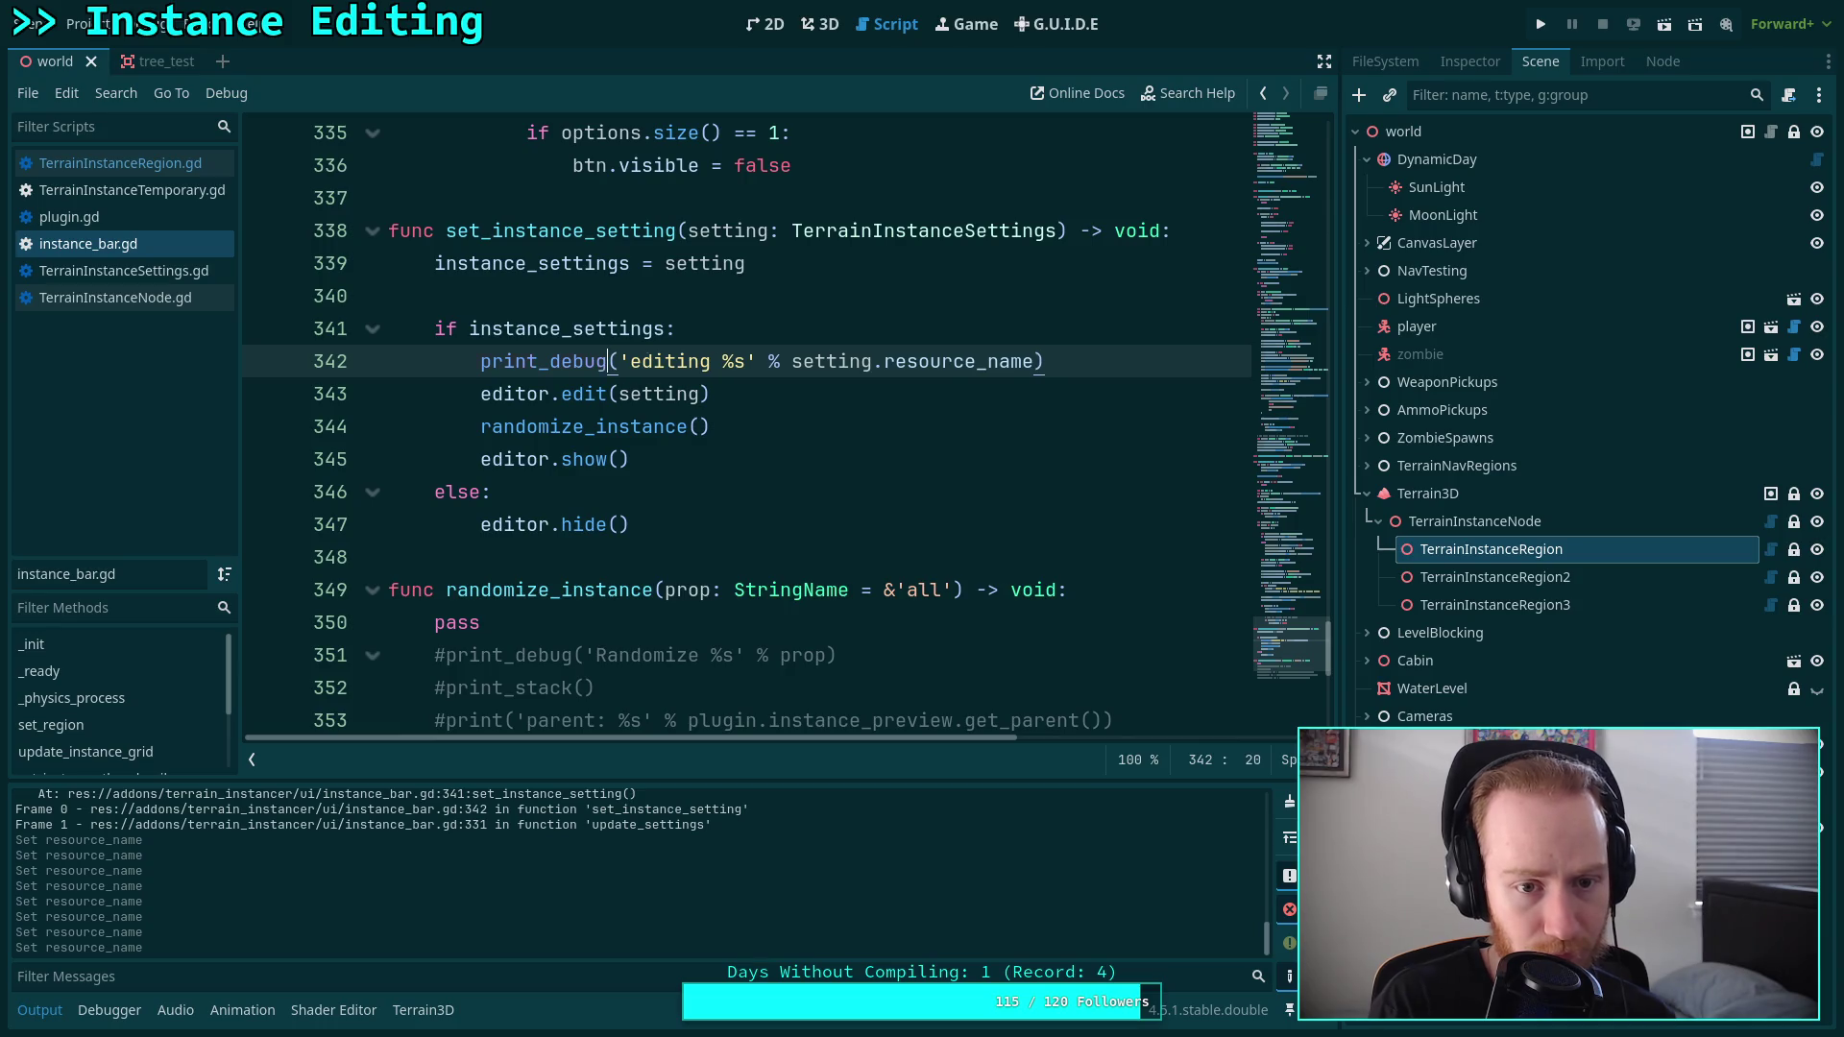
key("ctrl+s")
Add a print_stack() line below it, save, and clear the output log.
key("ctrl+Return")
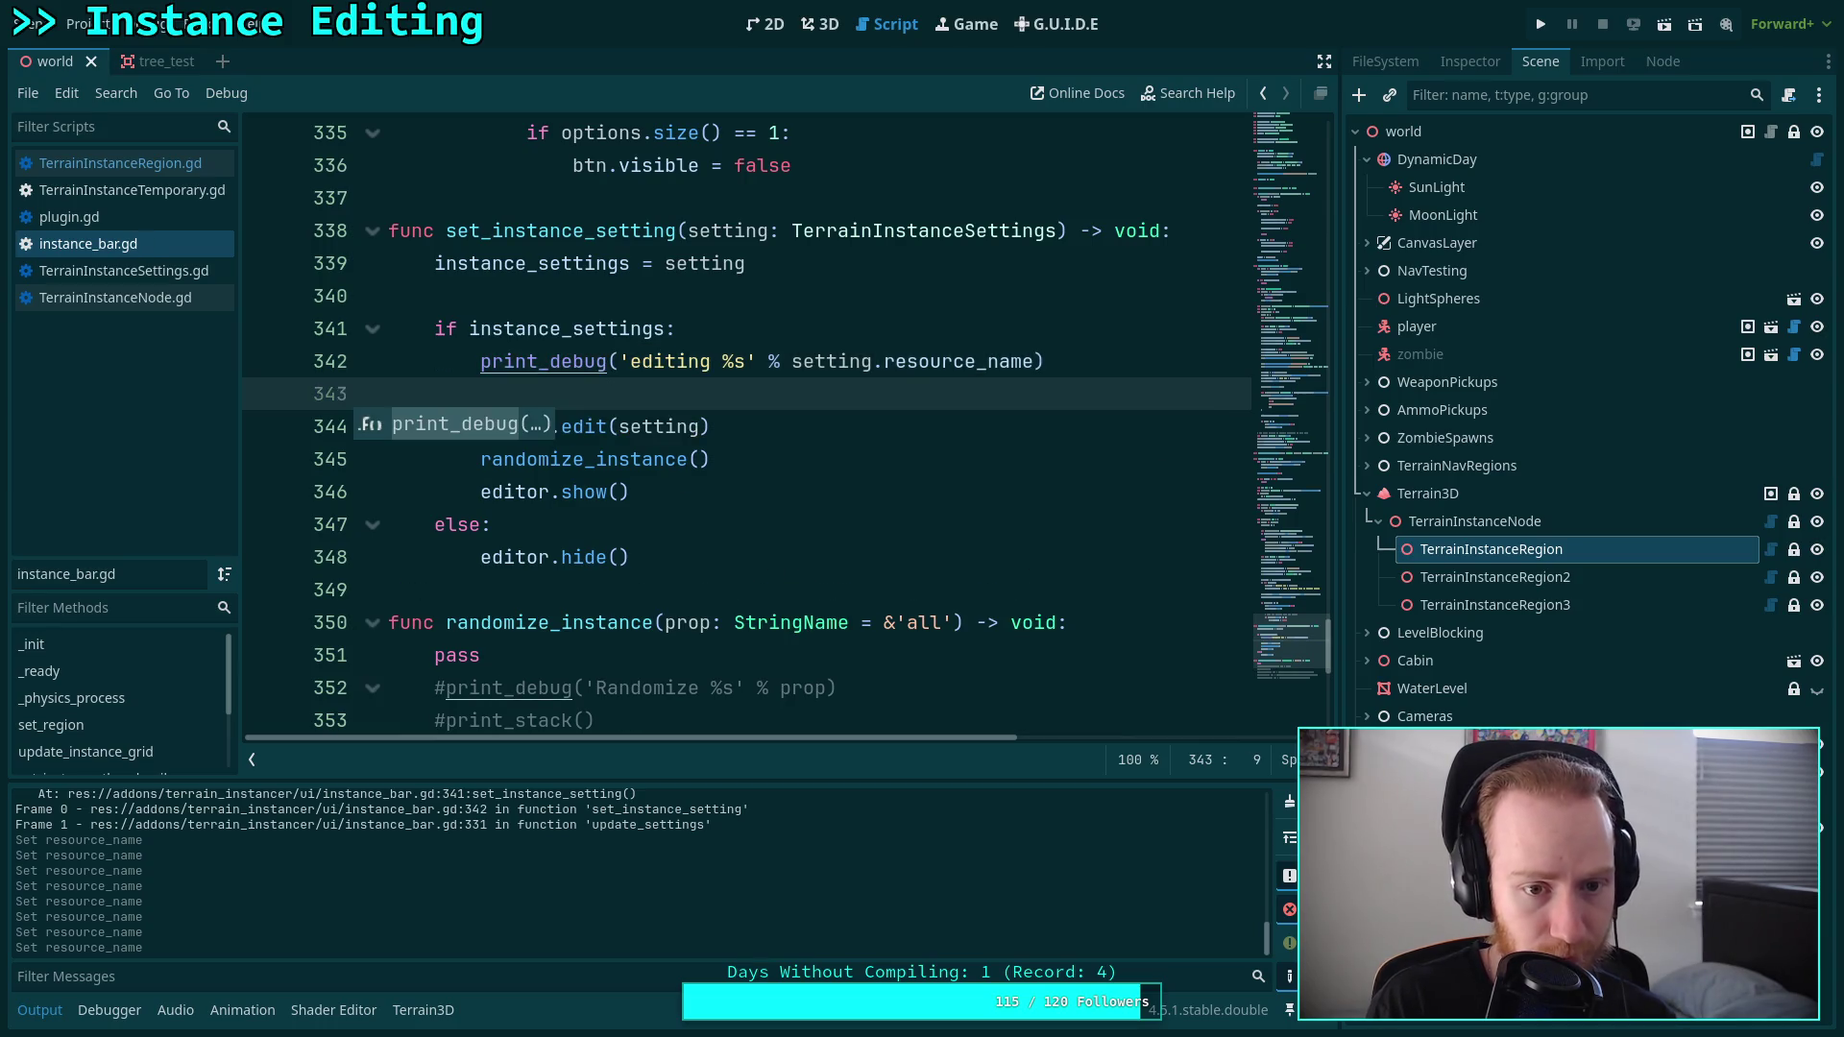
type("print_sta")
key("Return")
key("ctrl+s")
left_click(1287, 801)
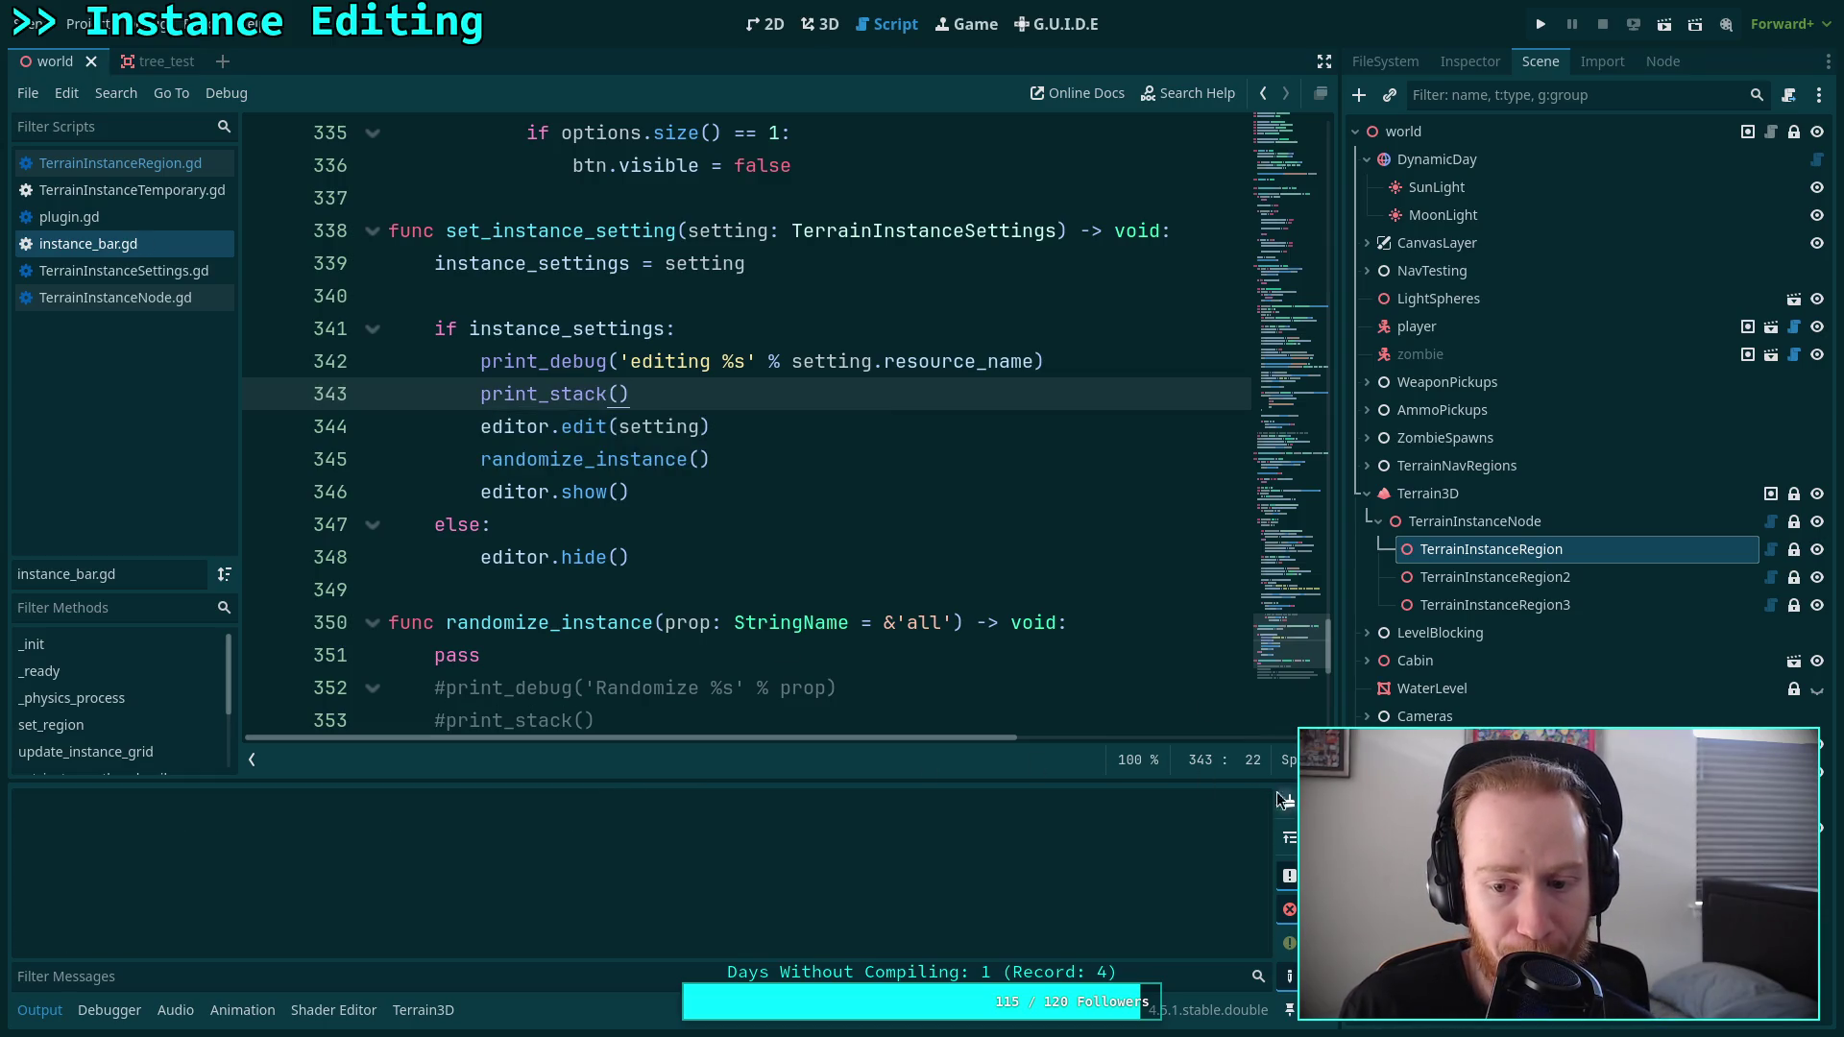
In 3D, toggle the test_bush thumbnail, clear the log, and select TerrainInstanceRegion3 to read its stack trace.
left_click(819, 27)
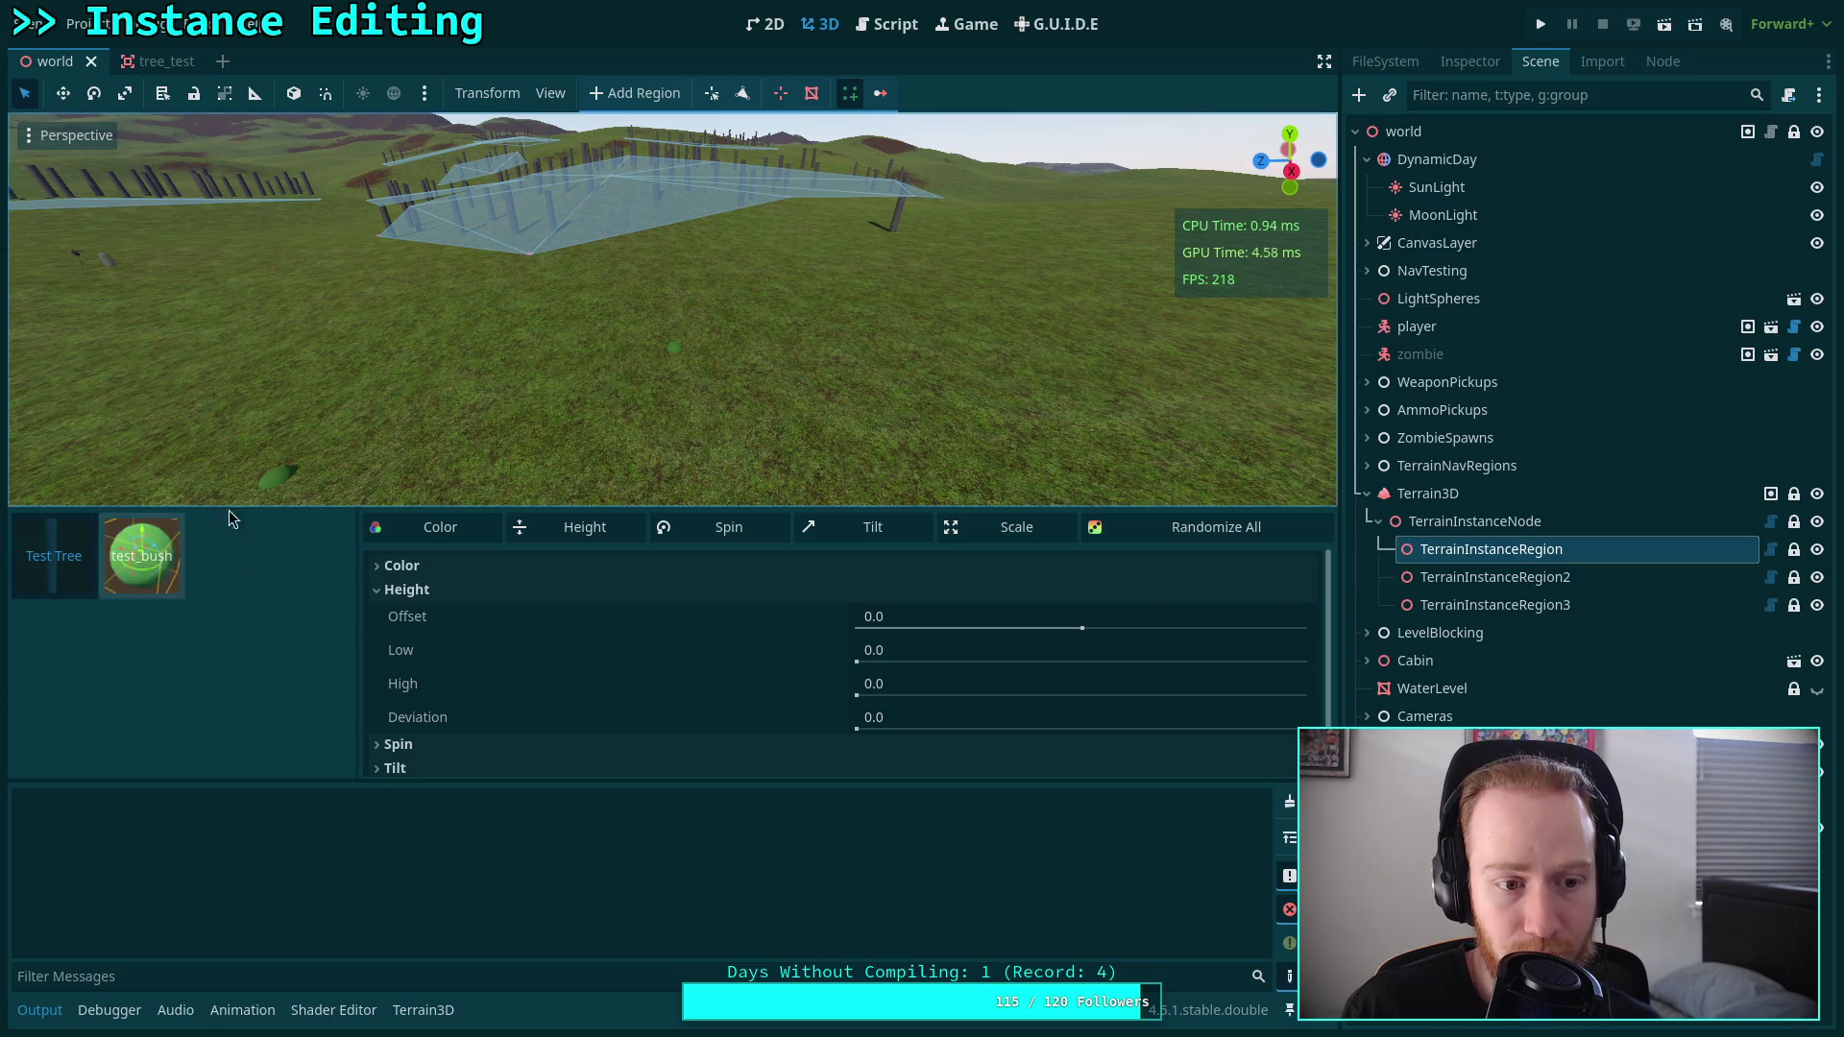
left_click(125, 548)
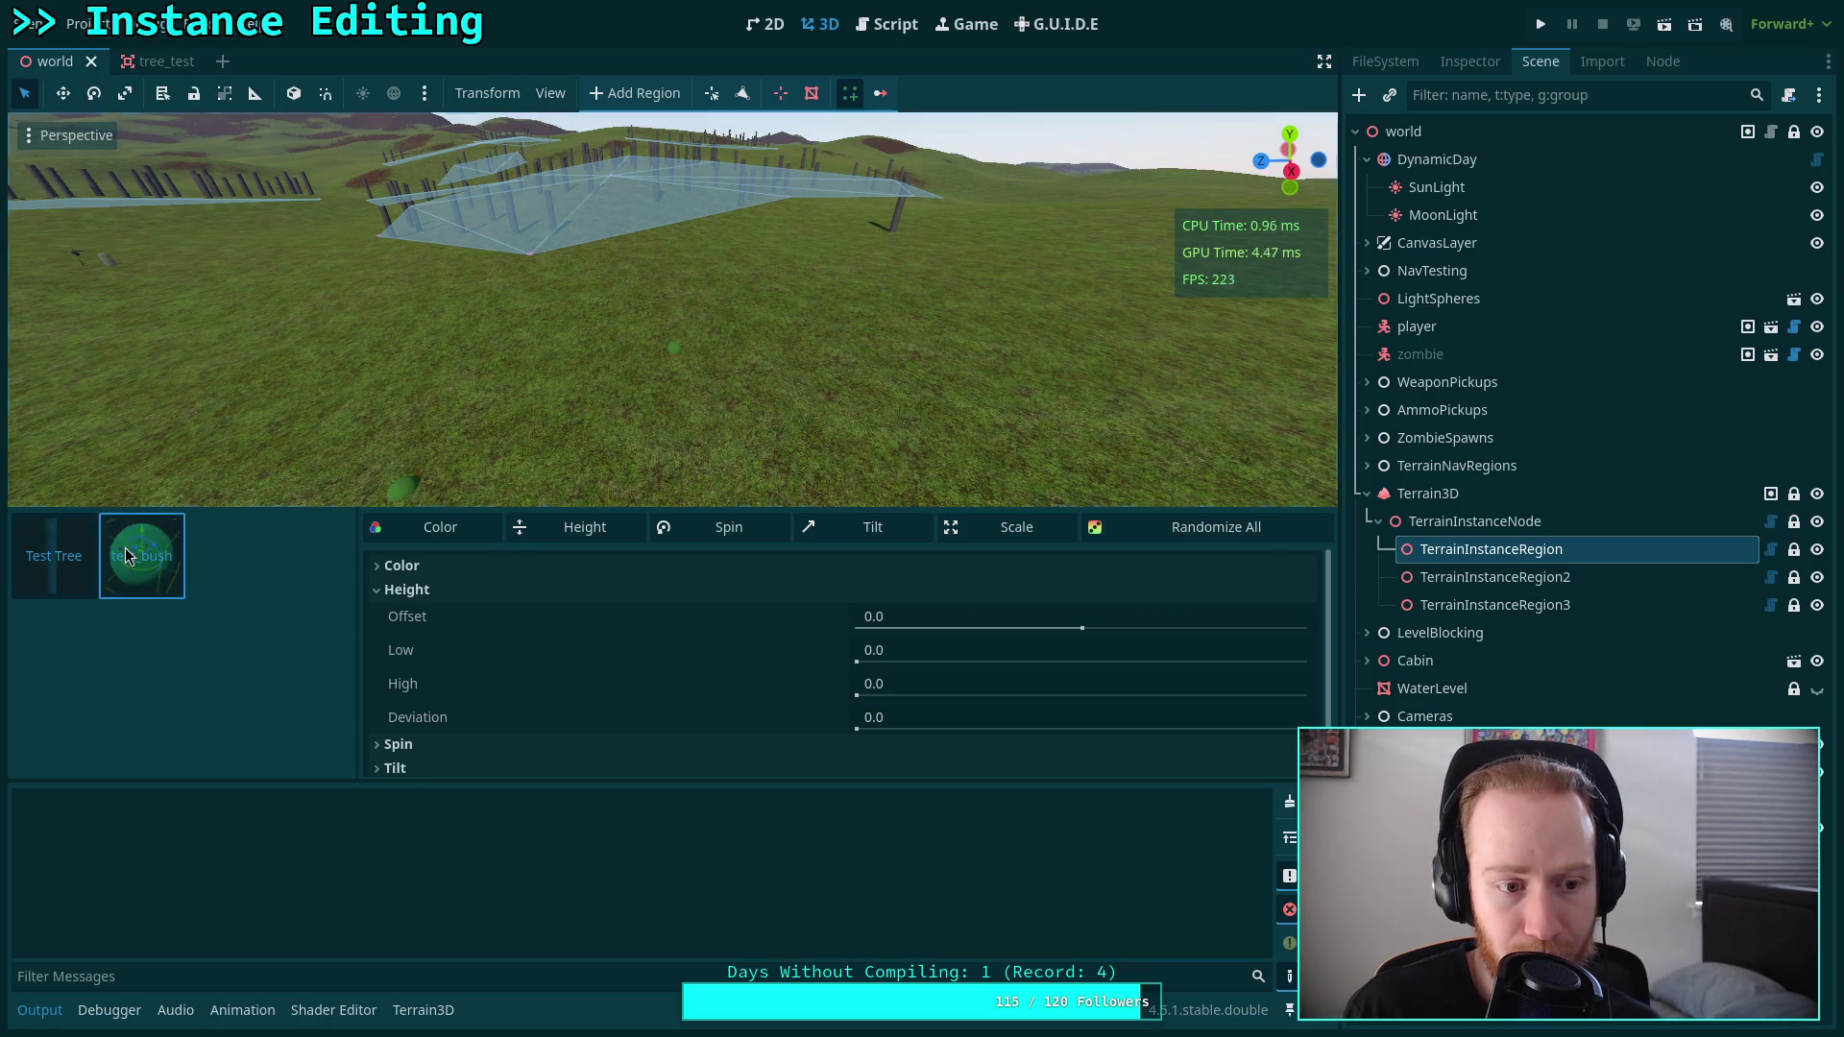
left_click(125, 547)
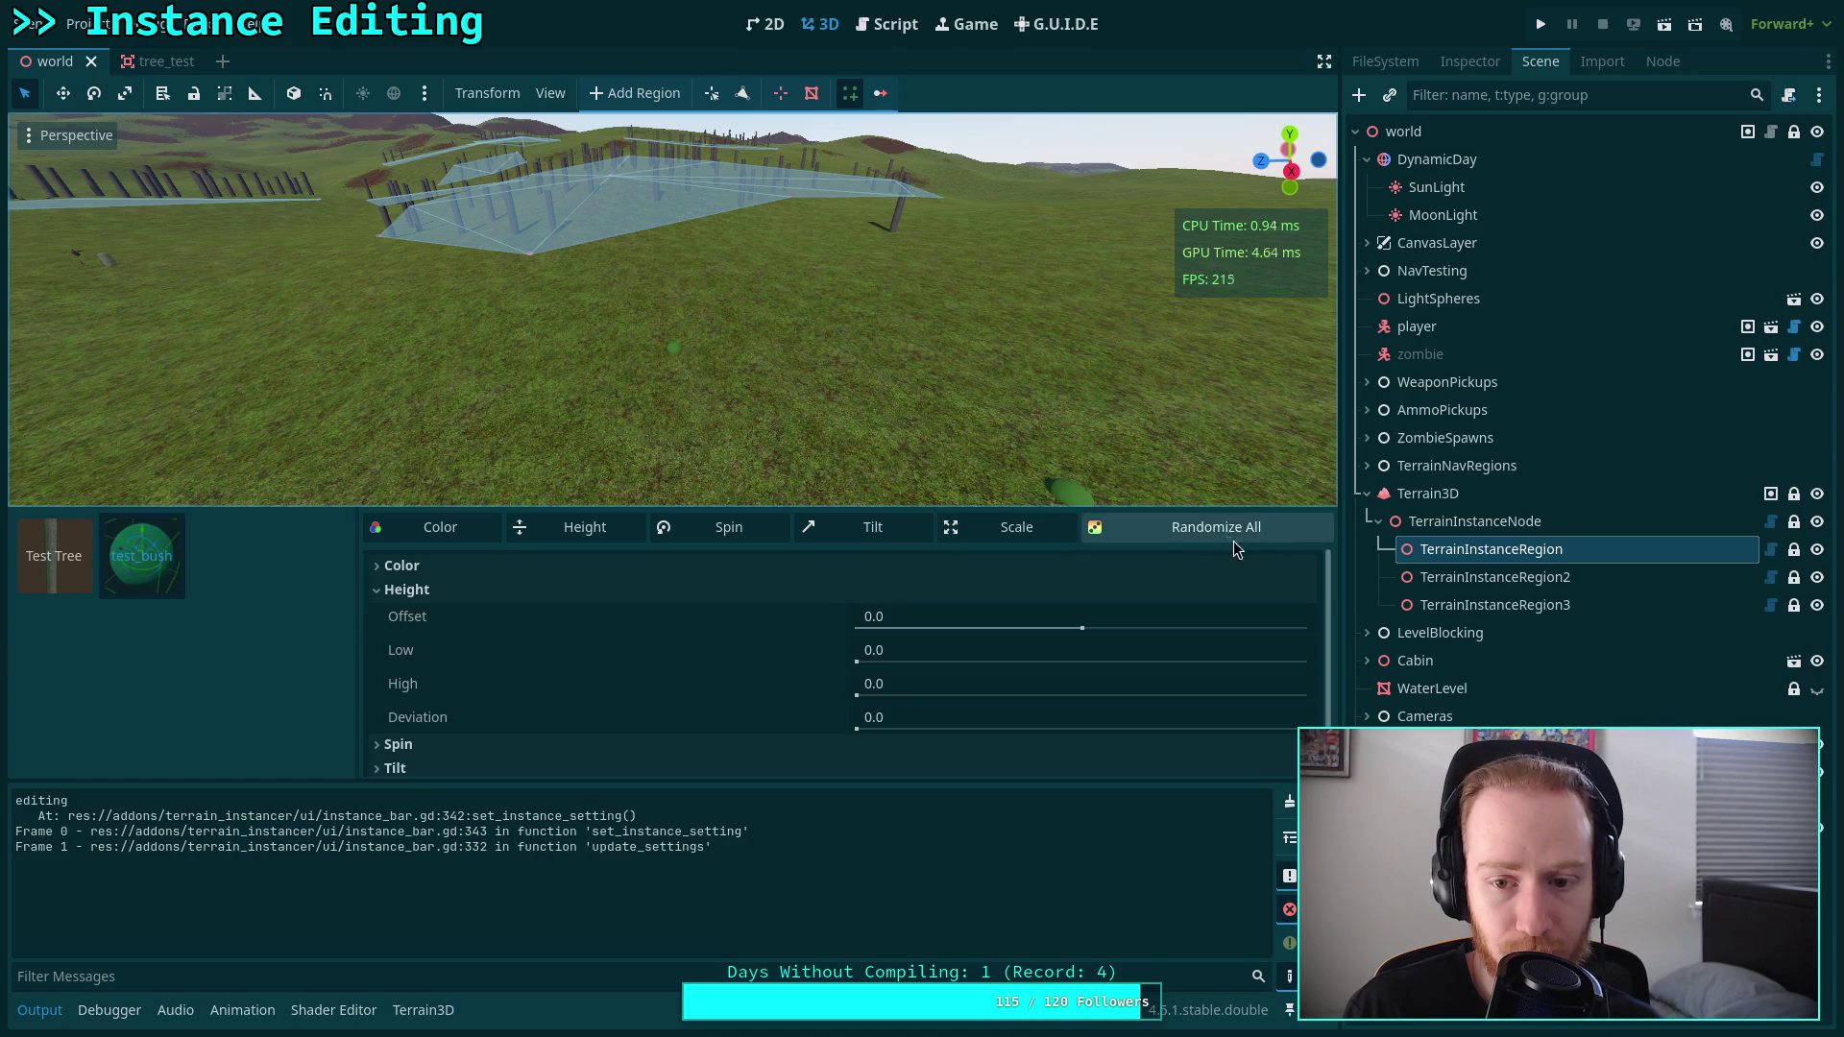
left_click(1290, 801)
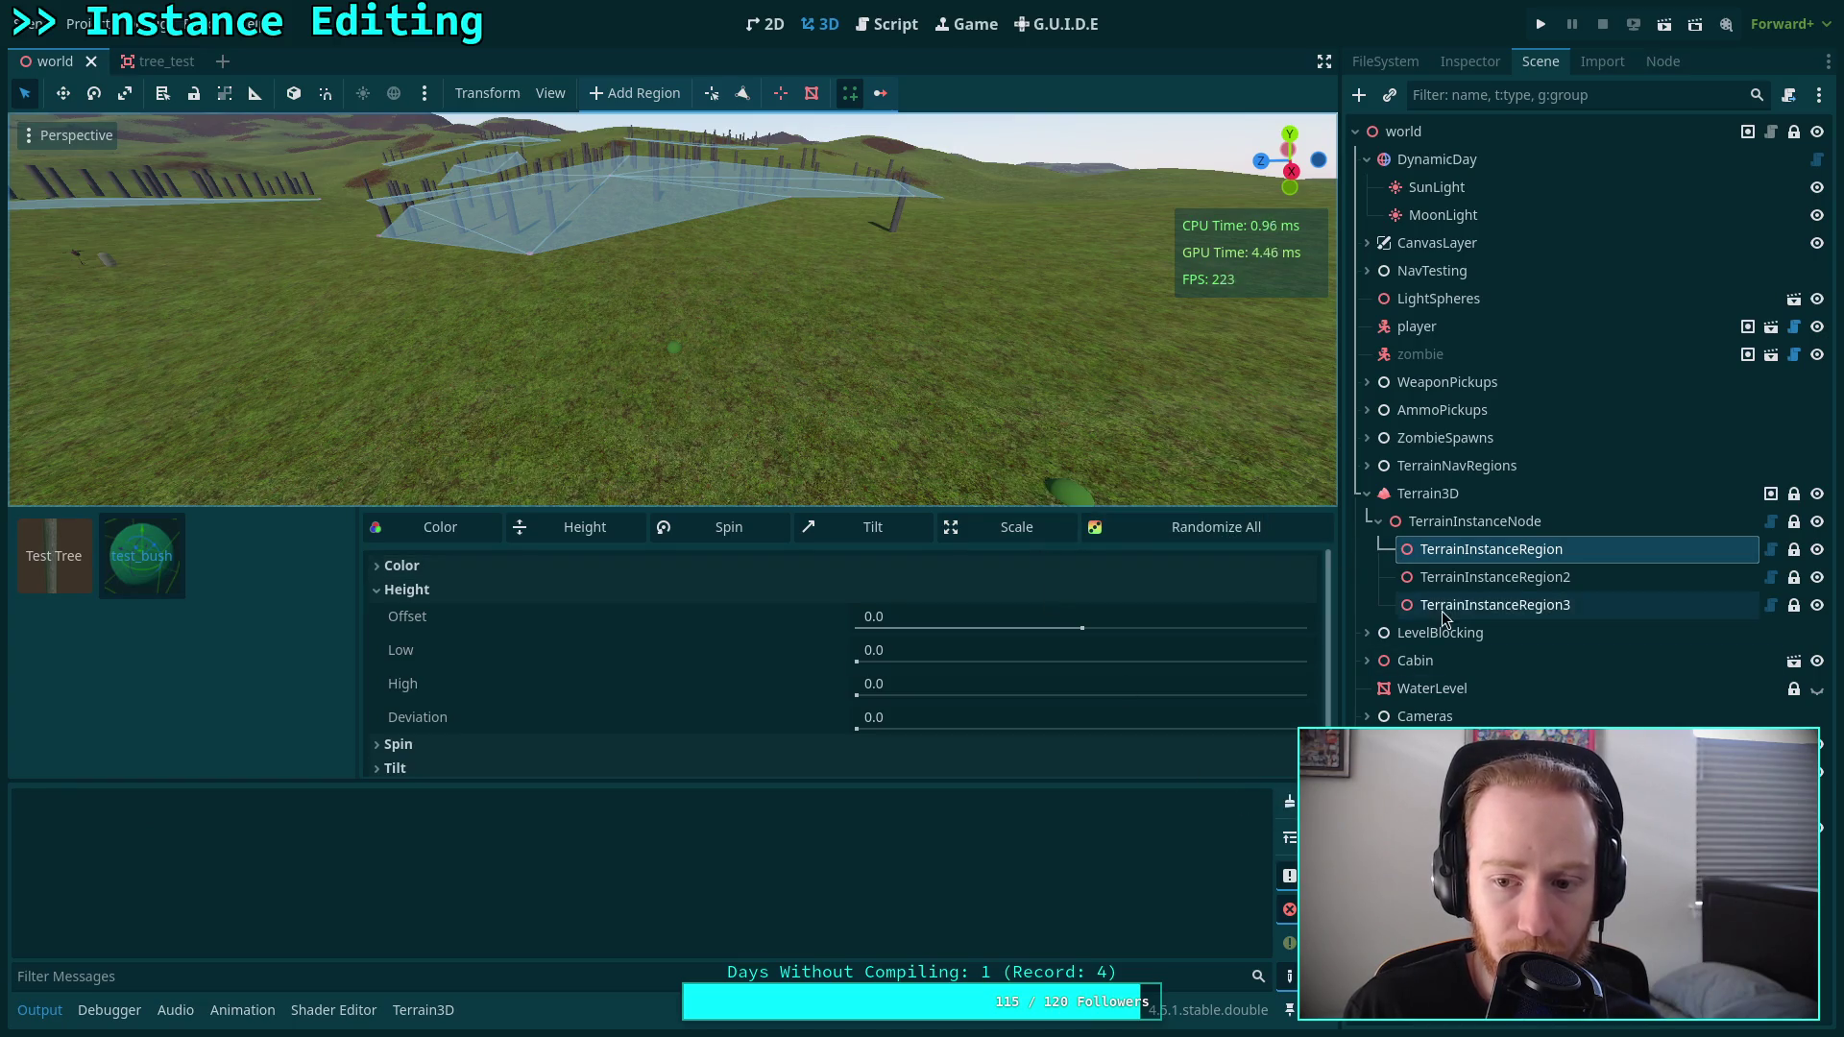
left_click(1439, 609)
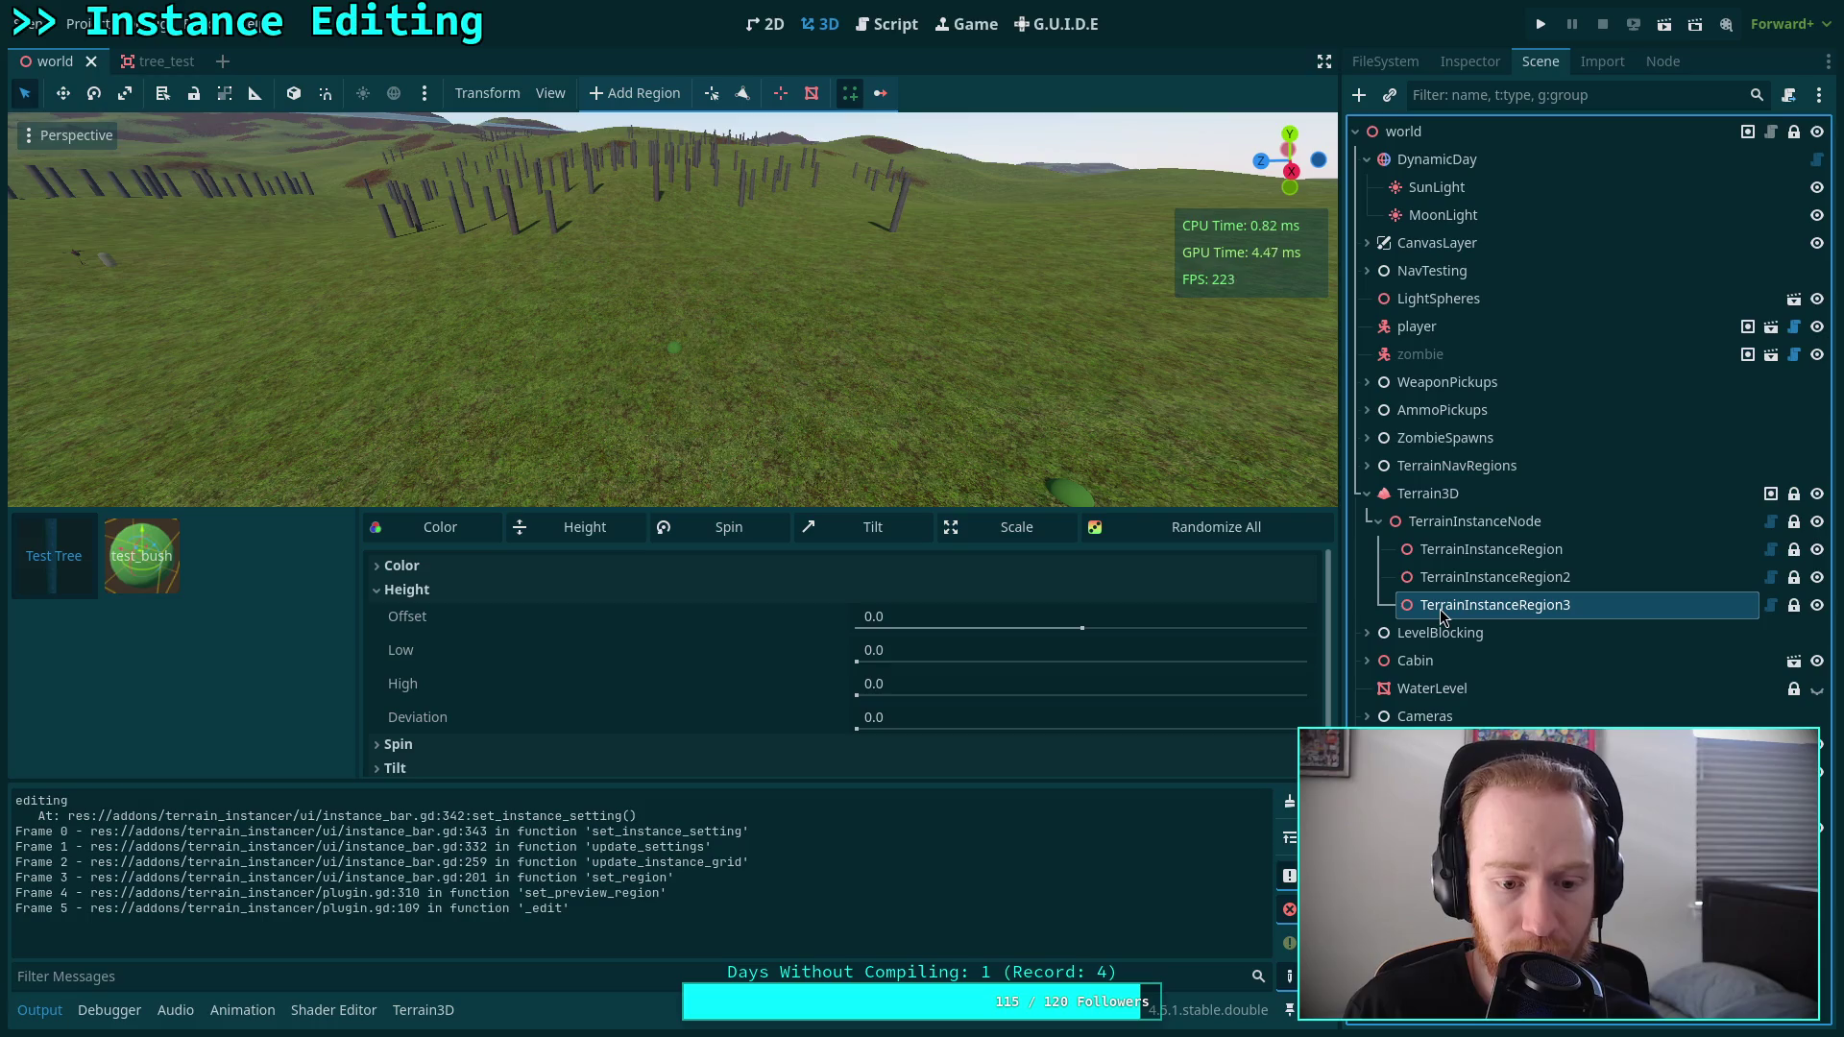
left_click_drag(142, 832, 30, 800)
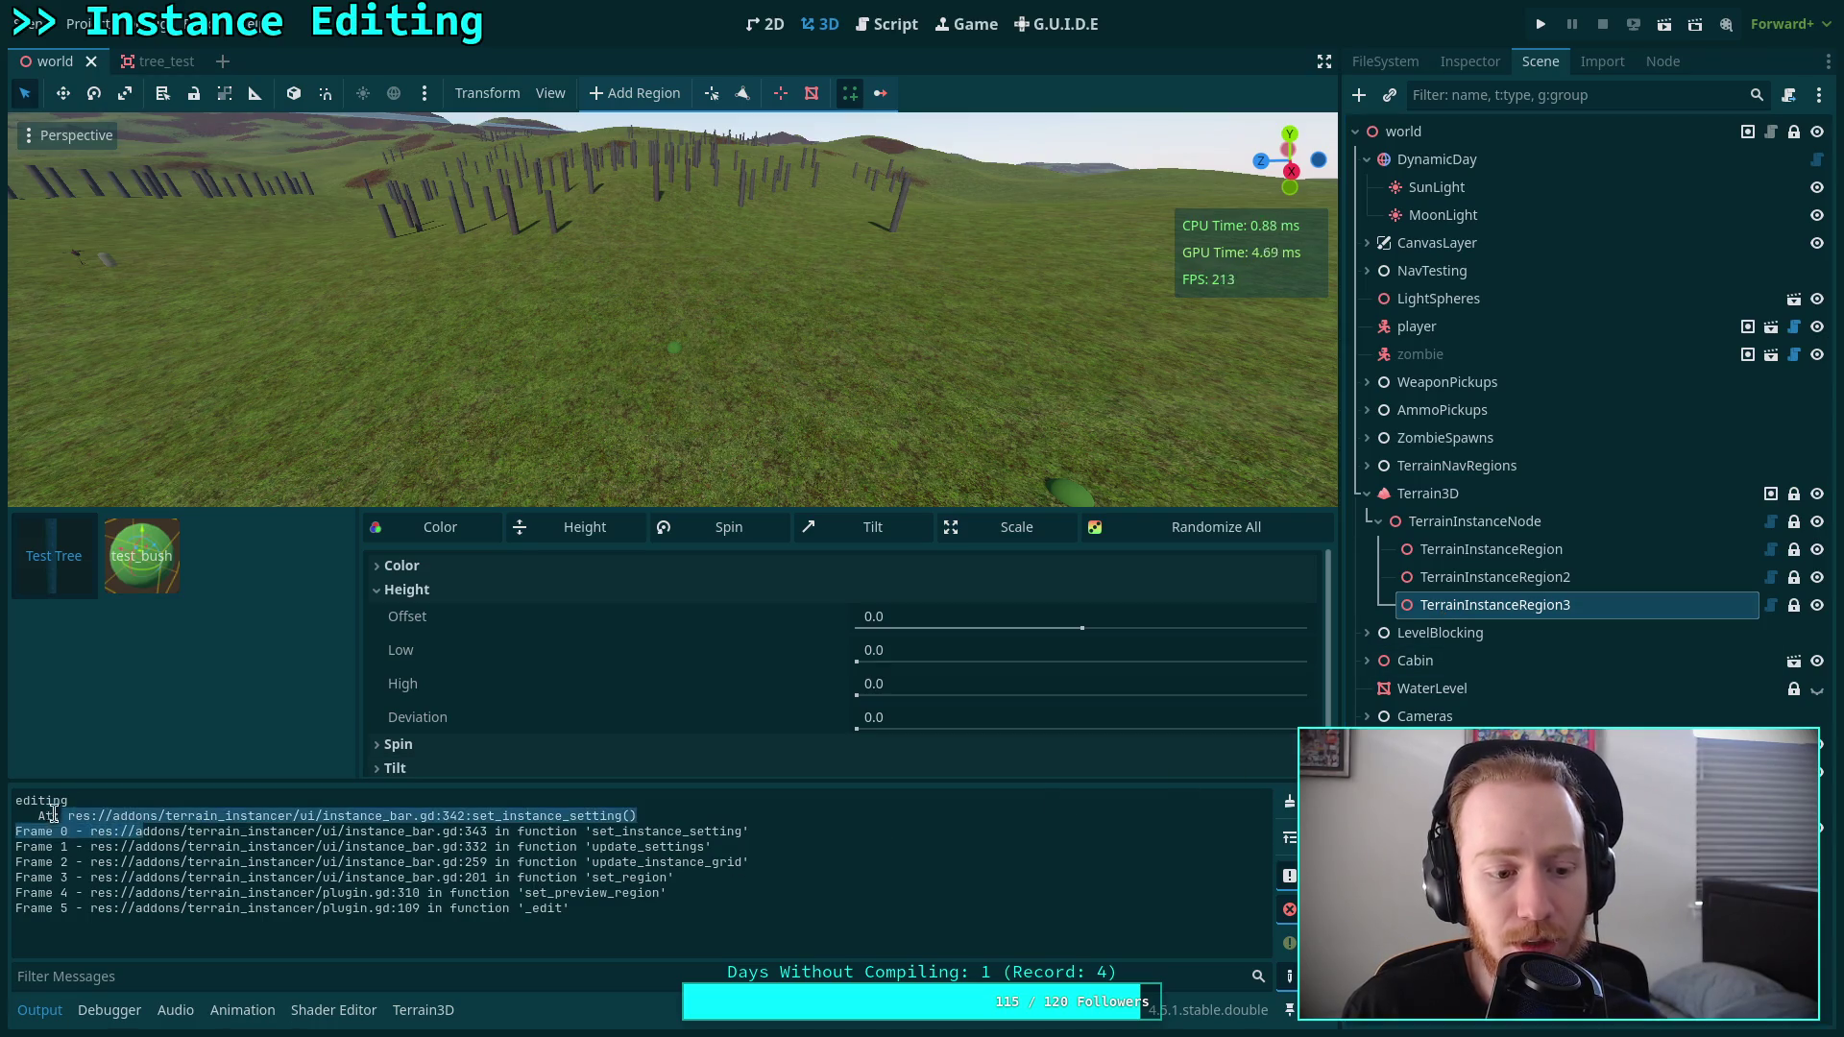
Check Region3's Instances array holds TREE and BUSH, then select TerrainInstanceRegion and return to the script.
left_click(1491, 65)
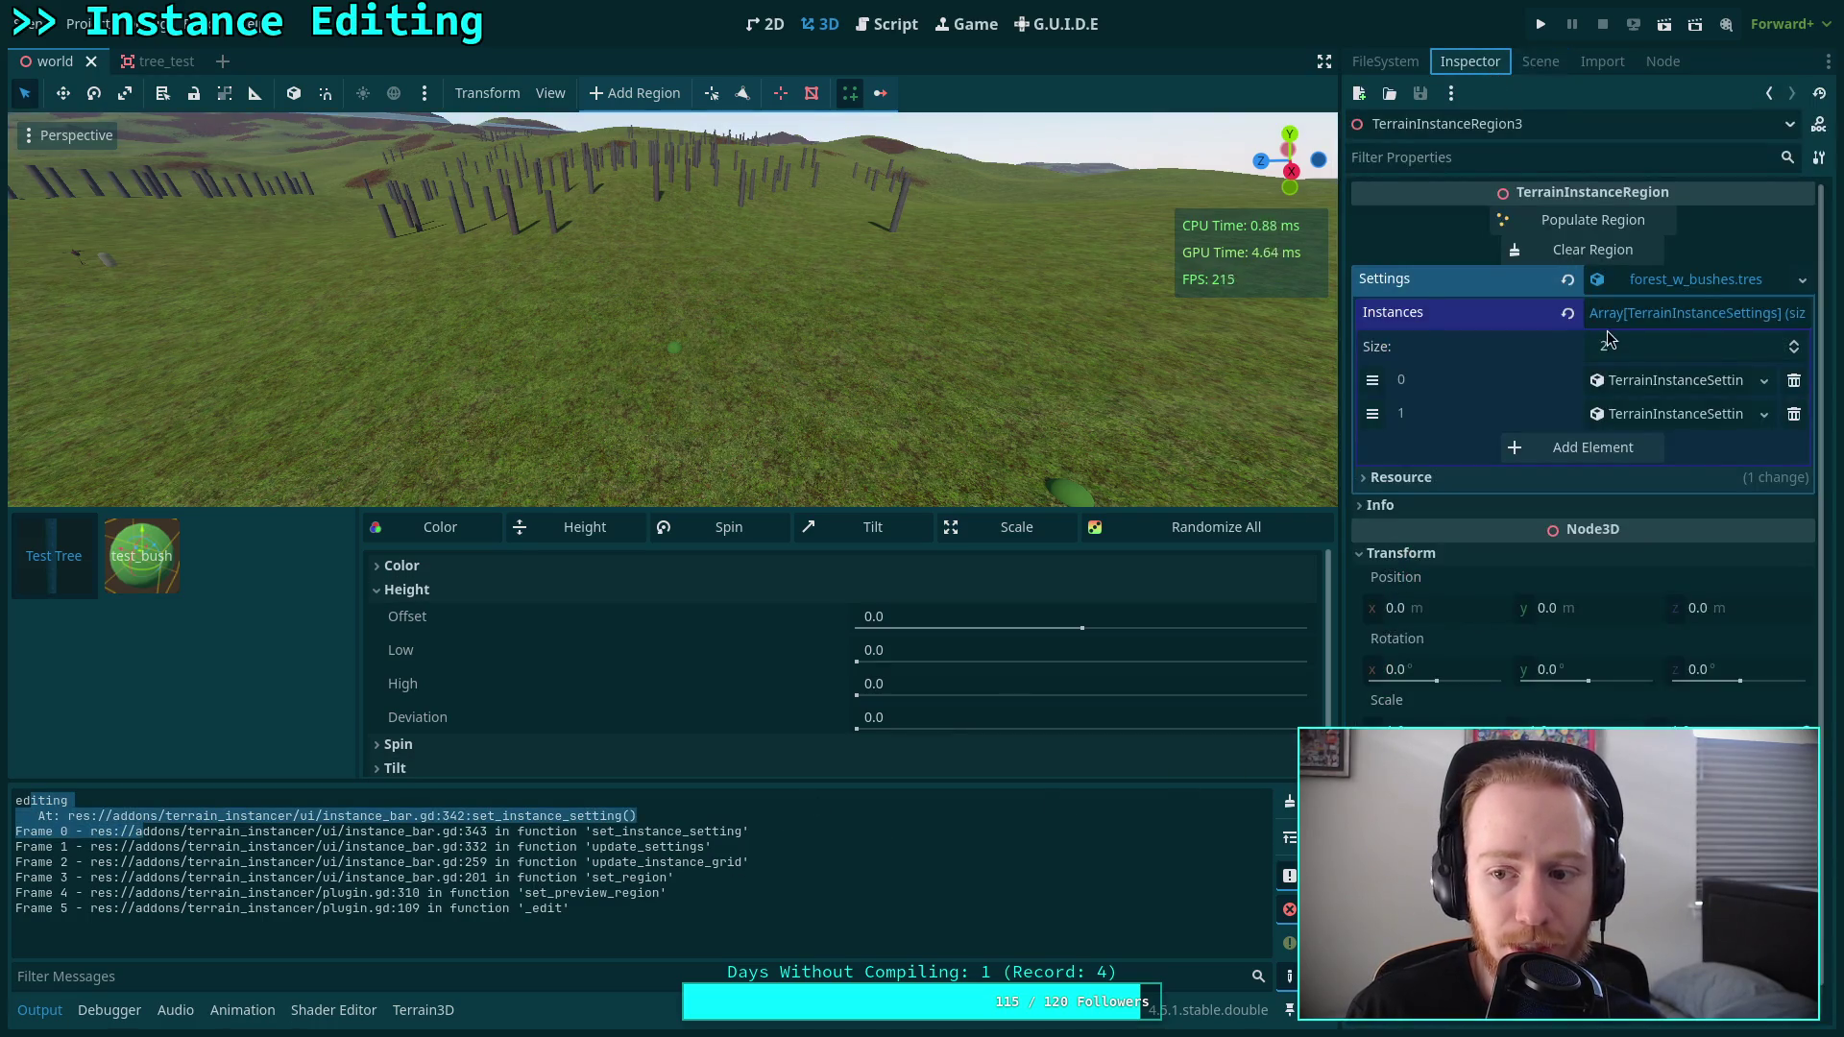
left_click(1643, 385)
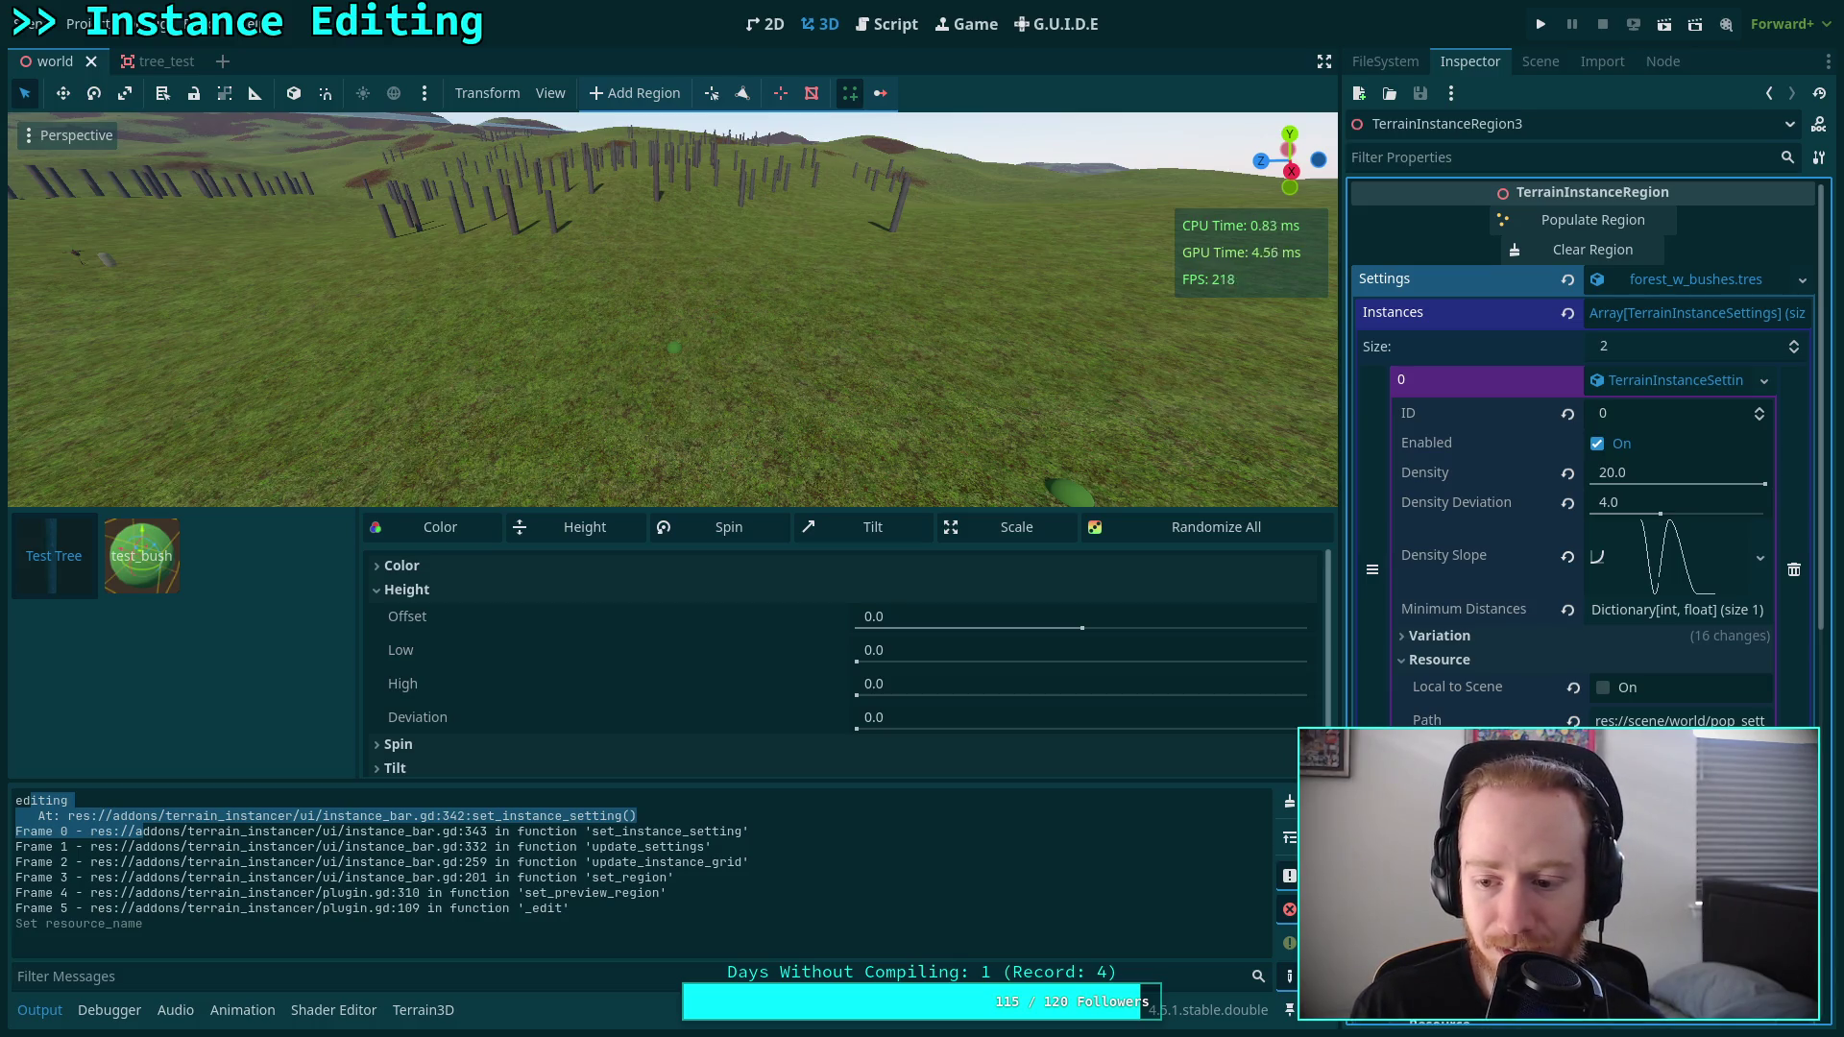
scroll(1585, 480, "down", 2)
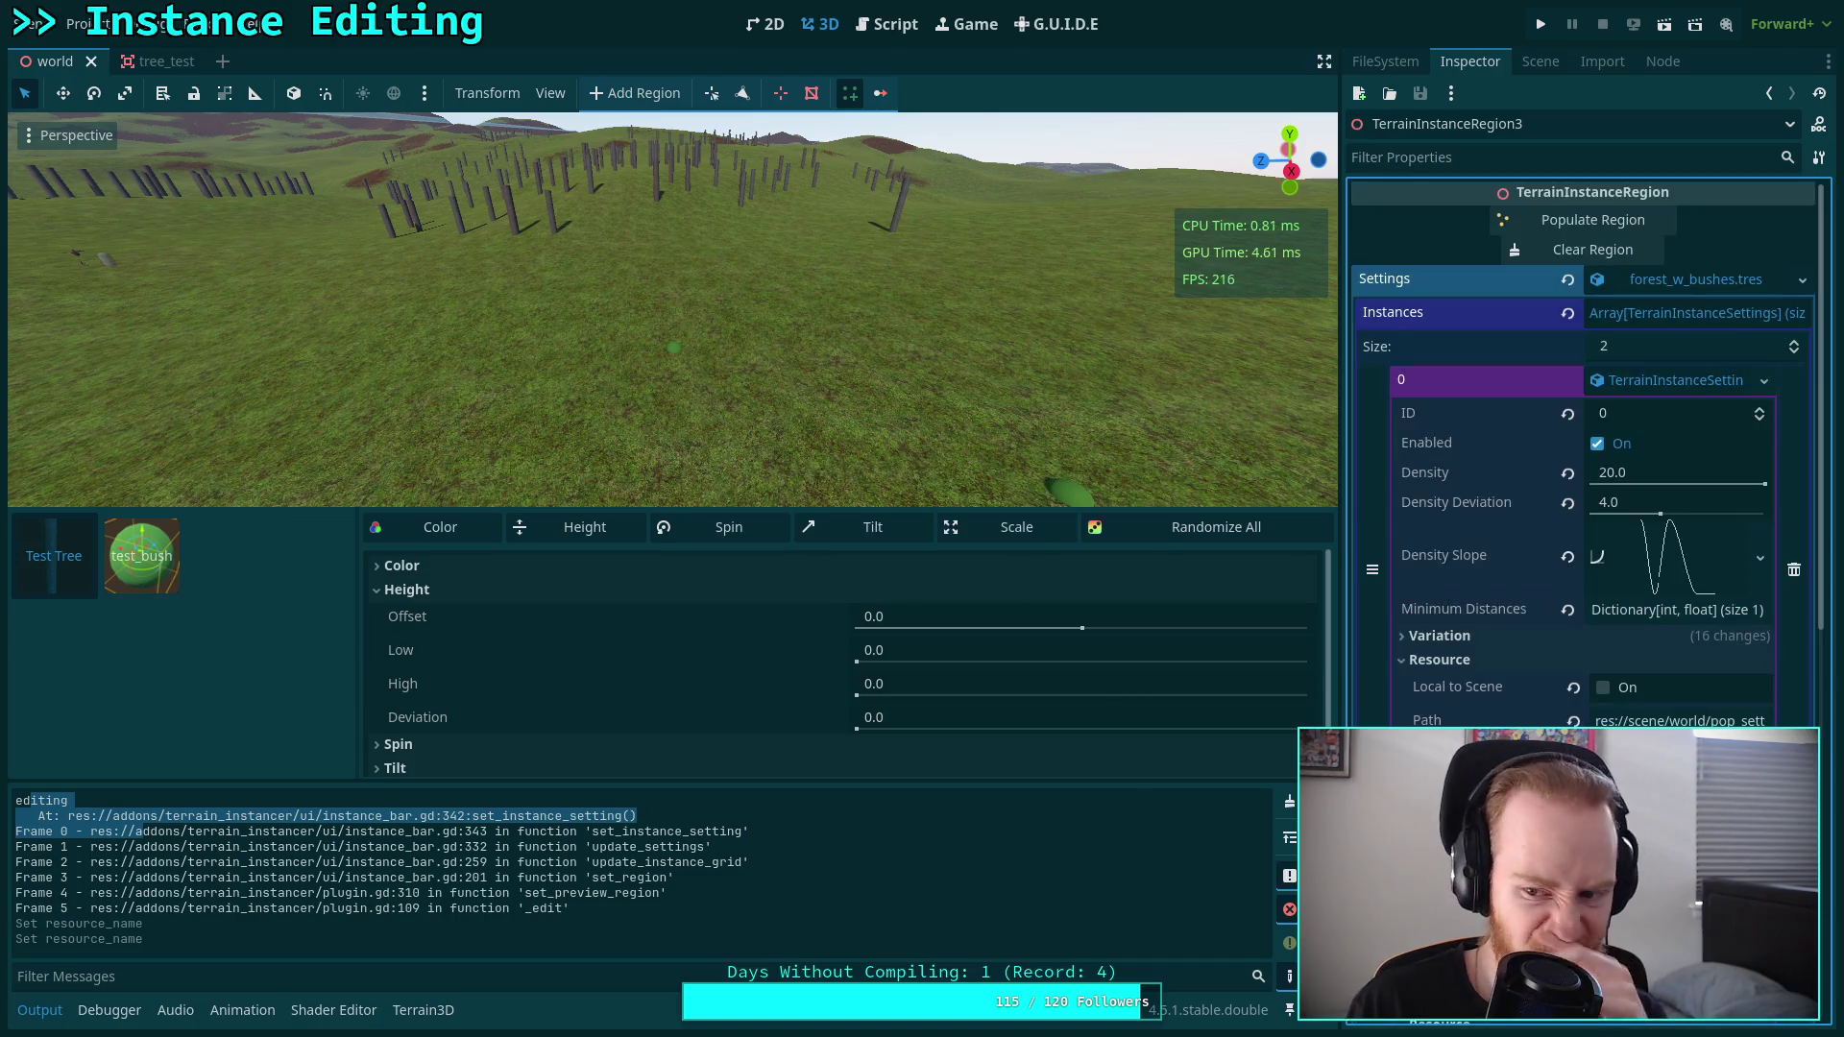
scroll(1703, 331, "up", 2)
left_click(1680, 382)
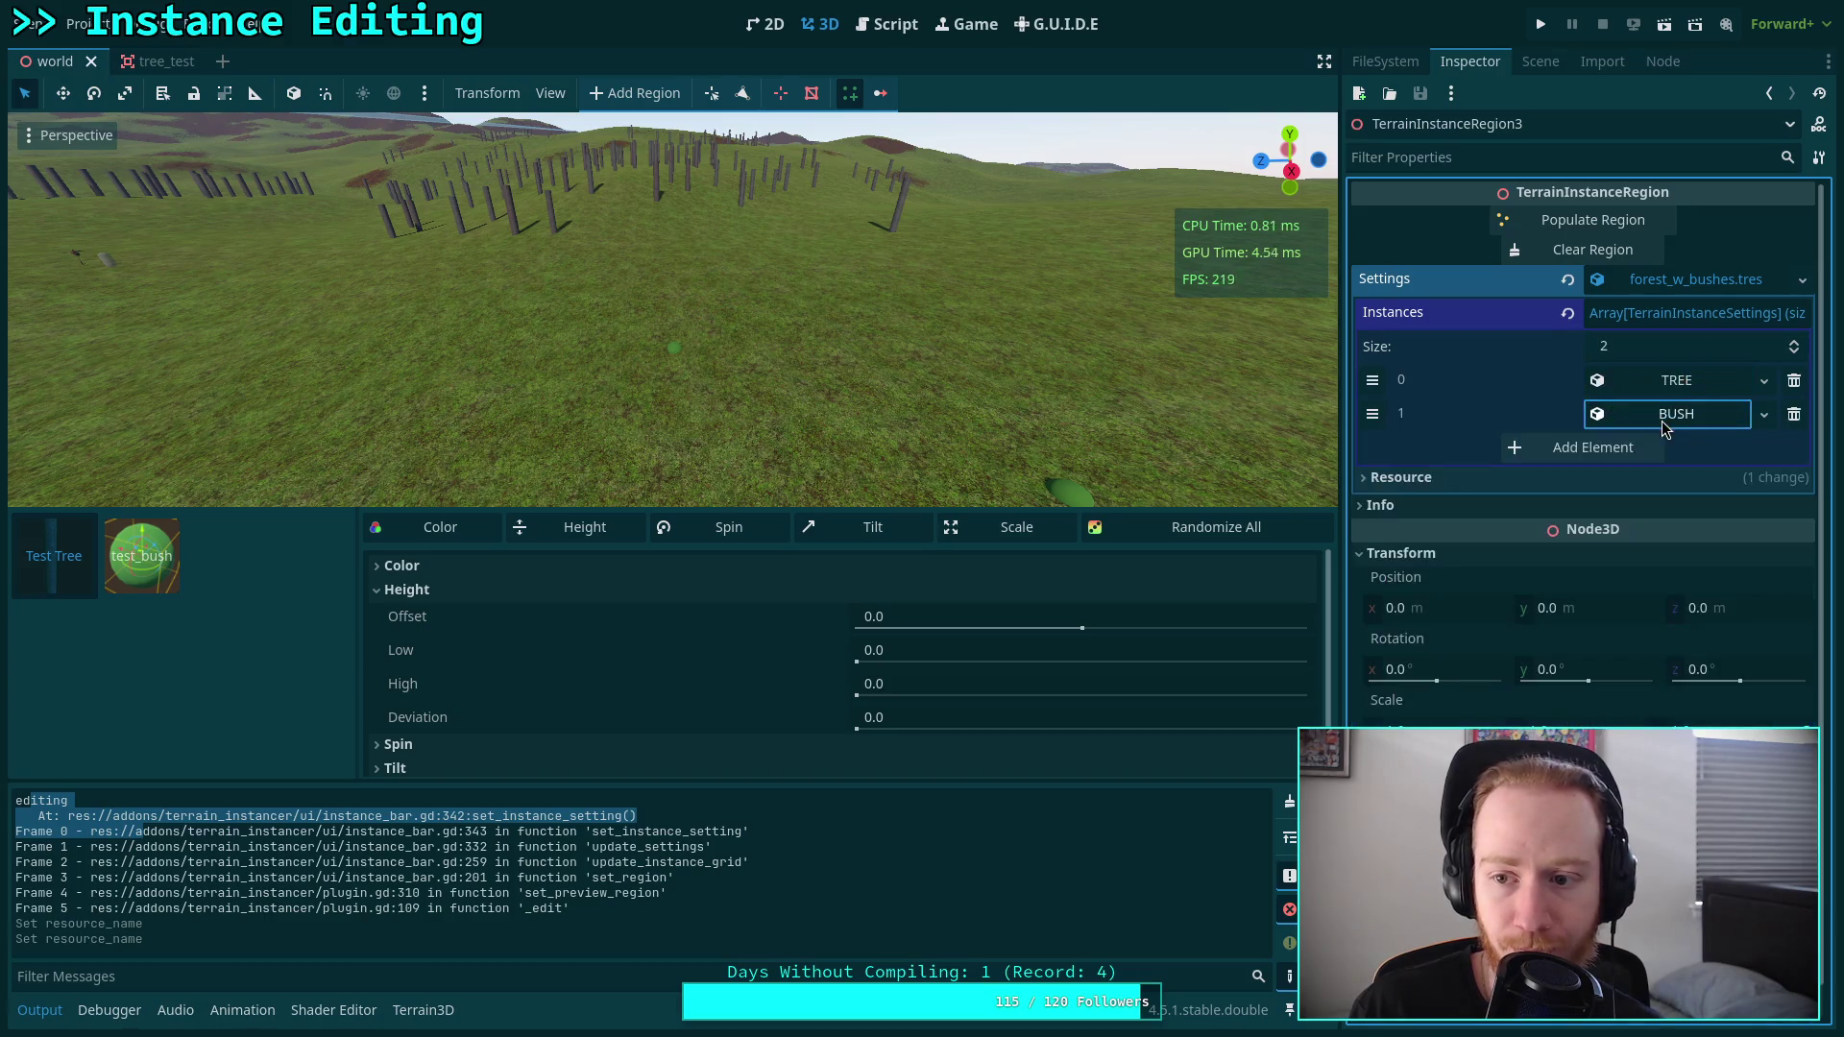
left_click(1289, 801)
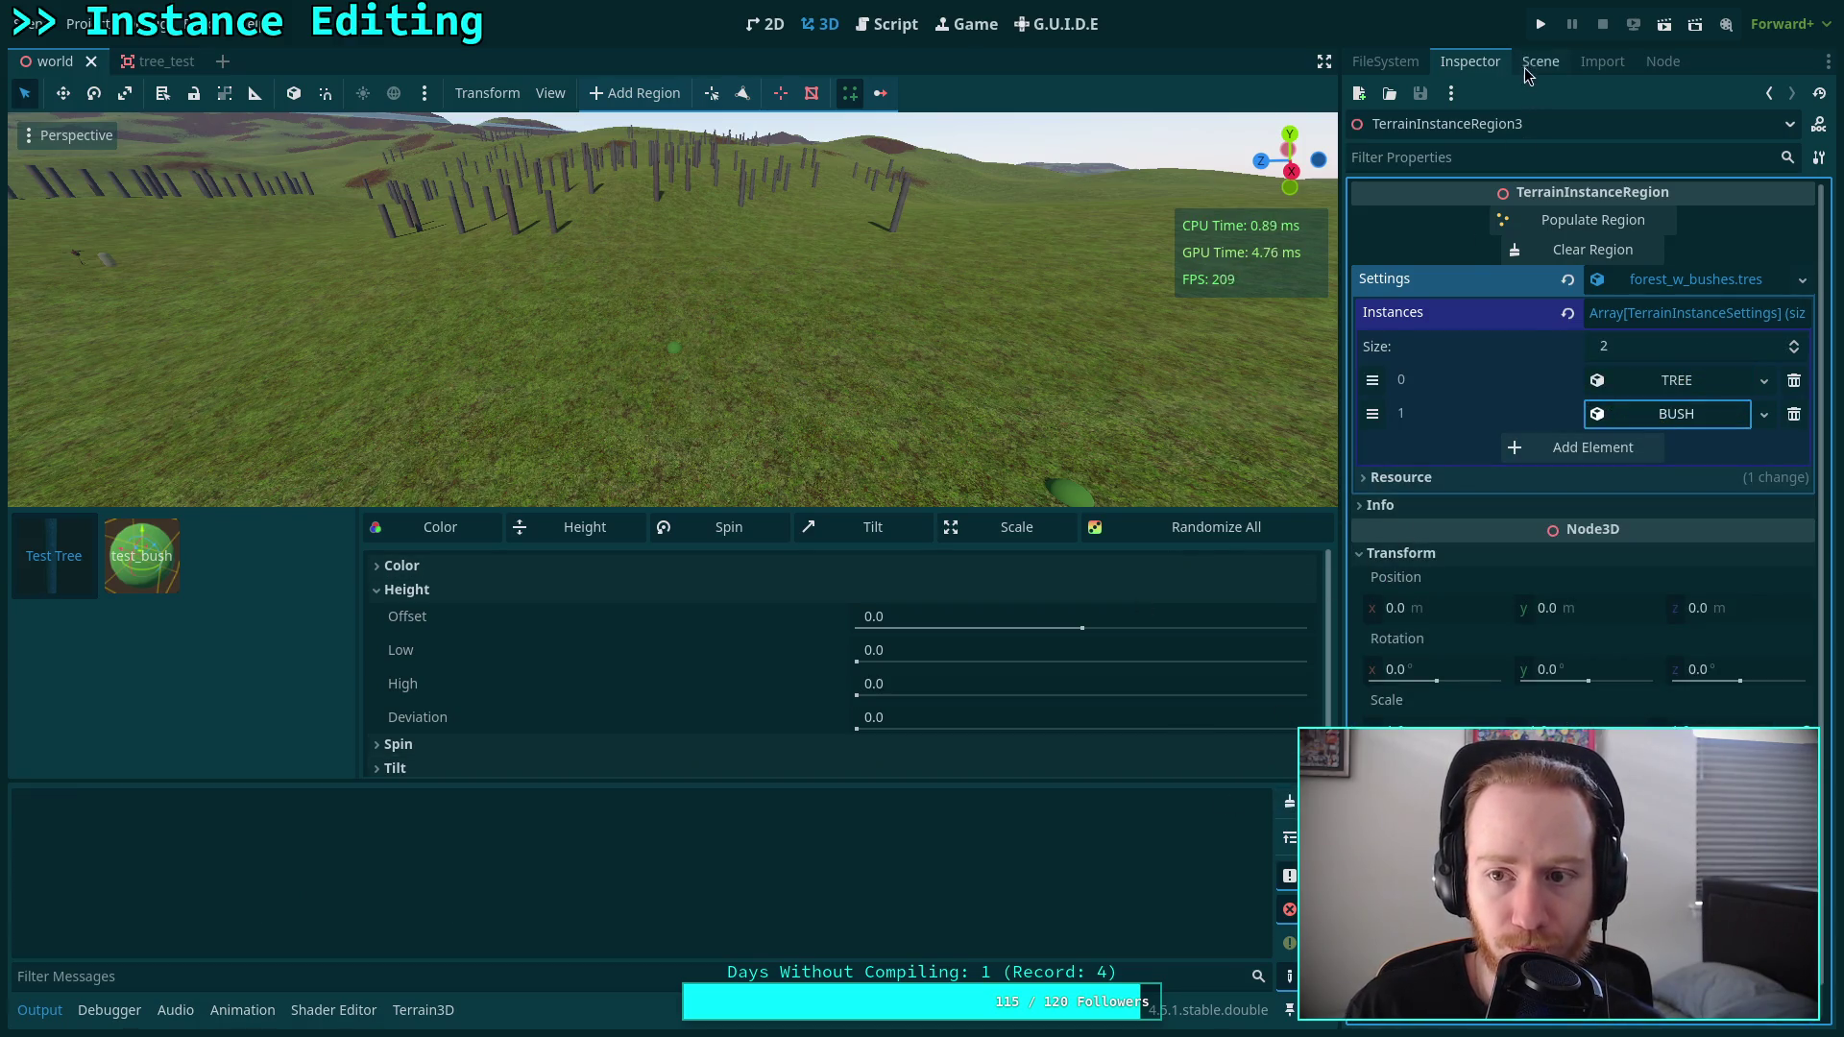
left_click(1540, 60)
left_click(1491, 550)
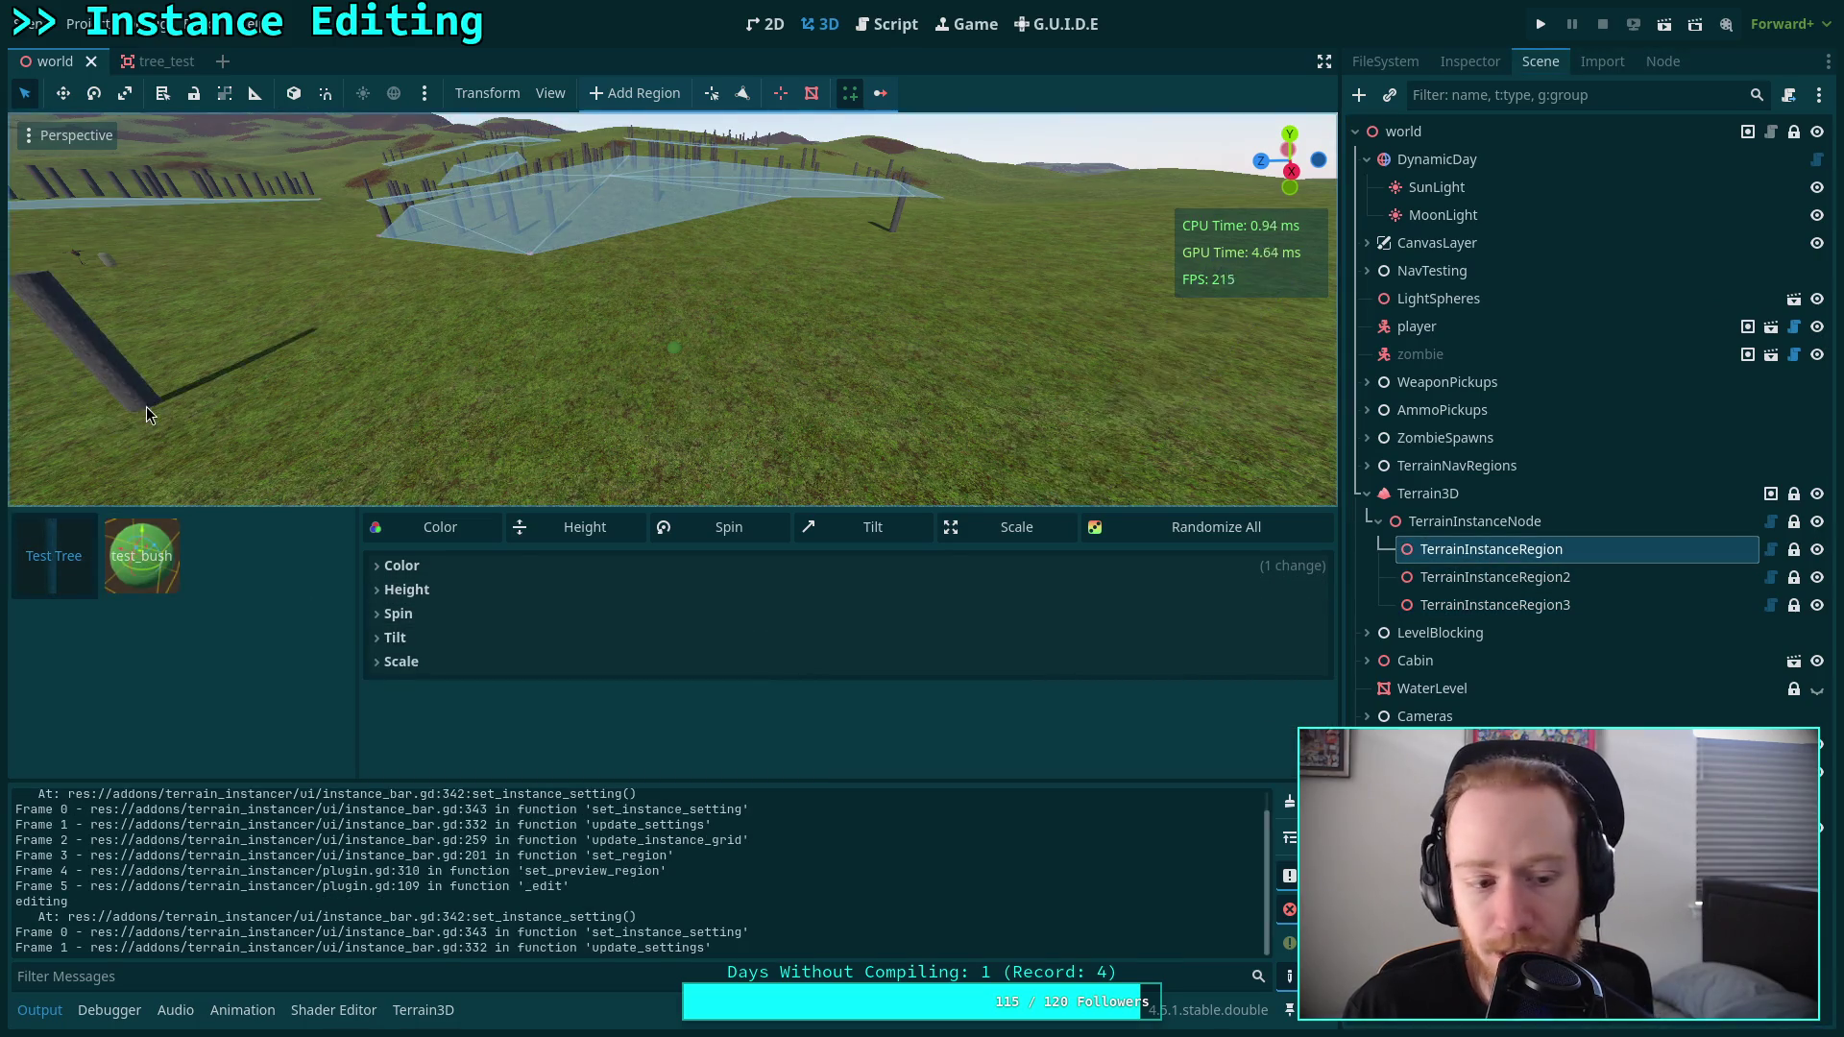
left_click(886, 24)
scroll(779, 442, "up", 4)
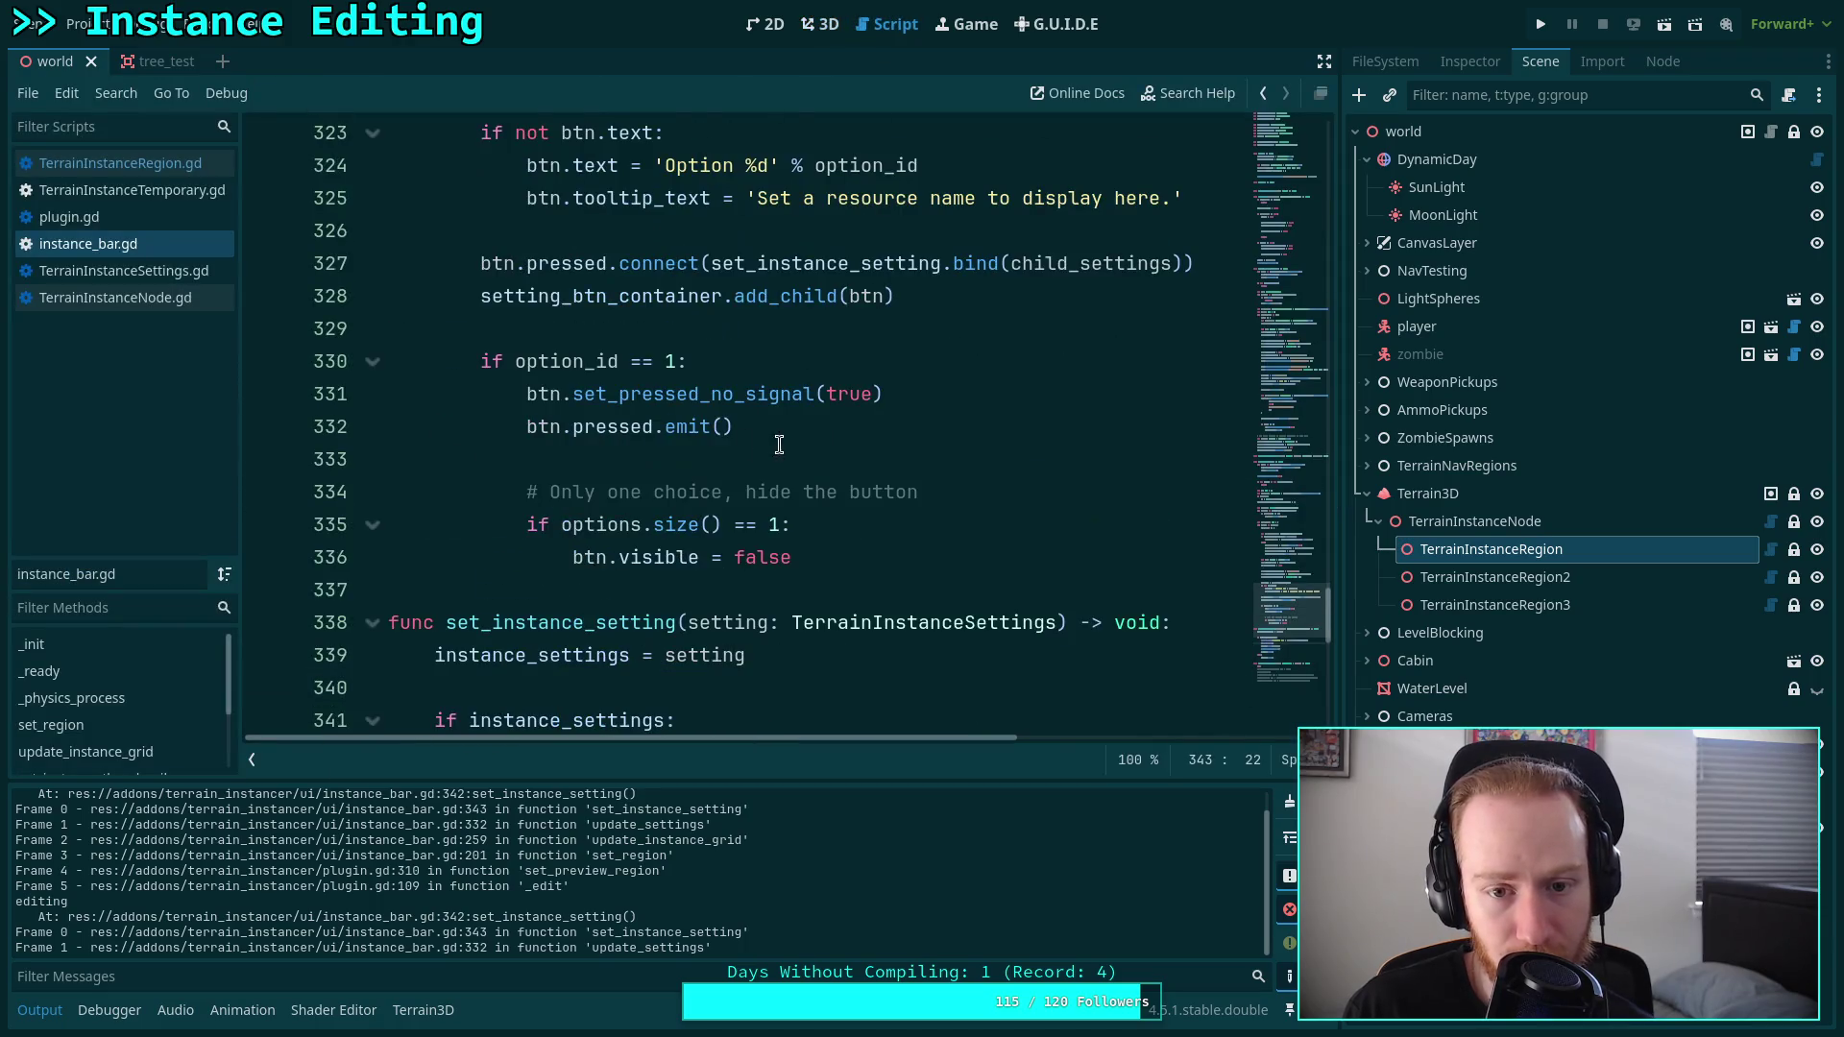
Reload the project with Project > Reload Current Project.
left_click(87, 21)
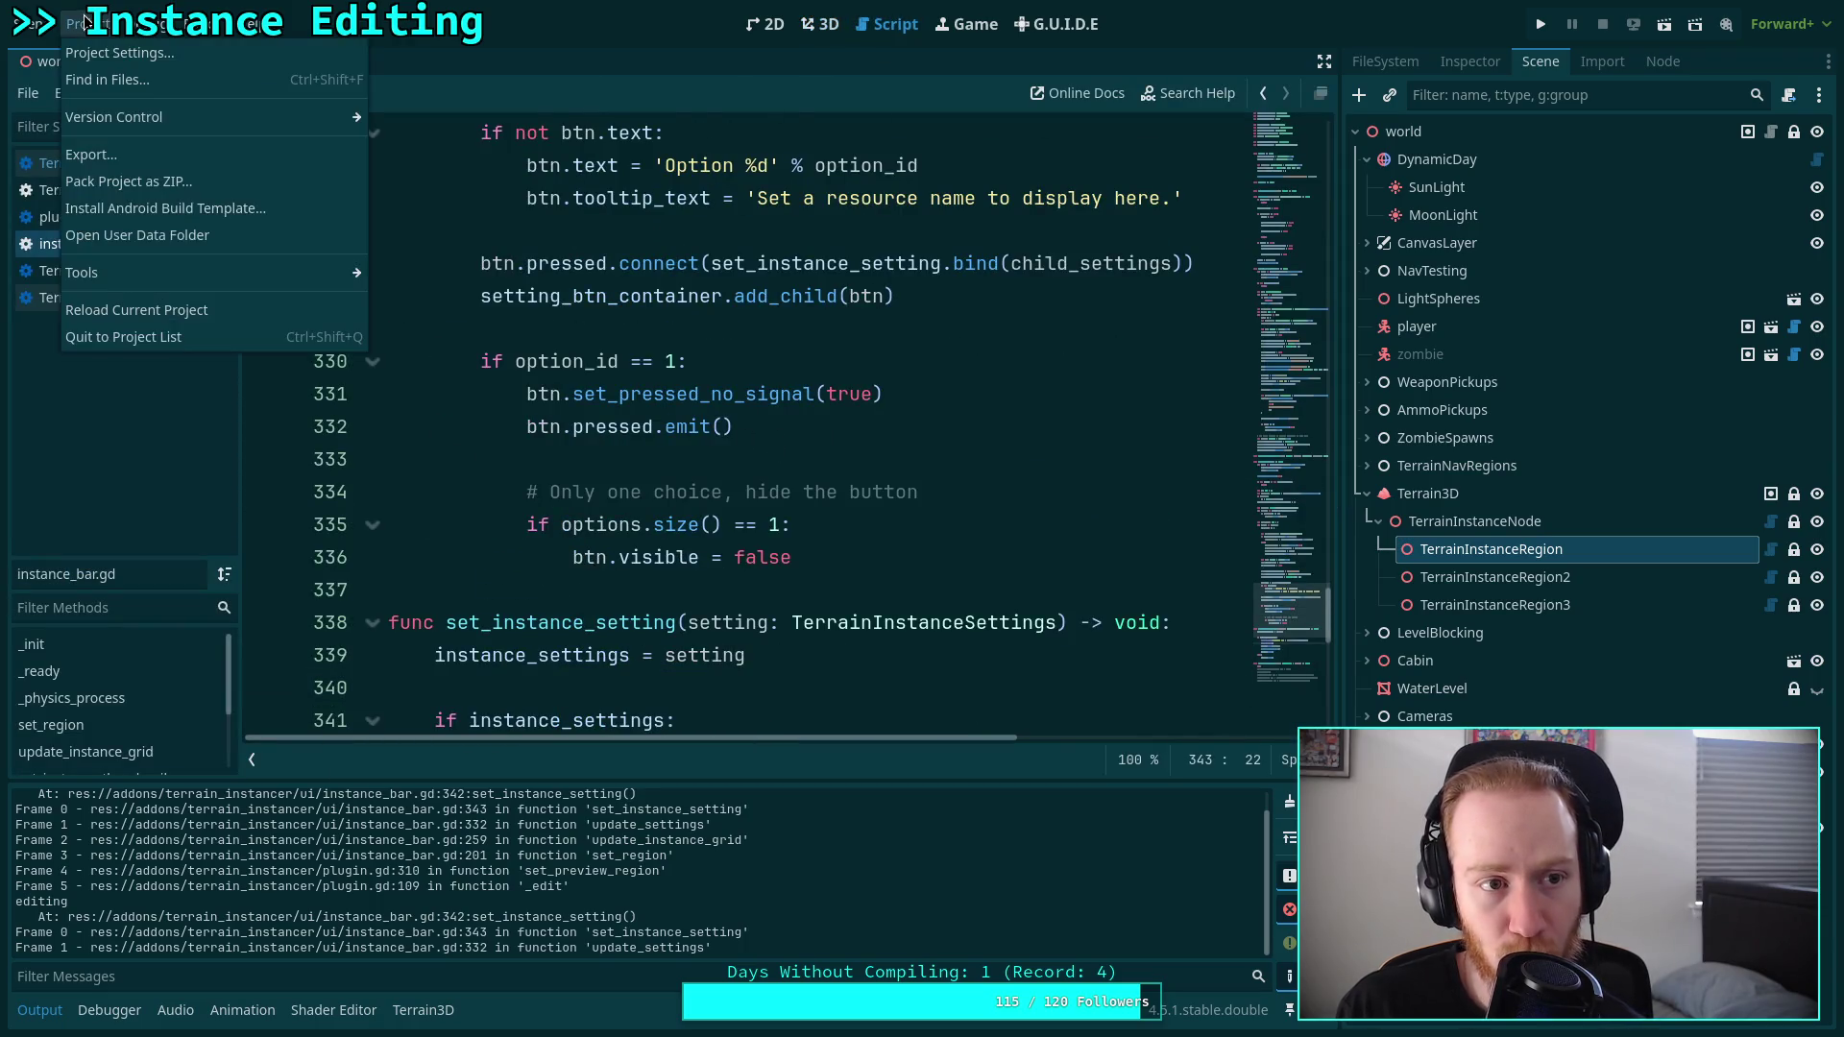
left_click(145, 310)
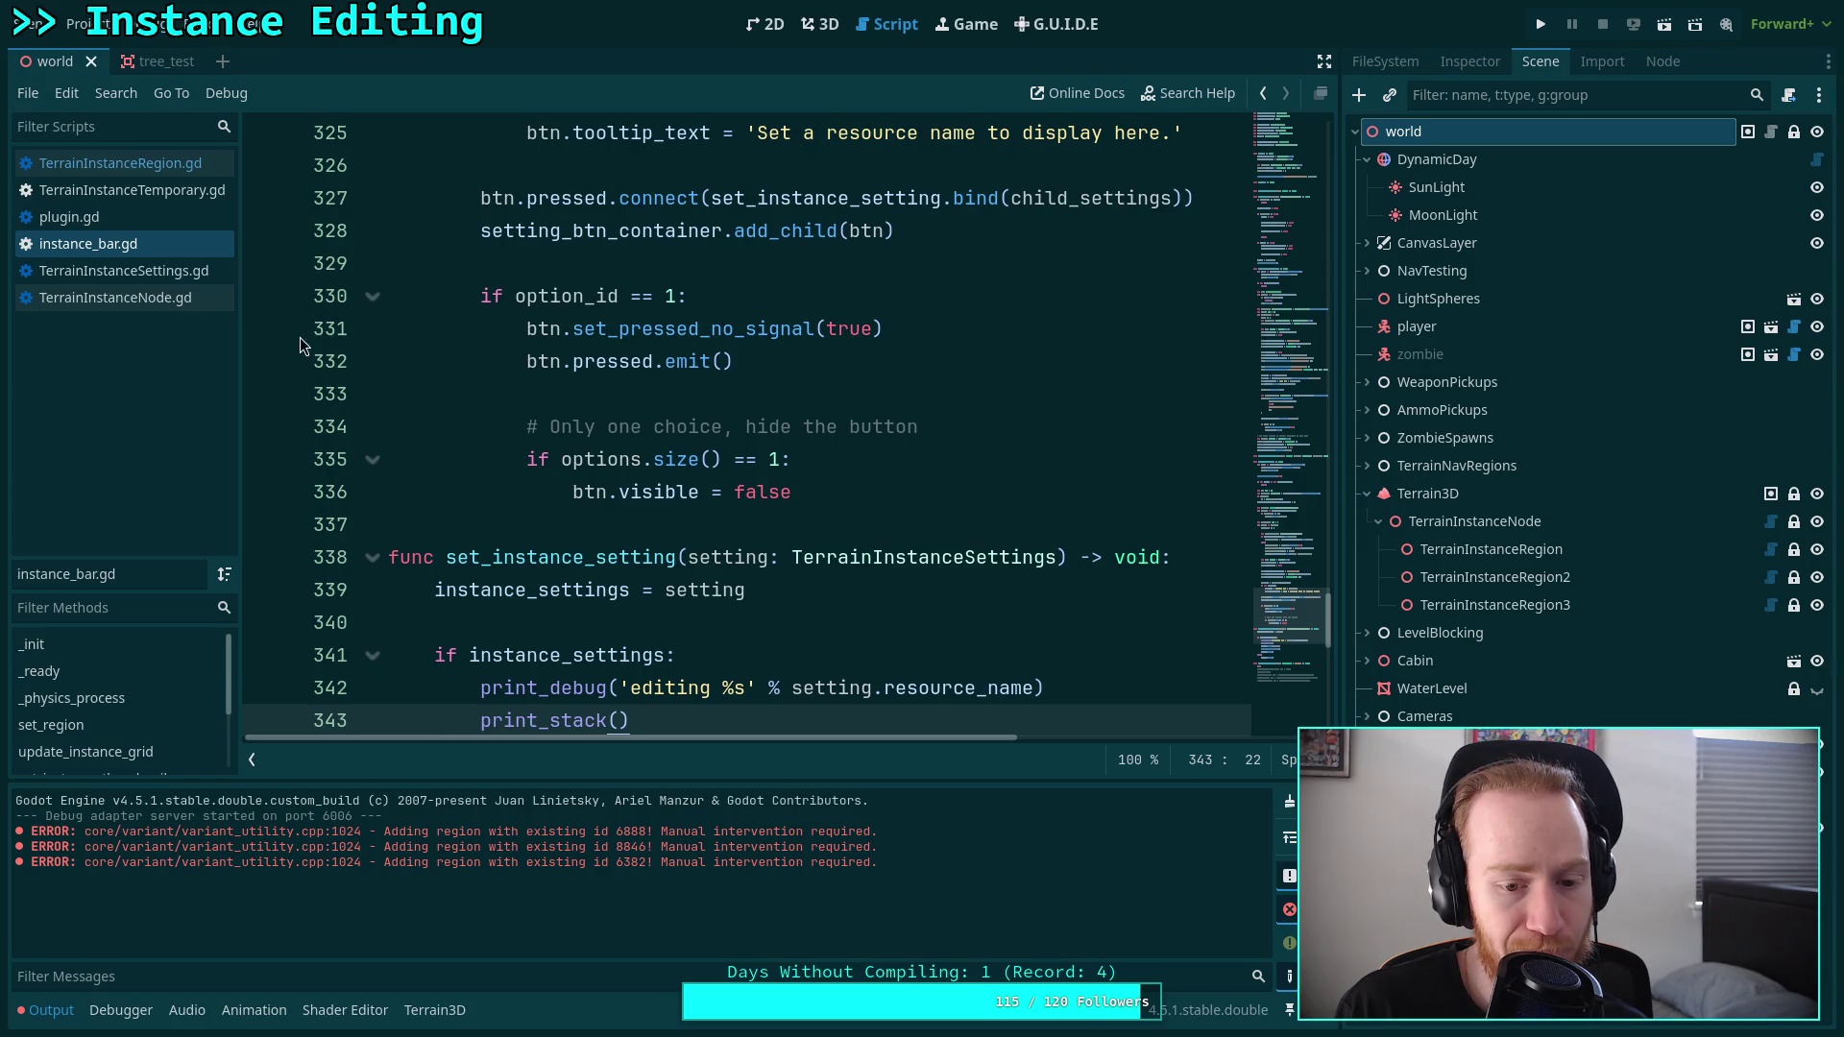
Add a new line 308 that assigns child_settings.resource_name.
scroll(635, 396, "up", 10)
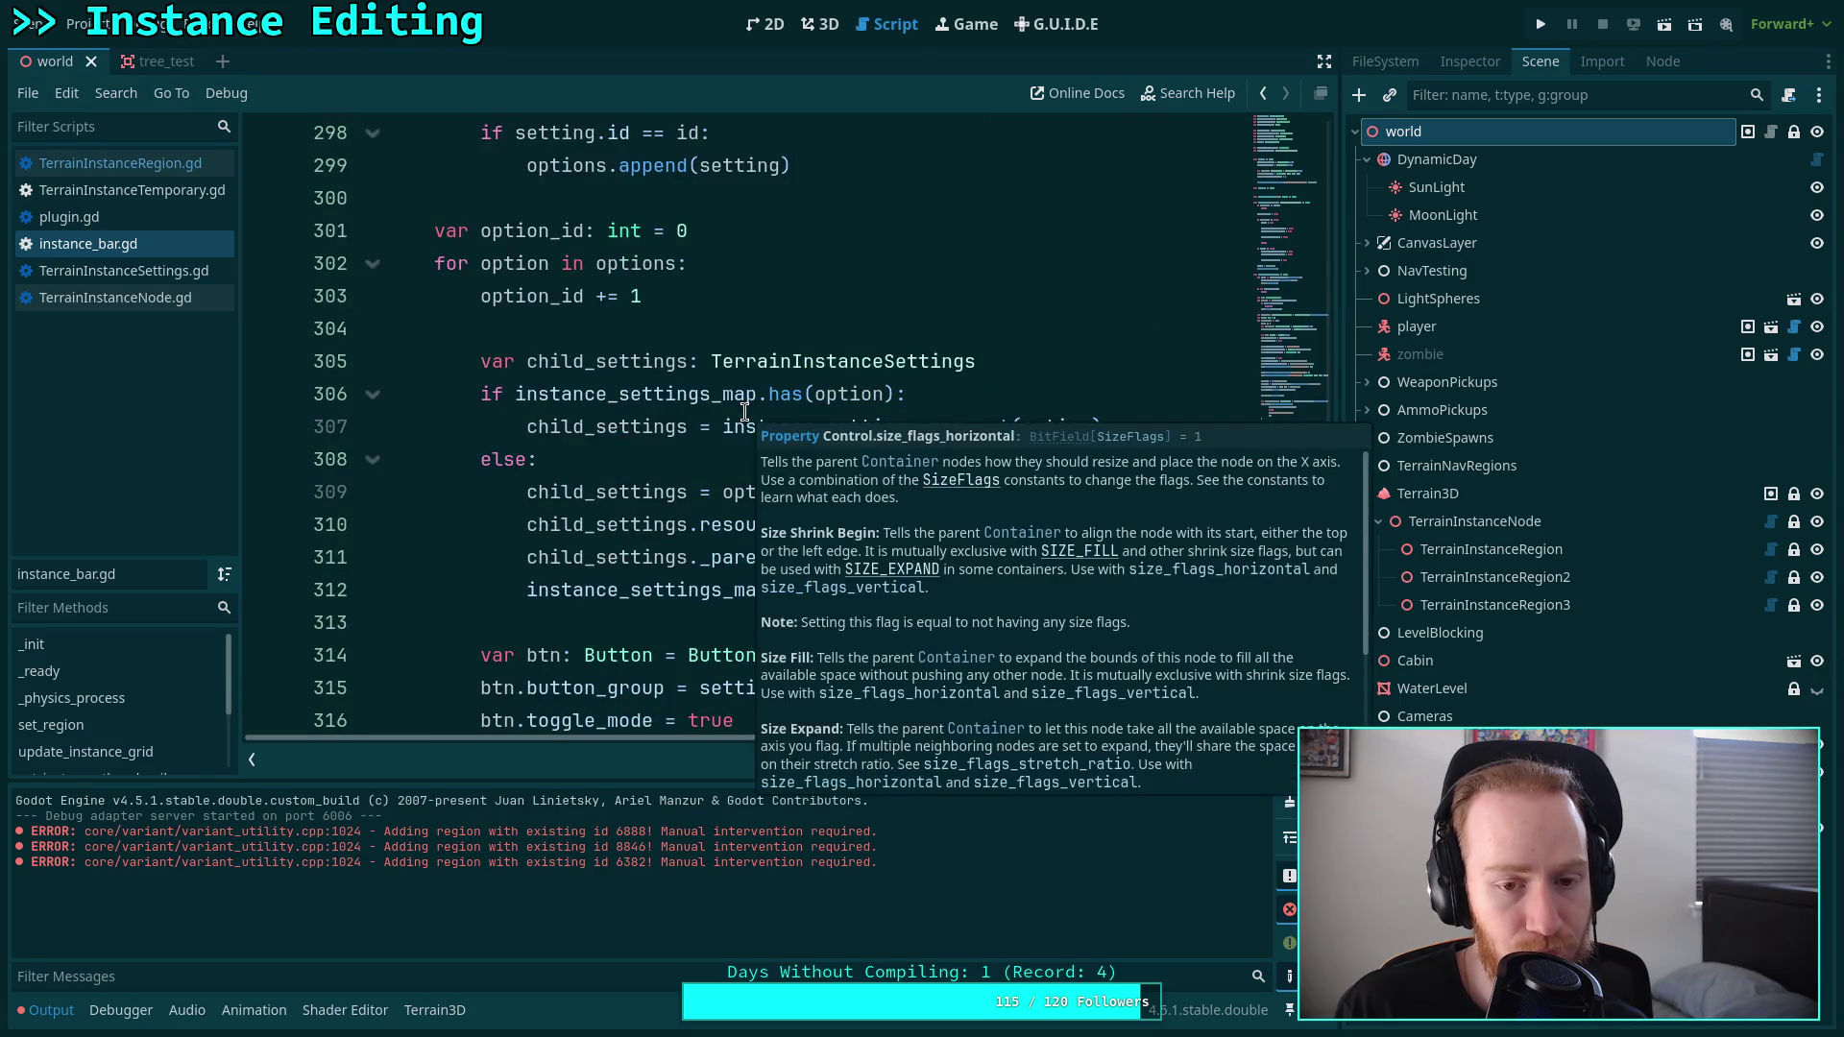
scroll(609, 377, "down", 2)
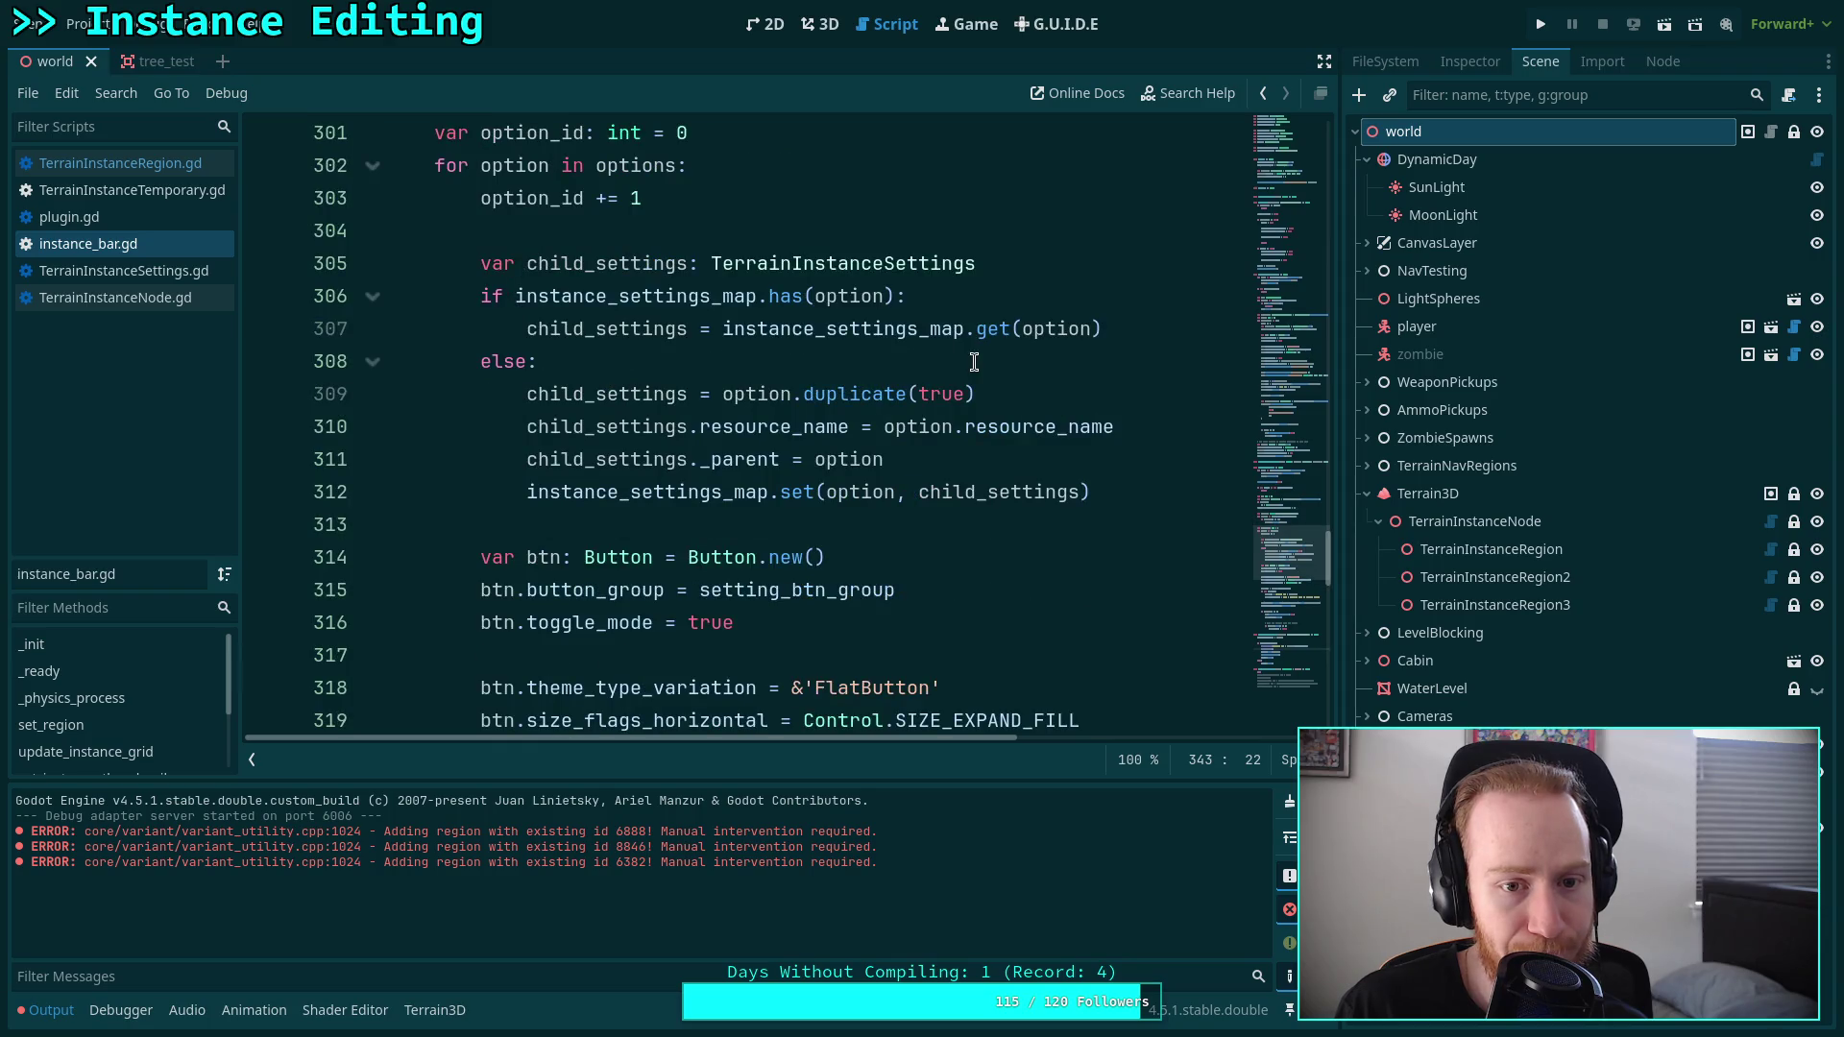
left_click(1193, 334)
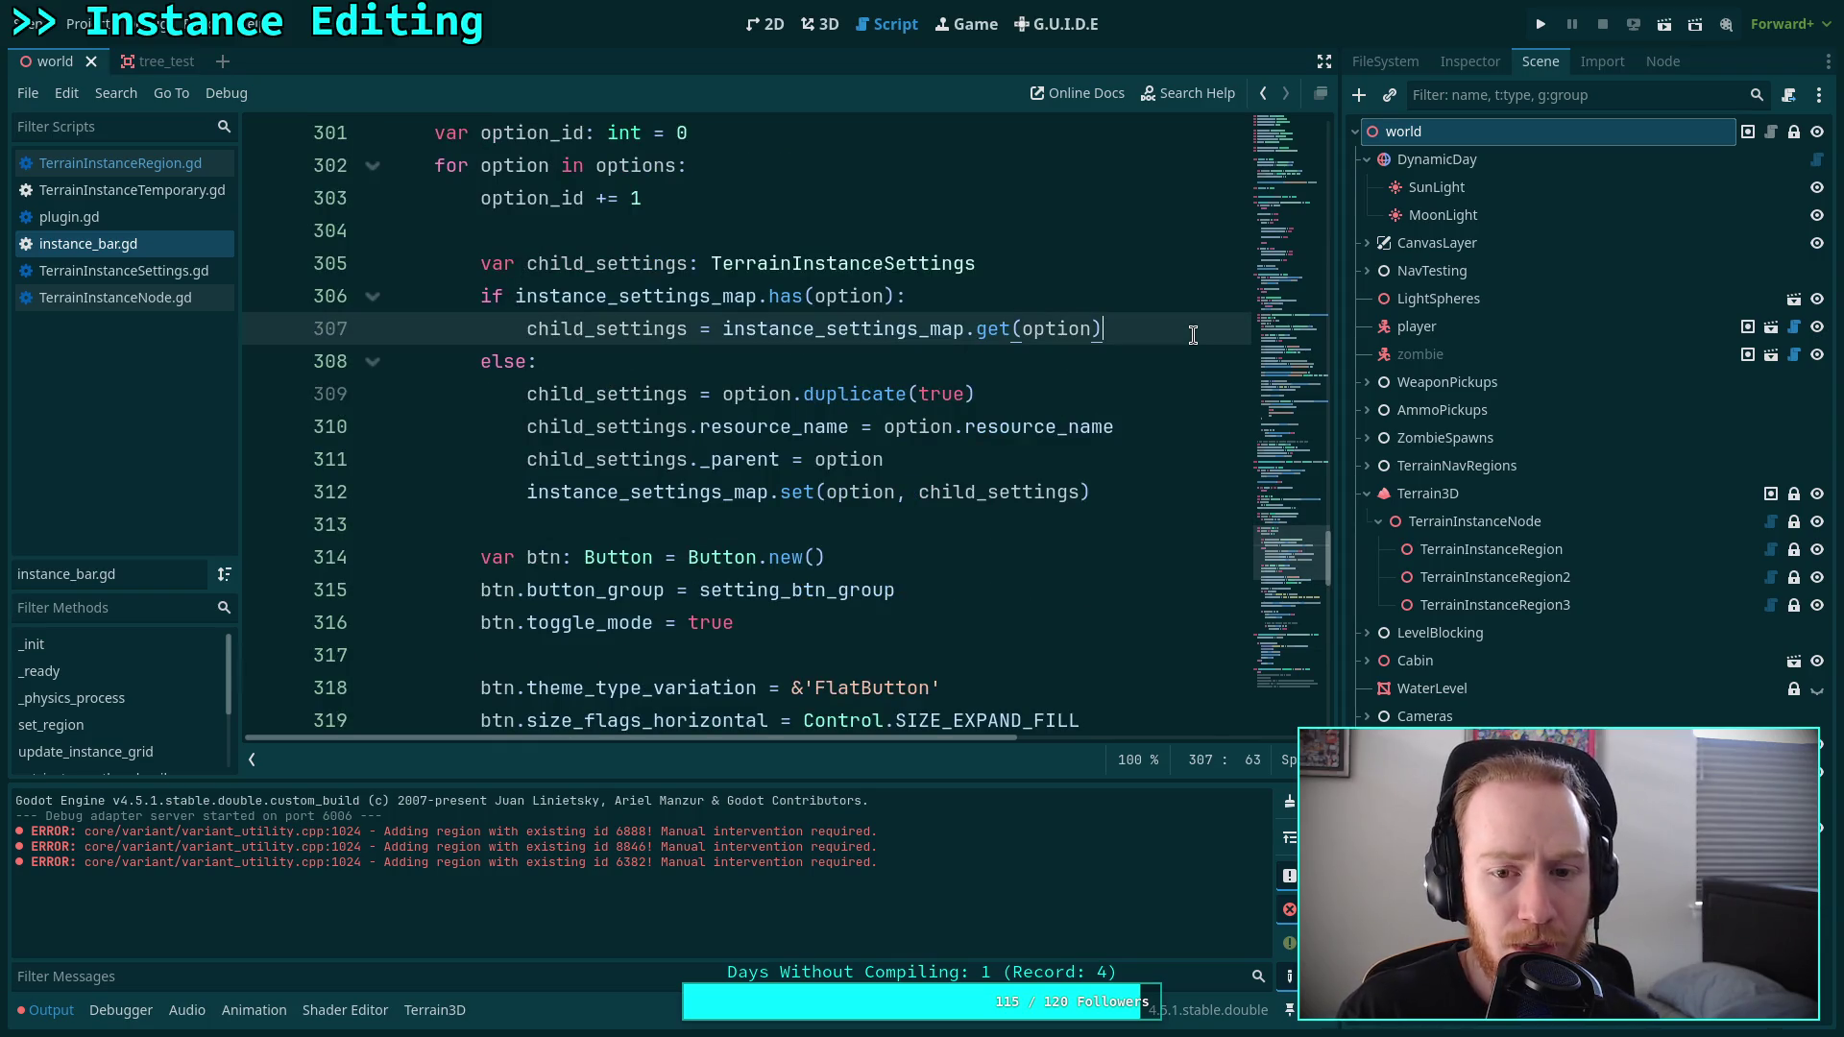
key("Return")
type("child_")
key("Return")
type("res")
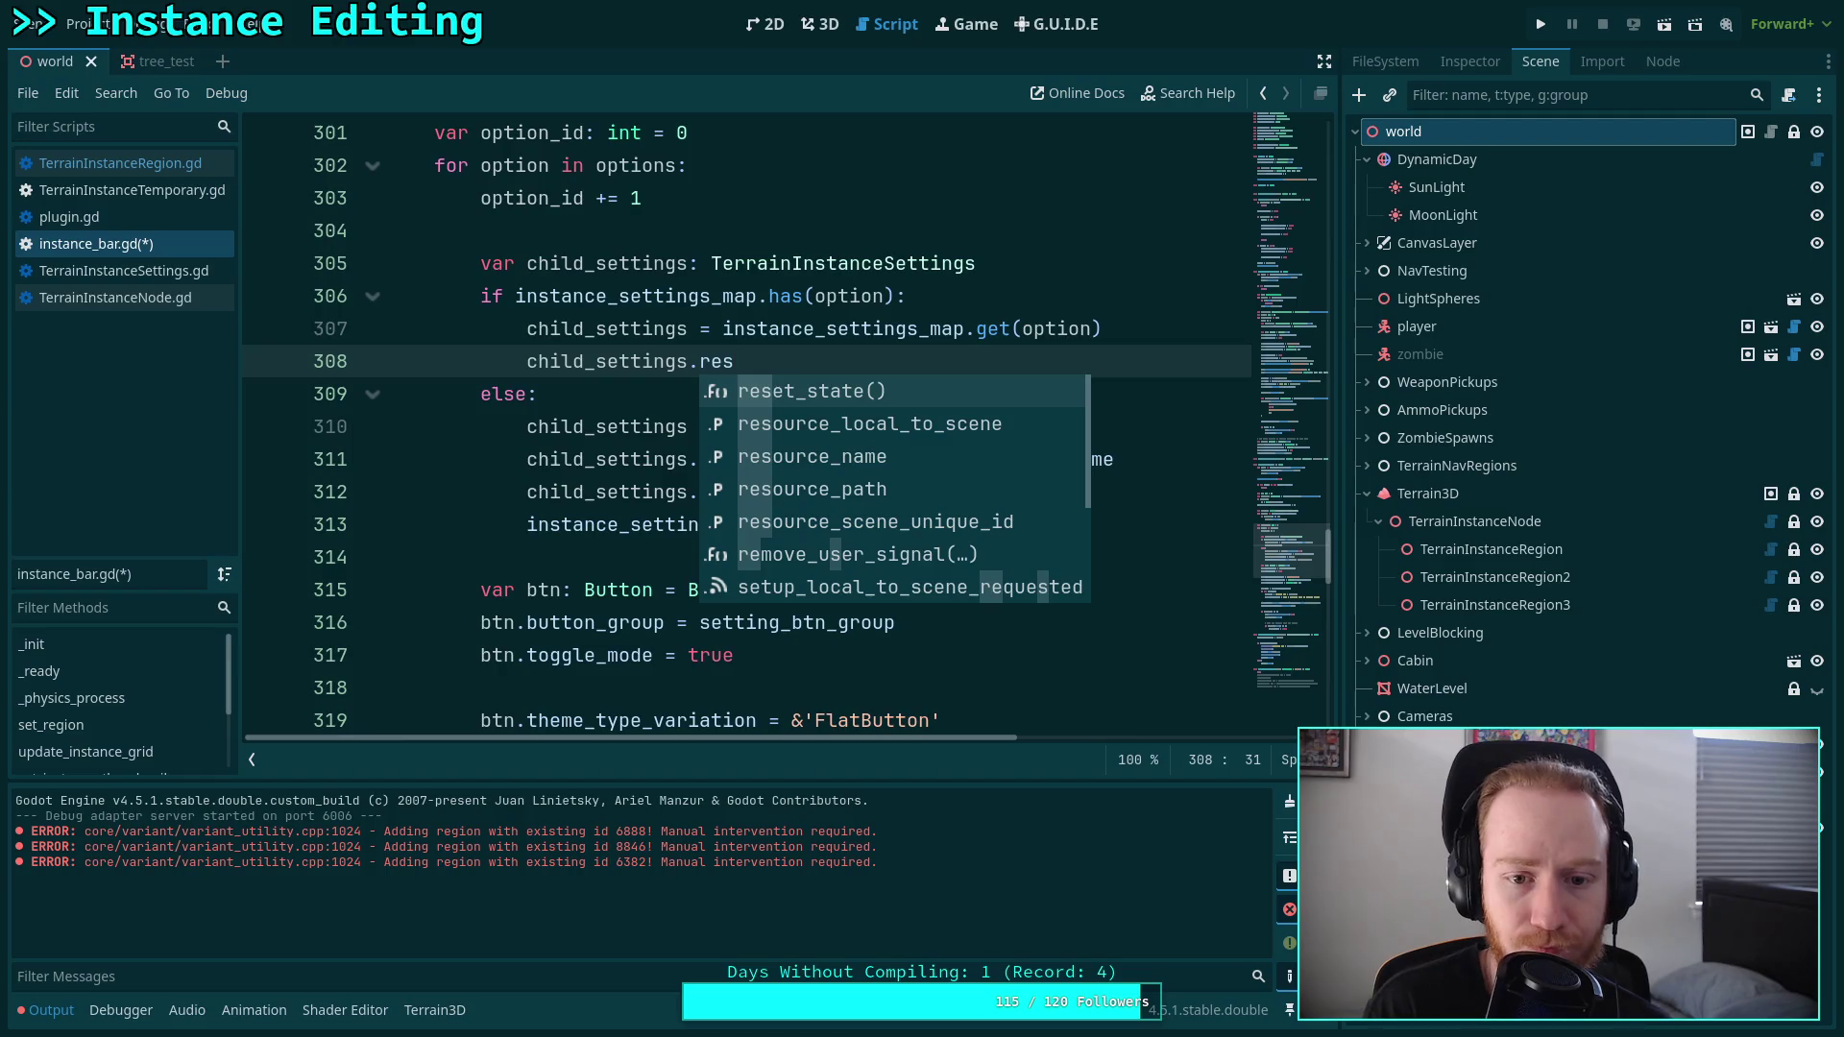
key("Down")
key("Down")
key("Return")
Assign option.resource_name as the value, save the script, and return to the 3D scene.
key("BackSpace")
type("ption.name")
key("ctrl+s")
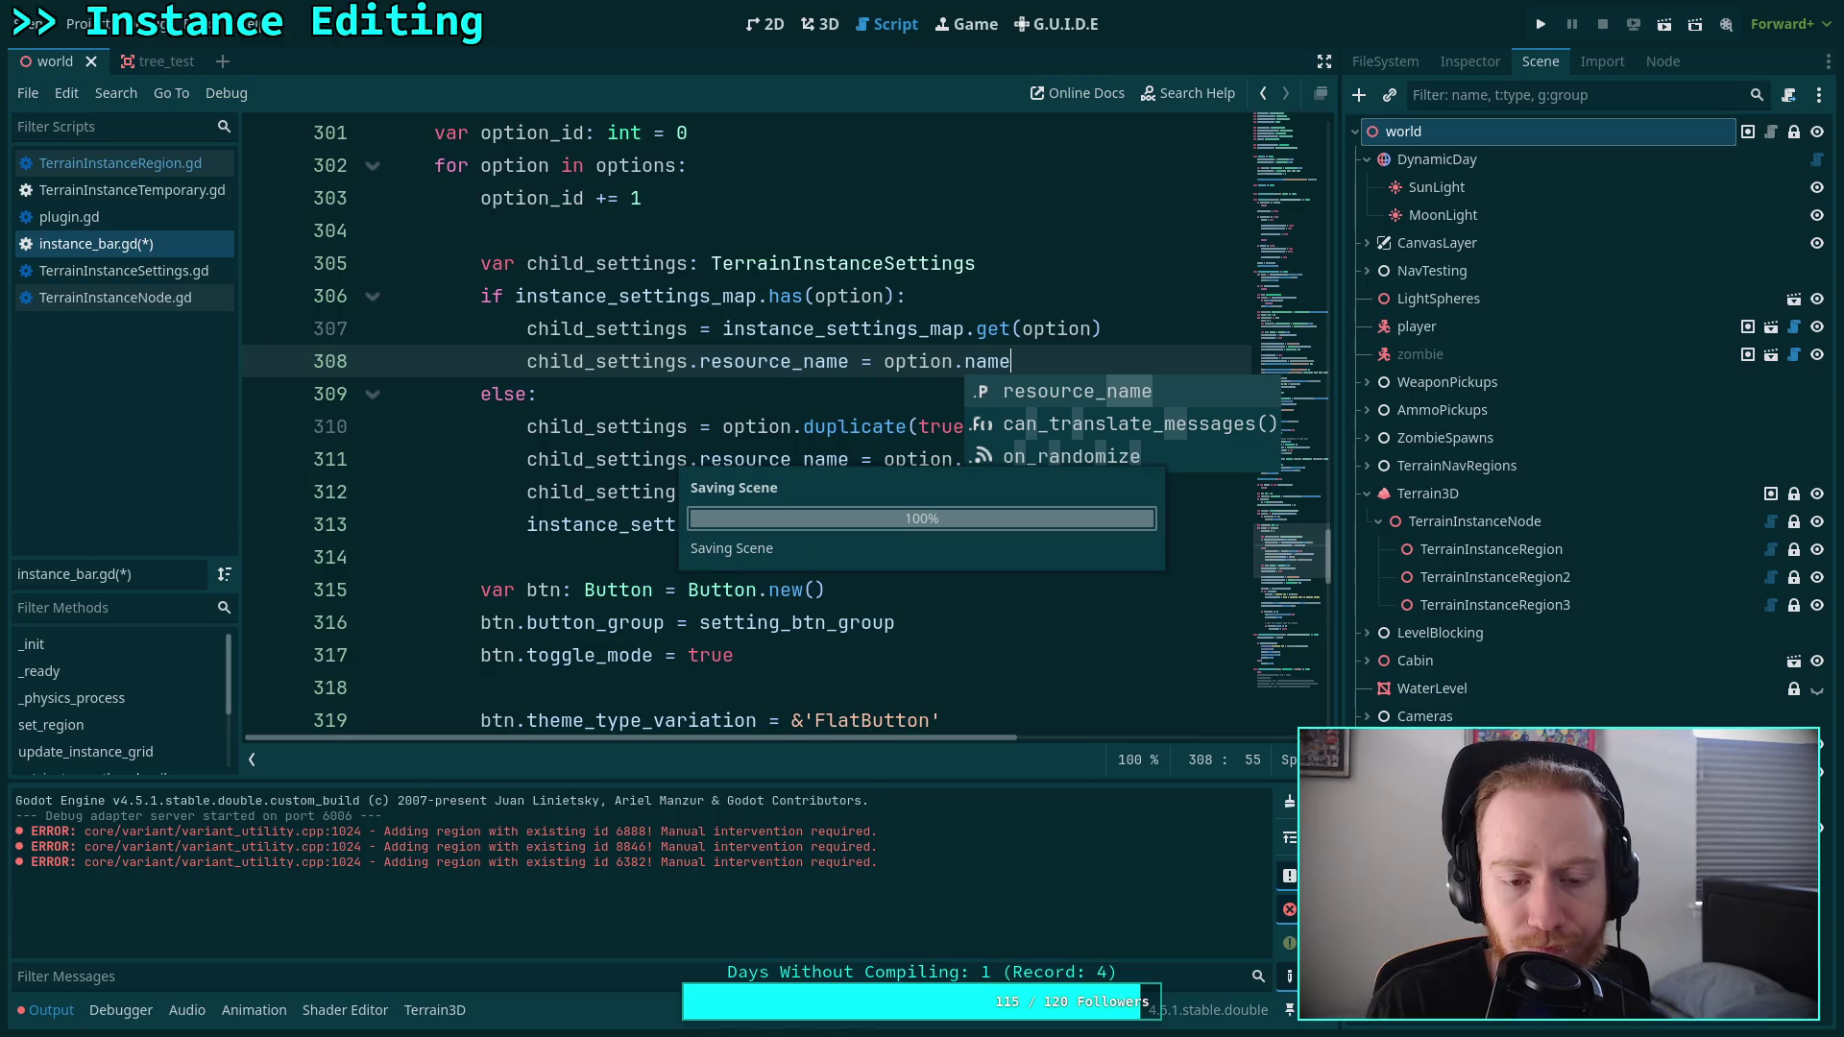
left_click(1028, 391)
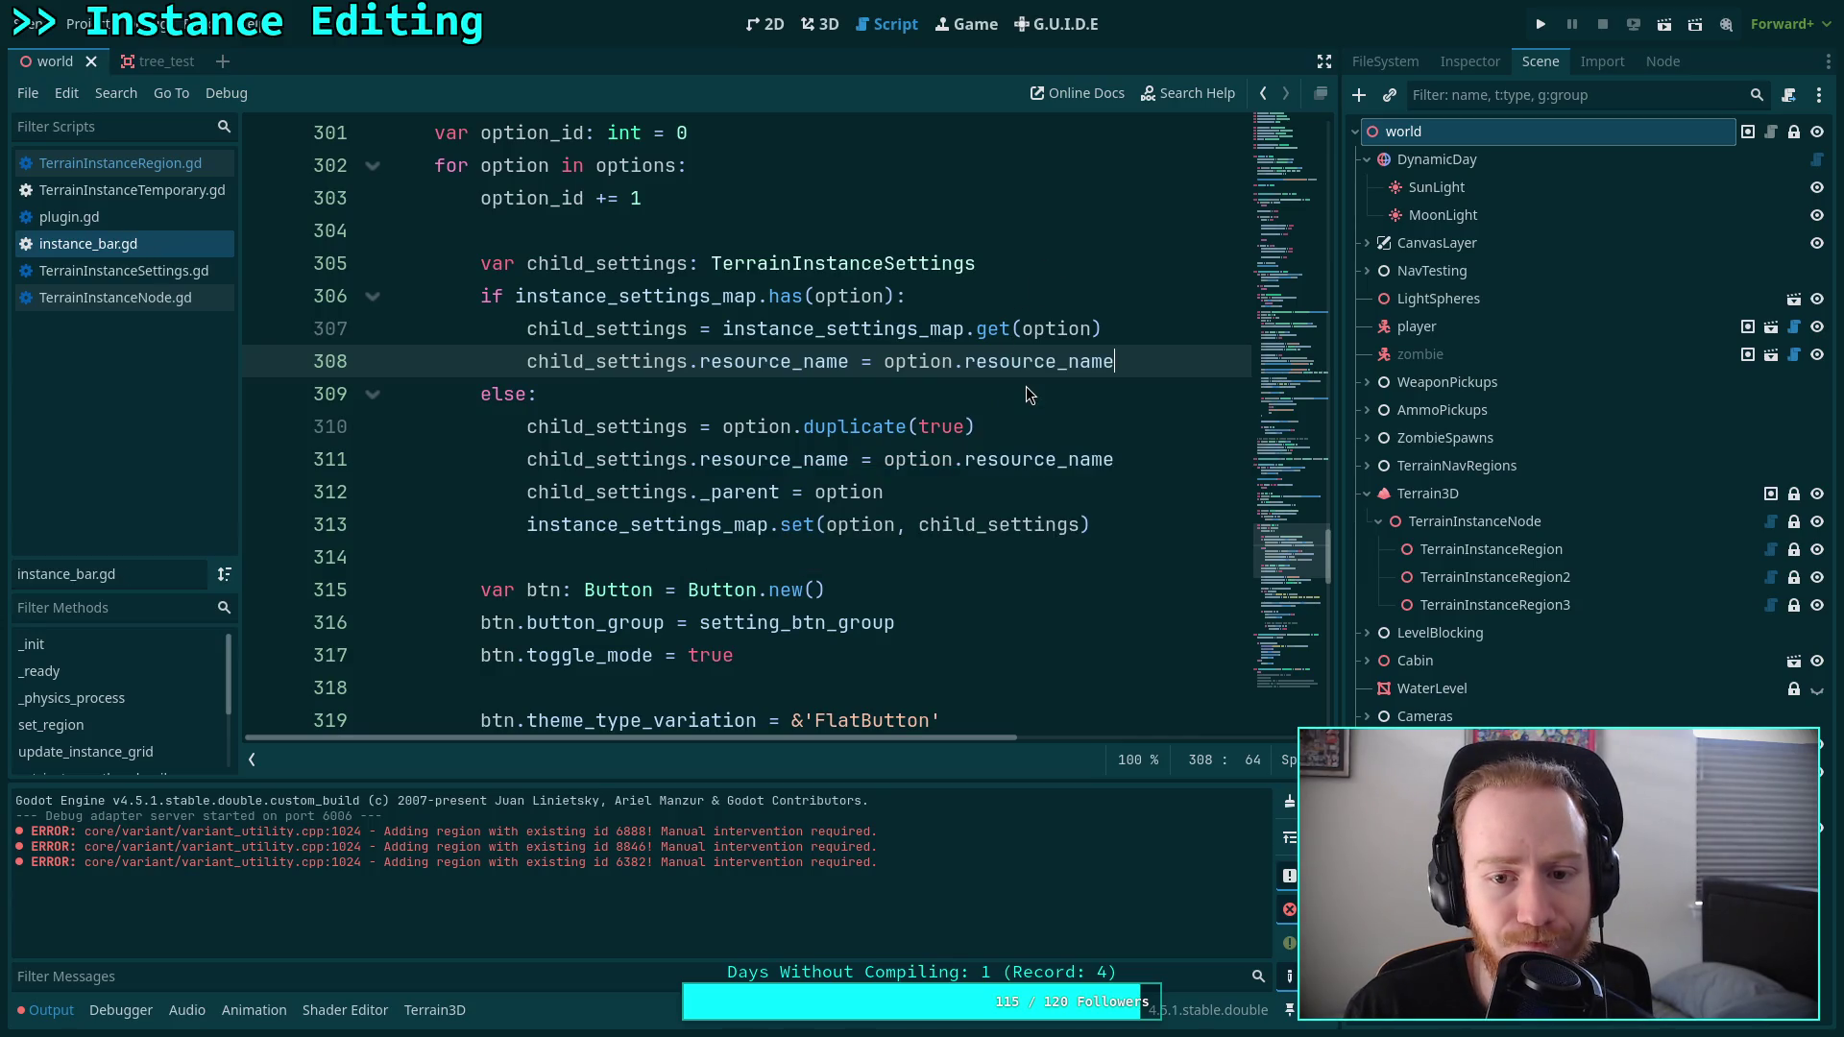
key("ctrl+s")
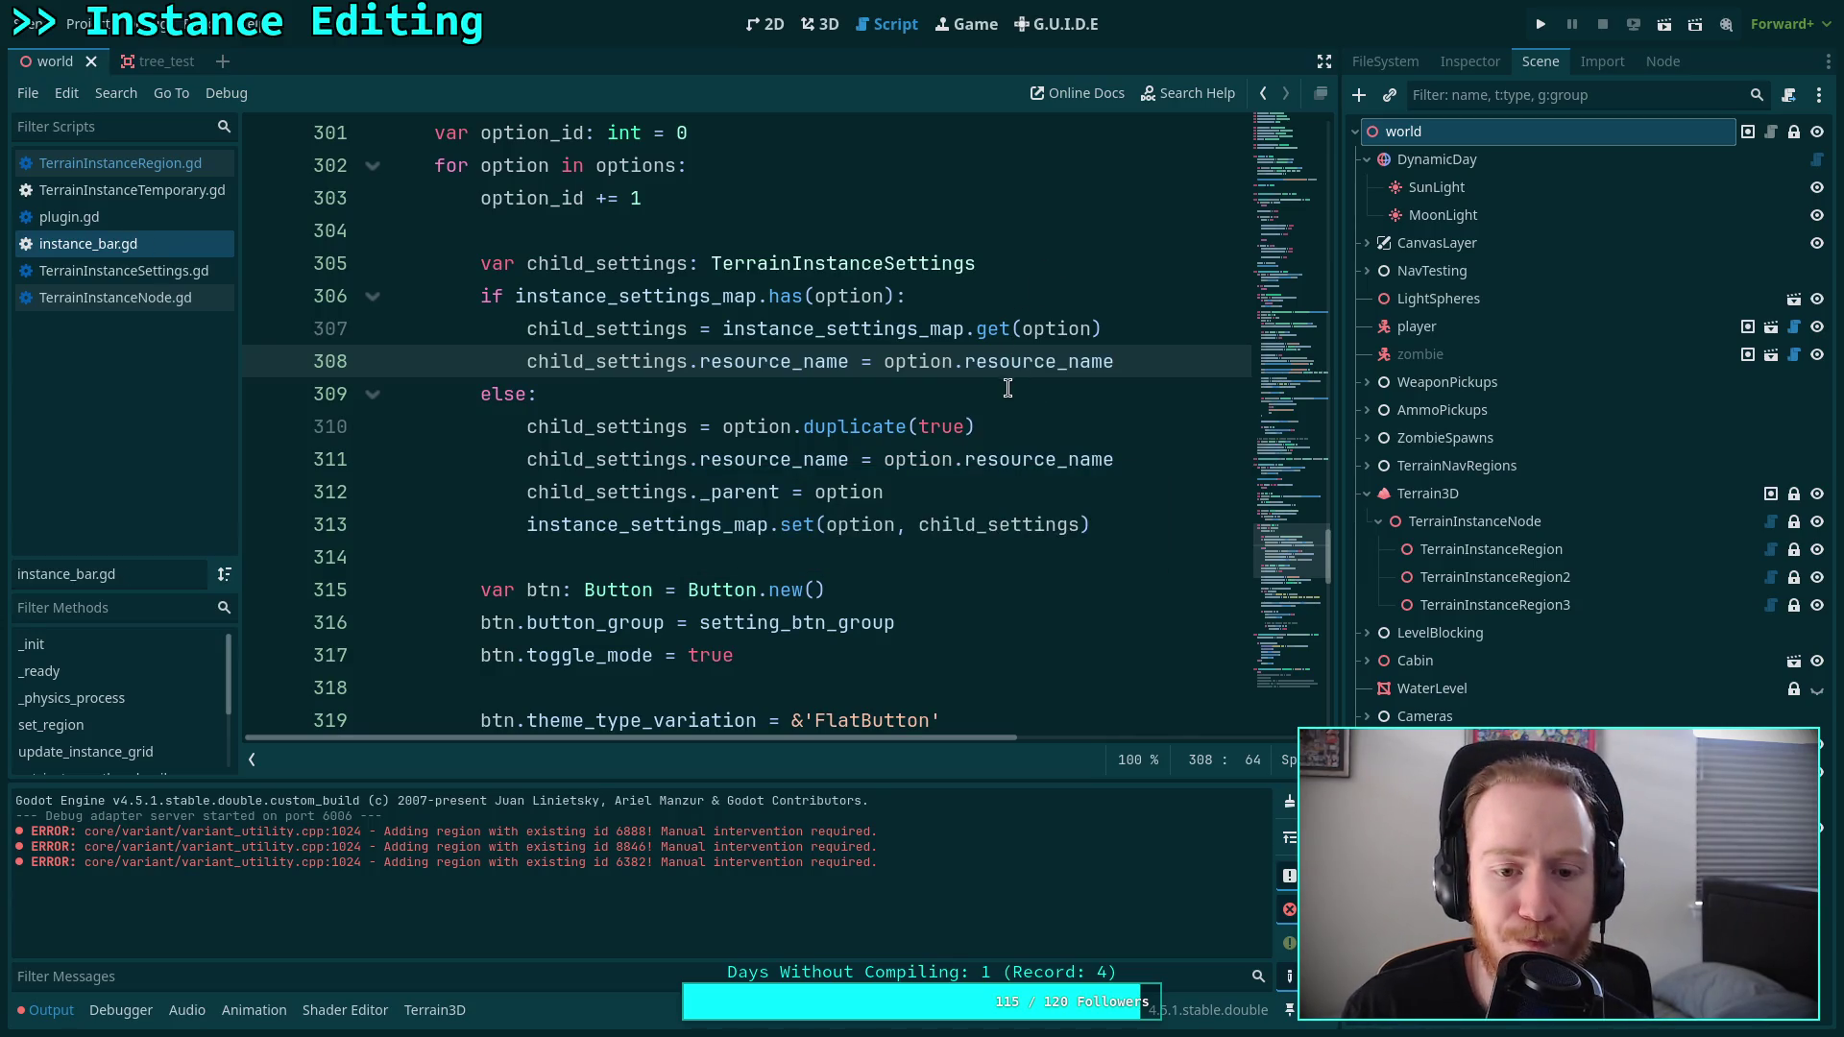
left_click(994, 398)
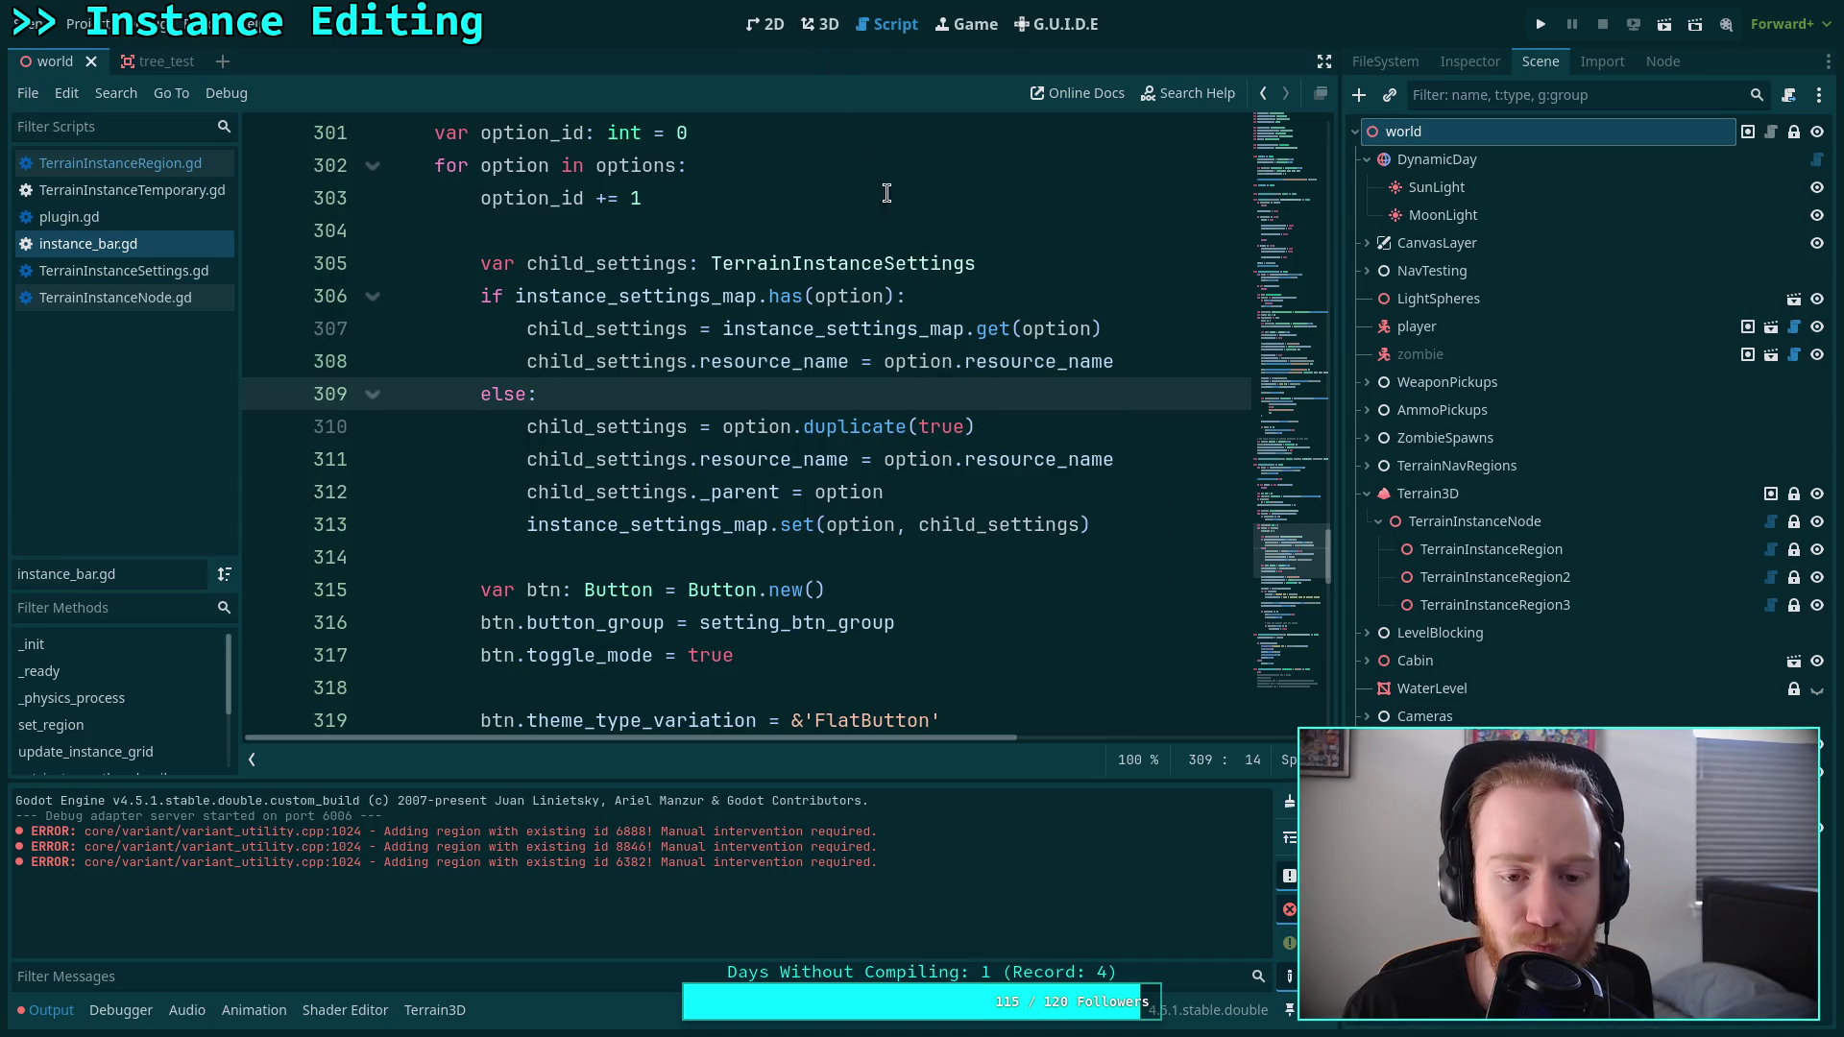
left_click(1170, 360)
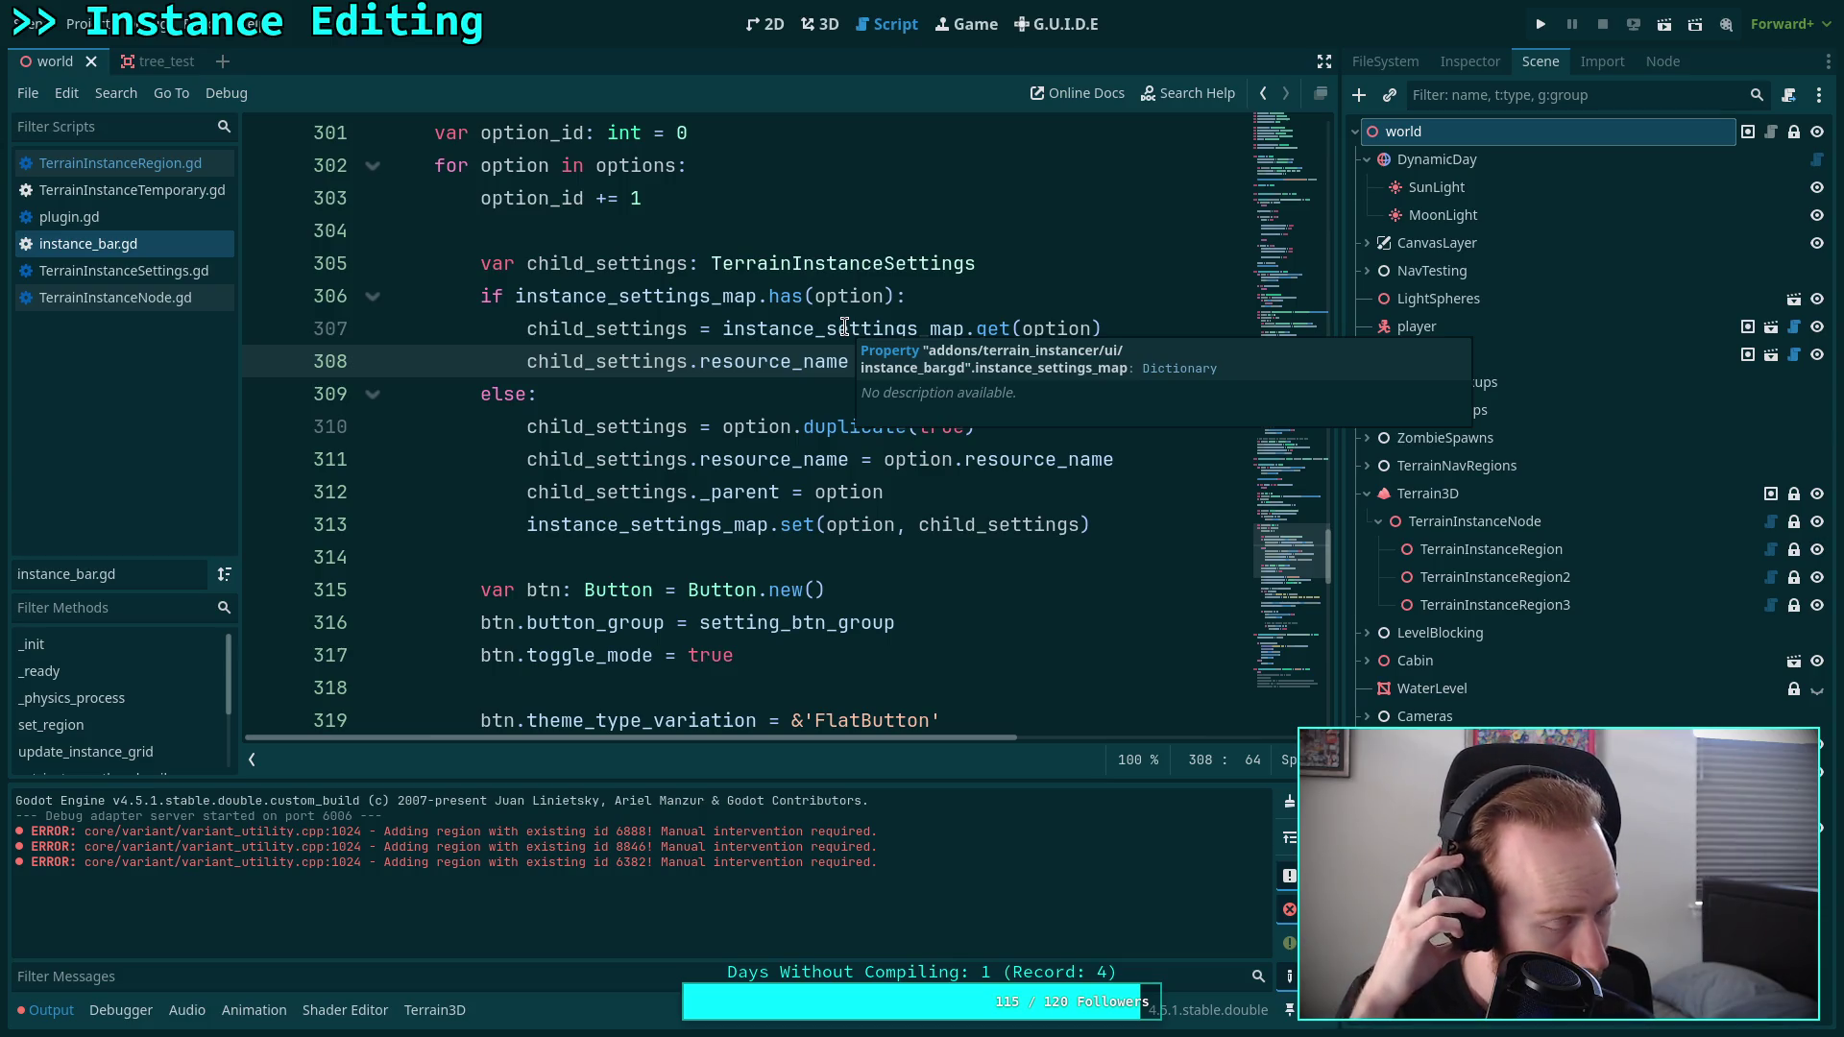
left_click(820, 30)
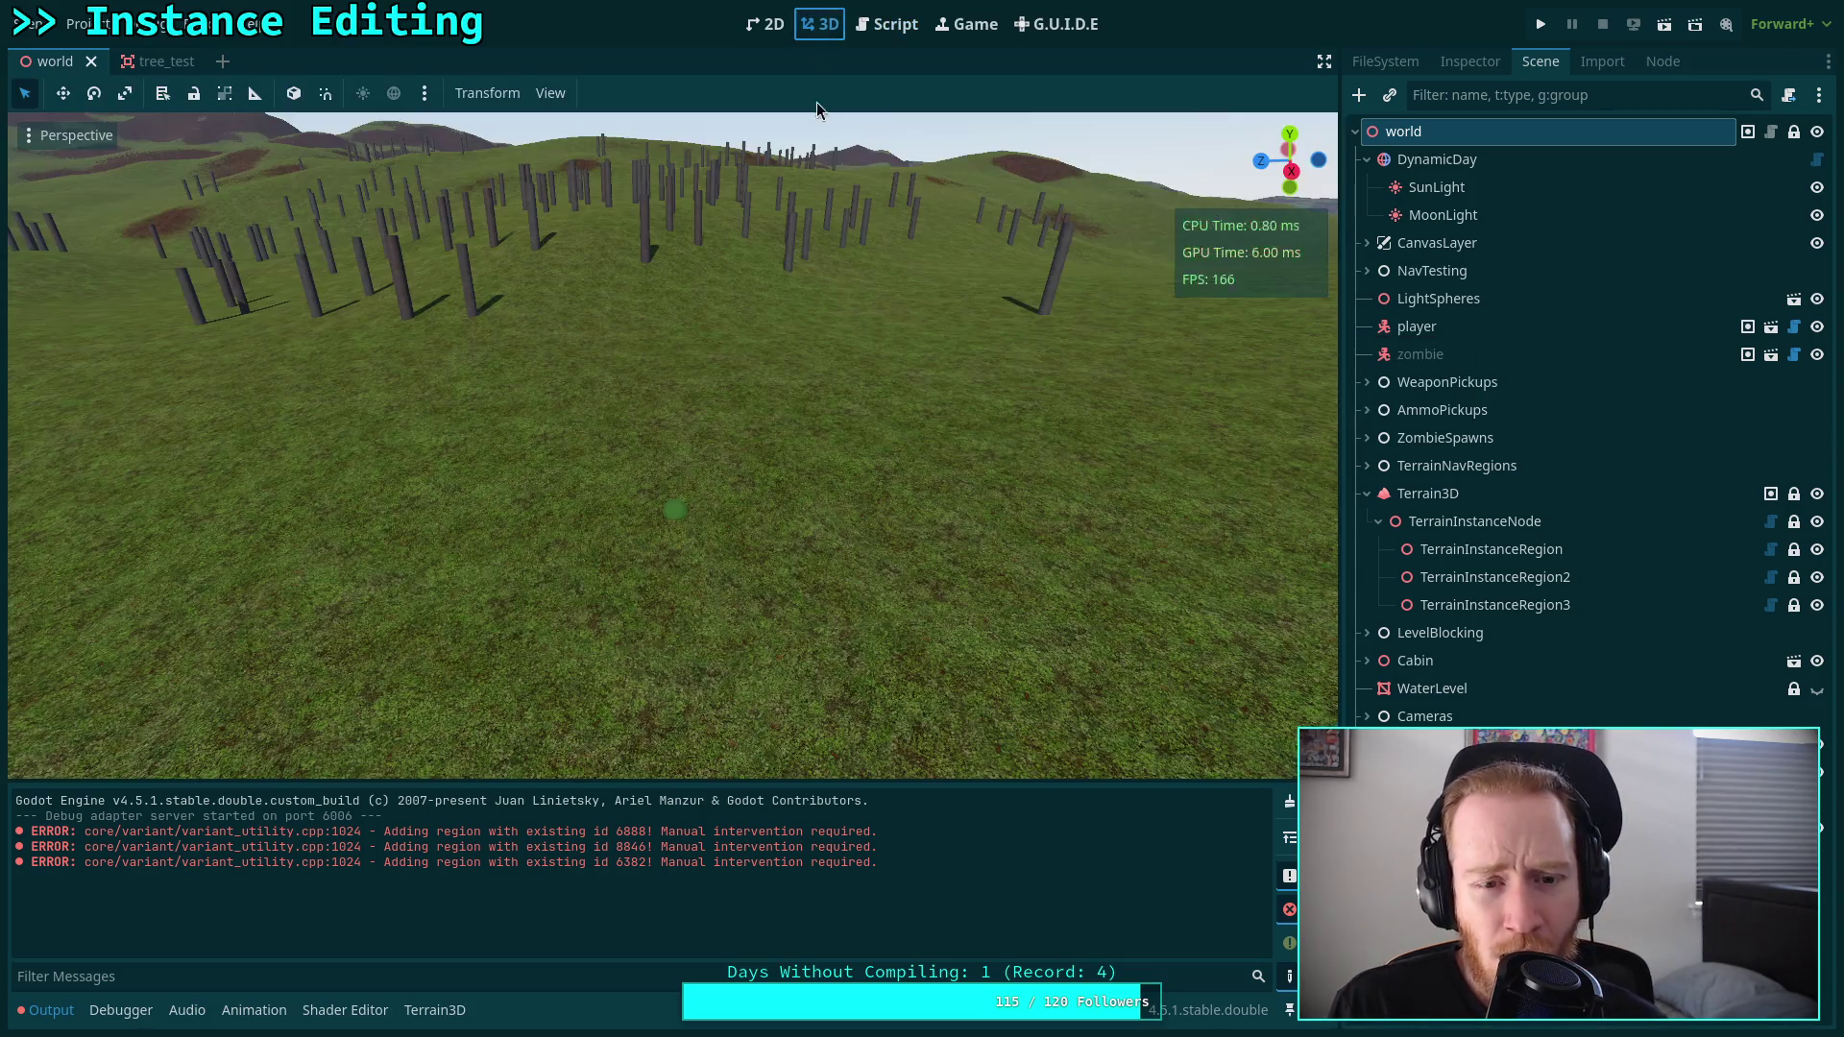
Select TerrainInstanceRegion, enable the instance tool, and choose the test_bush instance.
left_click(1487, 555)
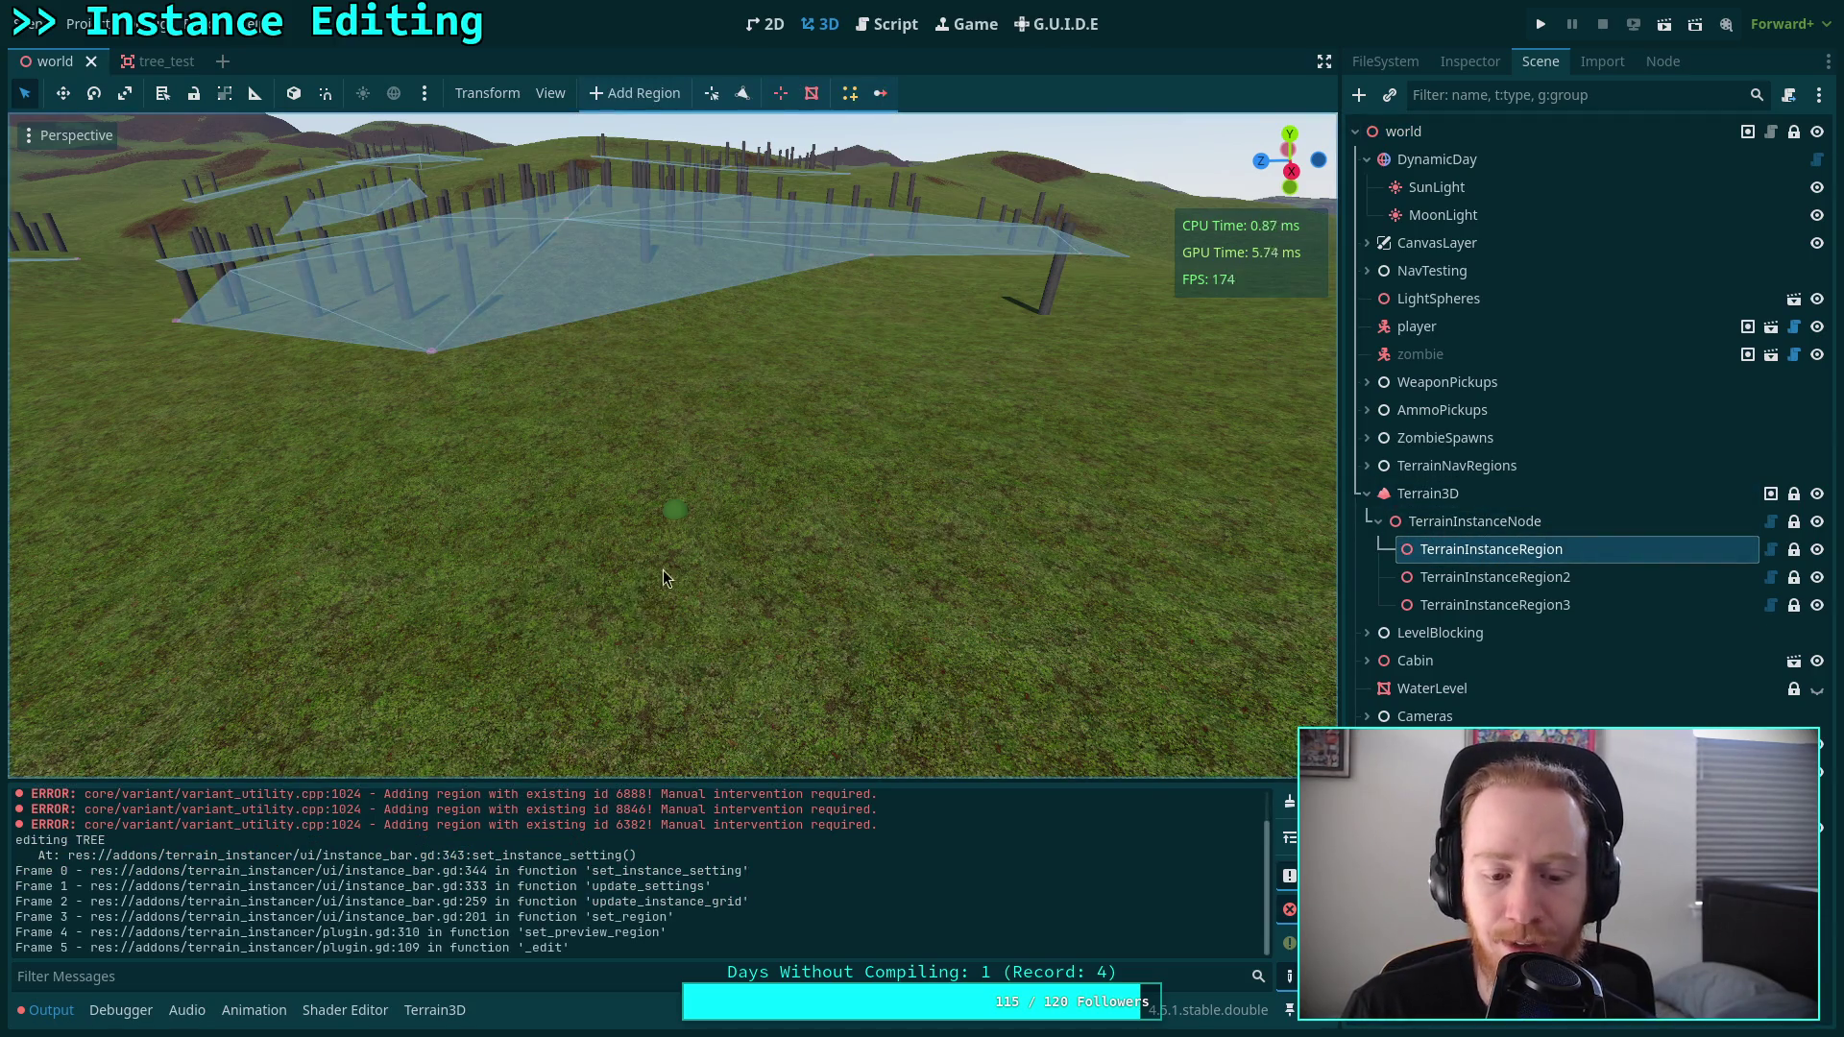
left_click(850, 93)
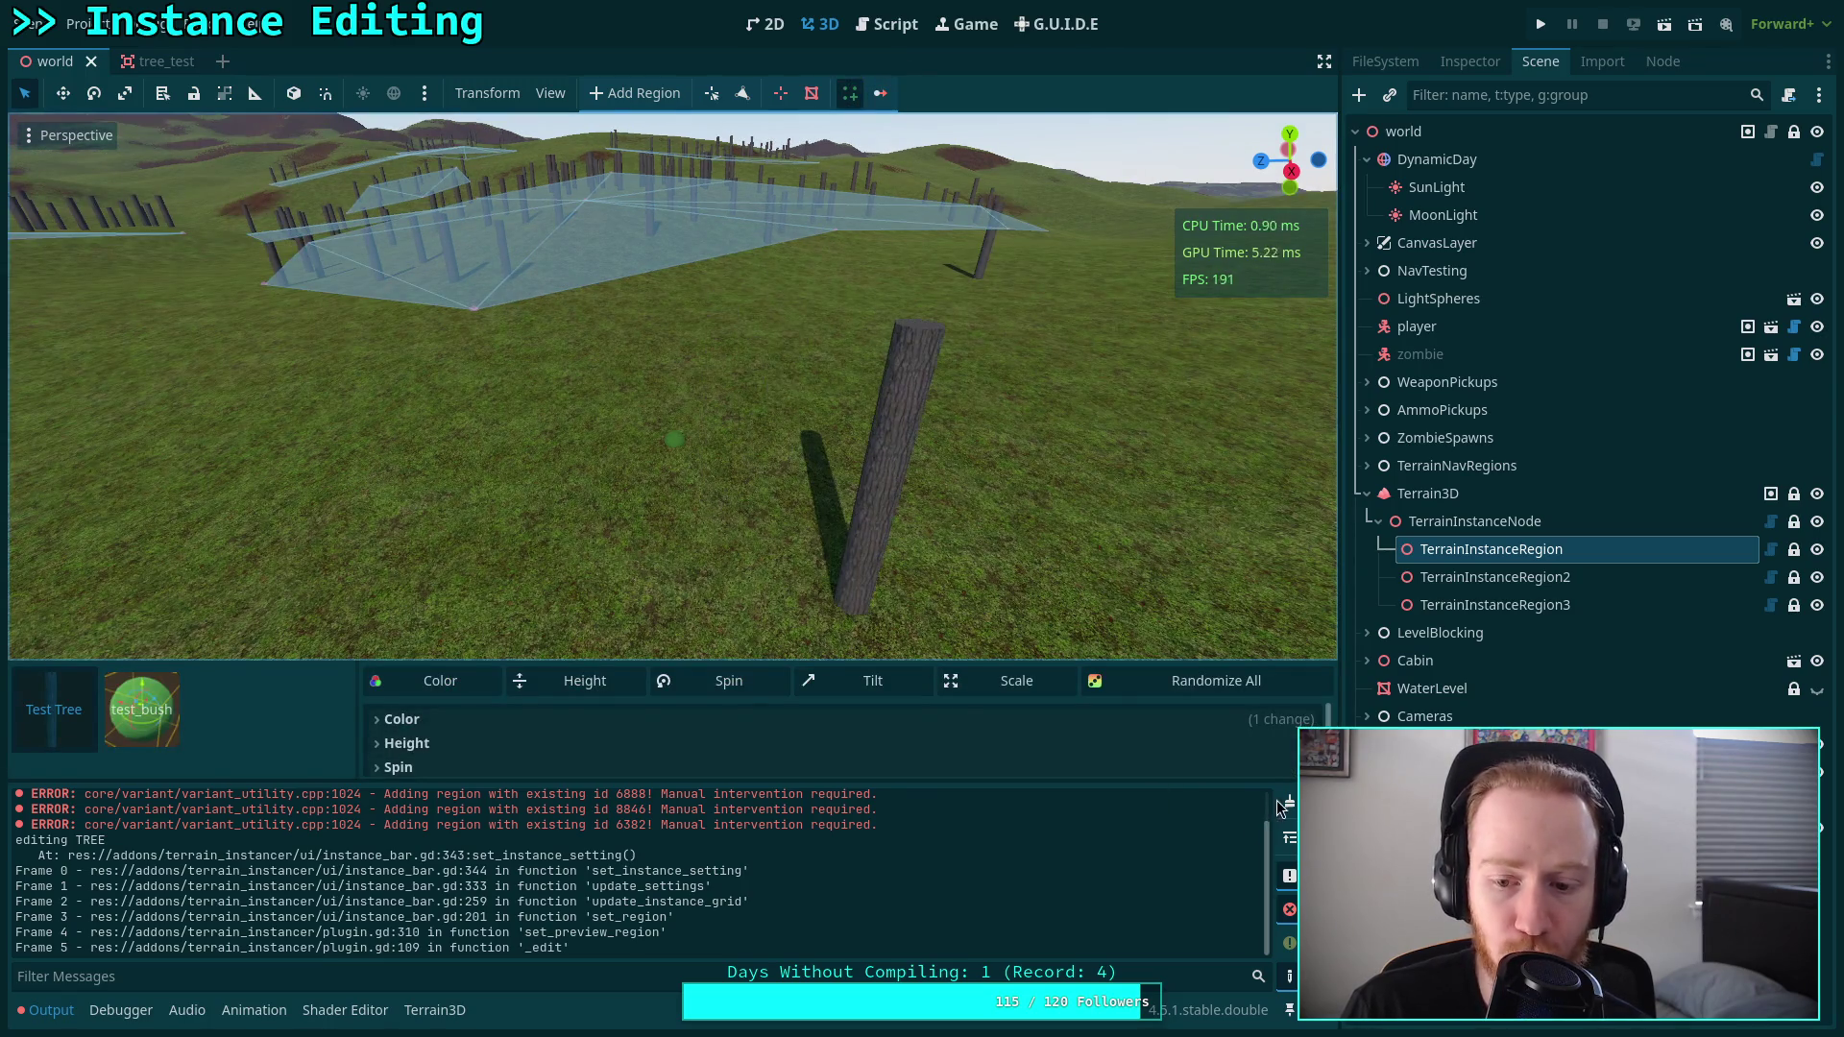
left_click(159, 716)
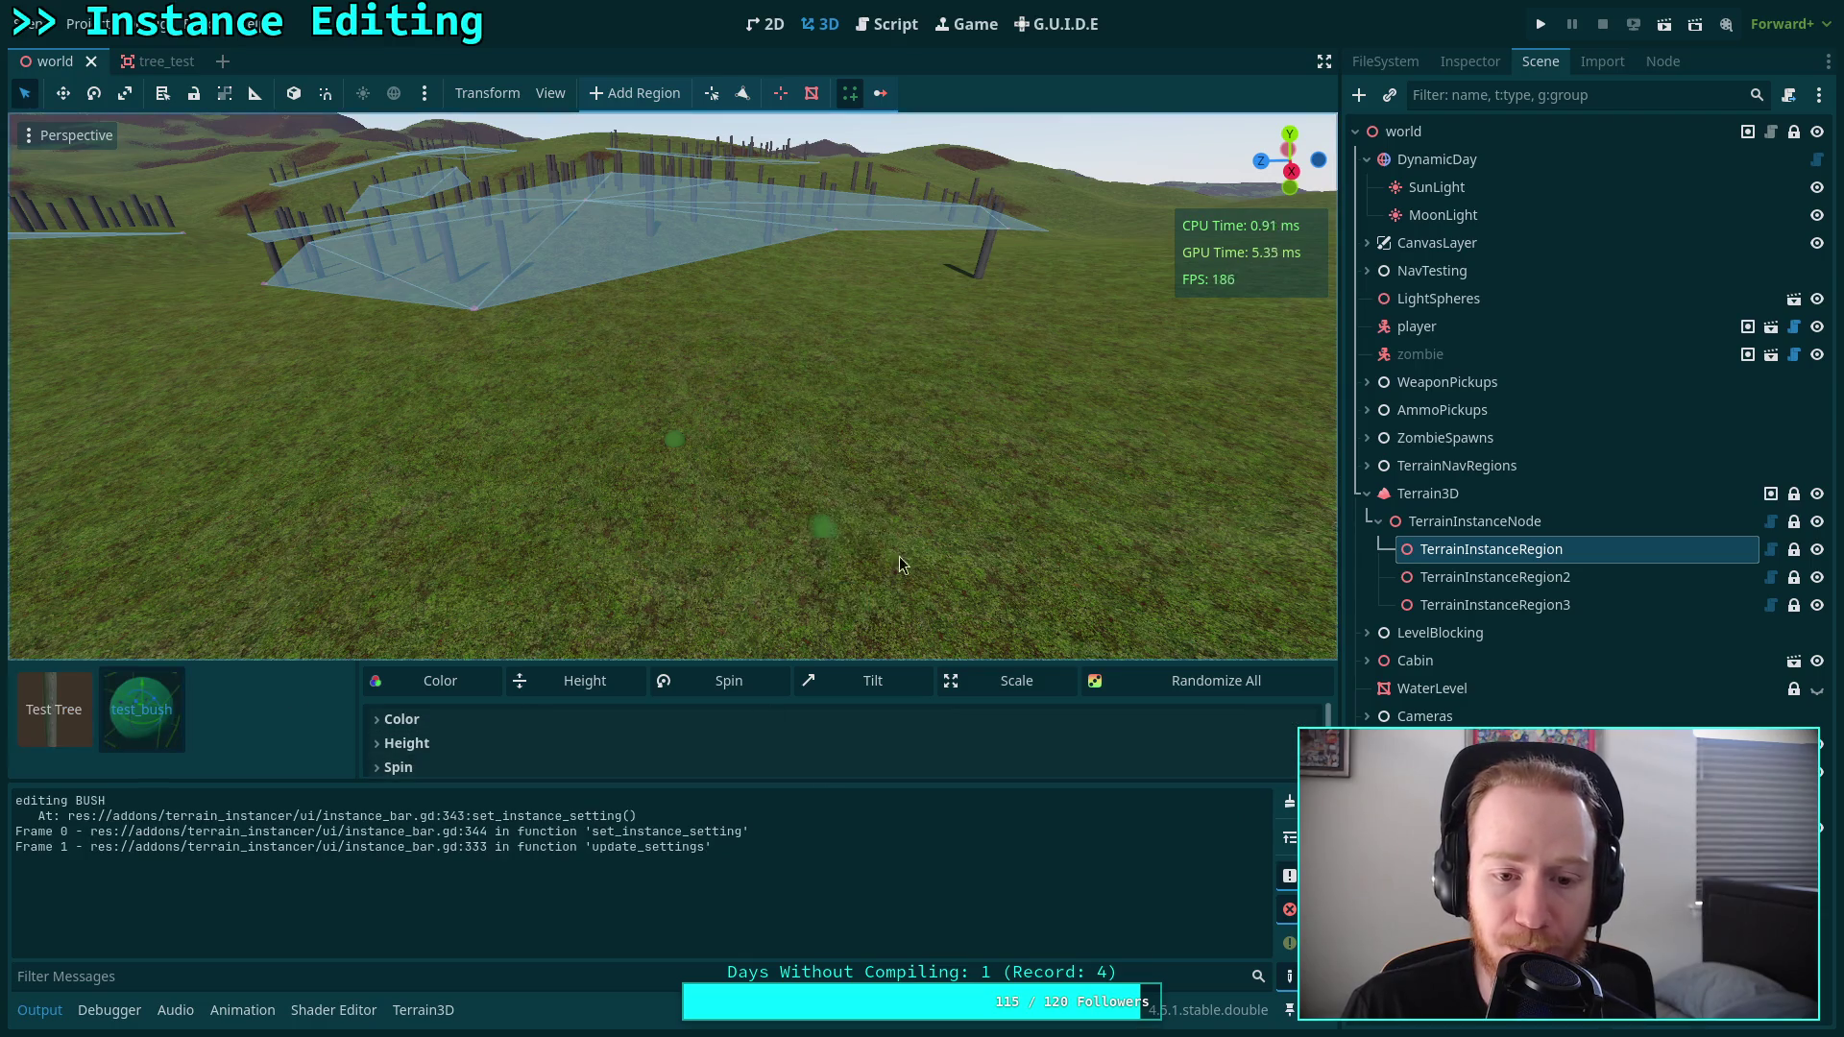
Select TerrainInstanceRegion3, enlarge the settings panel, and return to instance_bar.gd.
left_click(1456, 611)
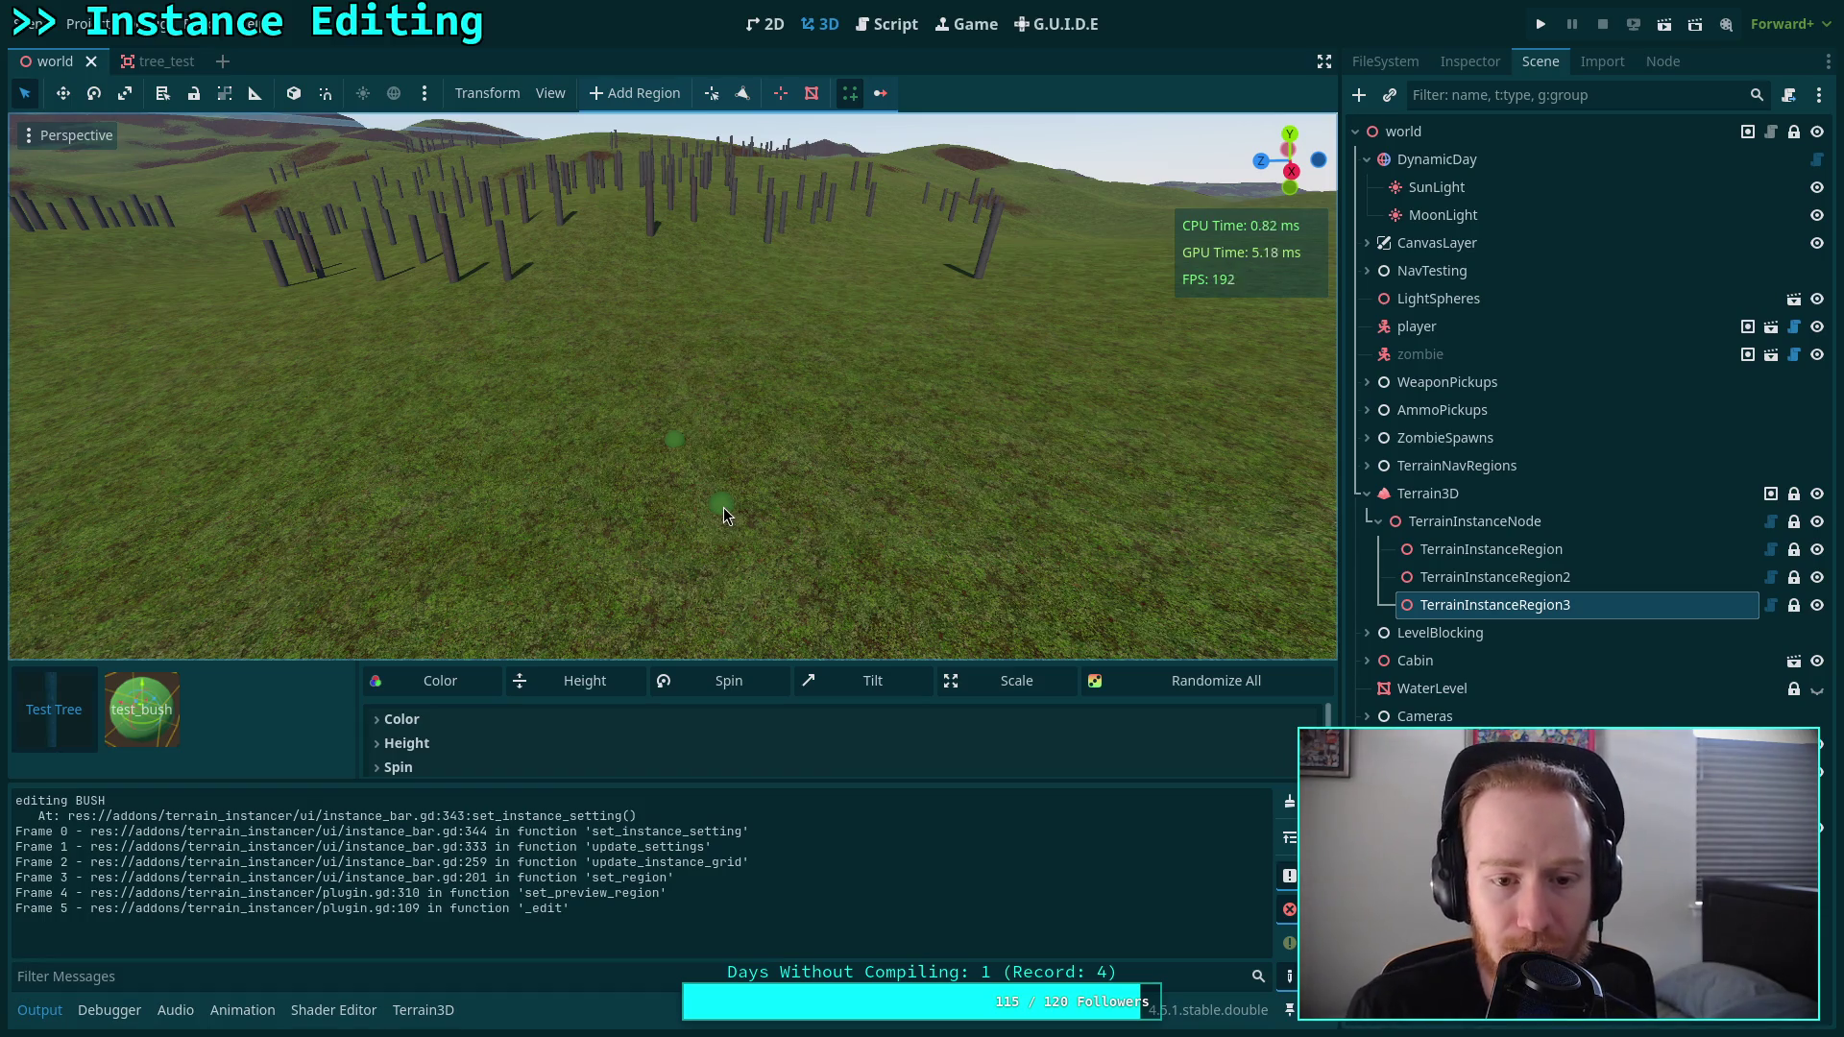
left_click_drag(756, 663, 767, 538)
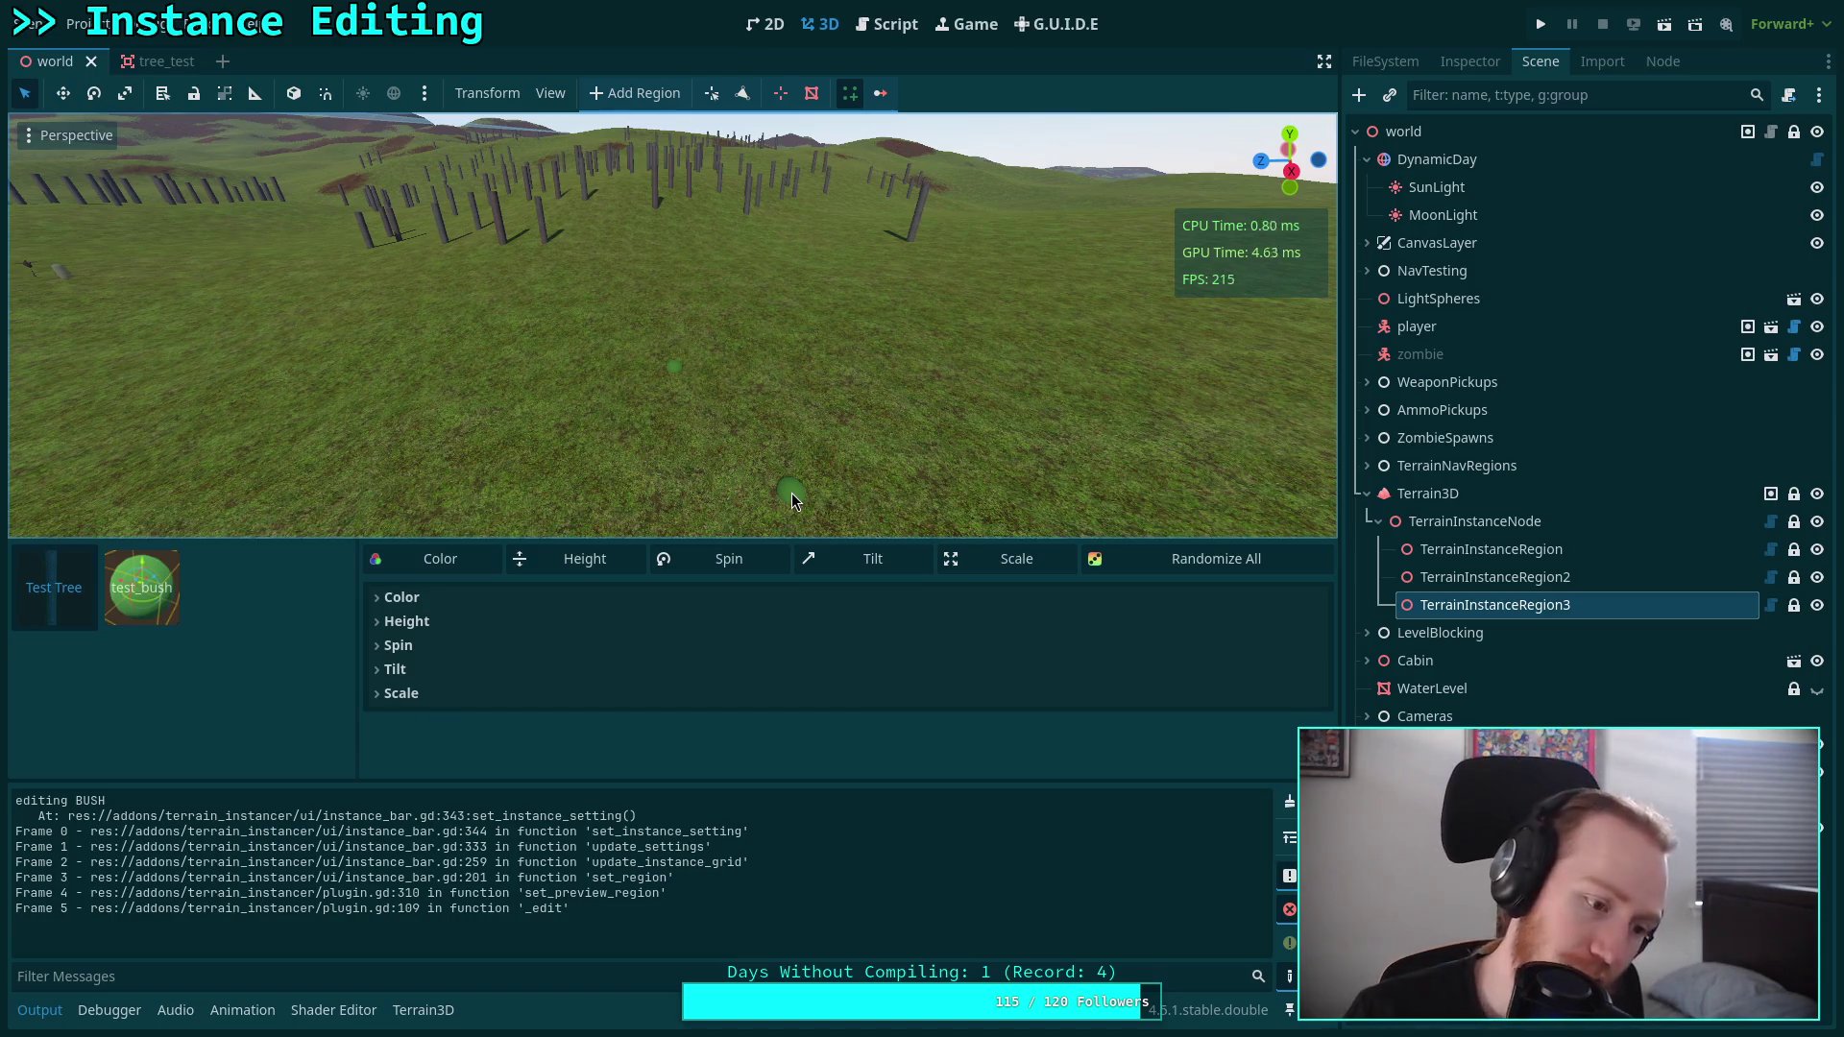
left_click(874, 24)
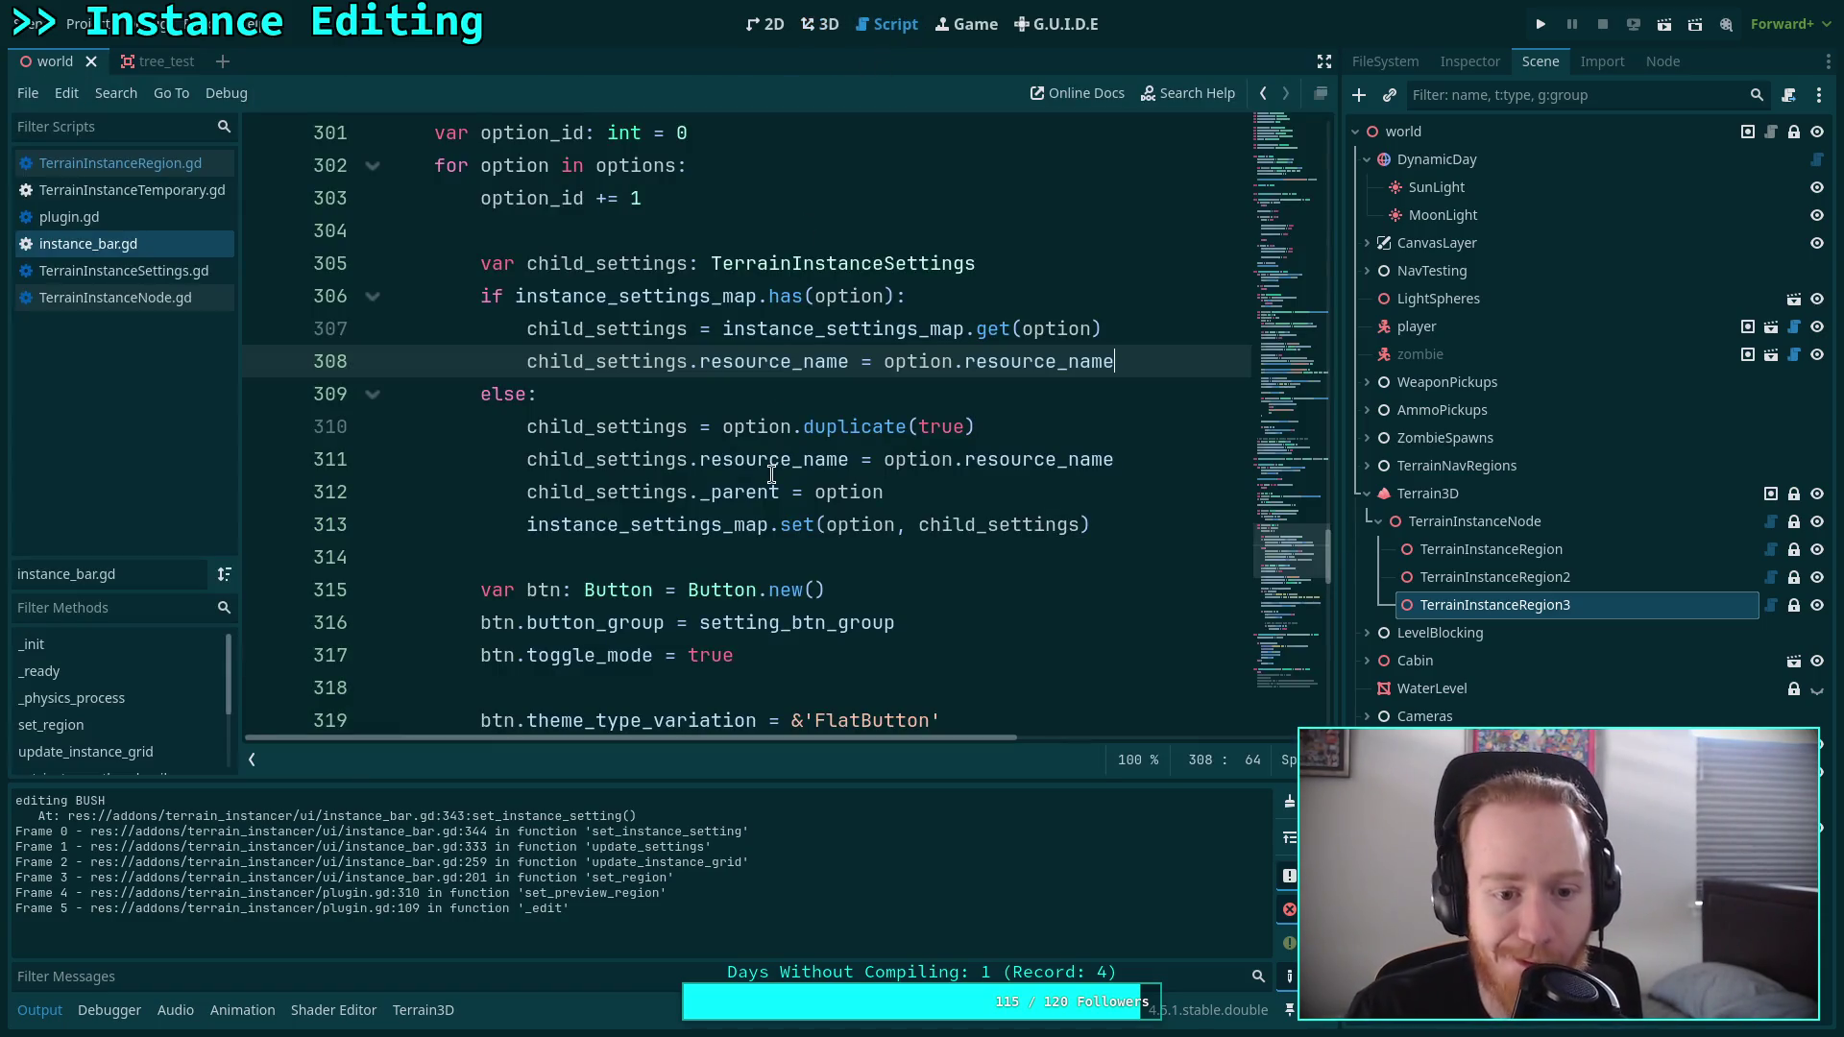
scroll(651, 522, "down", 3)
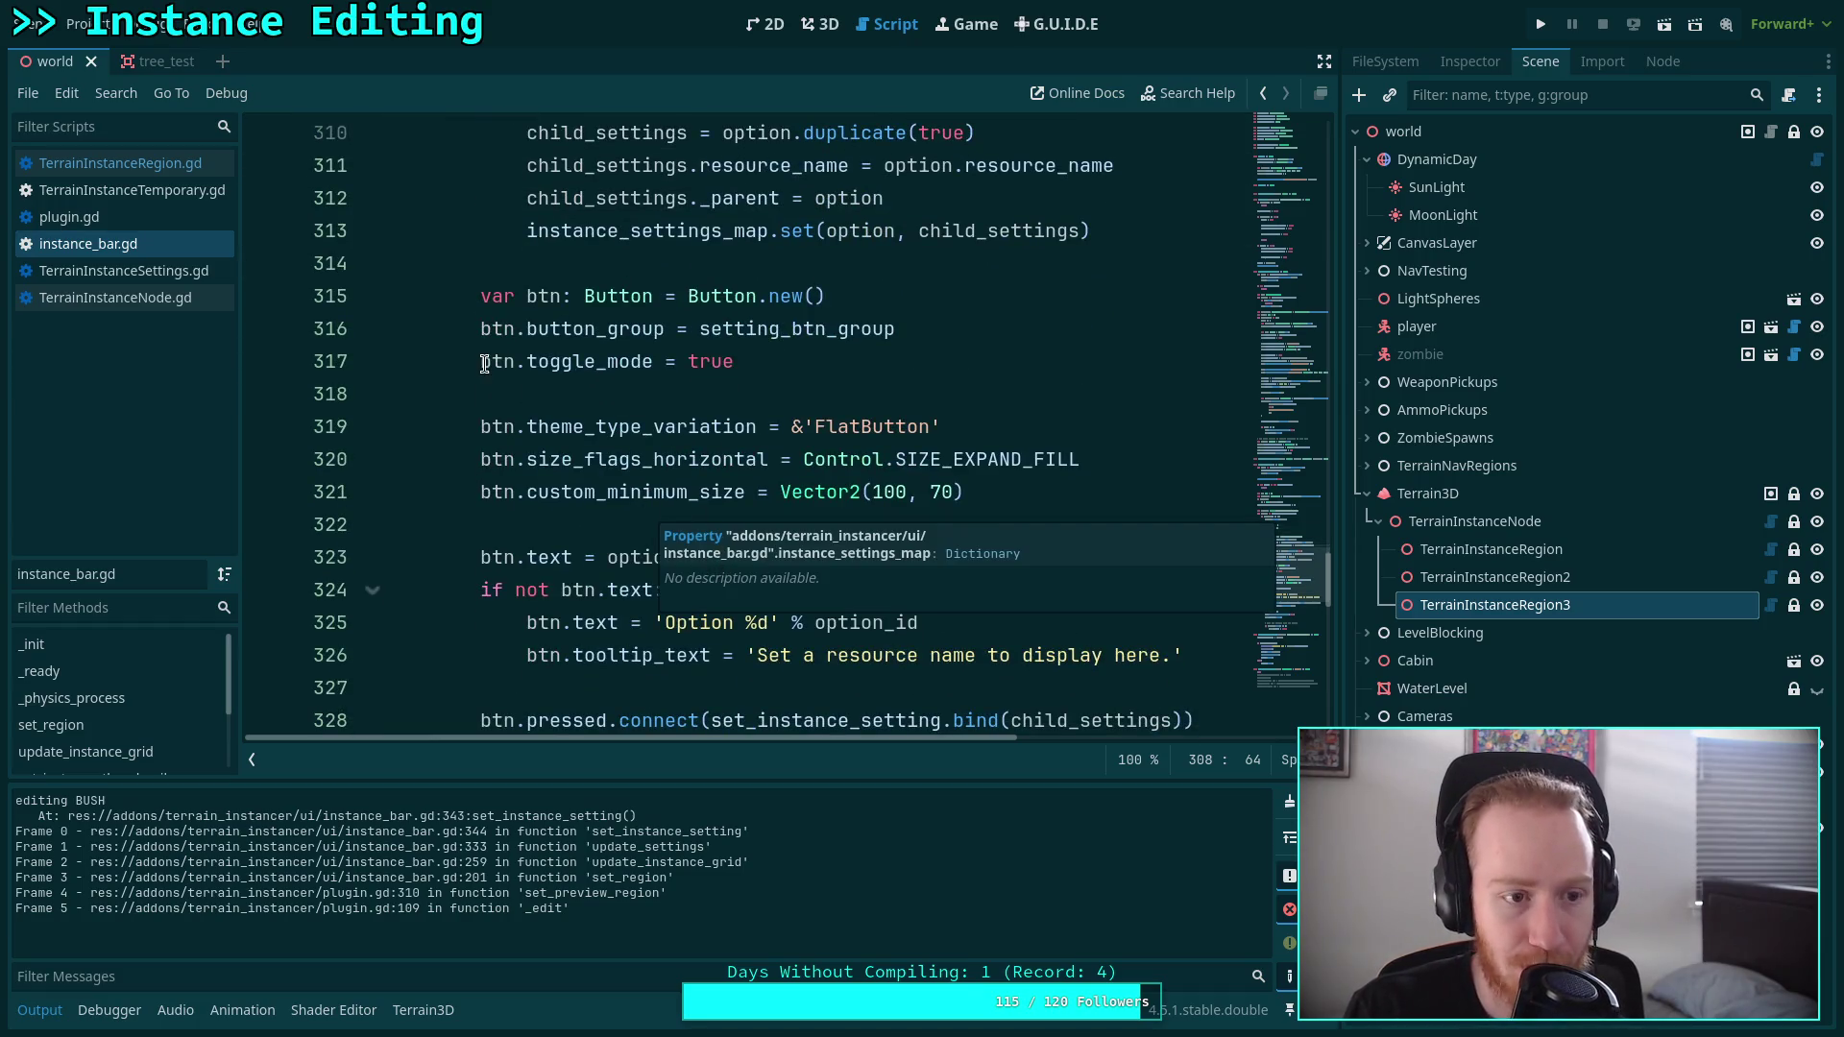
left_click(69, 217)
scroll(555, 382, "down", 6)
scroll(892, 480, "up", 12)
scroll(892, 481, "up", 20)
scroll(740, 400, "down", 10)
scroll(651, 410, "down", 16)
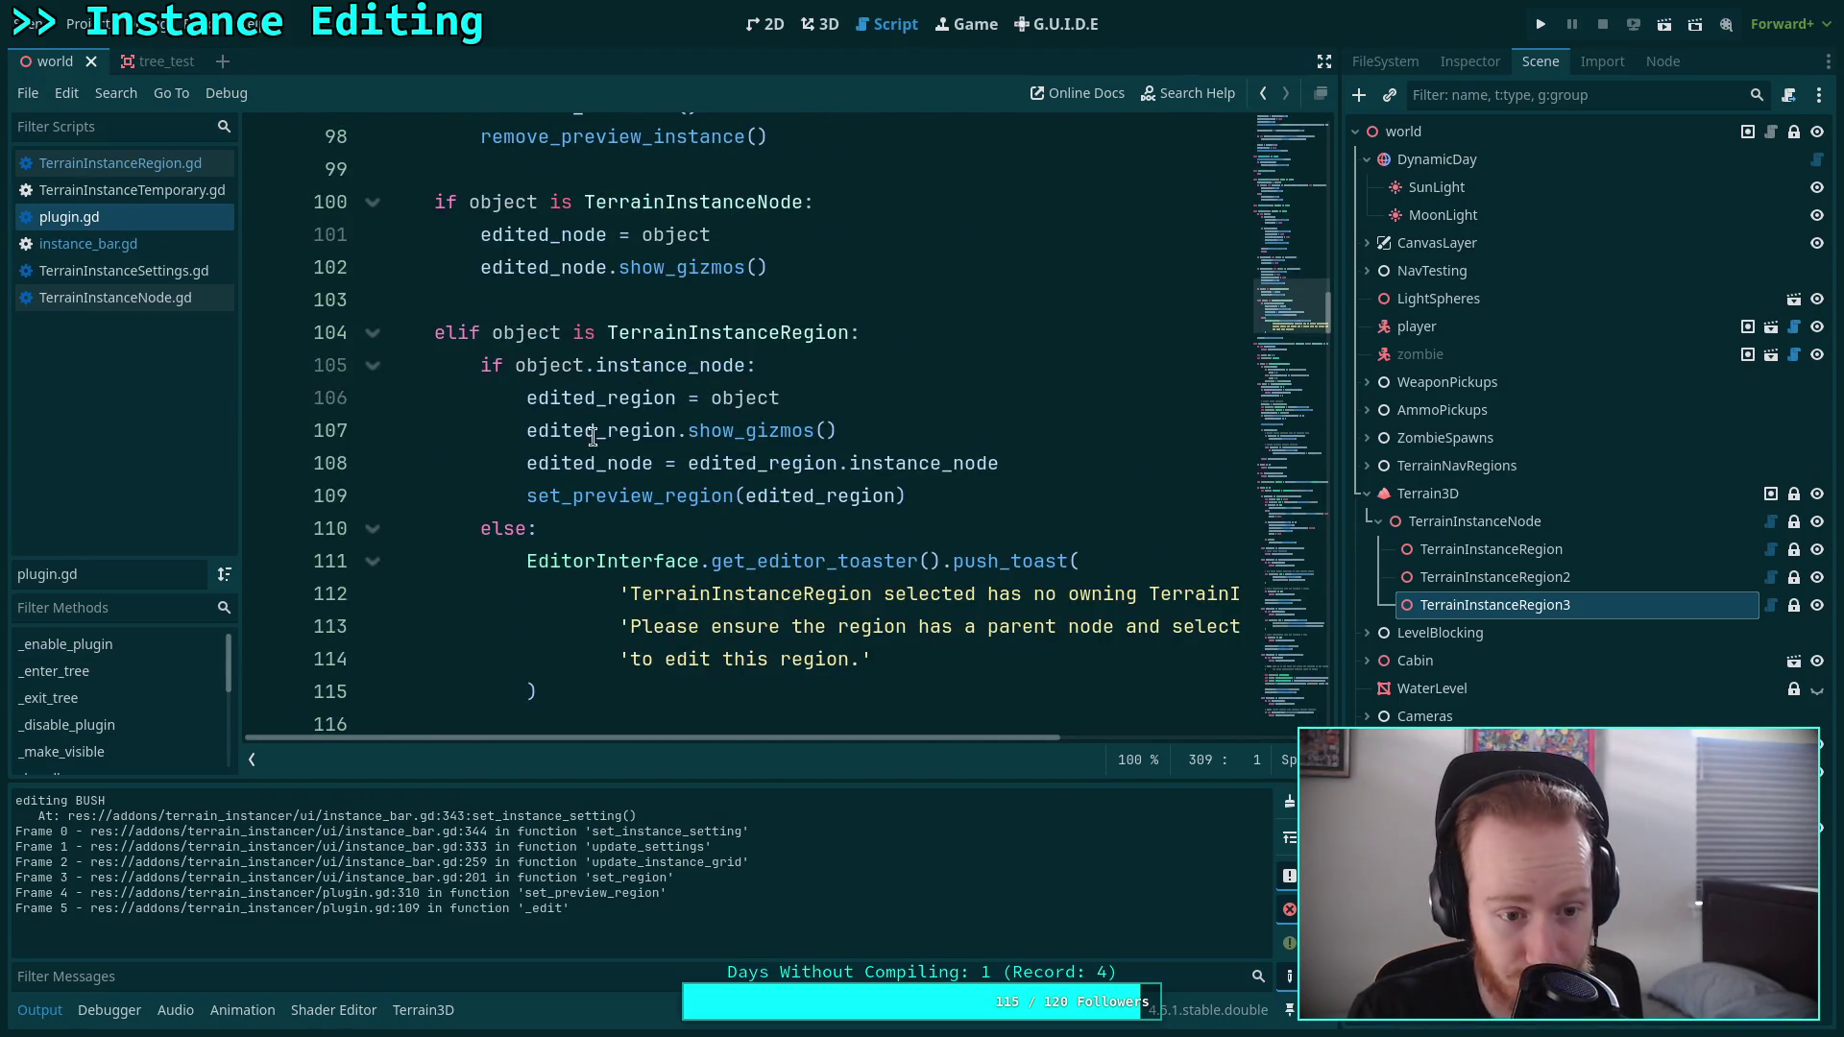
double_click(579, 498)
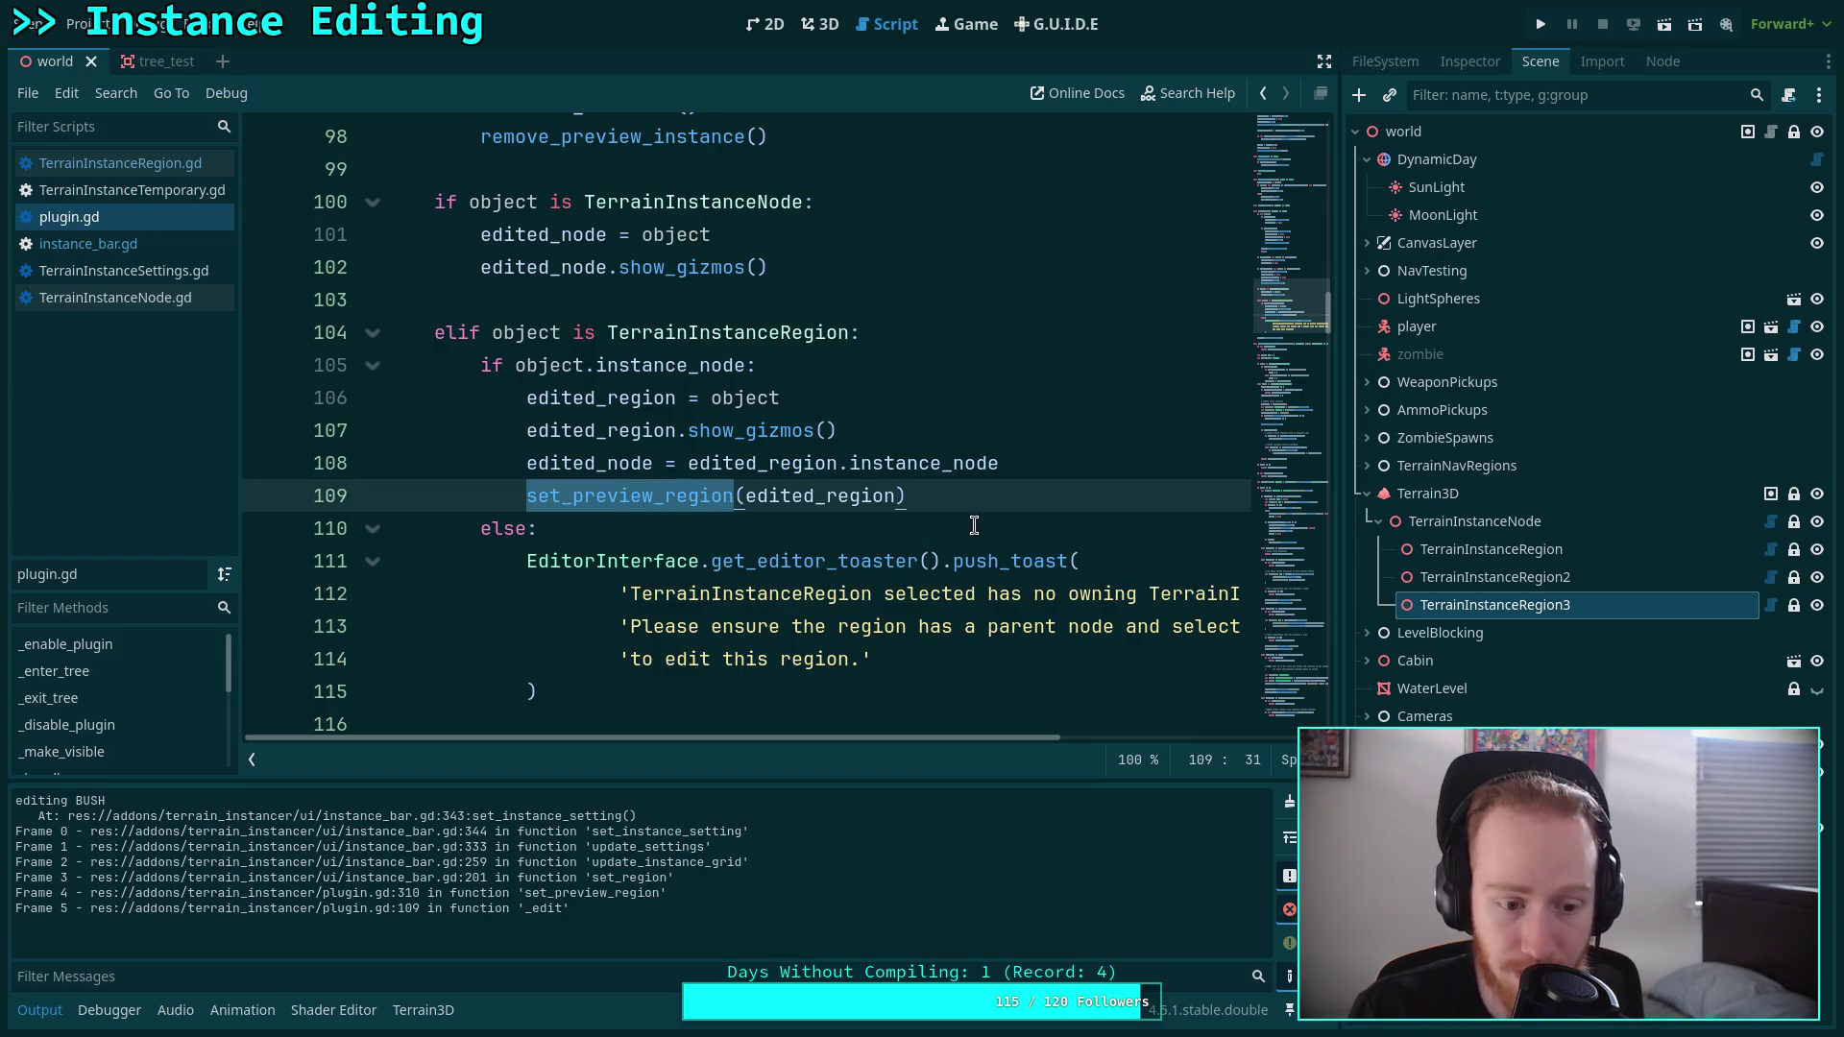
mouse_move(1296, 315)
left_mouse_down()
mouse_move(1248, 673)
mouse_move(1234, 640)
left_mouse_up()
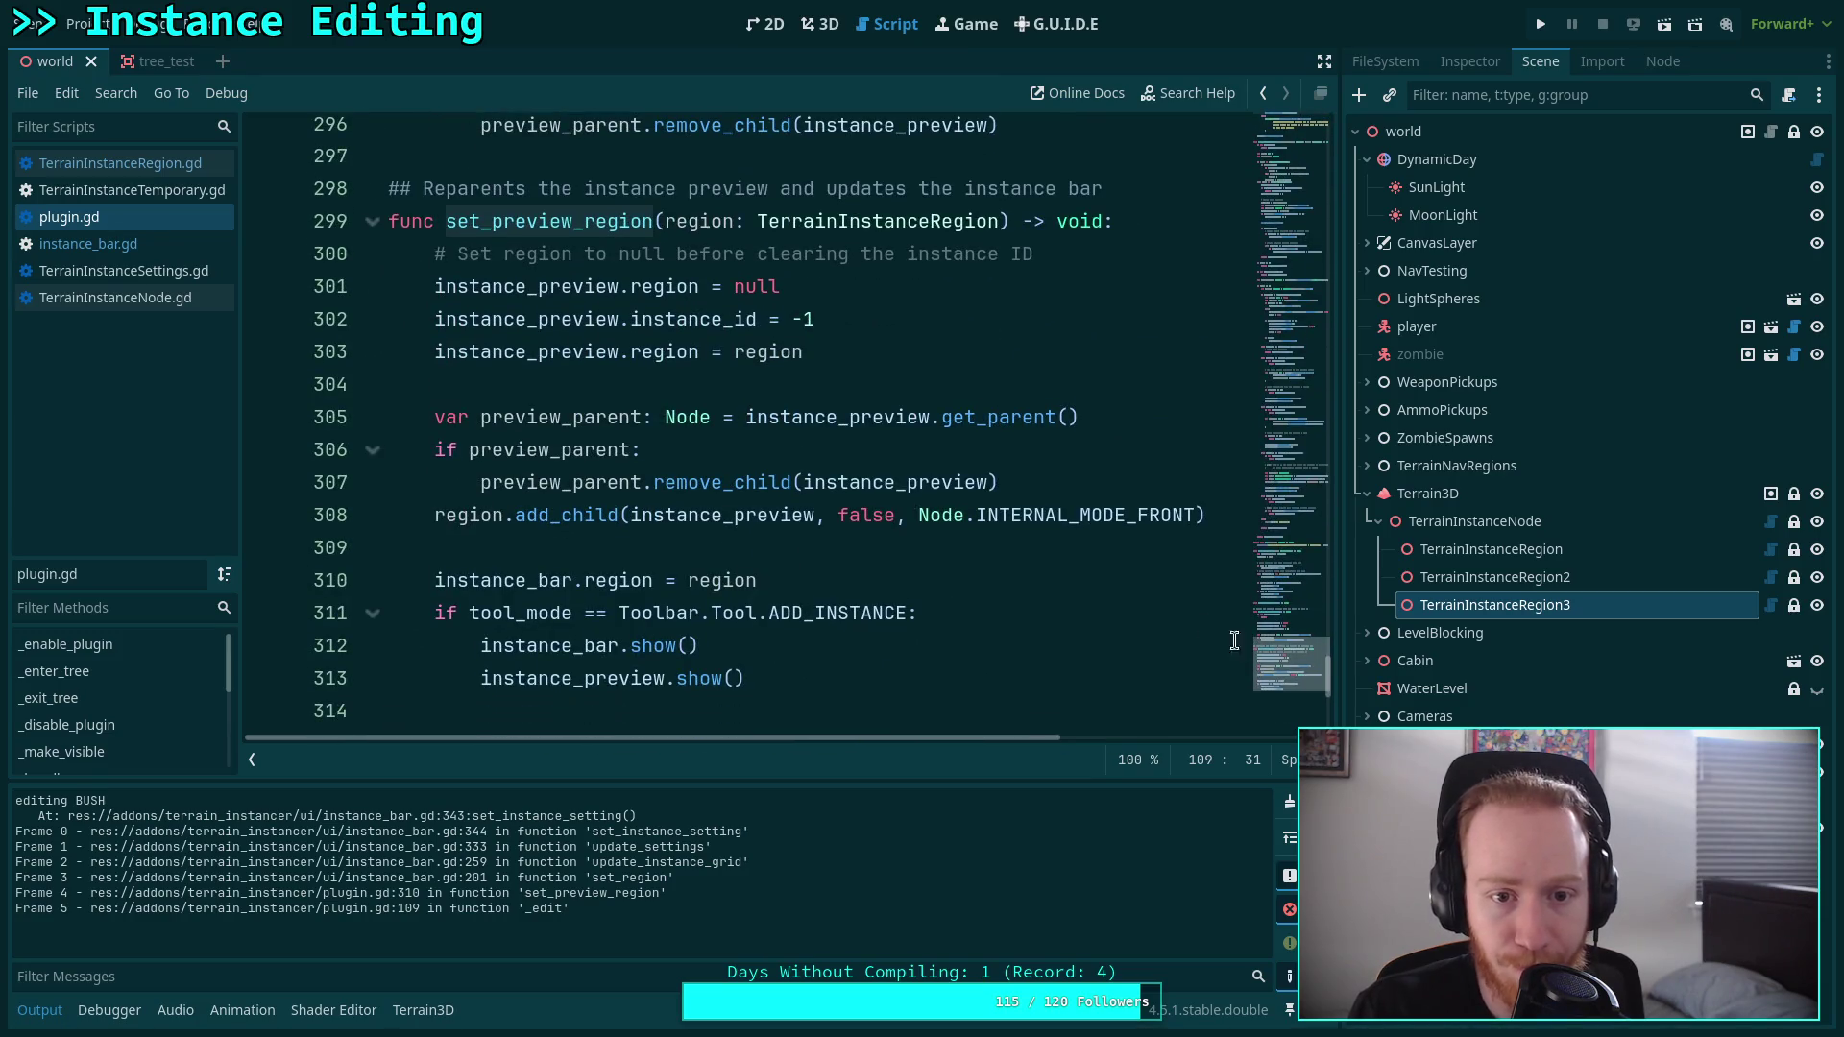
left_click_drag(584, 286, 807, 354)
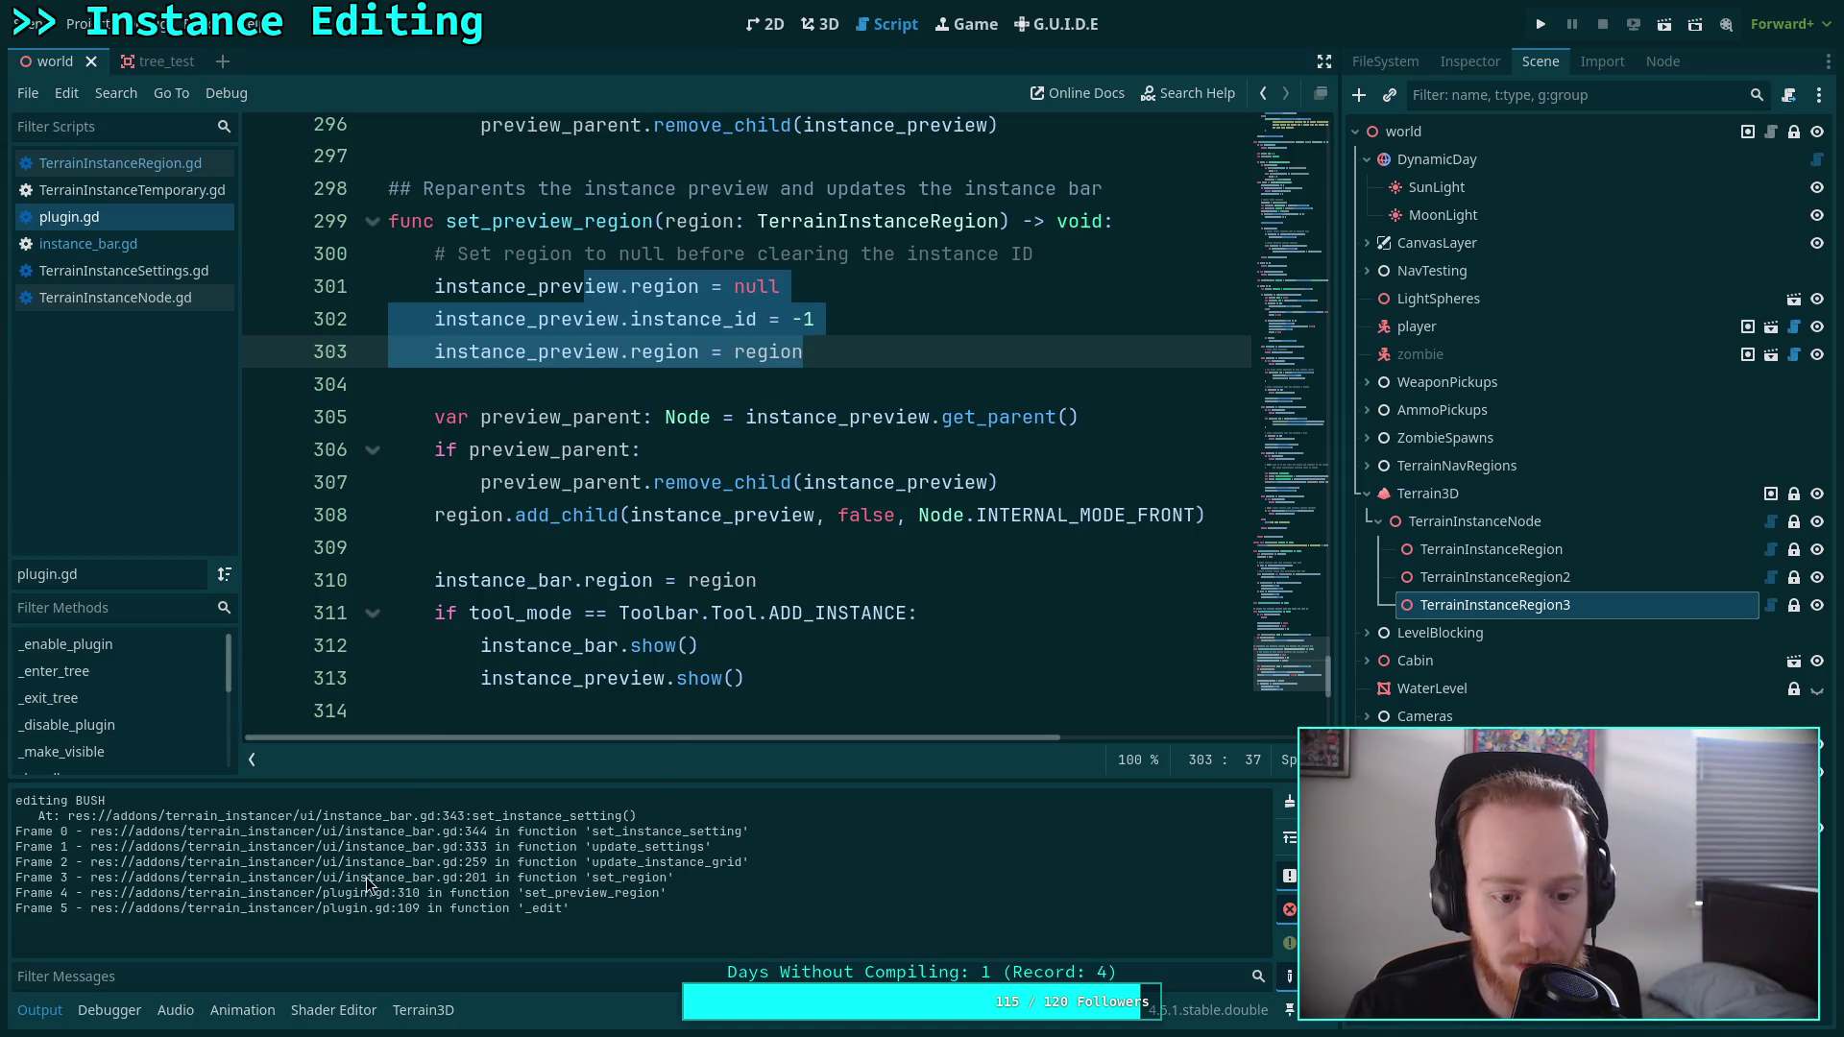
double_click(572, 580)
mouse_move(726, 577)
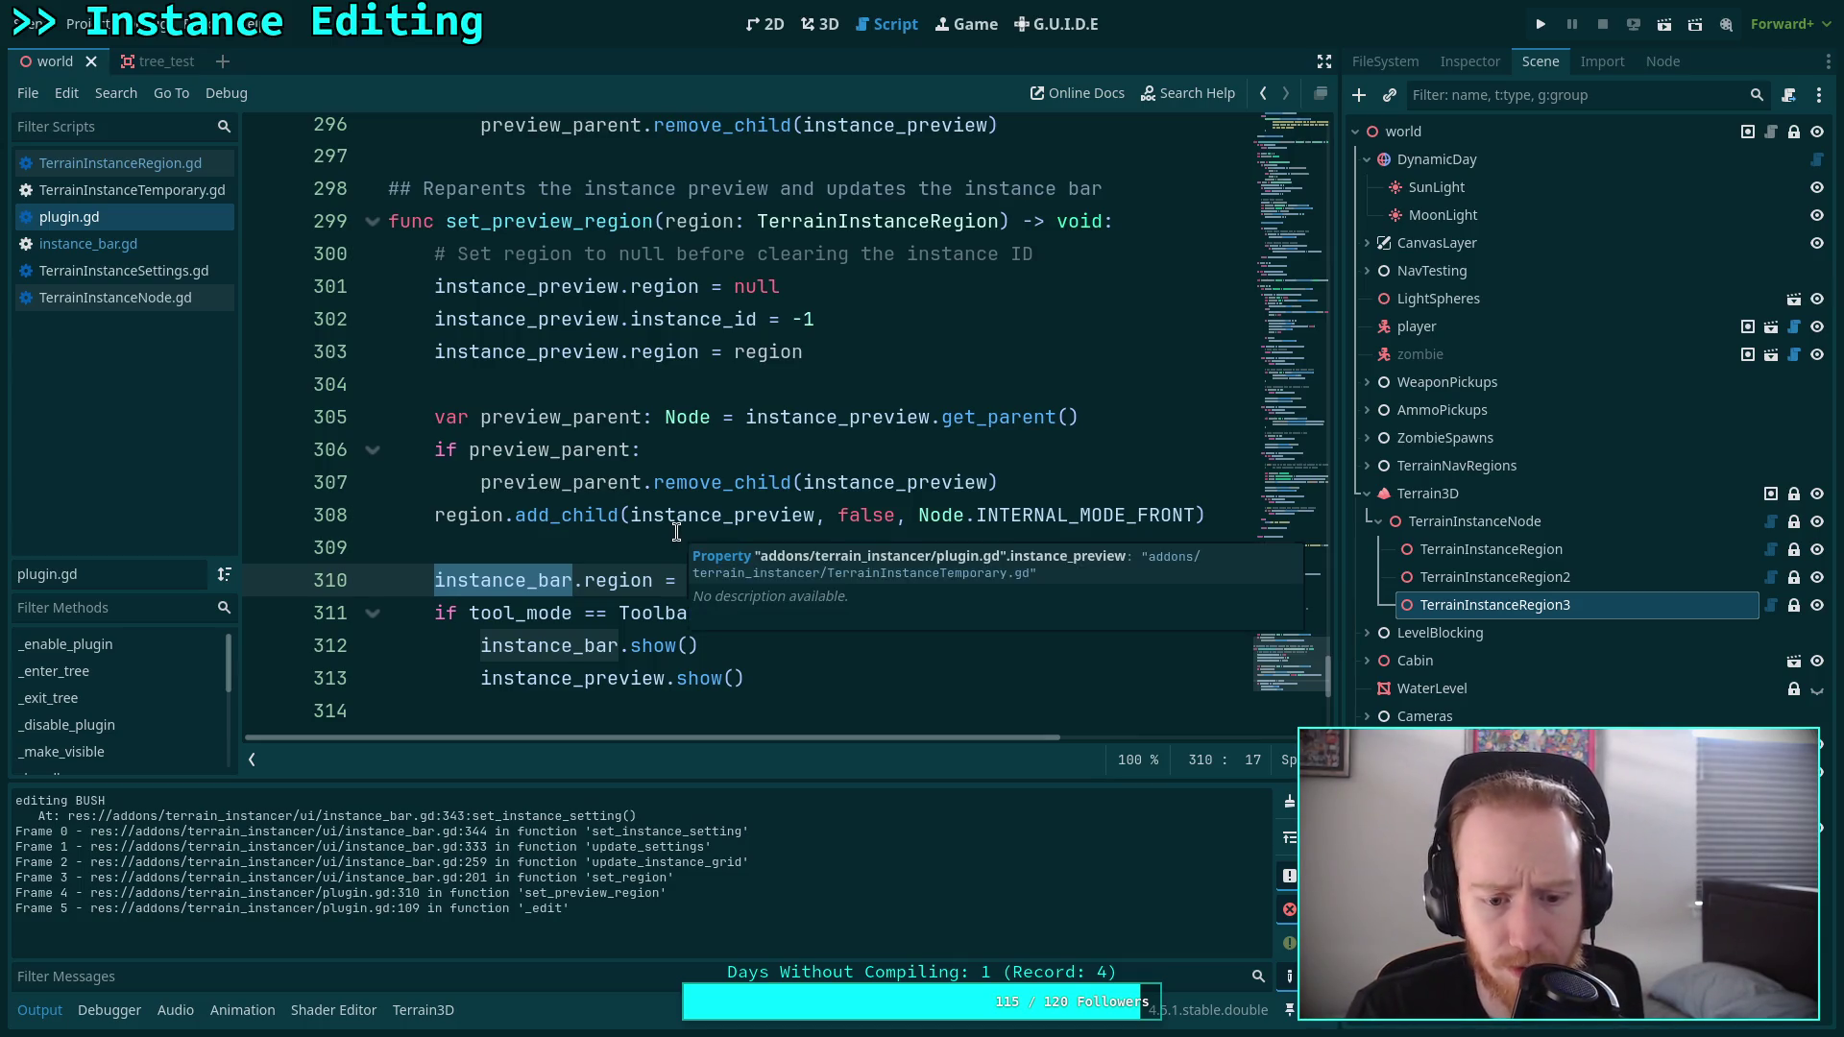
left_click(182, 245)
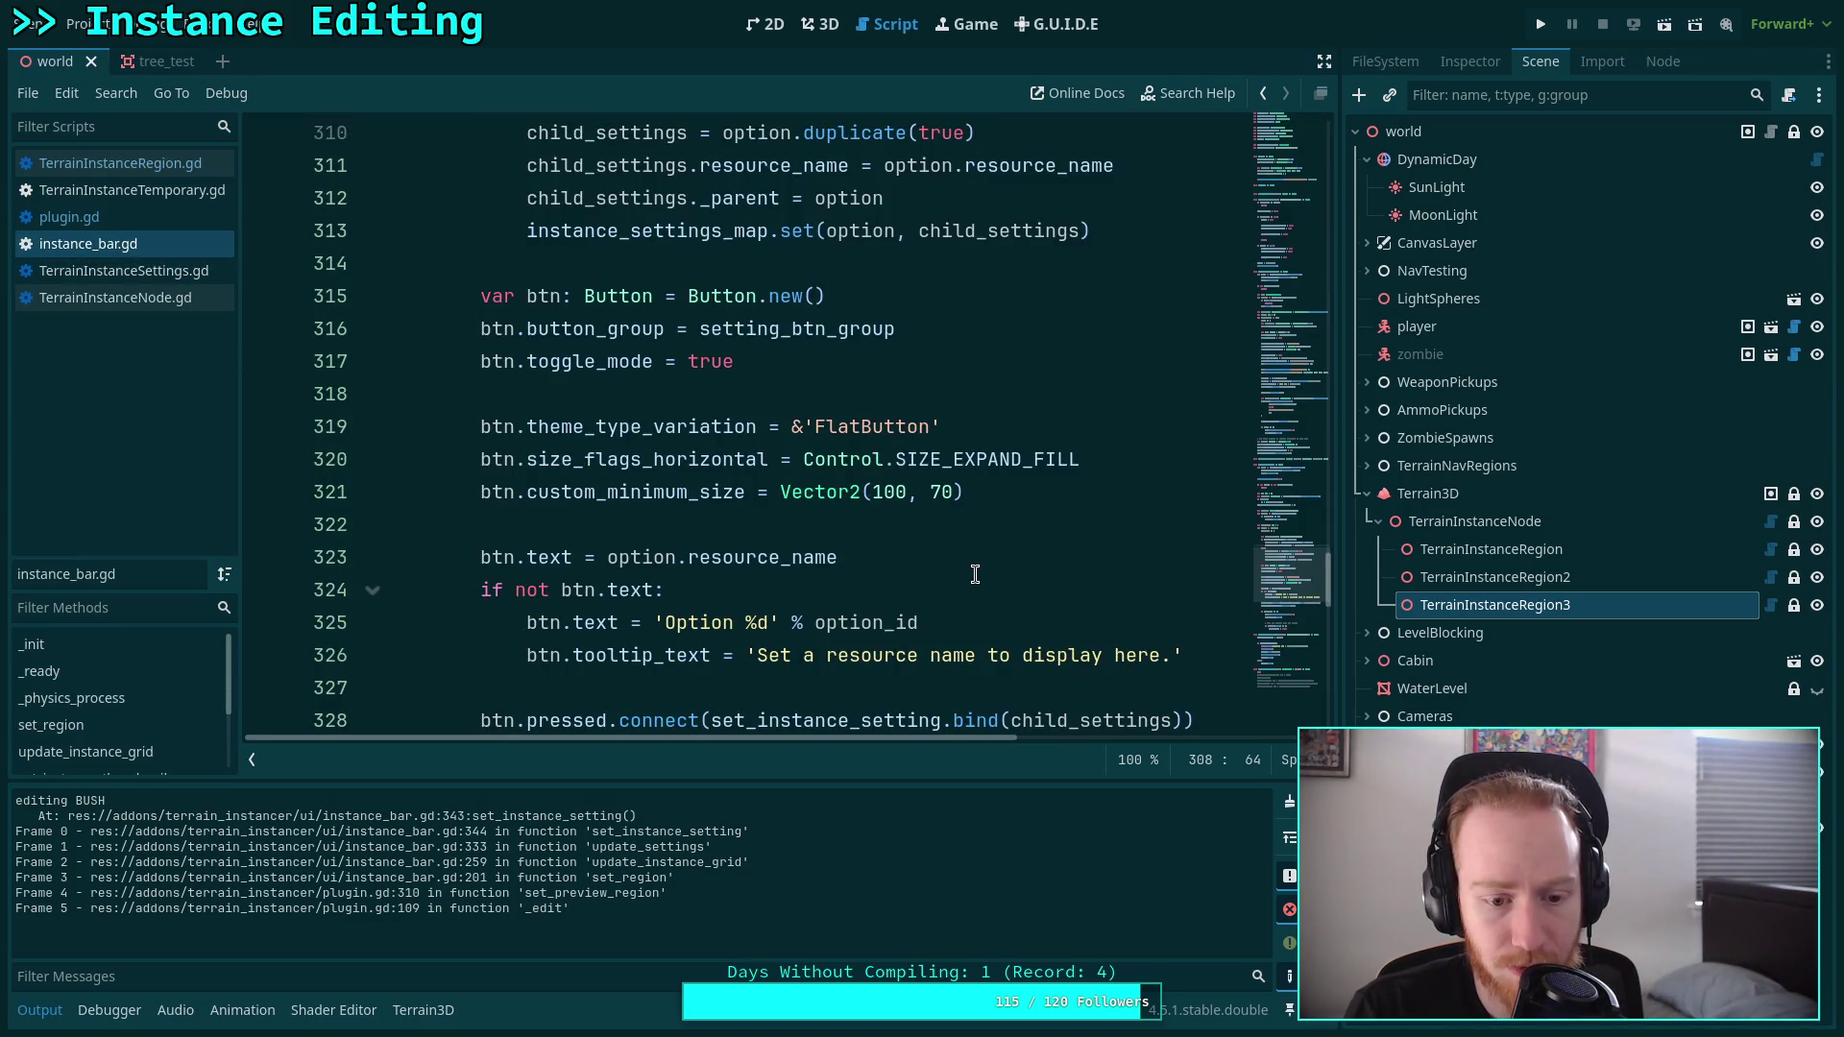
scroll(975, 575, "up", 20)
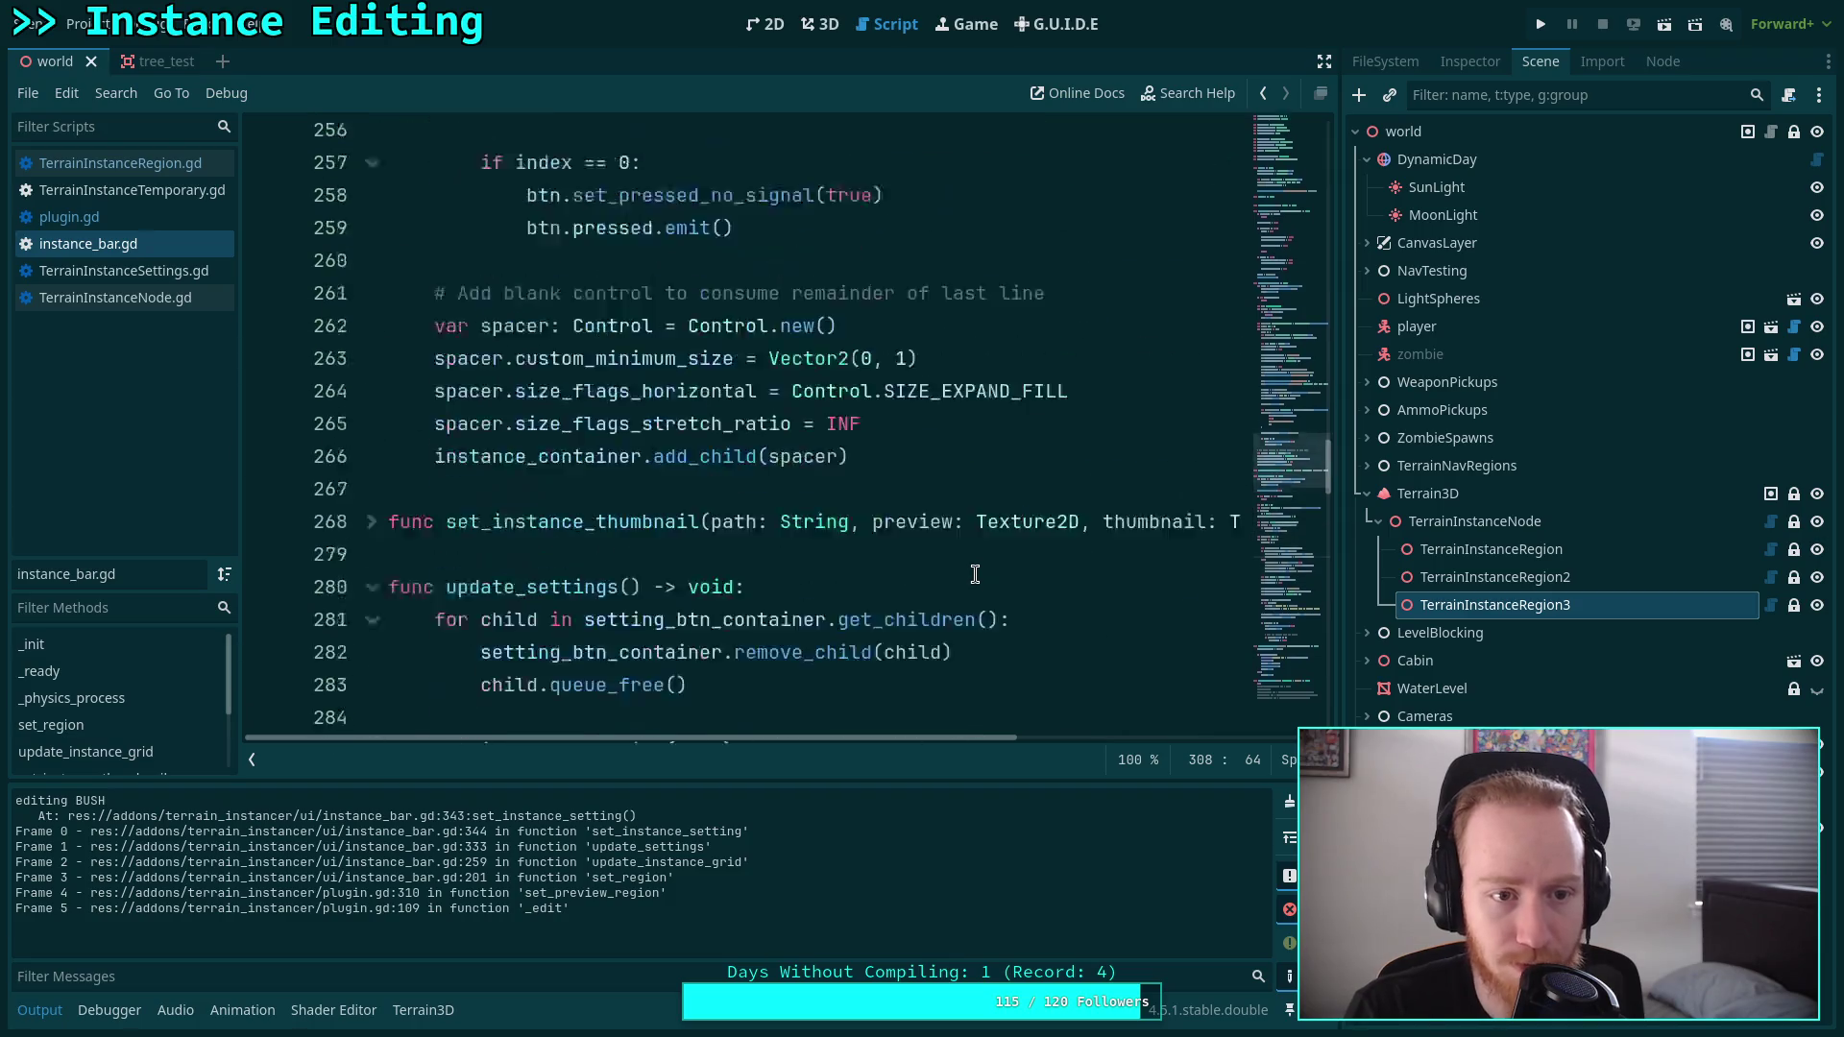
scroll(974, 552, "up", 5)
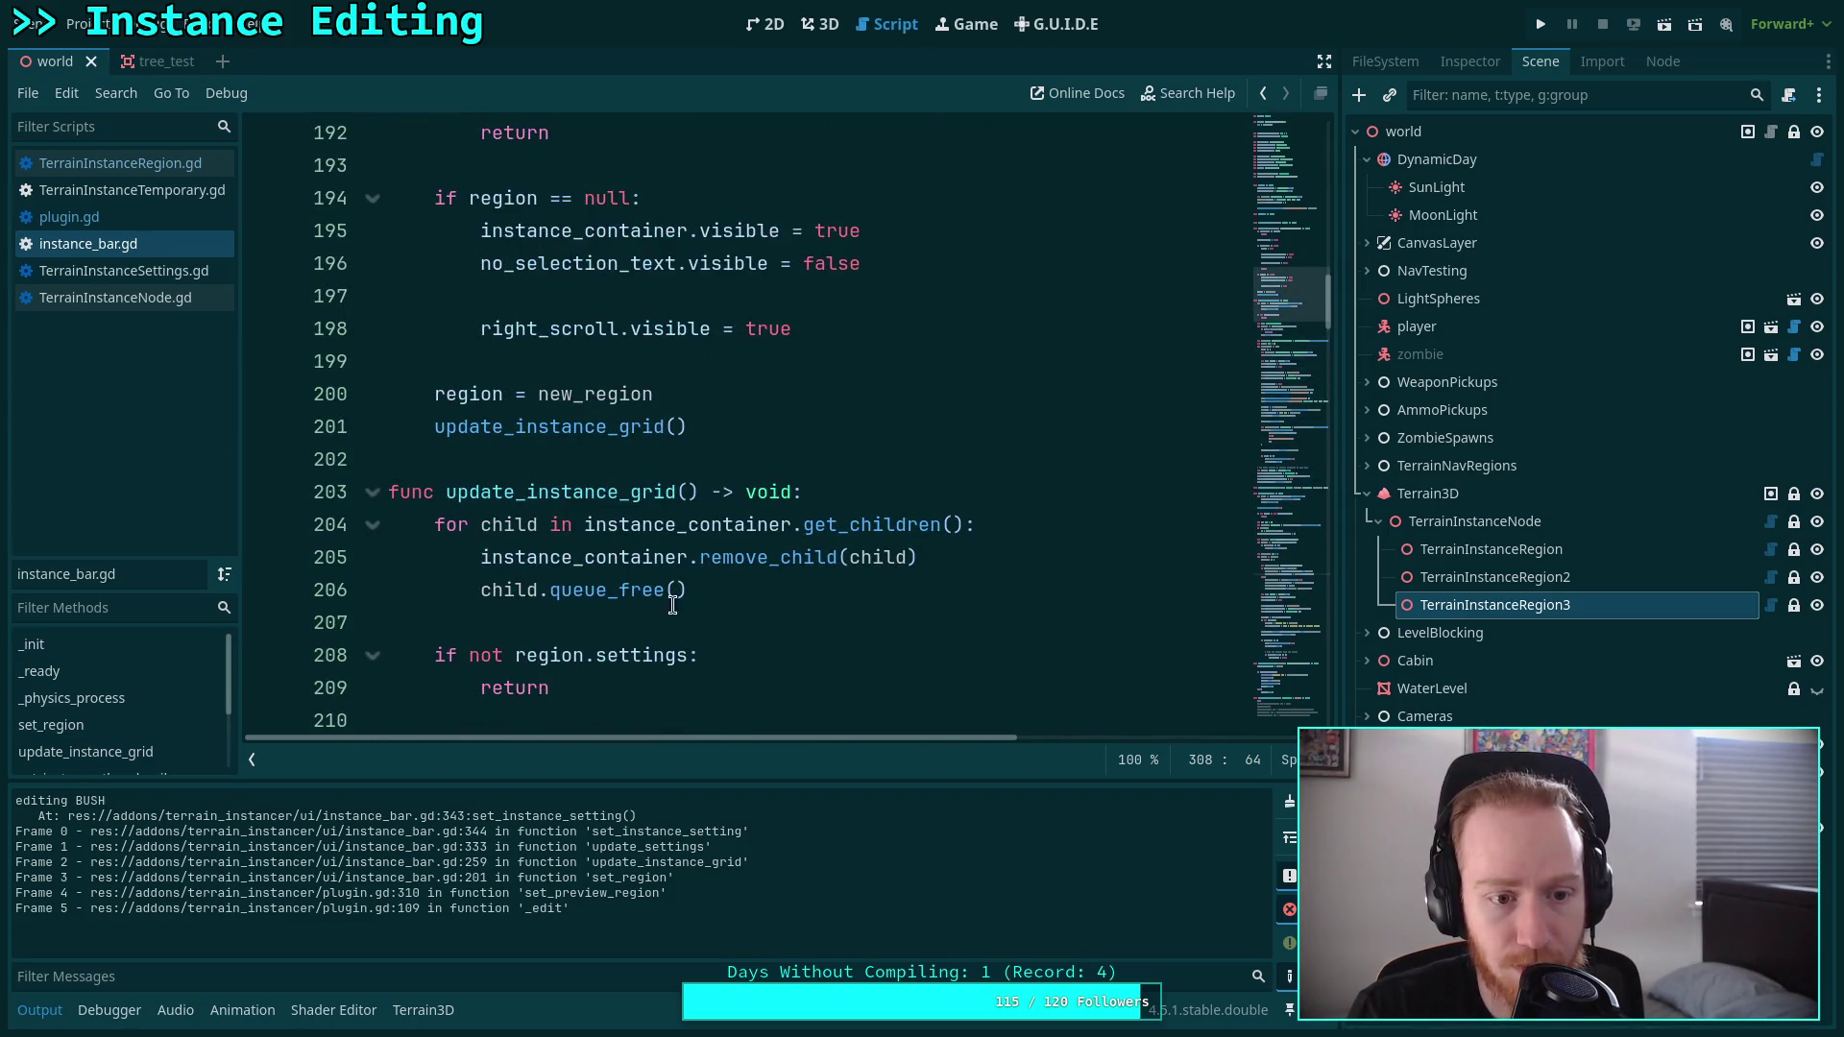
double_click(516, 430)
scroll(576, 460, "up", 3)
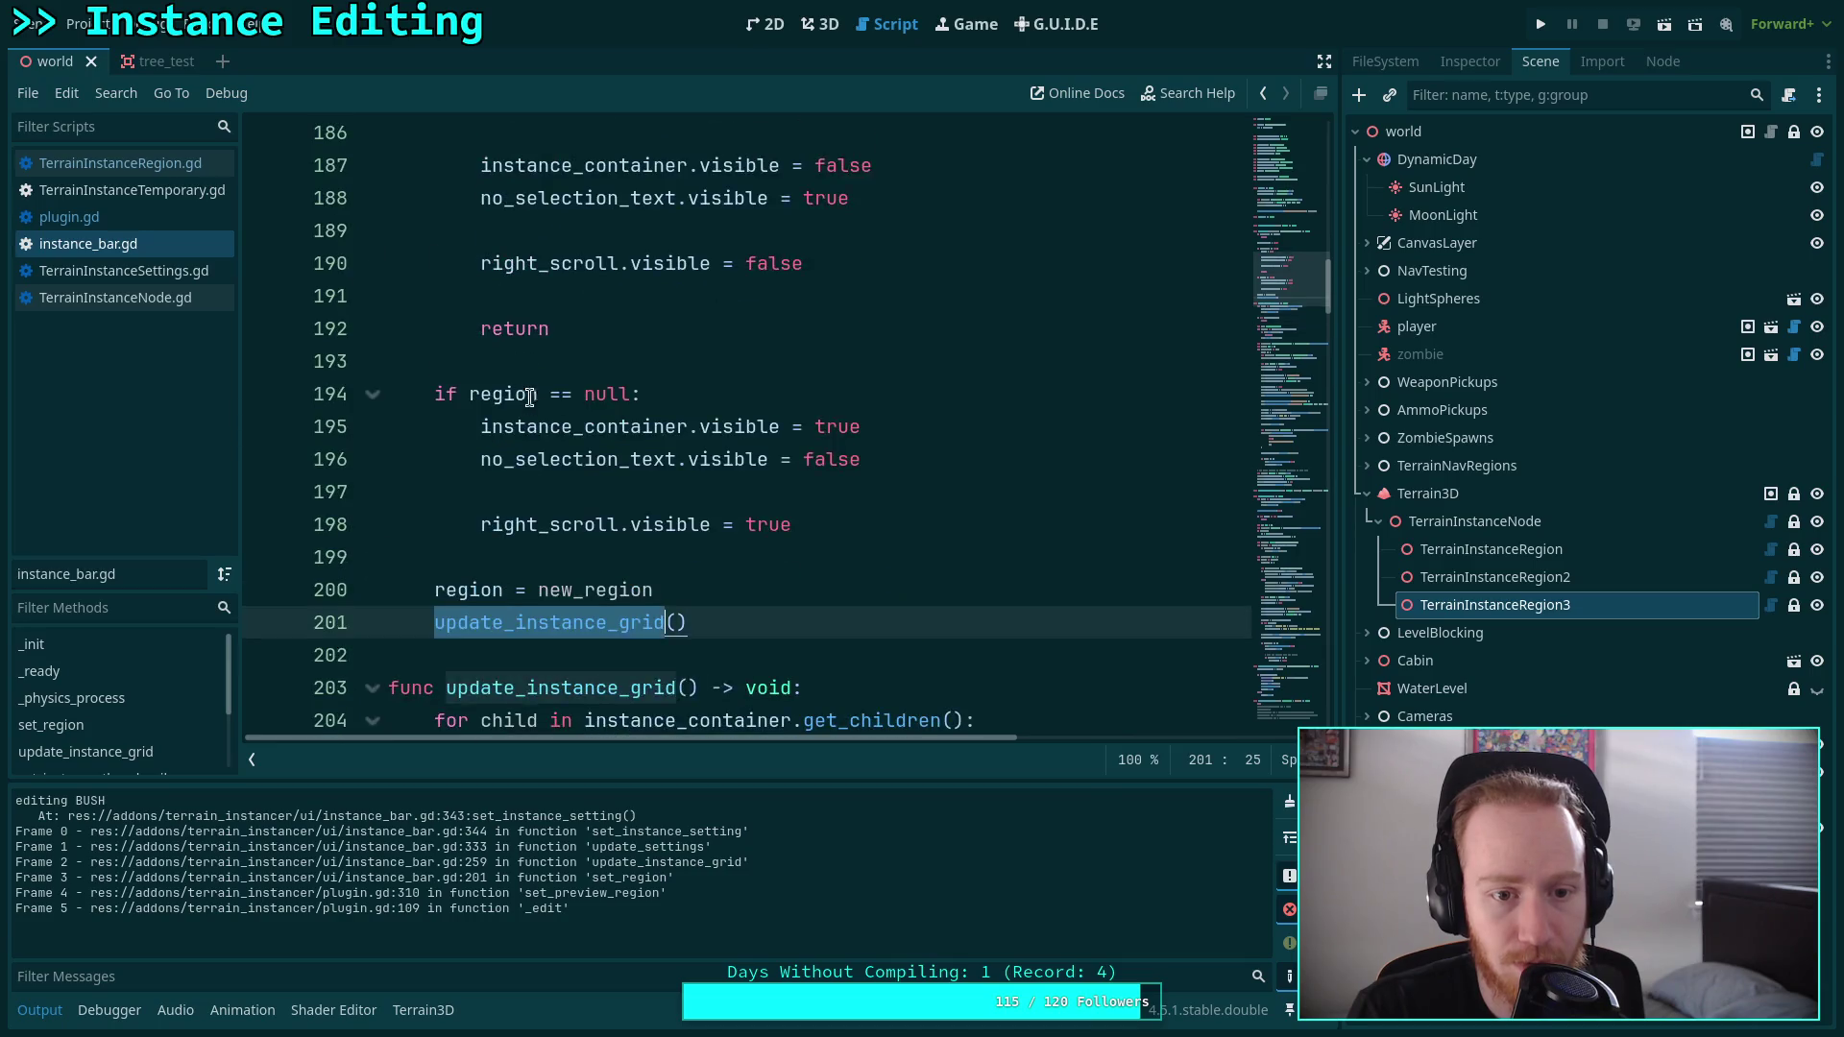
scroll(576, 460, "up", 1)
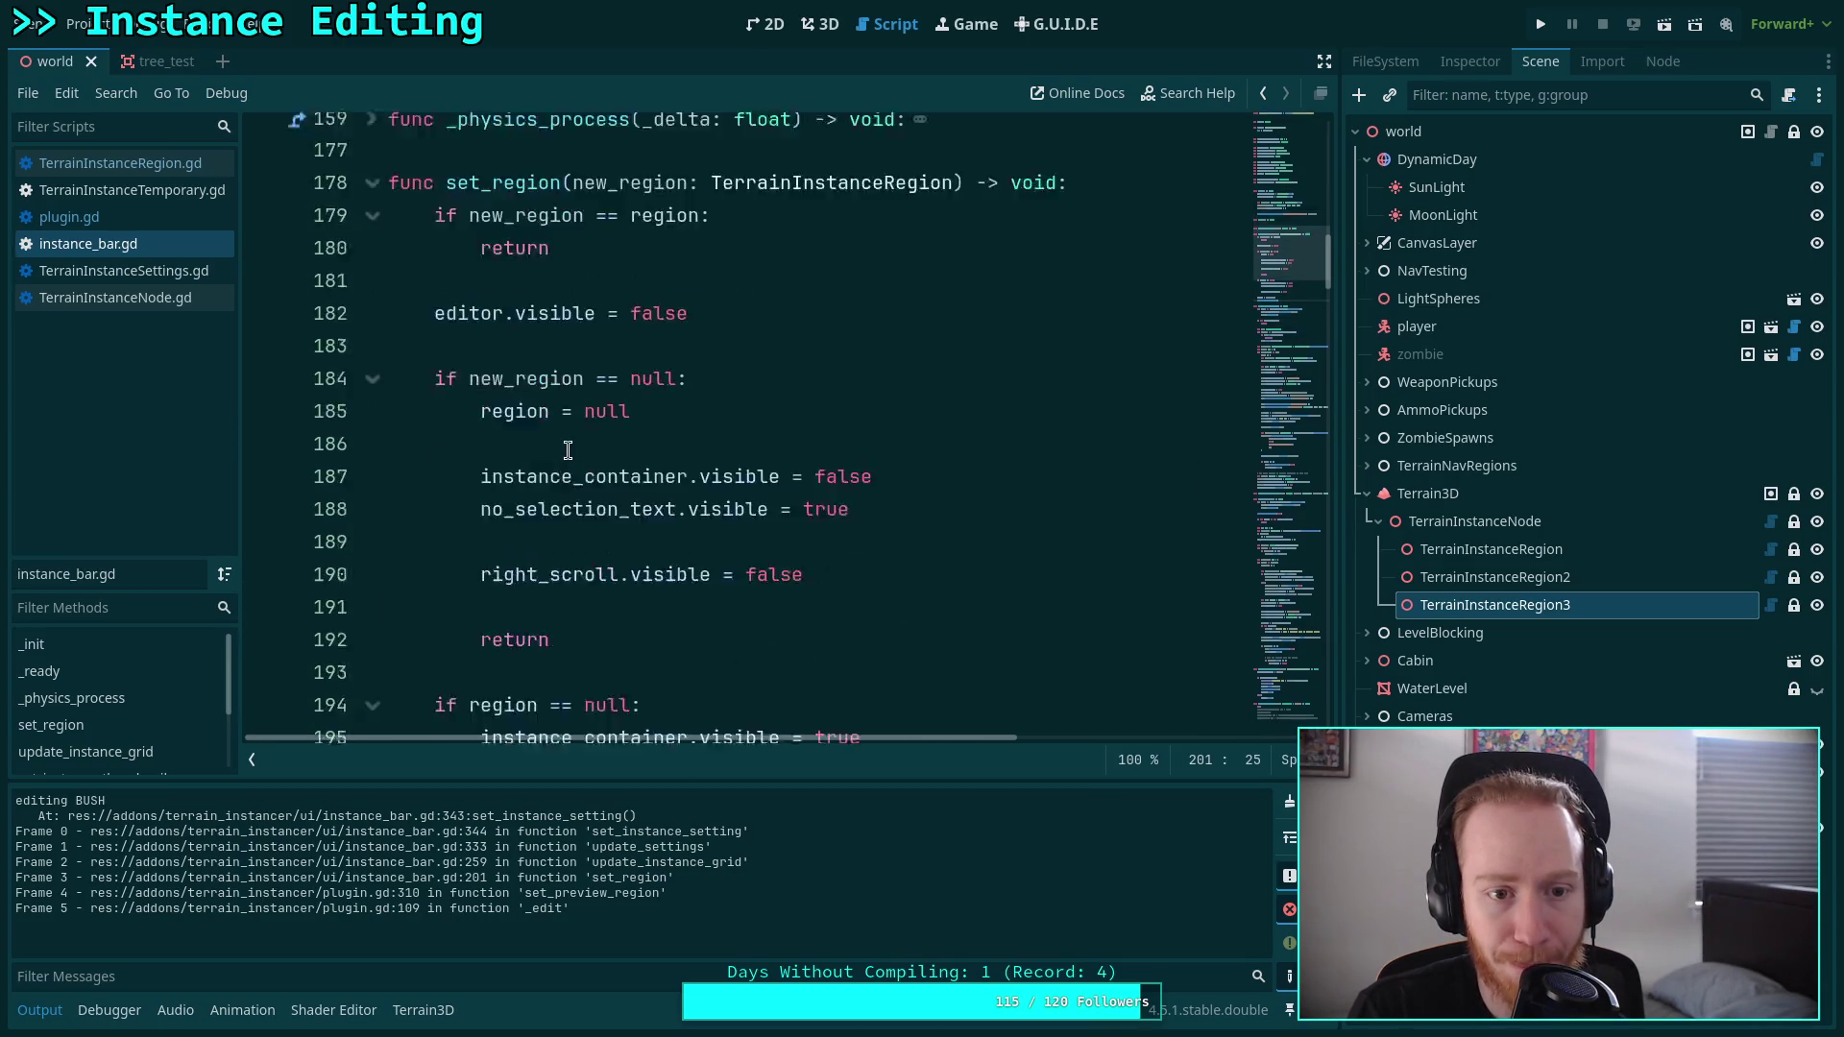
scroll(573, 458, "down", 3)
scroll(570, 457, "down", 3)
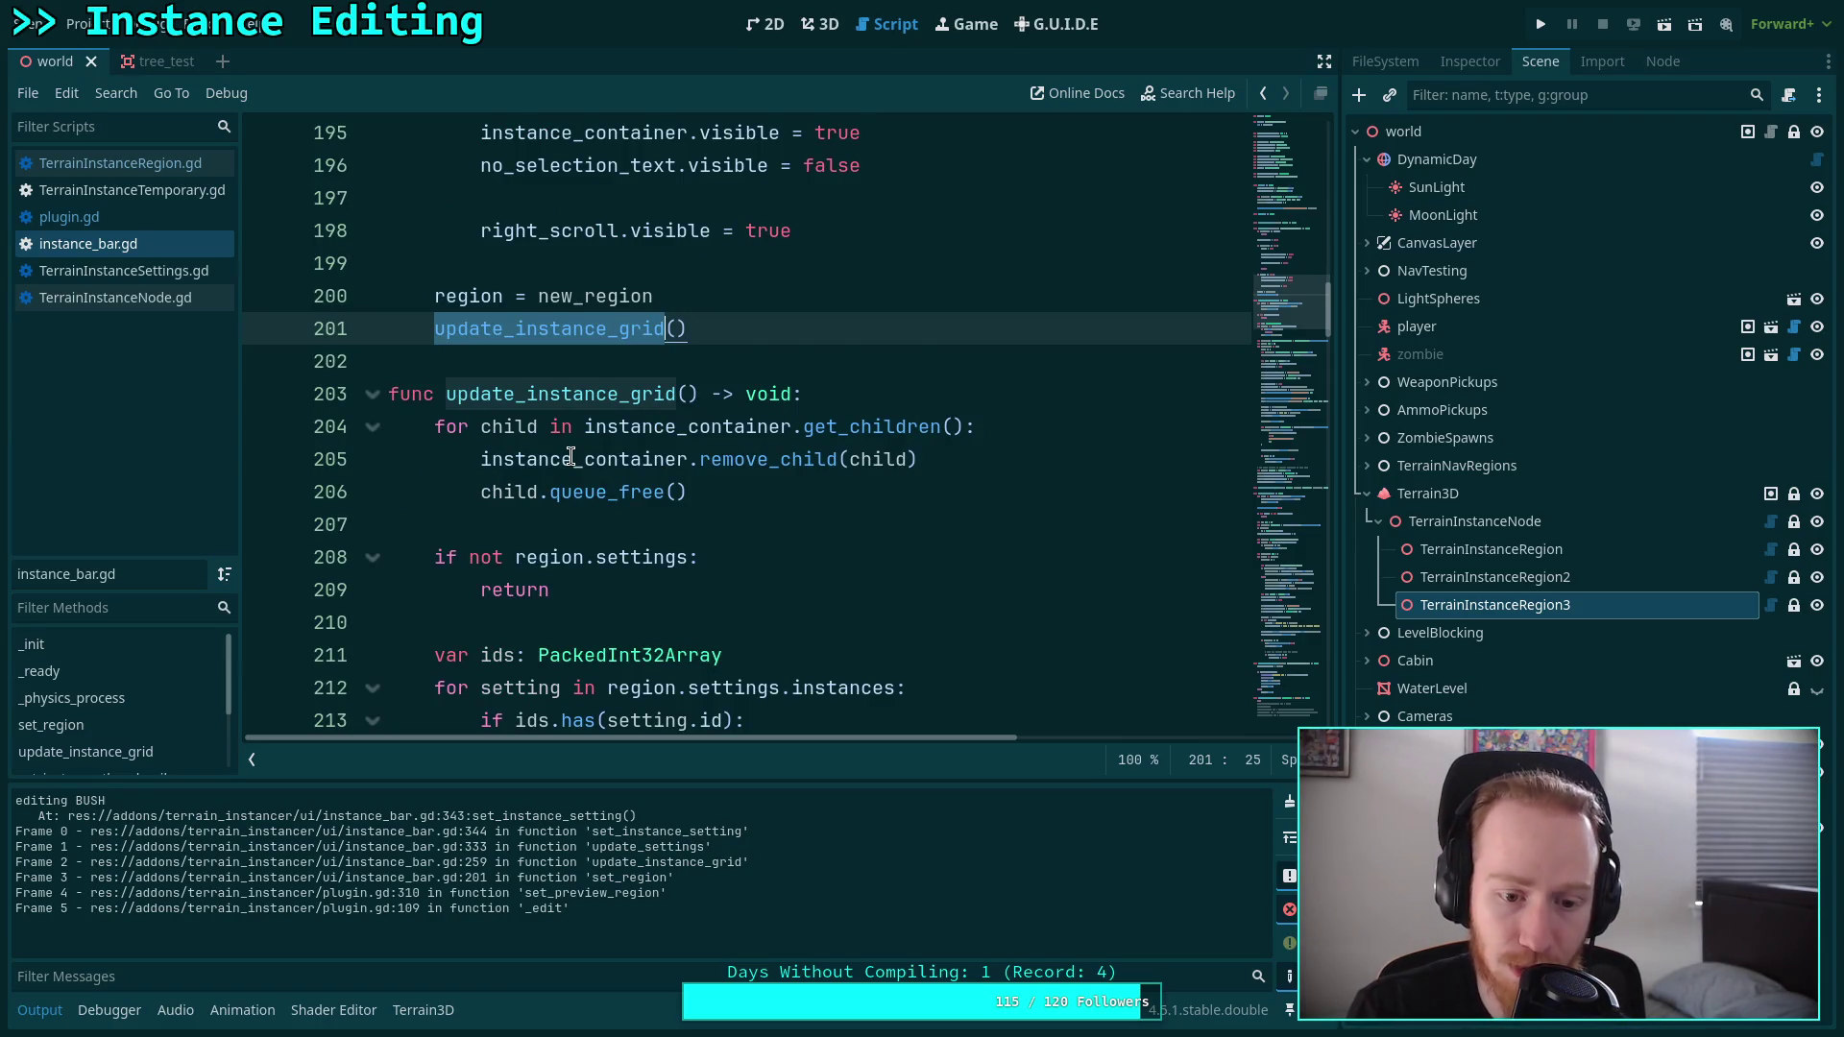
scroll(571, 457, "down", 1)
left_click(594, 428)
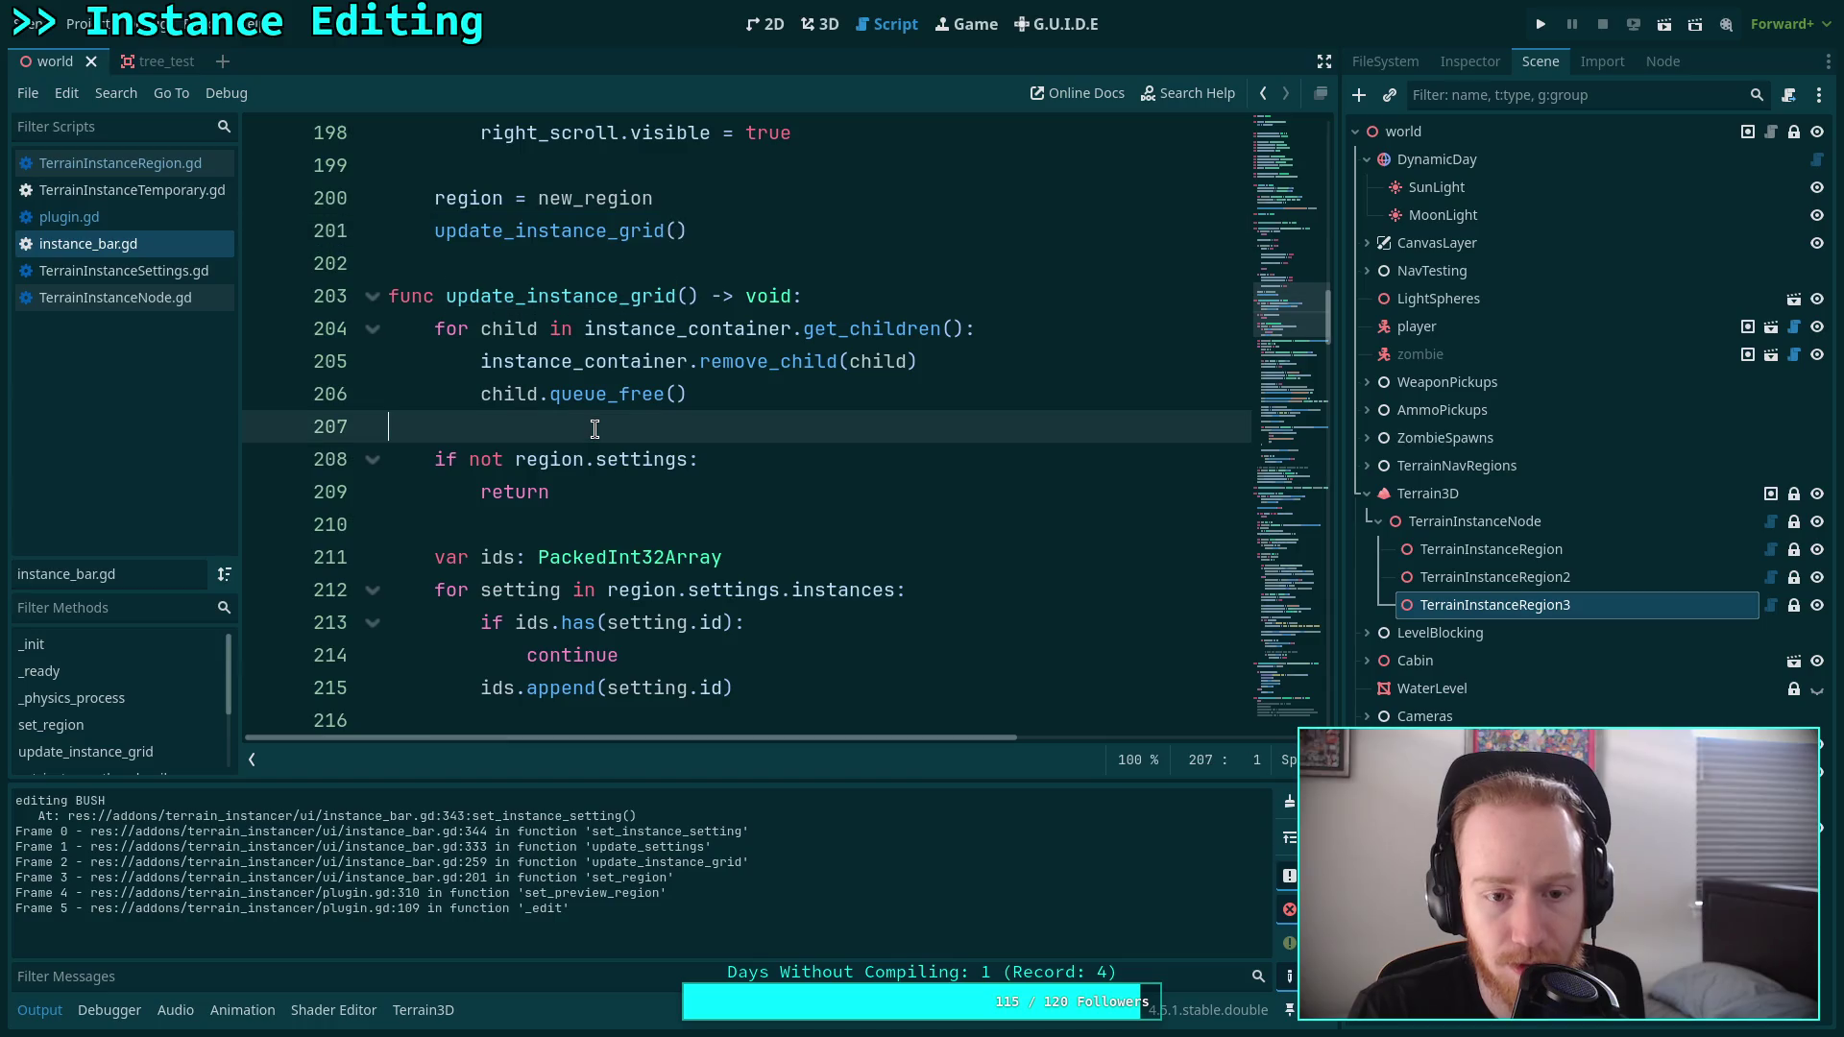
scroll(596, 423, "down", 1)
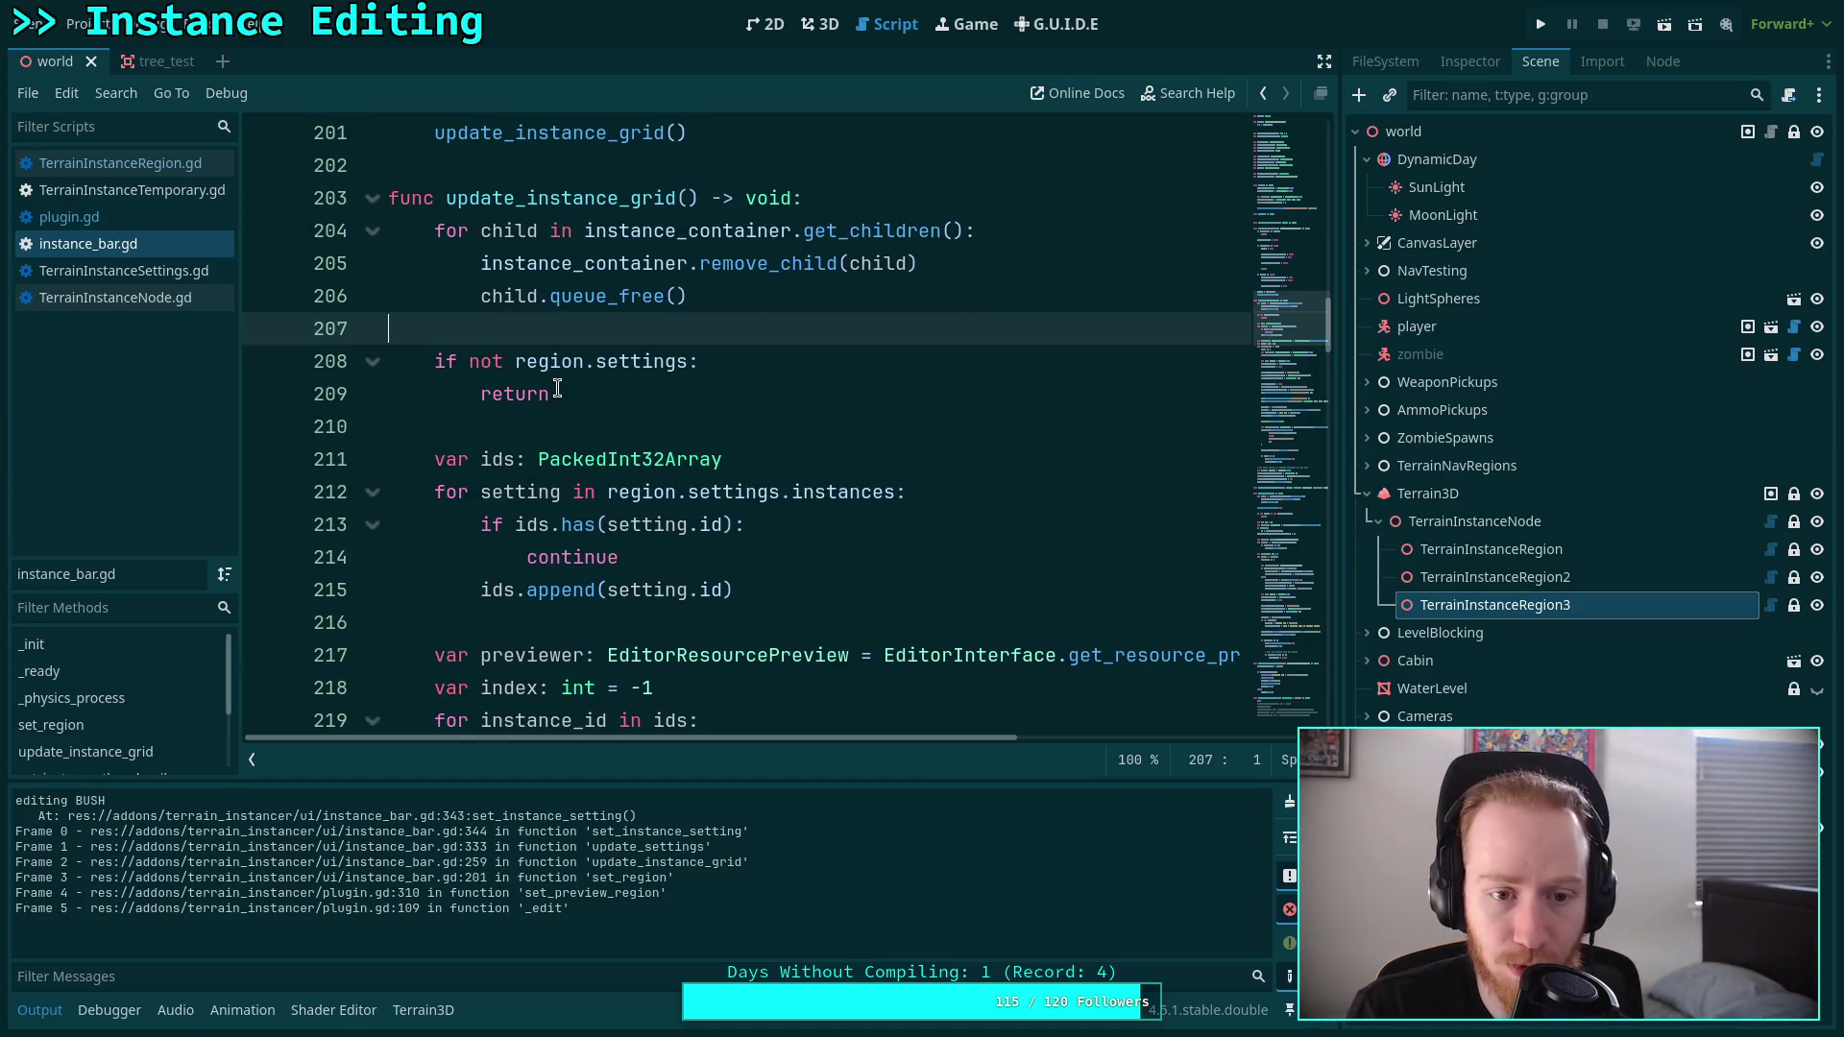
scroll(557, 387, "down", 1)
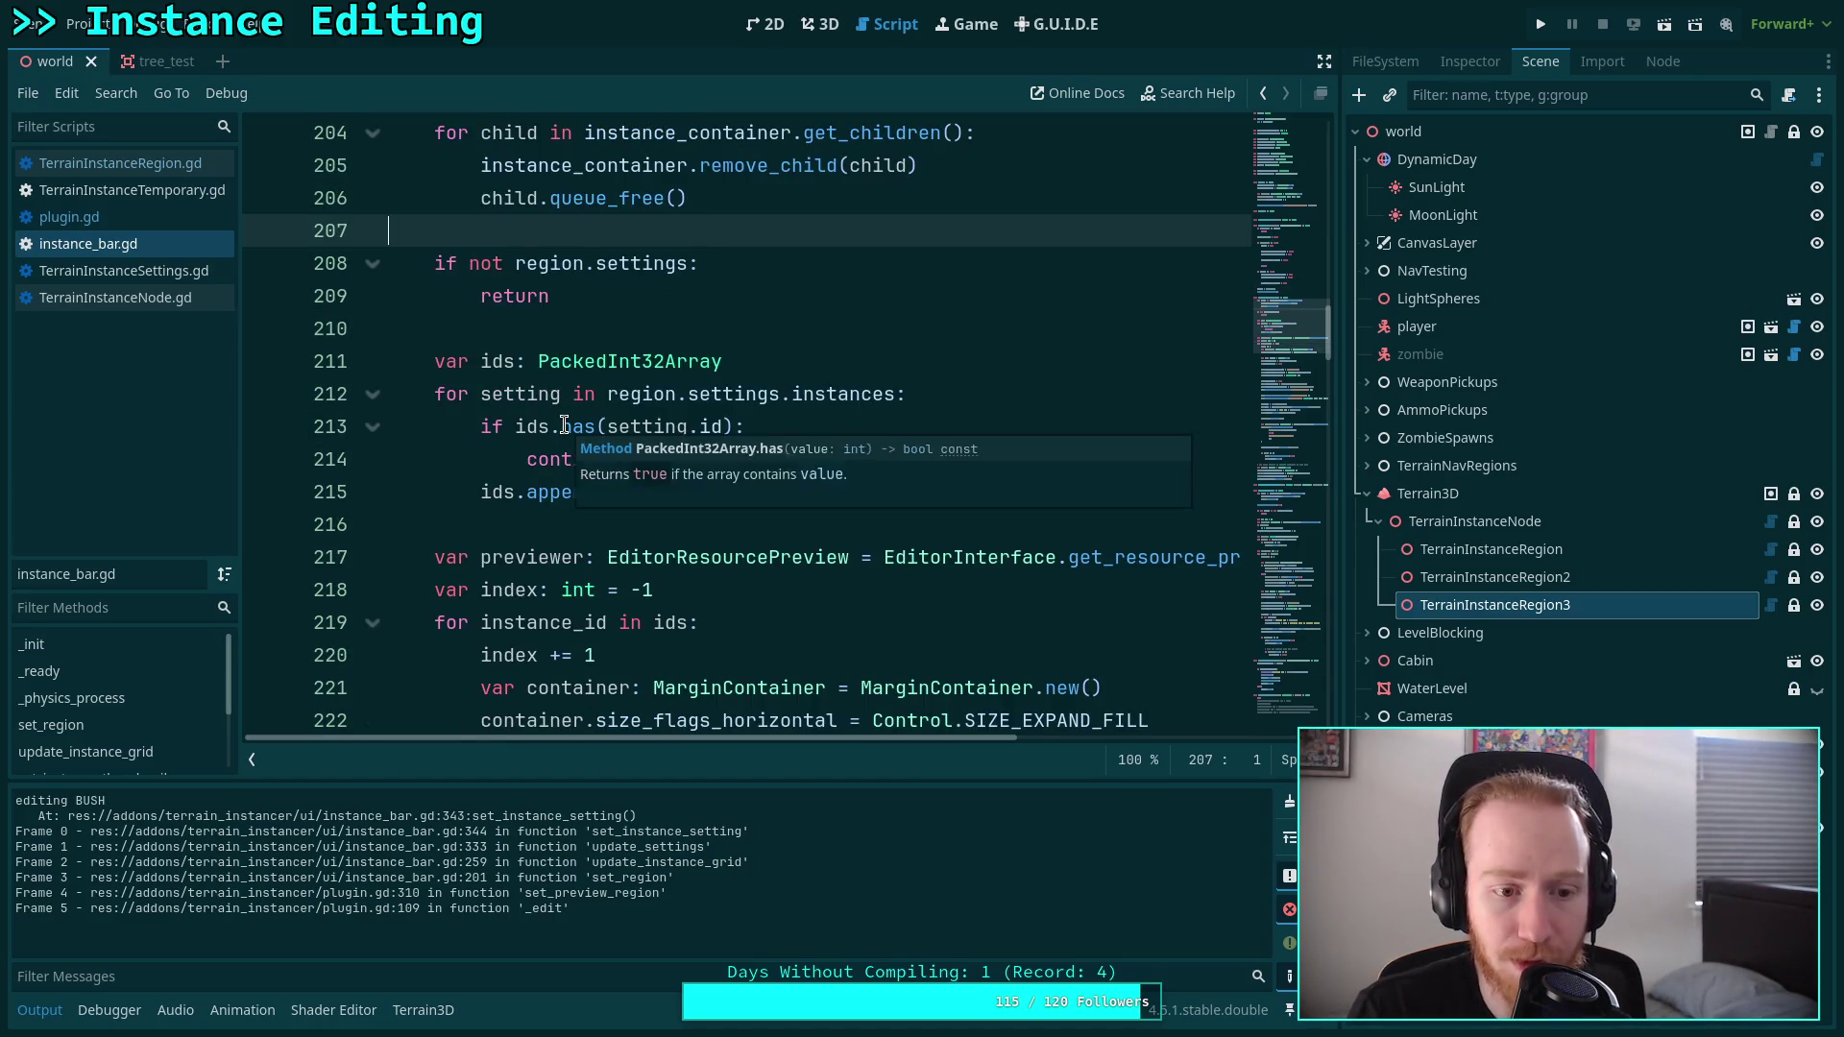
scroll(565, 426, "down", 3)
scroll(564, 425, "down", 10)
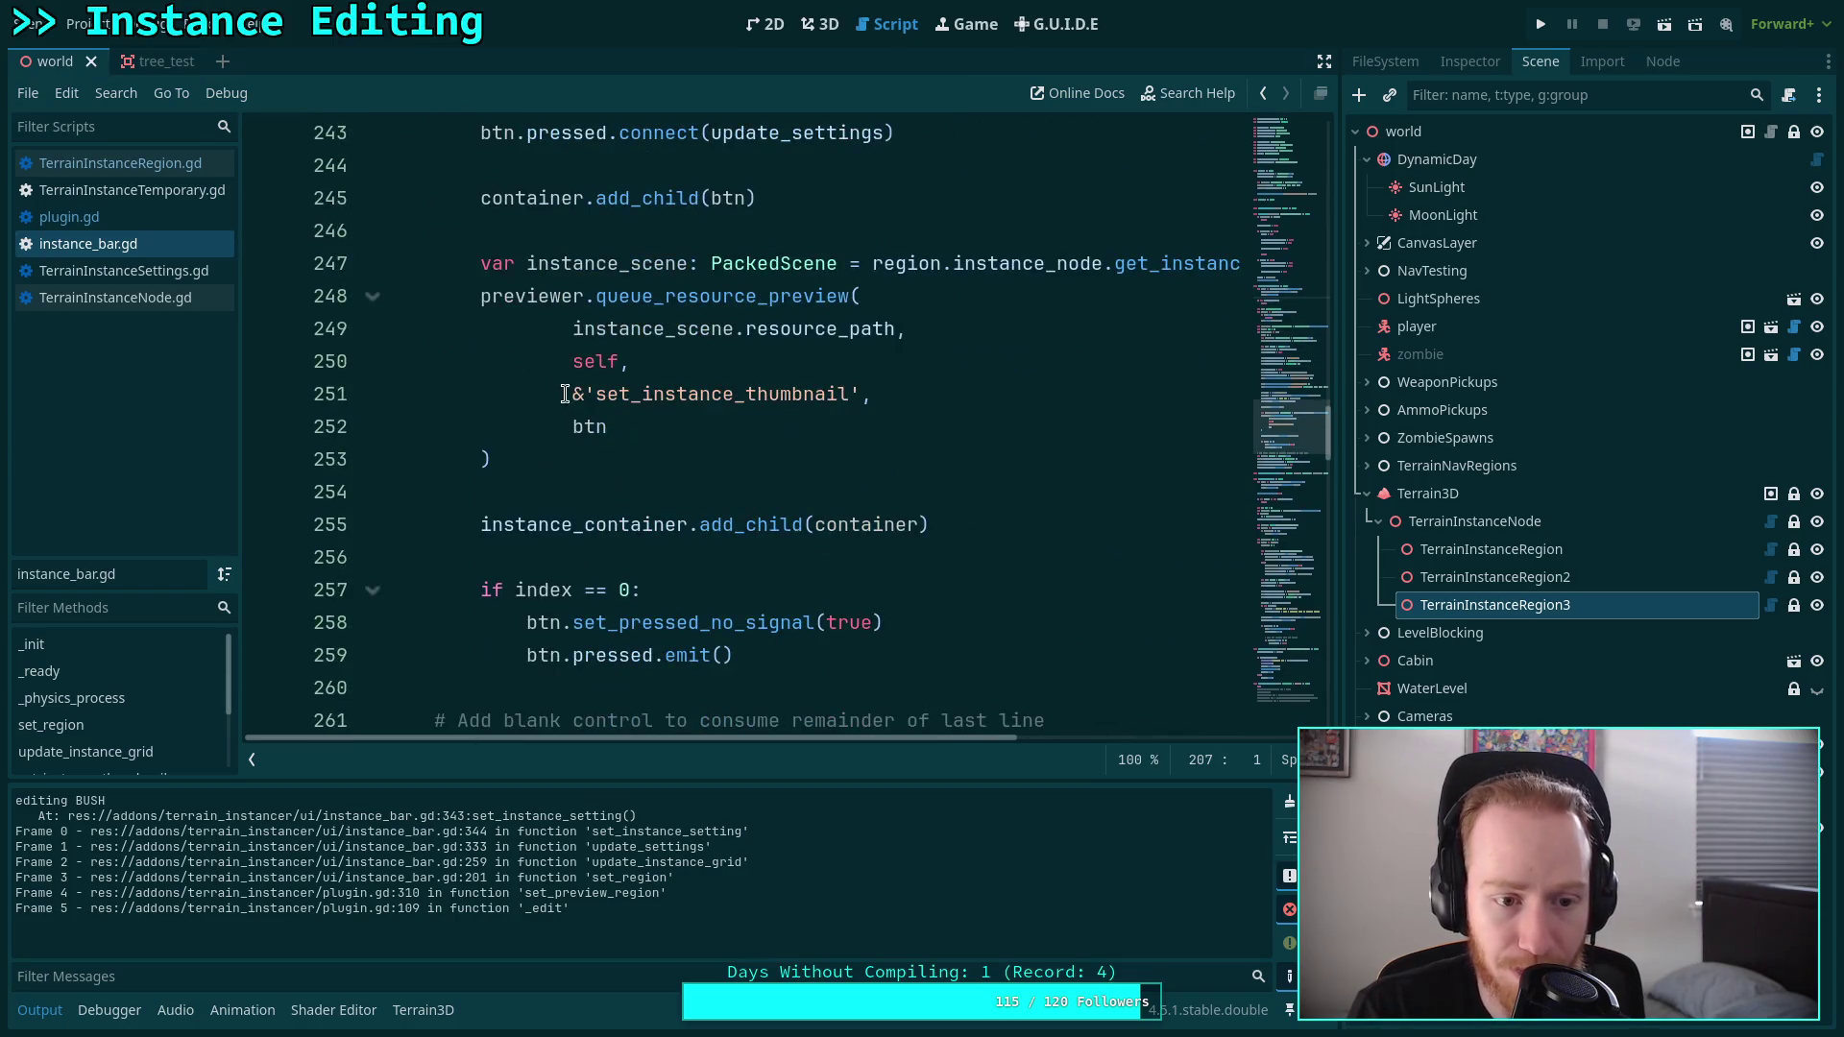
double_click(639, 657)
mouse_move(651, 607)
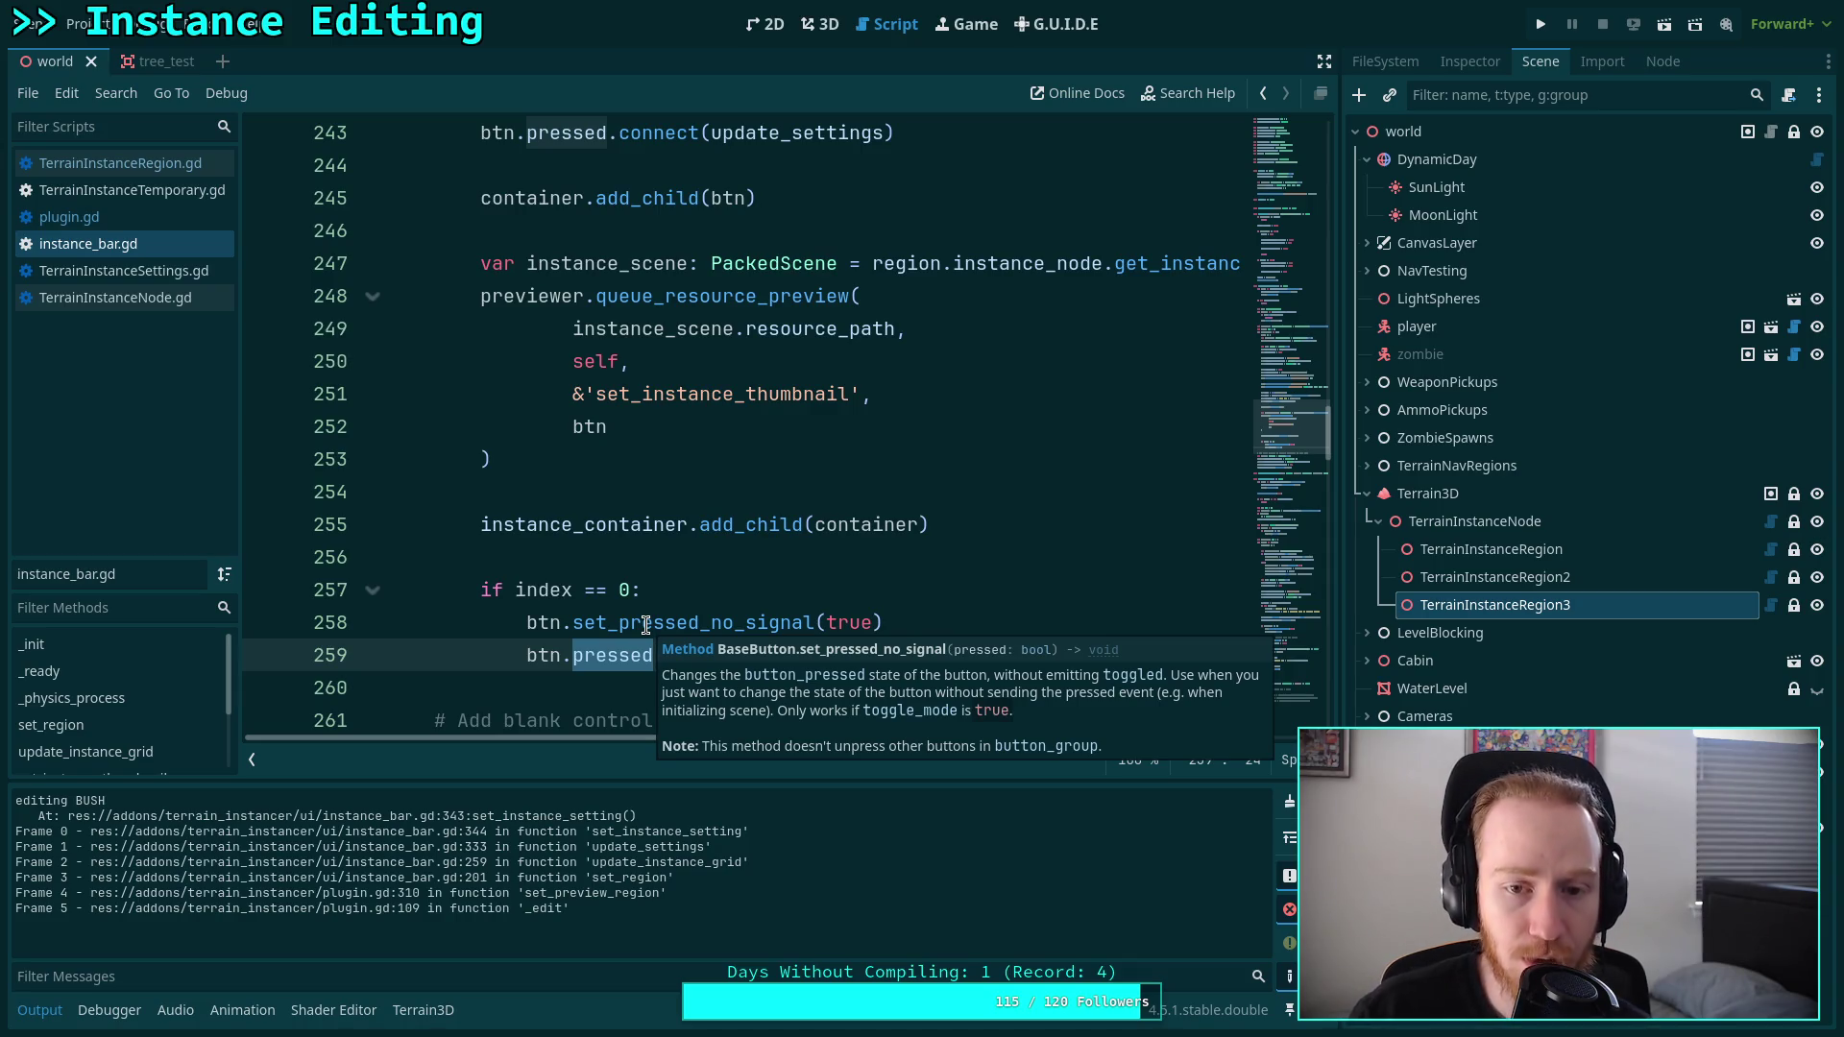
scroll(677, 605, "up", 9)
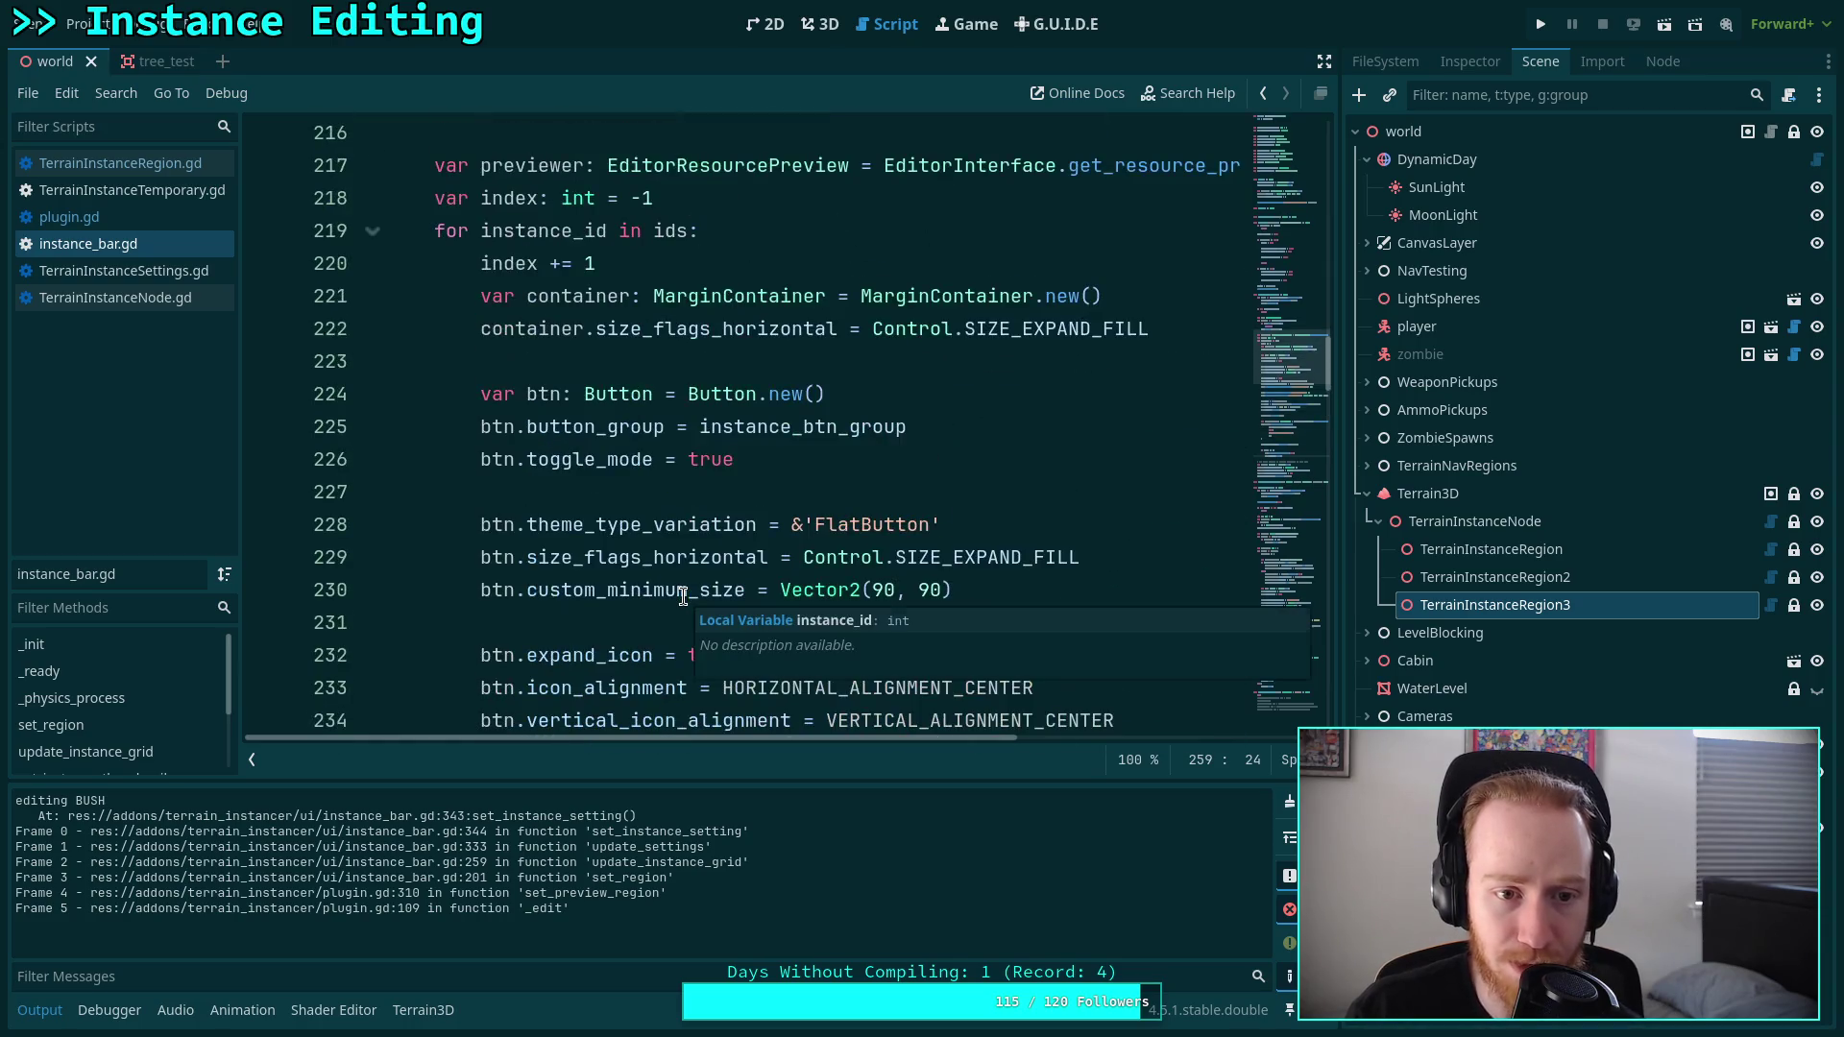
Review how index and instance_id are used in instance_bar.gd.
double_click(503, 265)
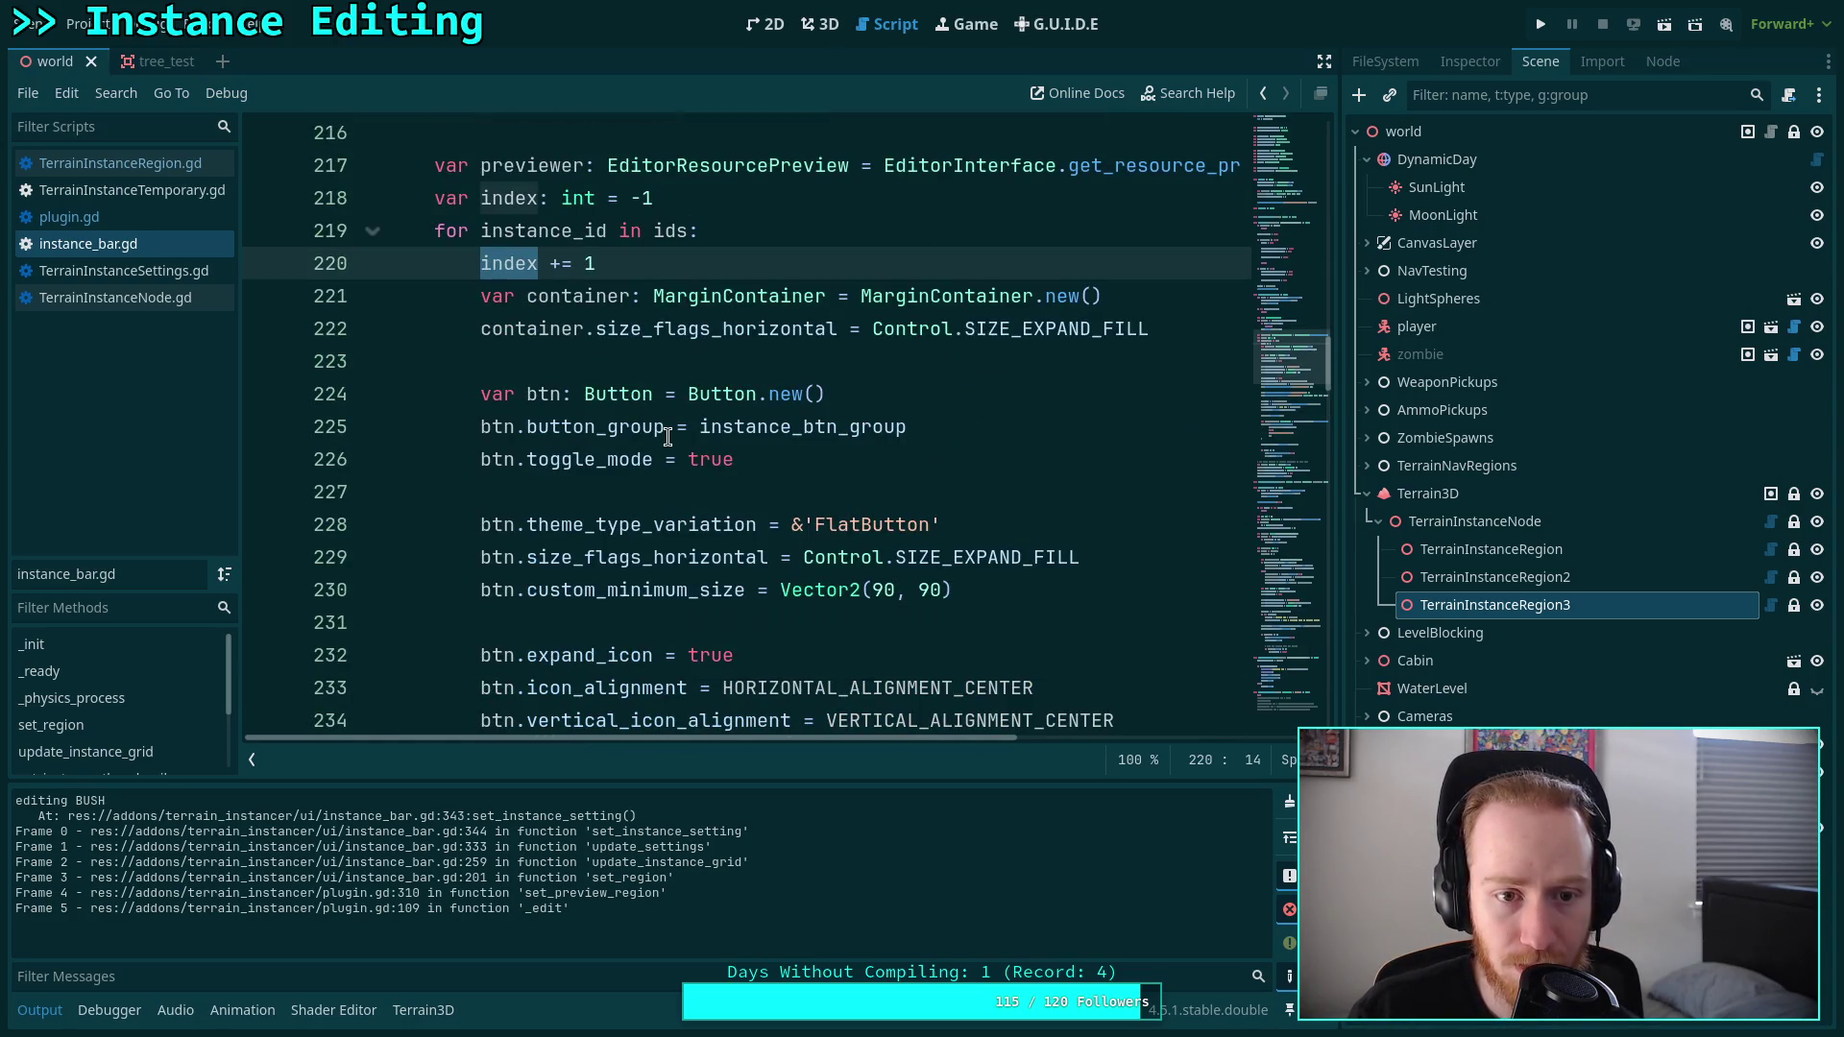
left_click(648, 198)
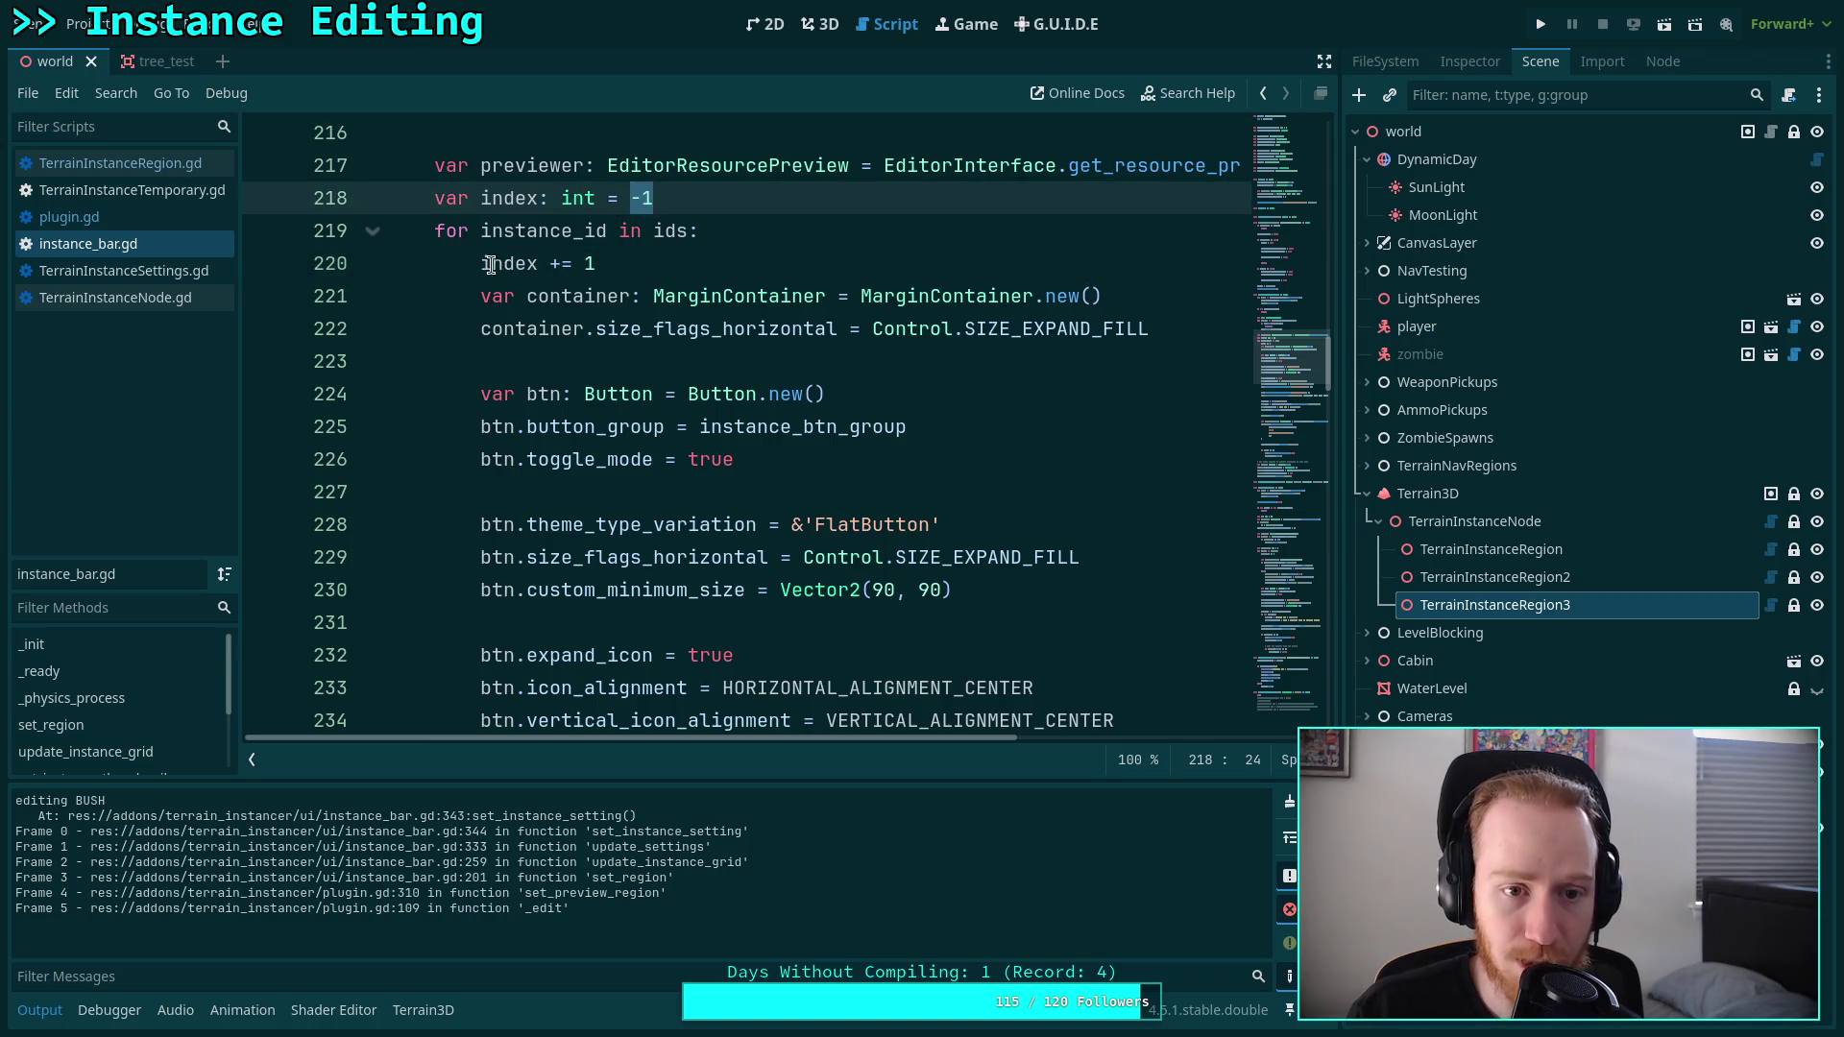
left_click_drag(491, 265, 633, 266)
scroll(660, 396, "down", 10)
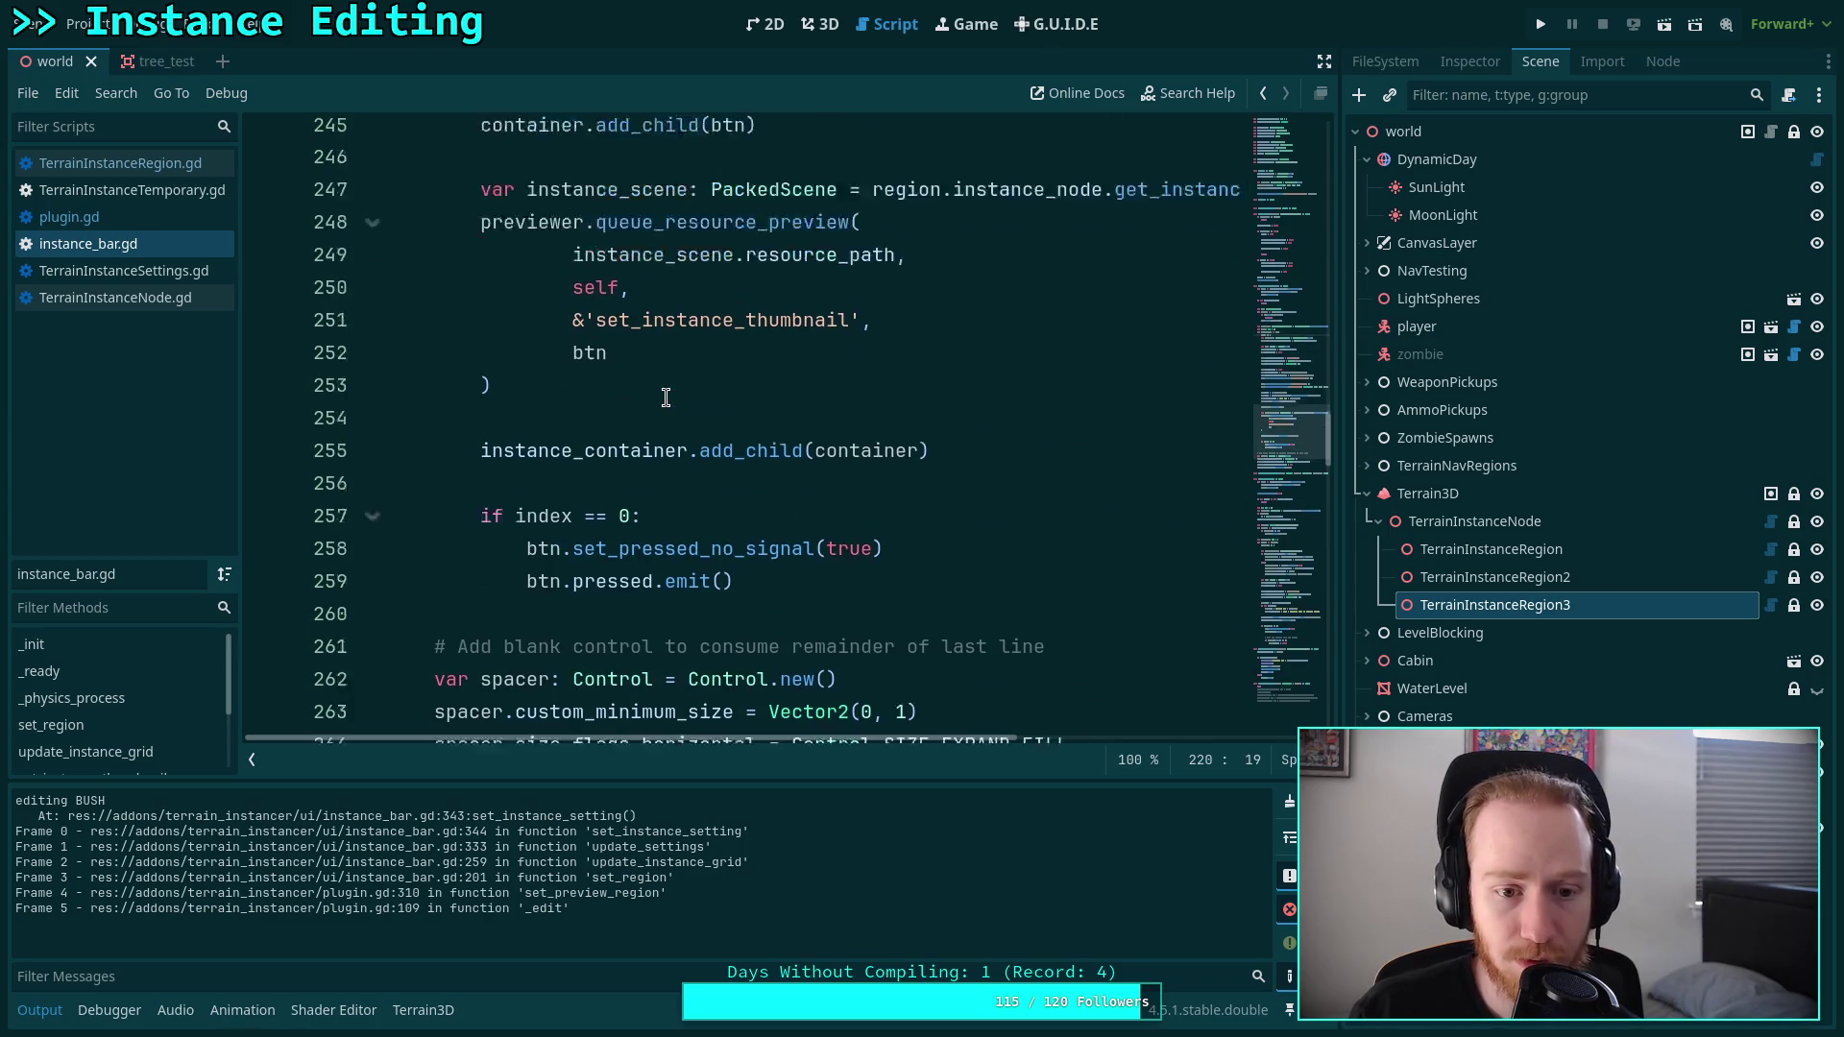
scroll(730, 549, "up", 10)
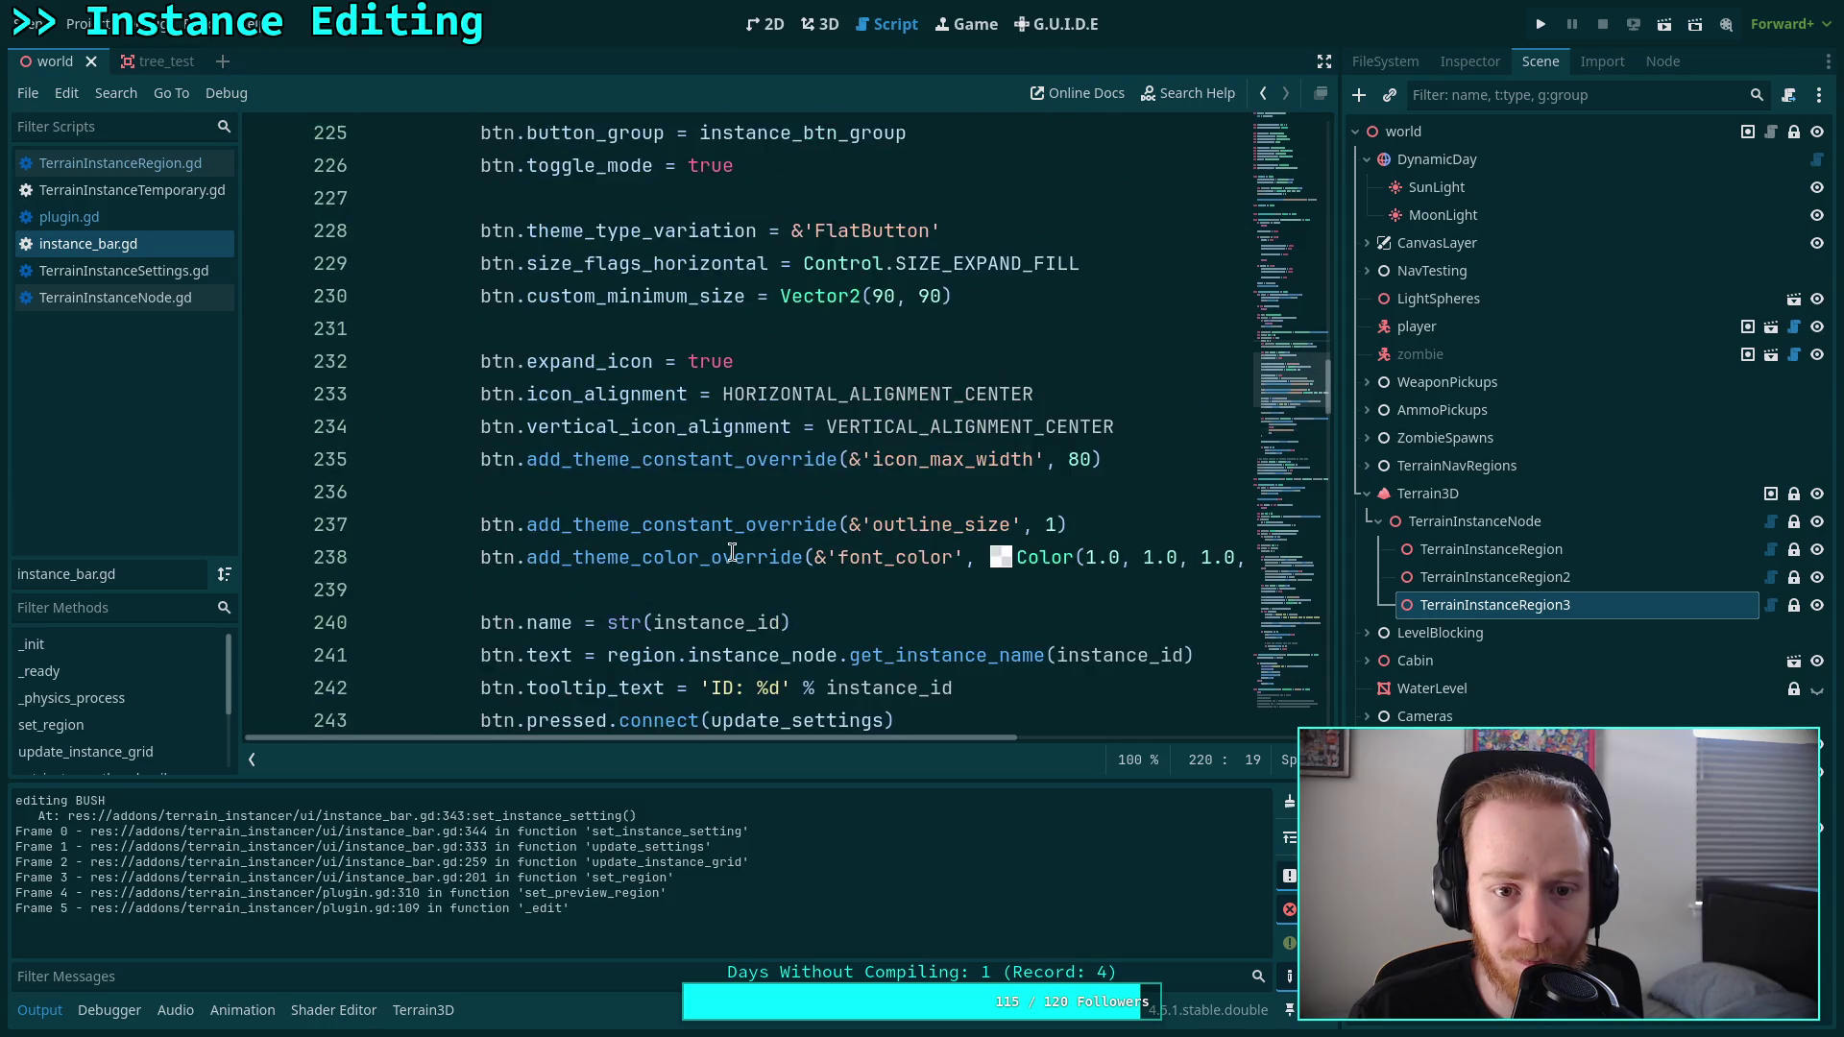
scroll(732, 553, "down", 3)
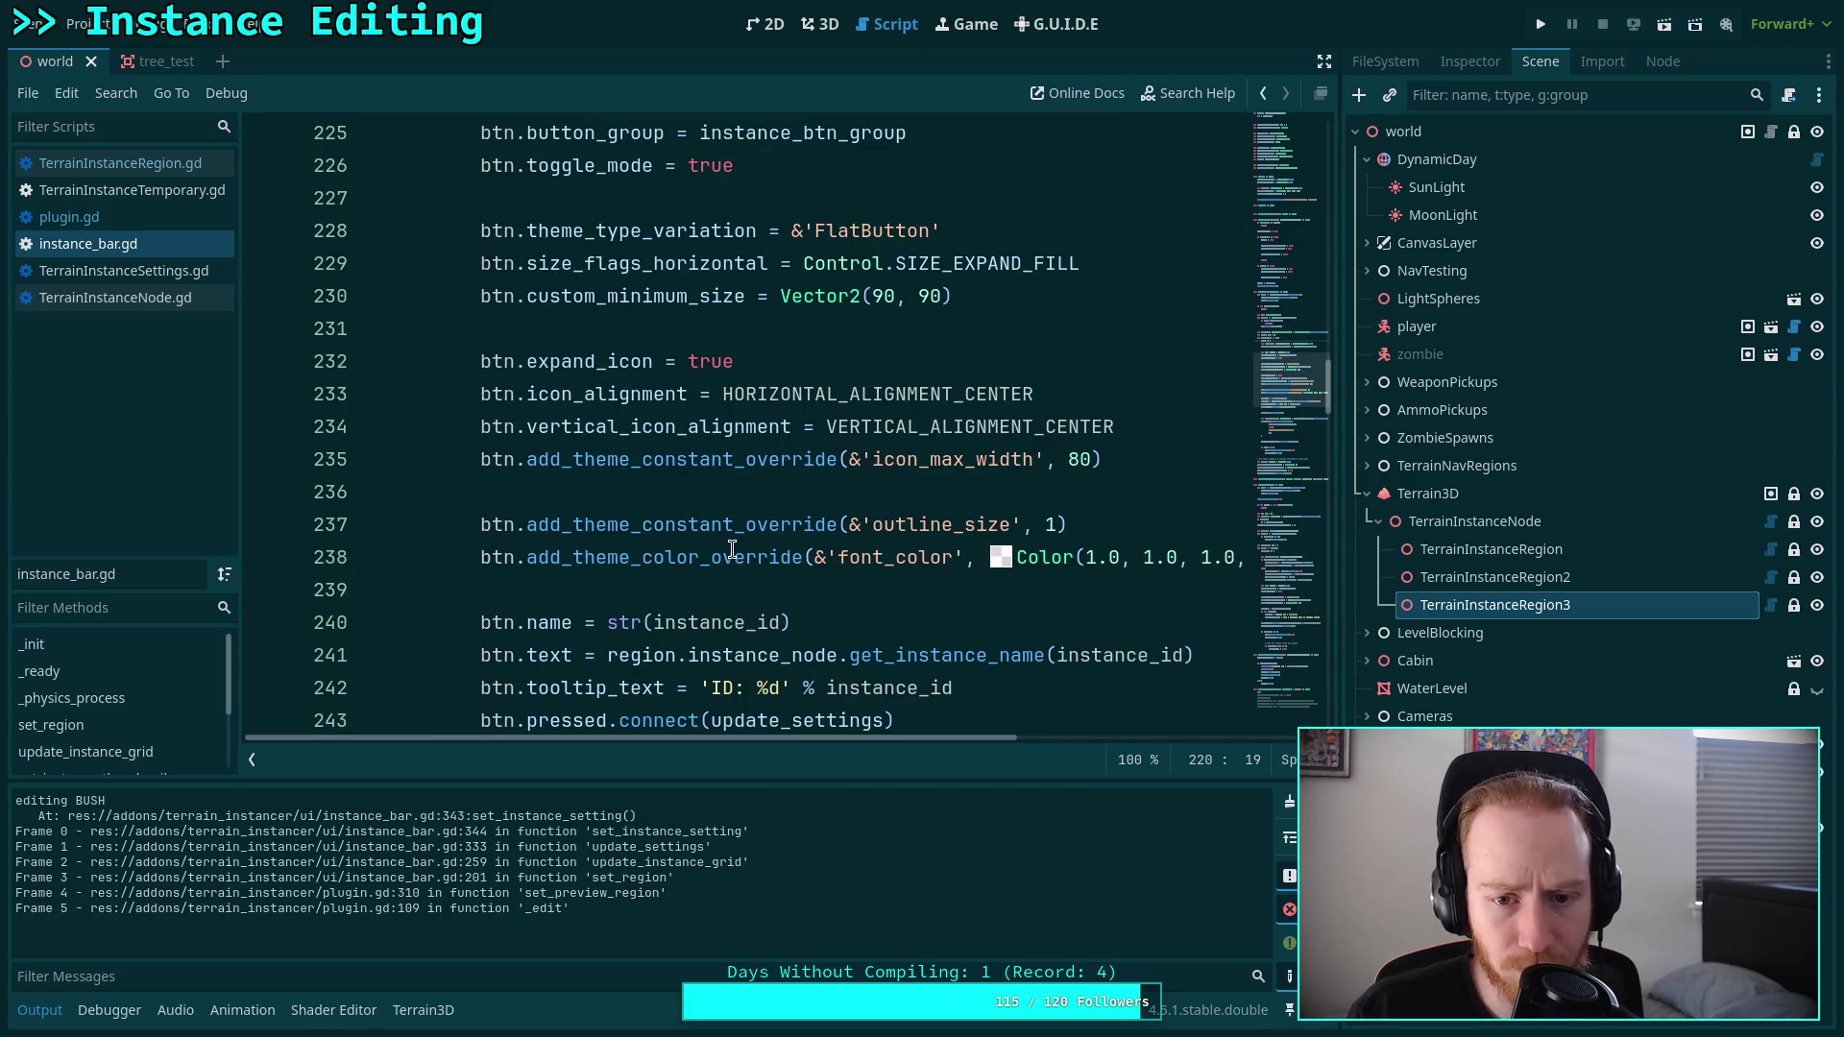
scroll(732, 550, "down", 2)
scroll(505, 536, "down", 1)
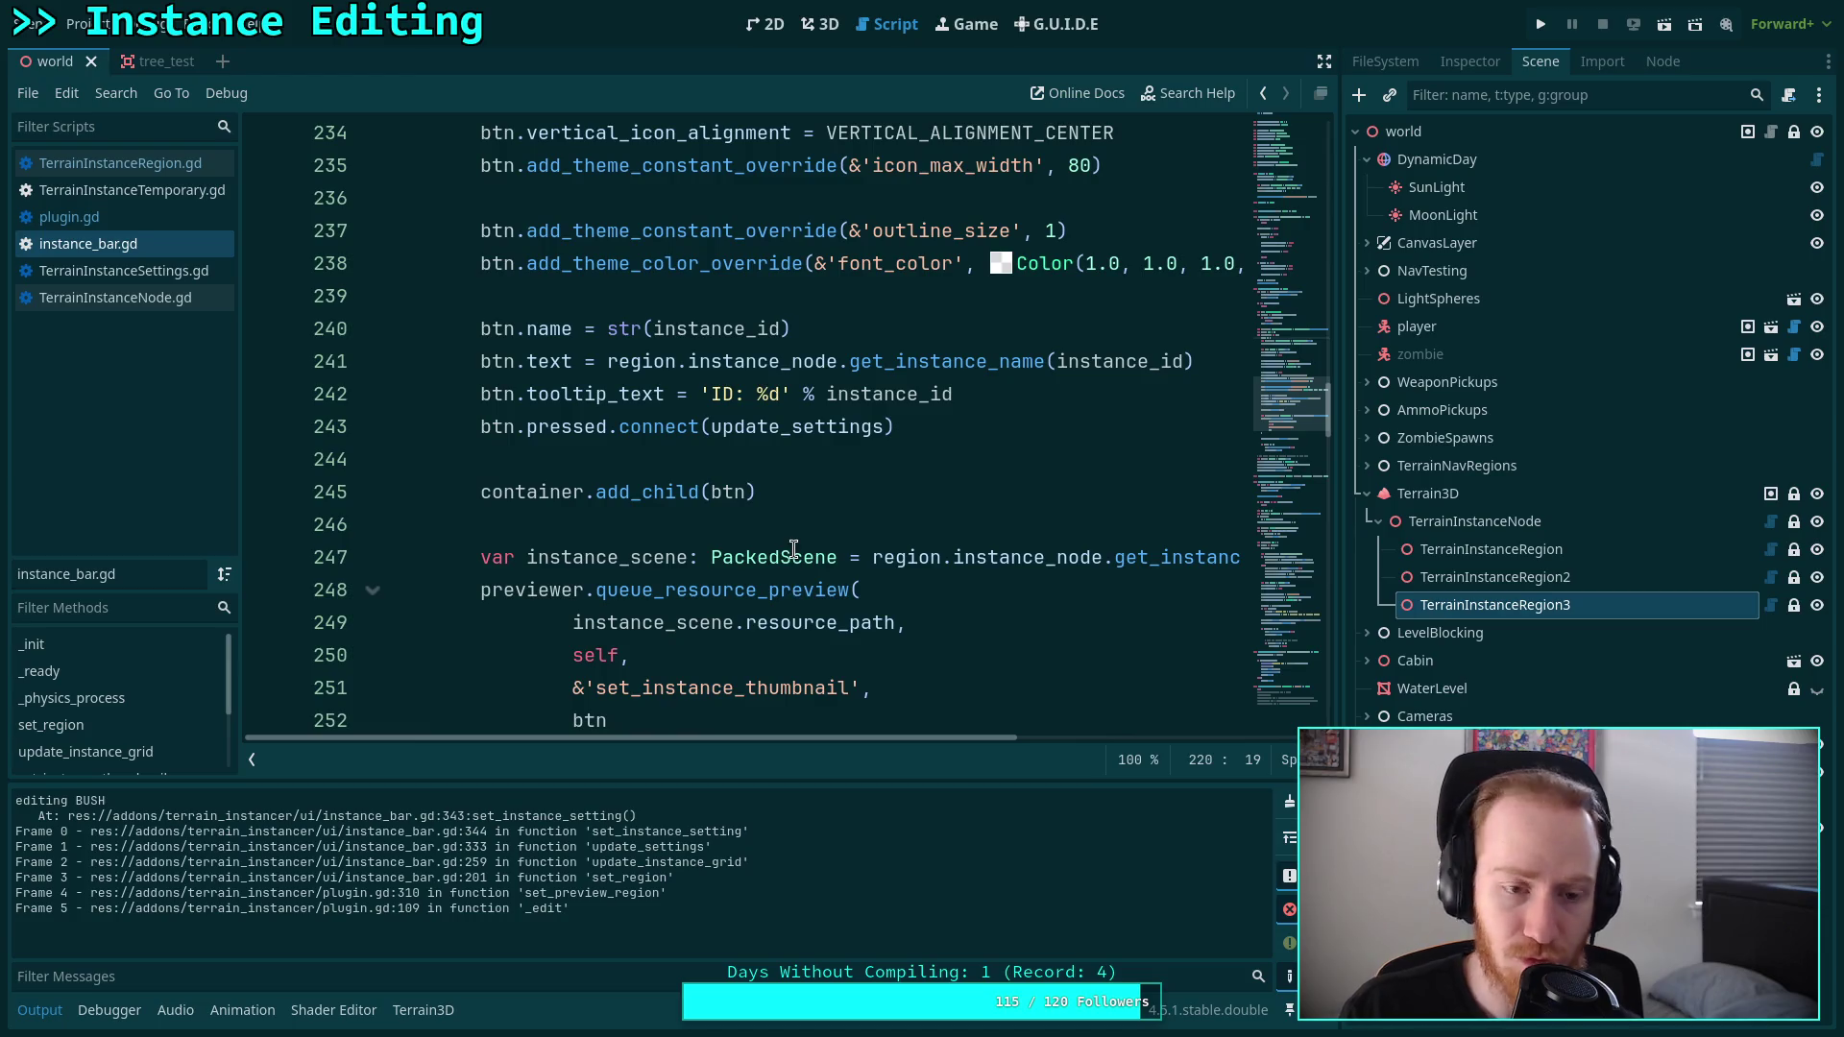
left_click(778, 329)
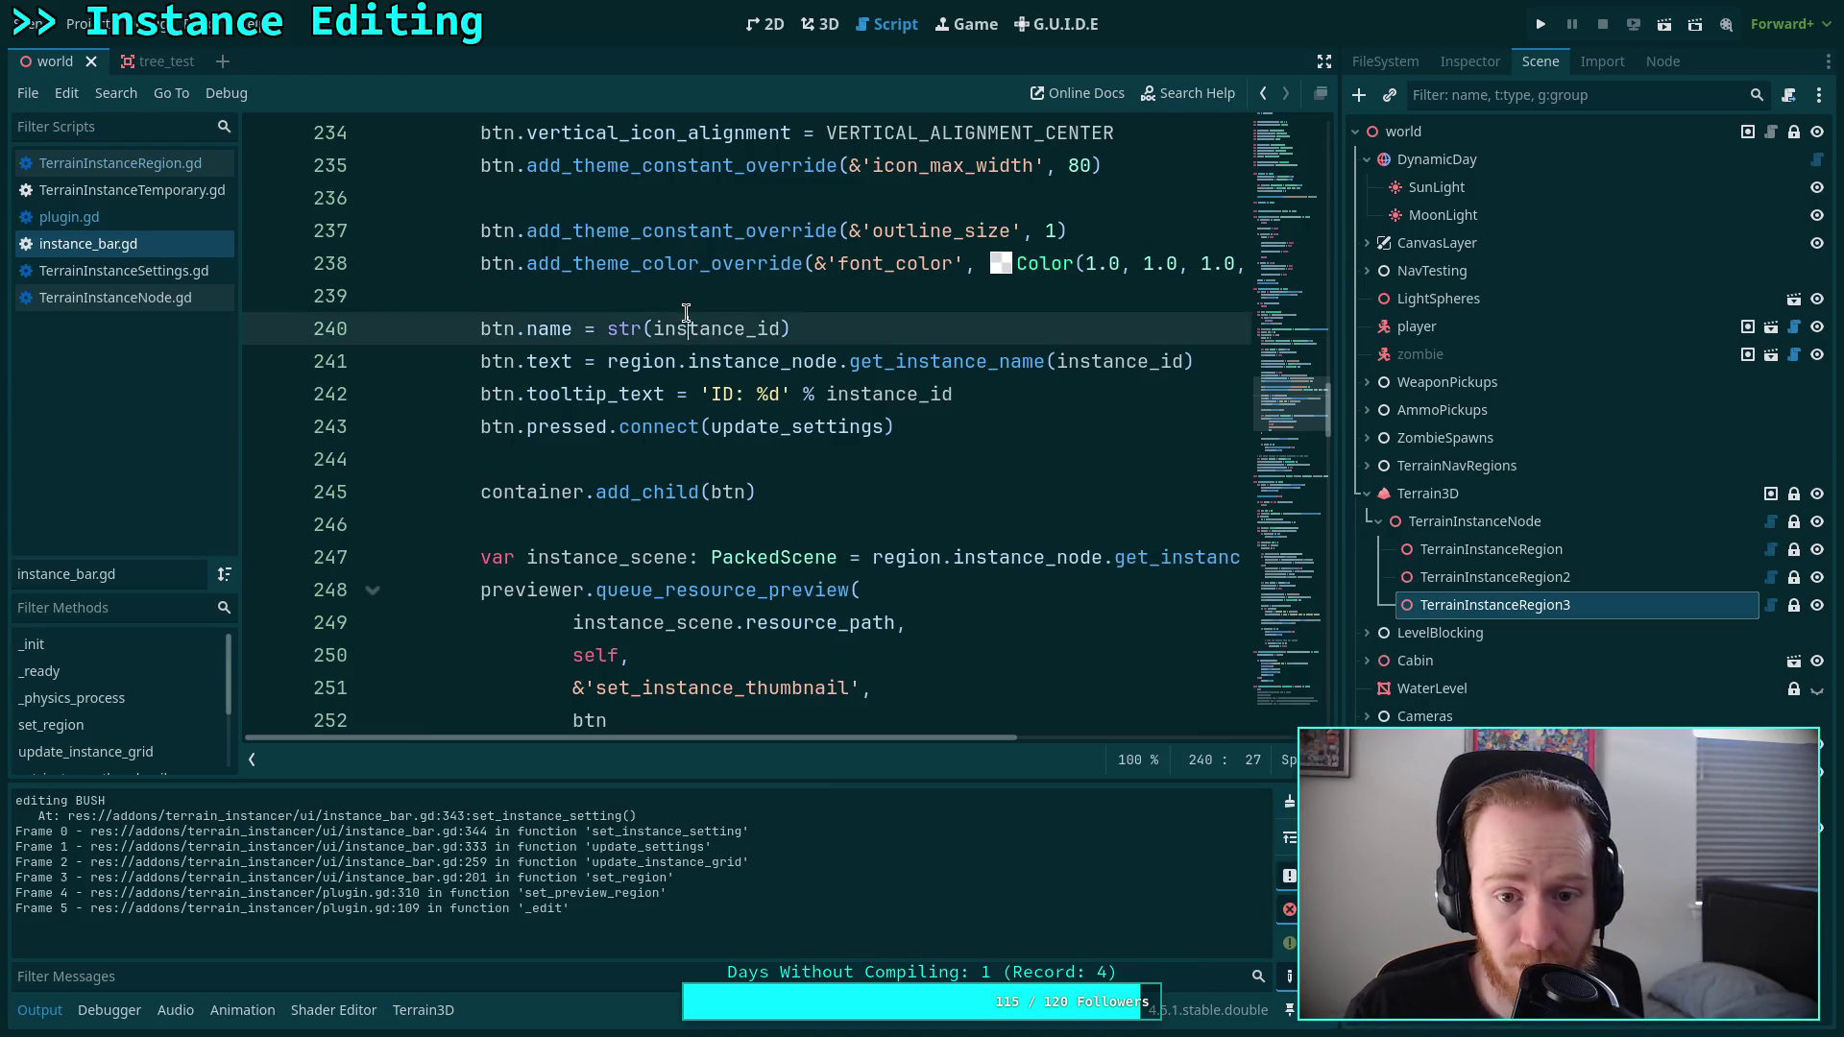
scroll(758, 499, "down", 3)
scroll(802, 557, "up", 3)
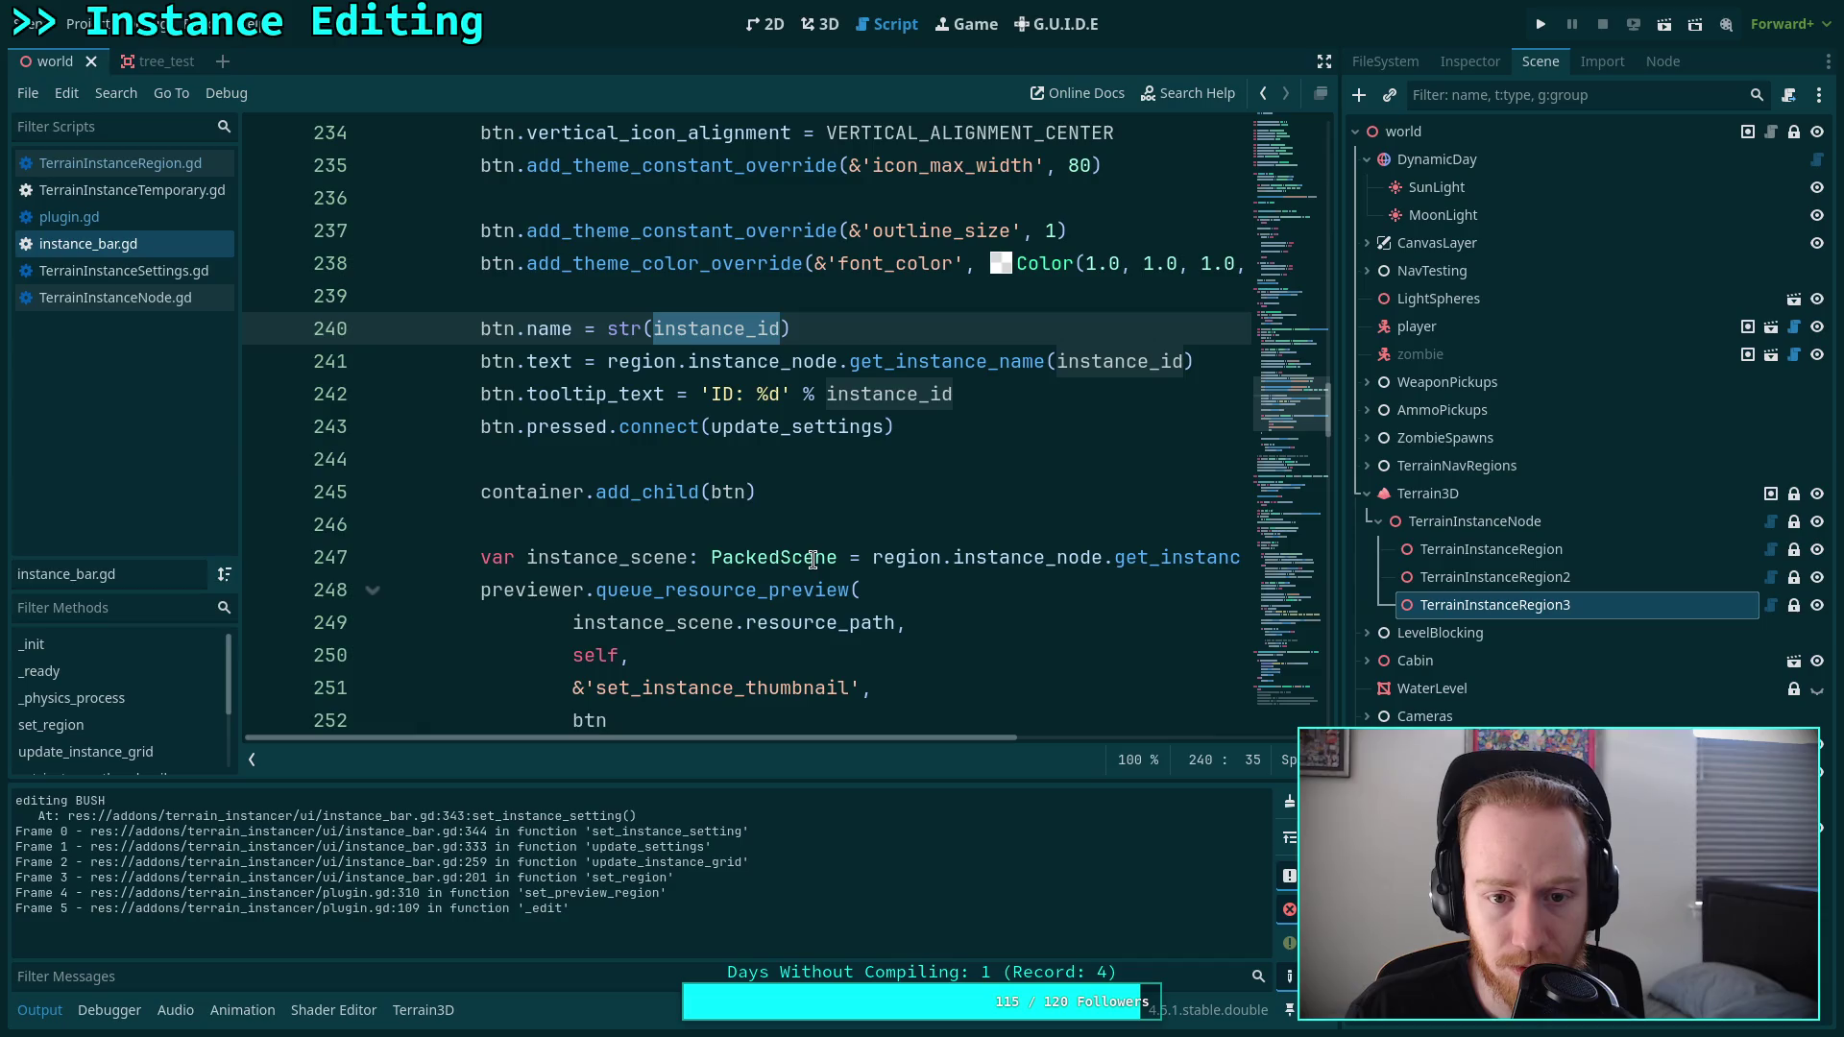
scroll(813, 560, "up", 1)
scroll(812, 560, "up", 6)
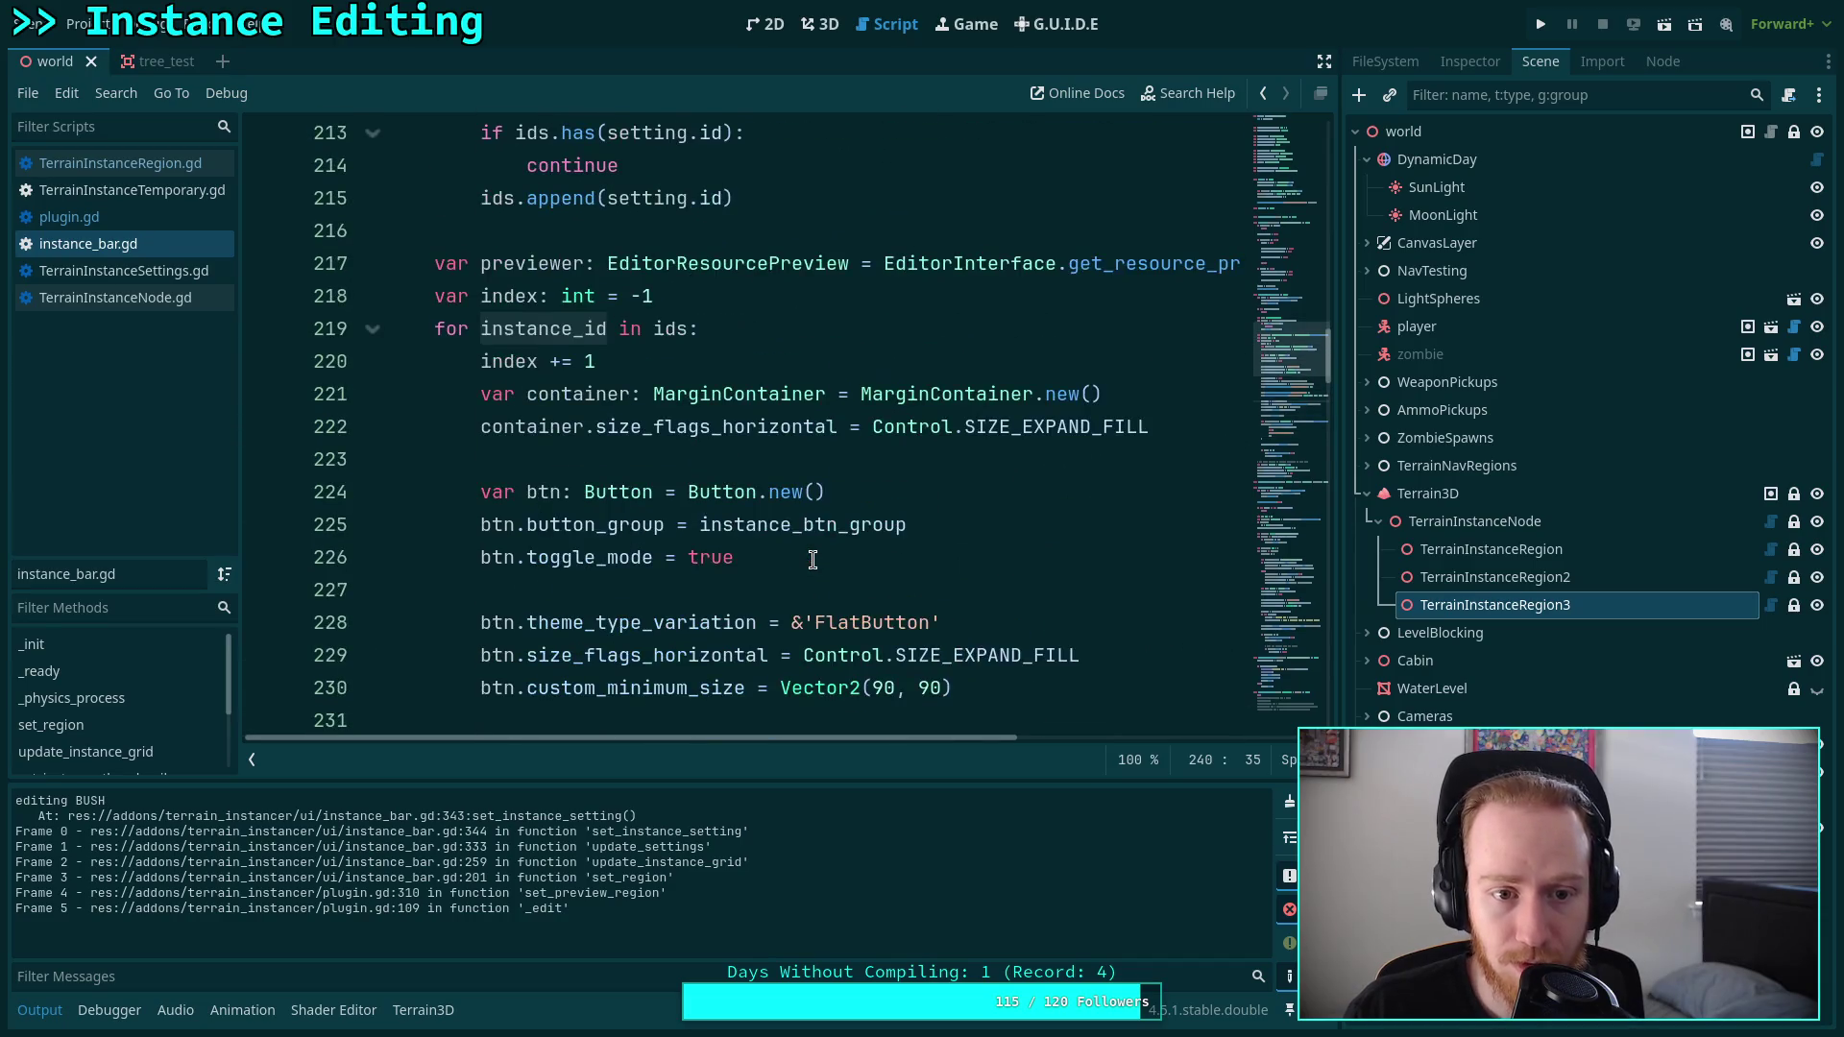
scroll(813, 548, "up", 3)
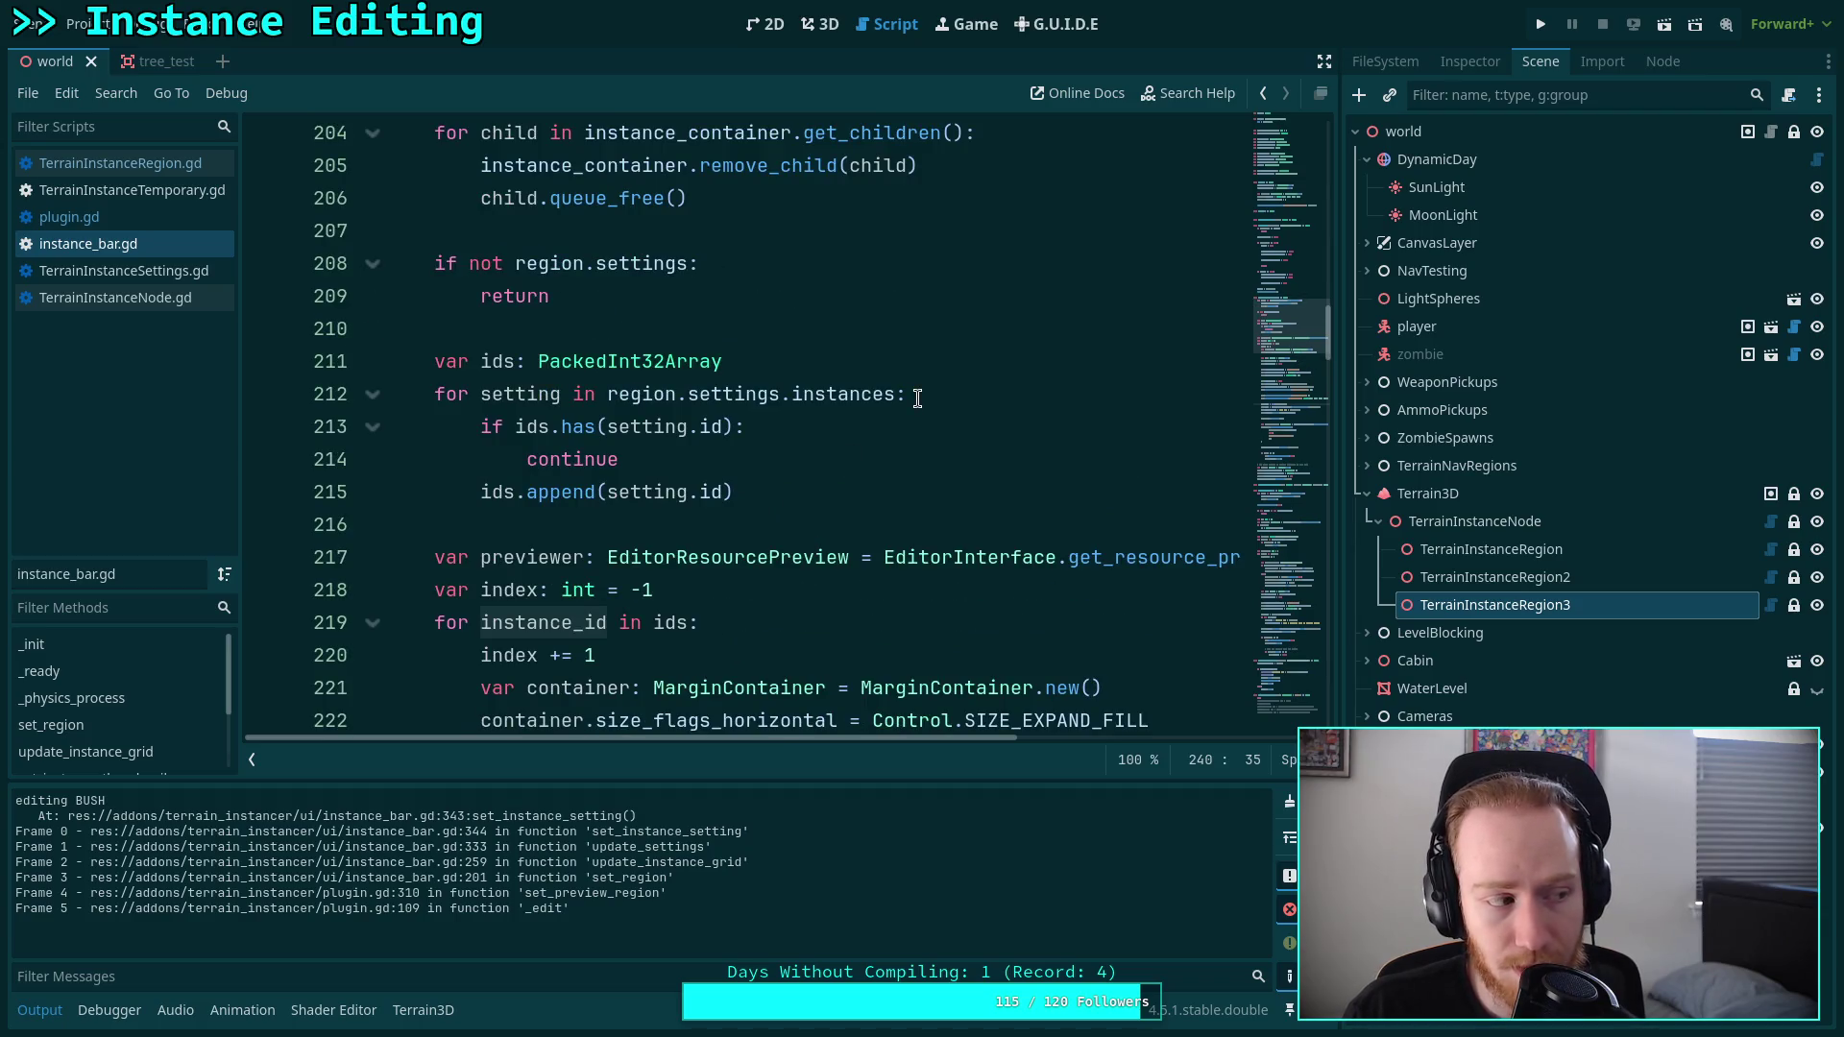
scroll(903, 408, "up", 3)
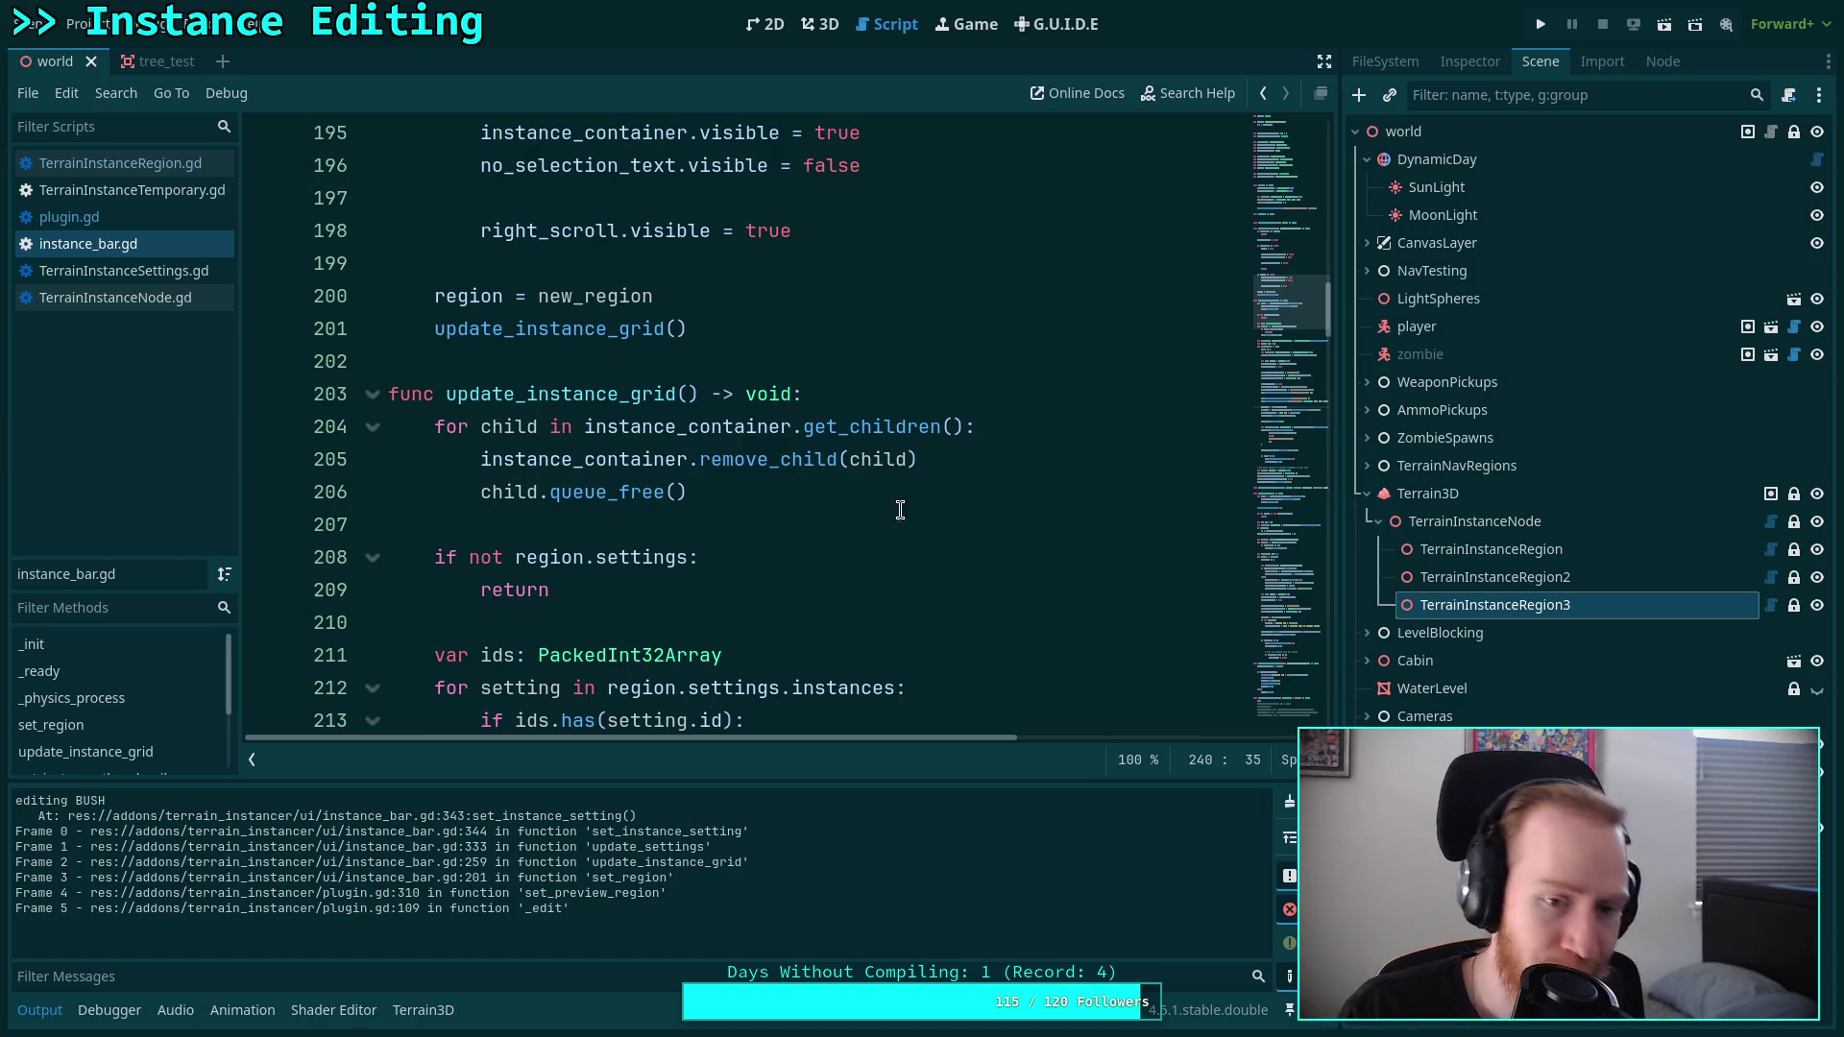
scroll(901, 524, "down", 4)
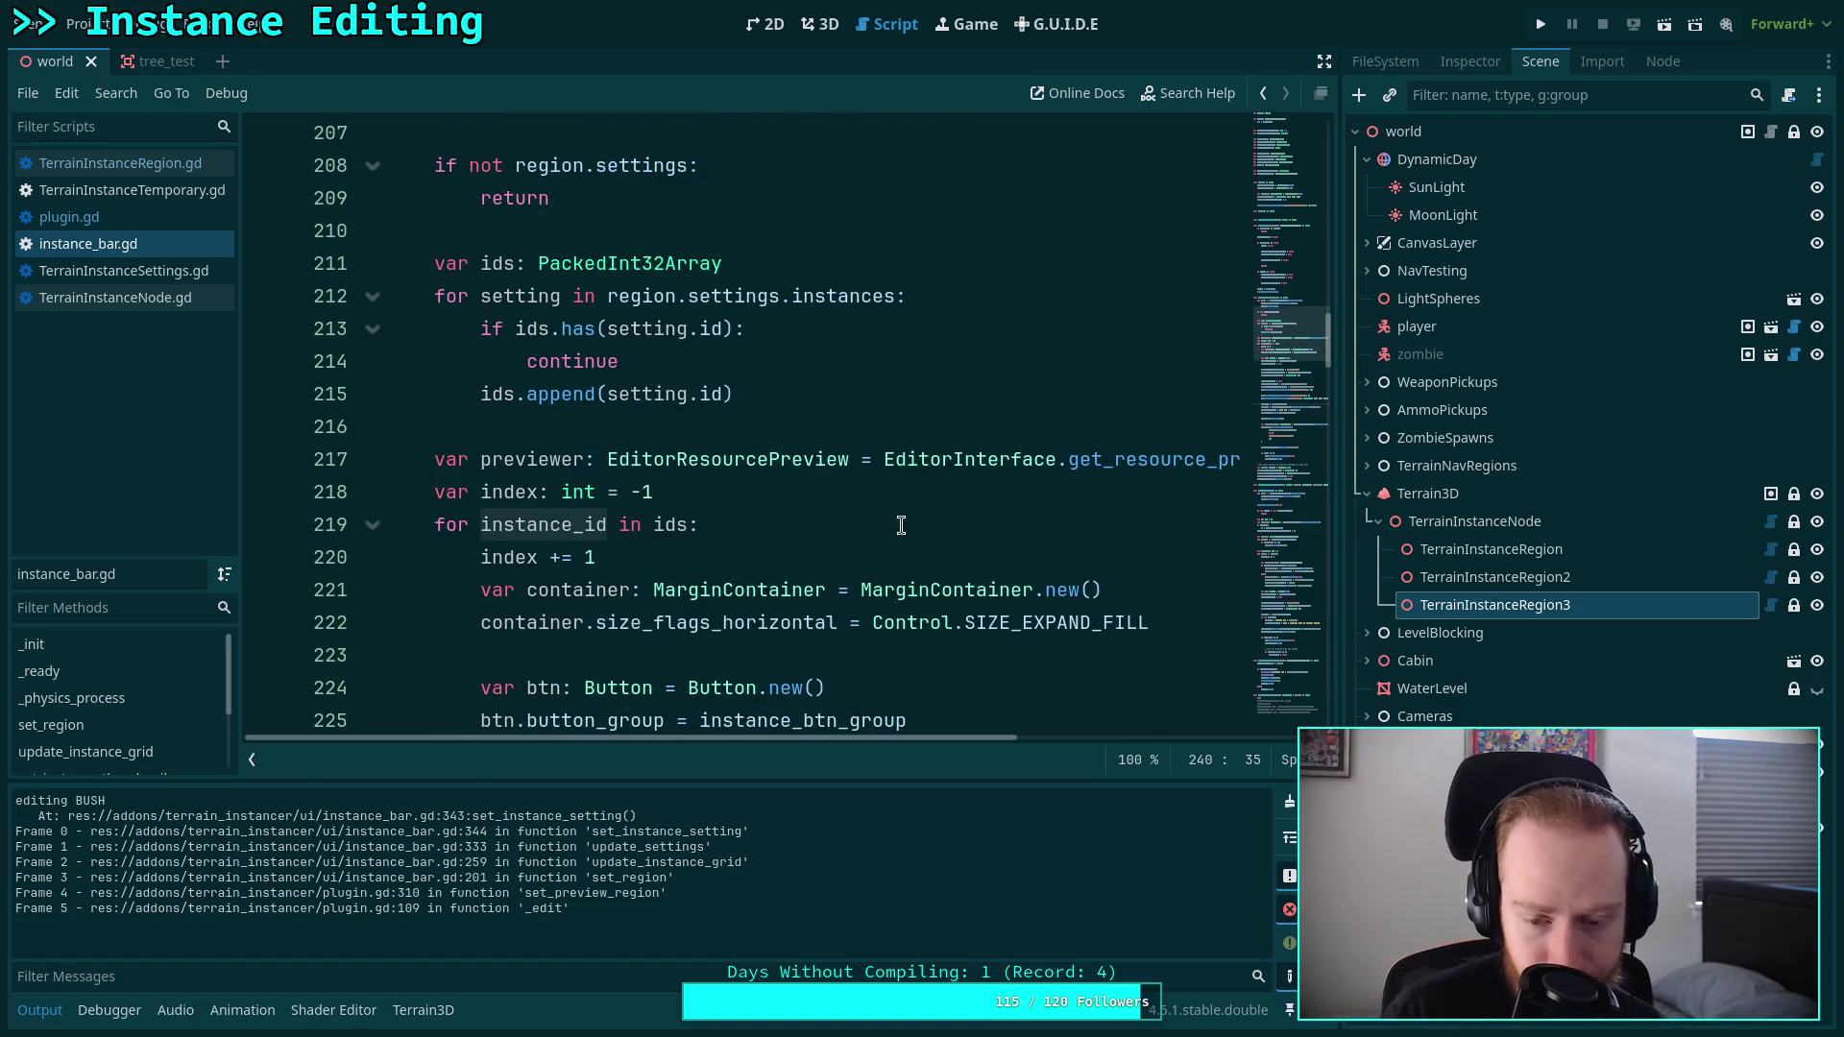
left_click(520, 490)
double_click(523, 488)
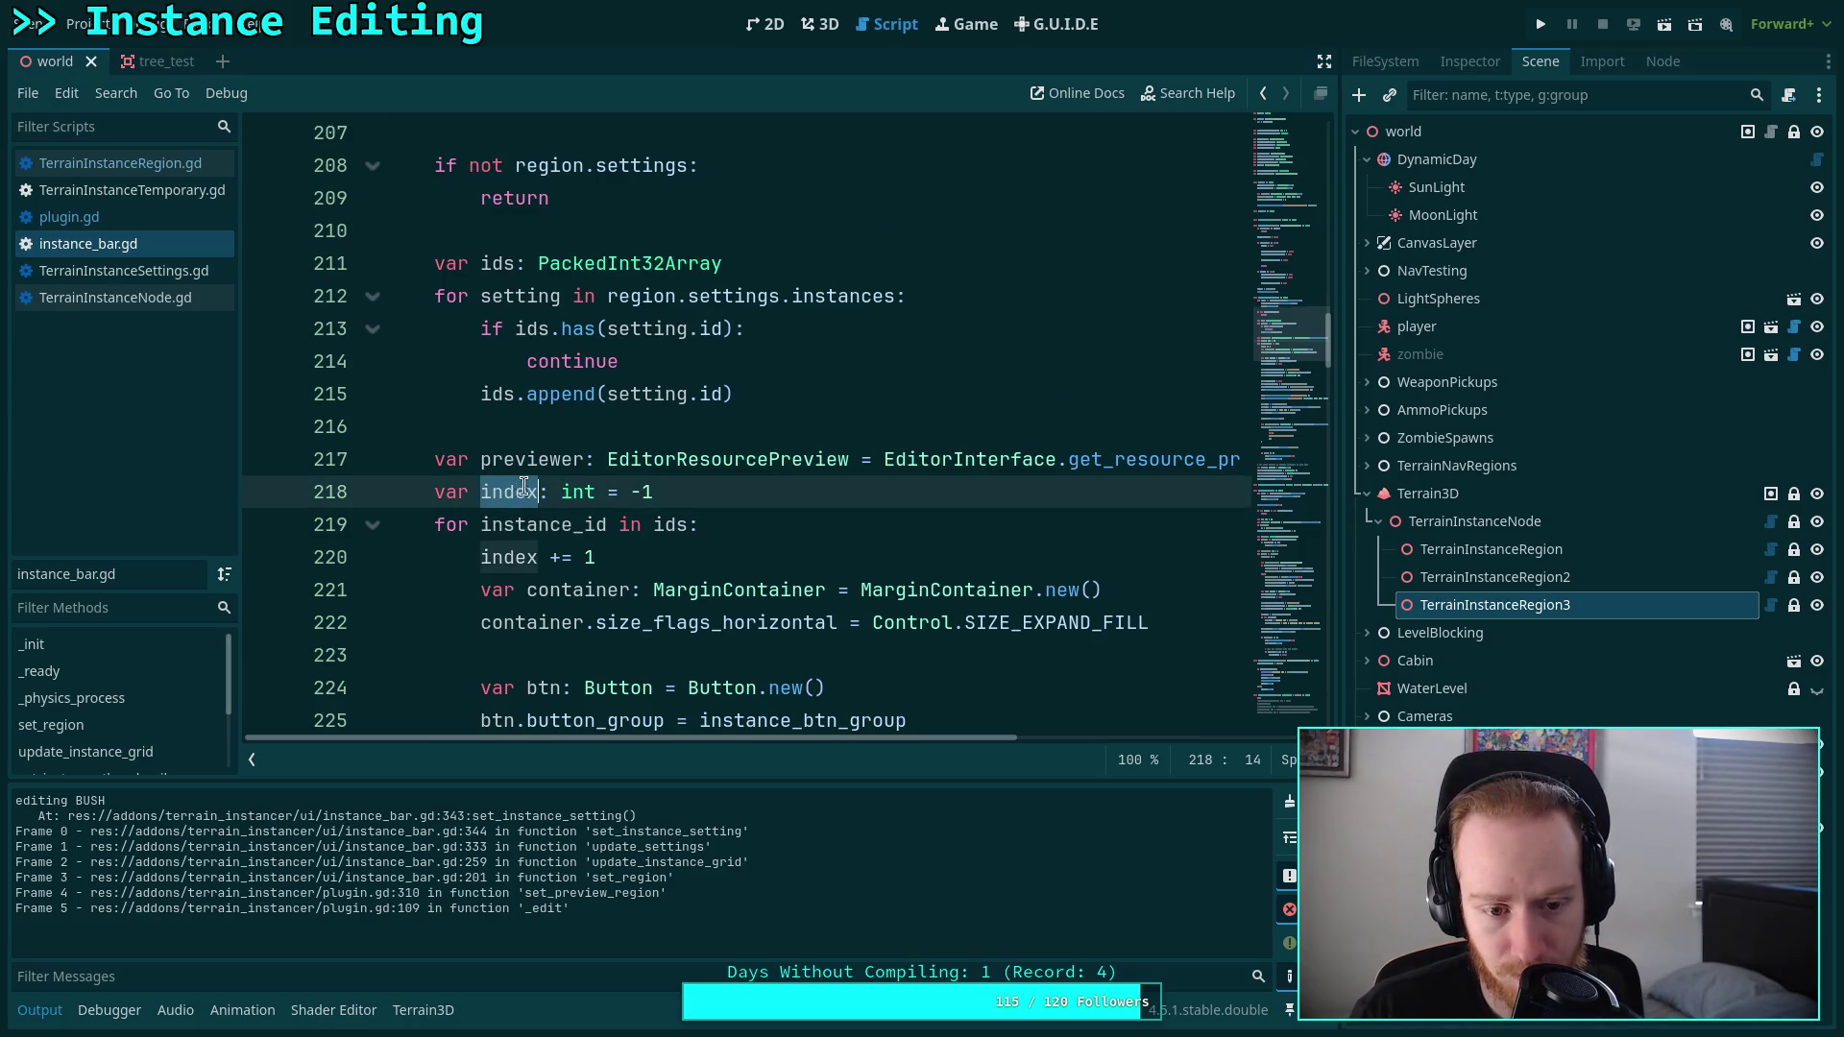
scroll(668, 407, "down", 5)
scroll(778, 457, "down", 9)
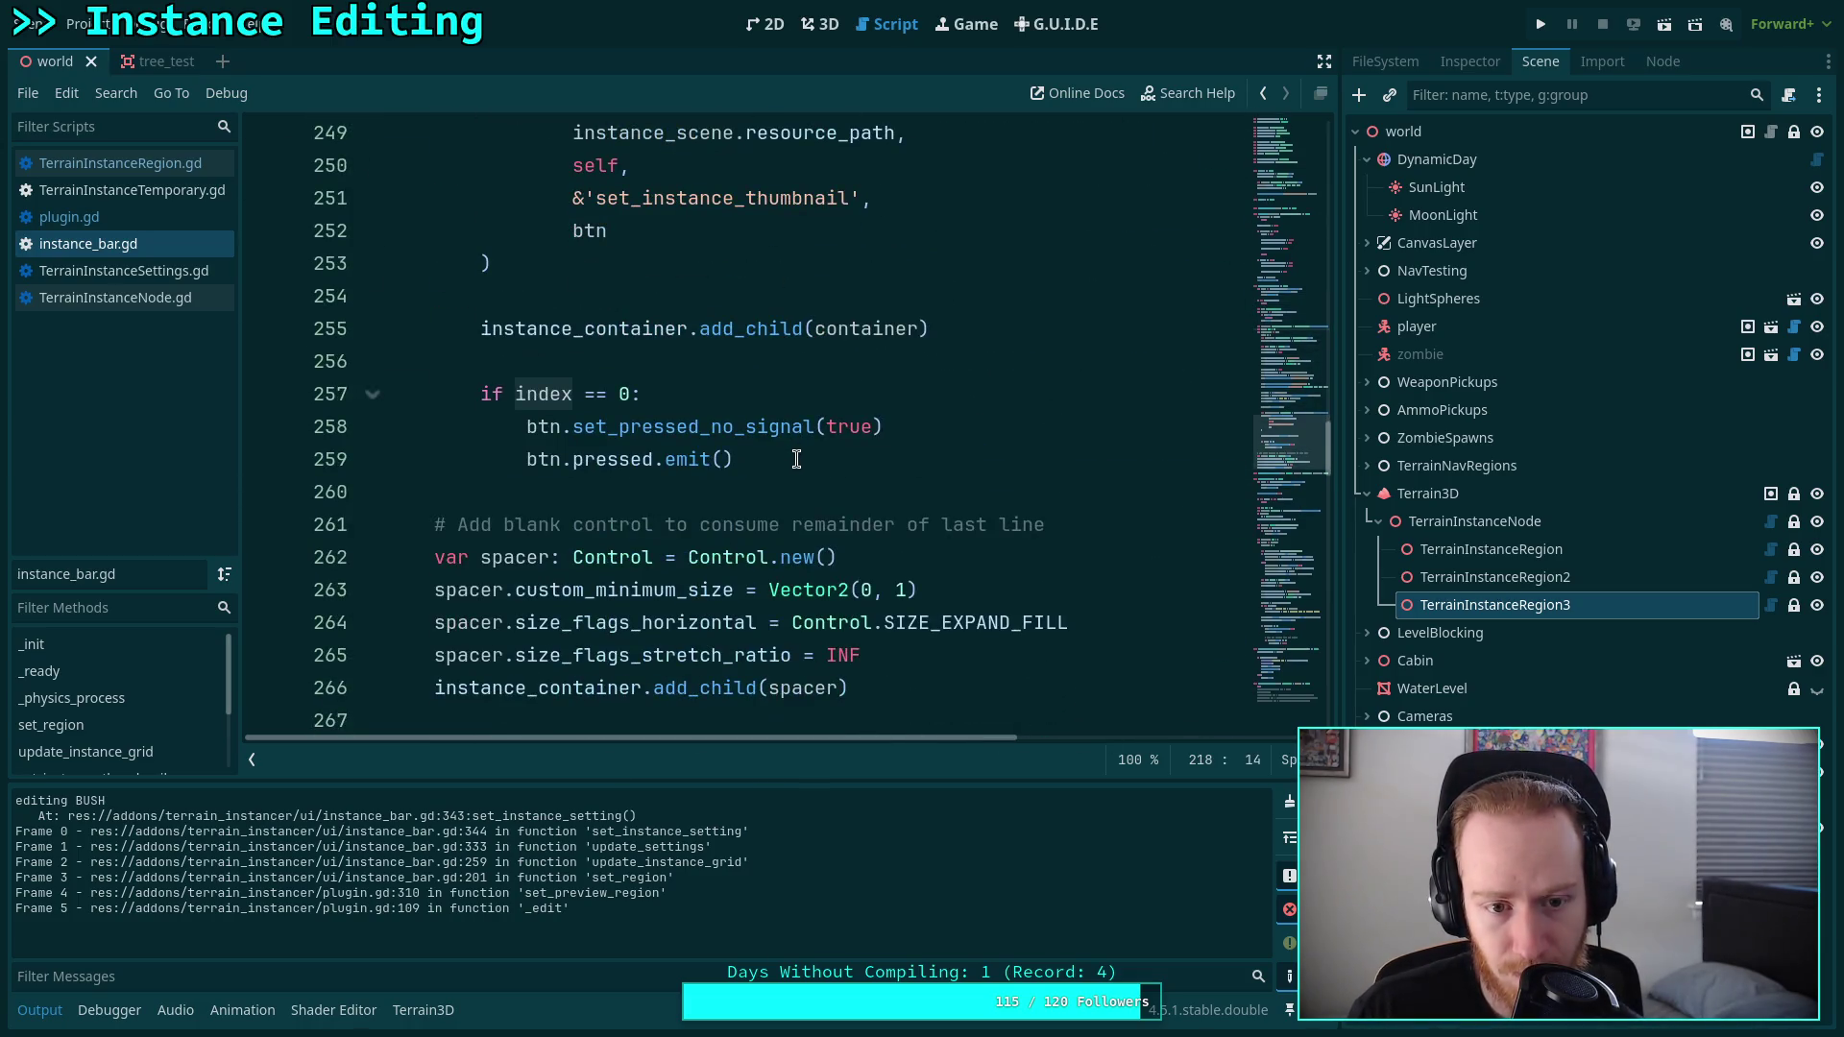
scroll(797, 459, "up", 13)
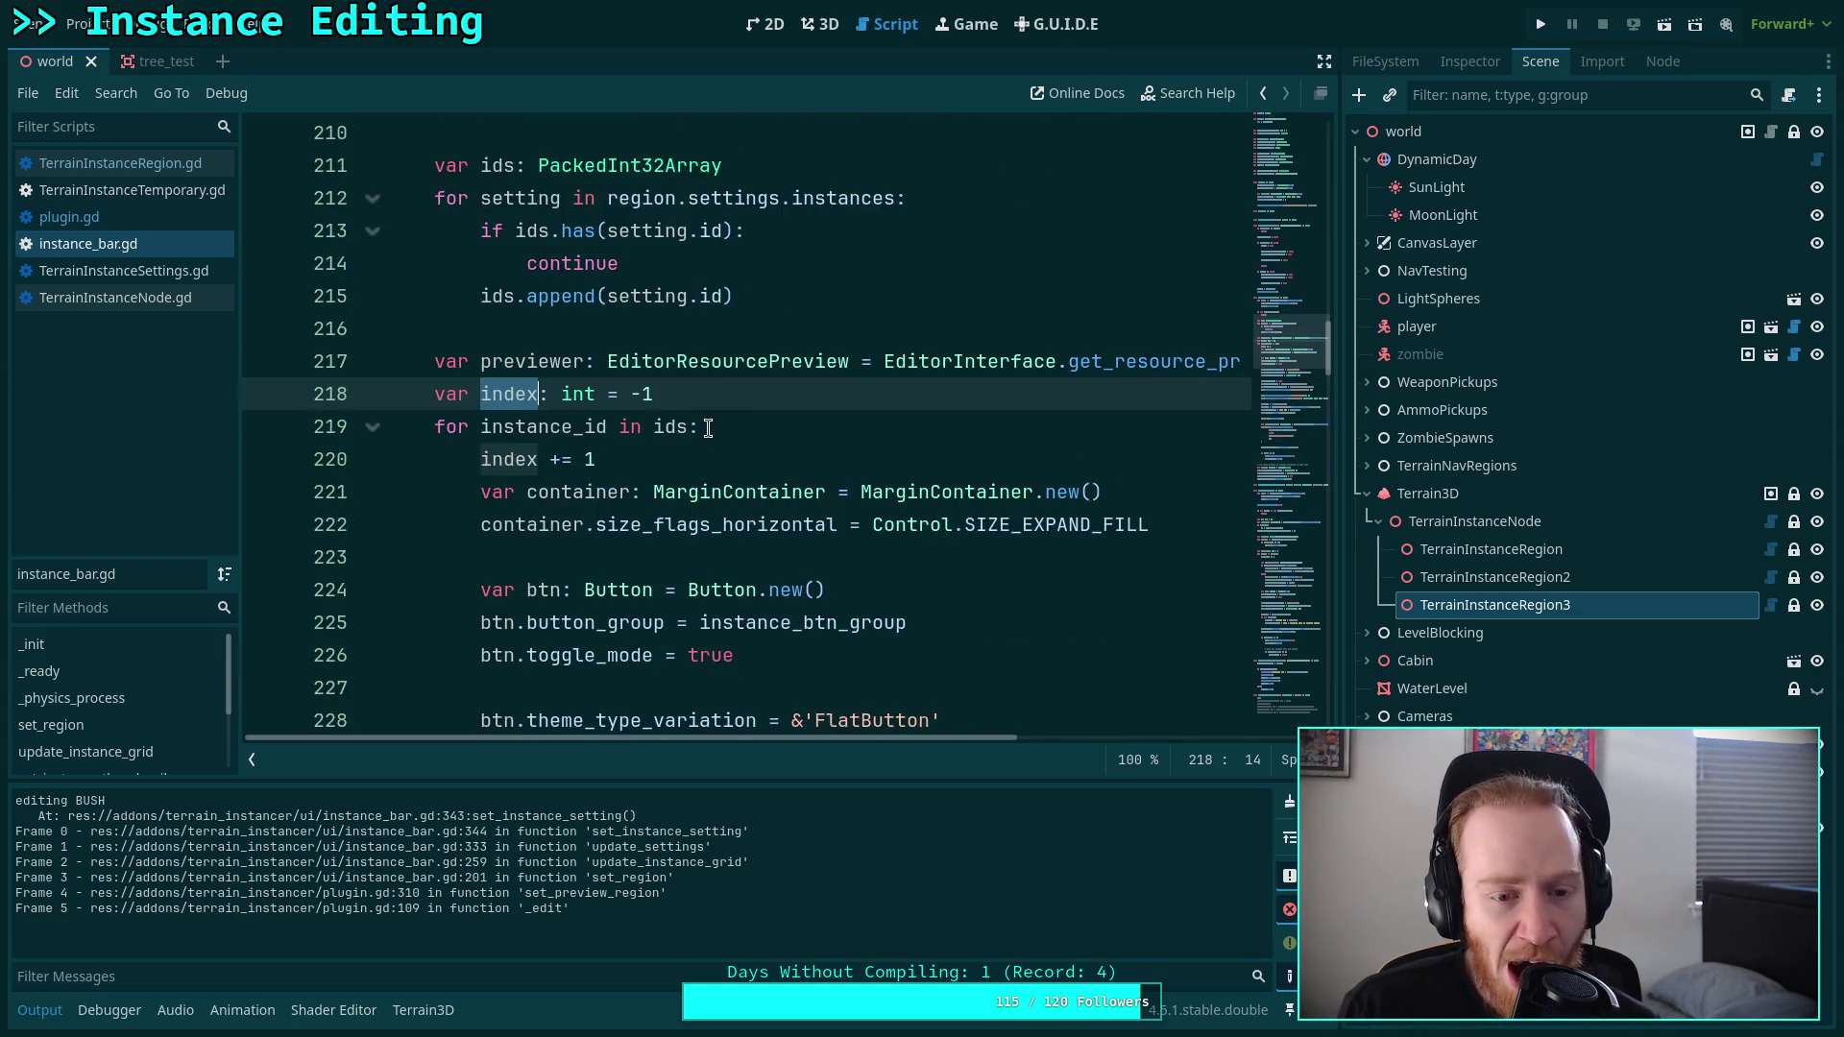
Change index's starting value from -1 to 0 and the check to index == 1, then save.
left_click_drag(631, 396, 720, 399)
type("9")
key("BackSpace")
type("0")
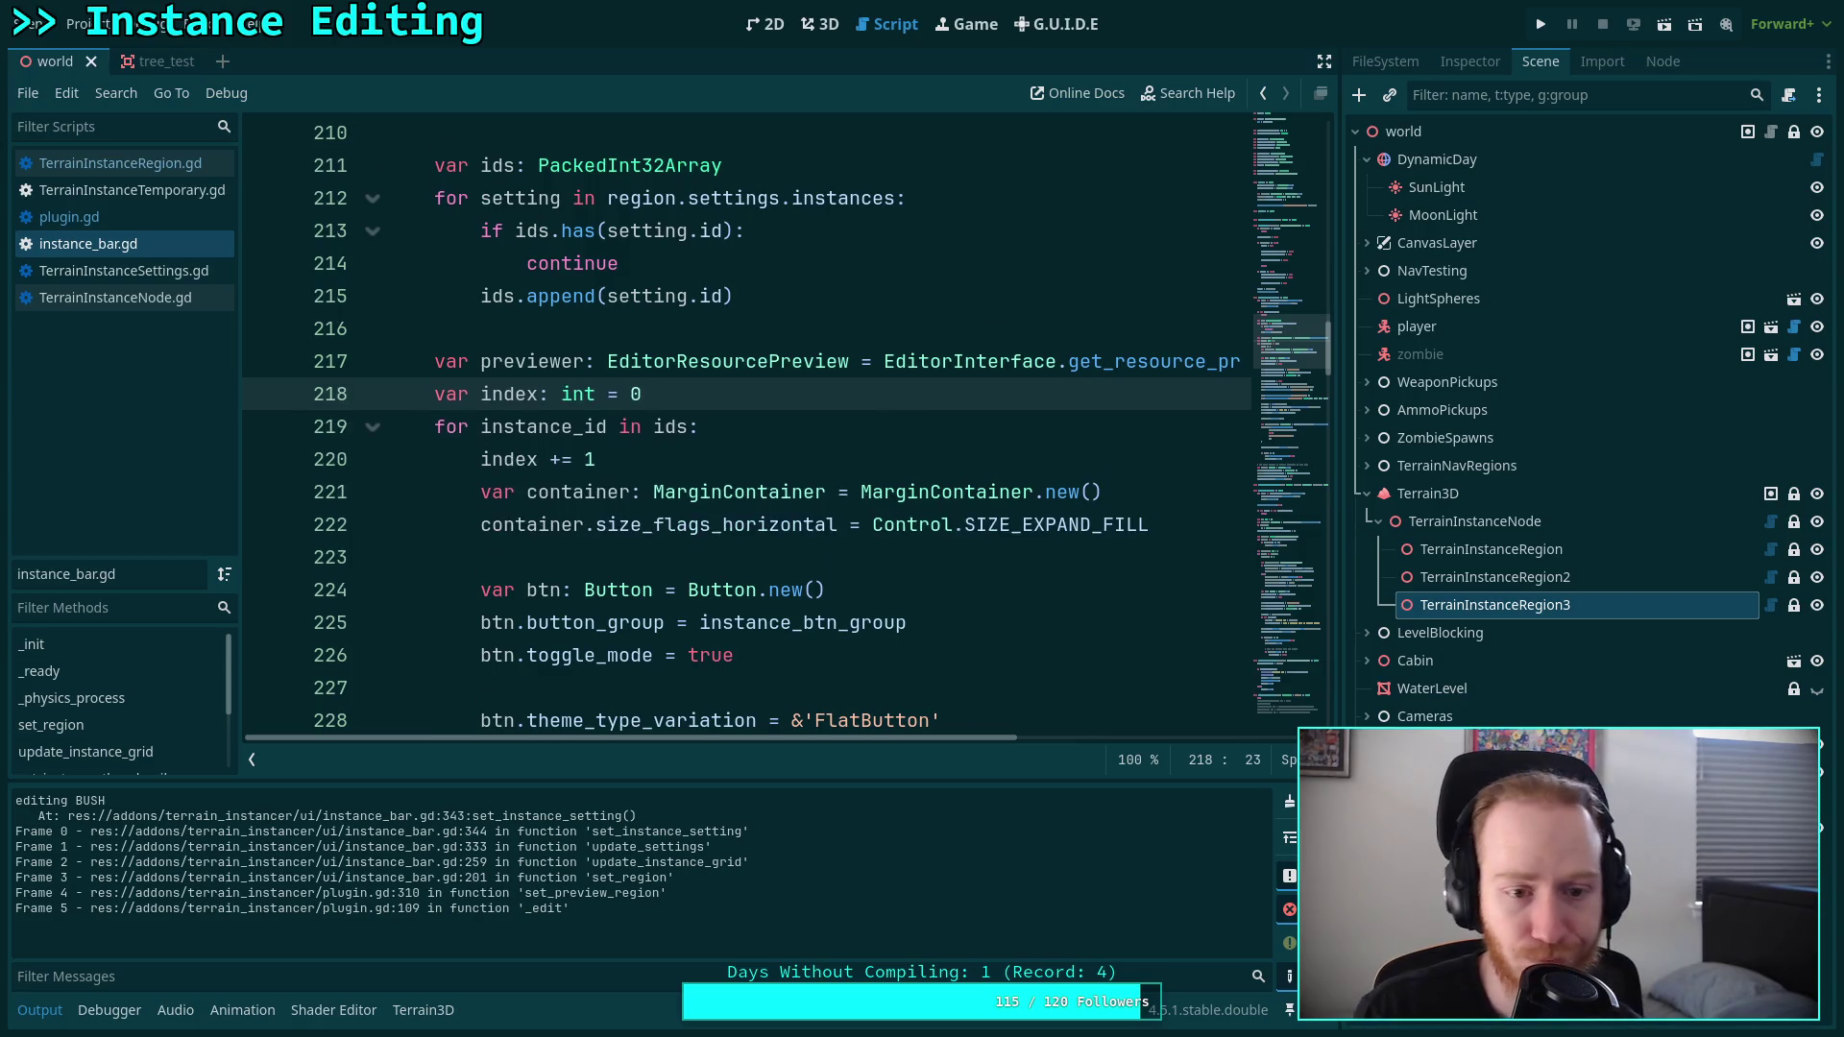
scroll(634, 567, "down", 10)
double_click(626, 589)
type("1")
key("ctrl+s")
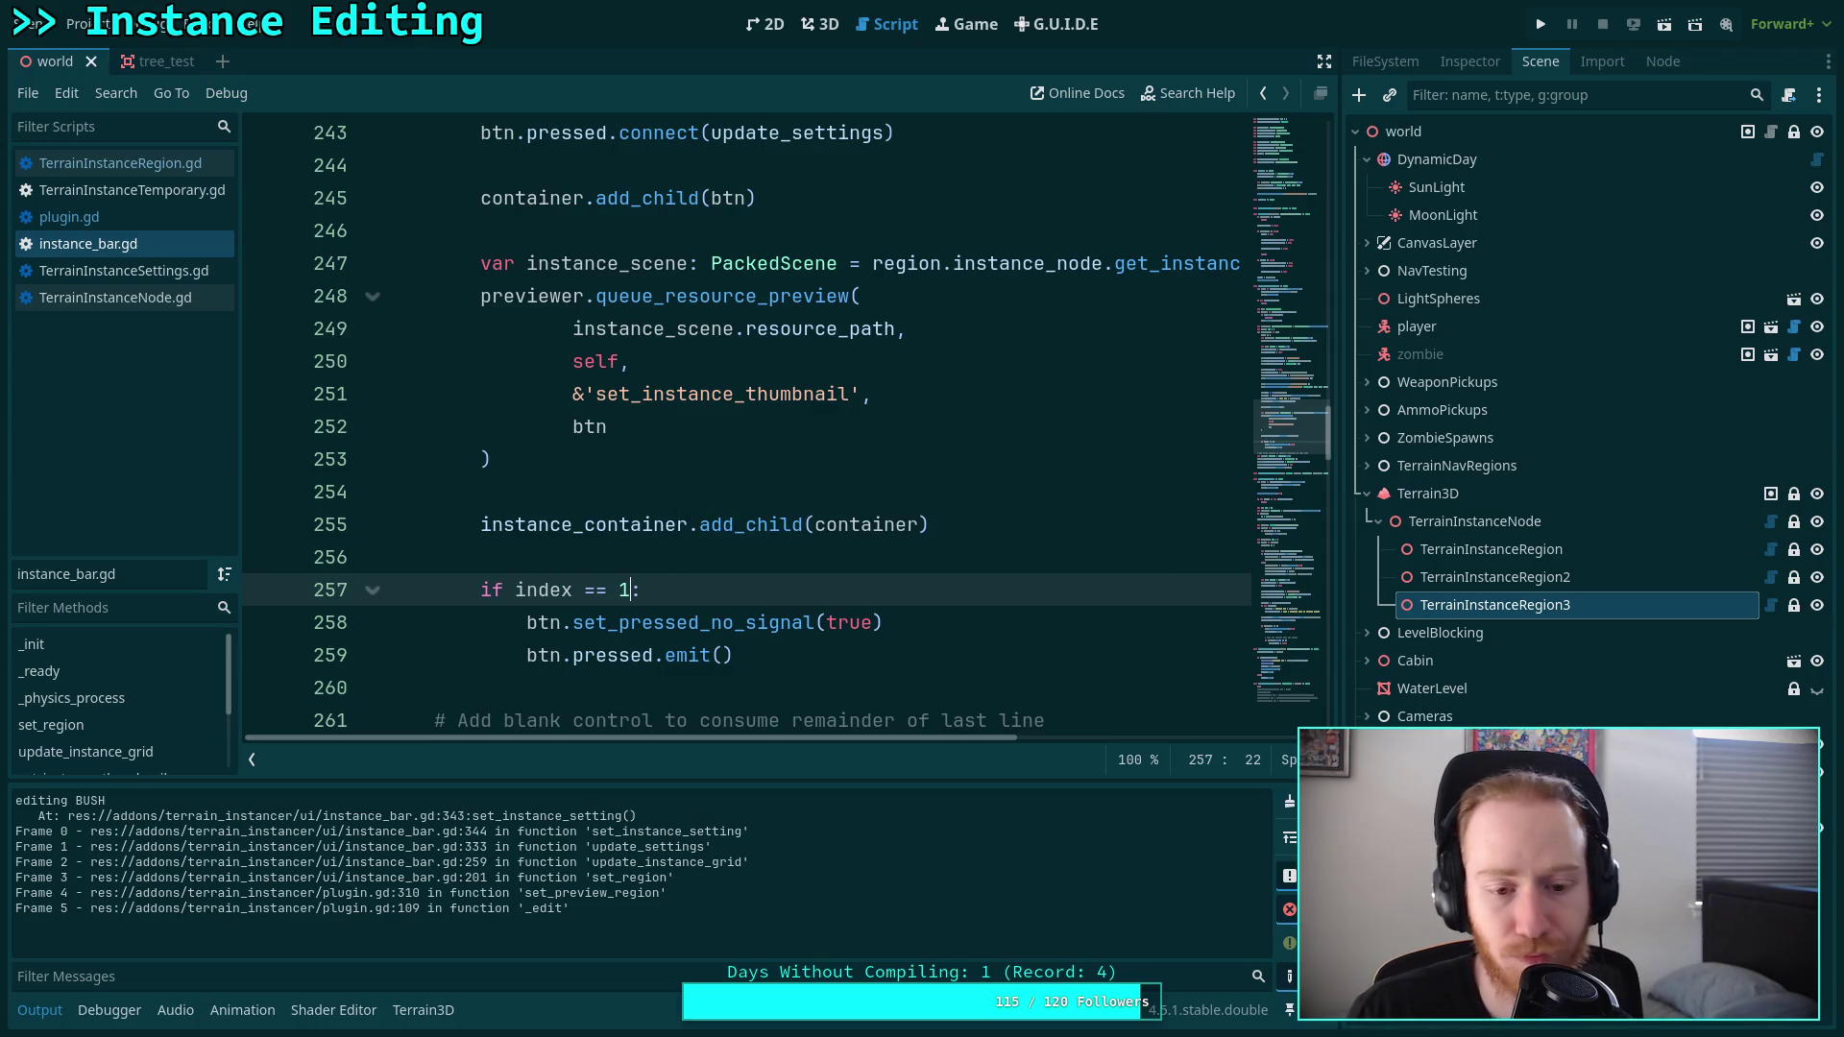
Highlight every use of btn around the line that presses the button.
left_click(533, 622)
double_click(533, 622)
scroll(699, 524, "up", 2)
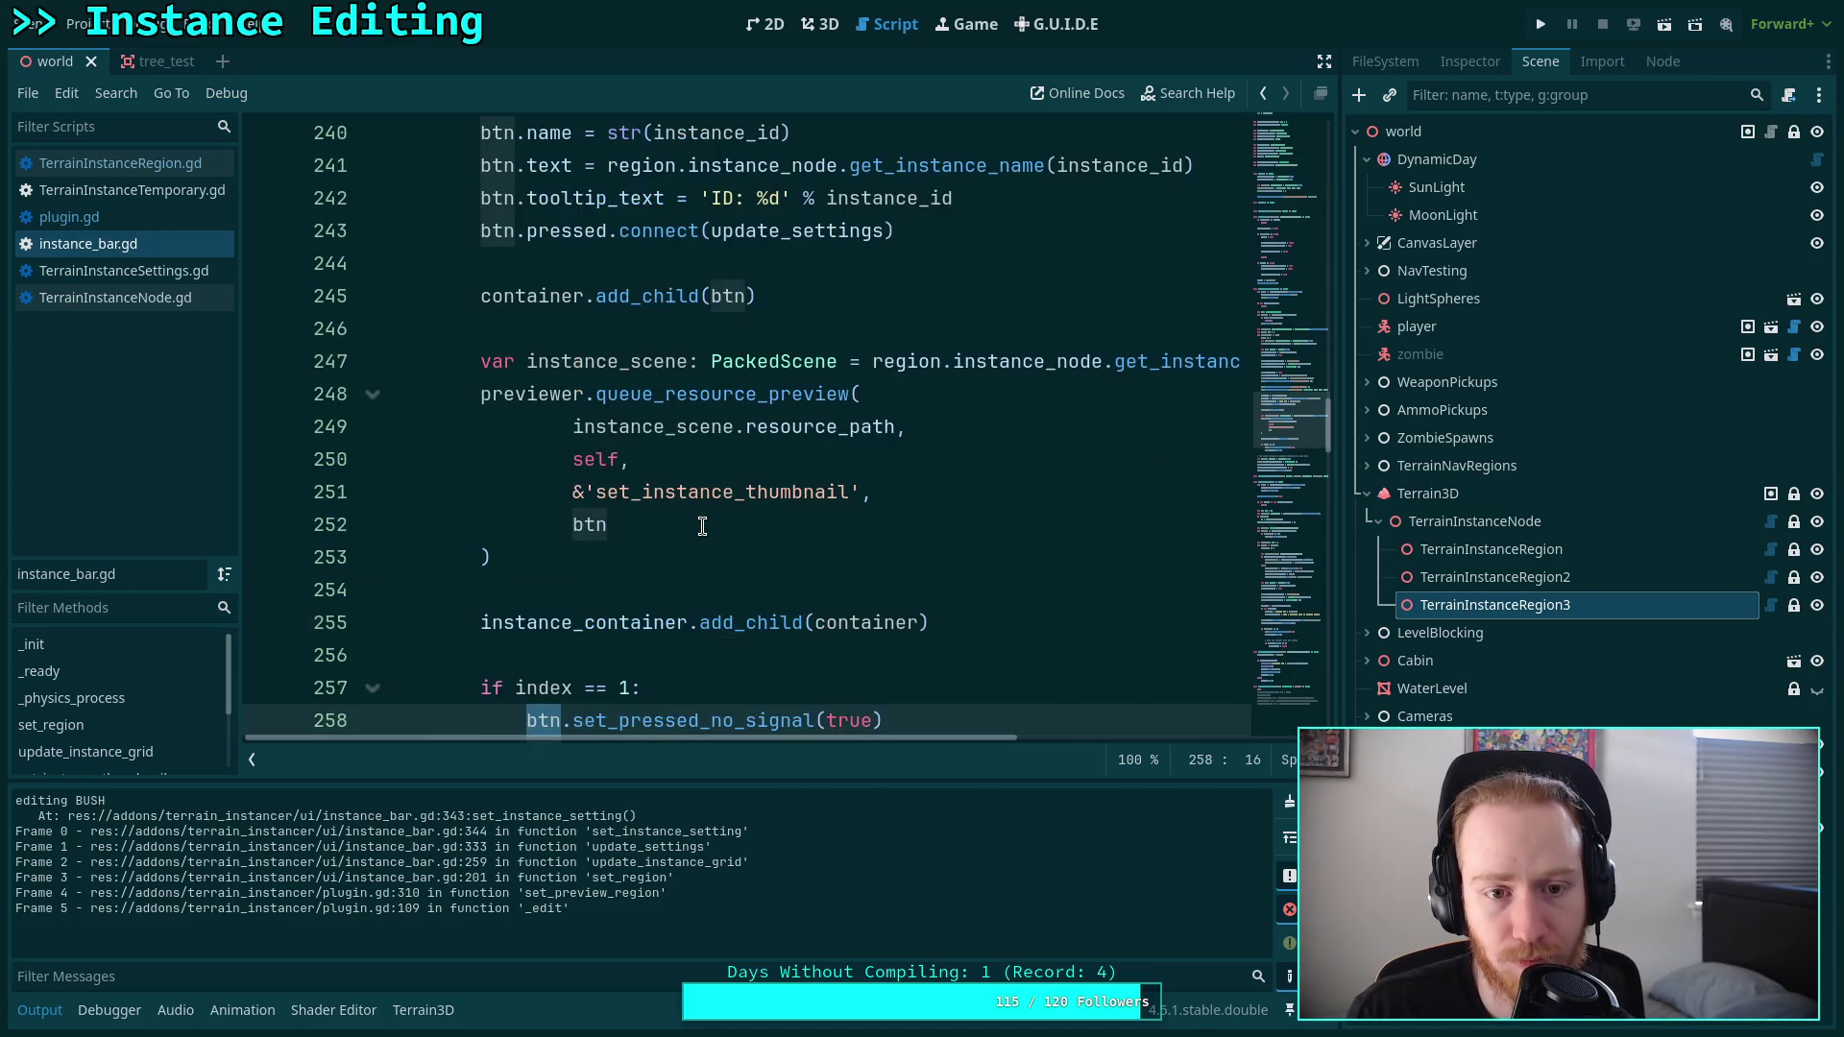
scroll(648, 480, "down", 3)
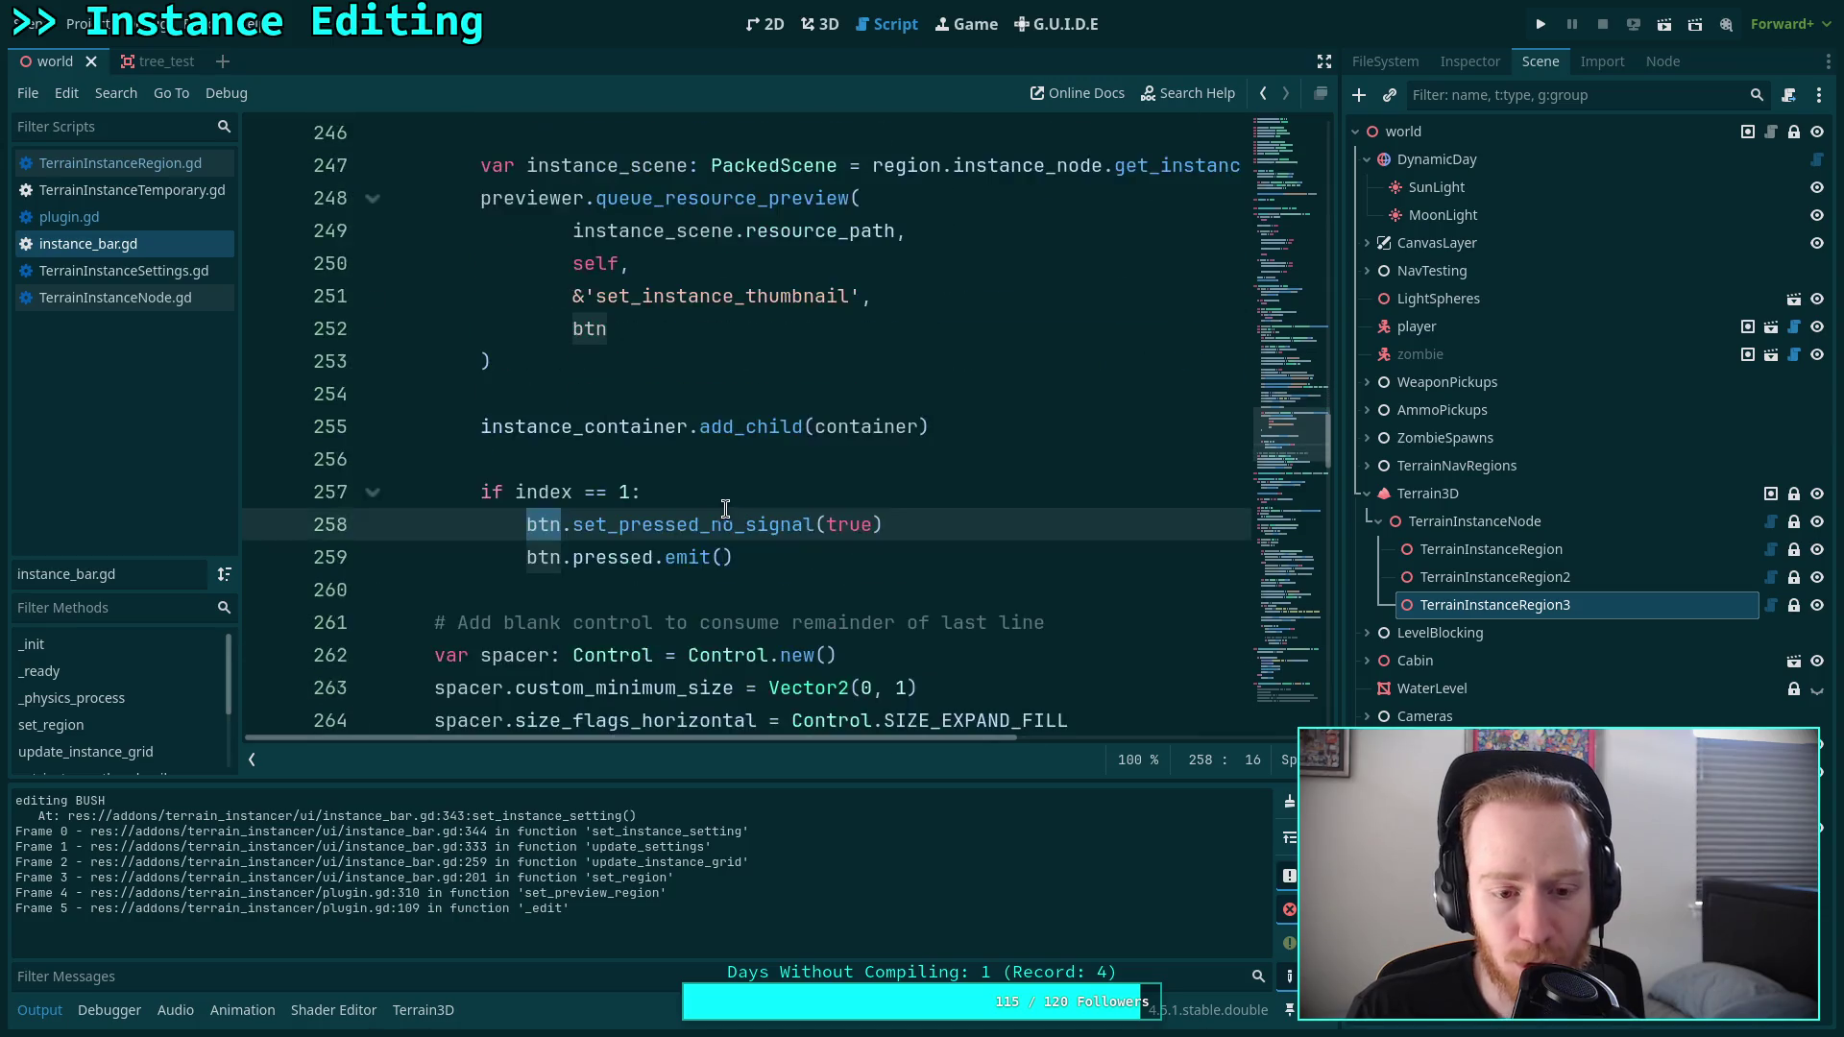
scroll(864, 496, "down", 5)
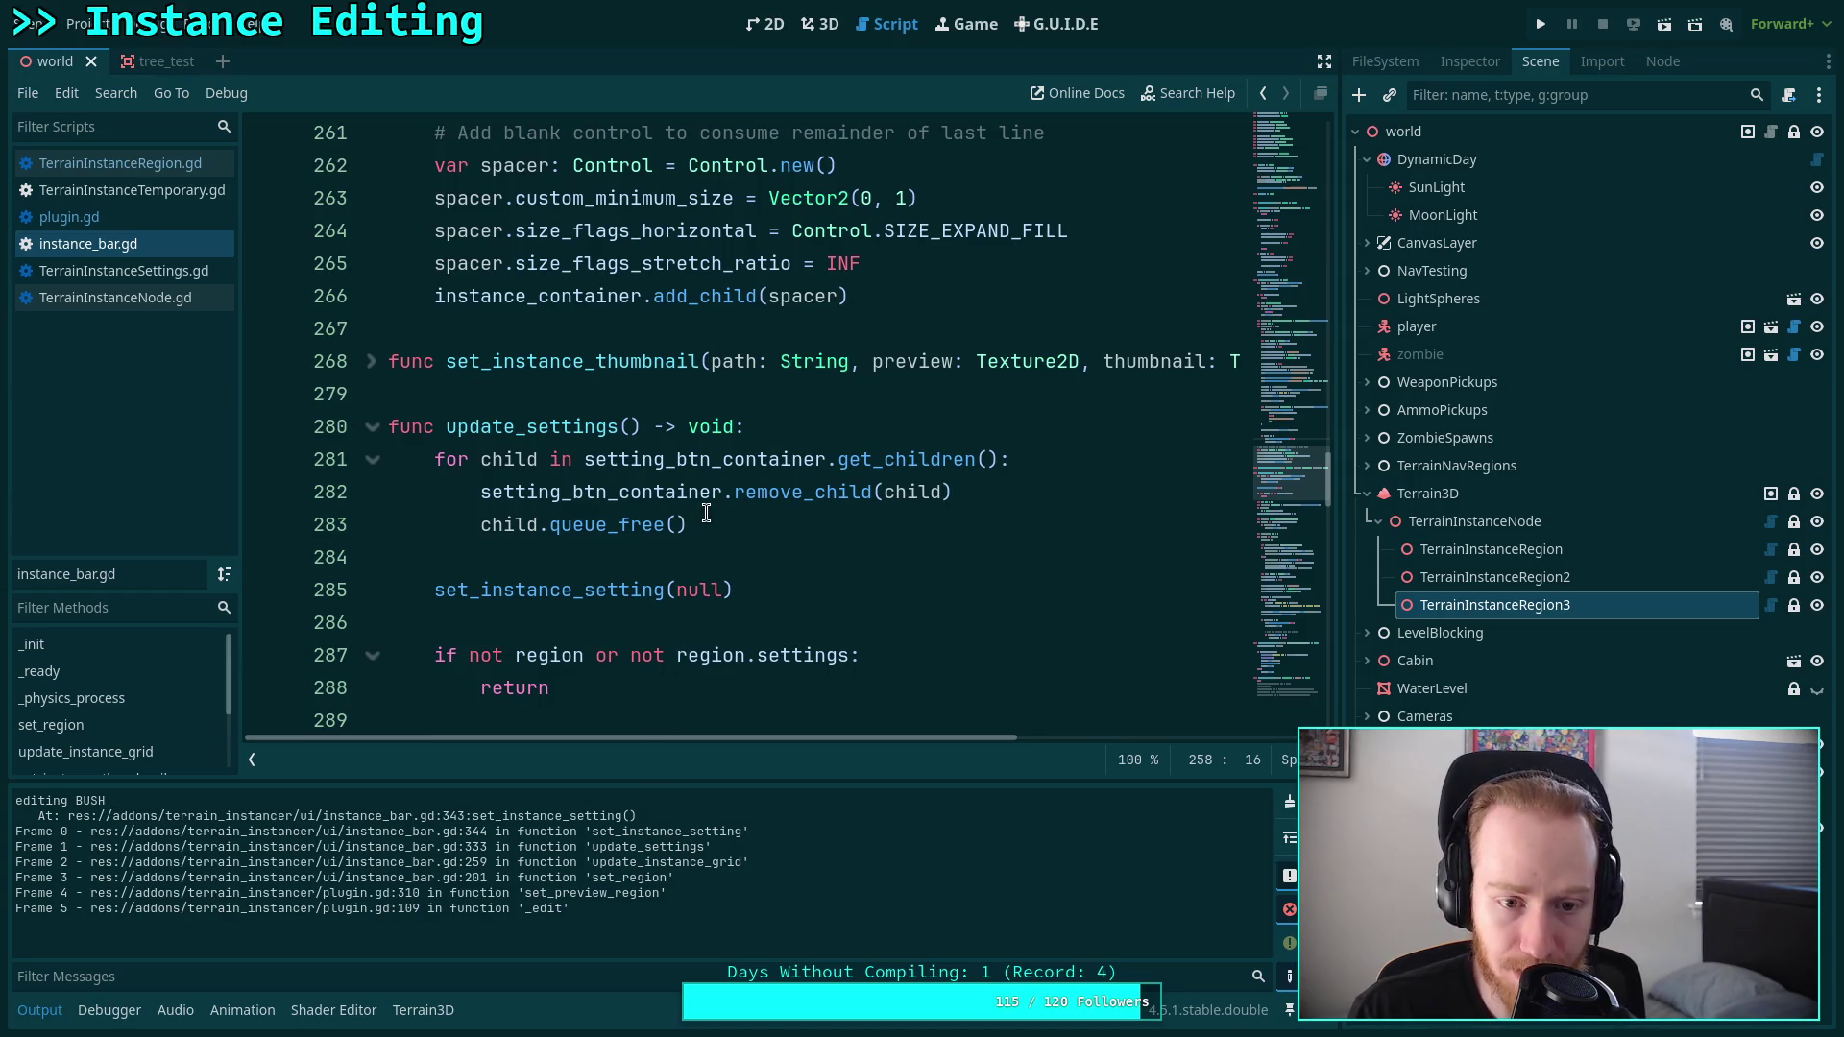
Add print('selected instance %d' % id) after the id assignment in update_settings and save.
scroll(706, 513, "down", 2)
scroll(706, 512, "down", 1)
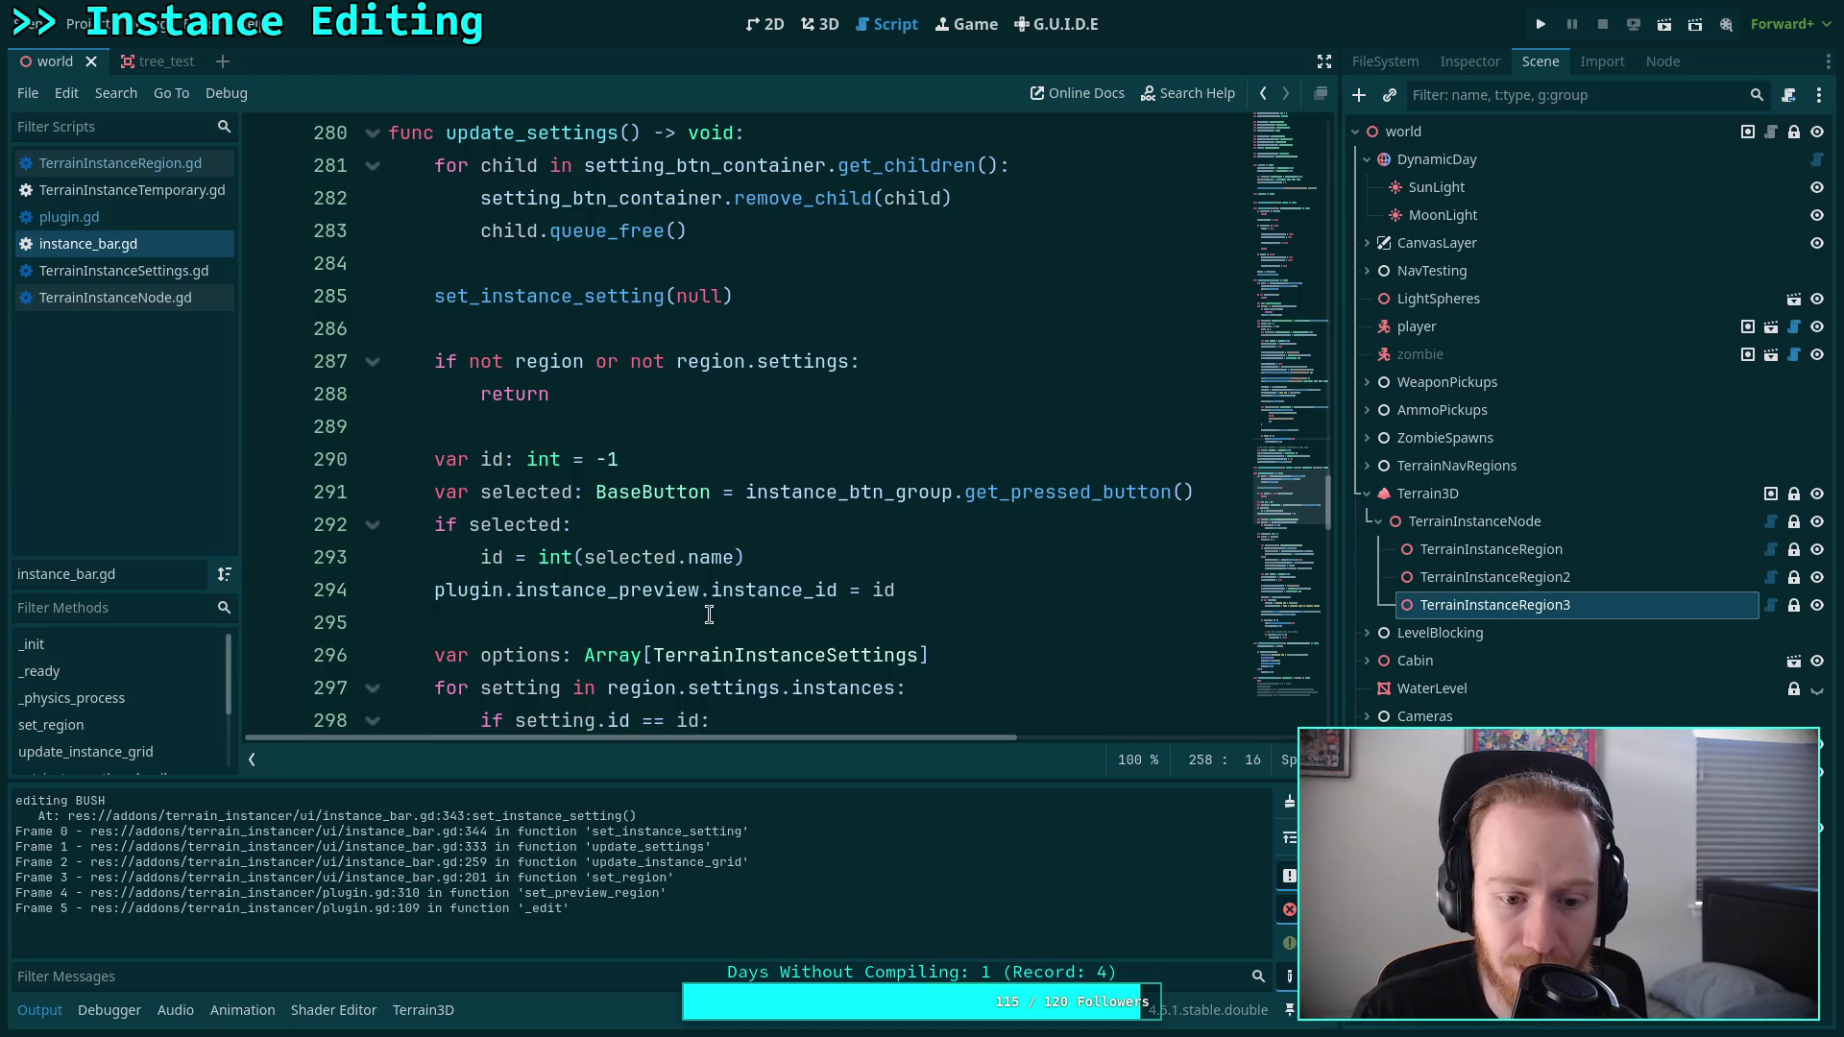
double_click(736, 587)
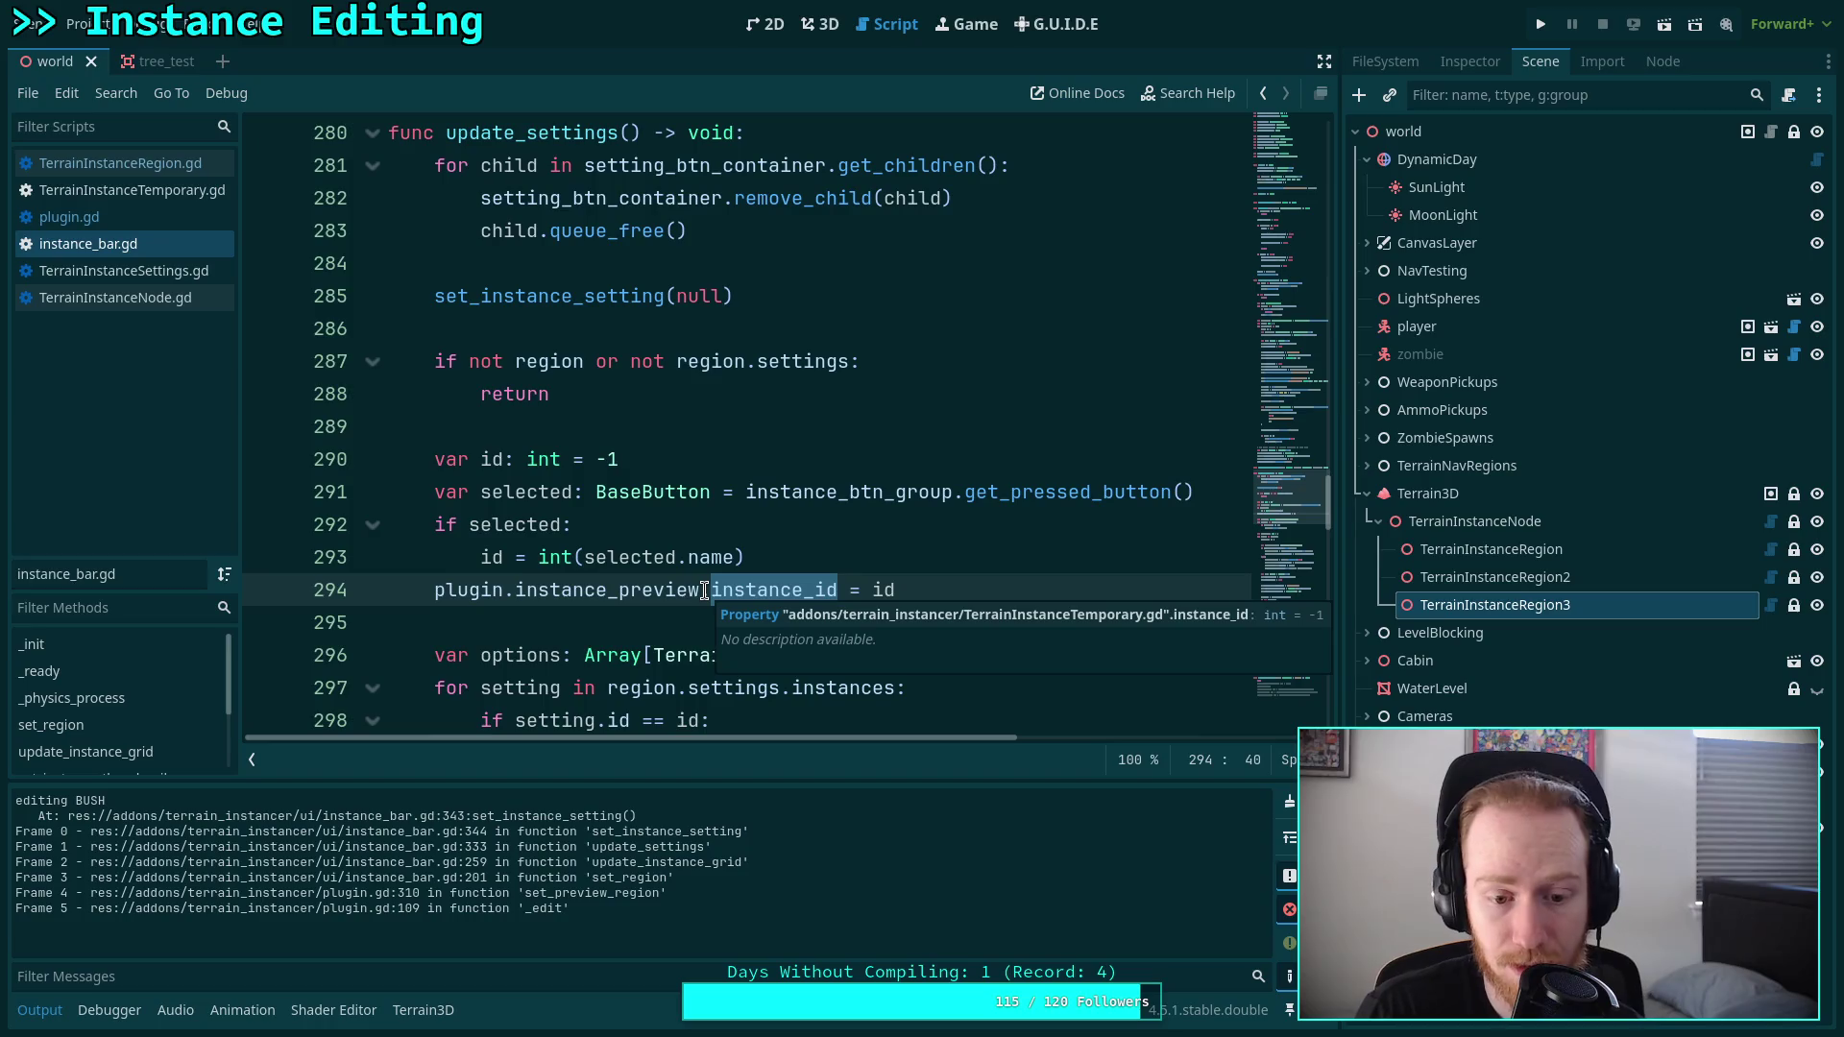
left_click(796, 551)
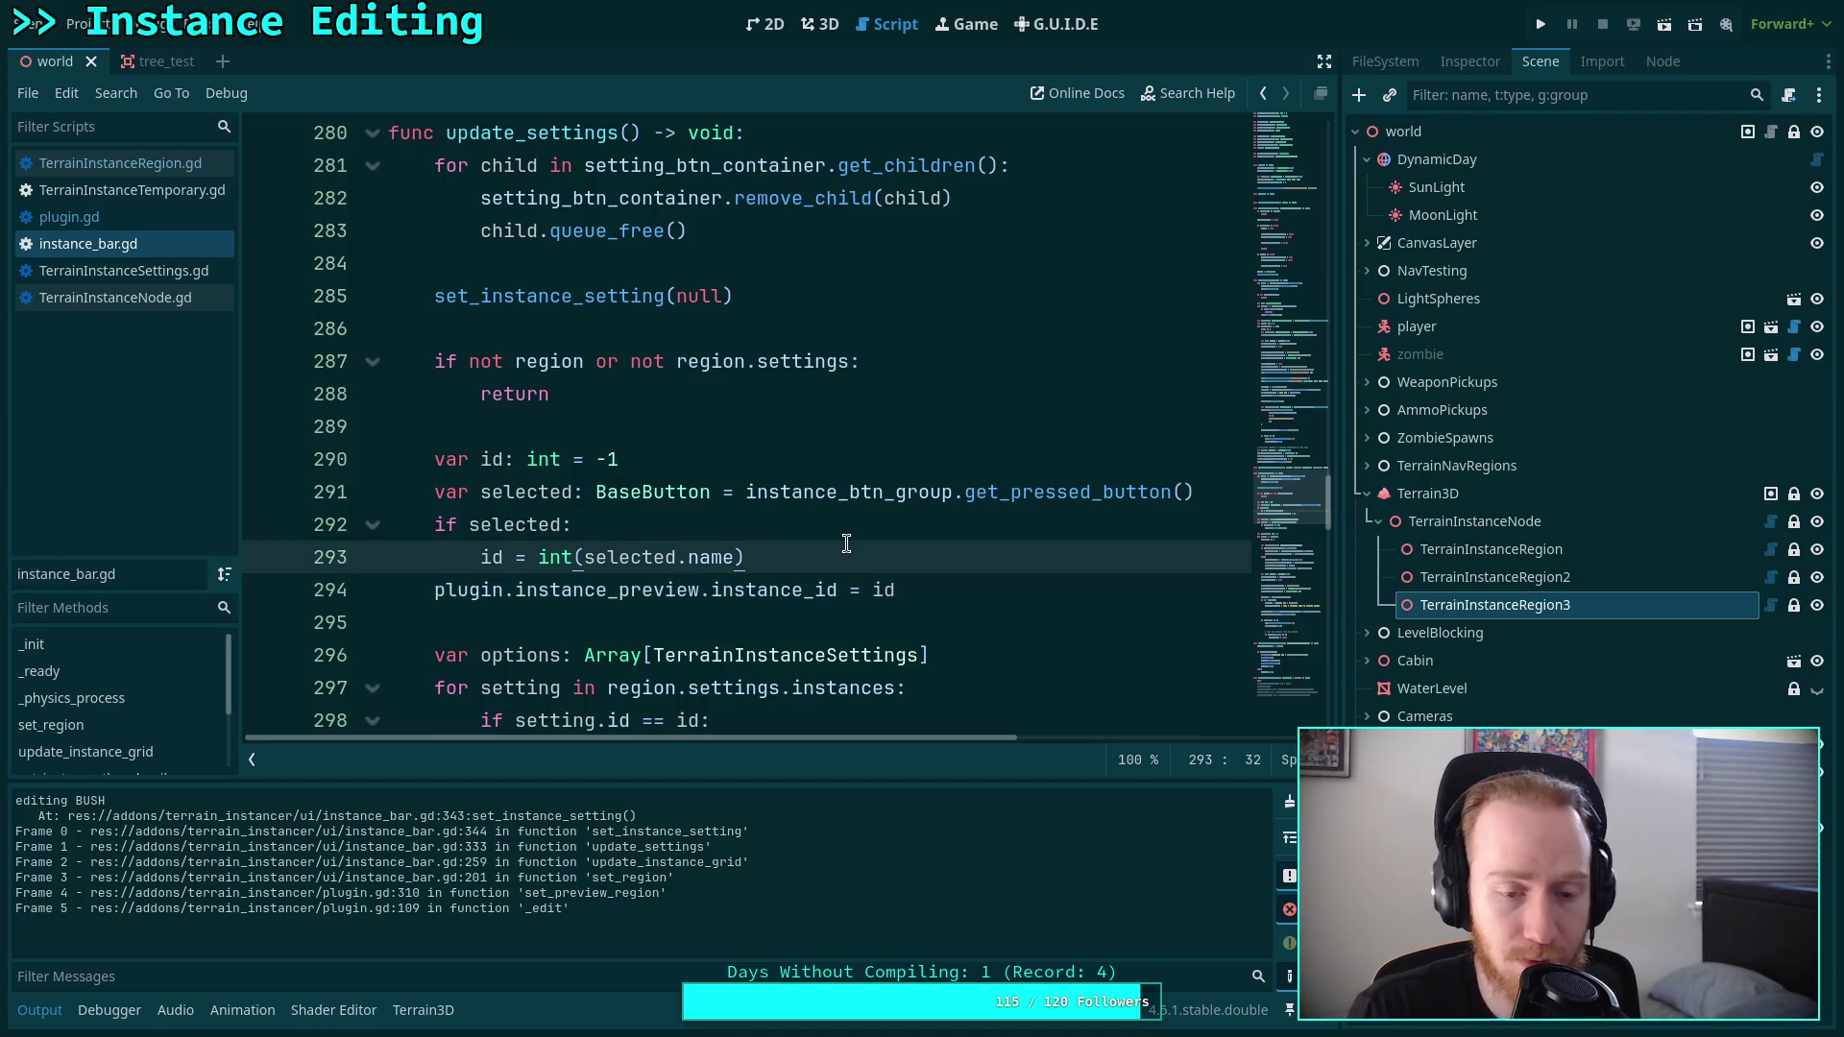
key("Return")
type("prin")
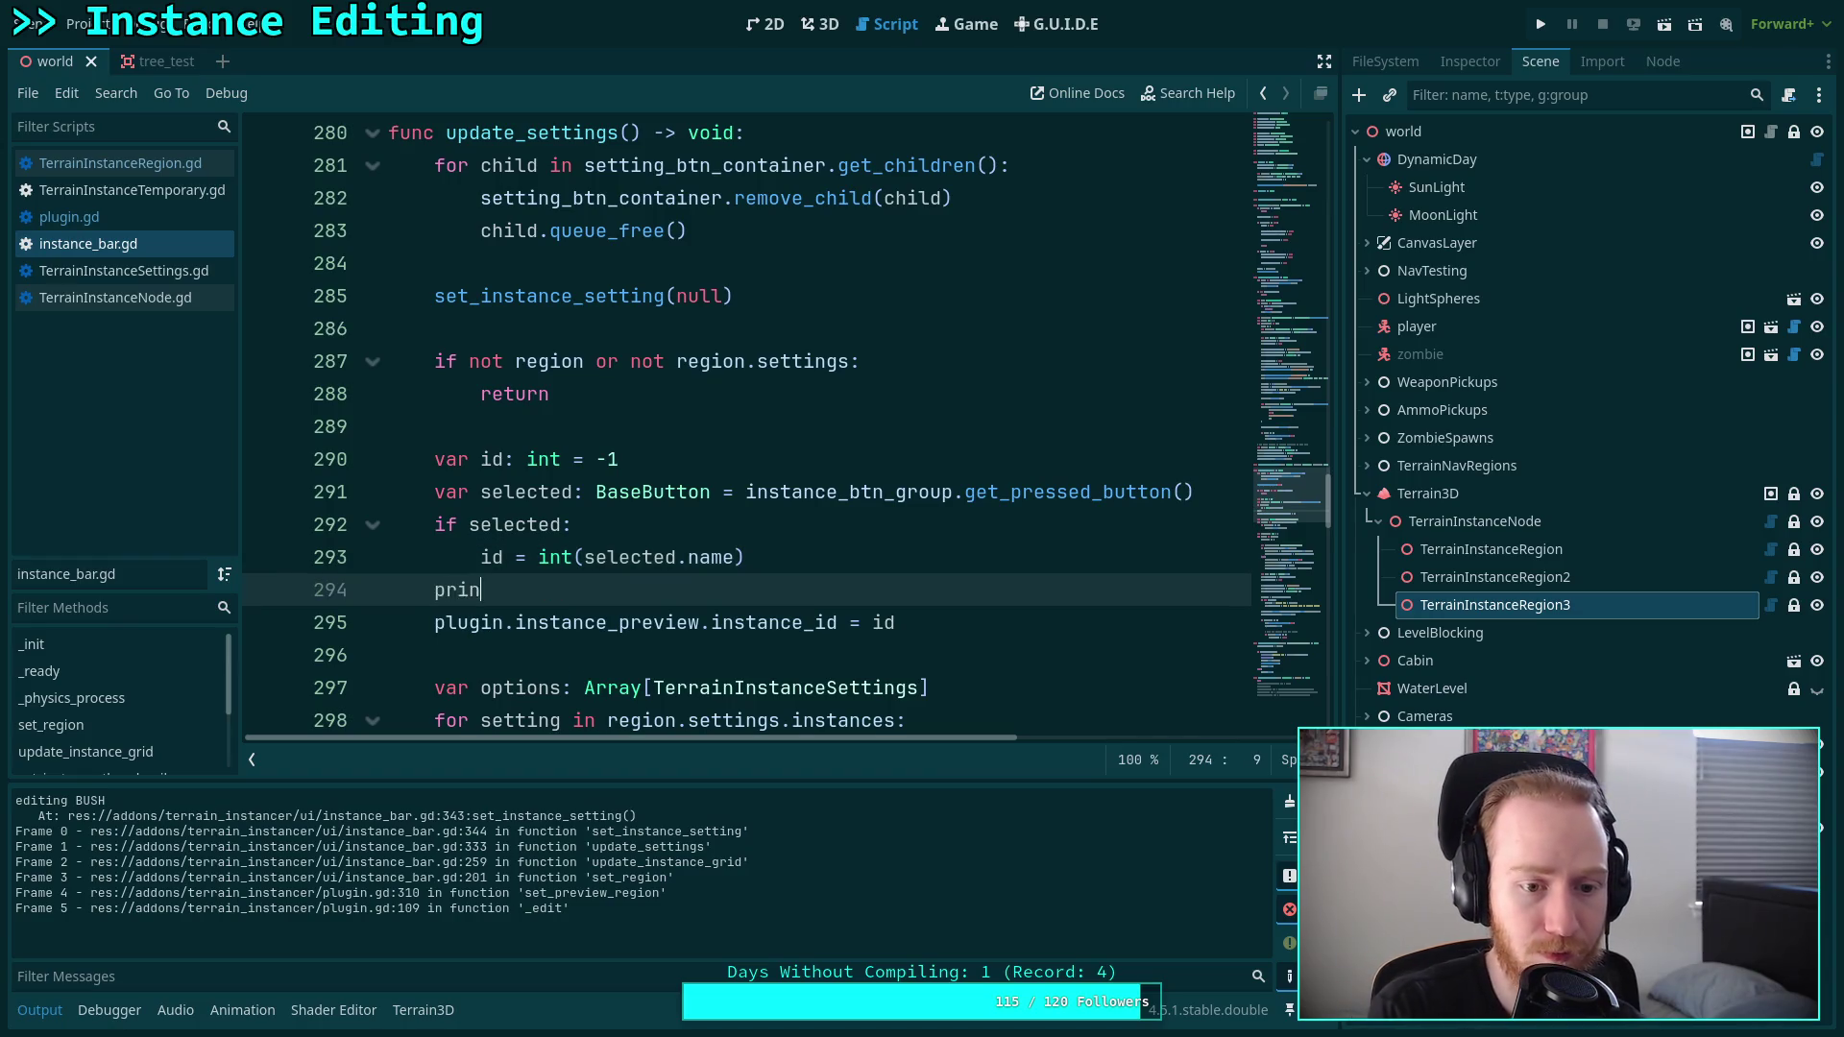
type("t('selected ")
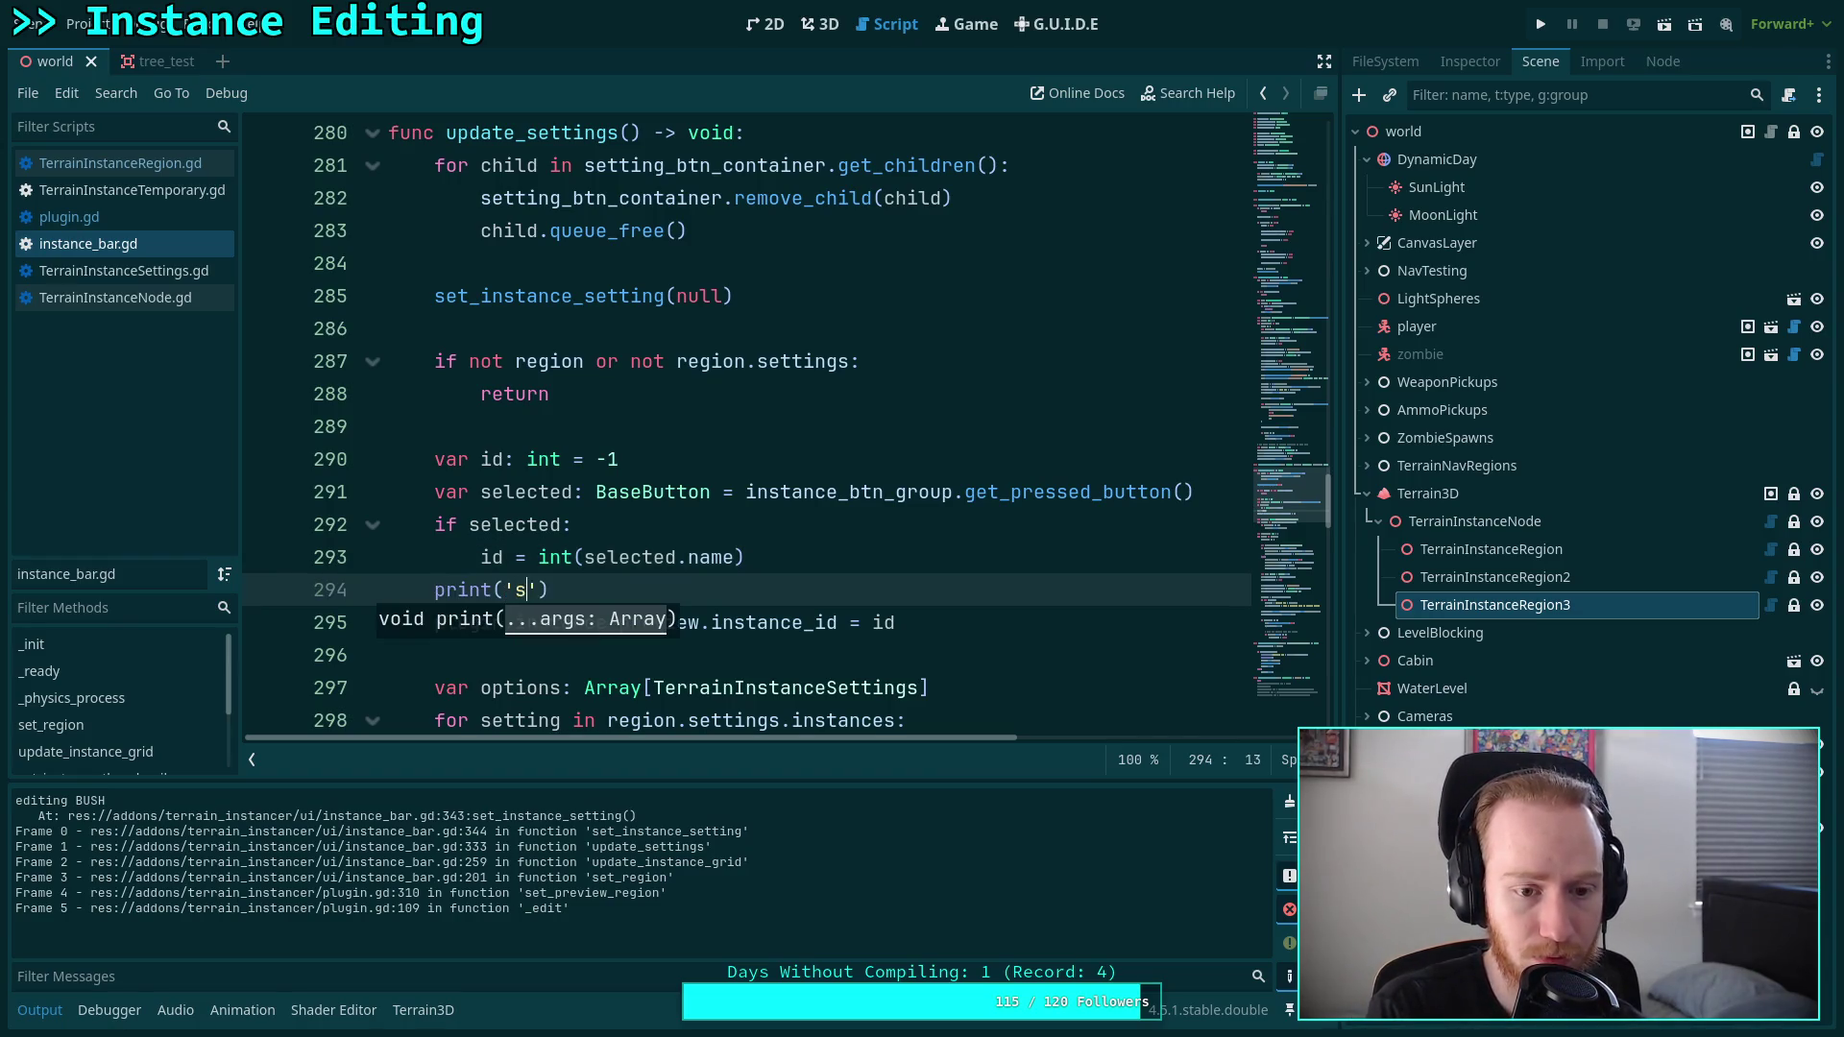
type("instance %")
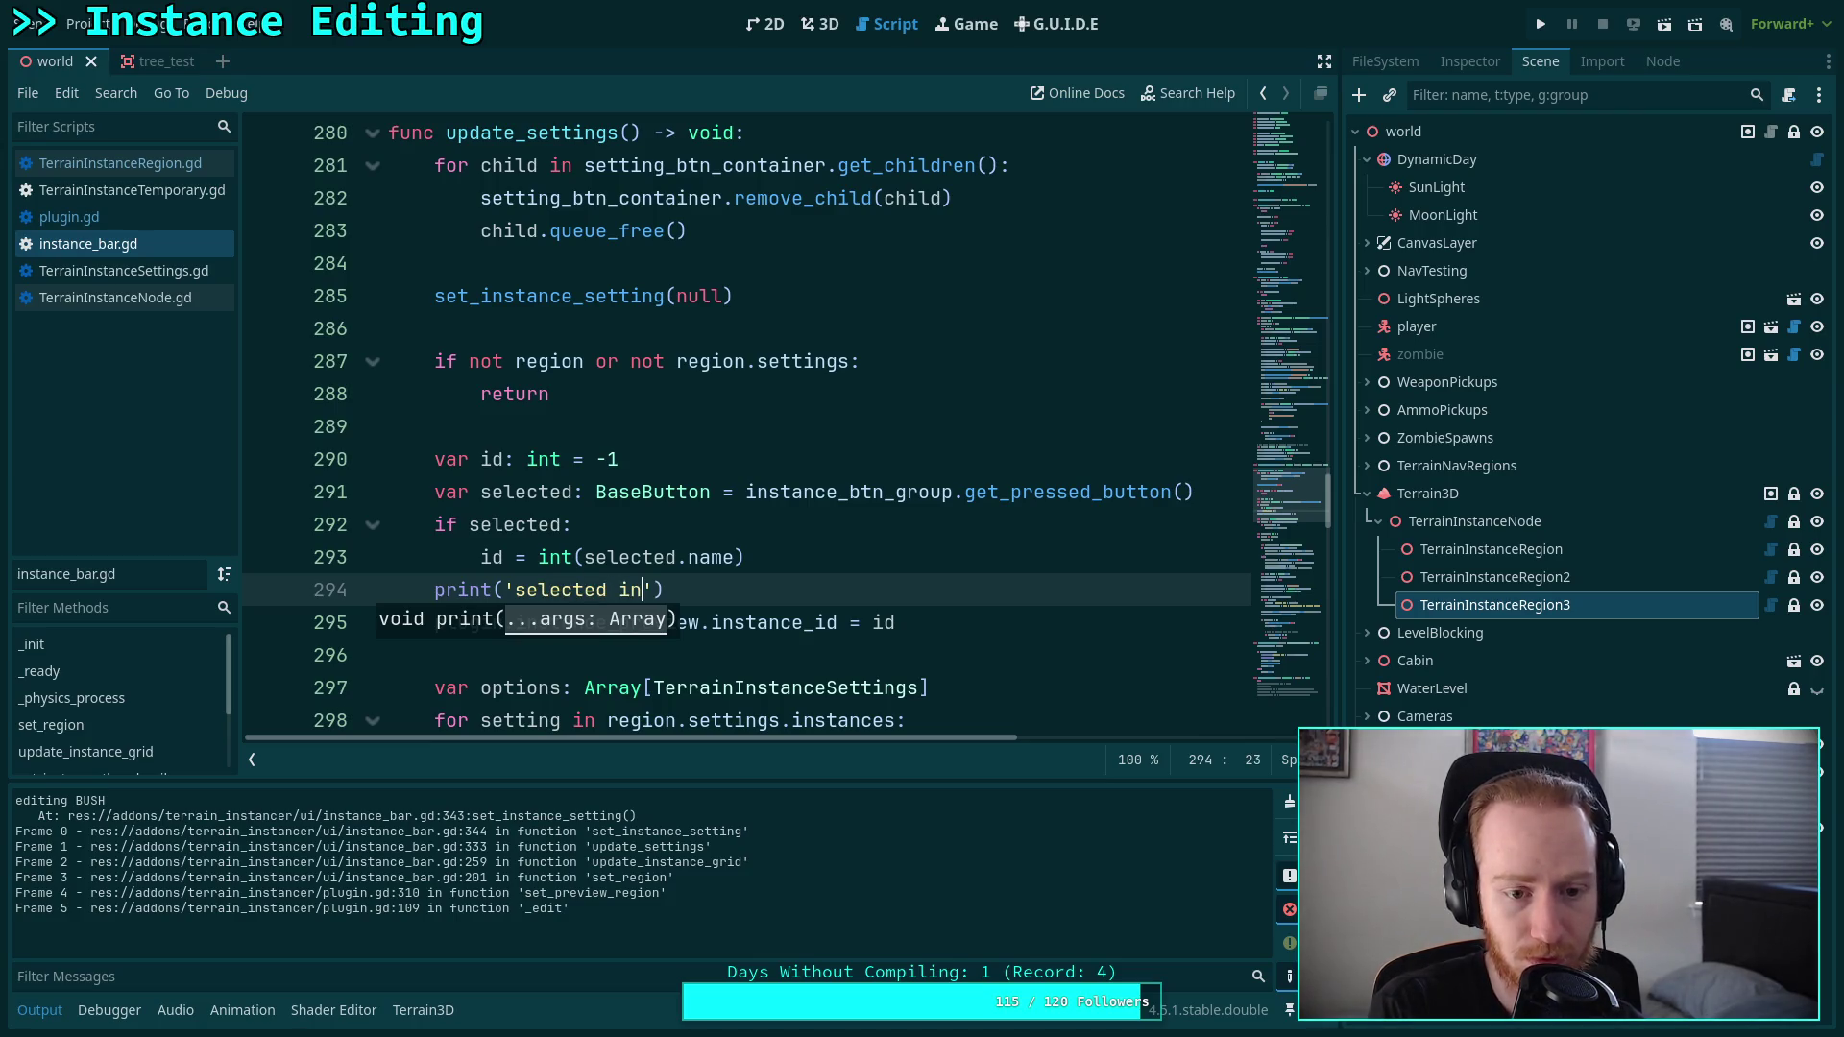
type("d'")
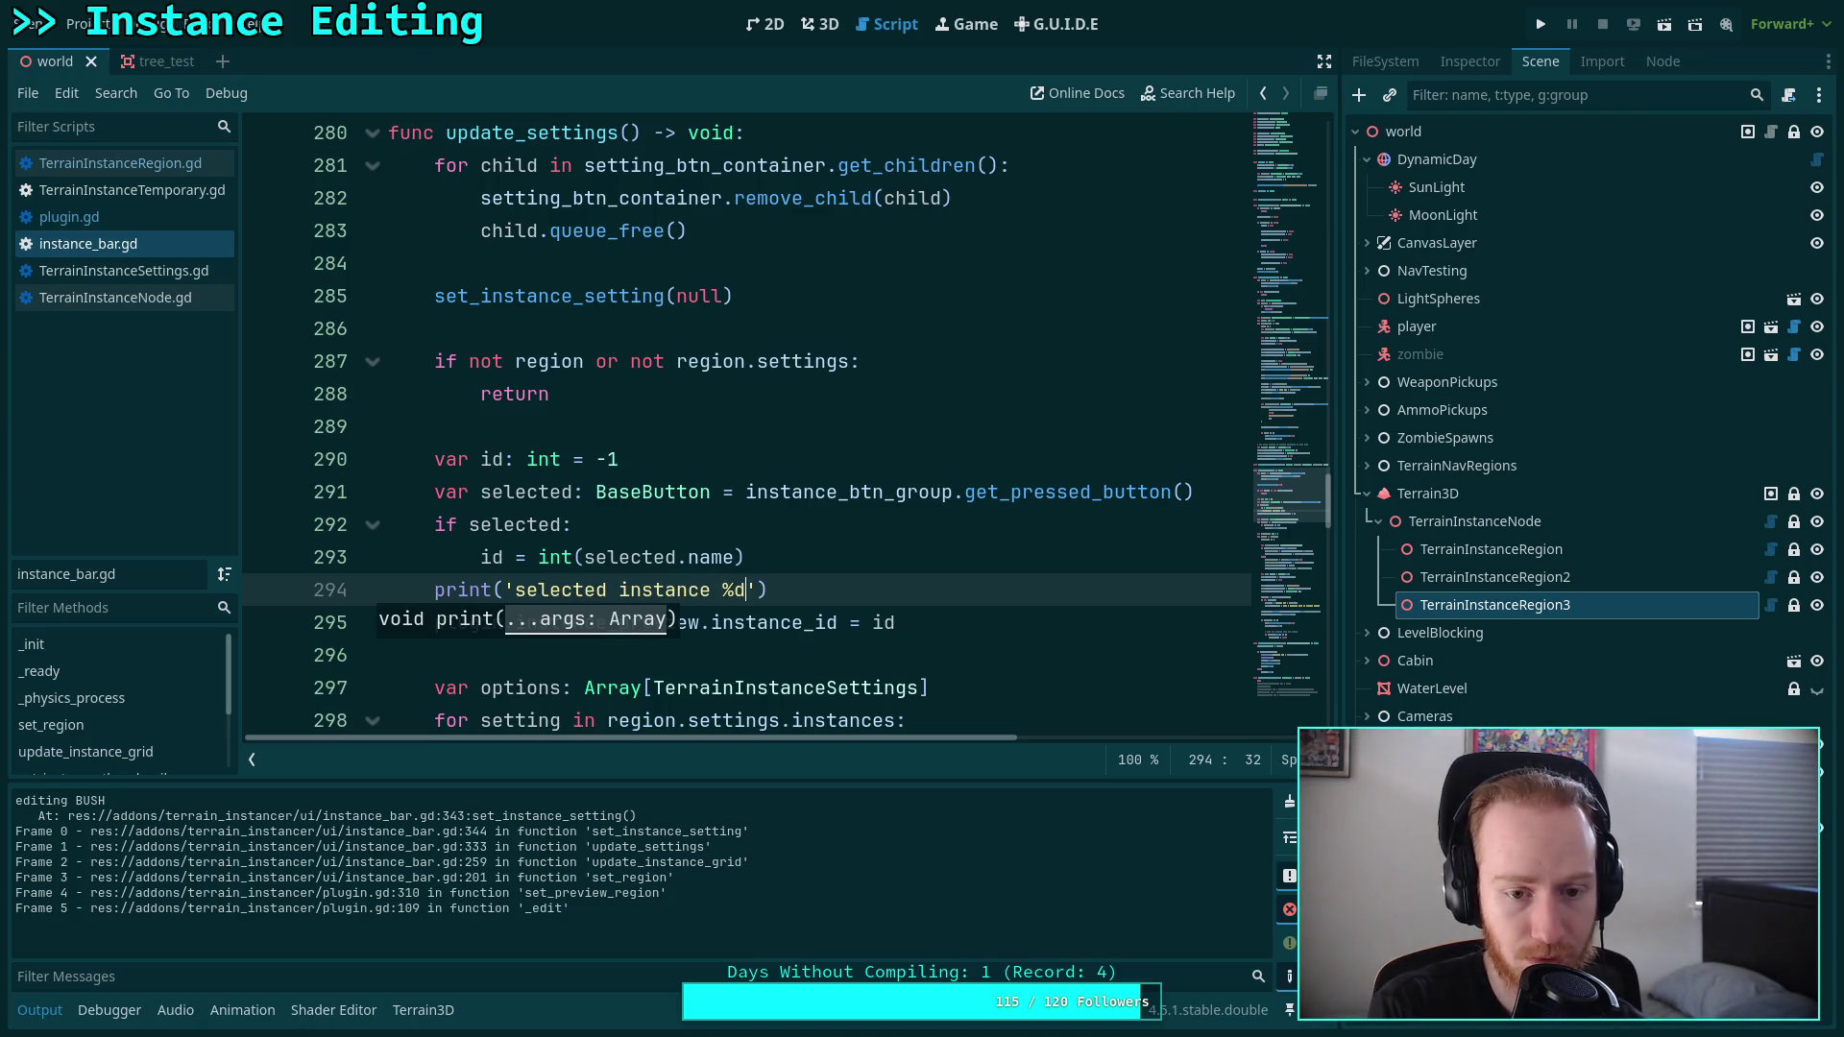
type(" % id")
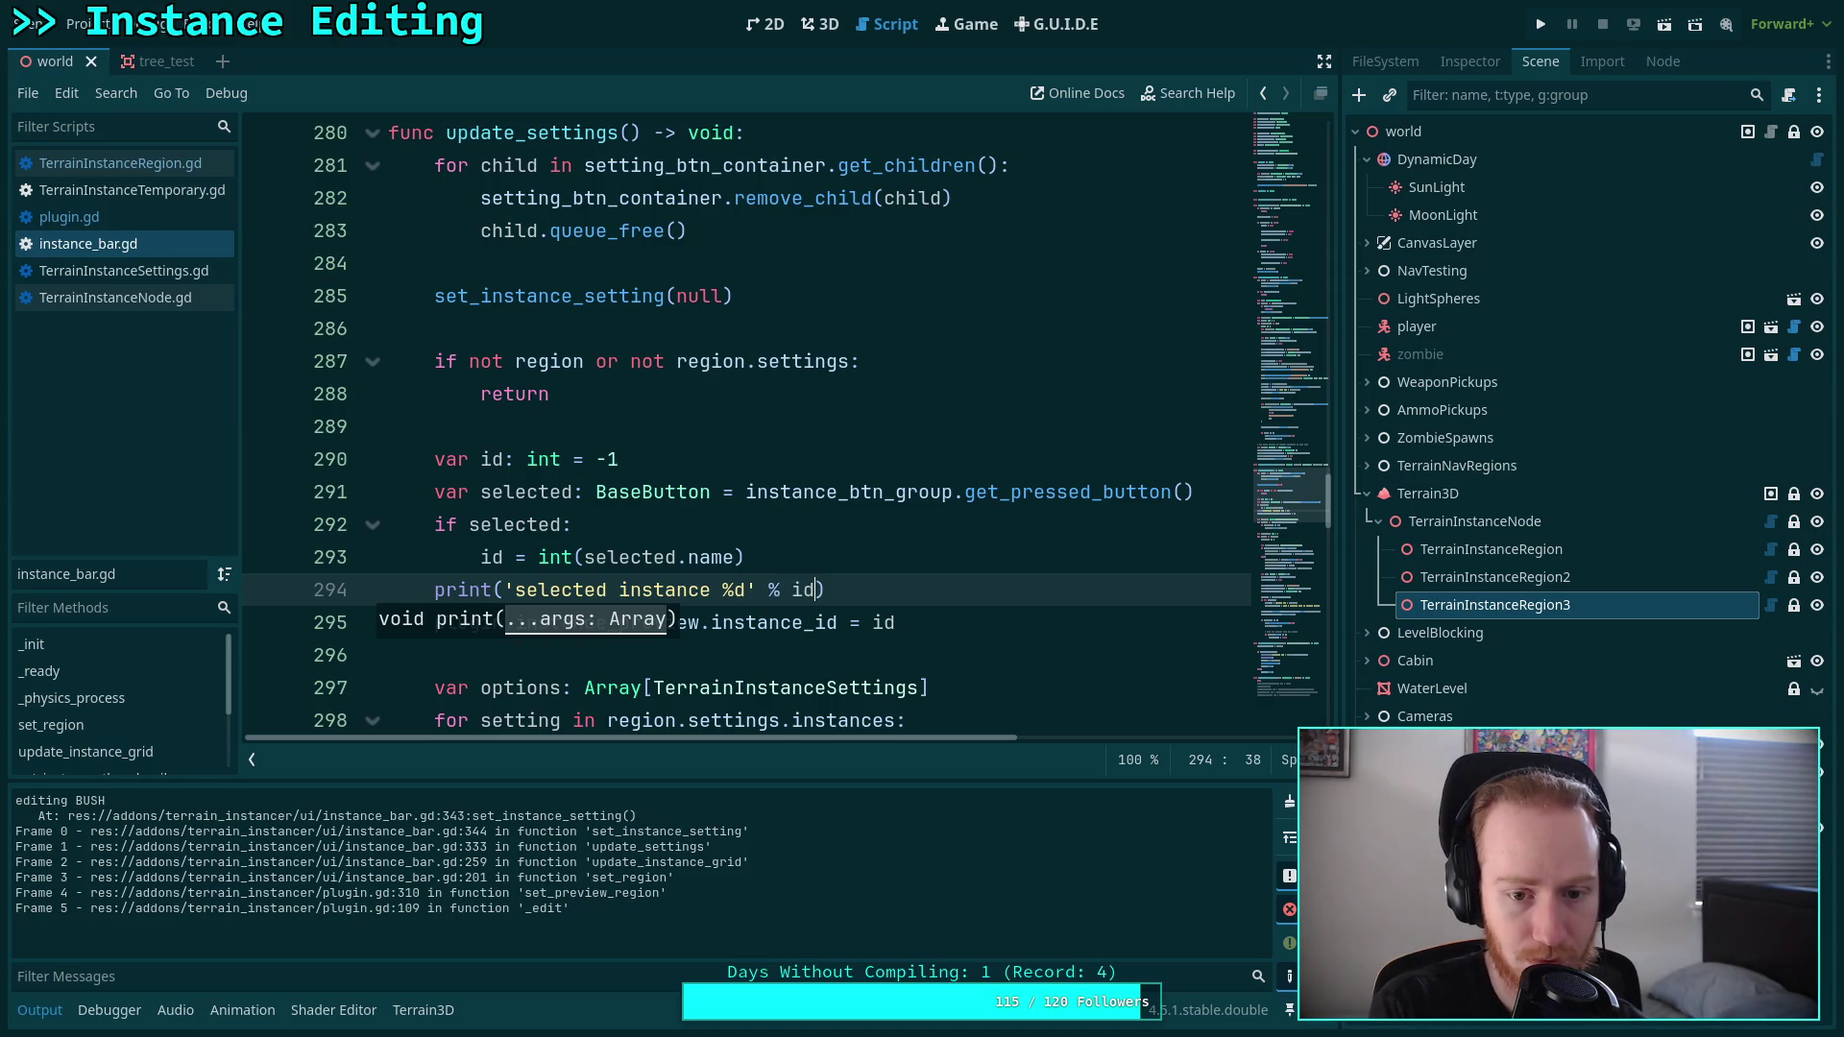
key("ctrl+s")
type(")")
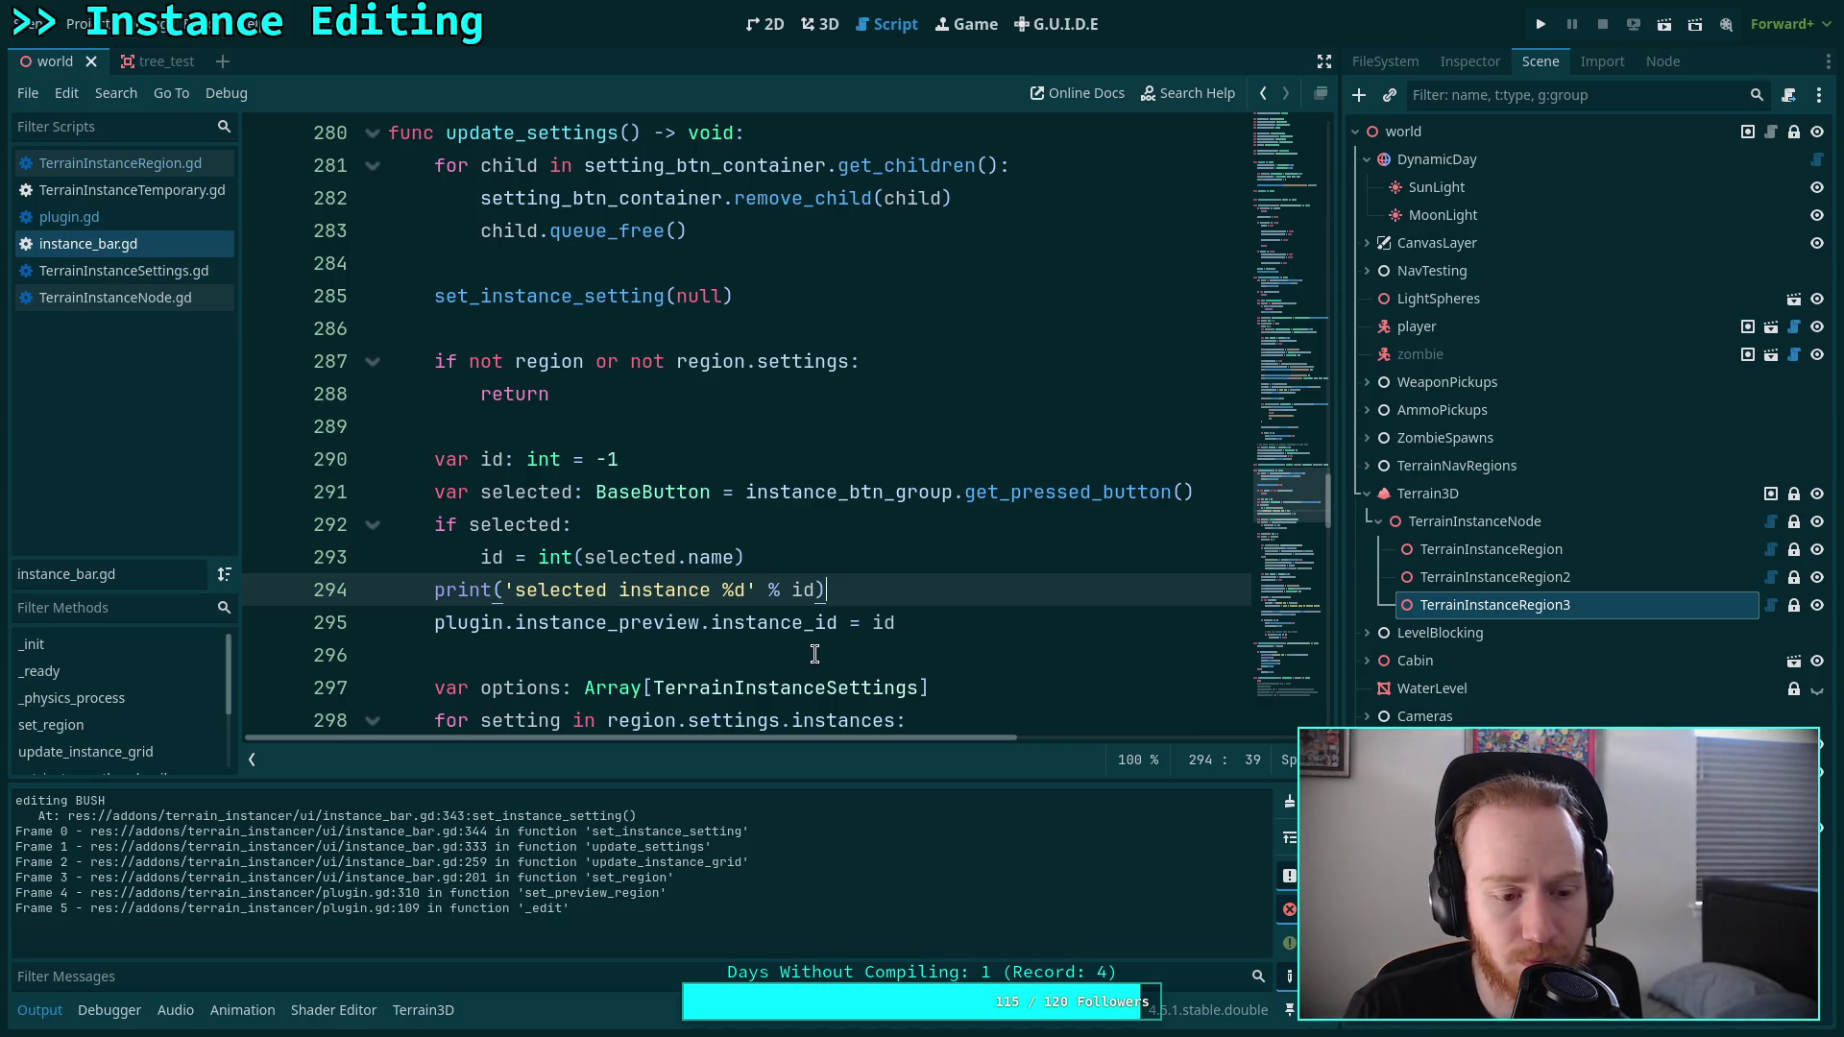
mouse_move(793, 636)
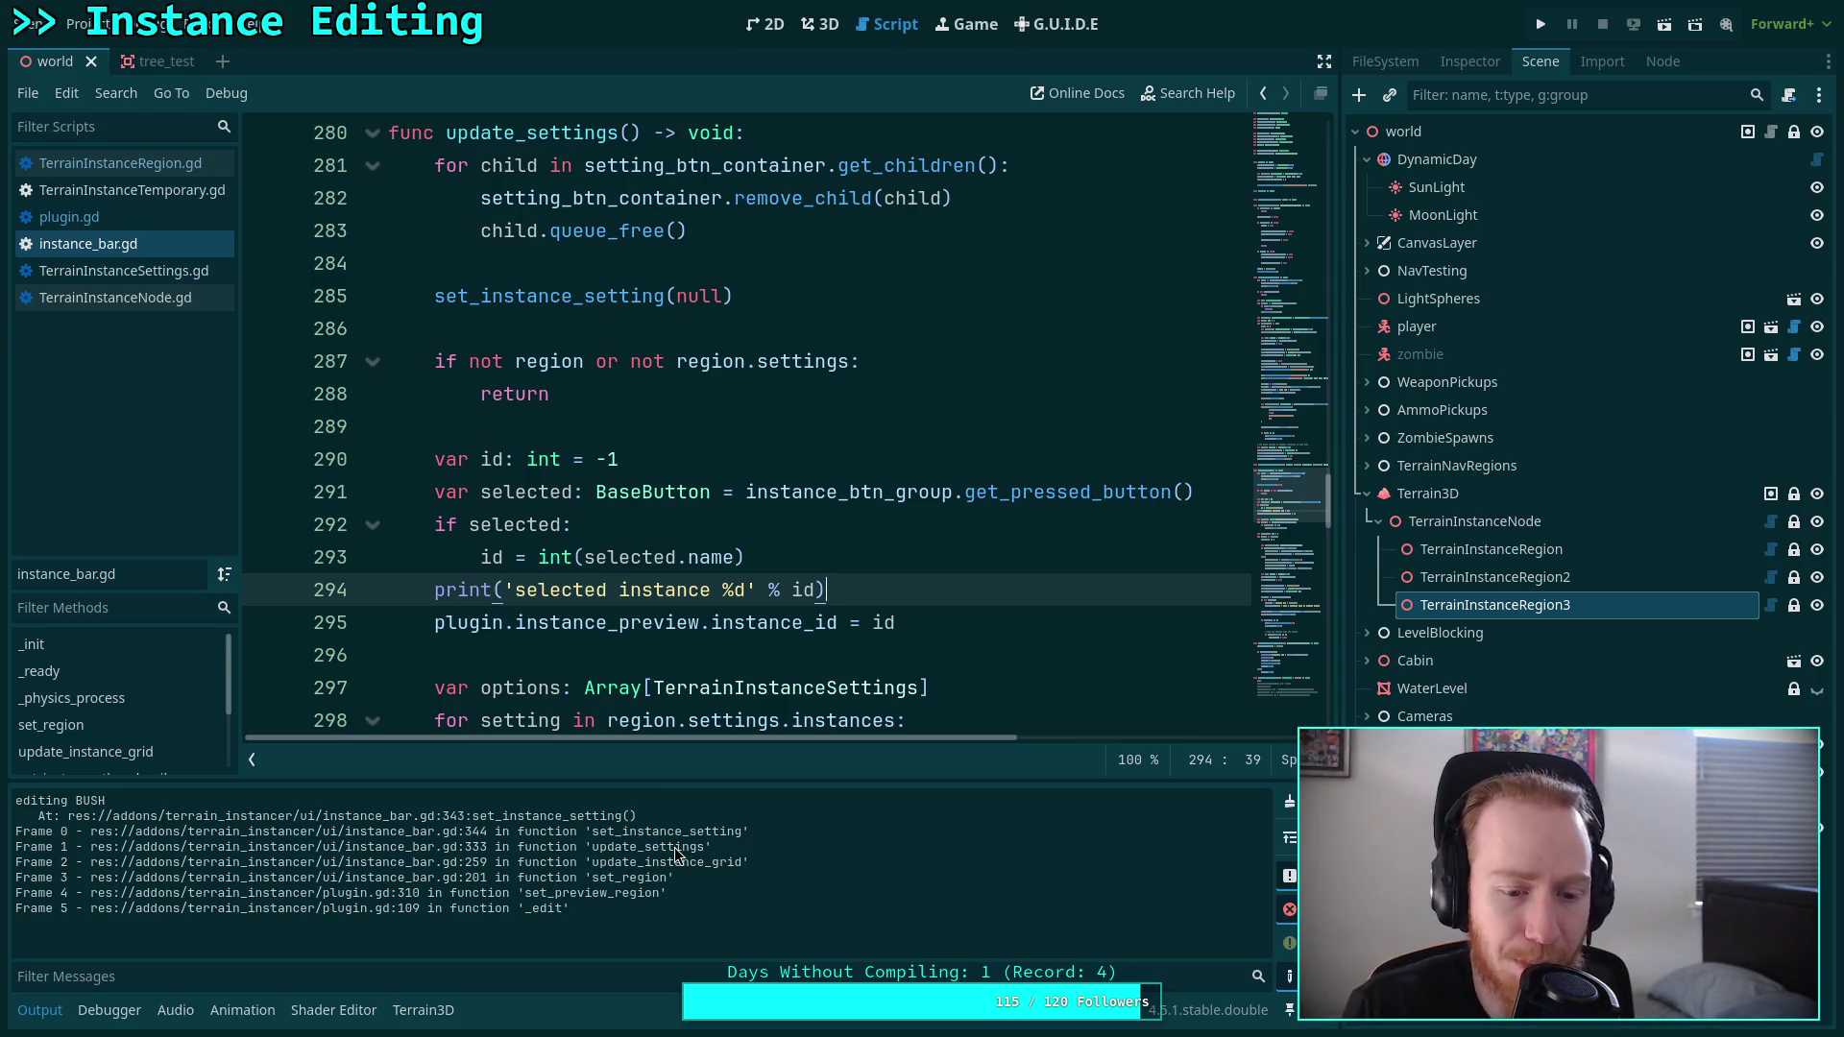
scroll(641, 561, "up", 10)
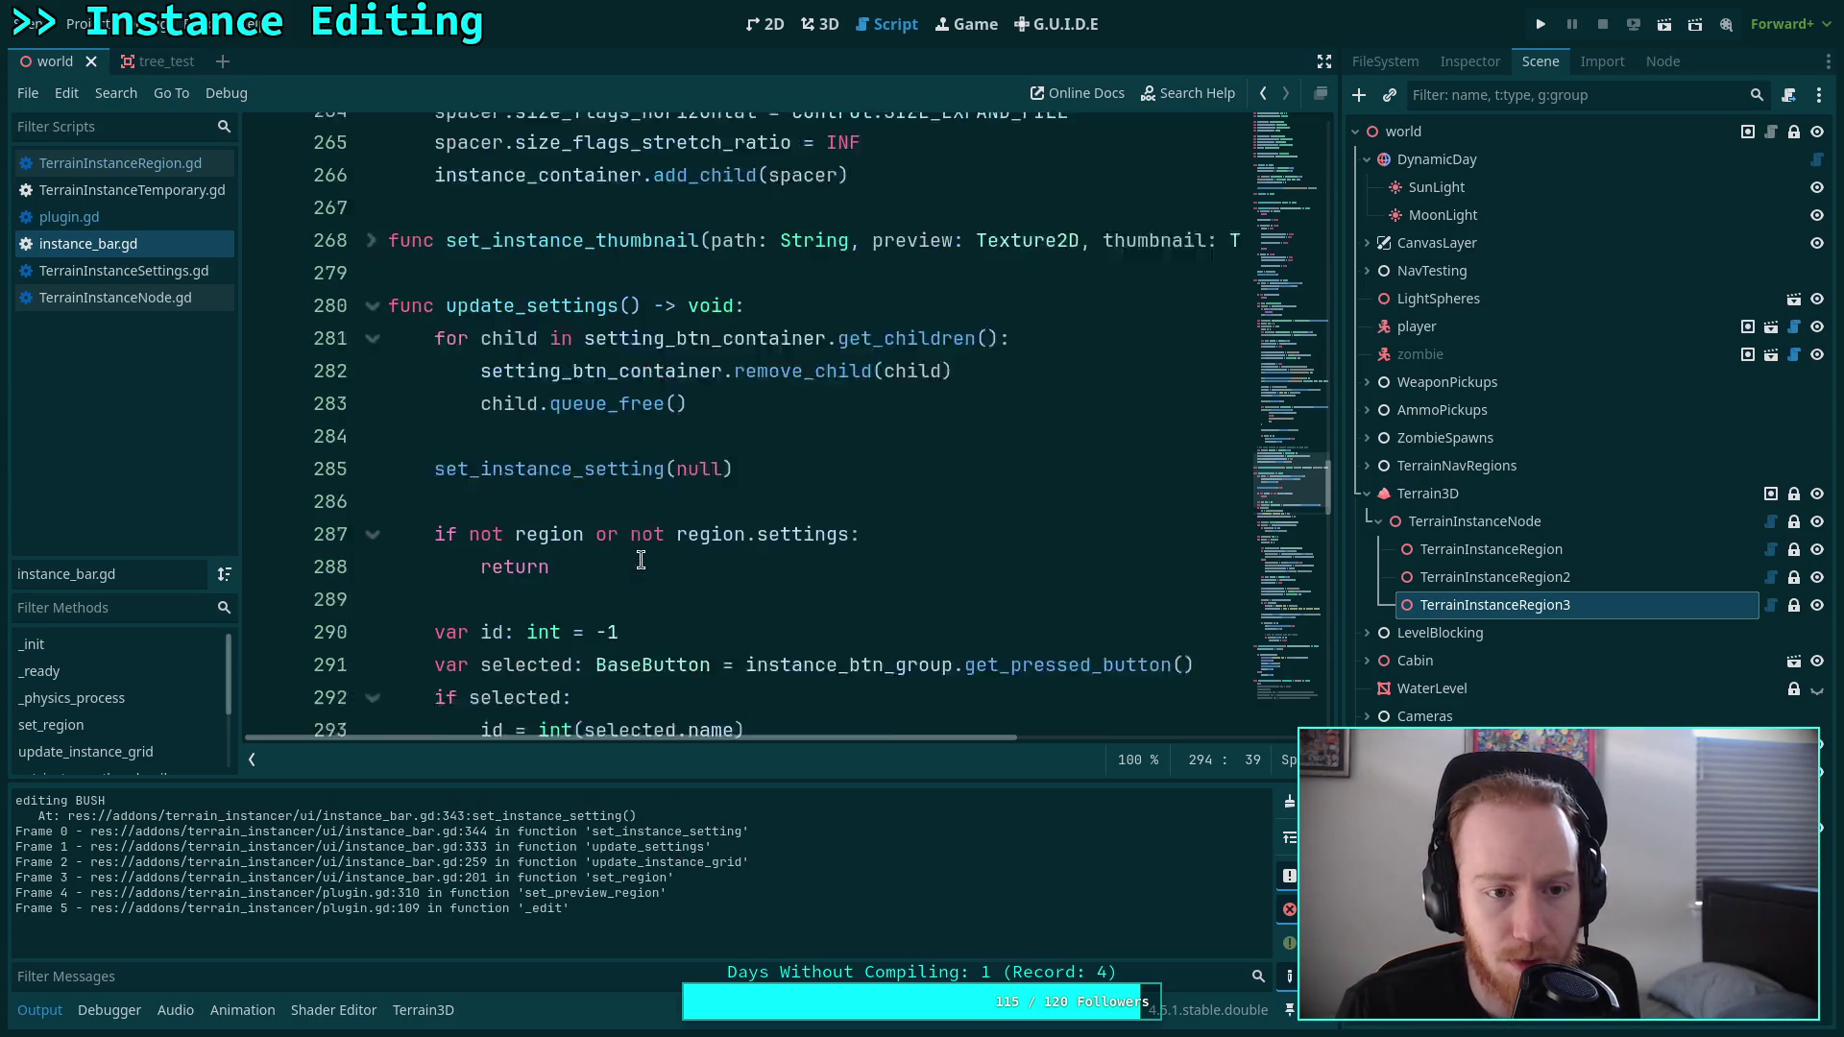
double_click(599, 458)
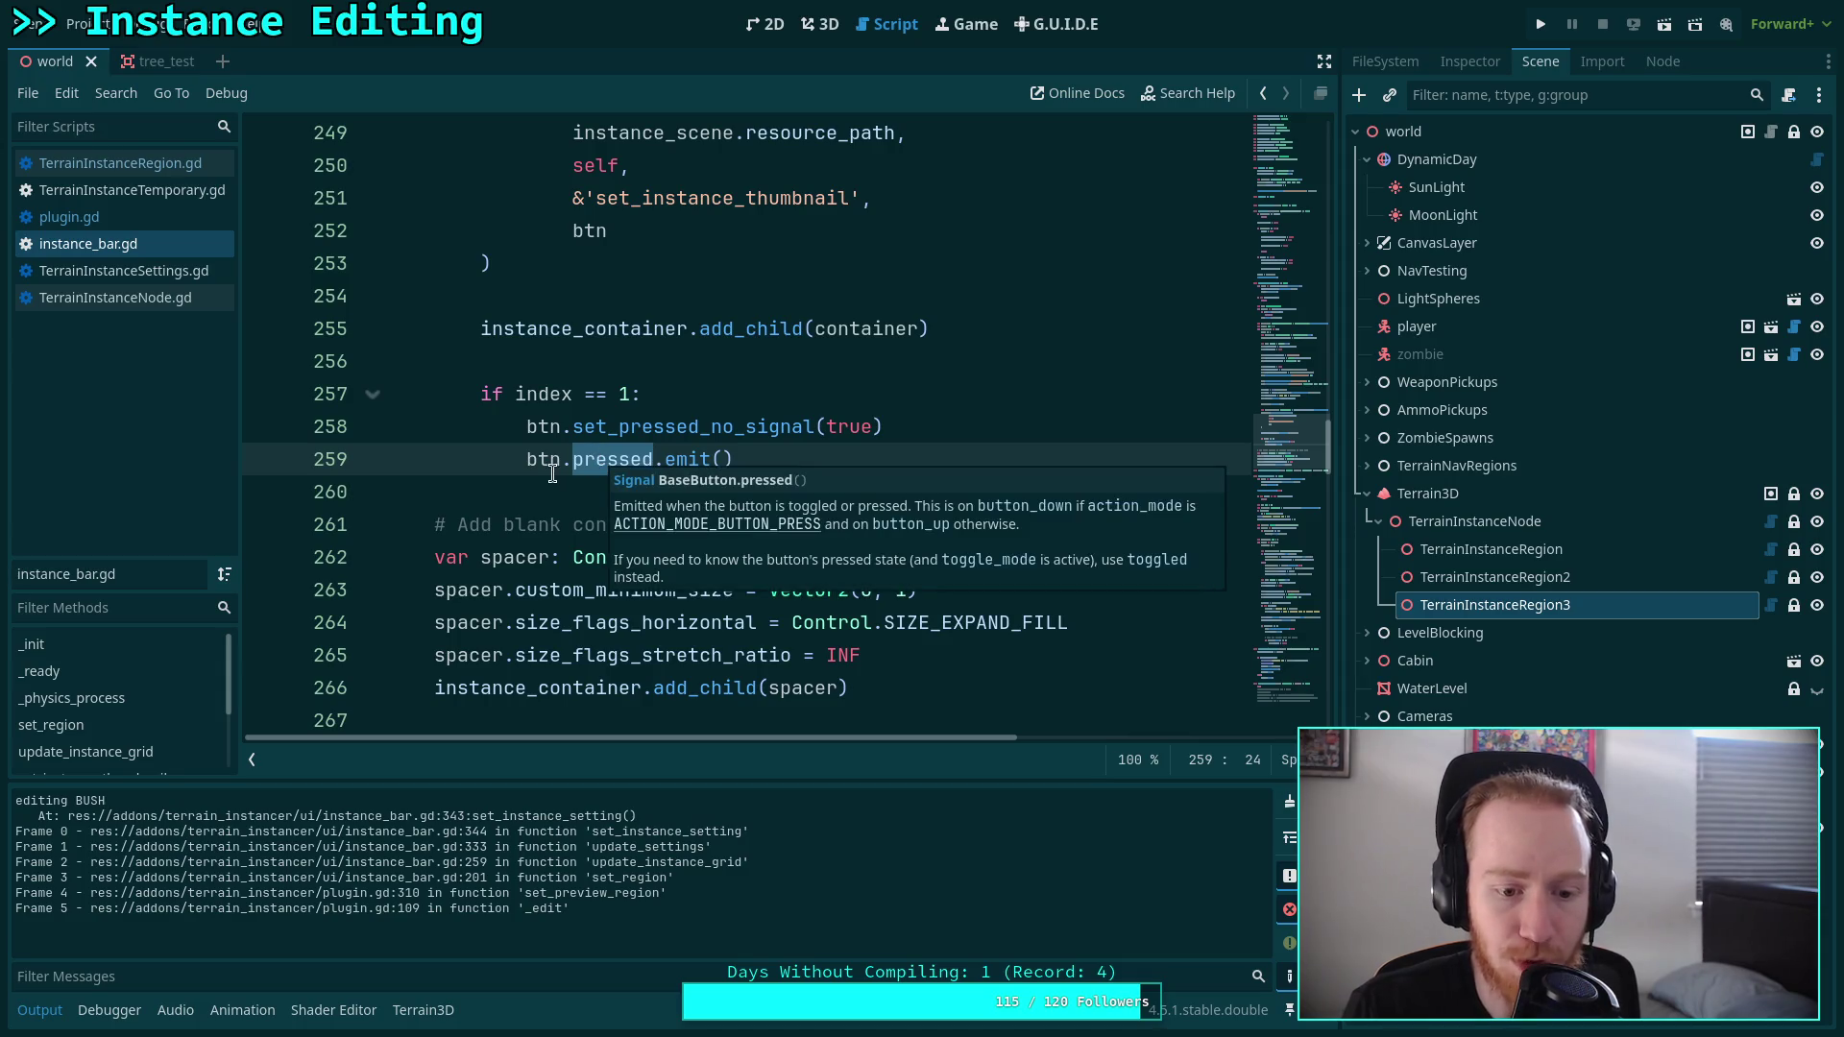
scroll(552, 474, "down", 4)
scroll(554, 510, "down", 20)
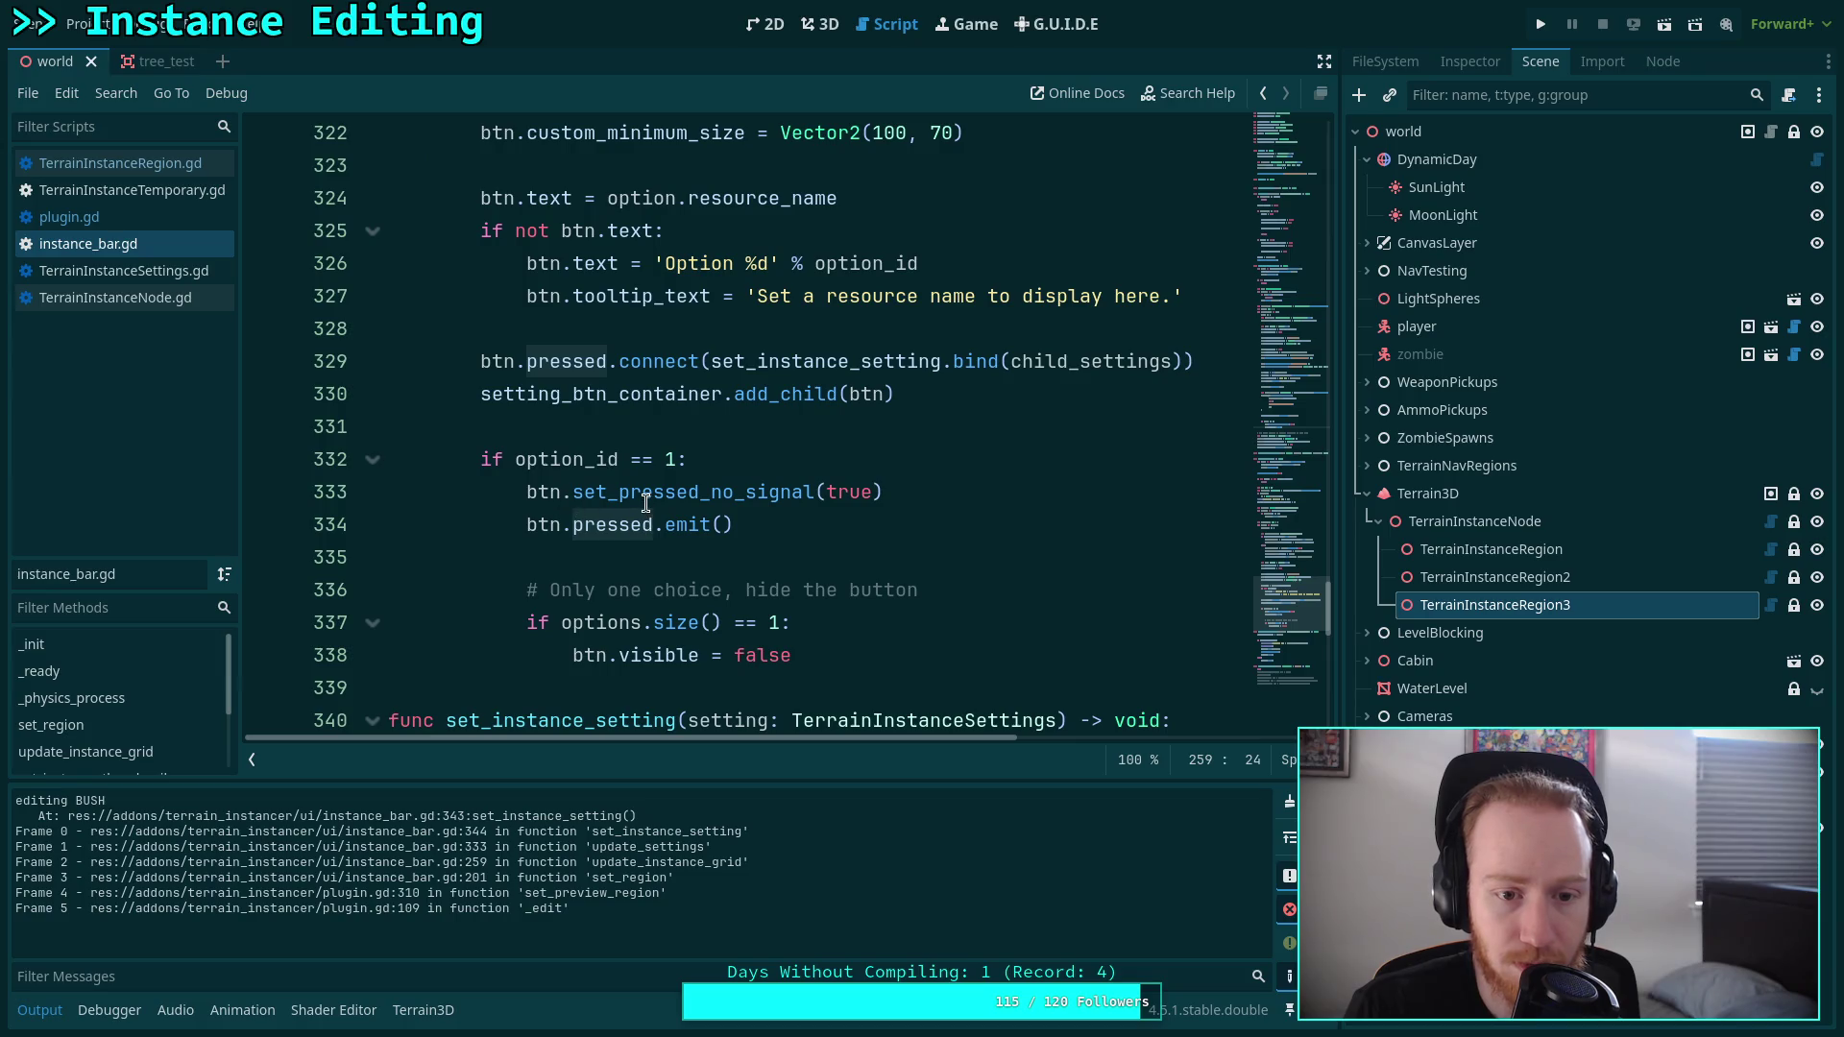
left_click(643, 497)
double_click(646, 493)
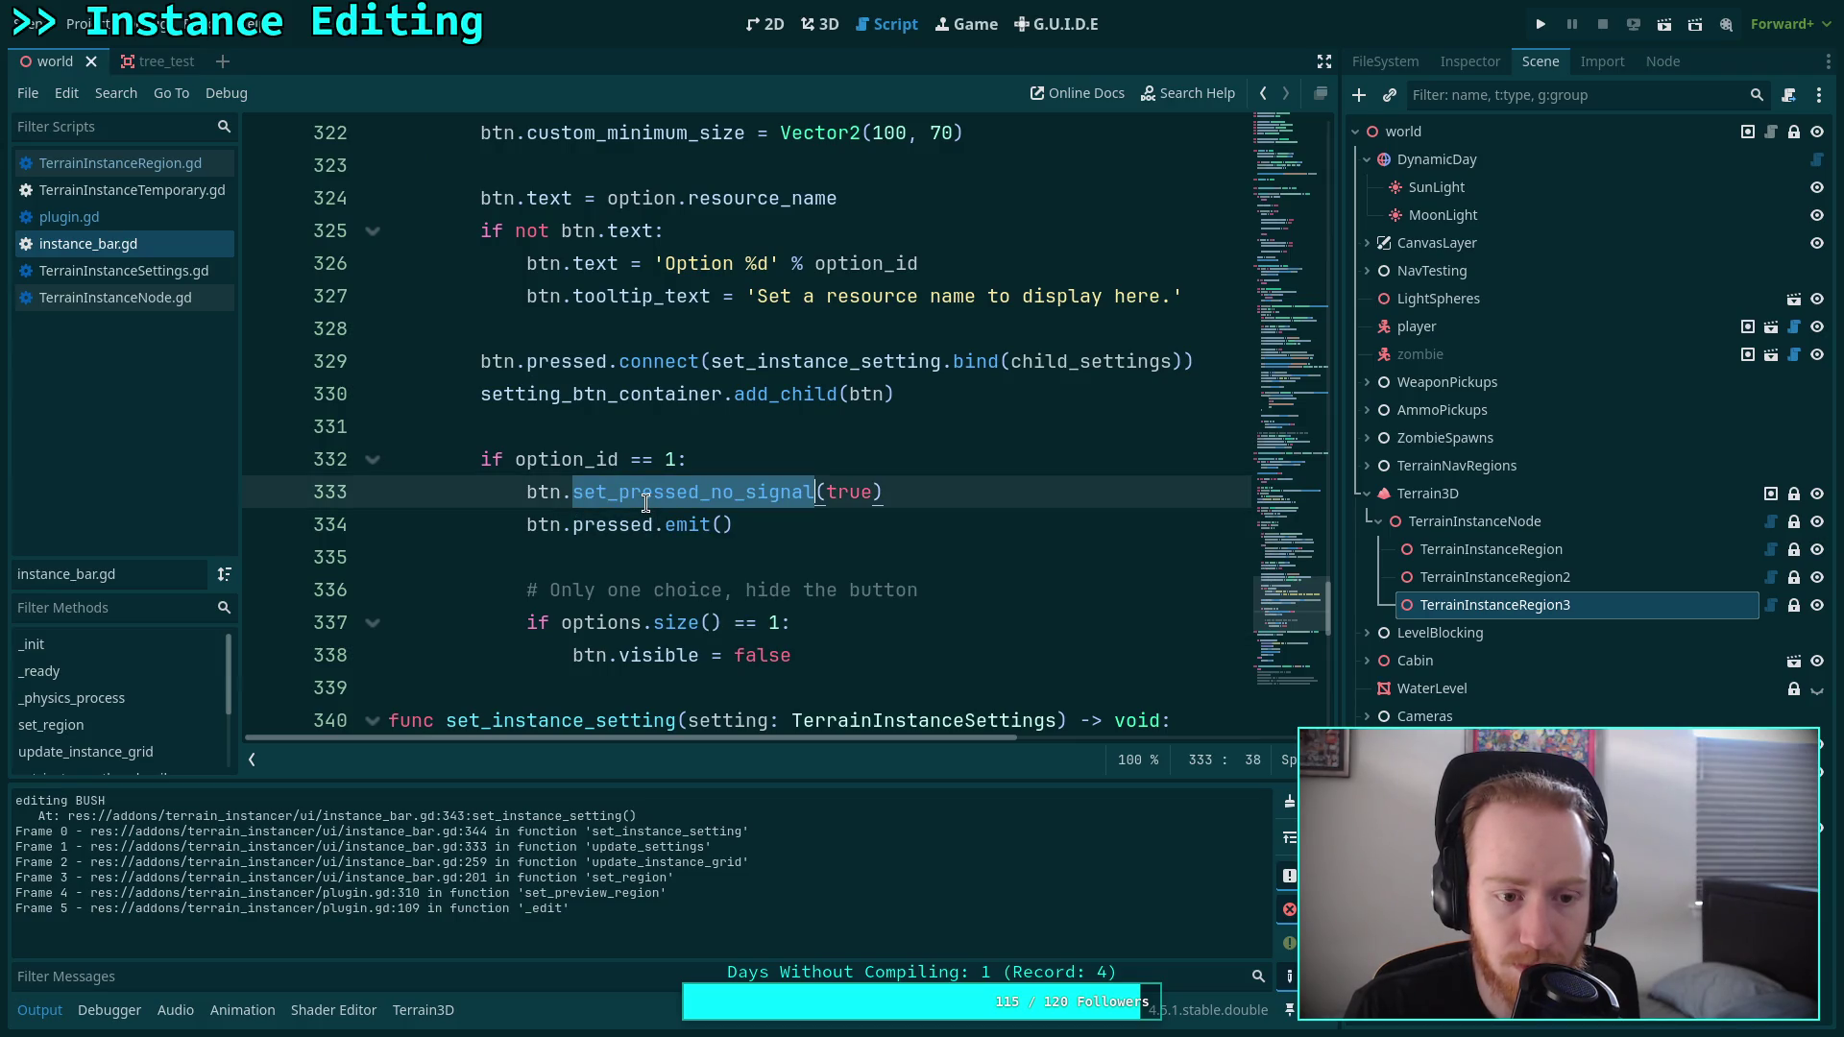
mouse_move(622, 511)
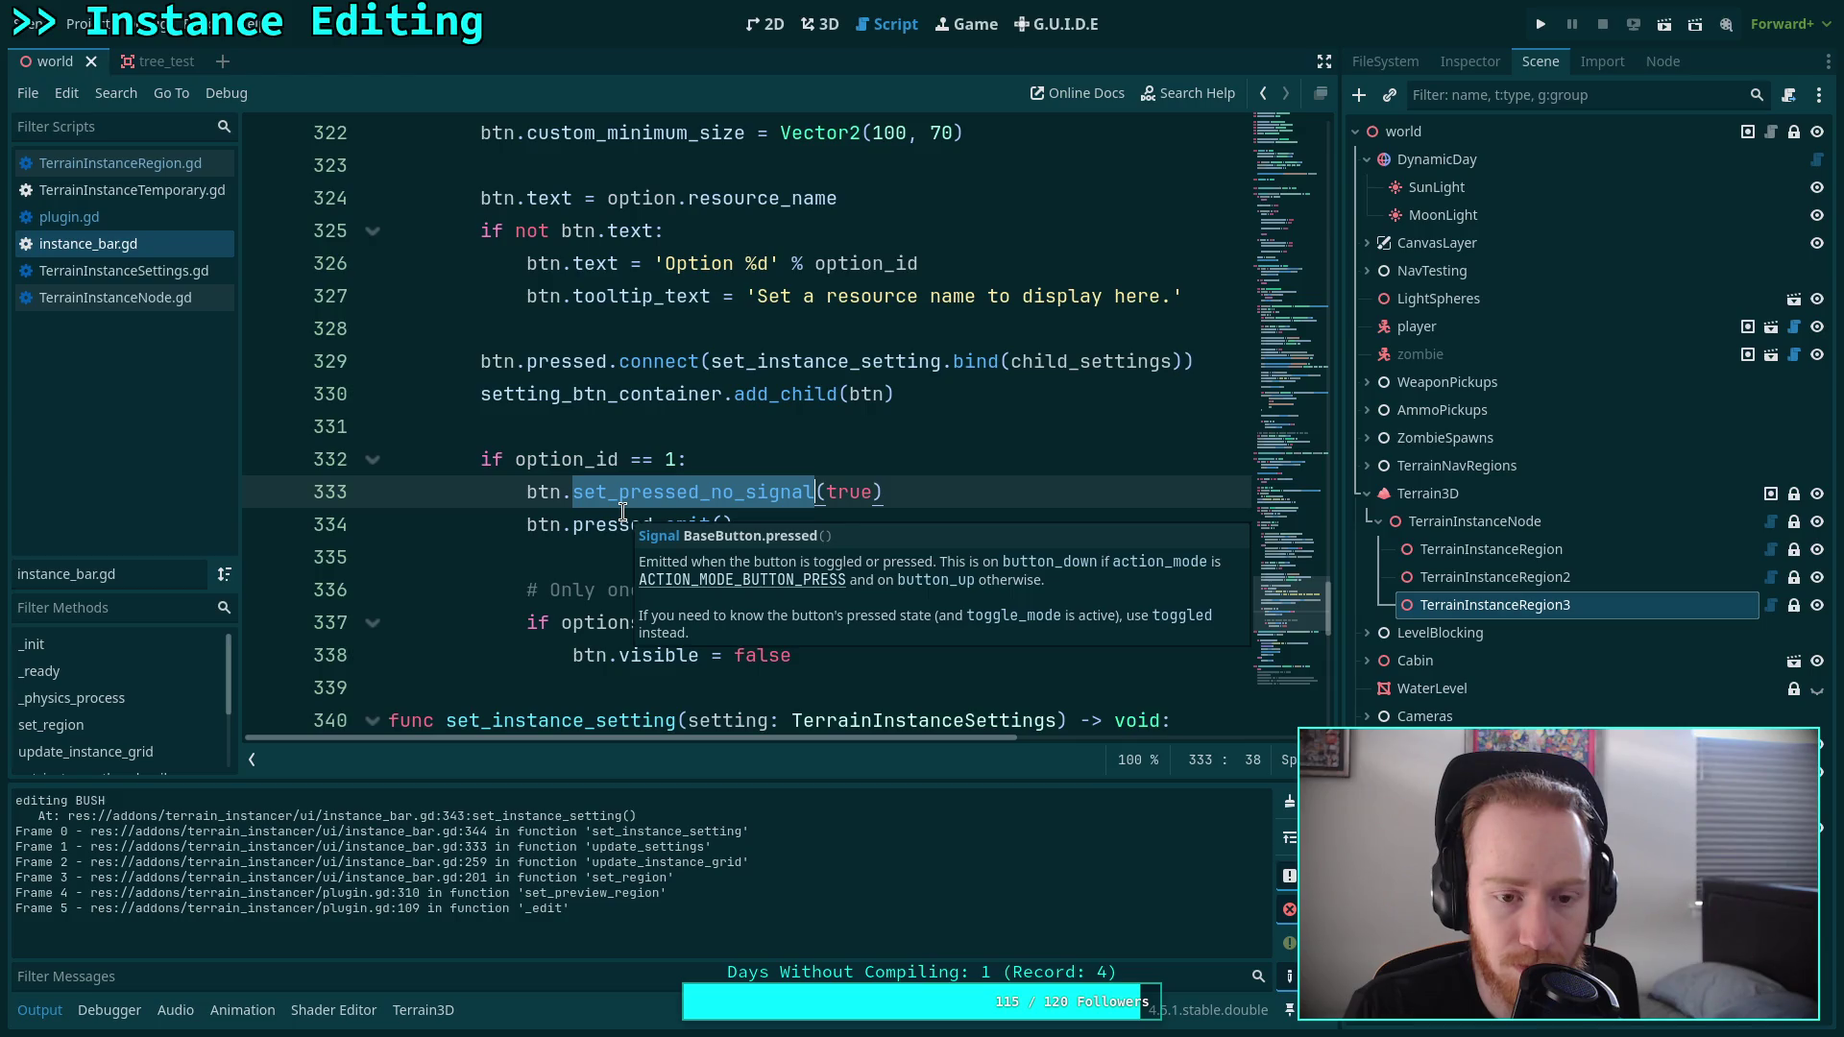
double_click(619, 513)
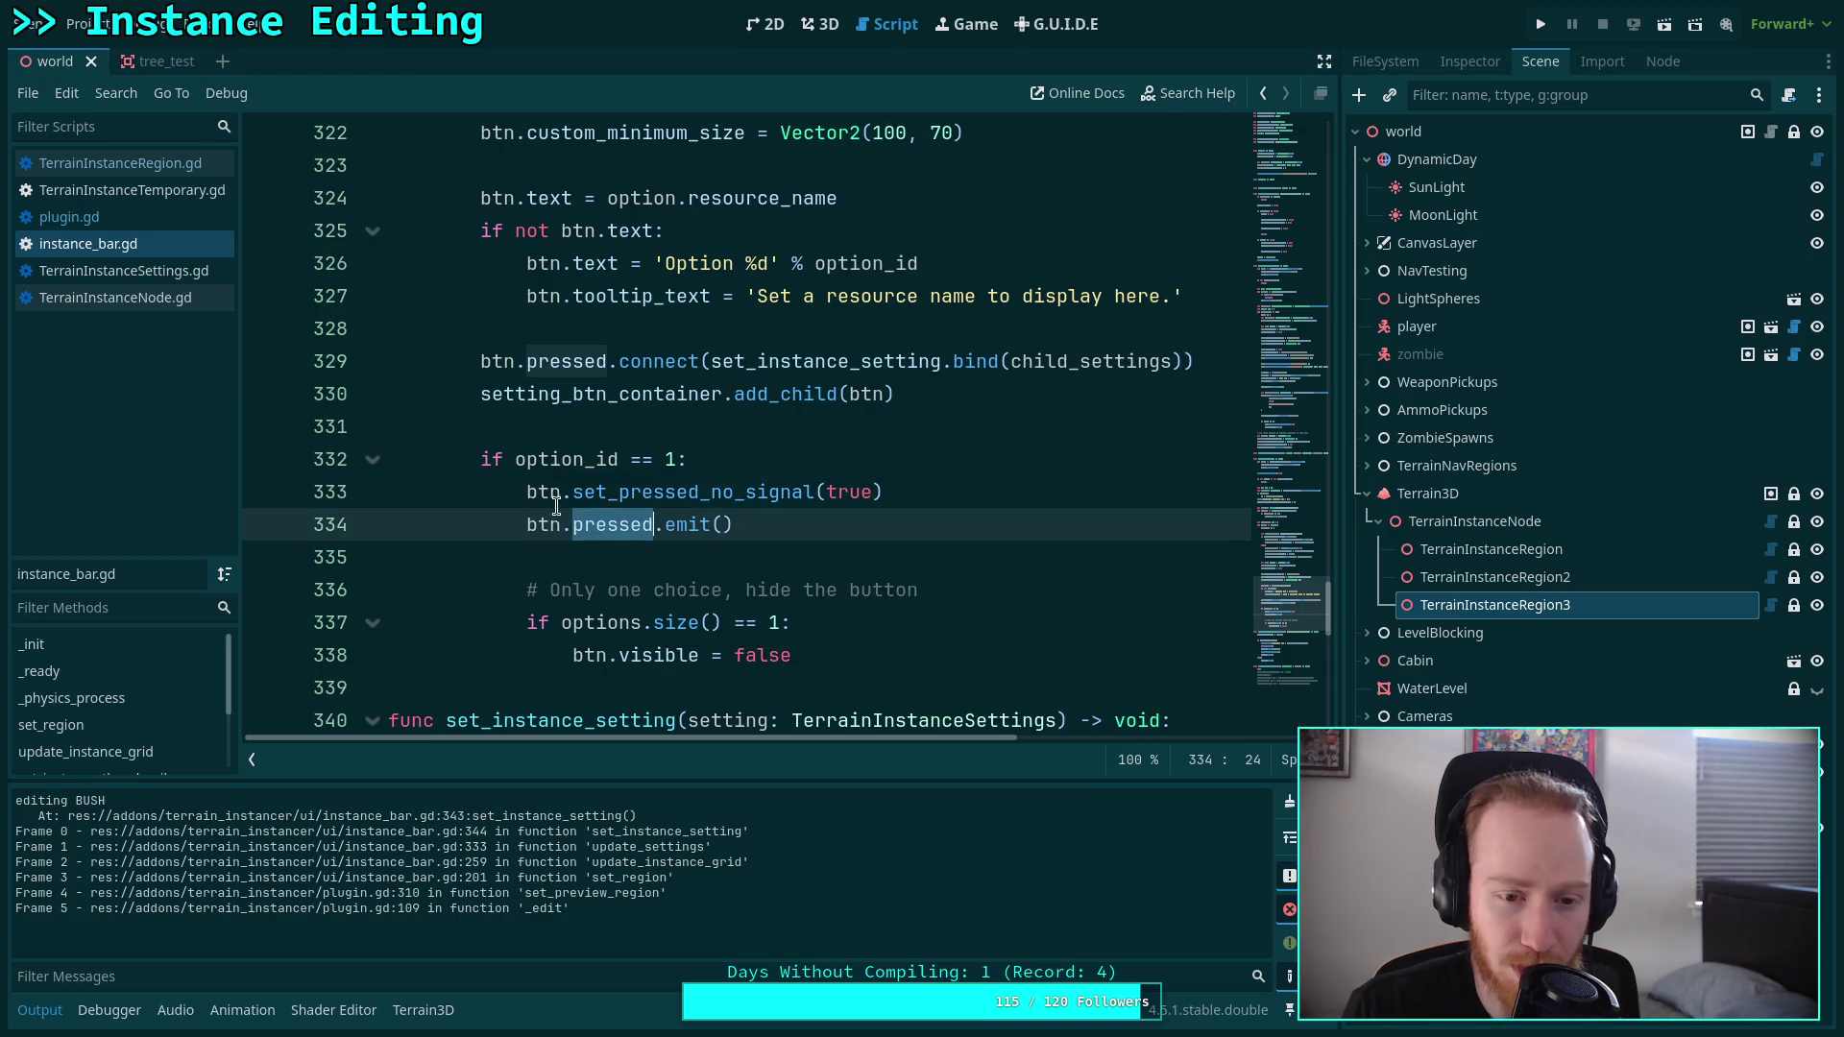
scroll(616, 511, "up", 14)
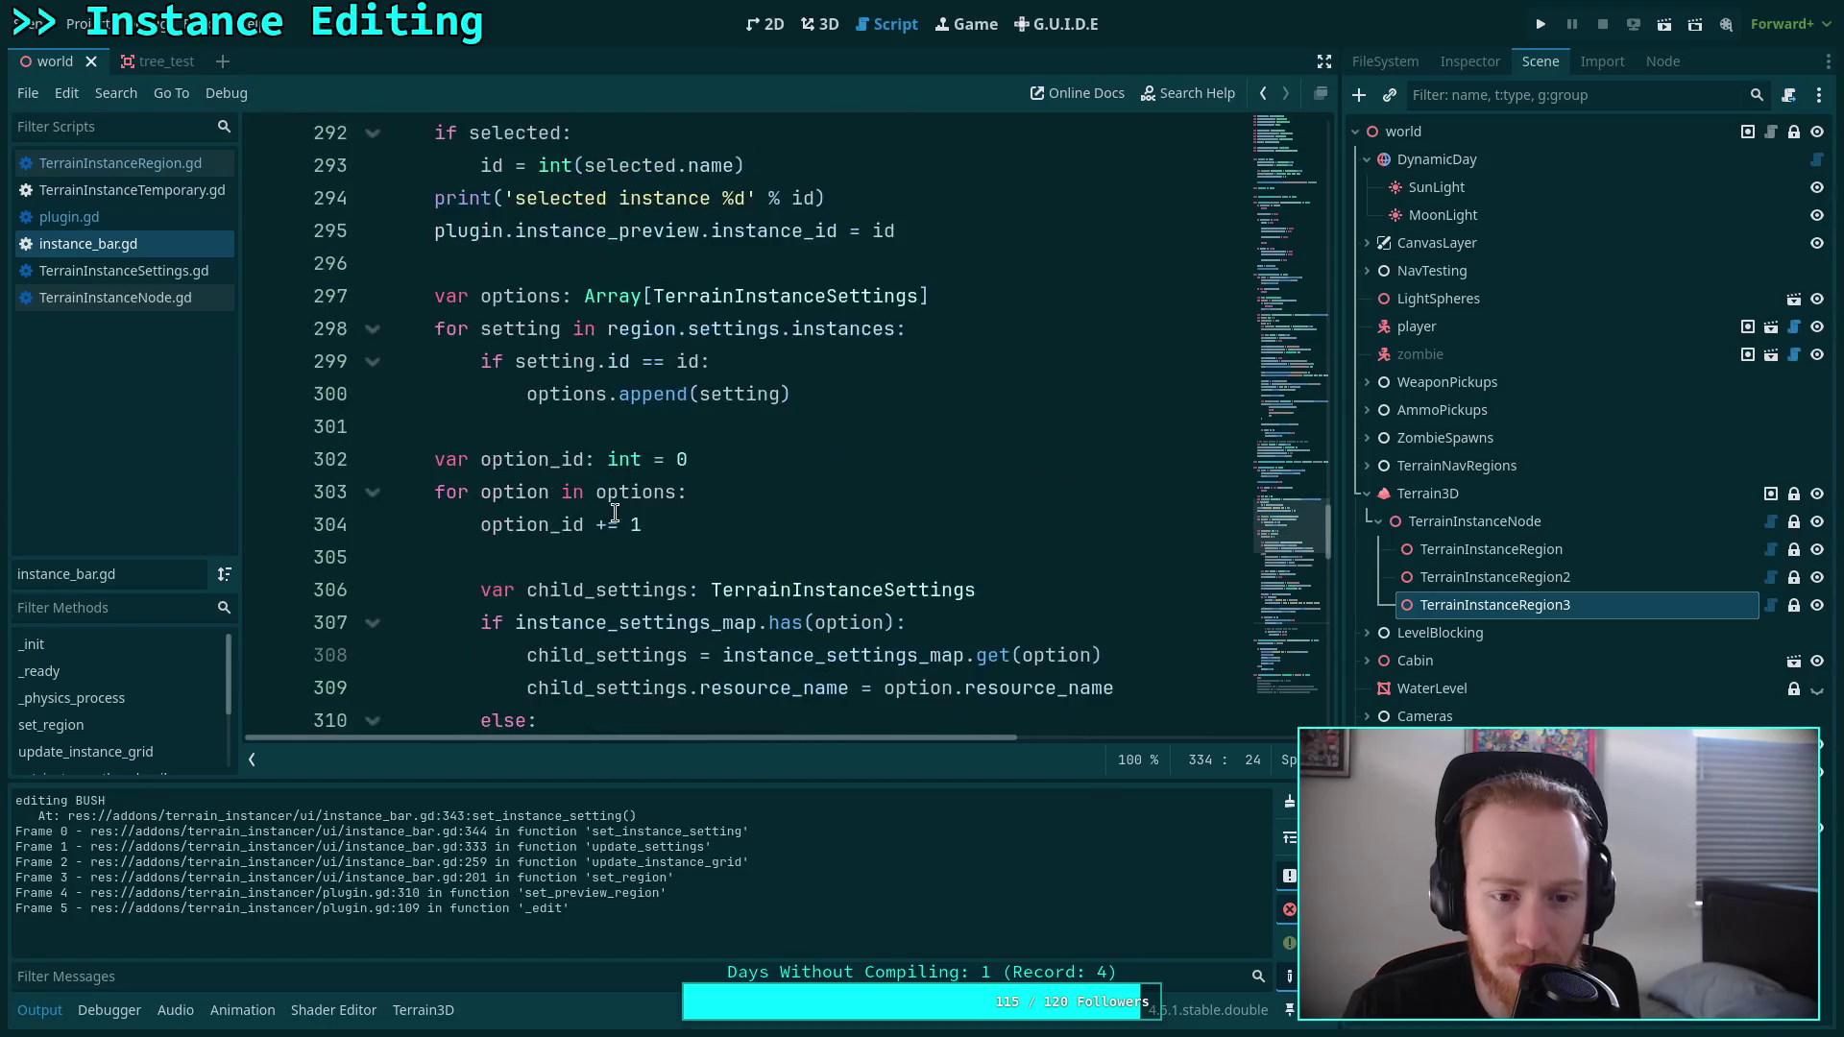
scroll(615, 513, "down", 5)
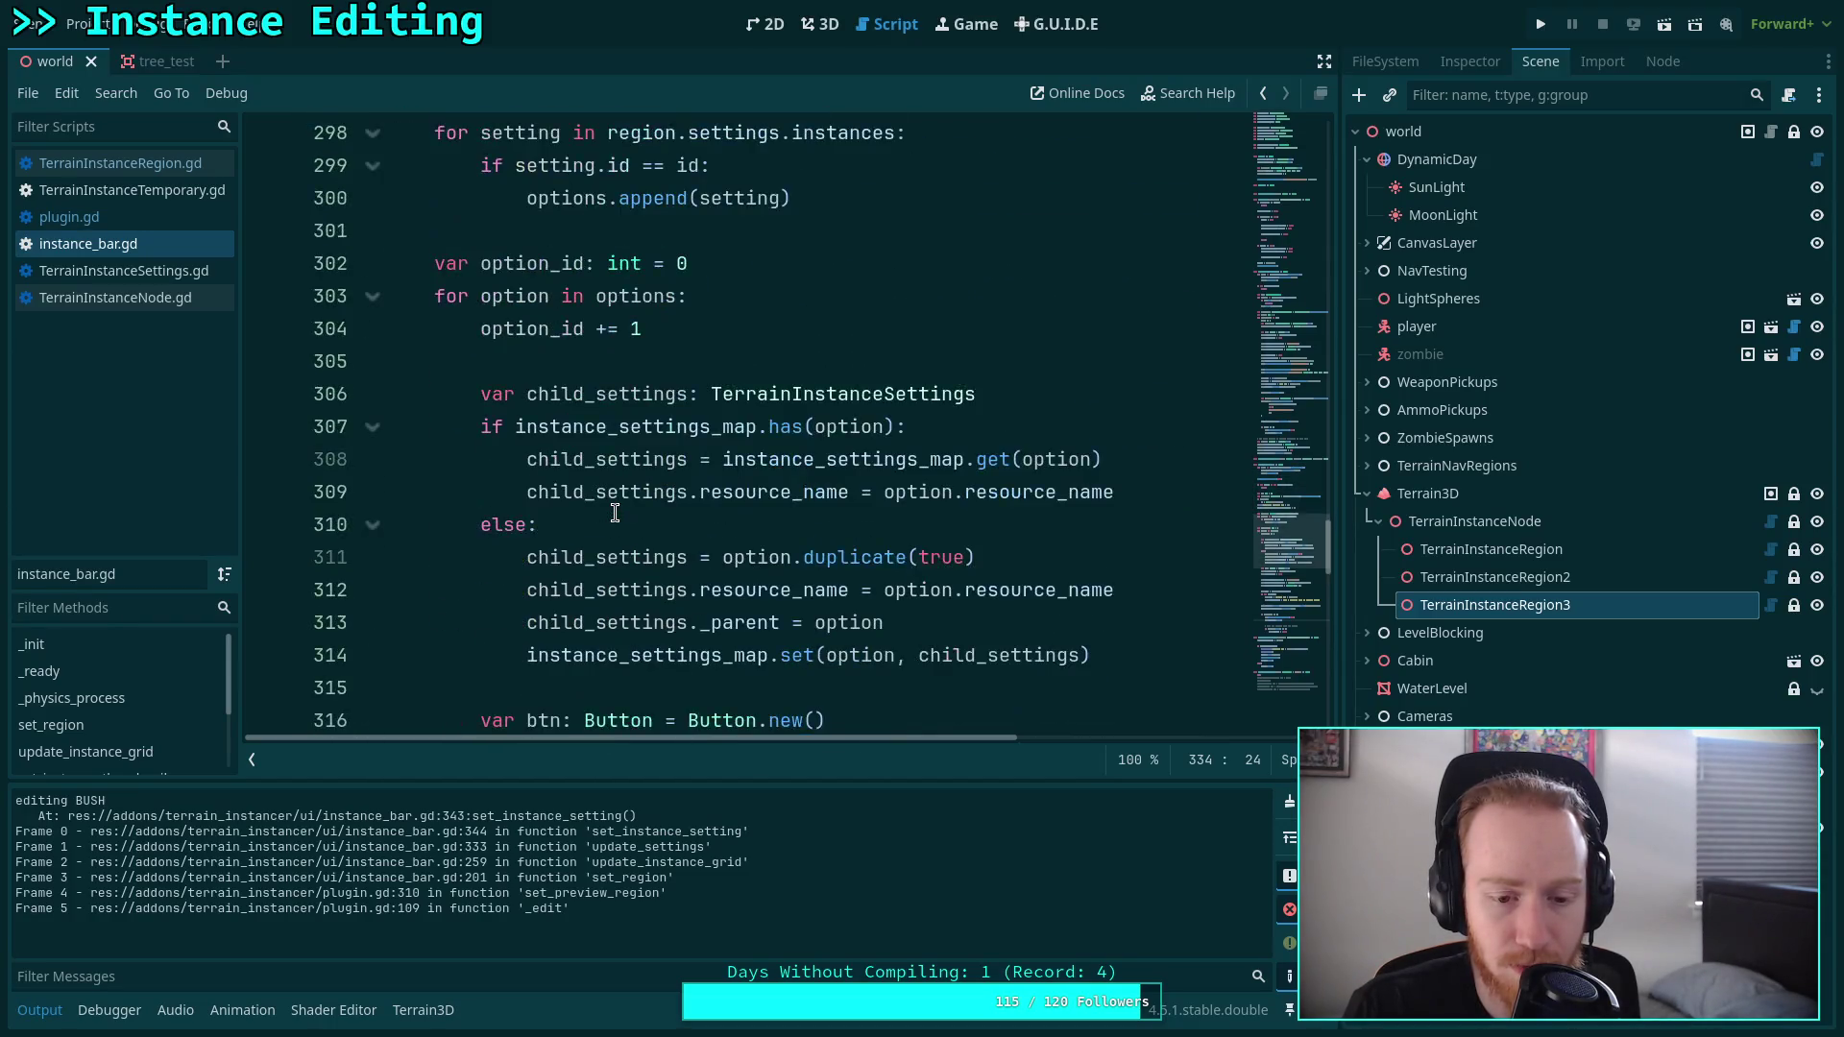
scroll(616, 513, "up", 4)
scroll(615, 513, "down", 15)
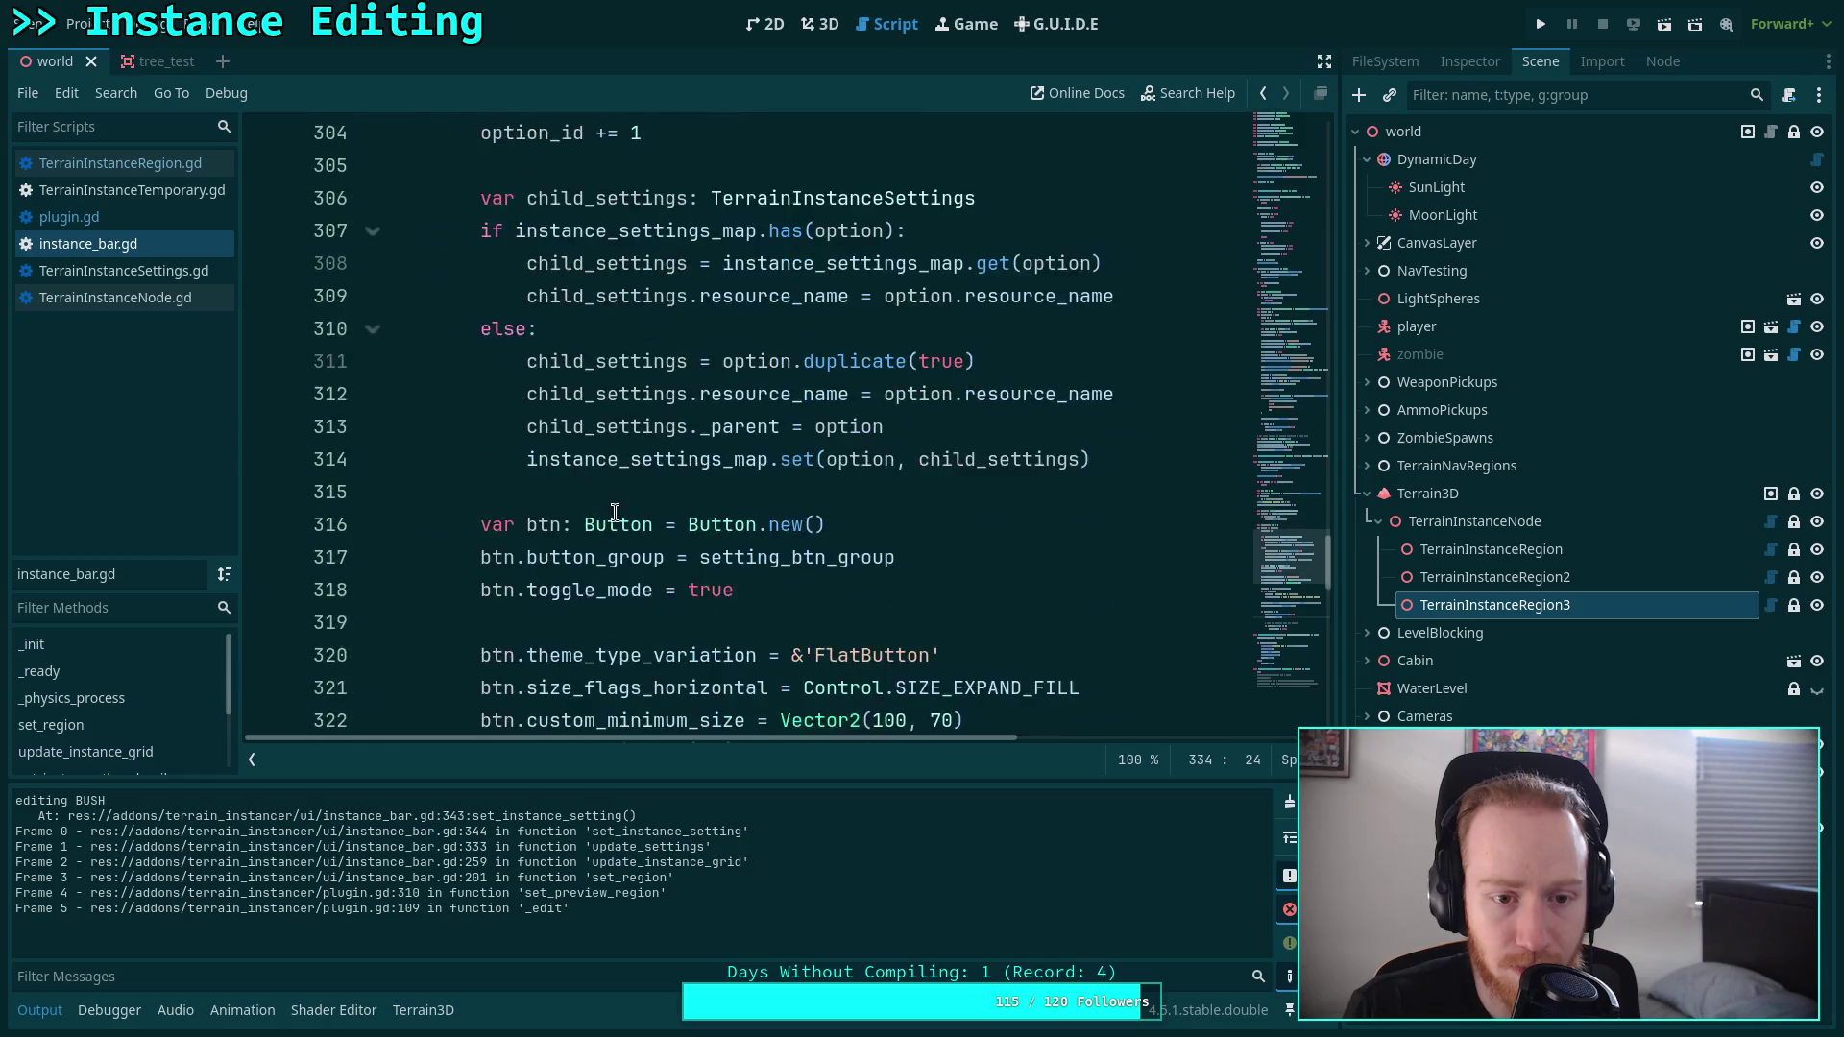
scroll(616, 512, "down", 2)
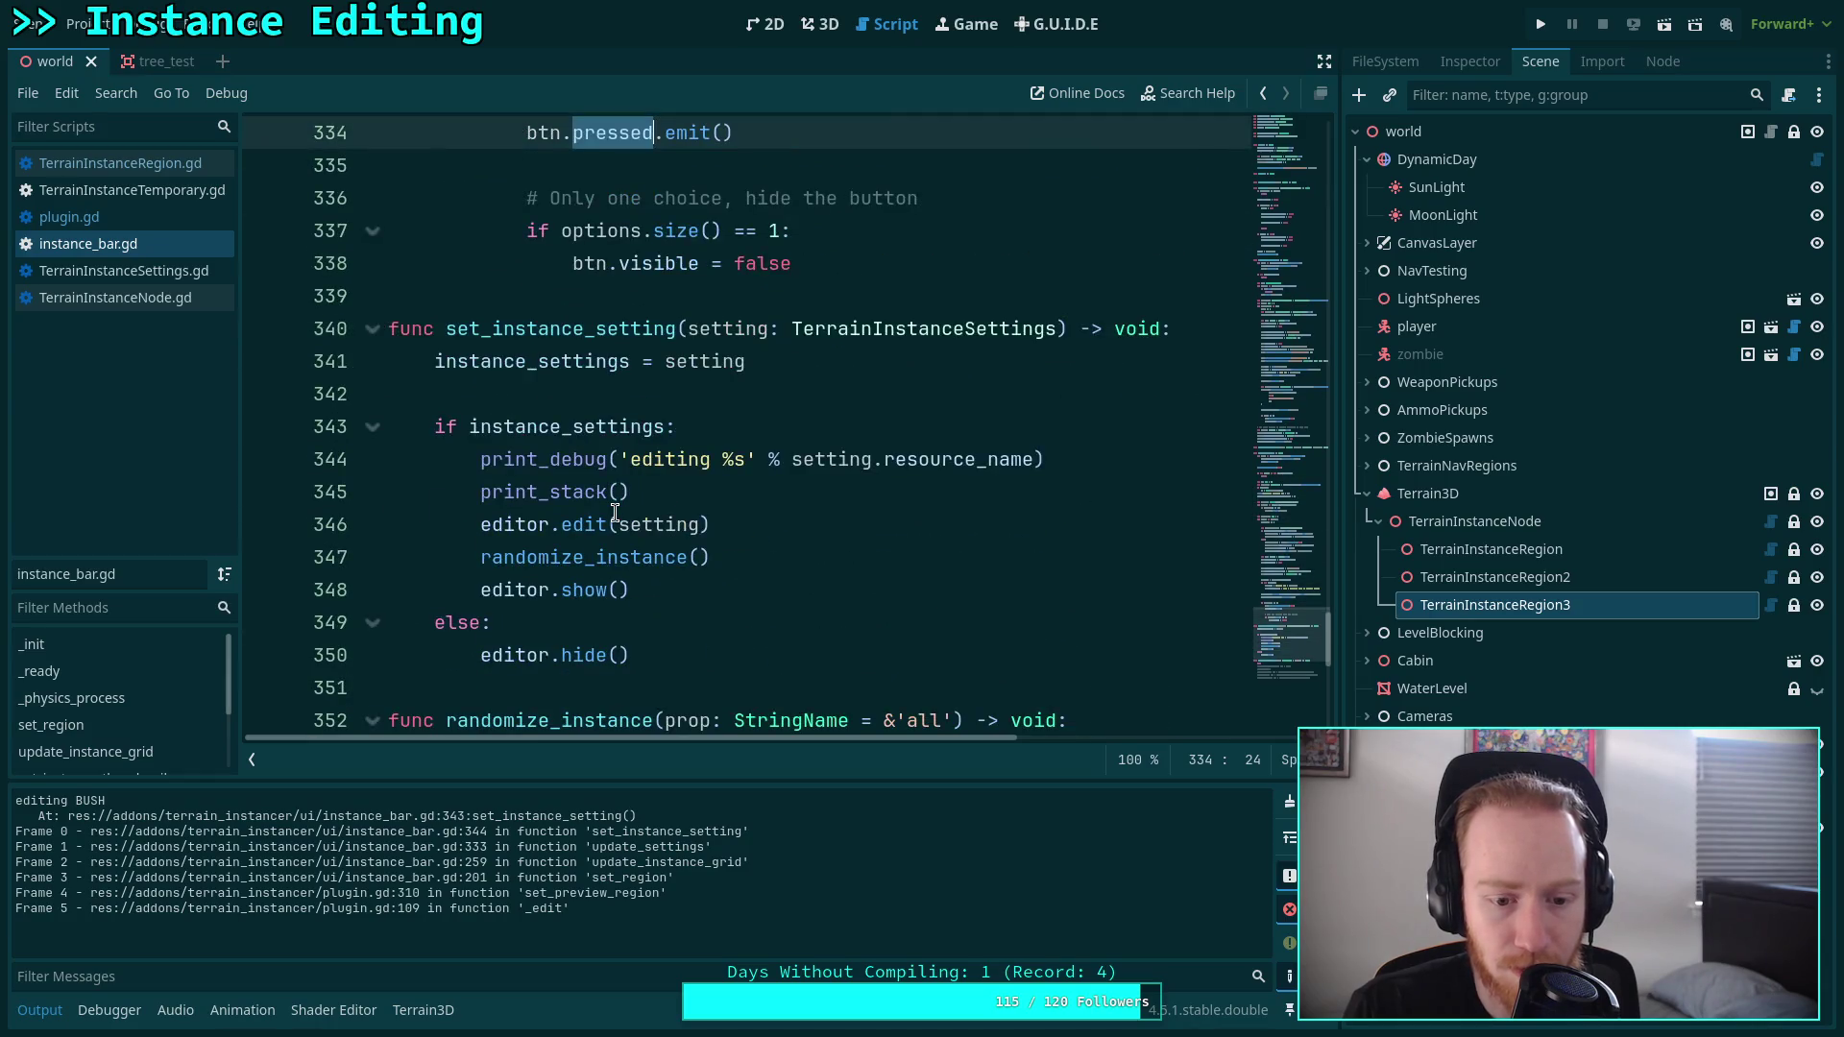
mouse_move(550, 458)
scroll(549, 458, "up", 4)
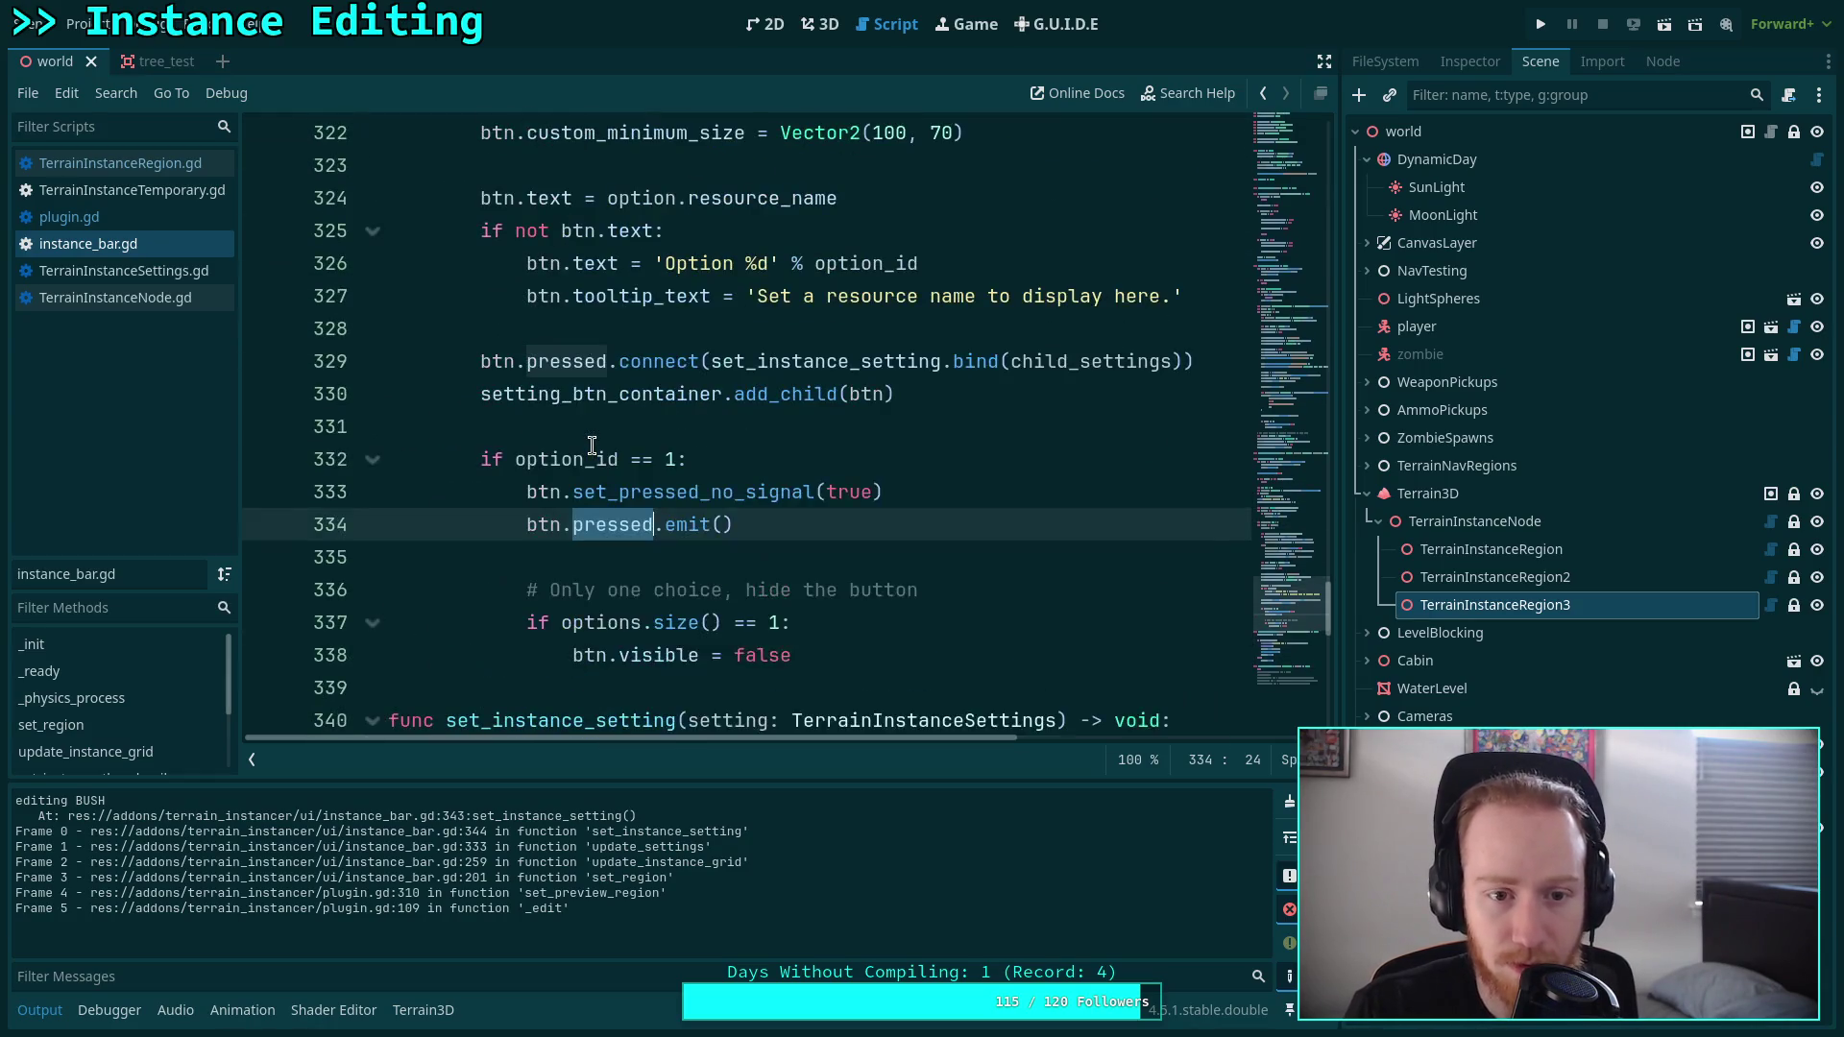
scroll(549, 458, "up", 1)
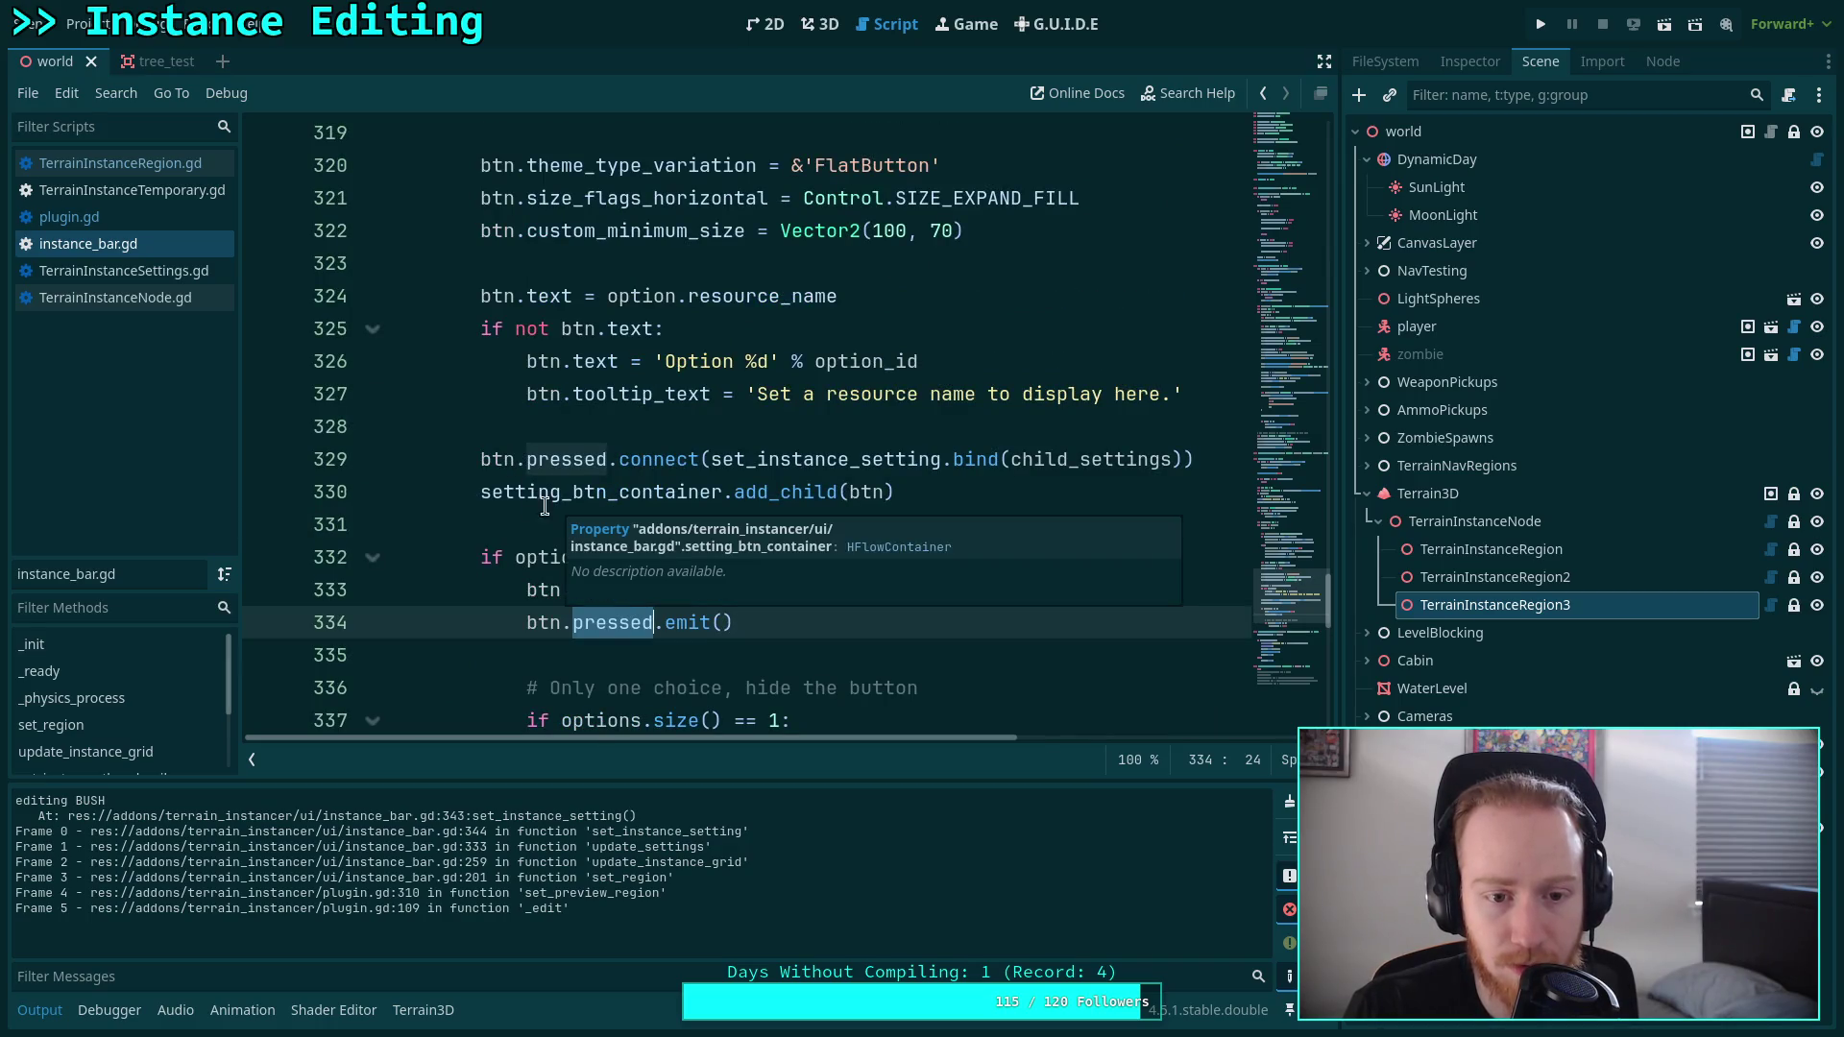
scroll(490, 498, "up", 1)
mouse_move(490, 498)
scroll(490, 497, "up", 6)
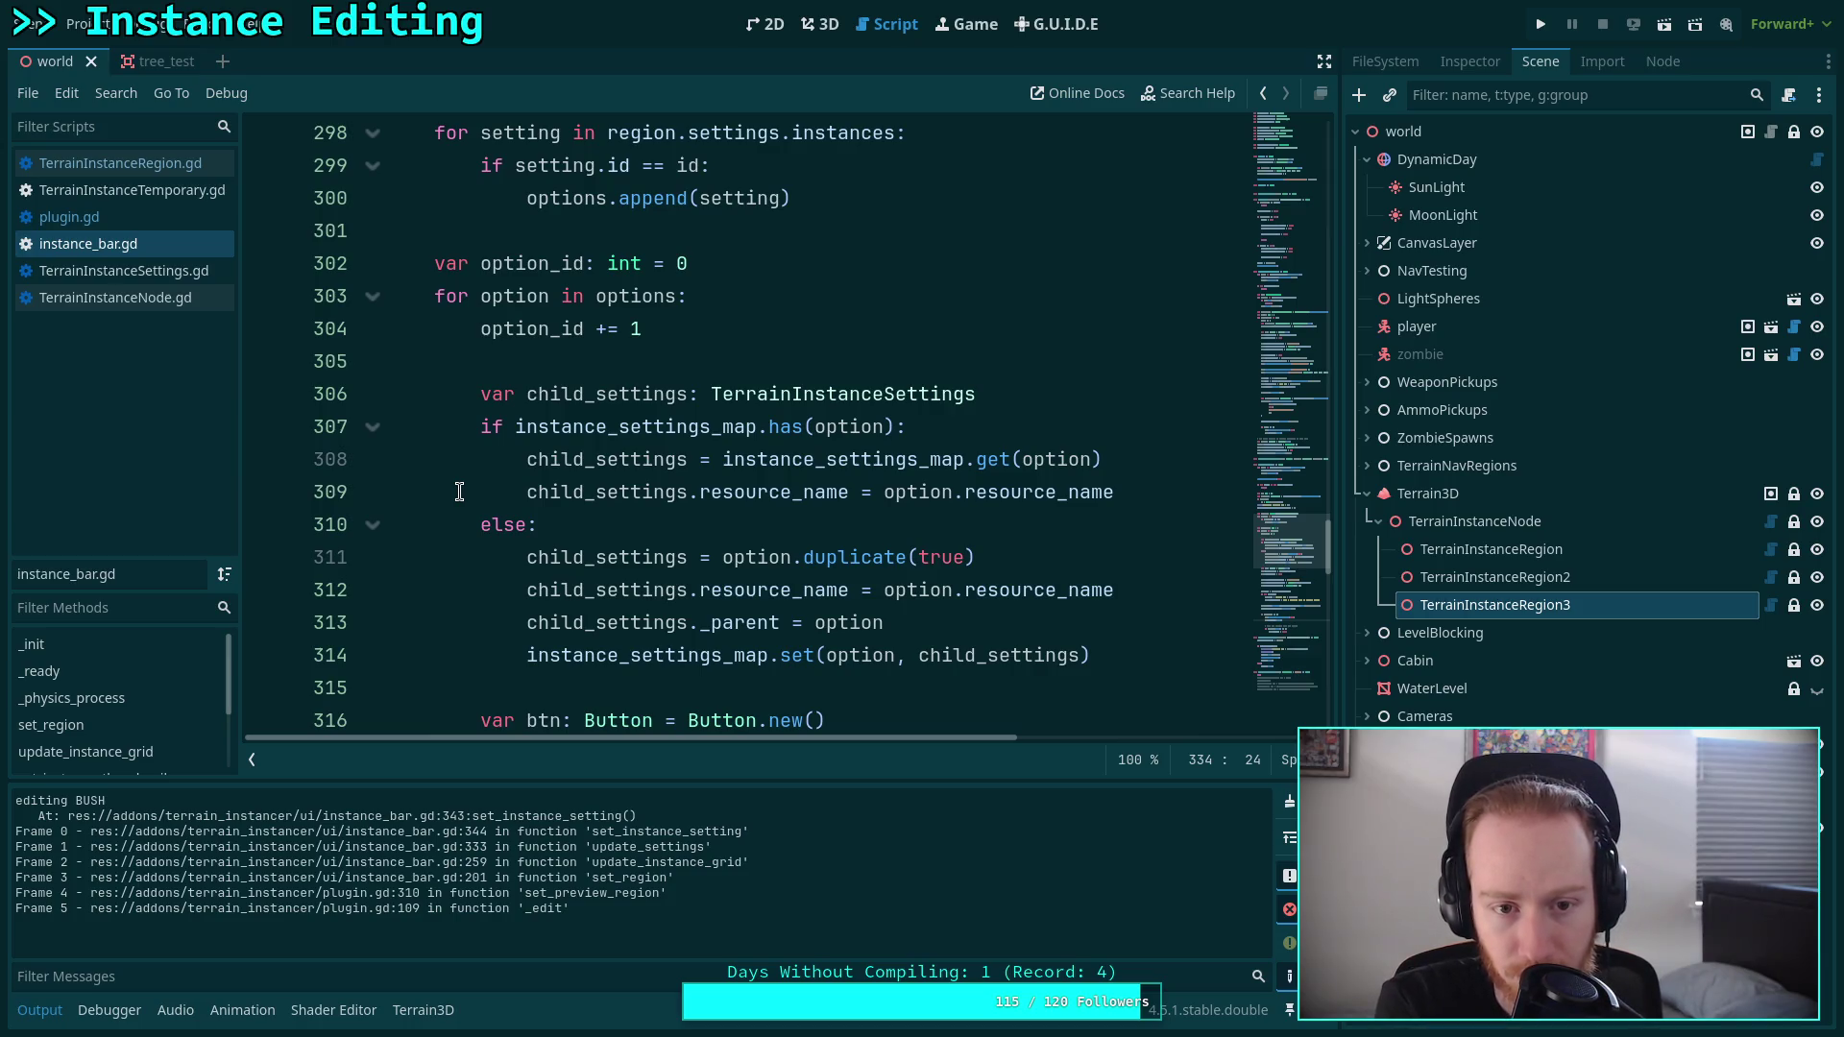
scroll(459, 492, "up", 3)
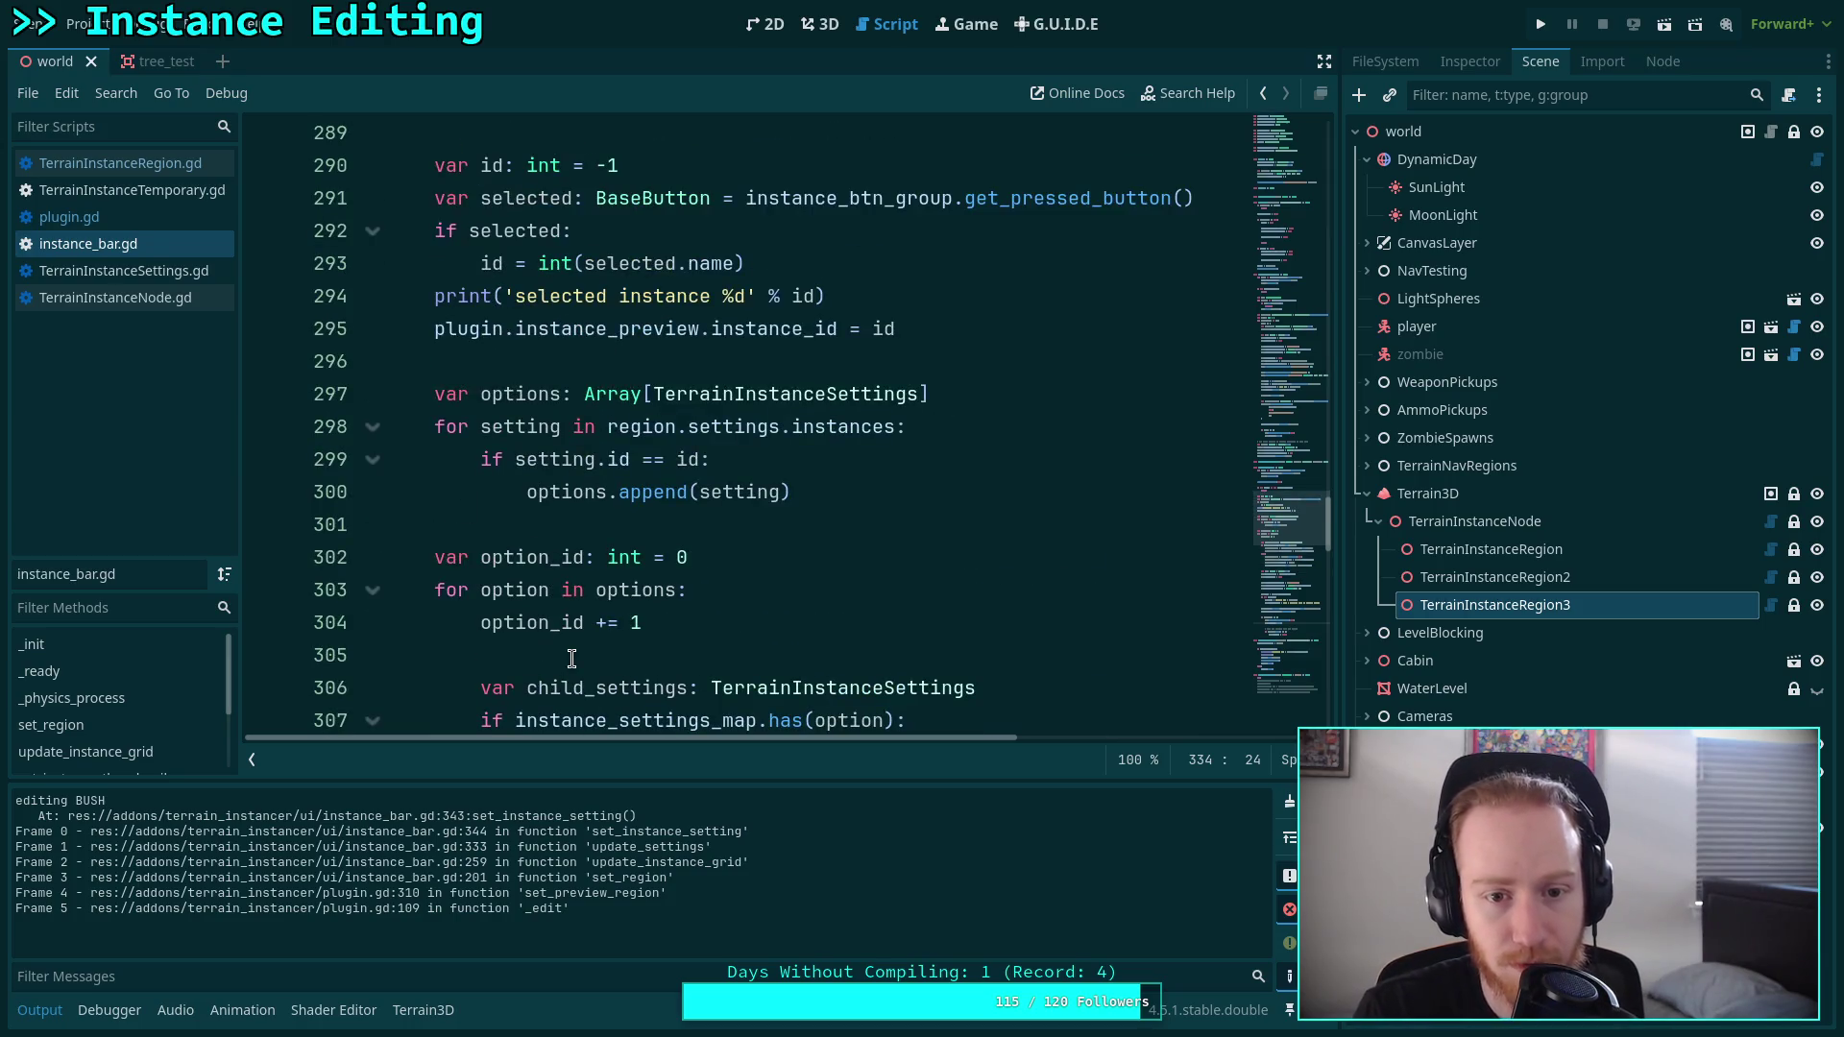
Inspect TerrainInstanceRegion3's Instances array showing its TREE and BUSH entries.
left_click(1499, 64)
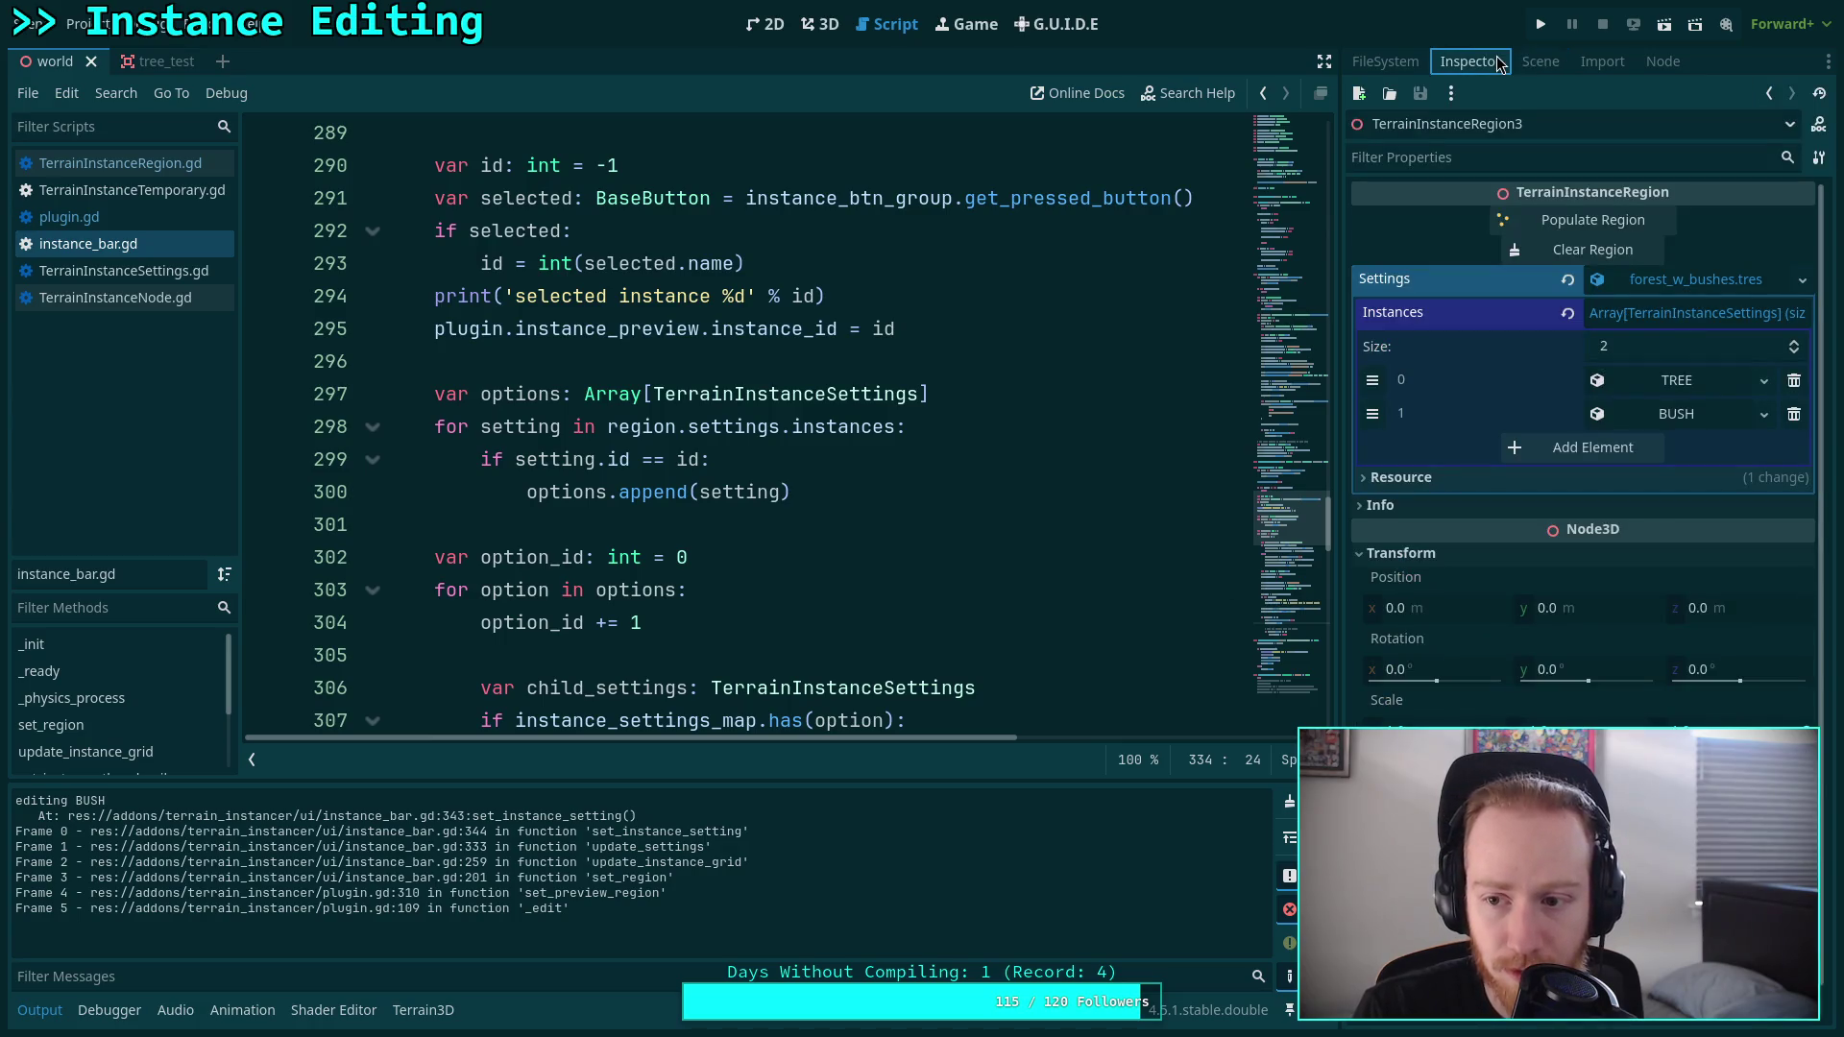
left_click(1540, 62)
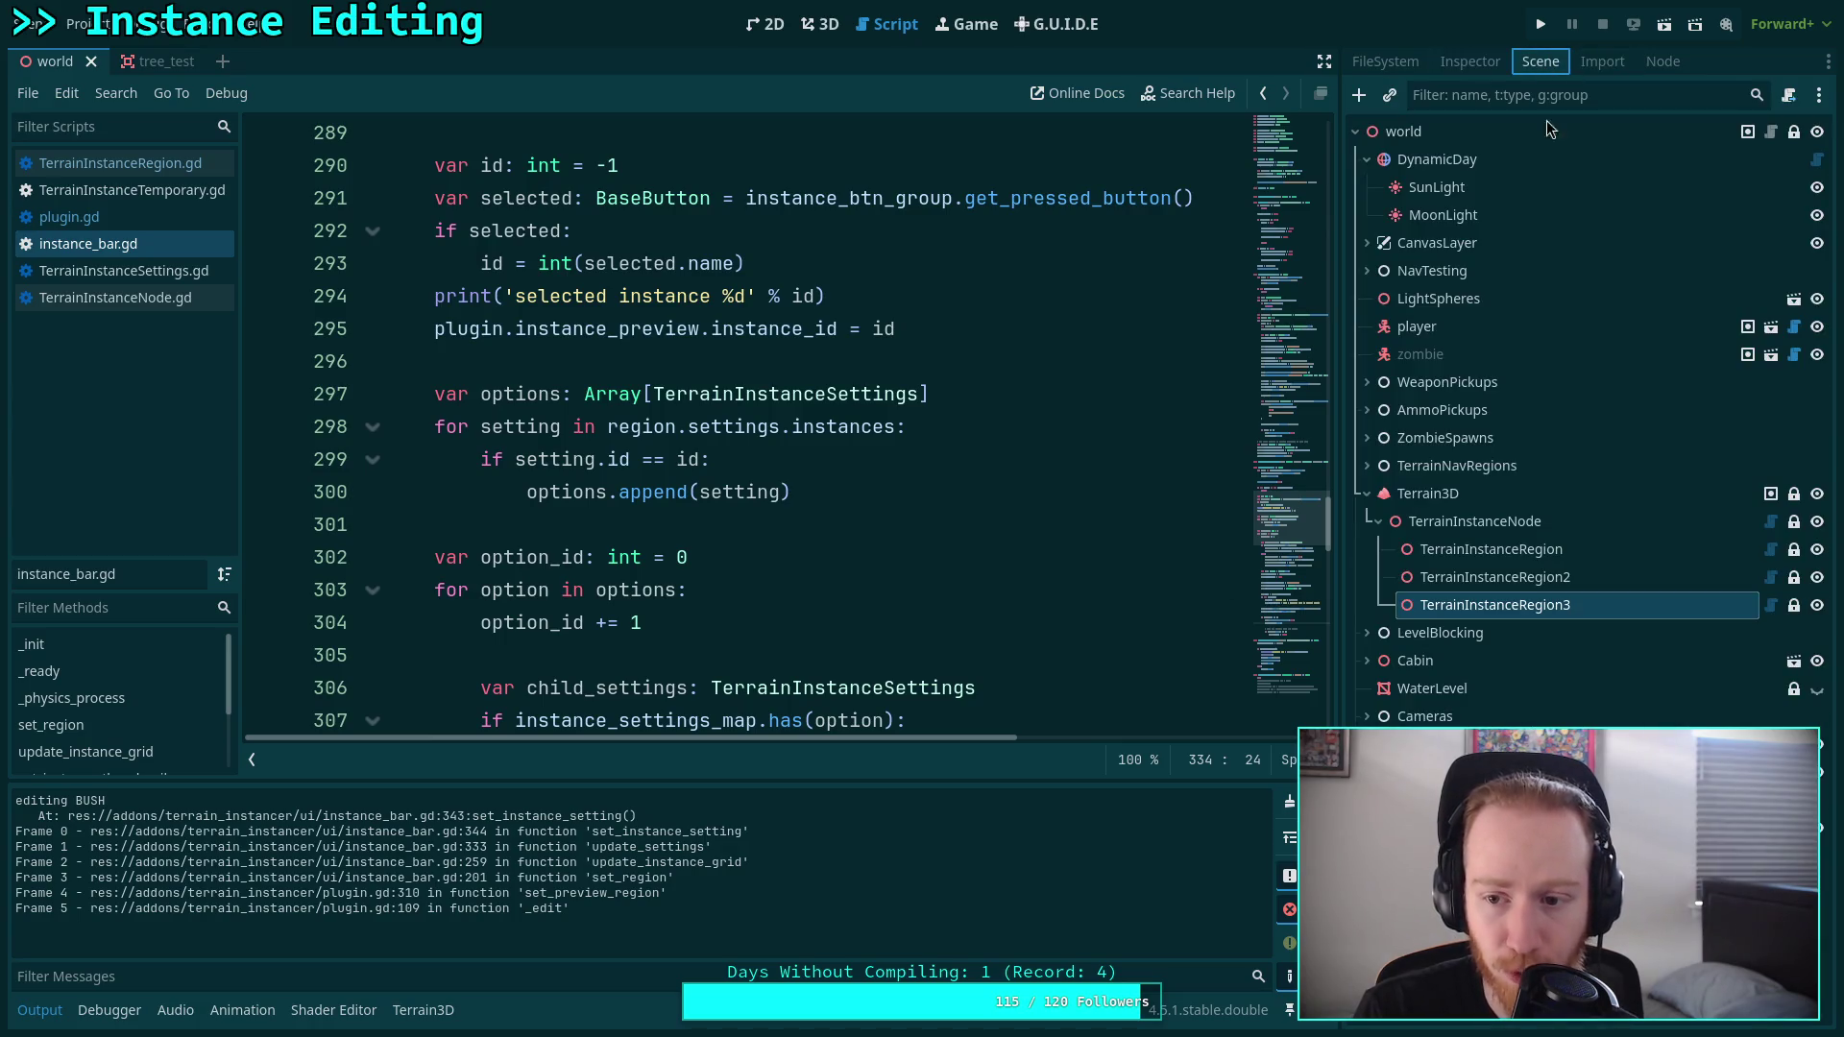
left_click(1469, 490)
left_click(1466, 63)
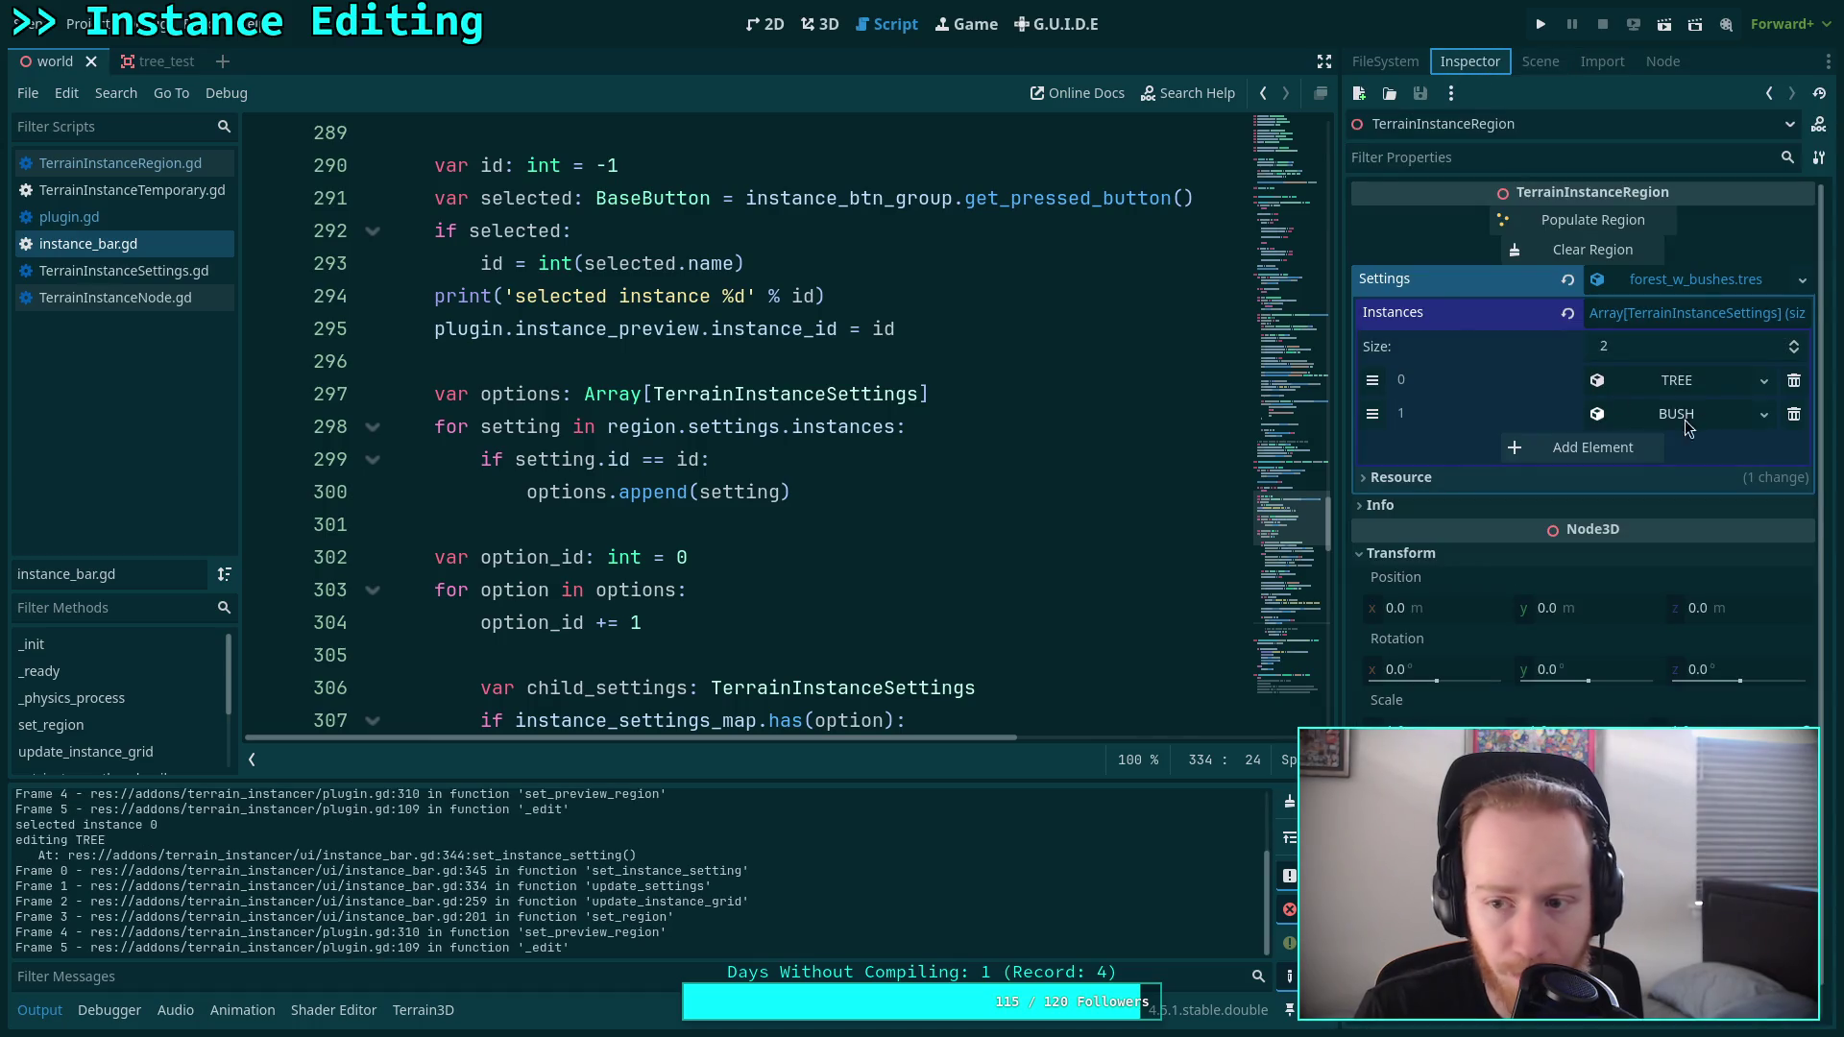
left_click(1547, 66)
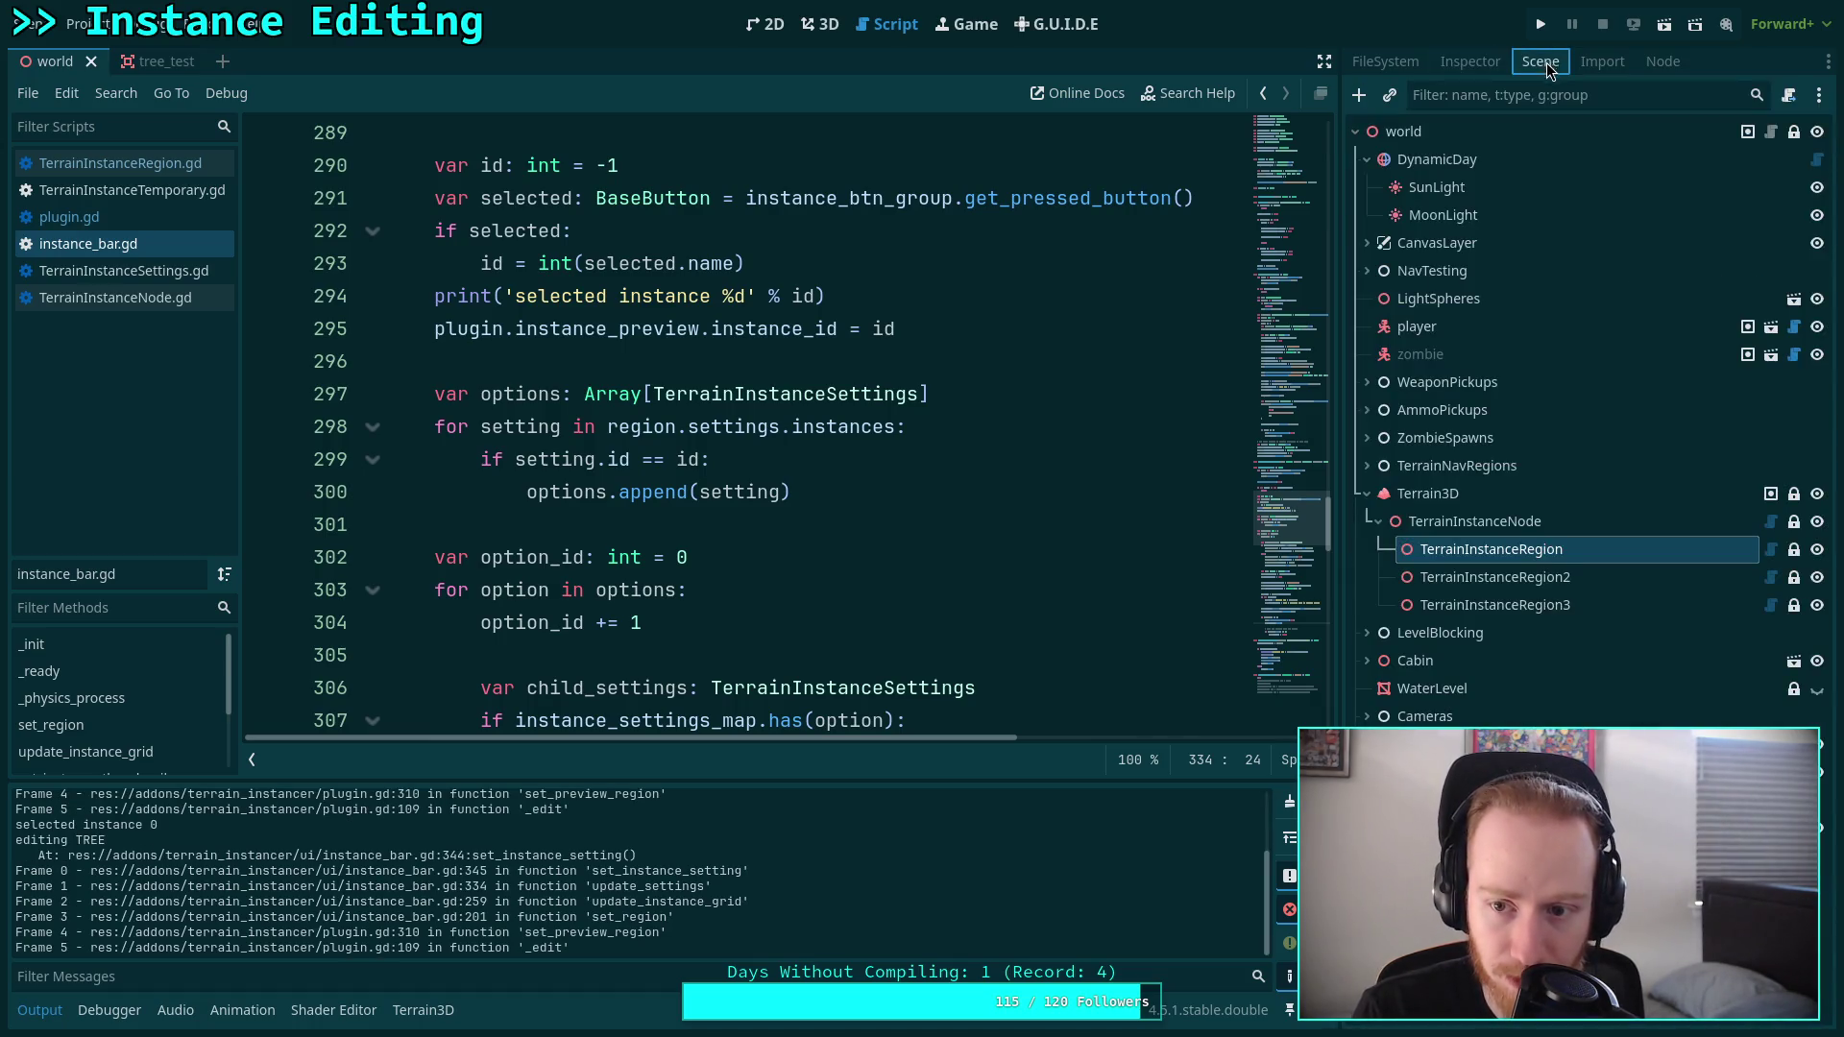
left_click(1541, 603)
left_click(1470, 62)
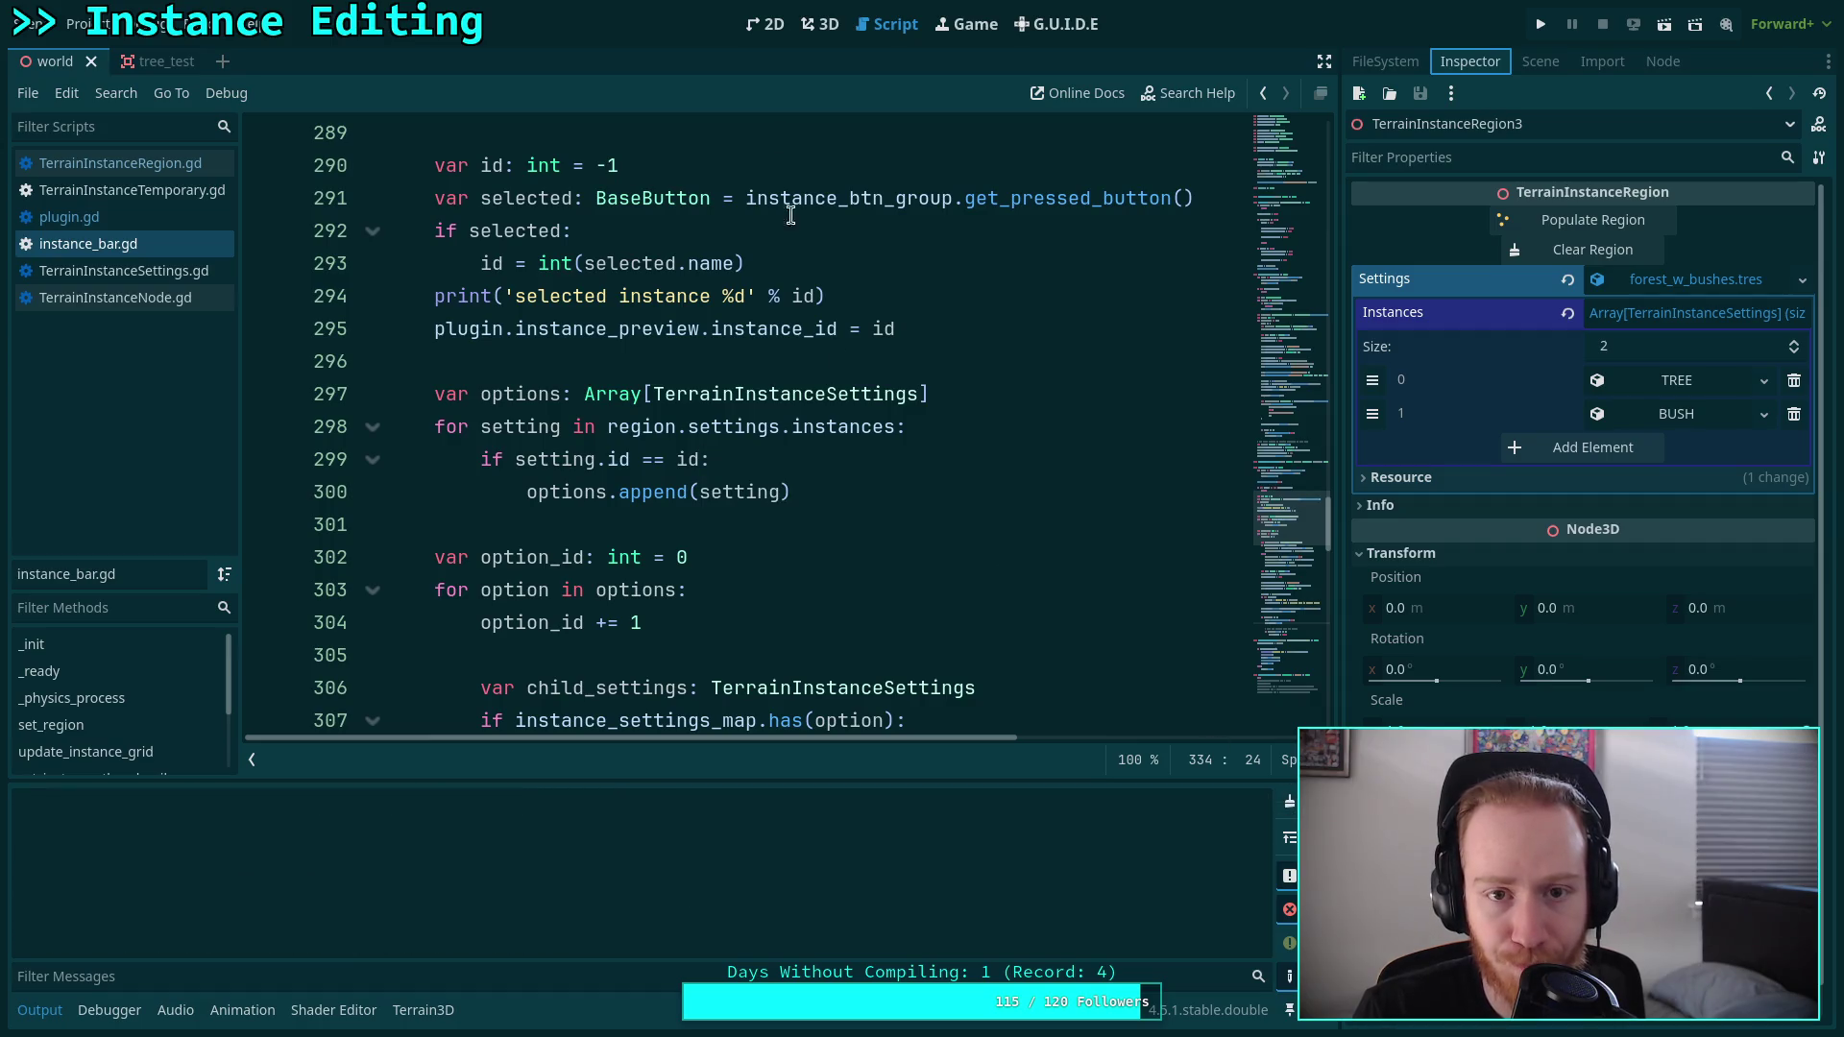
left_click(821, 24)
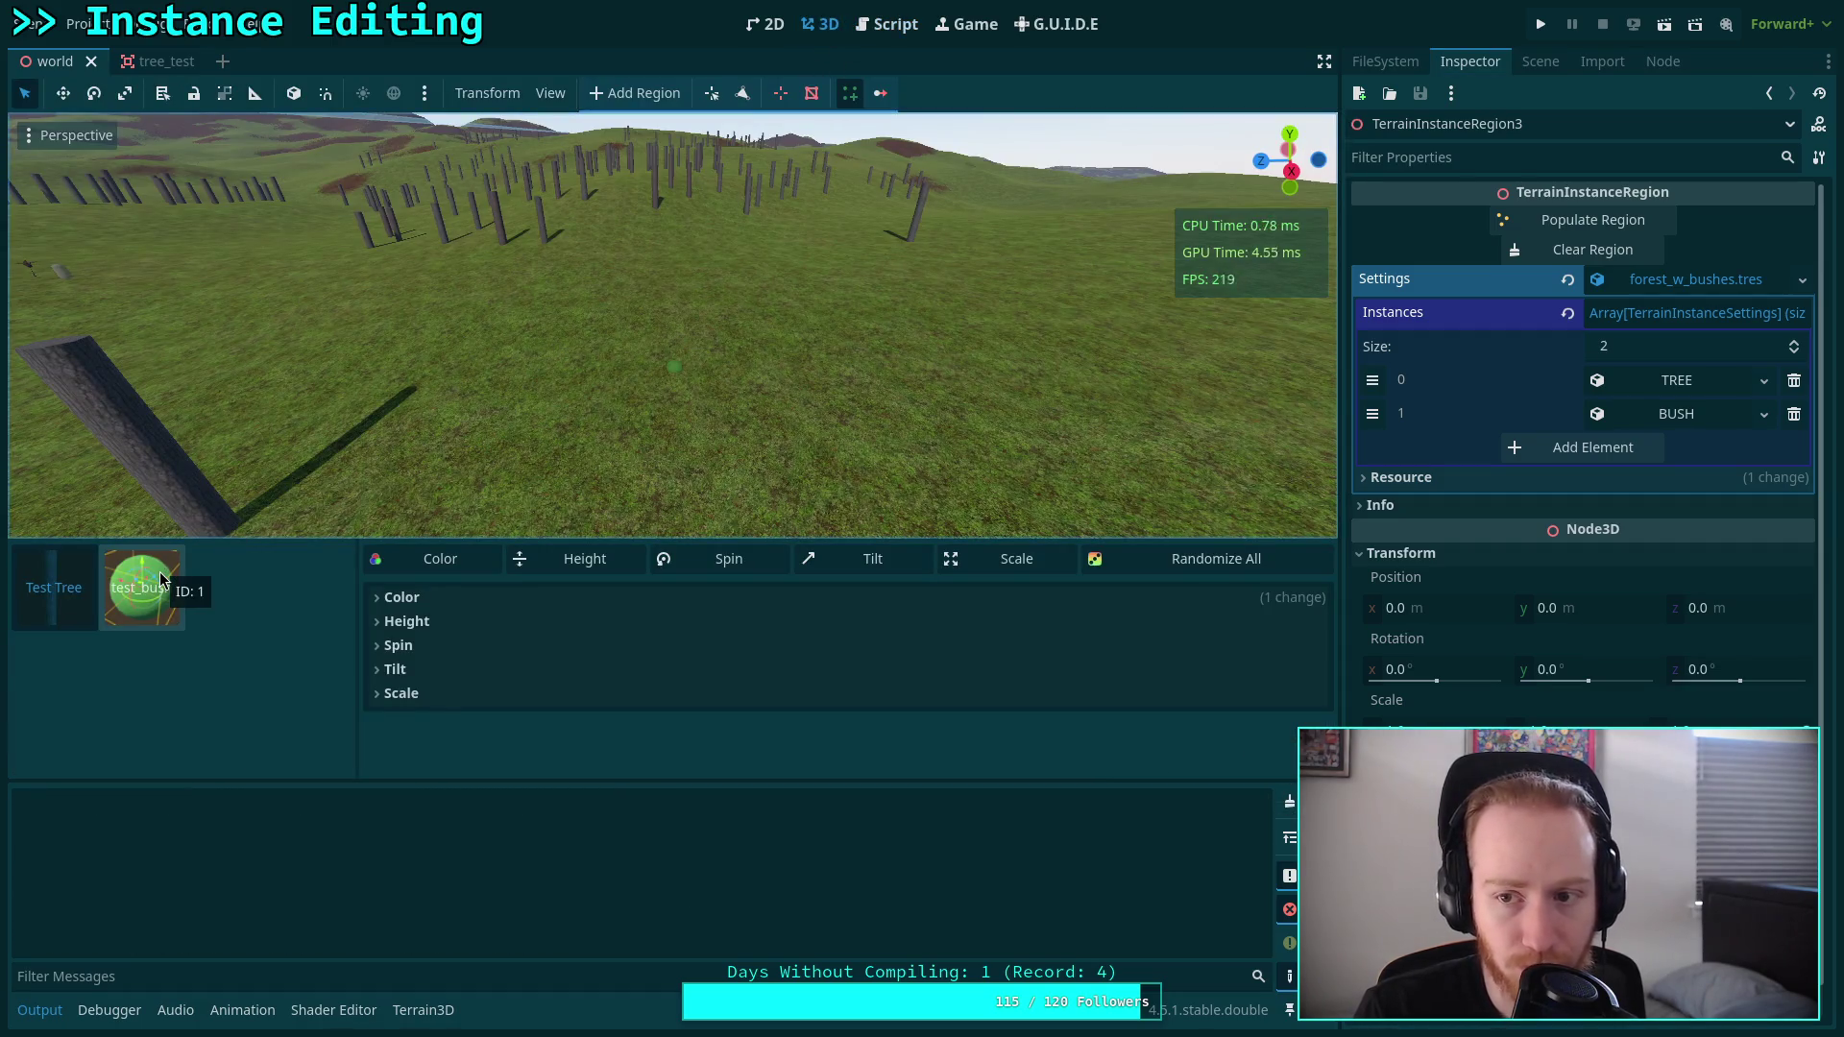
left_click(1540, 61)
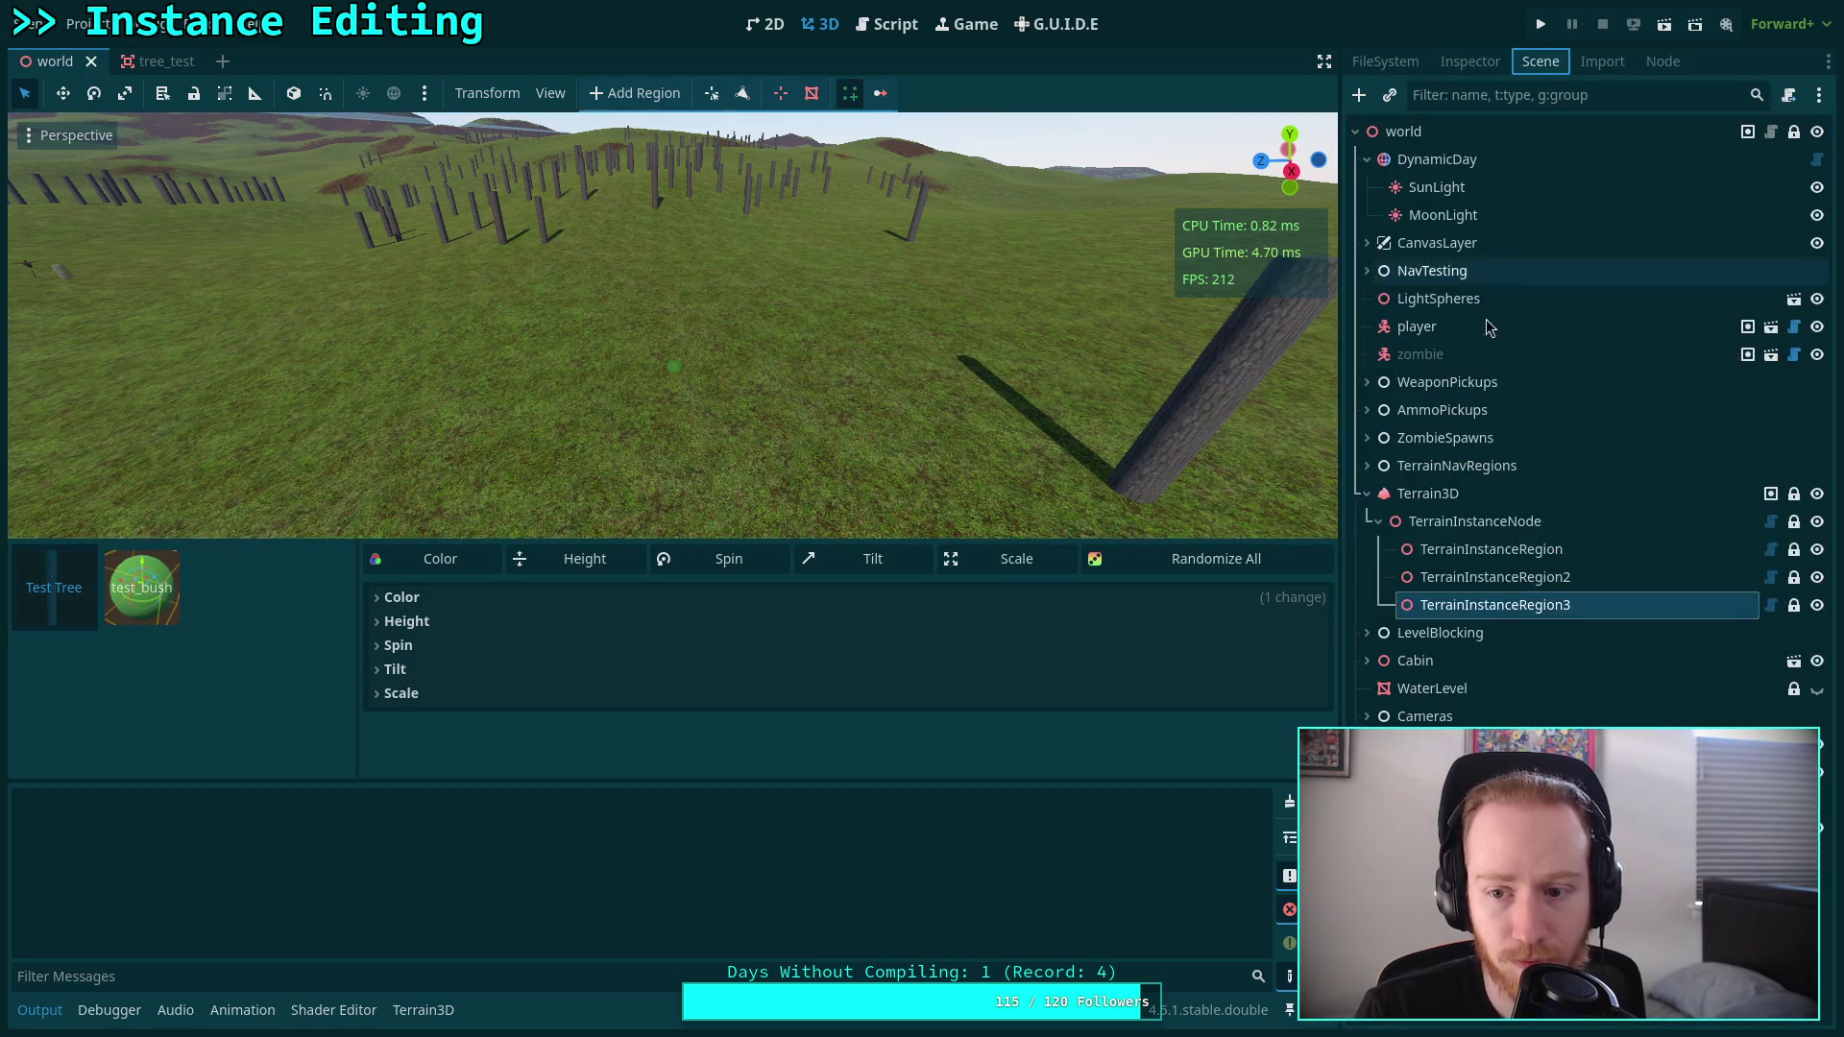
left_click(1517, 558)
left_click(142, 586)
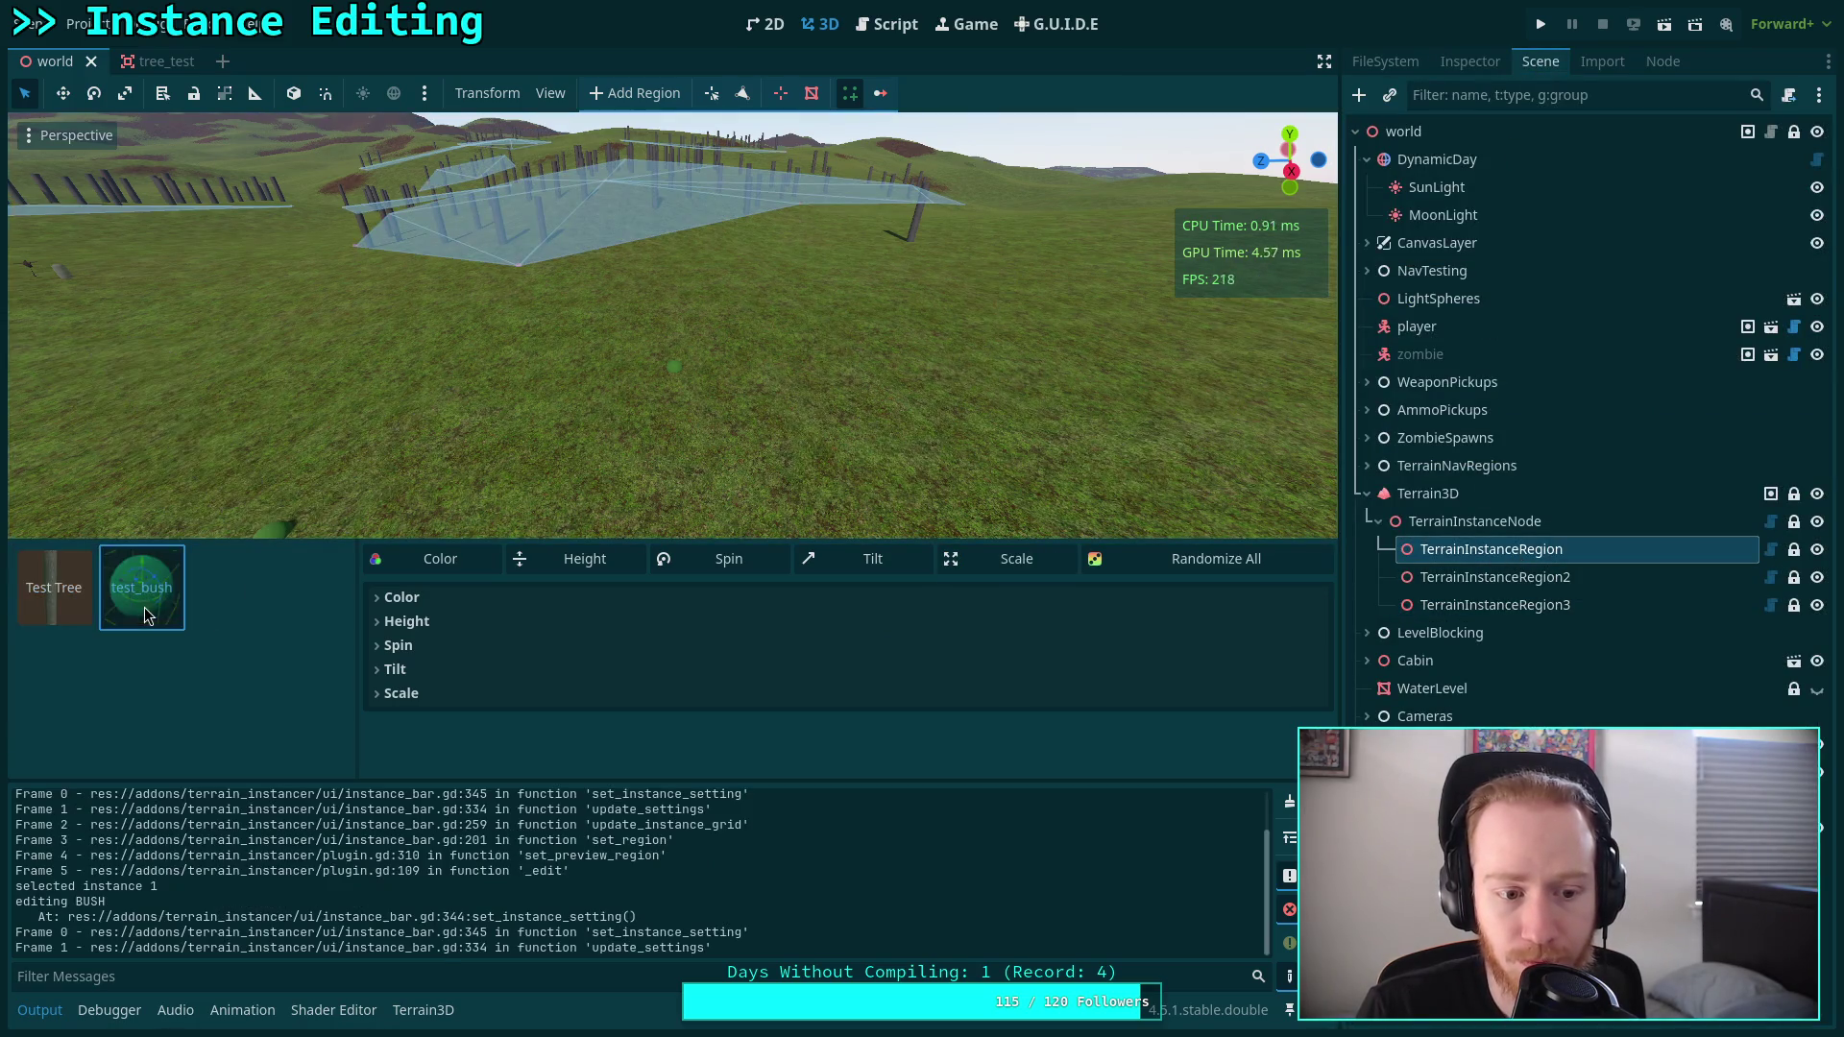
left_click(1290, 801)
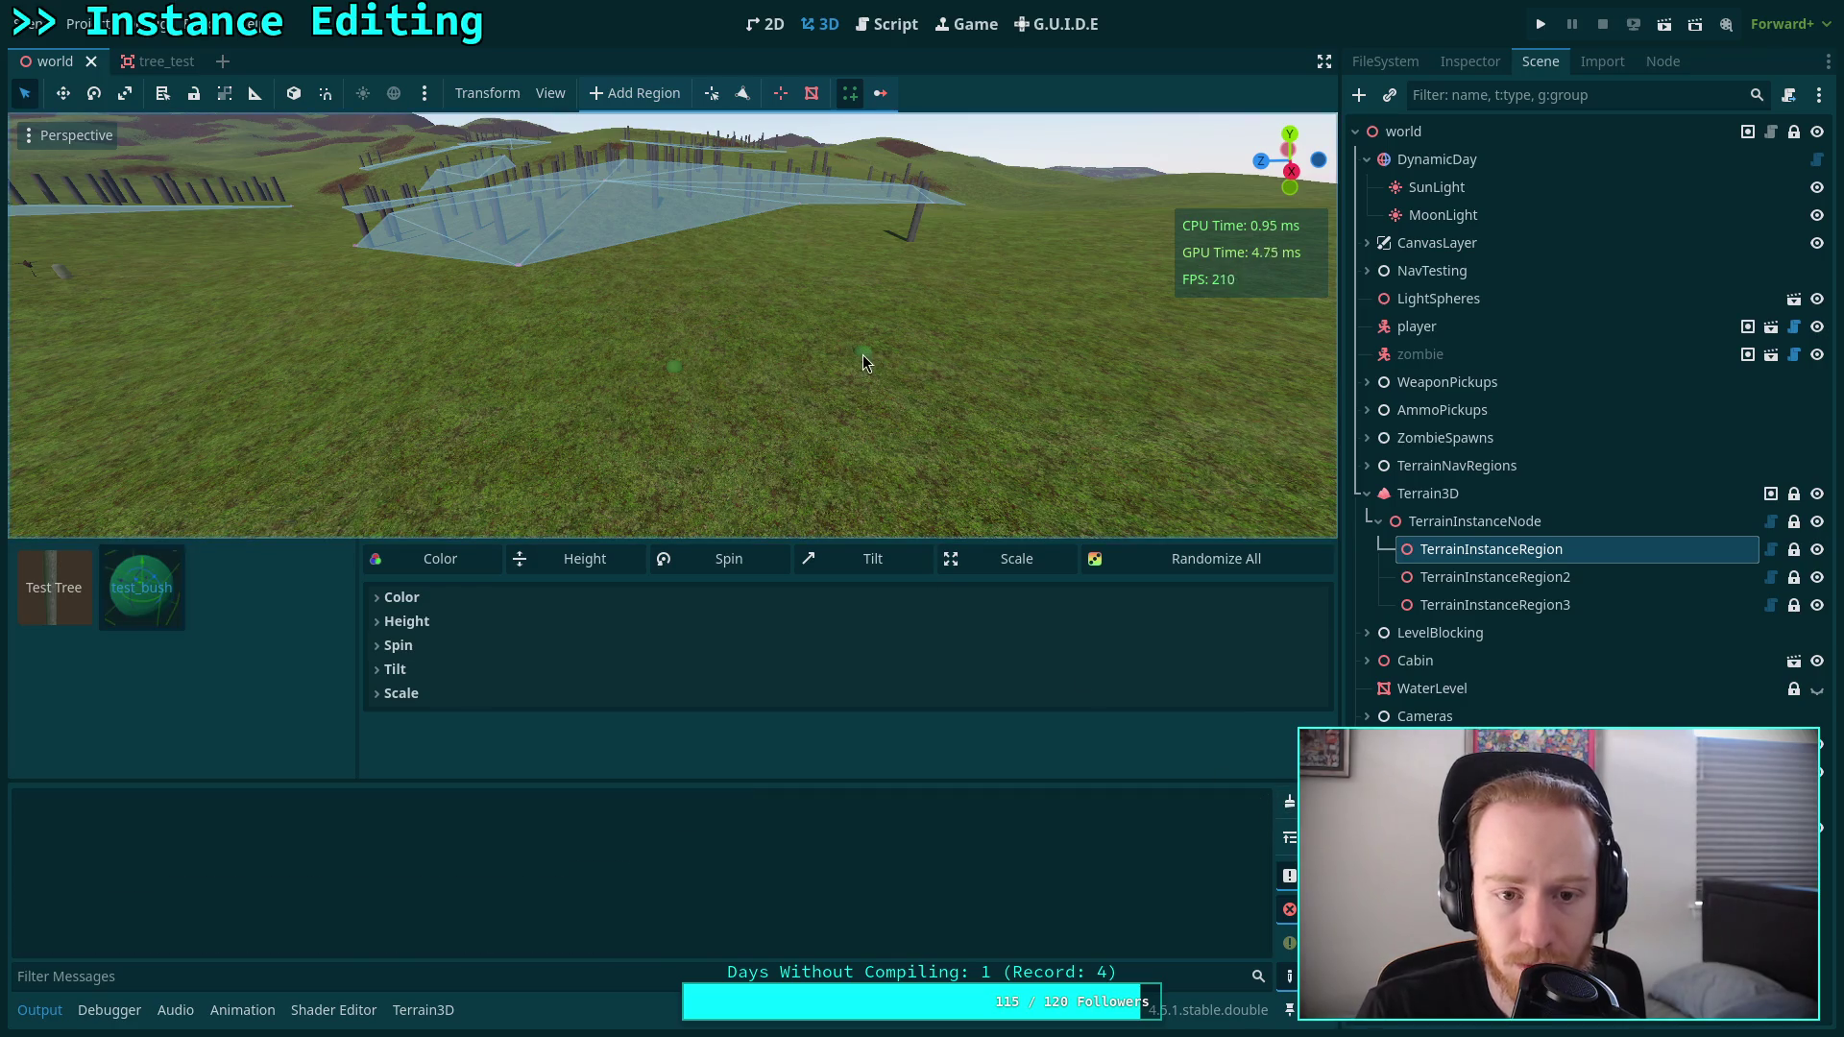
left_click(1494, 605)
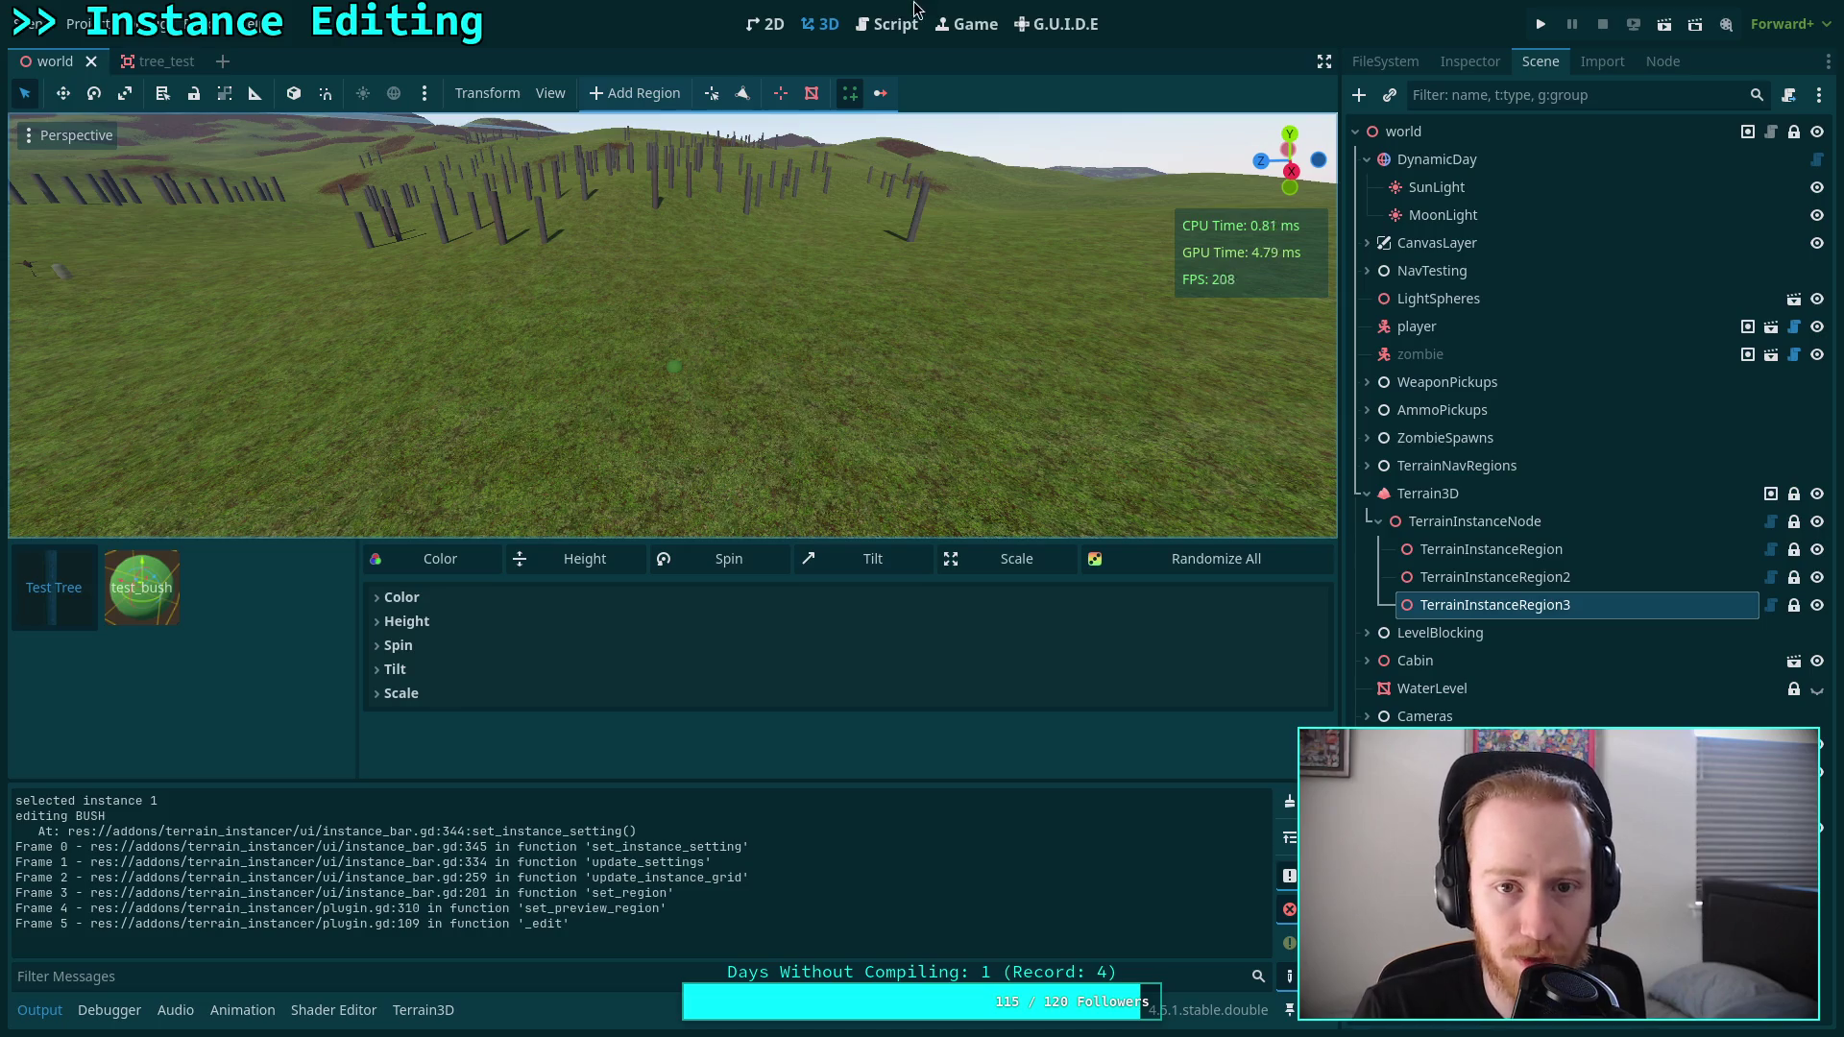
left_click(886, 24)
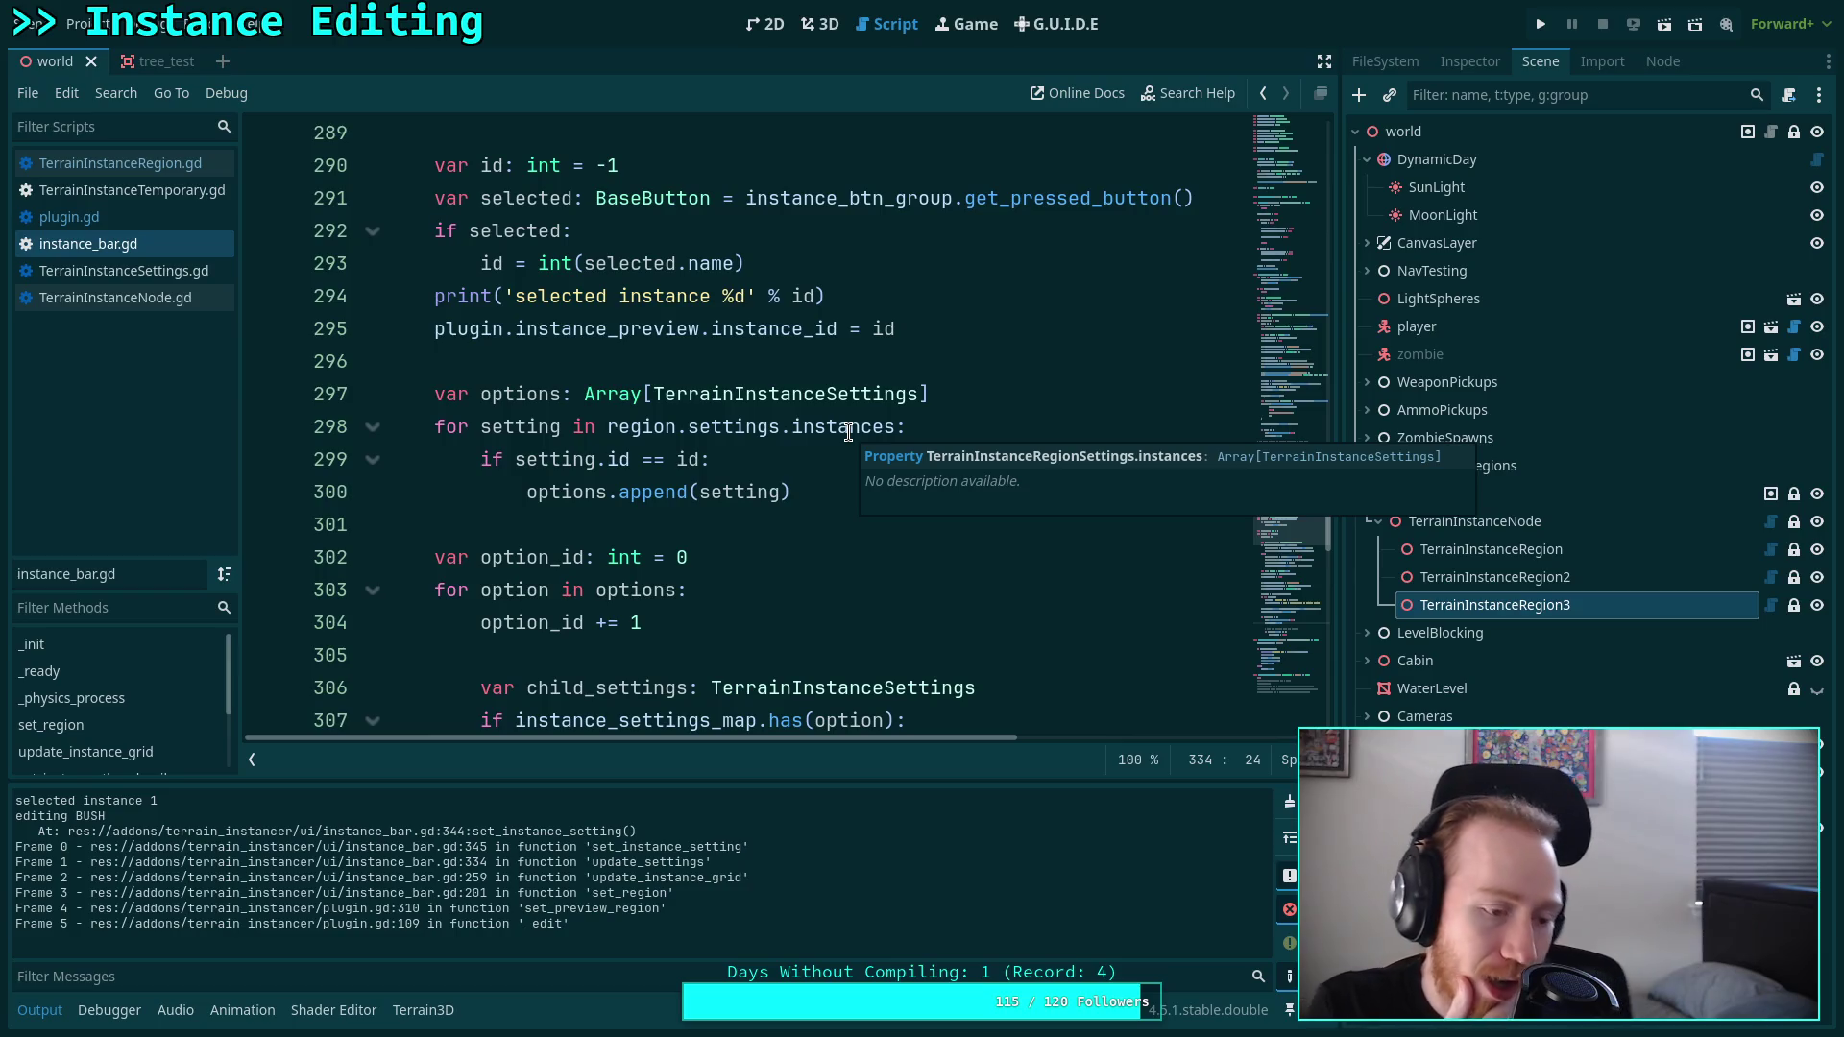
scroll(778, 441, "up", 3)
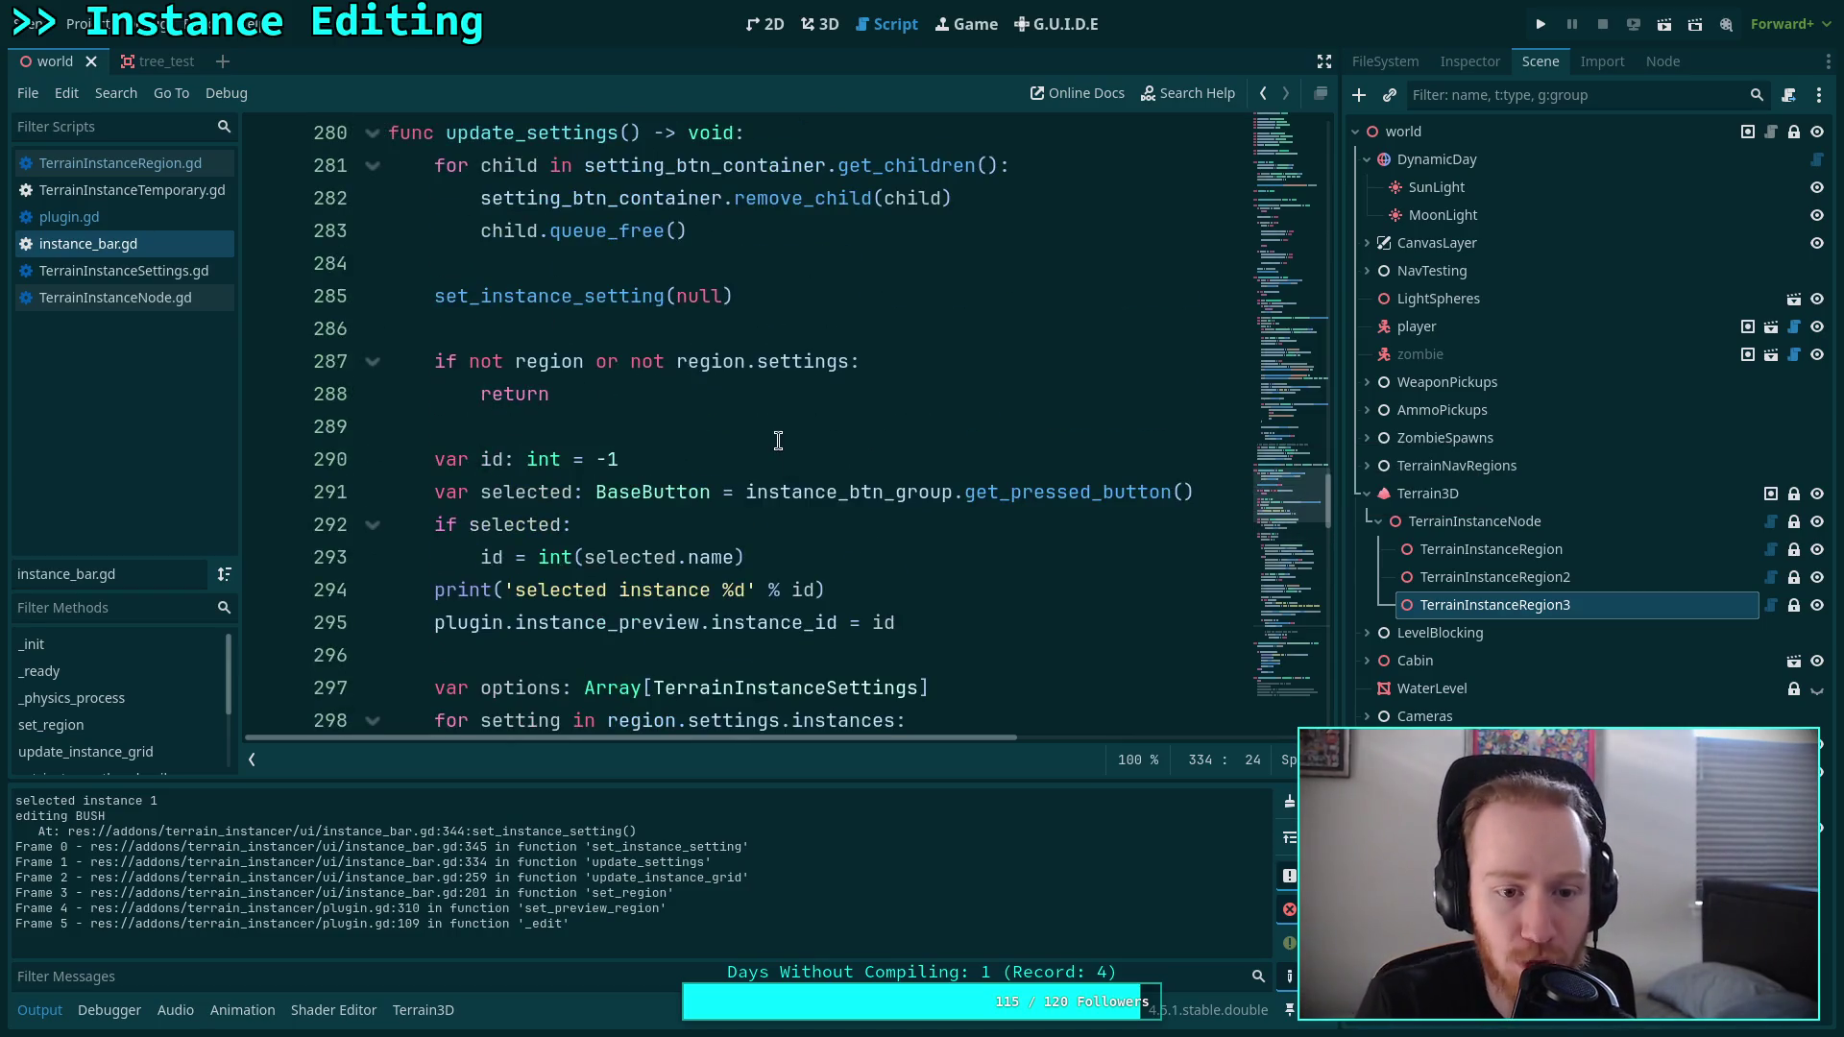
scroll(727, 533, "up", 1)
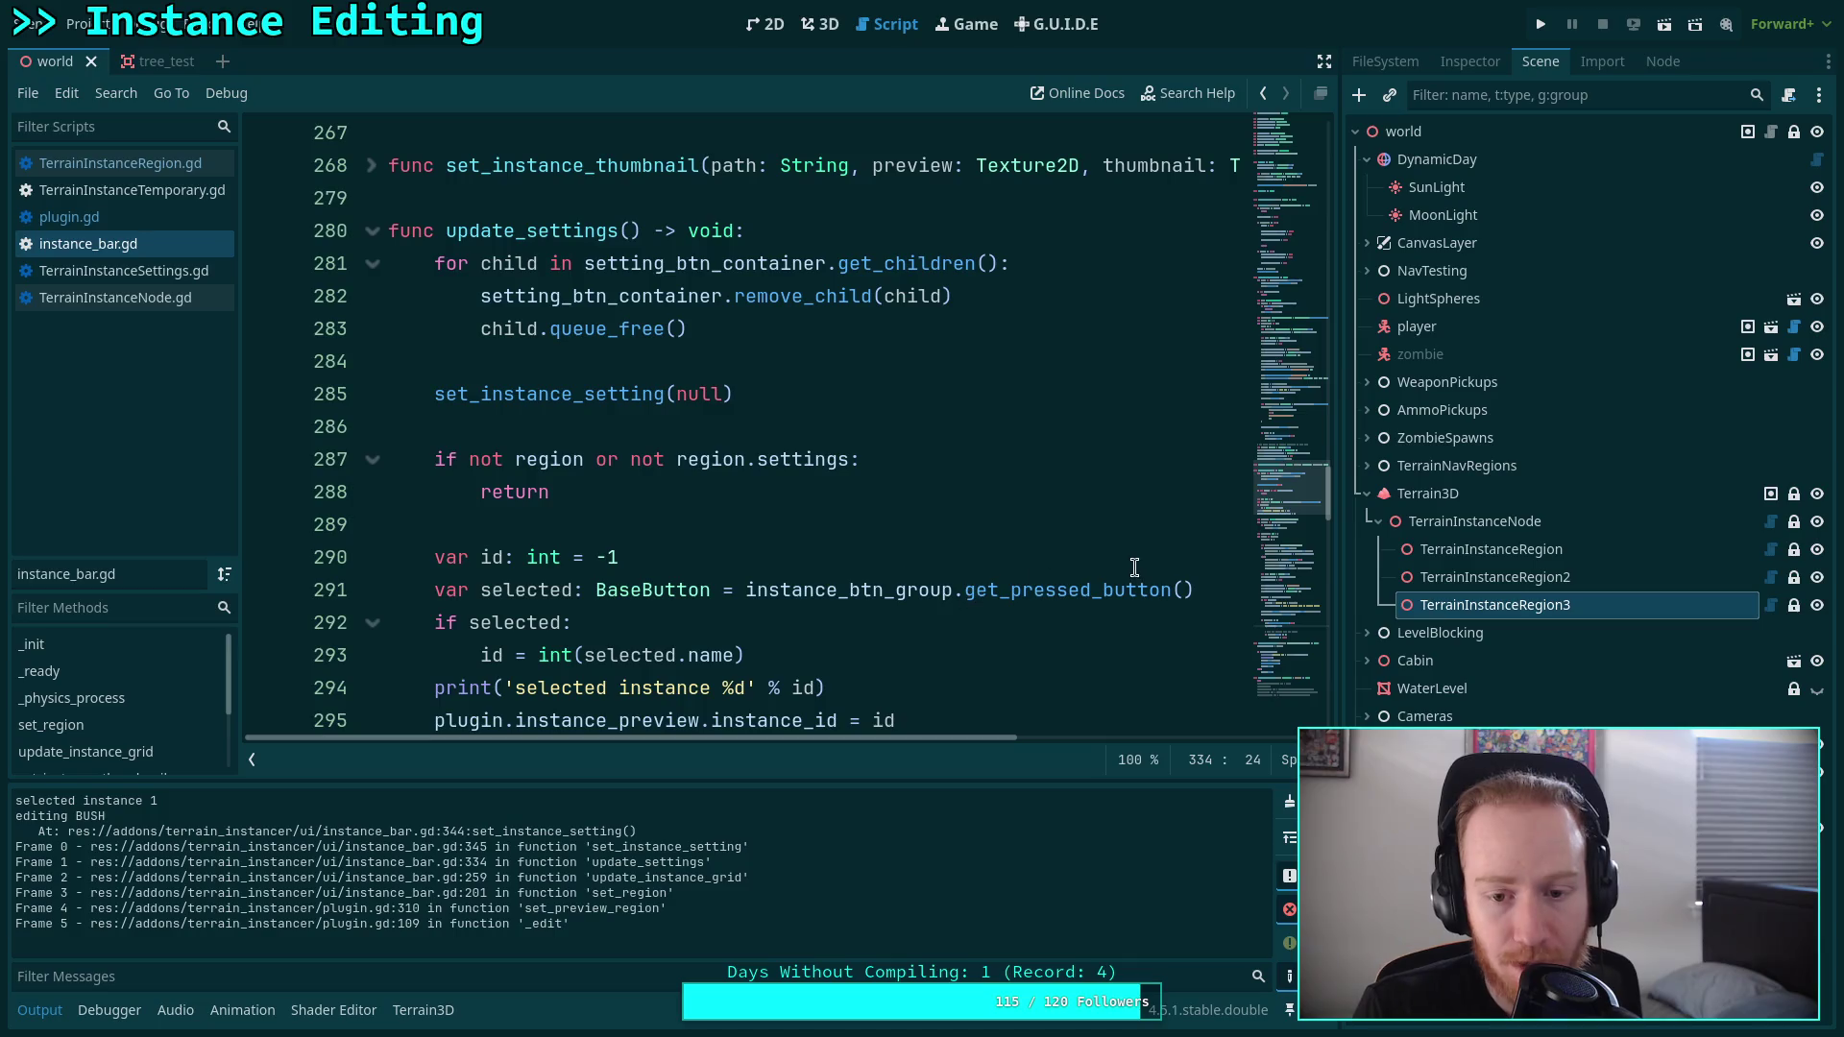
left_click_drag(1212, 588, 745, 590)
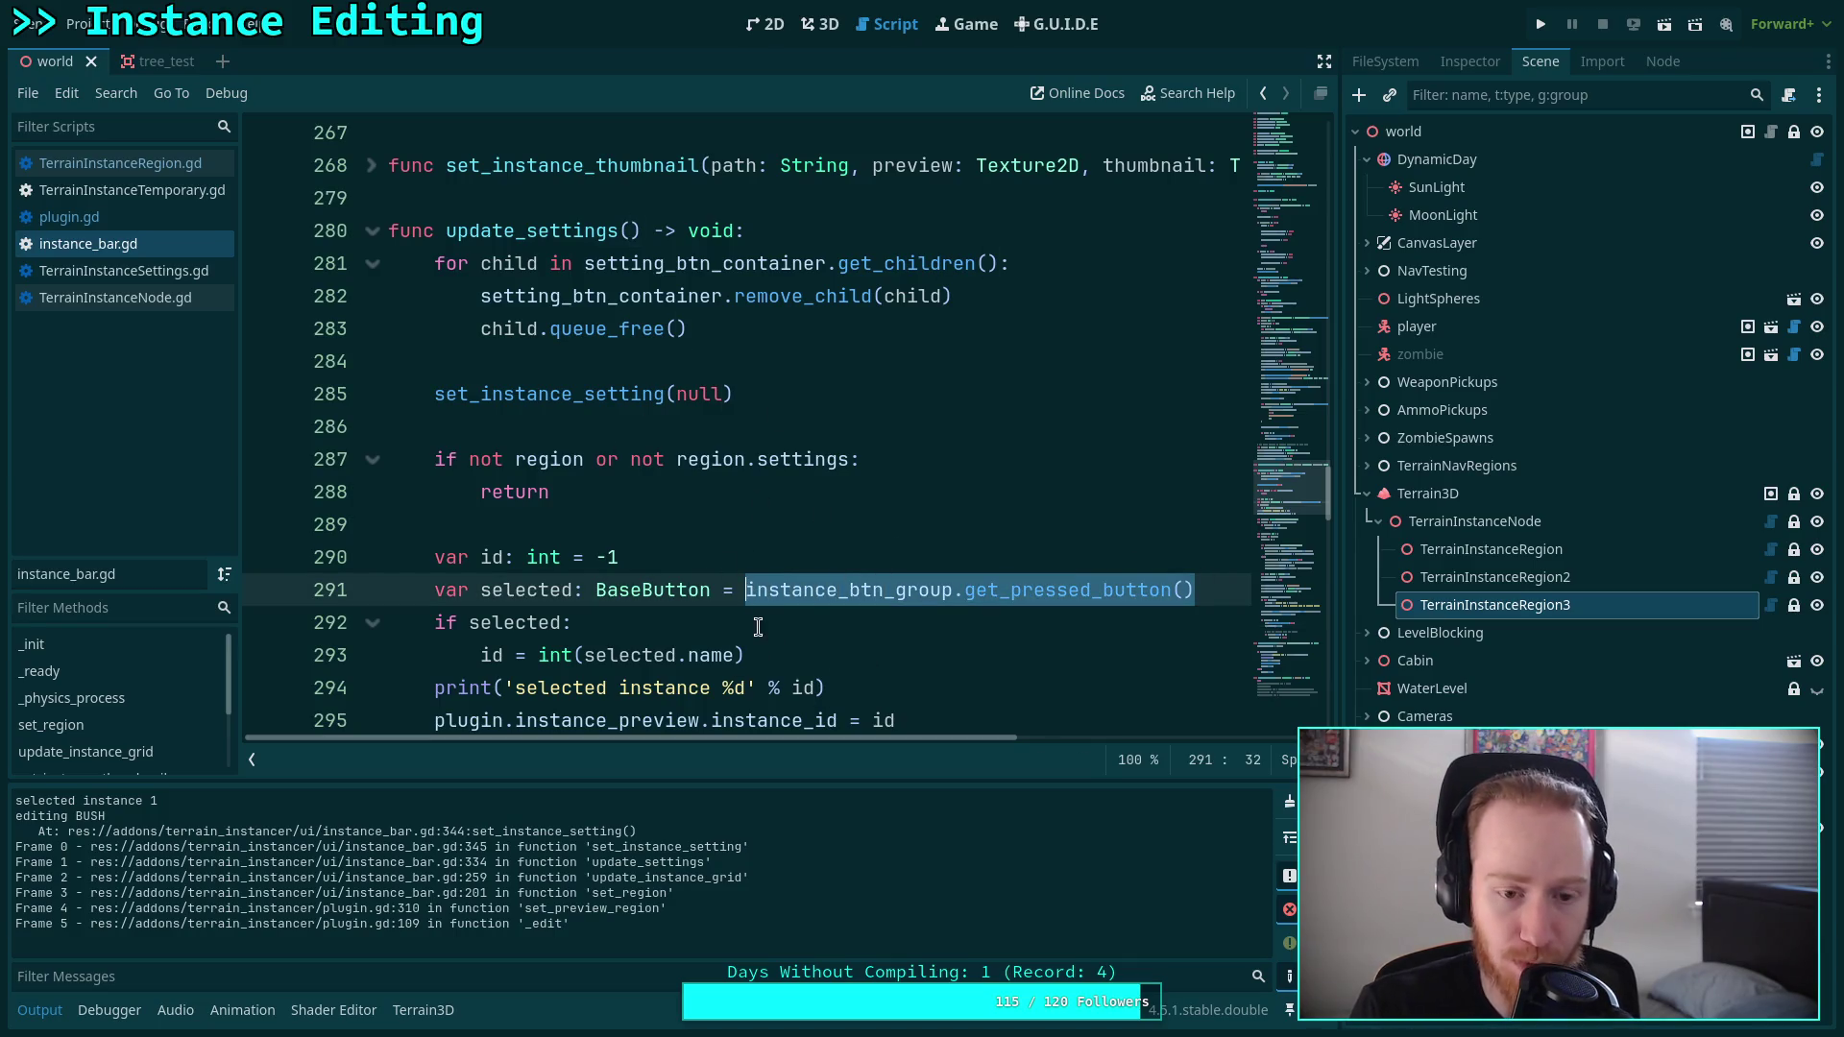
mouse_move(773, 604)
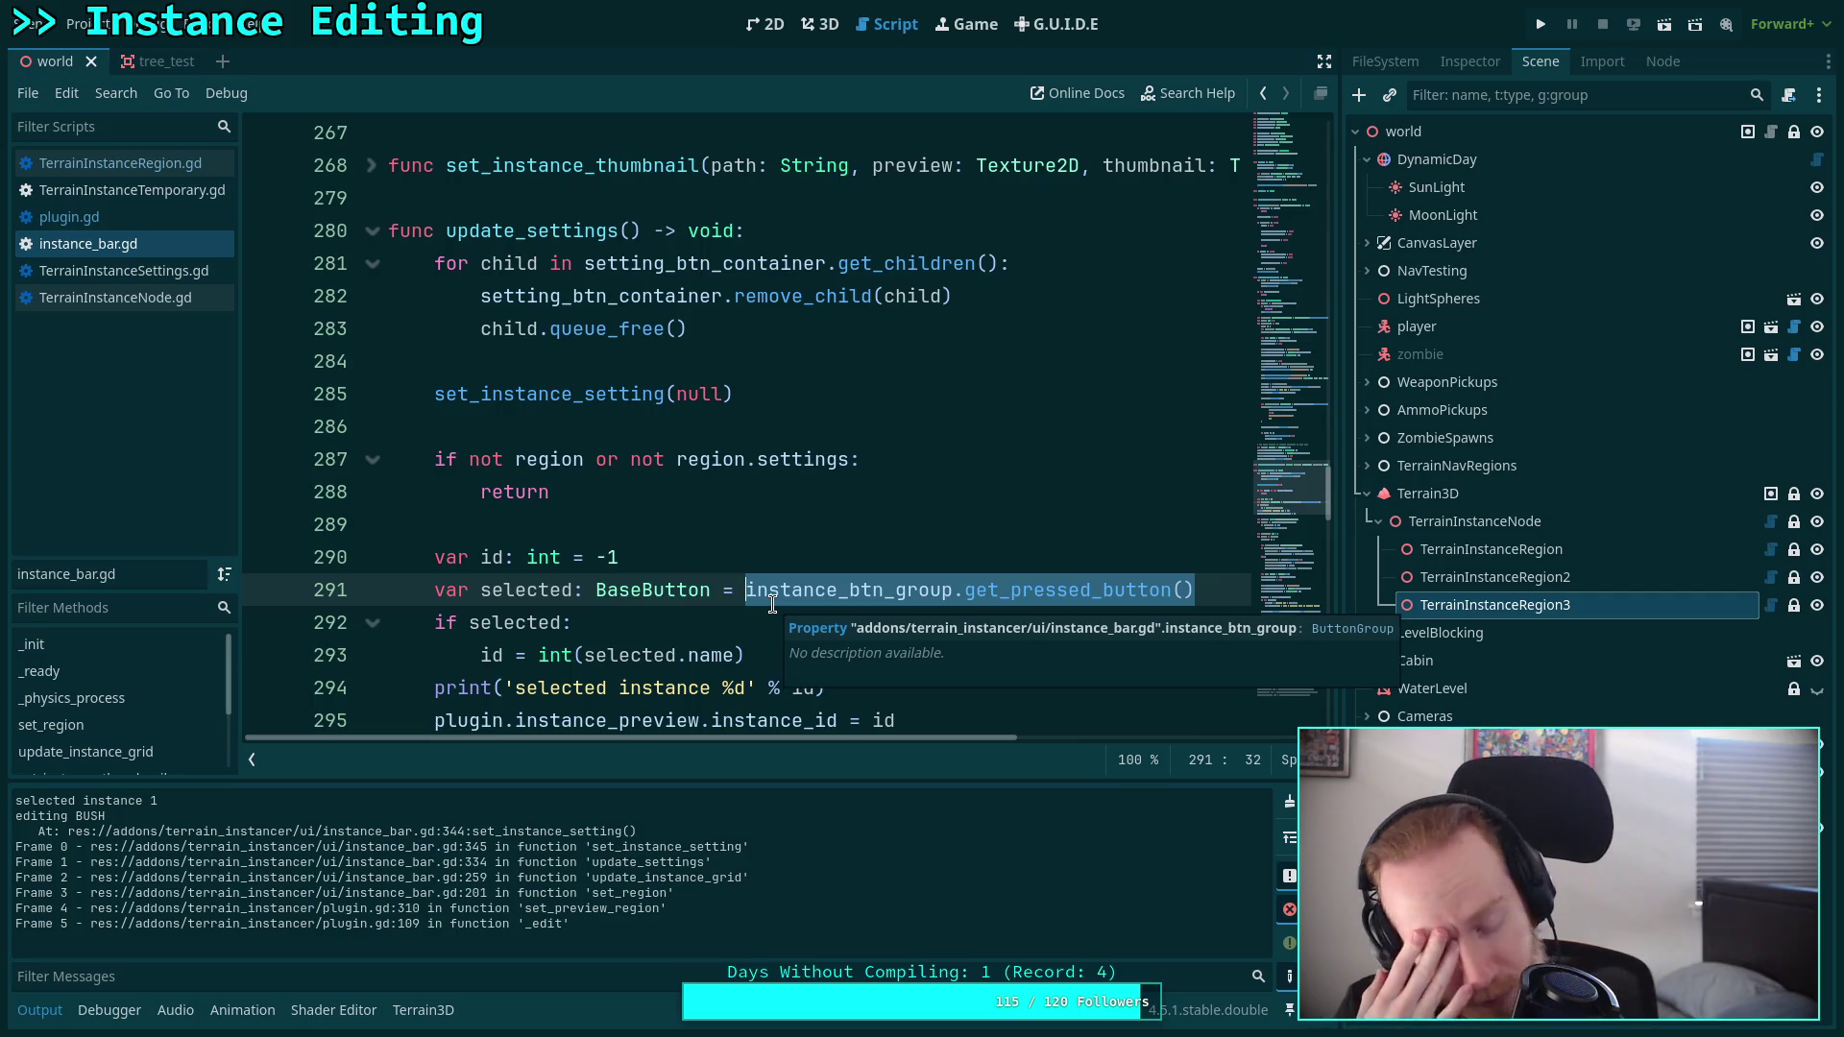
left_click(887, 524)
scroll(928, 495, "down", 1)
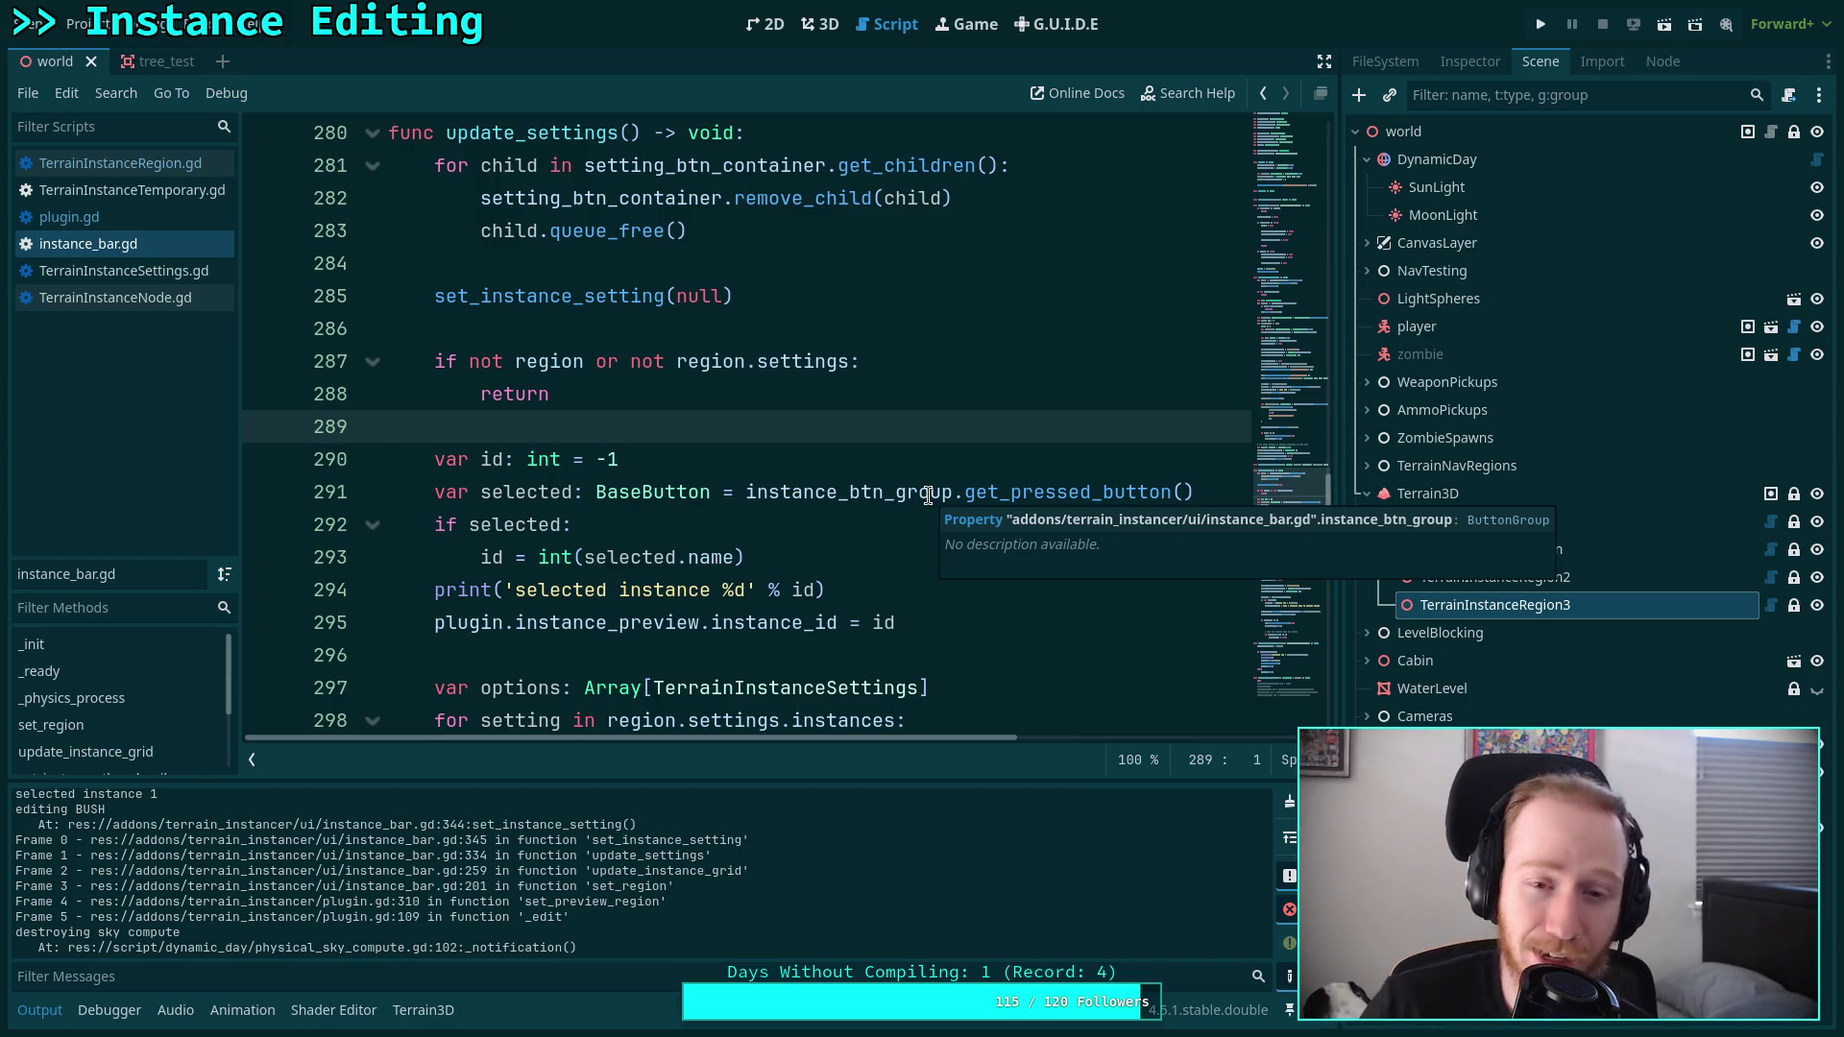
scroll(759, 451, "up", 10)
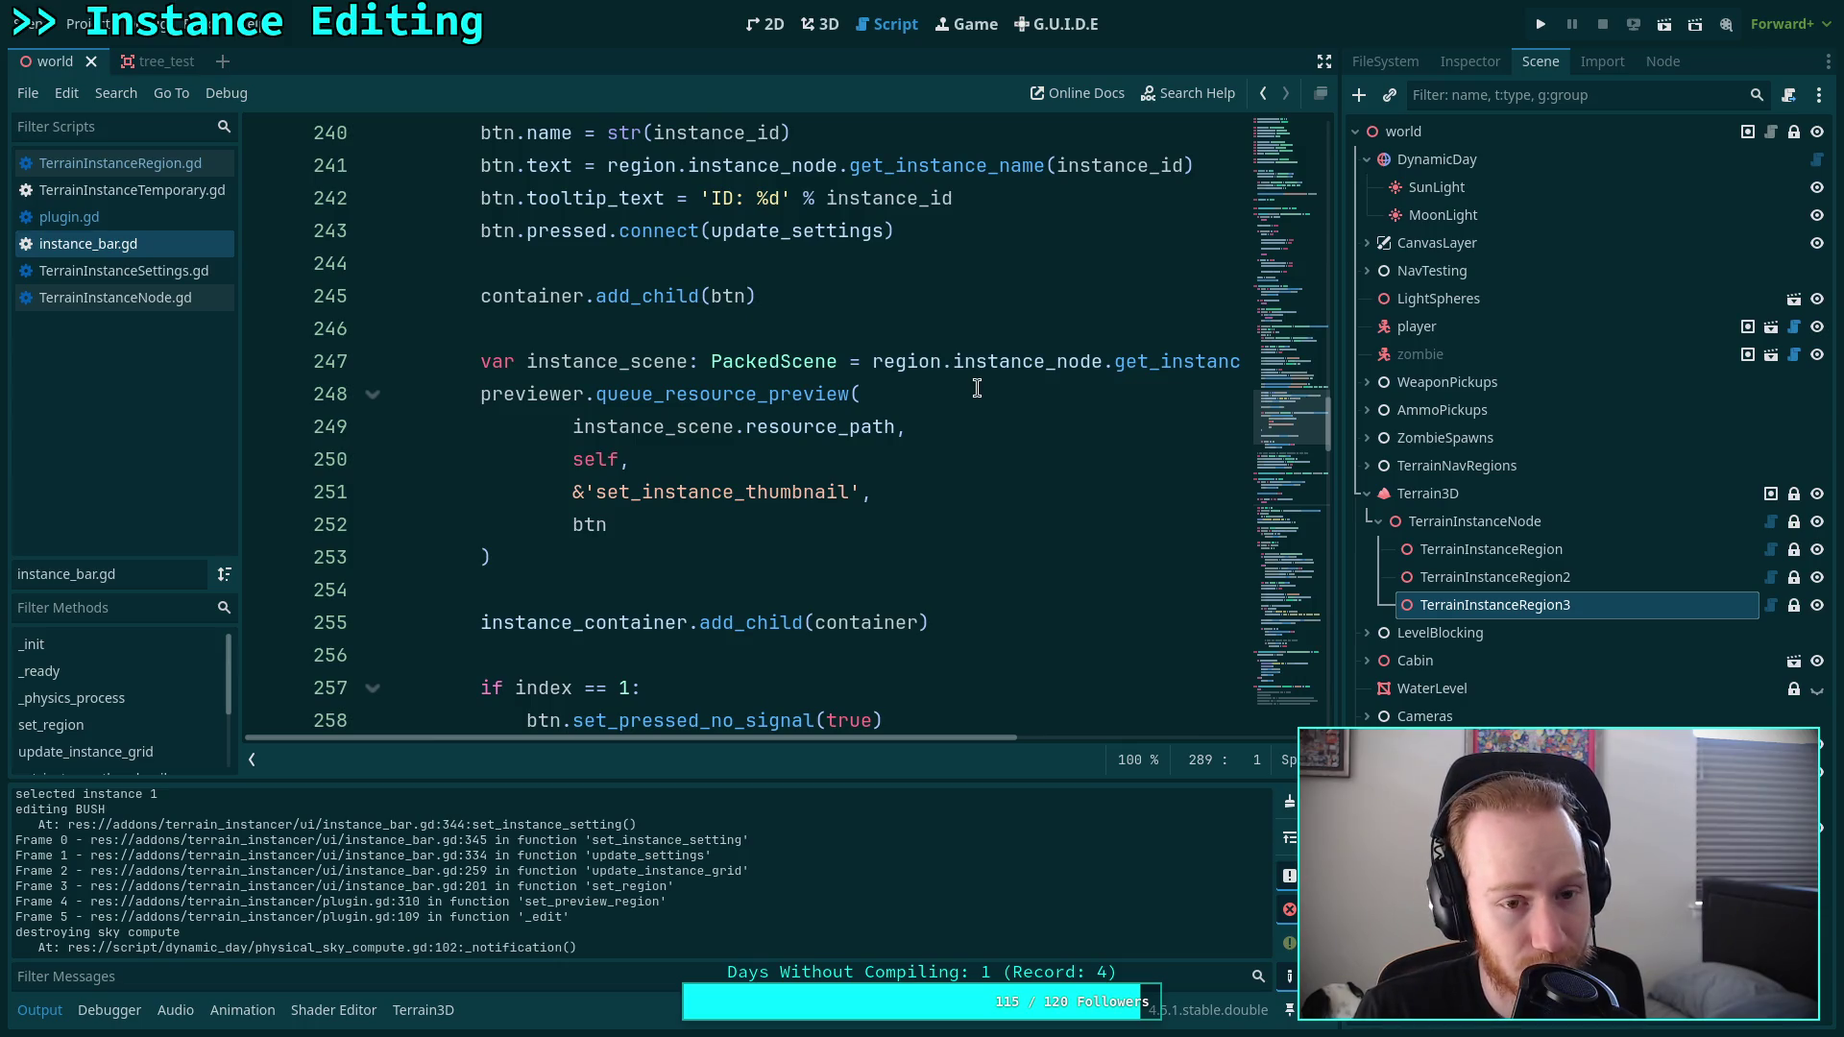
Connect the button's pressed signal to update_settings.call_deferred on line 243 and save.
scroll(677, 437, "up", 2)
left_click(811, 428)
double_click(811, 429)
key("Right")
type(".")
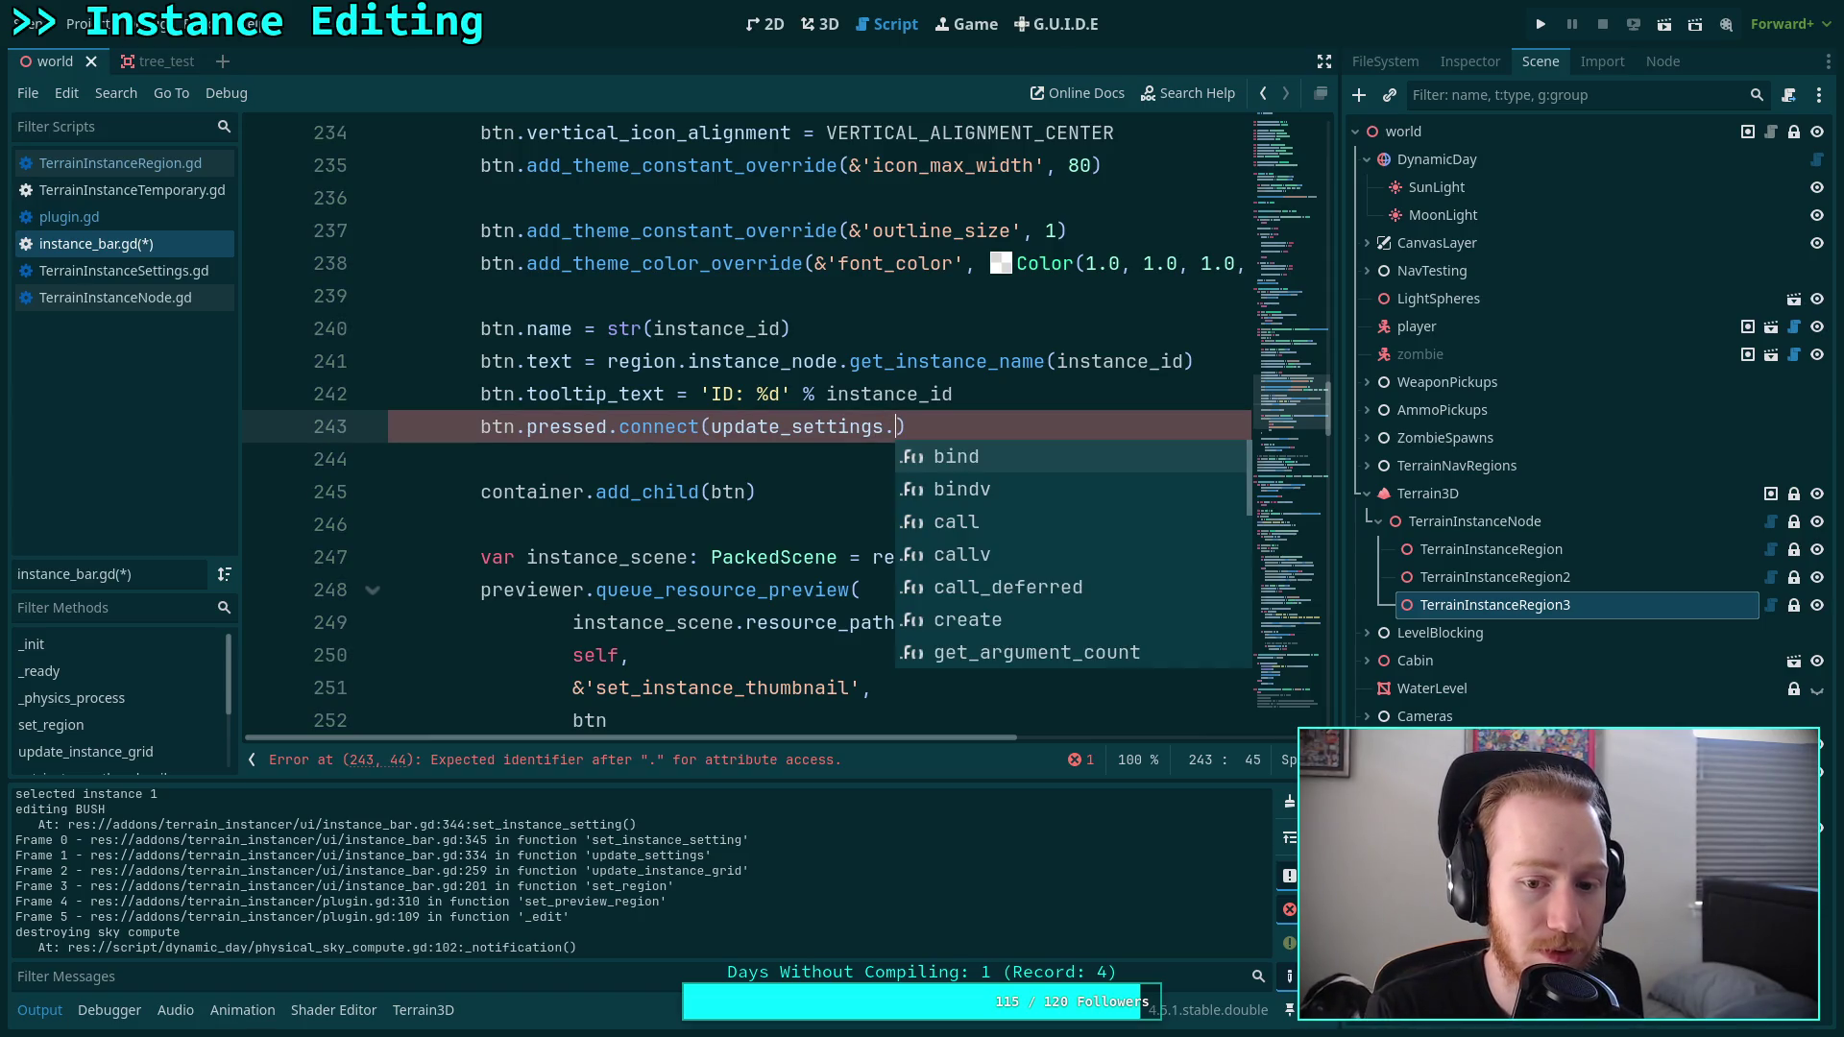
key("Down")
key("Down")
key("Down")
key("Return")
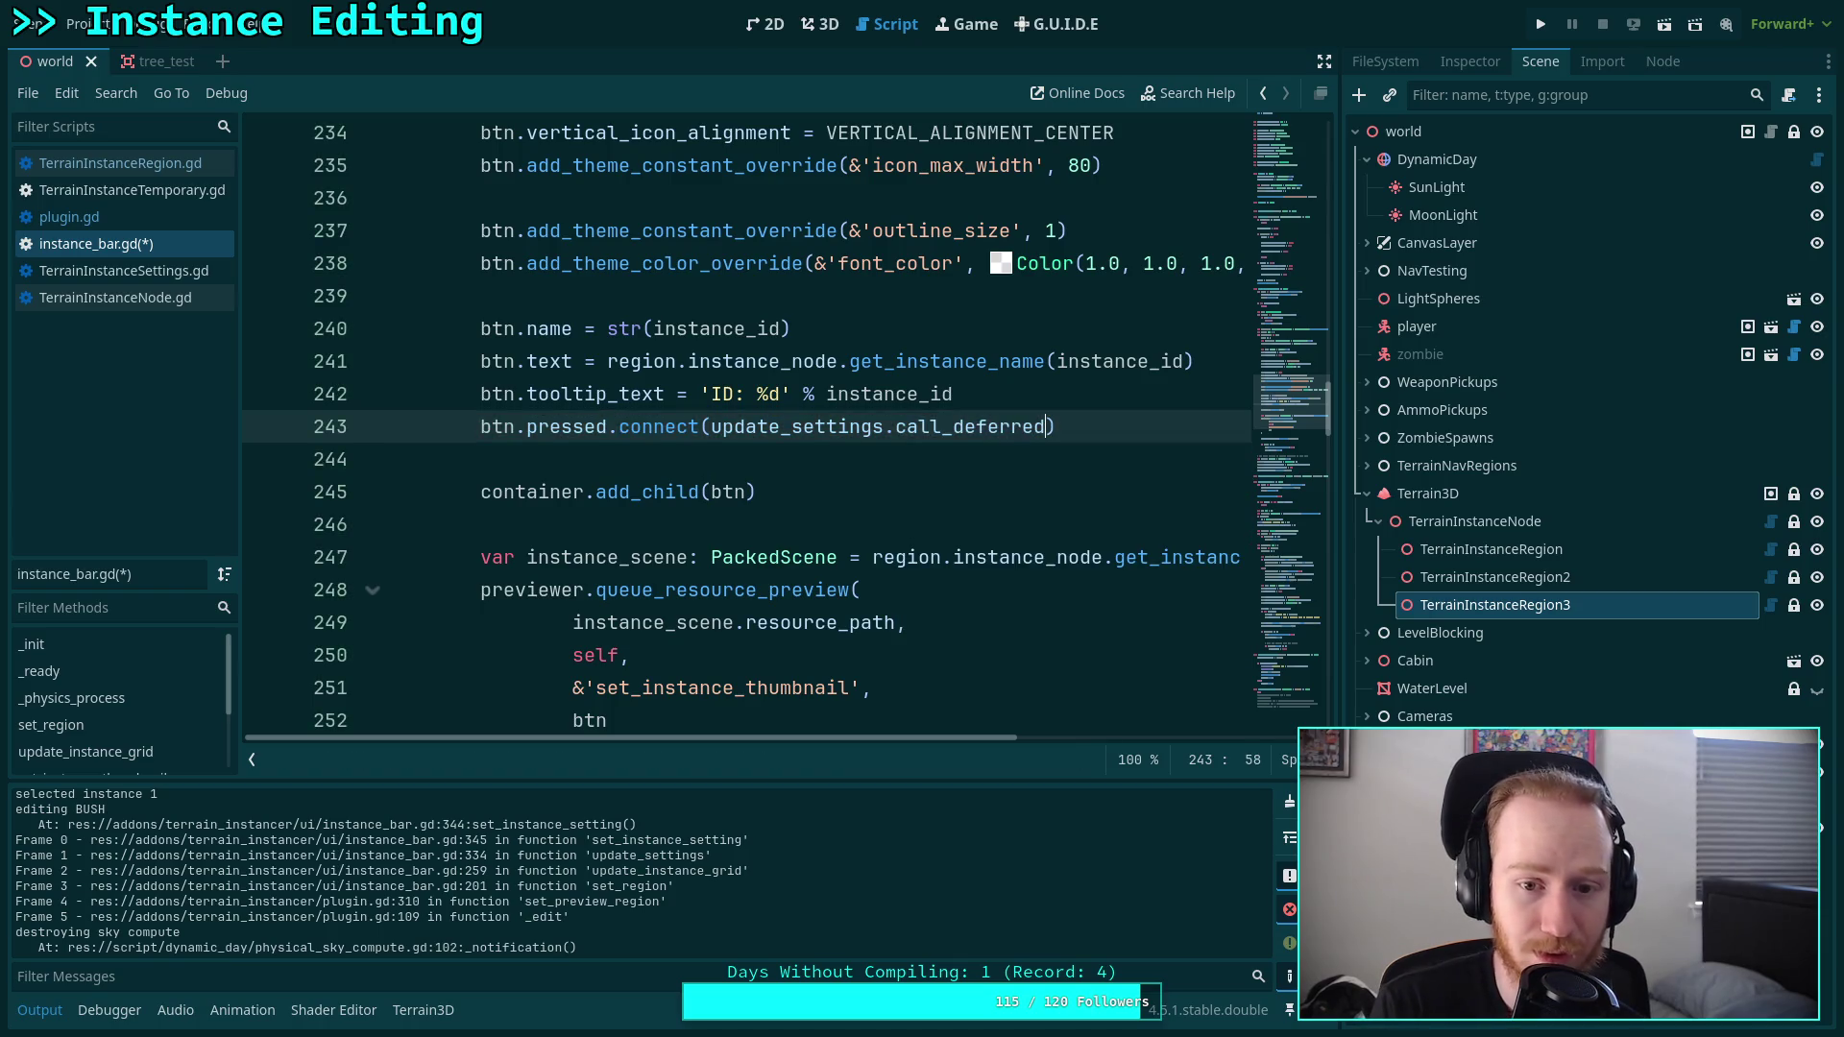
key("ctrl+s")
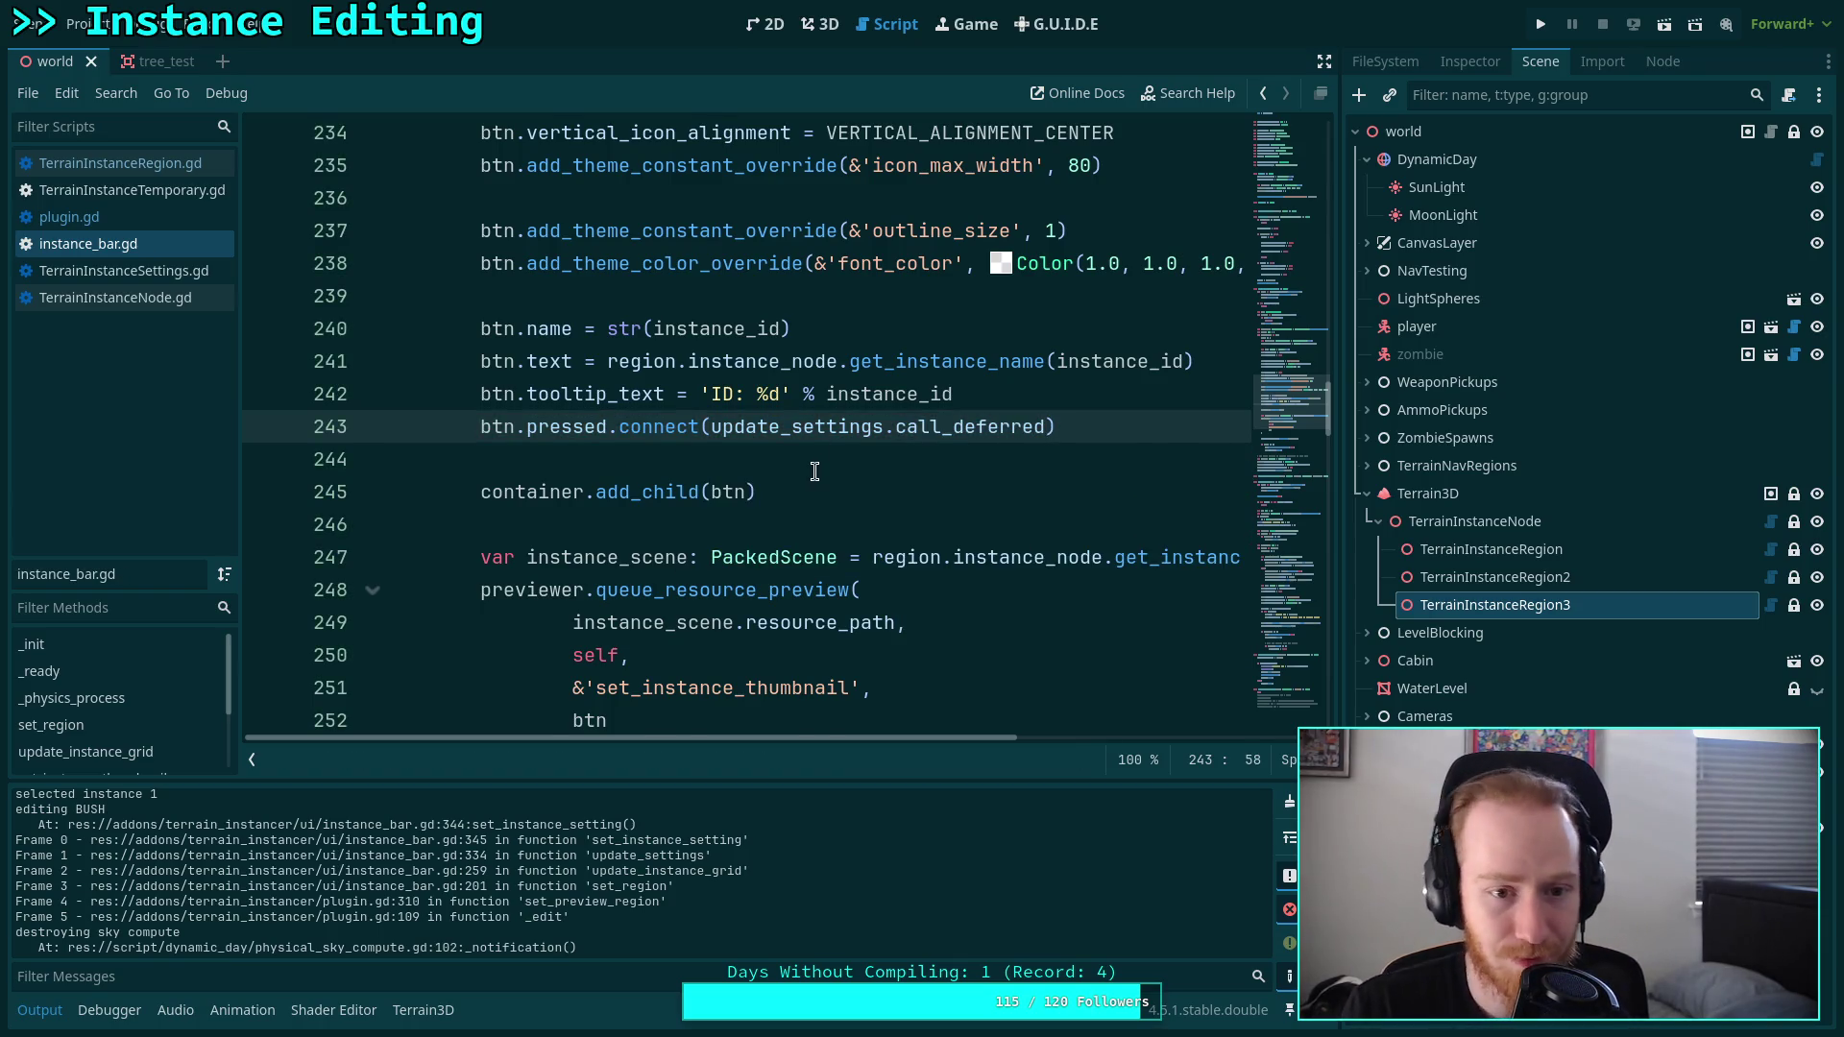
Clear the Output log and switch to the 3D scene.
scroll(814, 472, "up", 14)
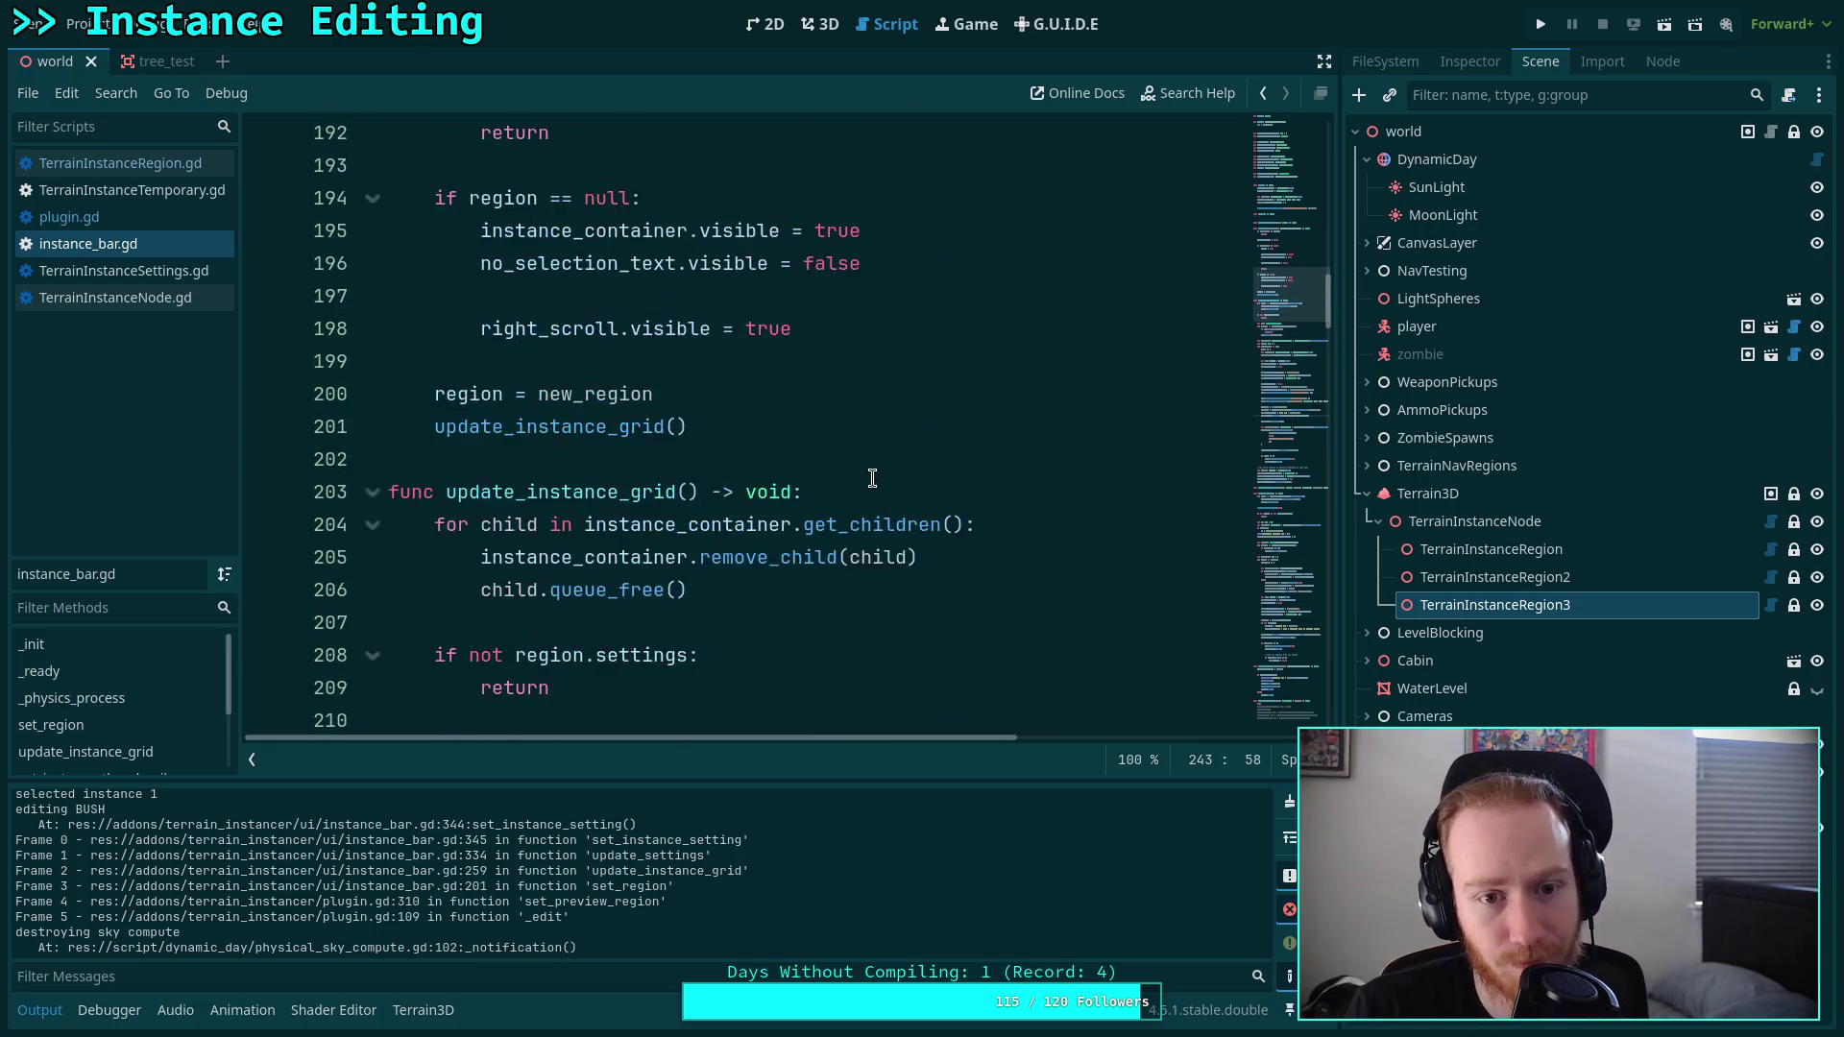
scroll(872, 478, "up", 3)
scroll(867, 486, "up", 4)
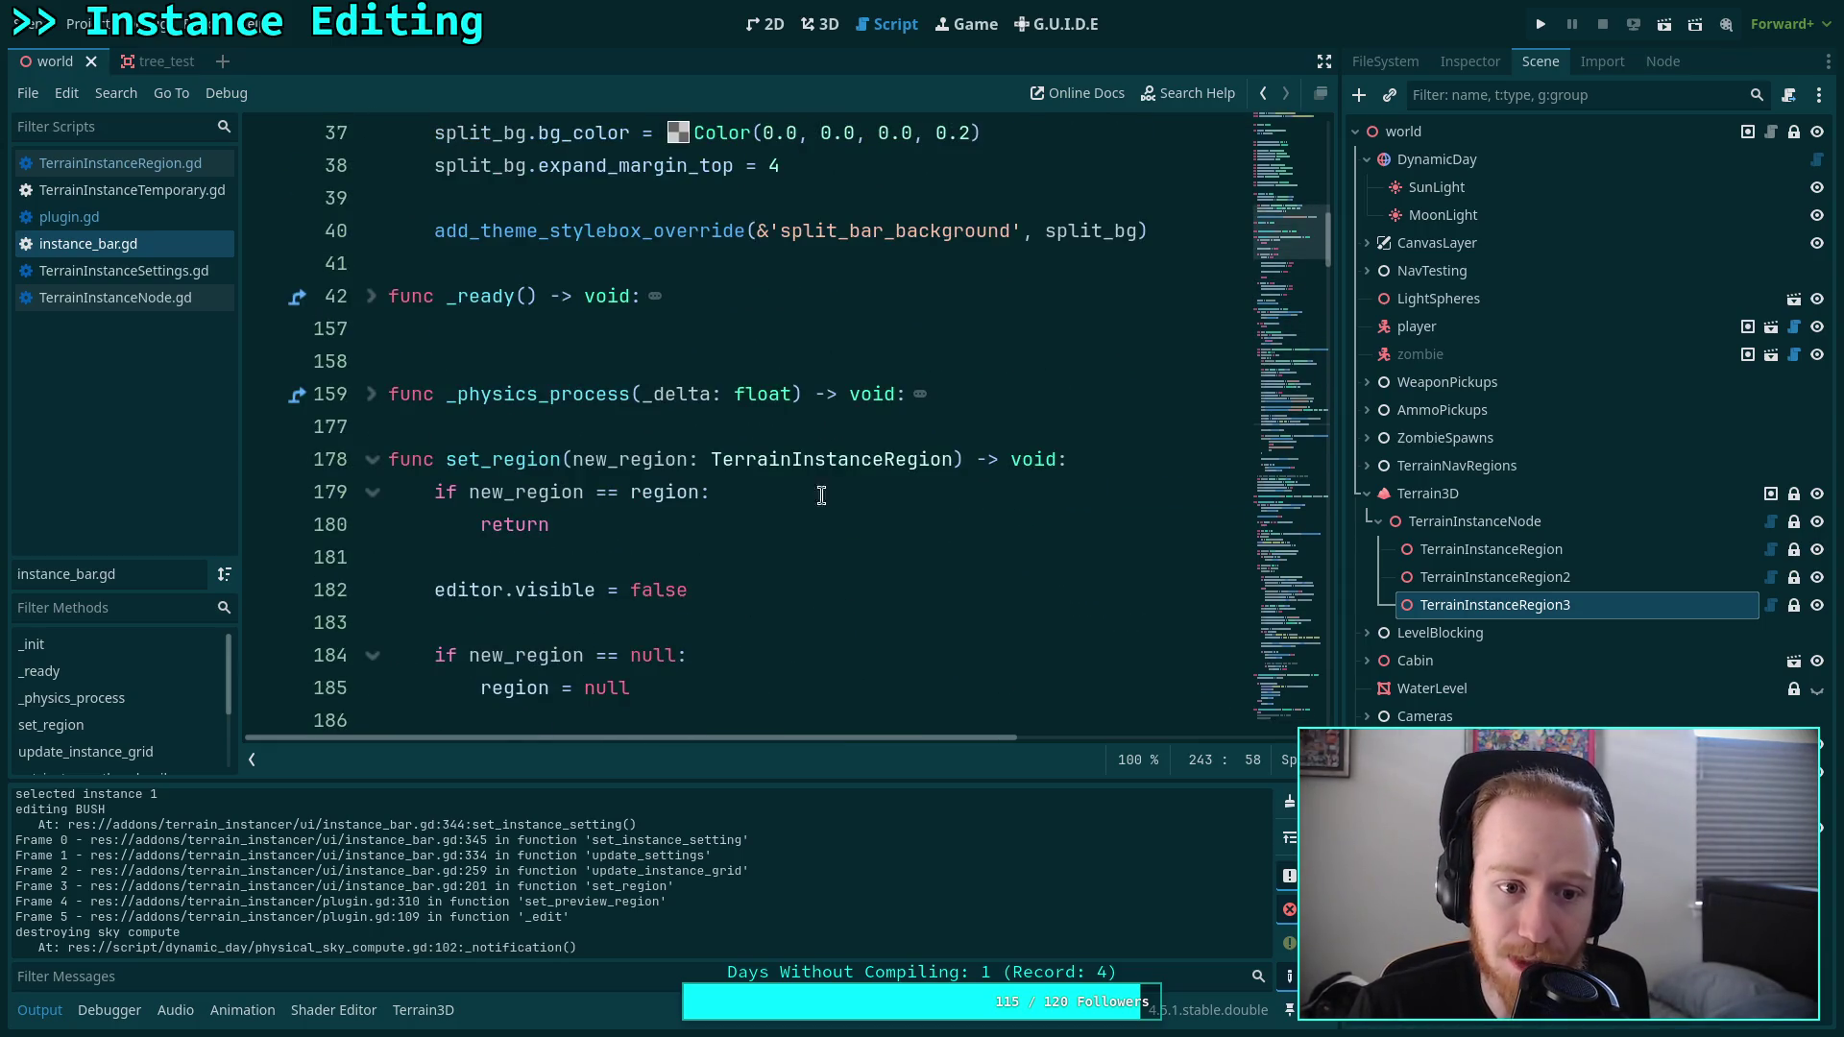
scroll(702, 486, "down", 5)
scroll(687, 473, "down", 20)
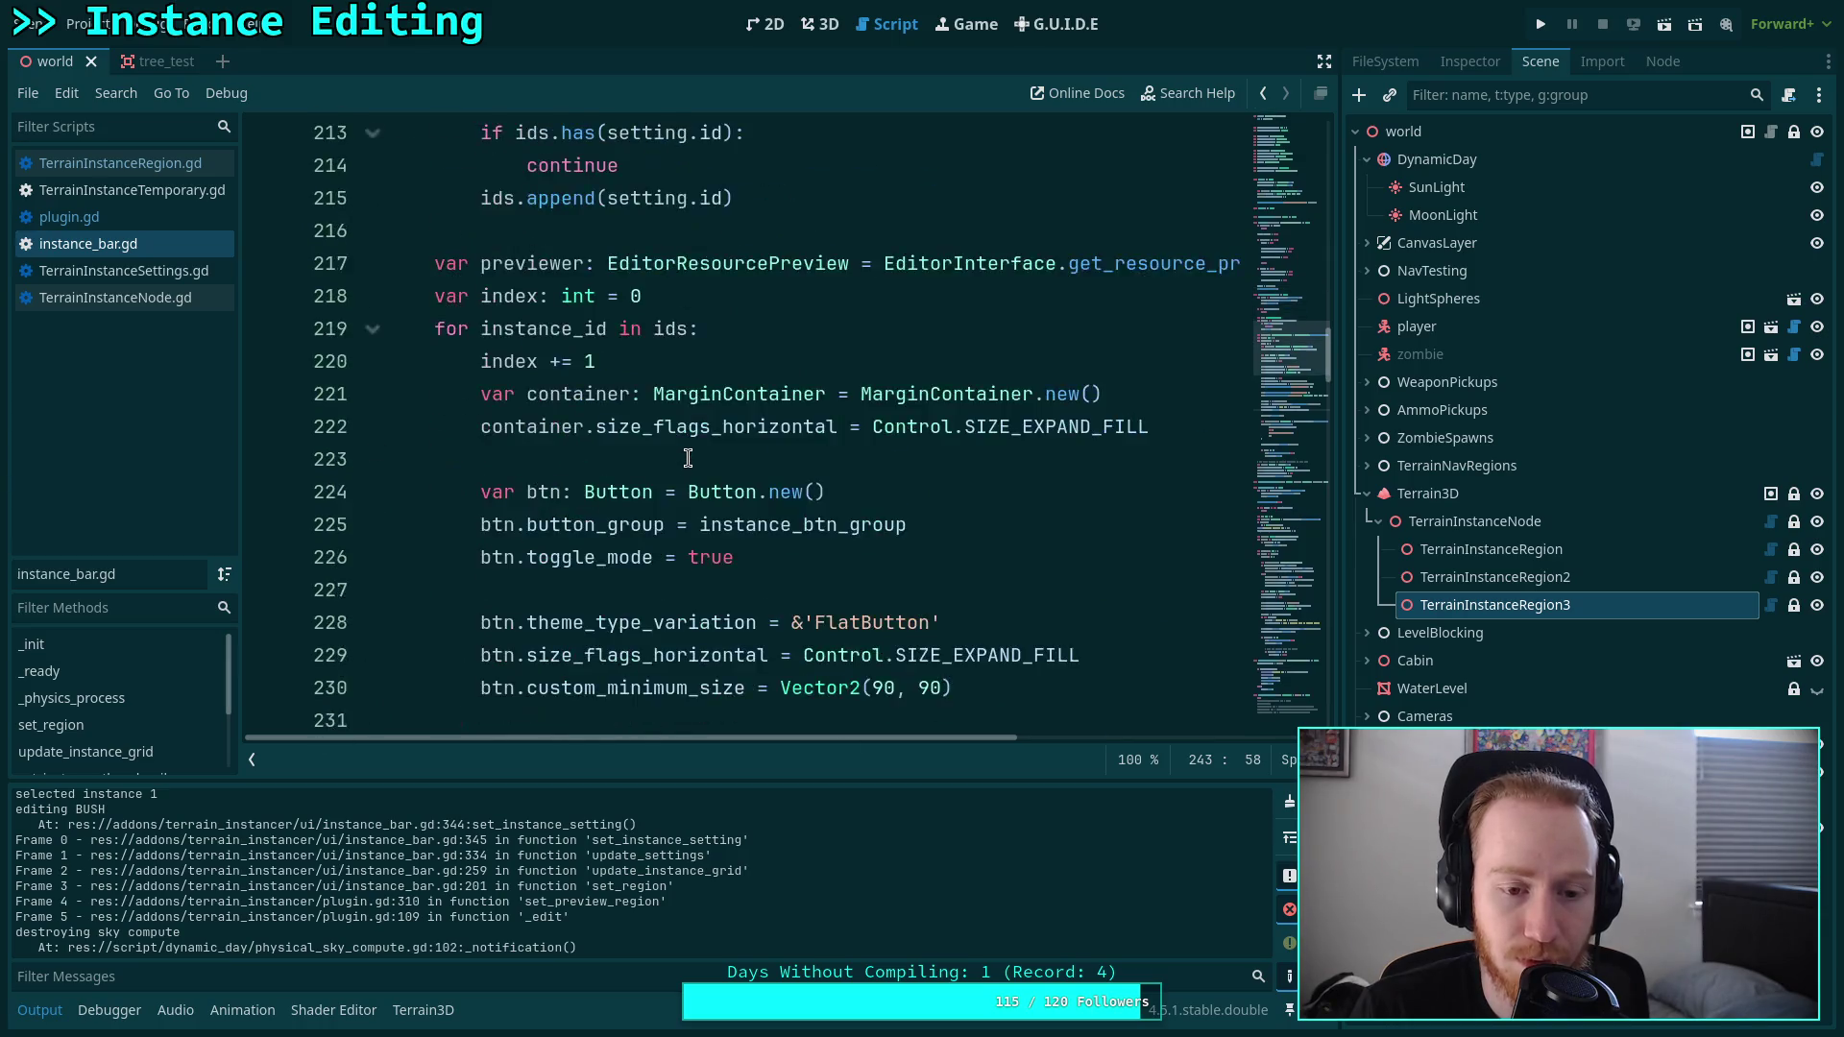
scroll(693, 439, "down", 4)
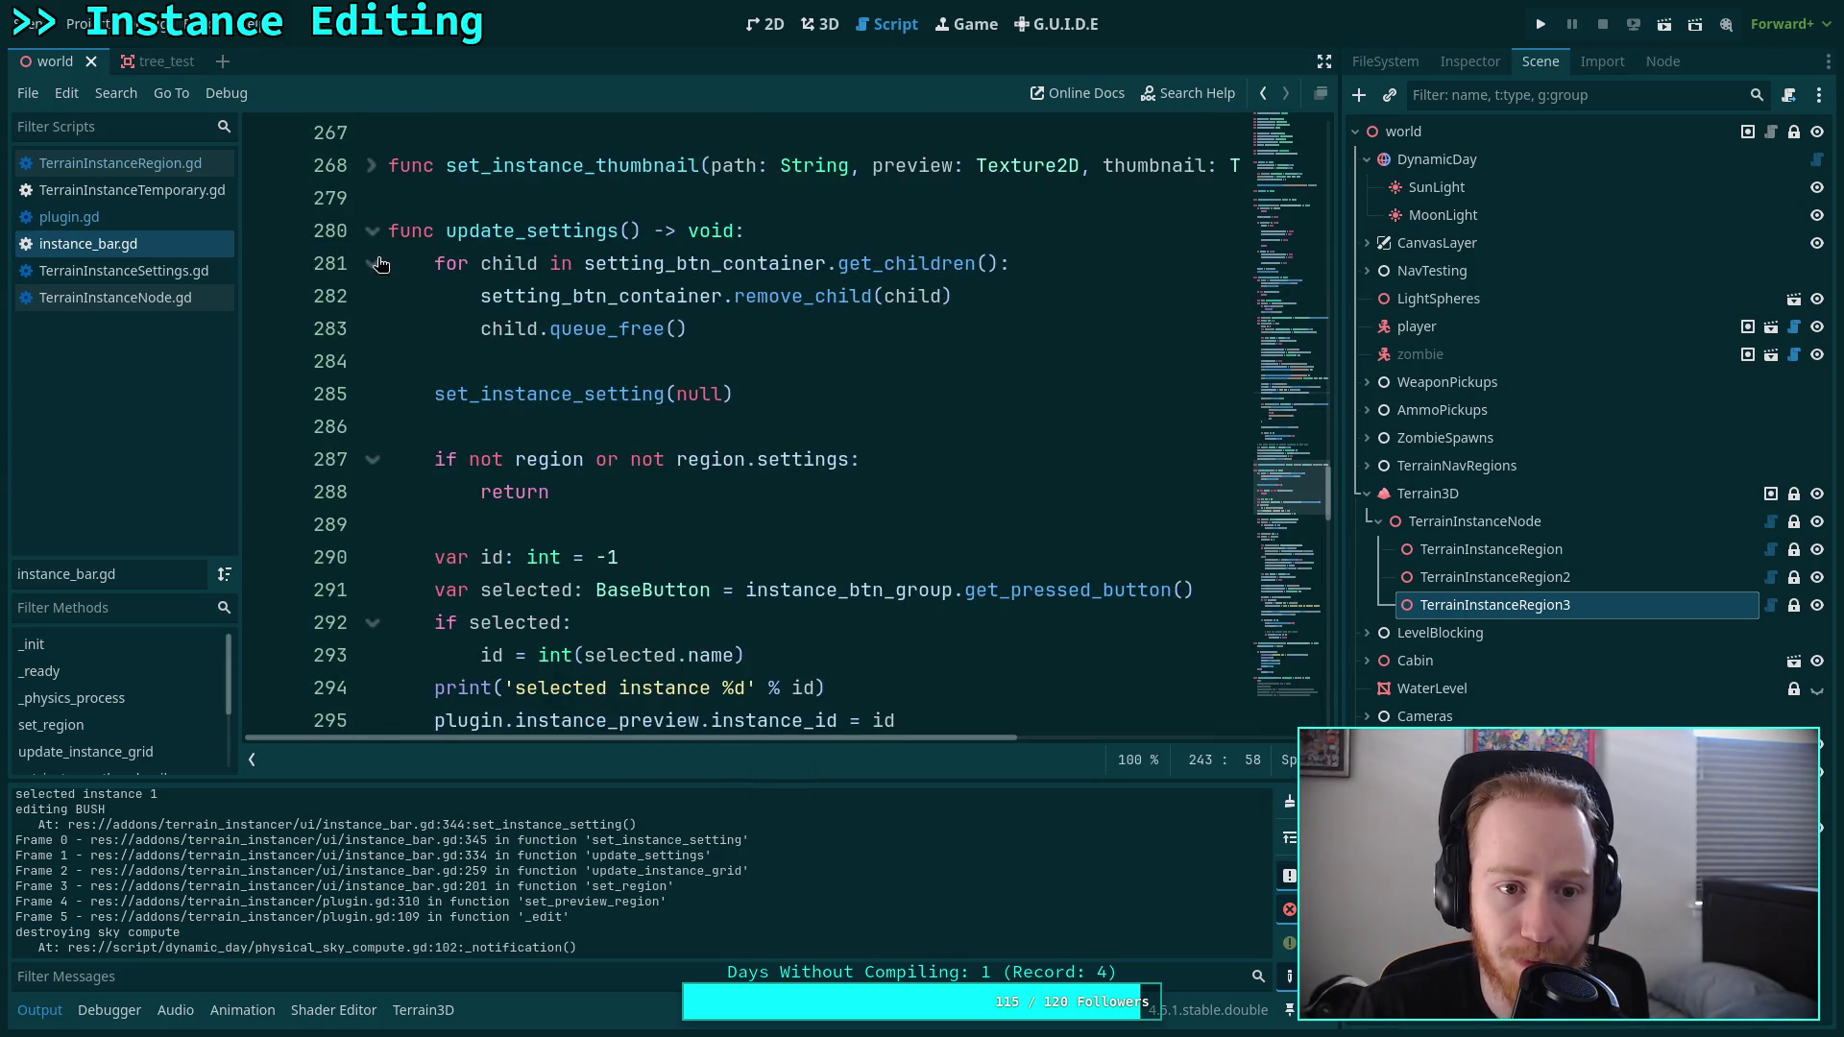
scroll(663, 430, "down", 9)
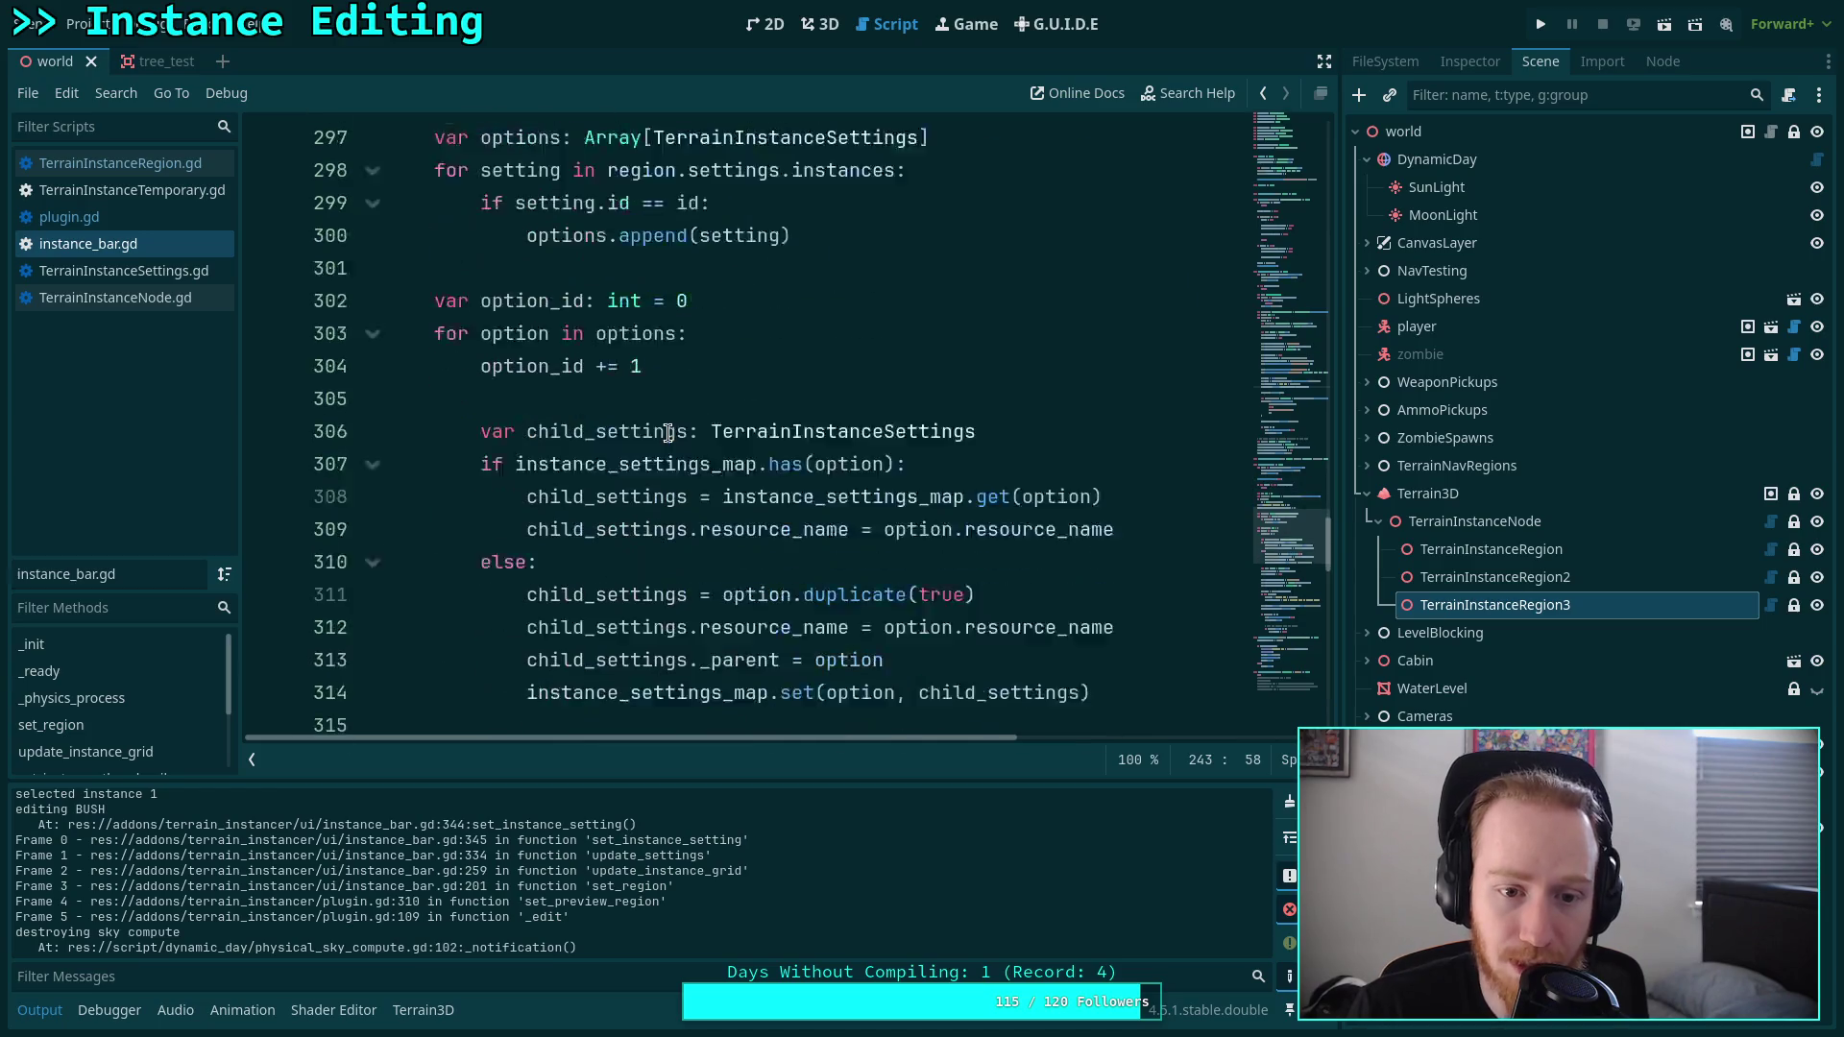
scroll(672, 430, "down", 5)
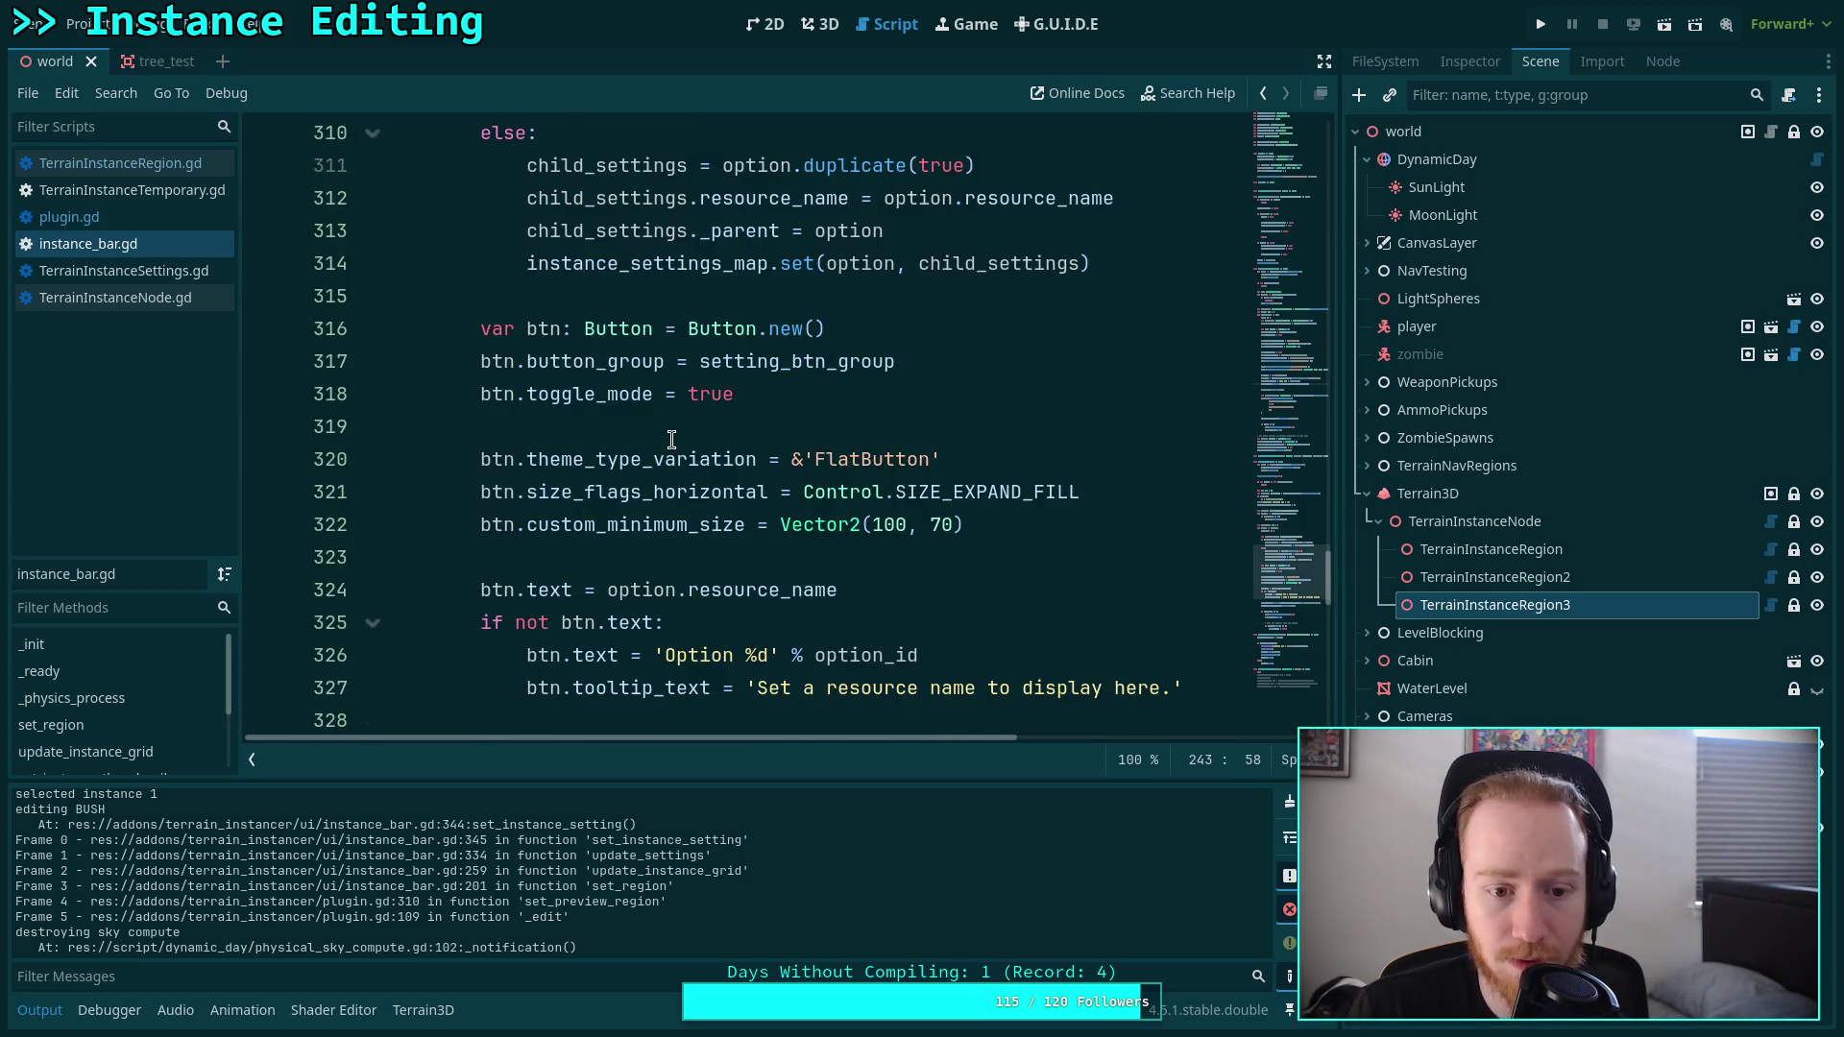
left_click(933, 492)
scroll(933, 492, "down", 2)
left_click(1290, 801)
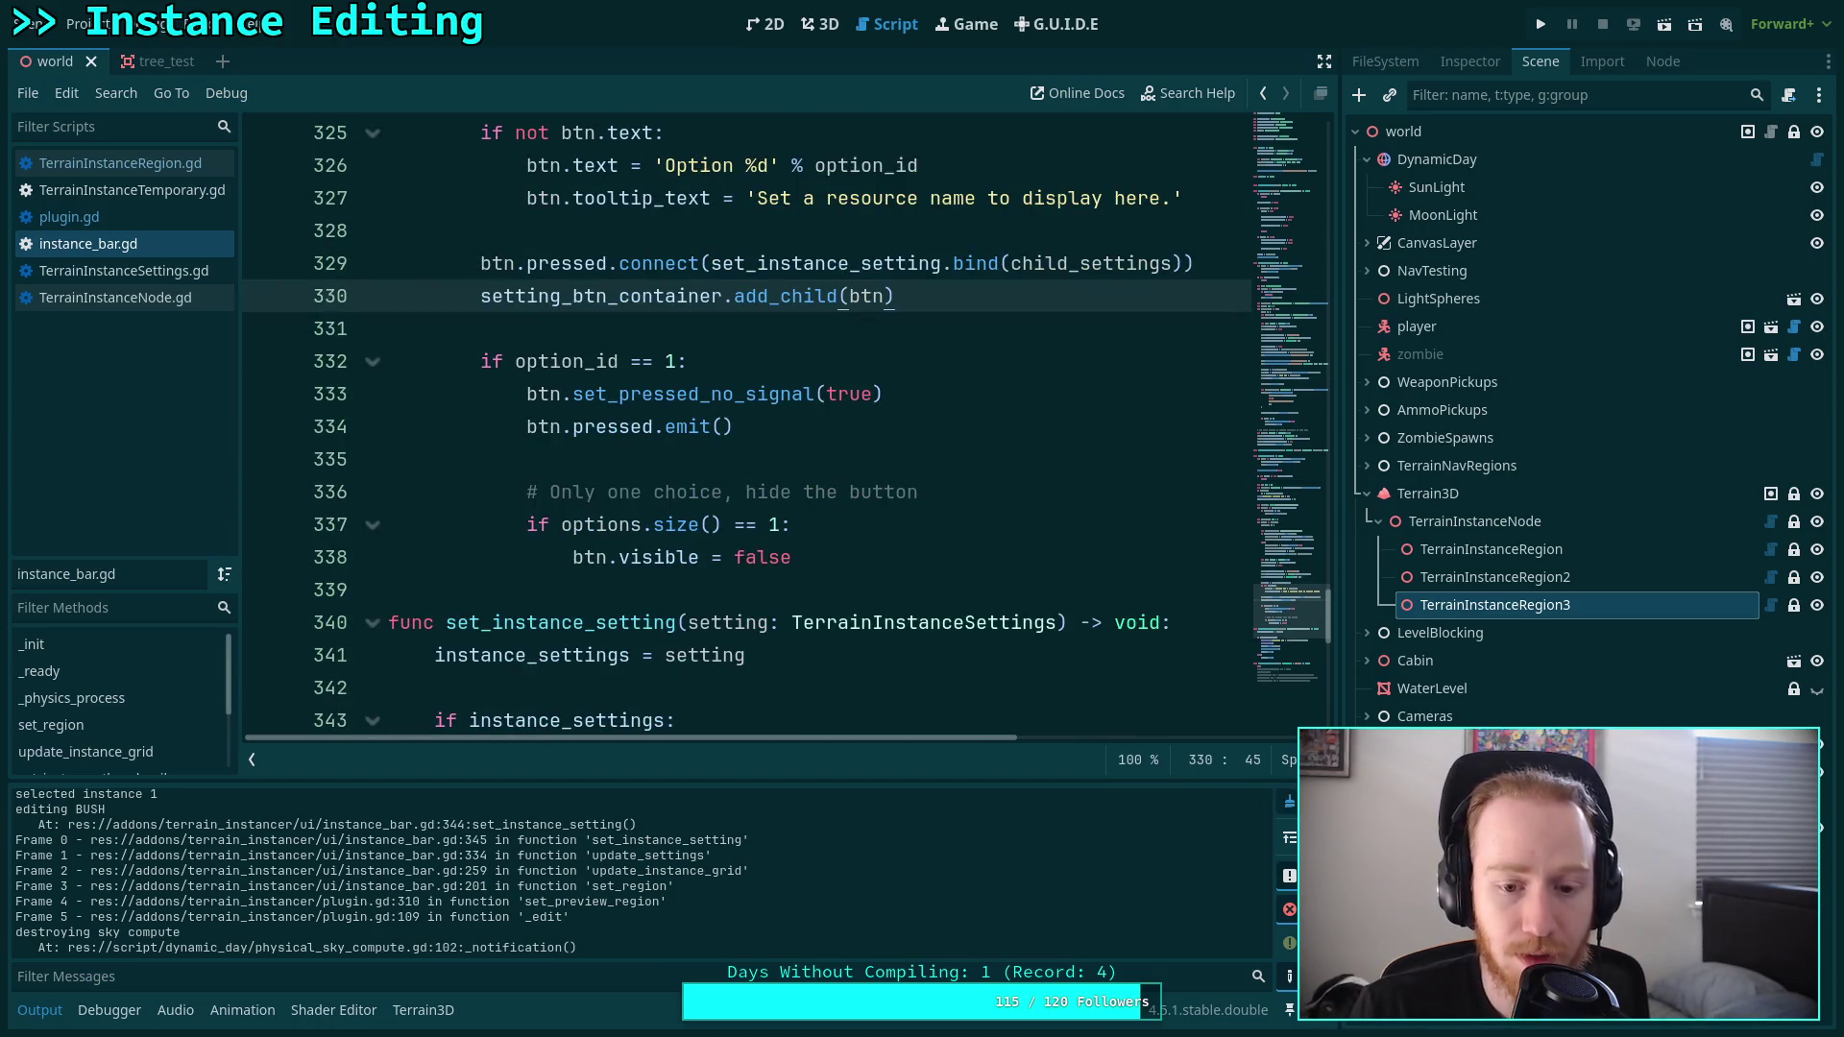
left_click(819, 24)
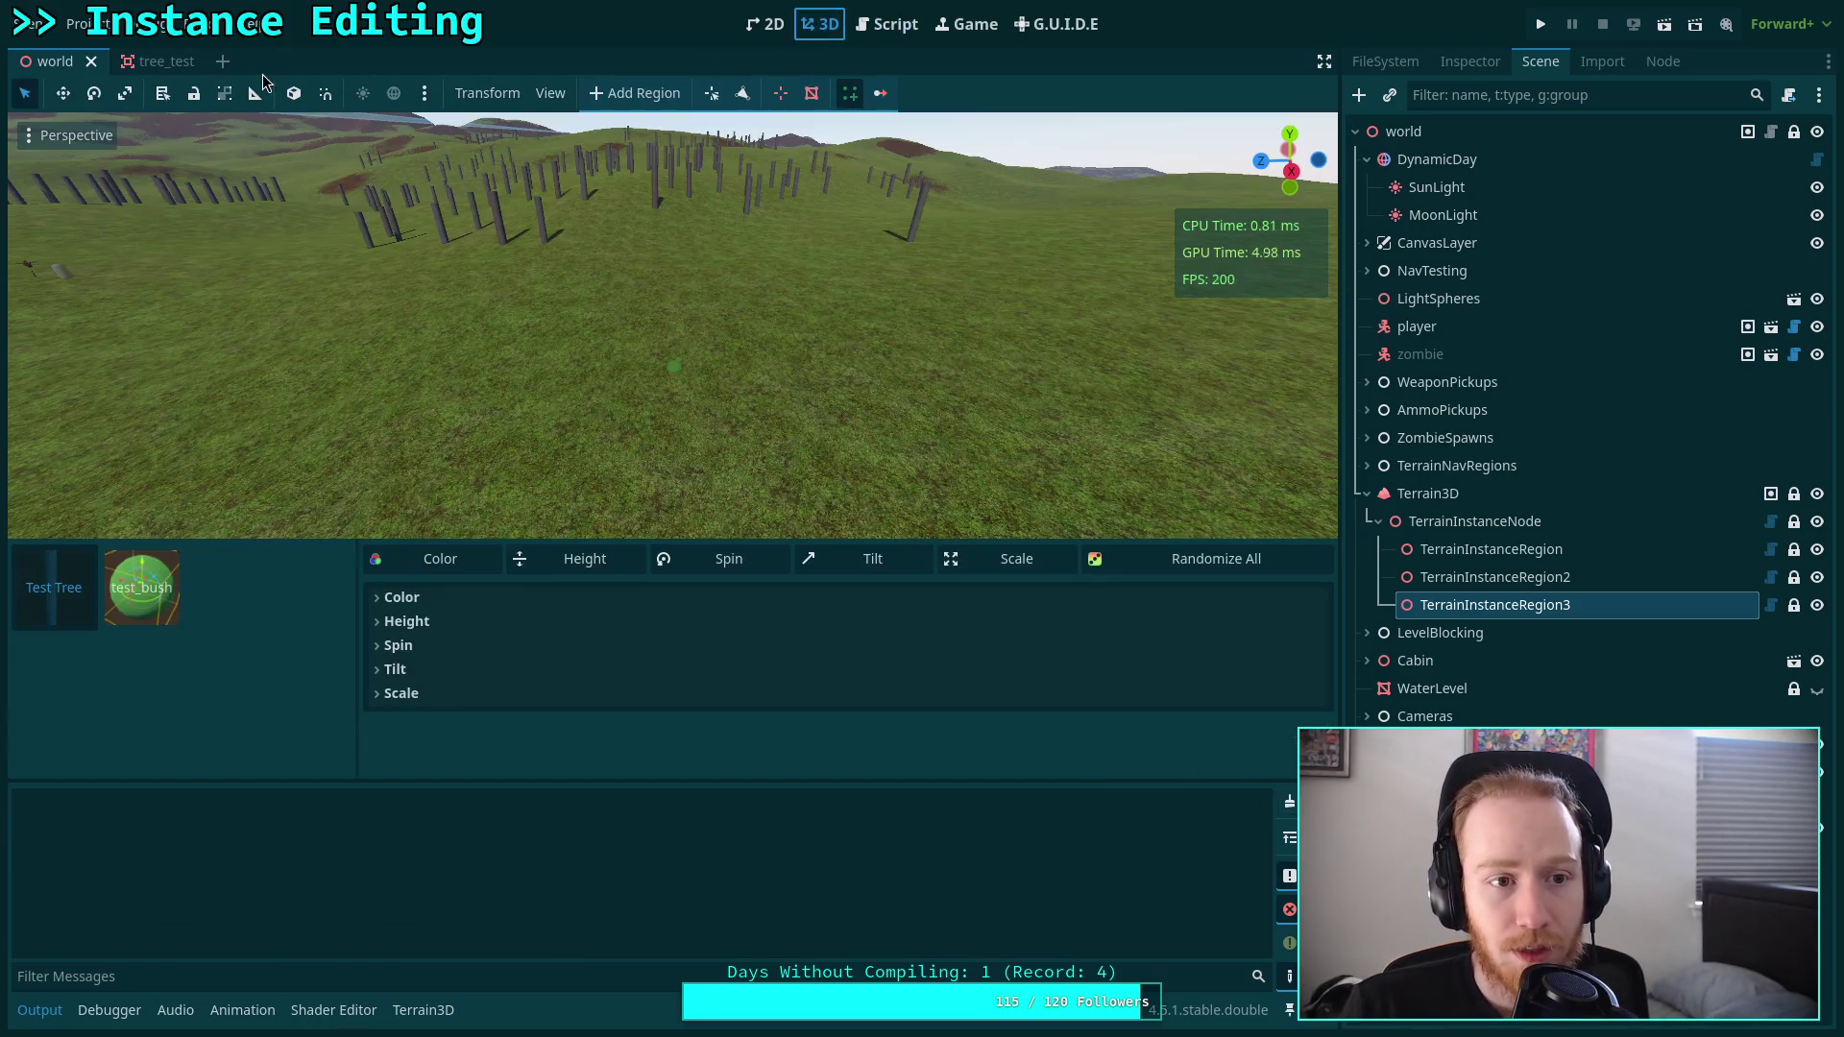
Reload the project, select the first TerrainInstanceRegion with the instance tool on, and clear Output.
left_click(81, 24)
left_click(125, 310)
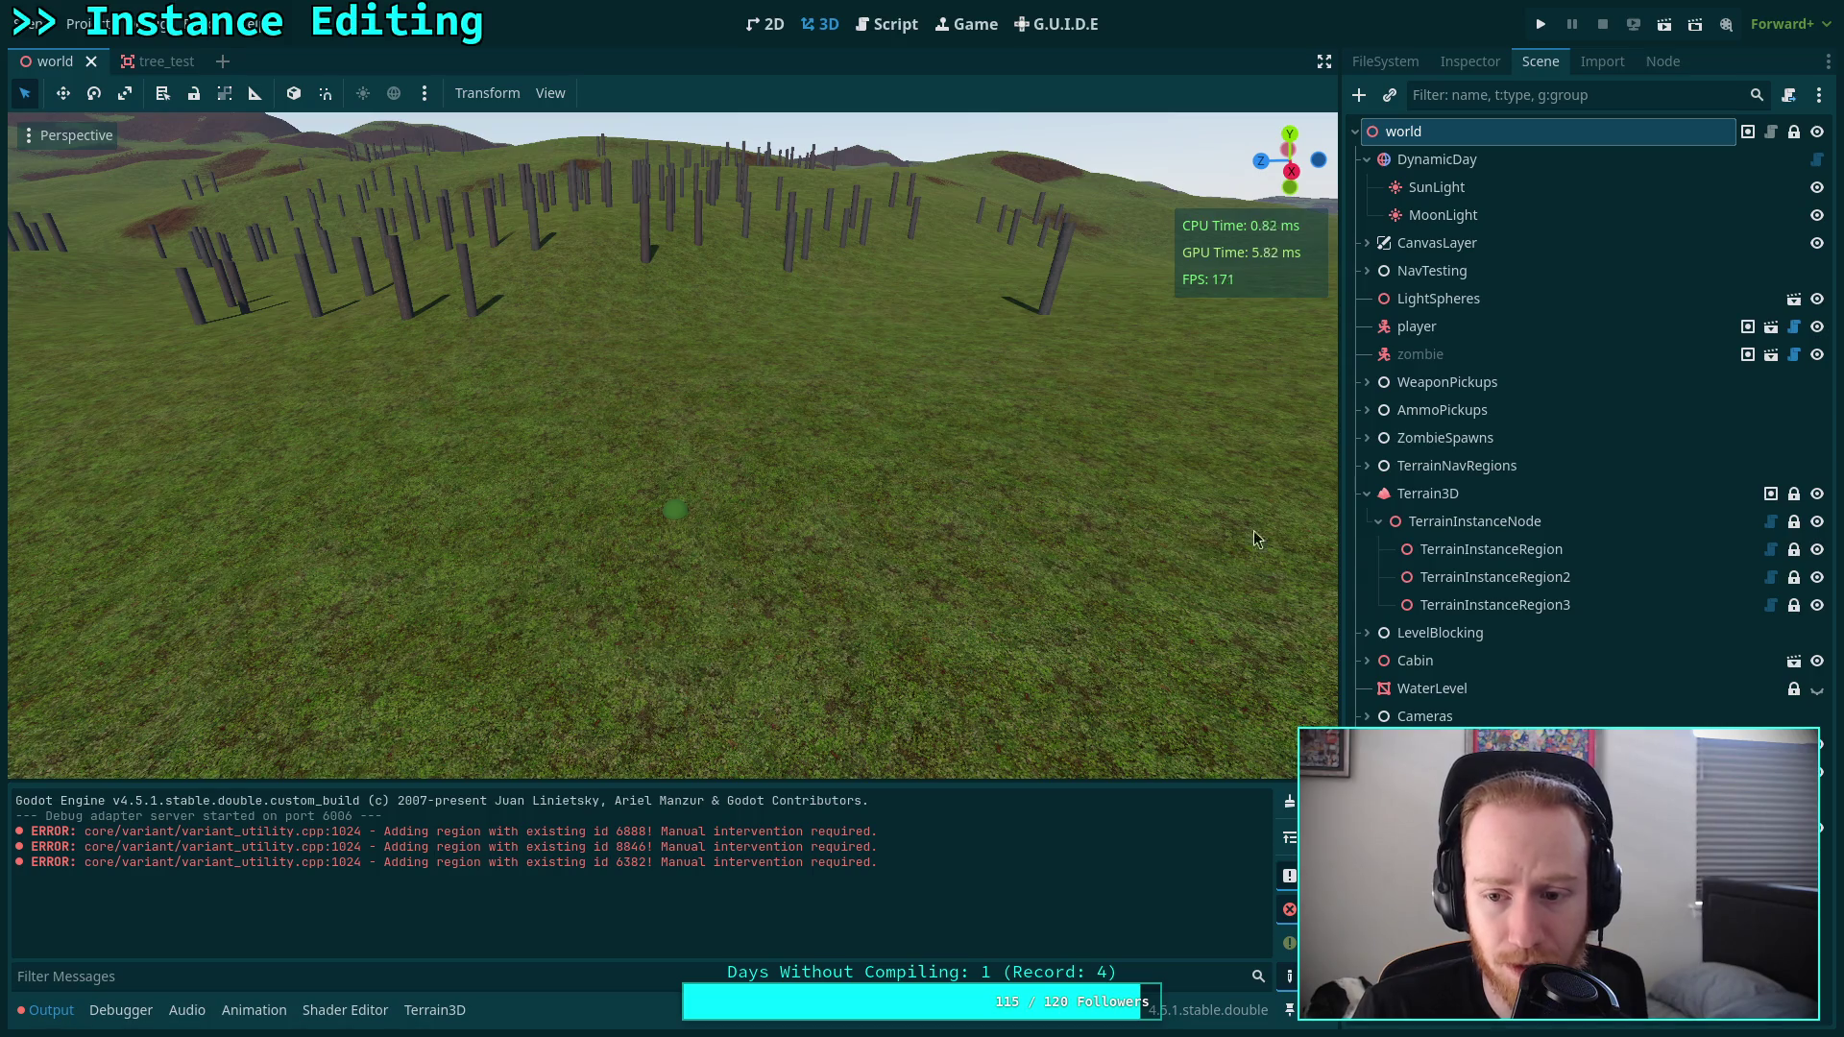
left_click(1465, 551)
left_click(850, 93)
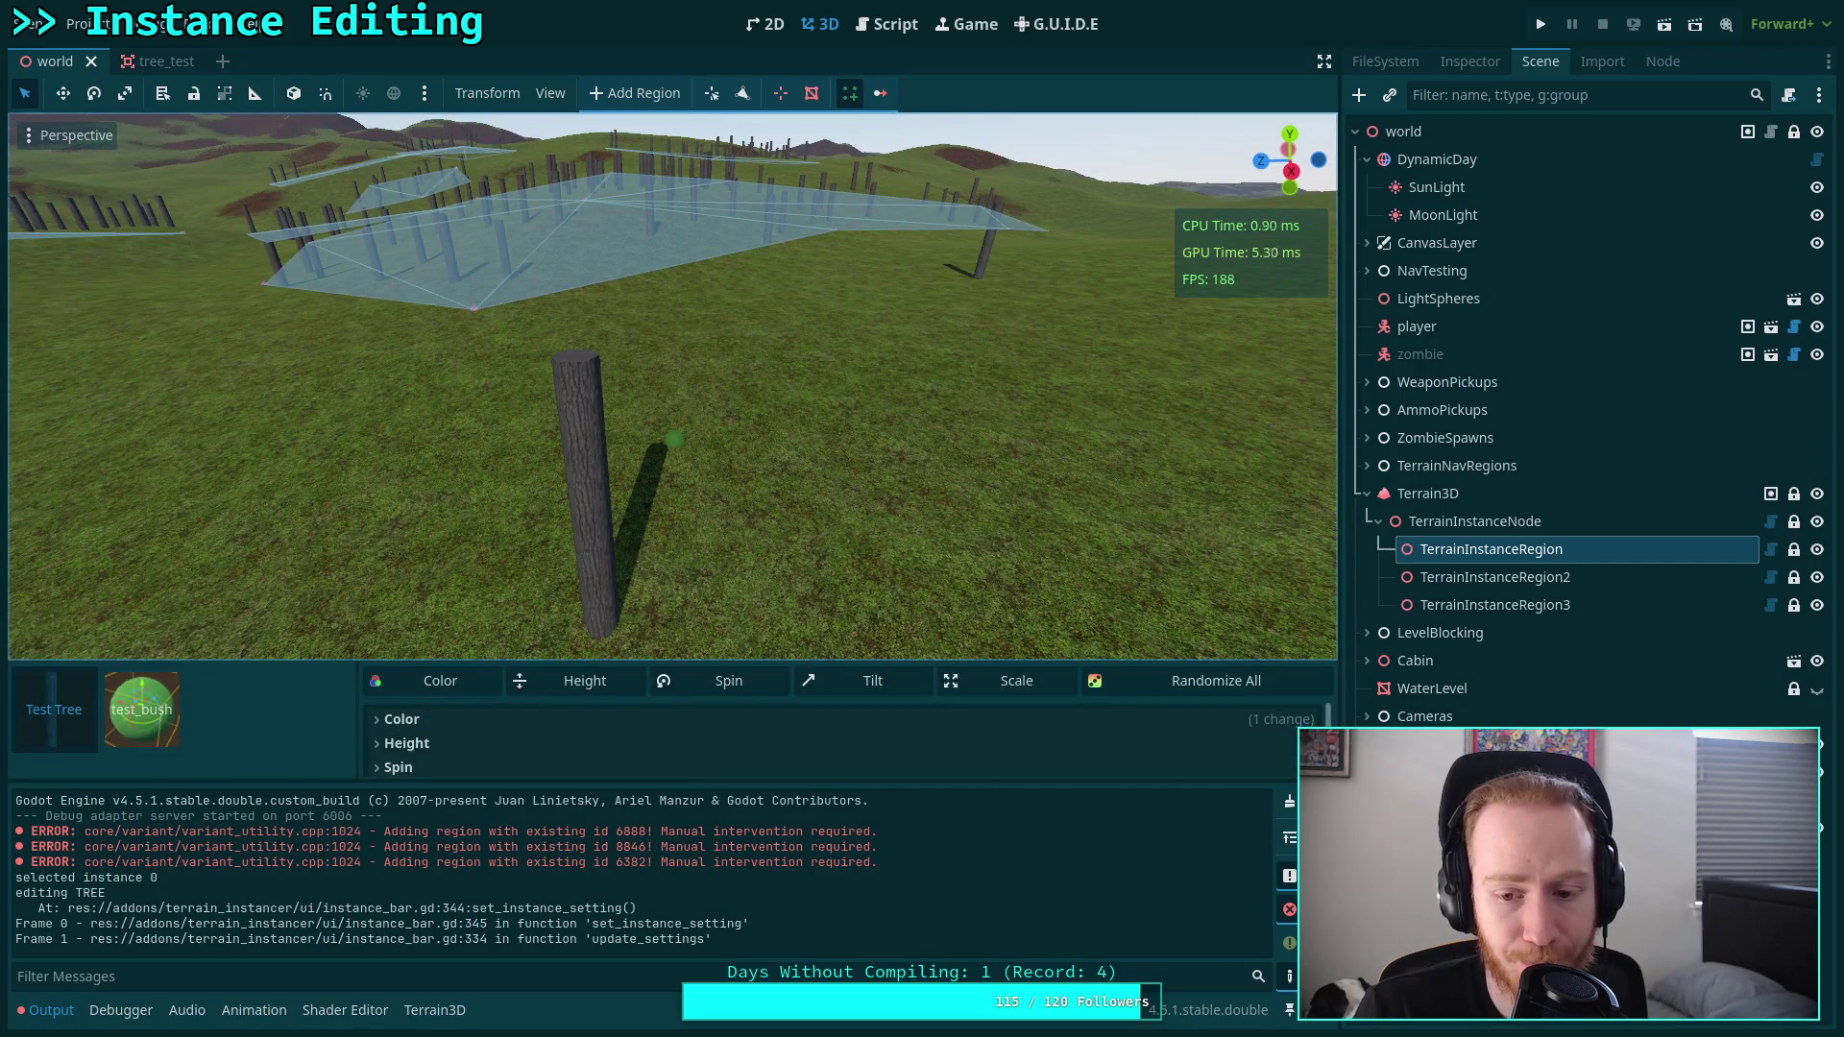
left_click(1290, 801)
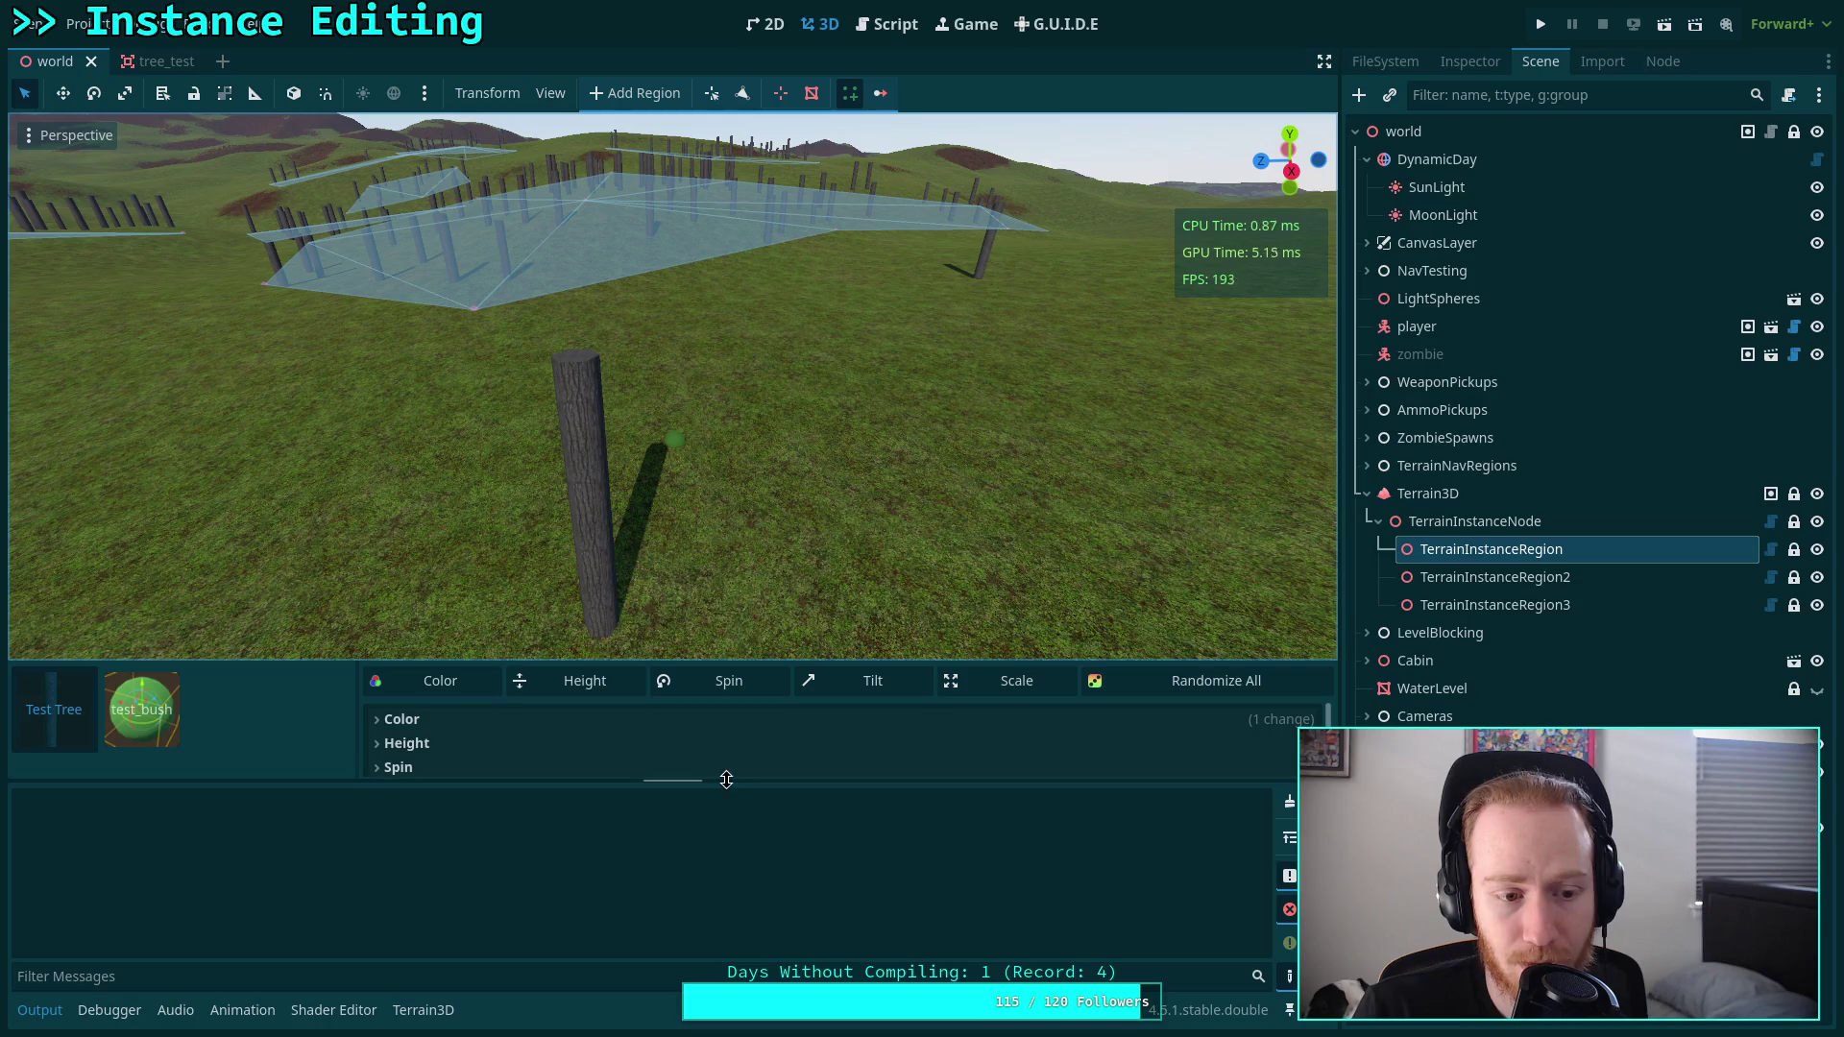
Choose test_bush, select TerrainInstanceRegion3, and return to instance_bar.gd.
left_click(143, 711)
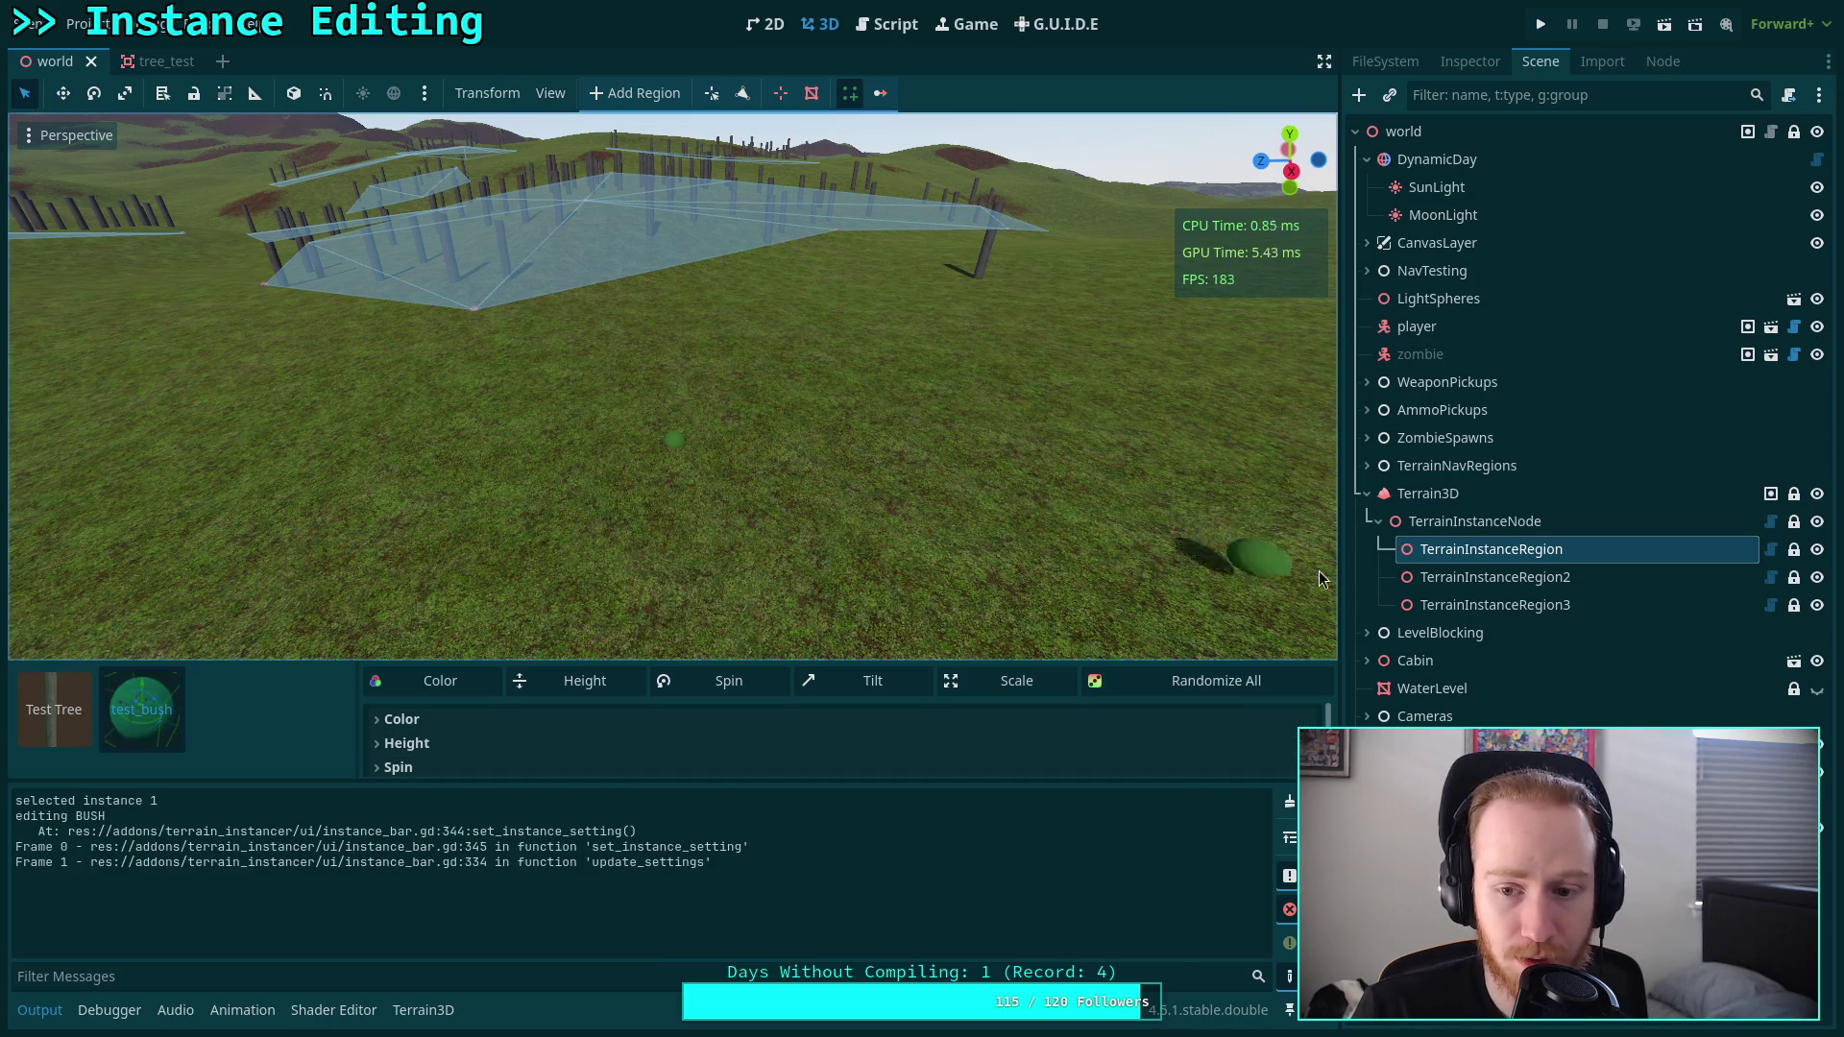
left_click(1407, 605)
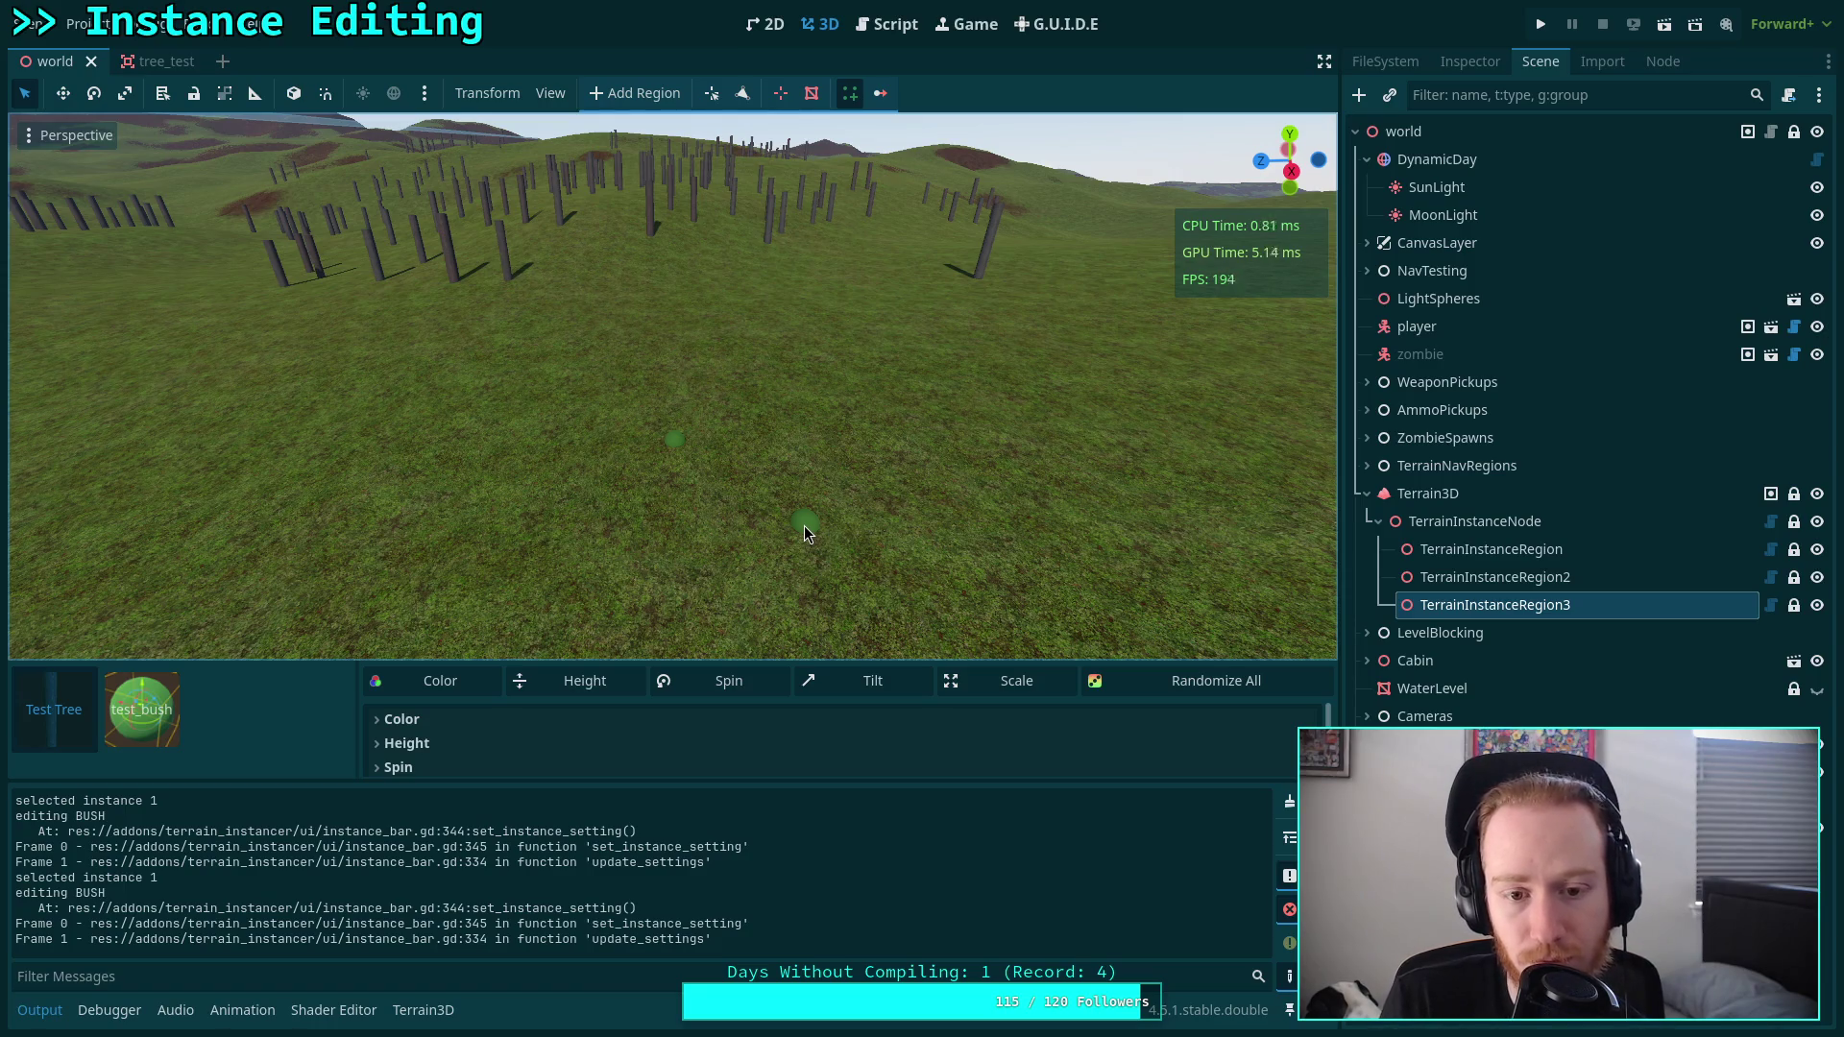
left_click(886, 24)
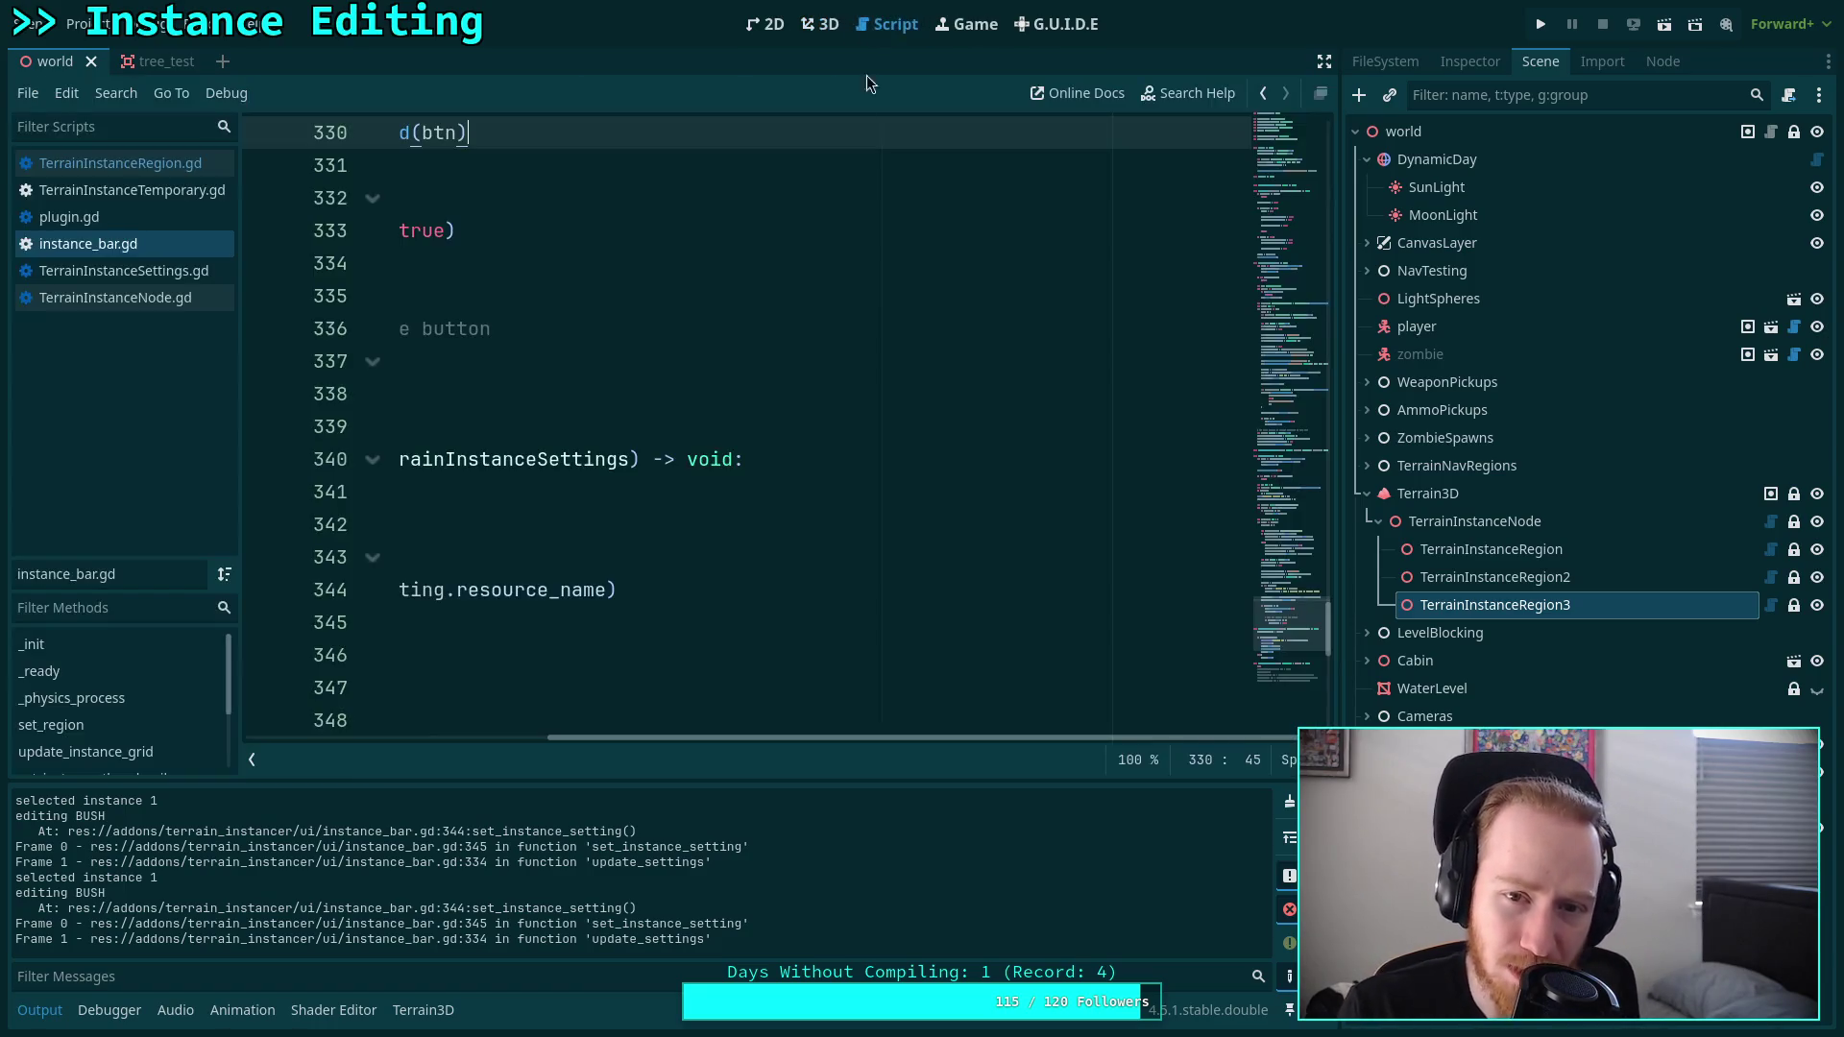
Review the logged stack trace in the Output panel.
left_click_drag(763, 736, 460, 736)
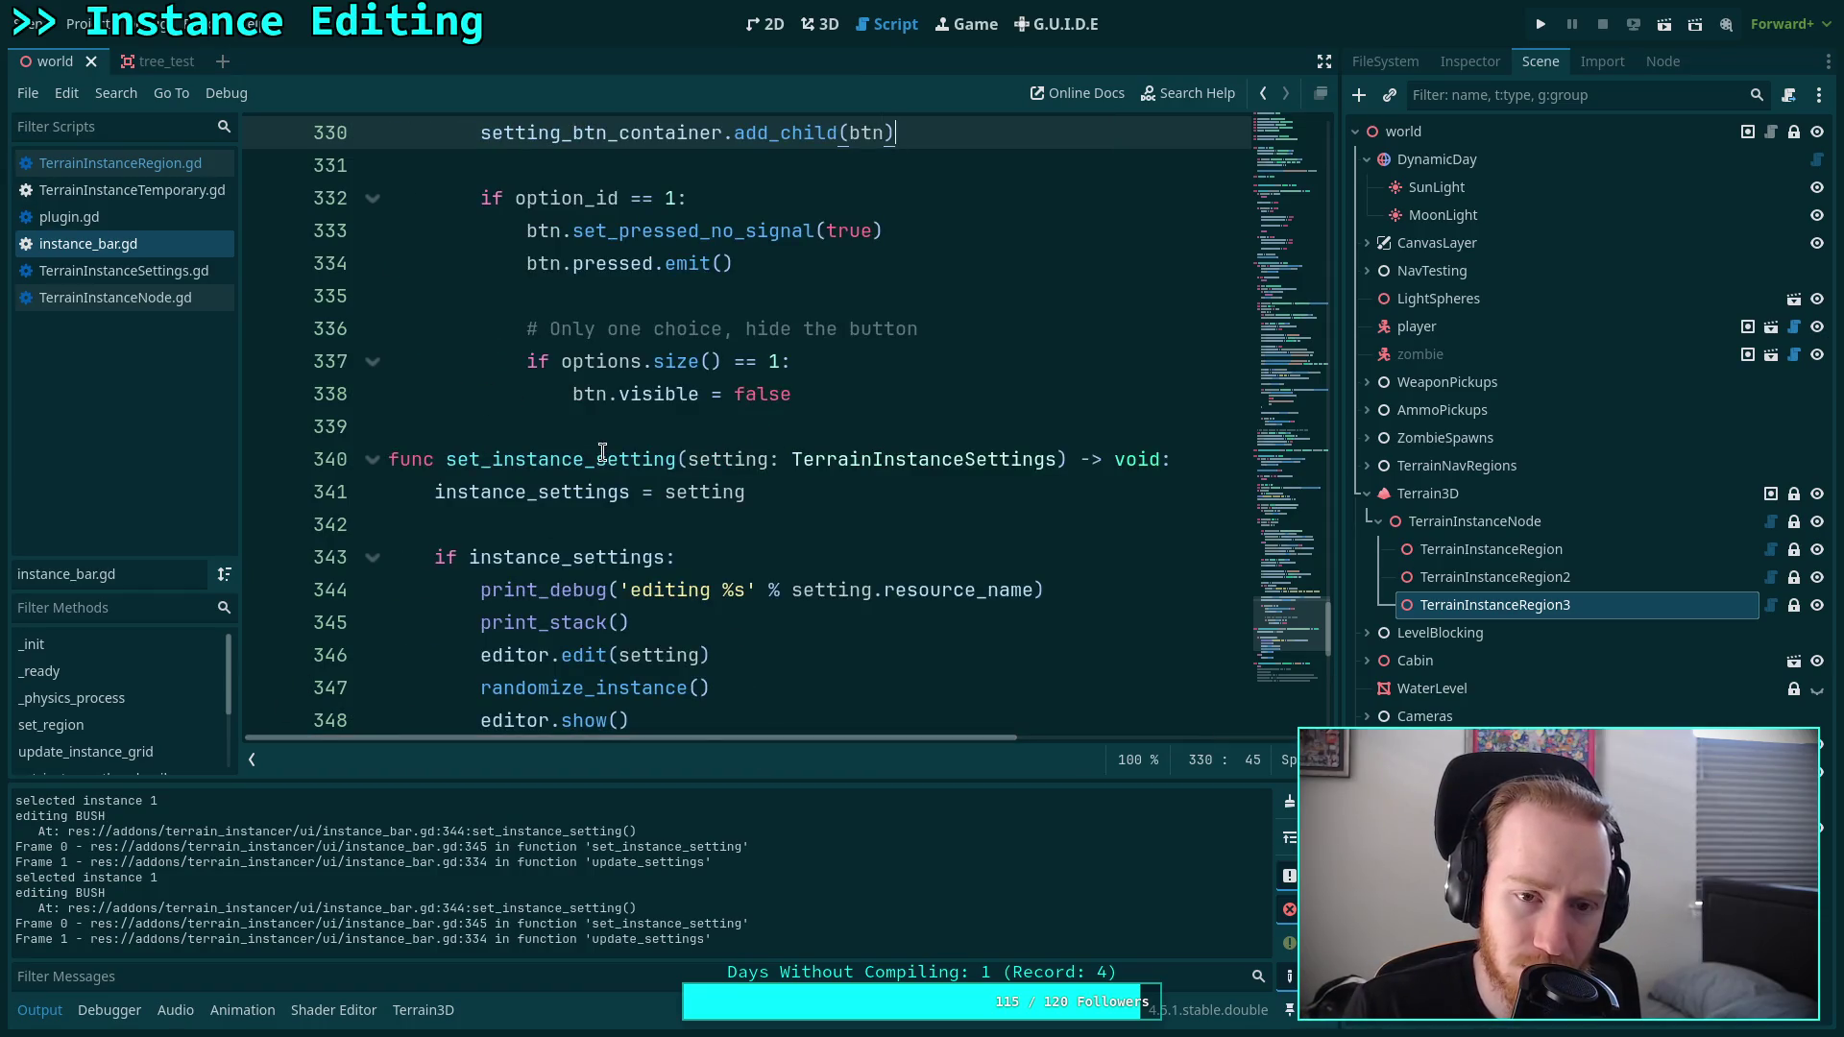
scroll(602, 452, "up", 2)
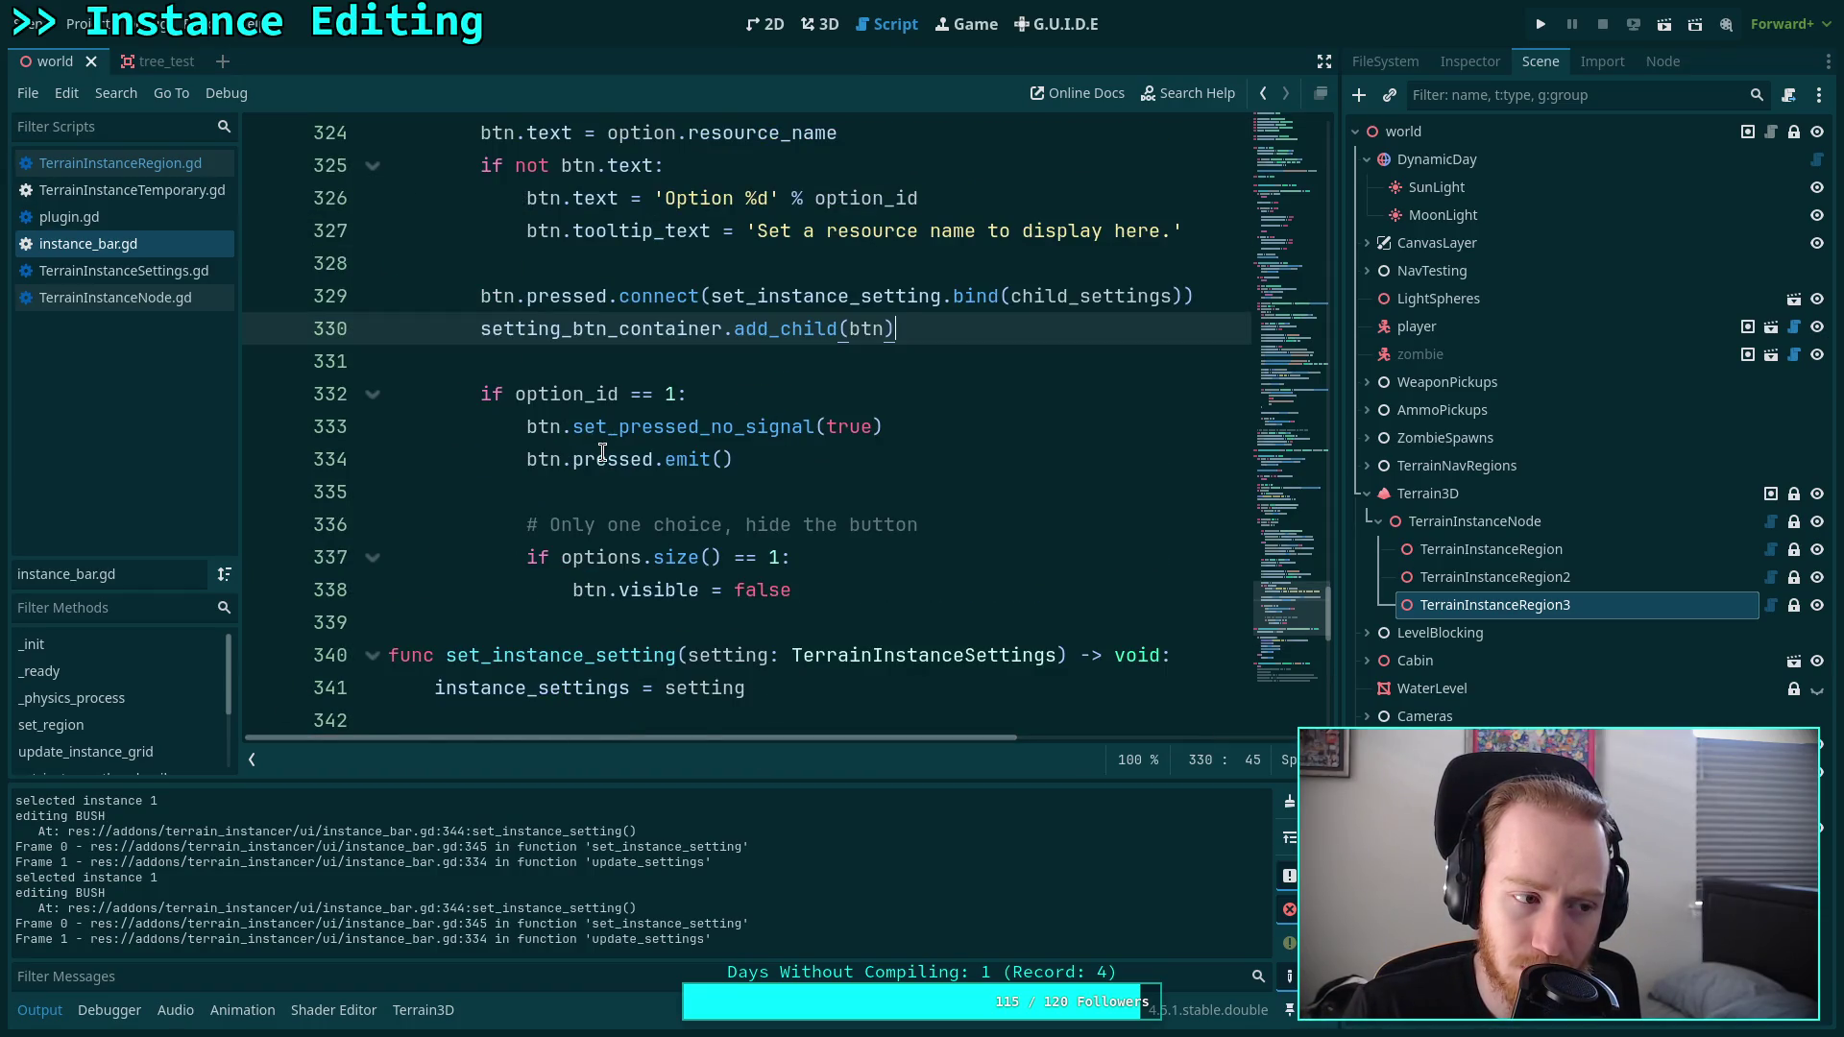
scroll(602, 452, "up", 1)
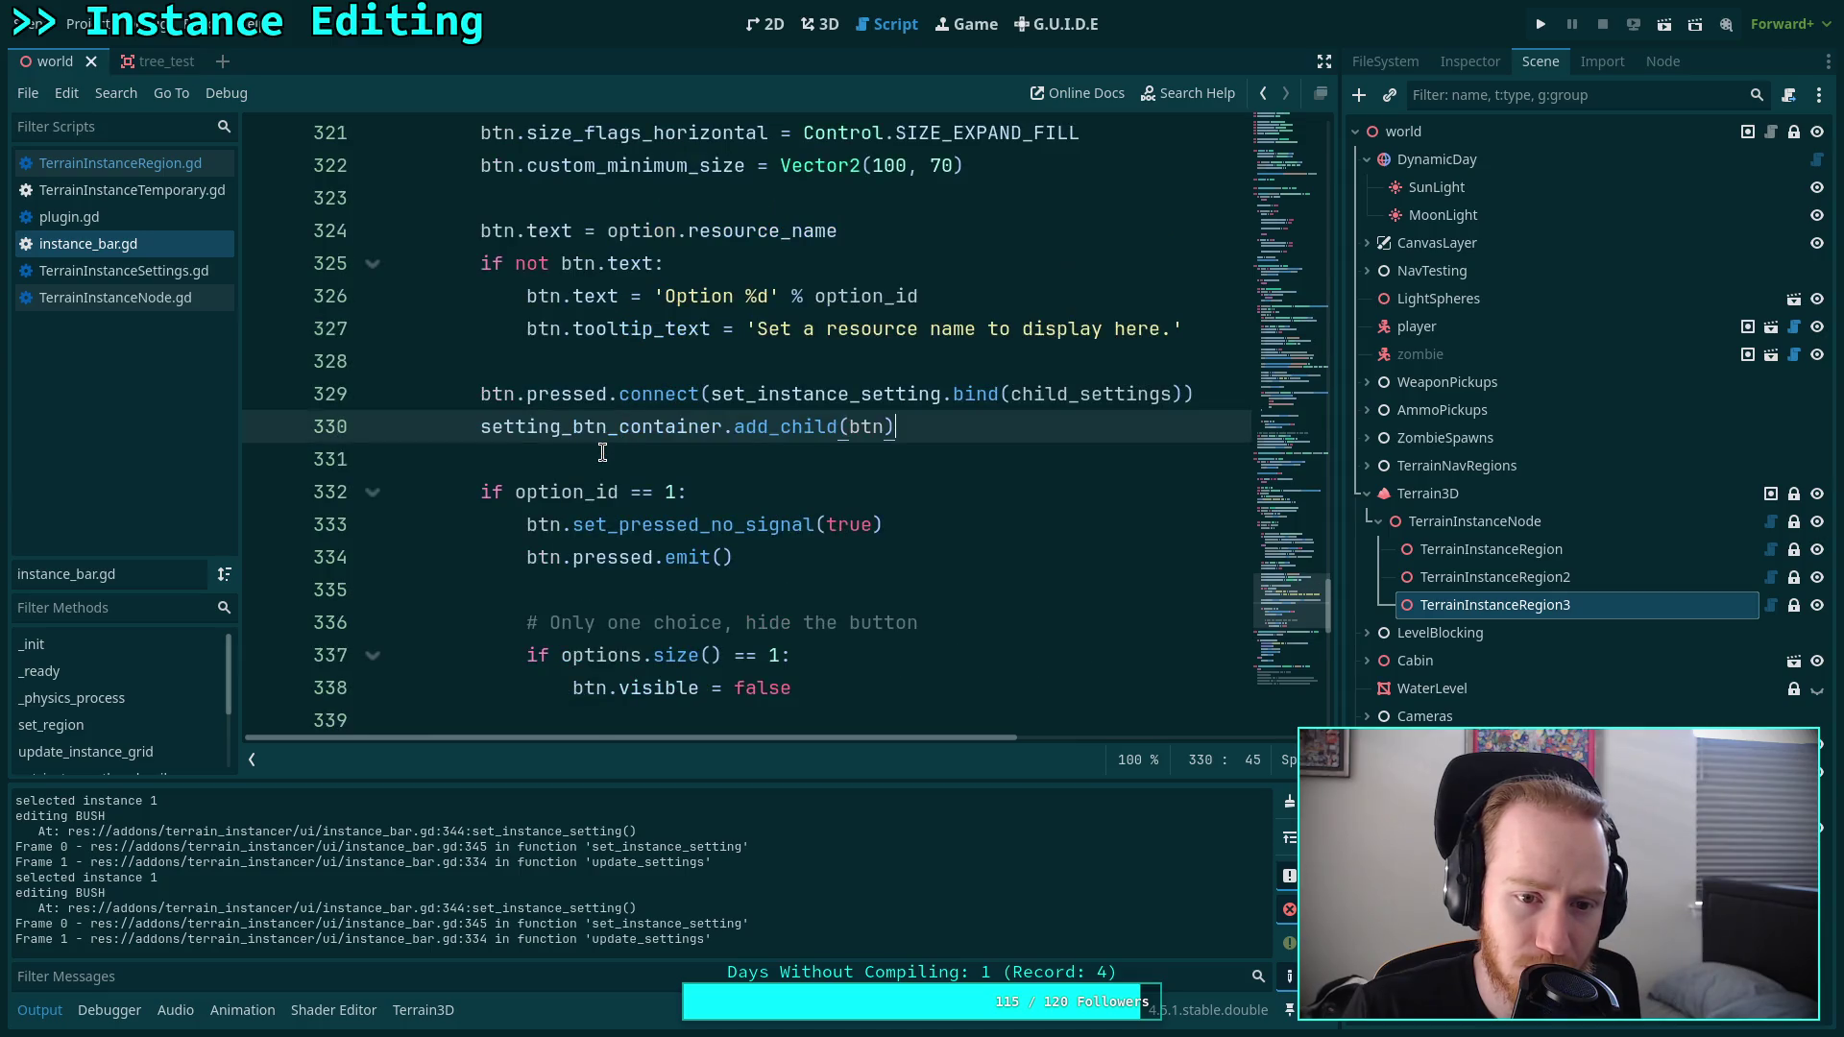
scroll(492, 448, "up", 3)
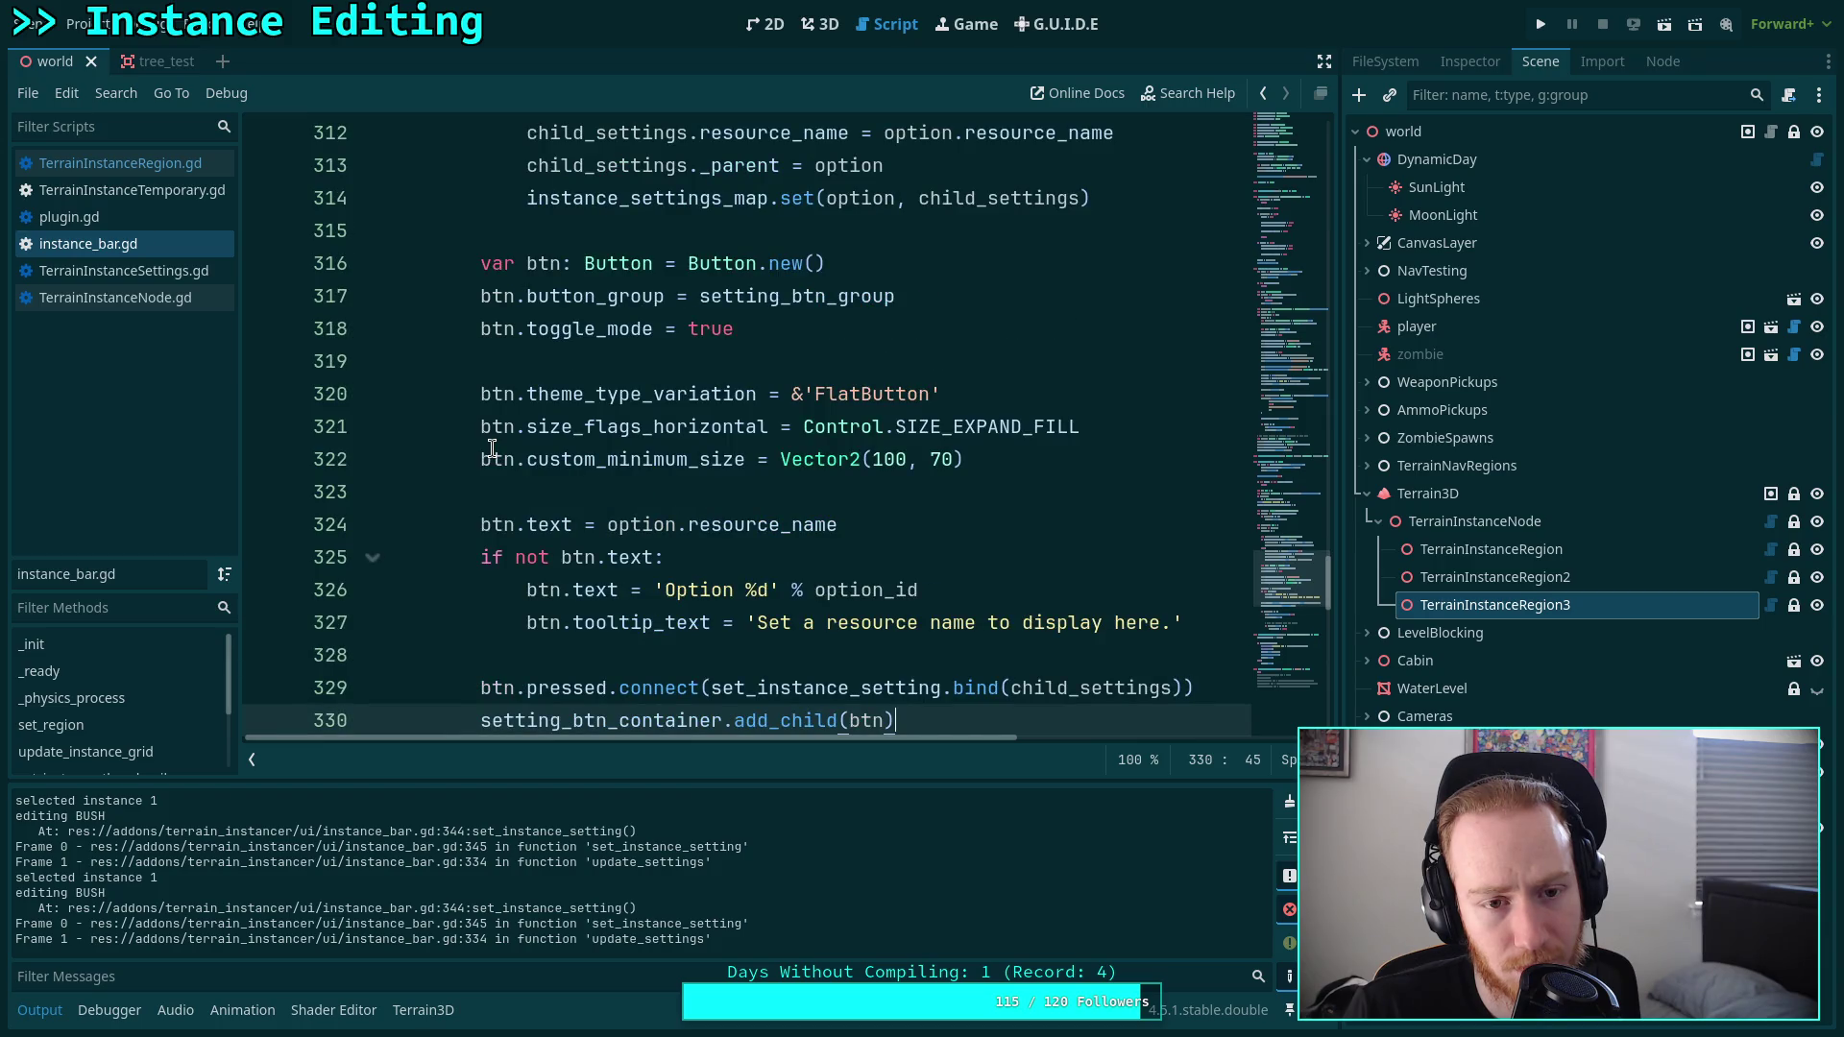
scroll(492, 448, "down", 1)
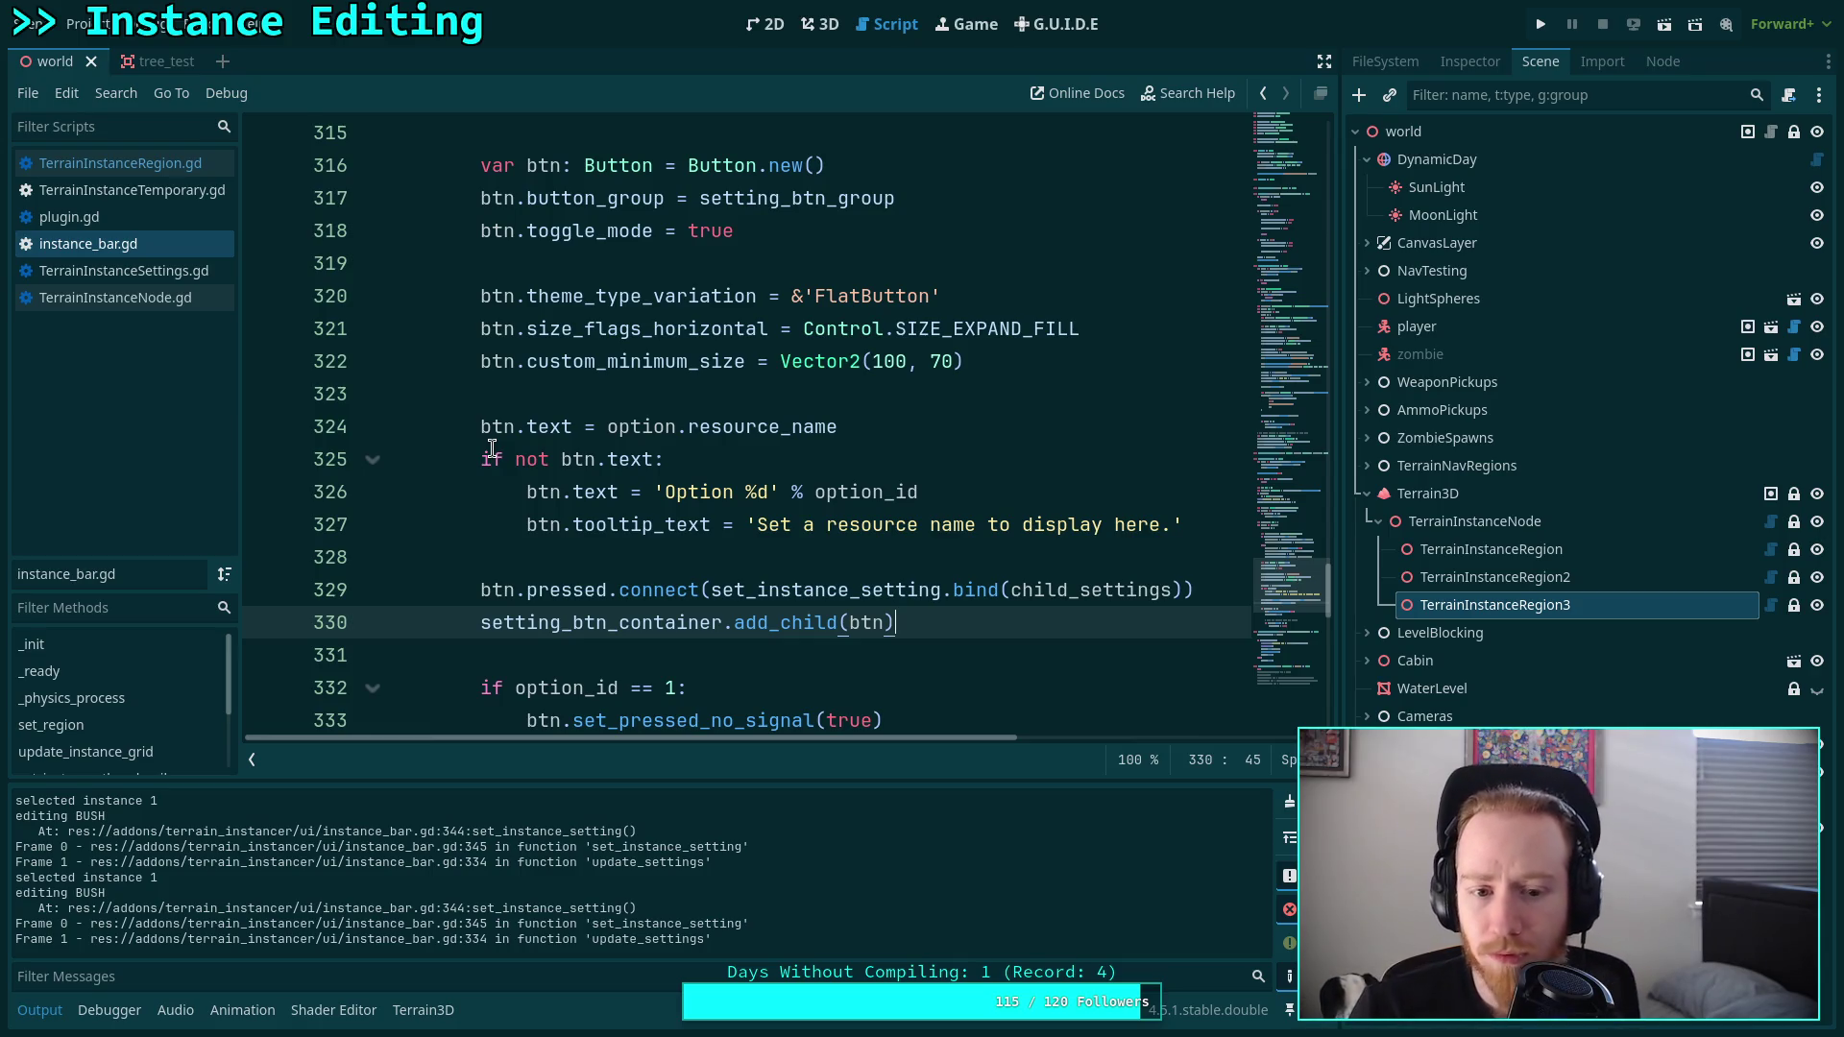
scroll(492, 448, "down", 2)
scroll(609, 492, "down", 1)
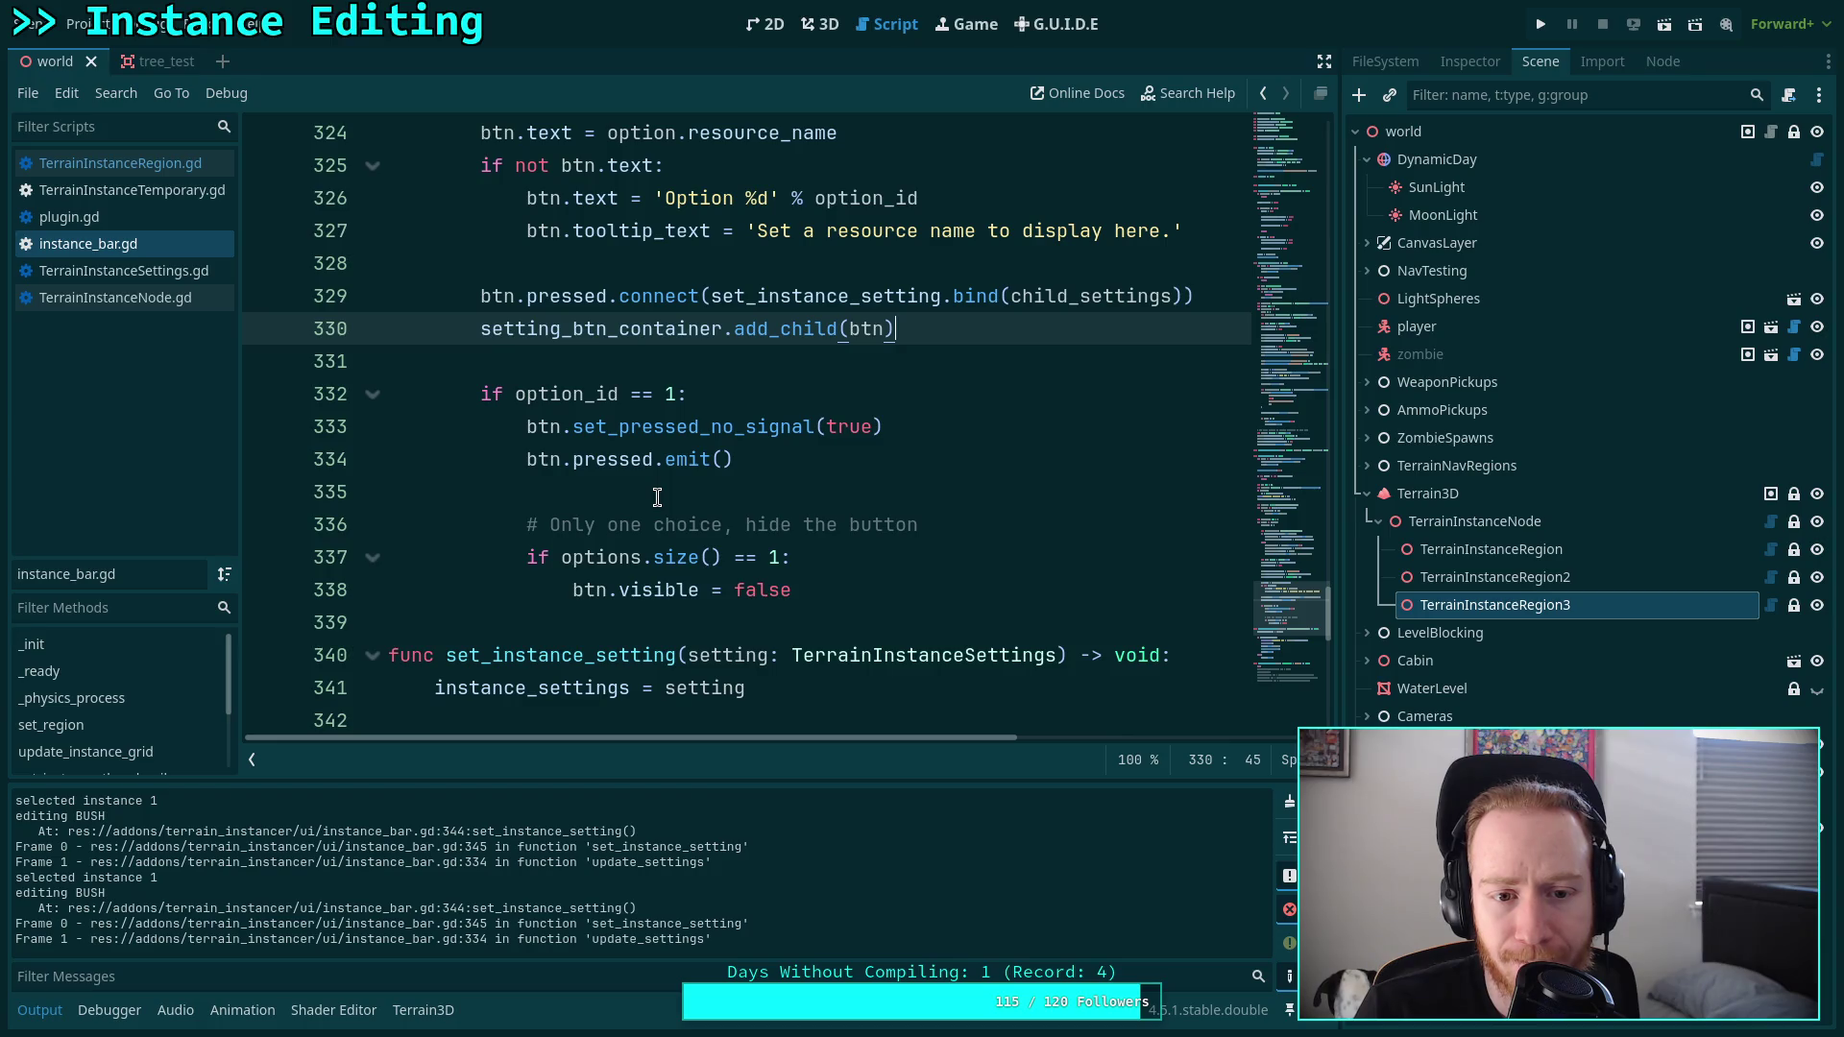
scroll(657, 497, "up", 2)
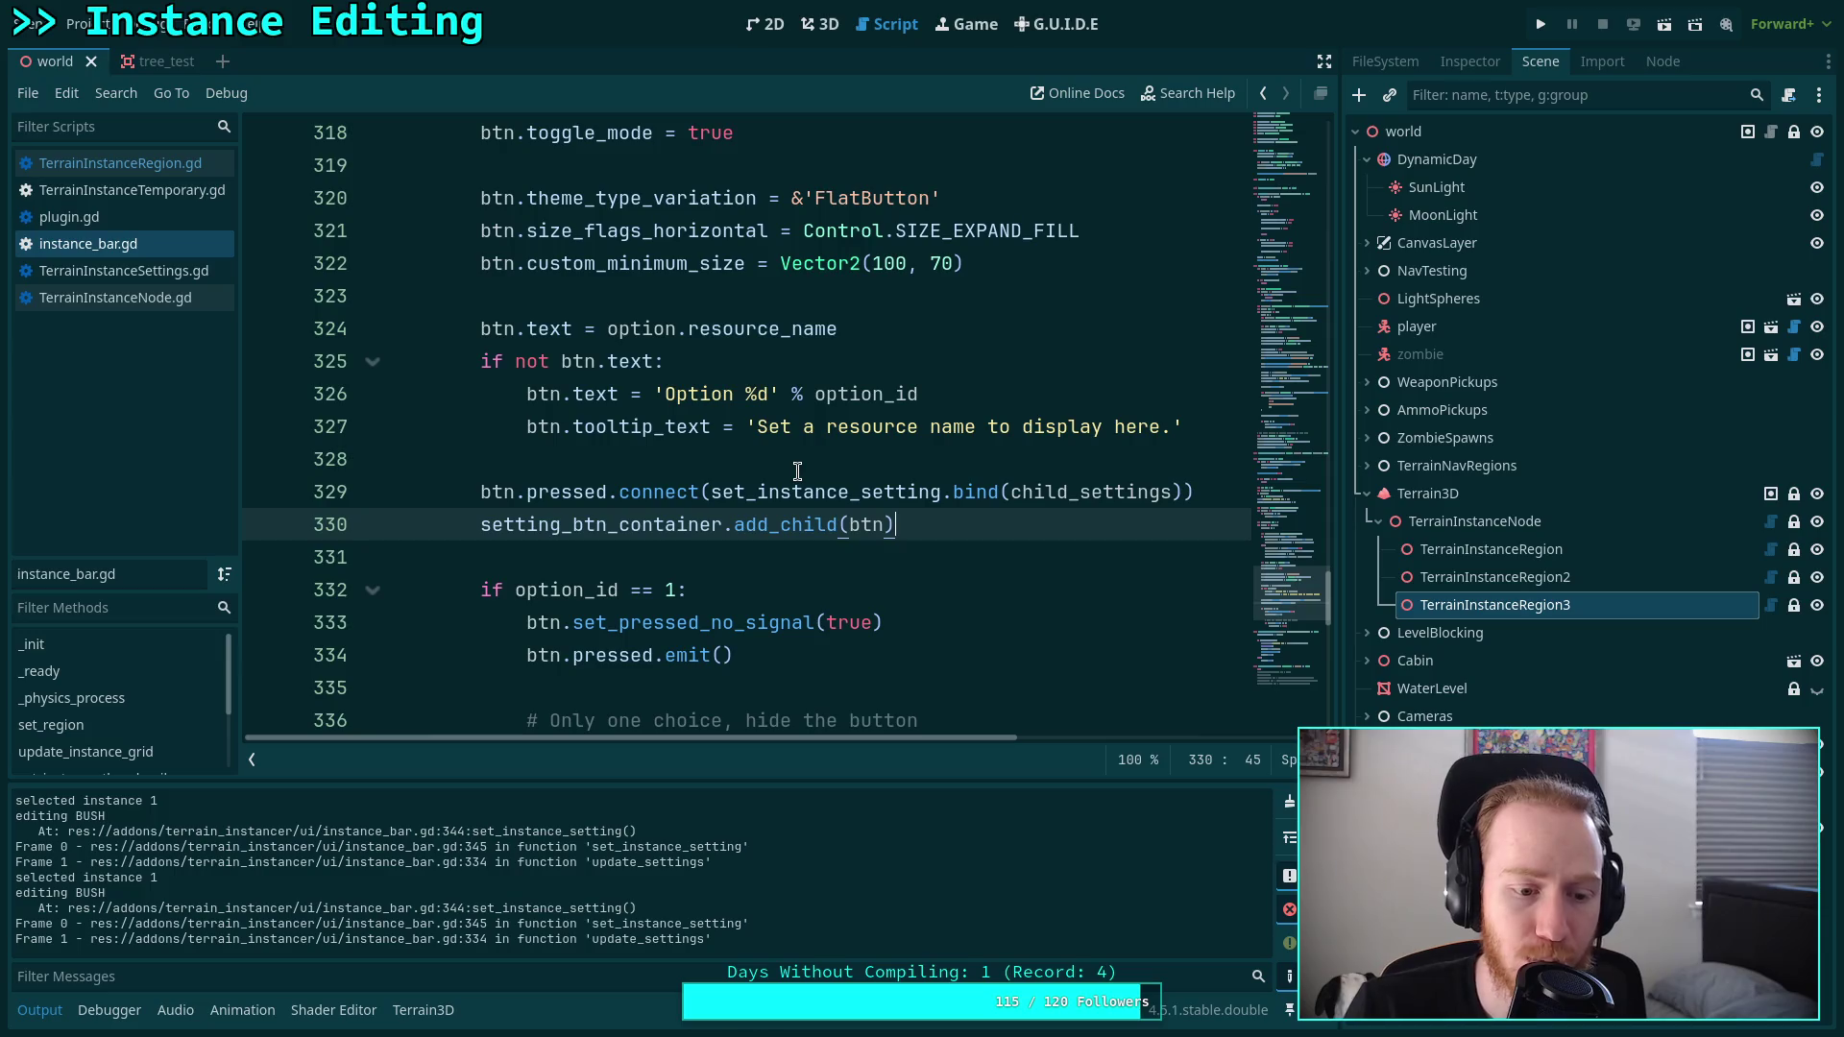
scroll(797, 471, "up", 10)
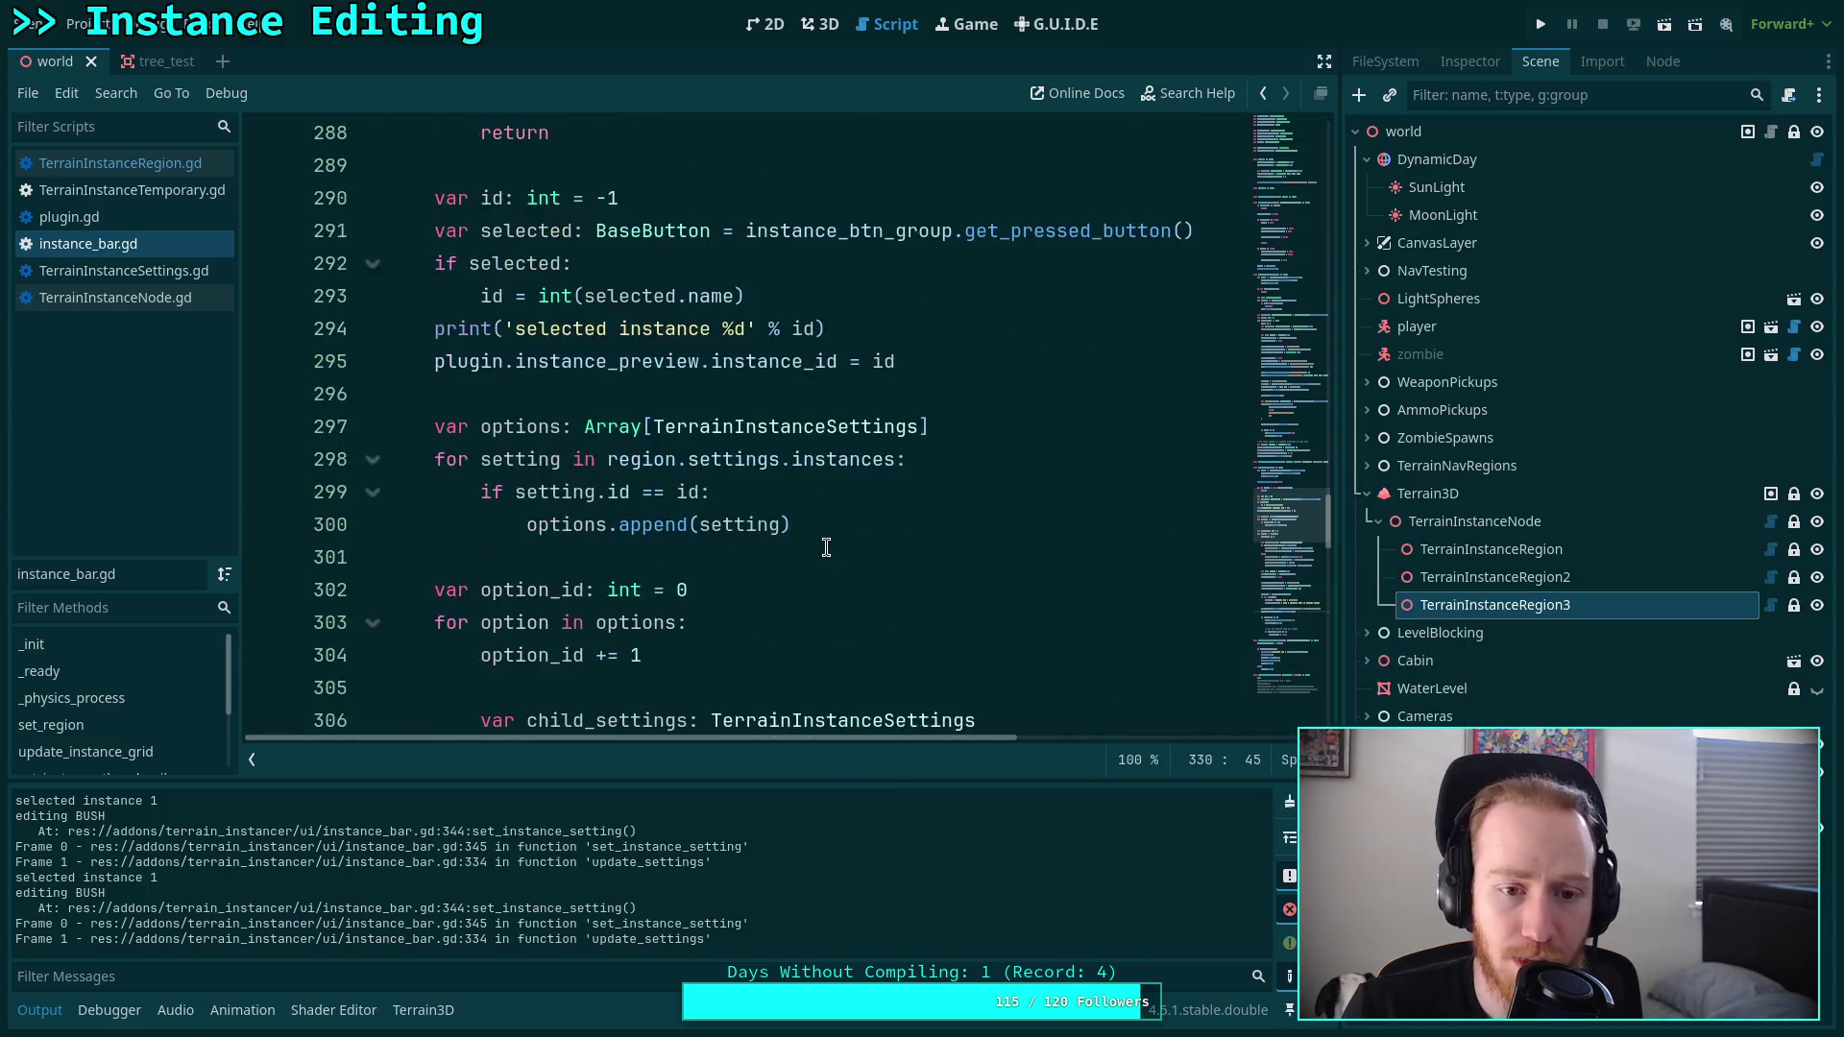
scroll(826, 547, "up", 11)
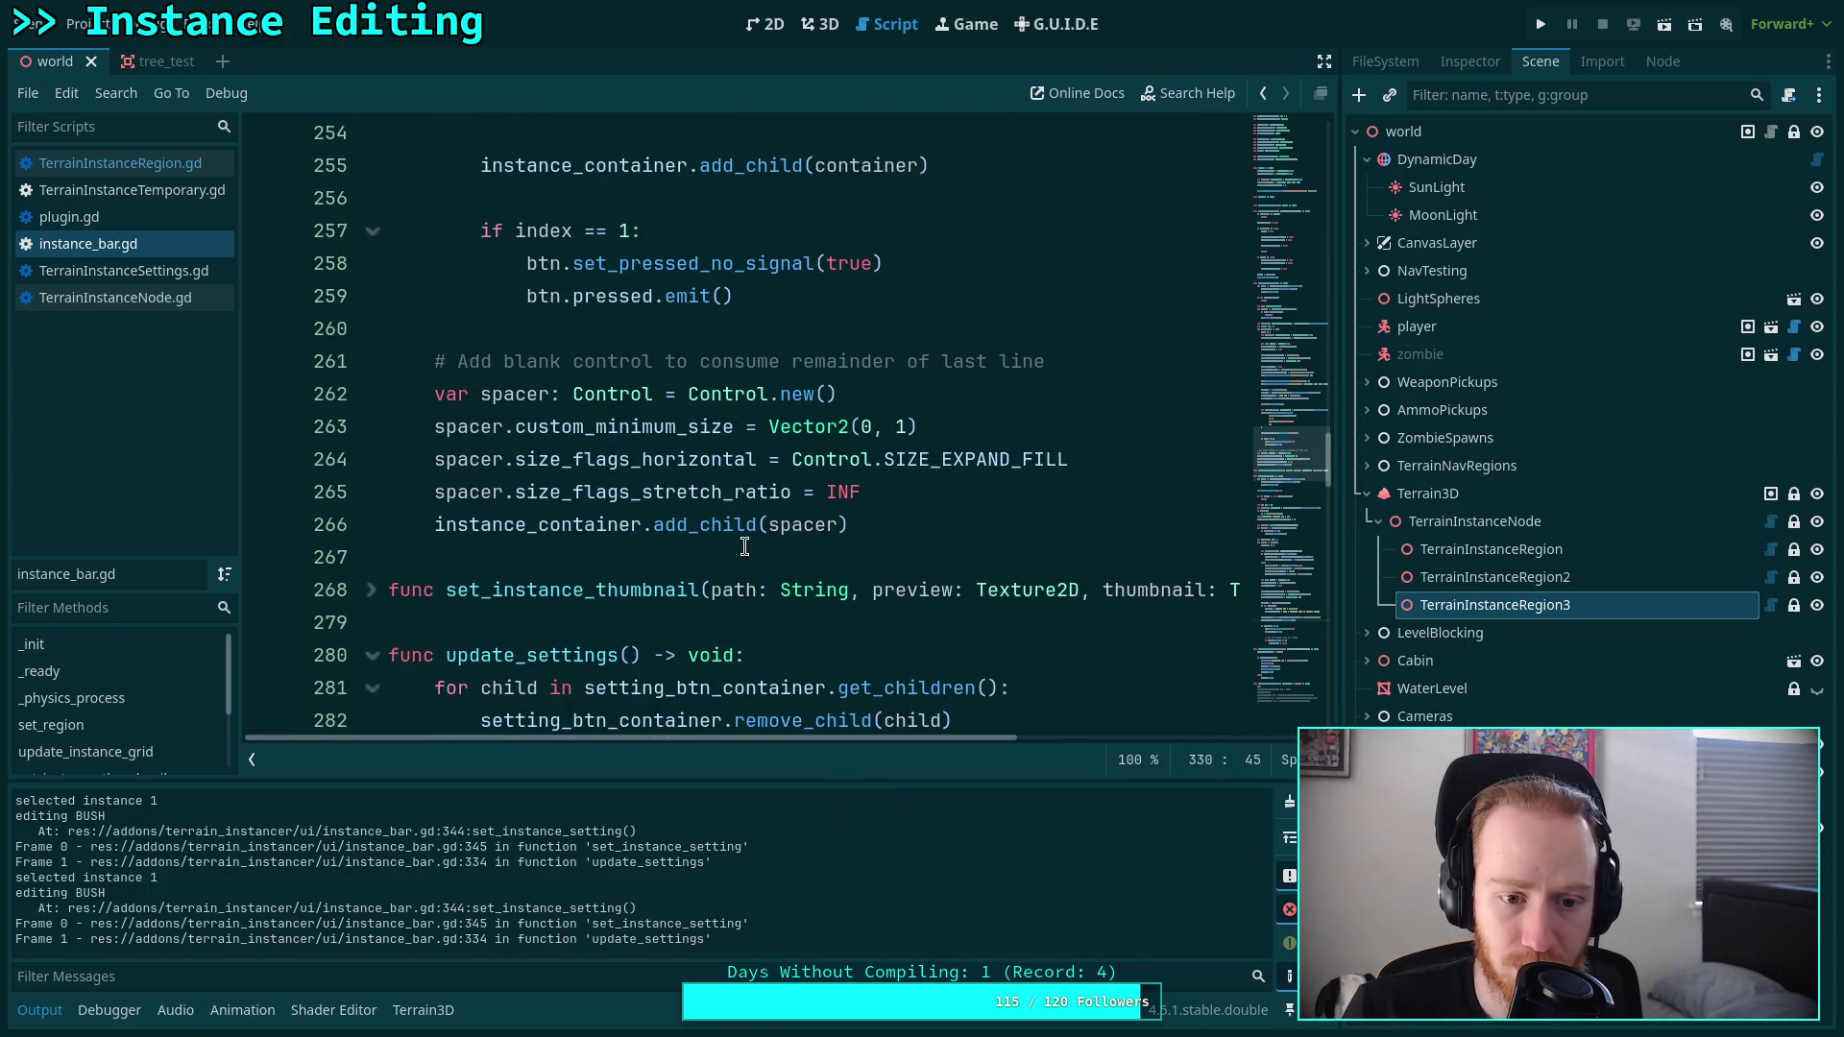
left_click_drag(638, 937, 77, 850)
left_click(278, 863)
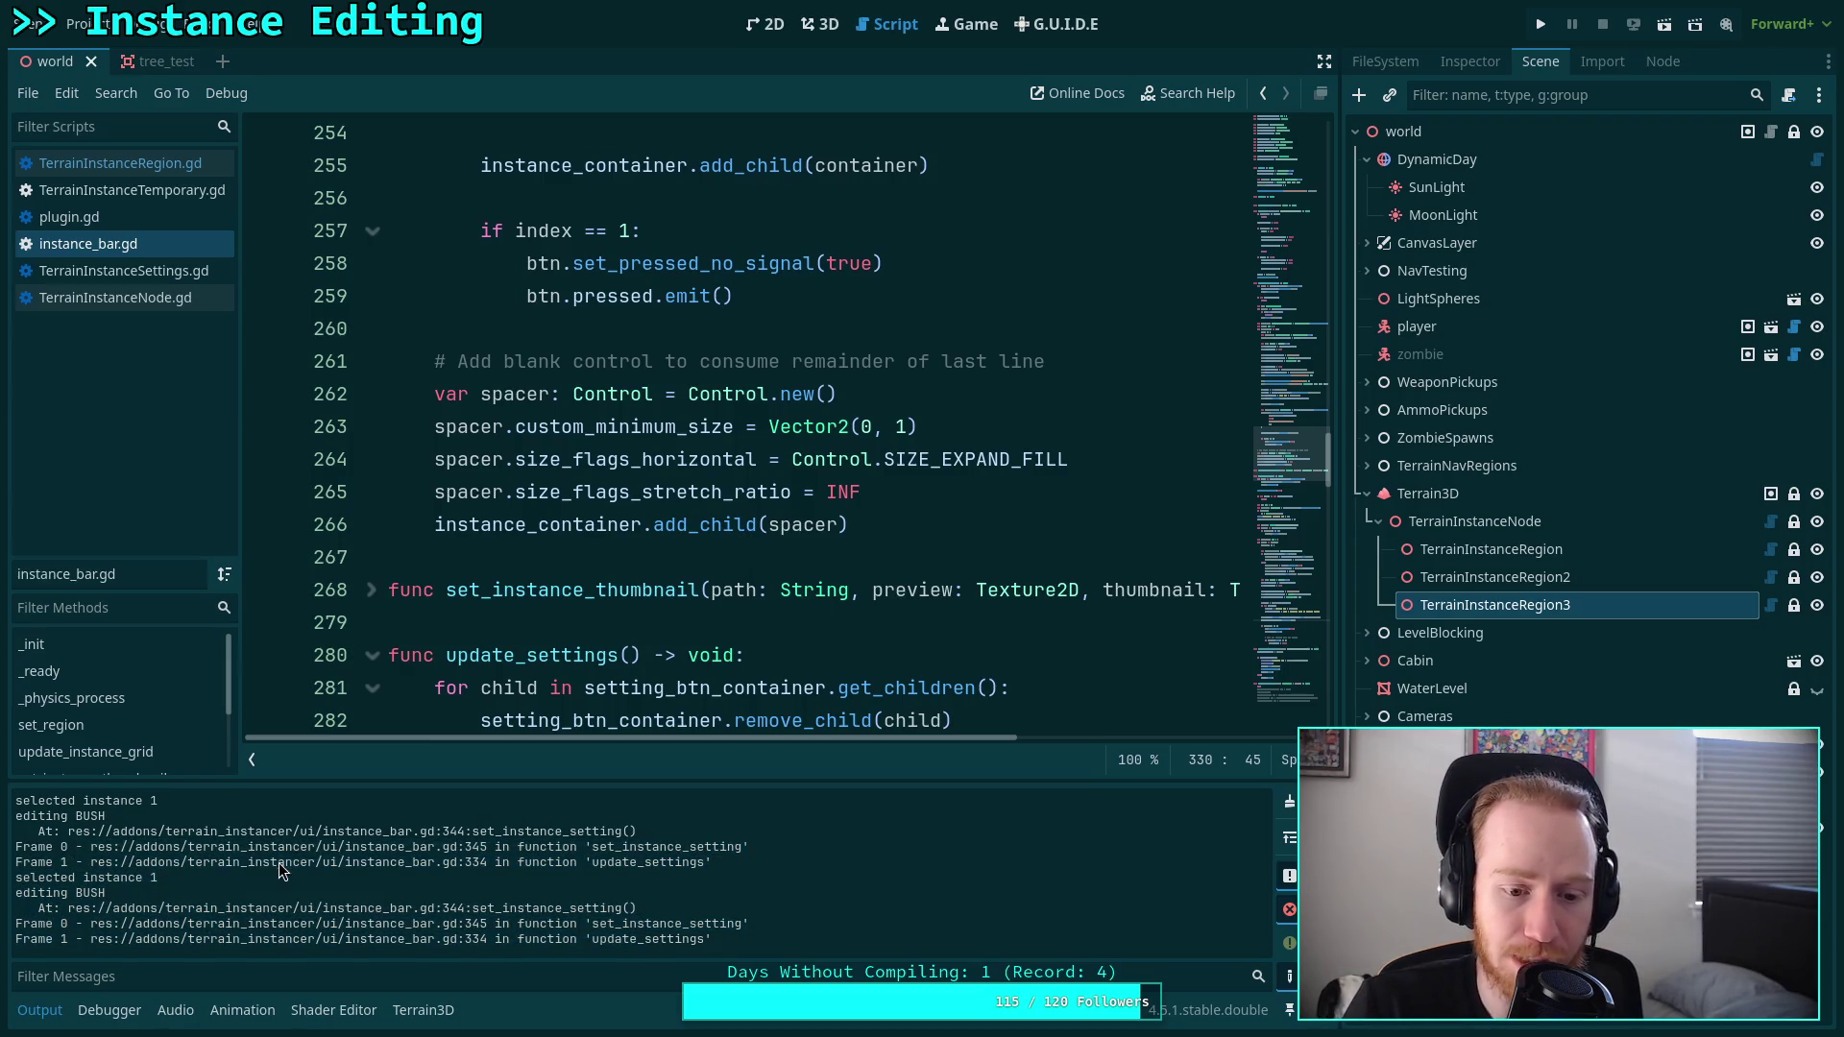
scroll(617, 546, "up", 3)
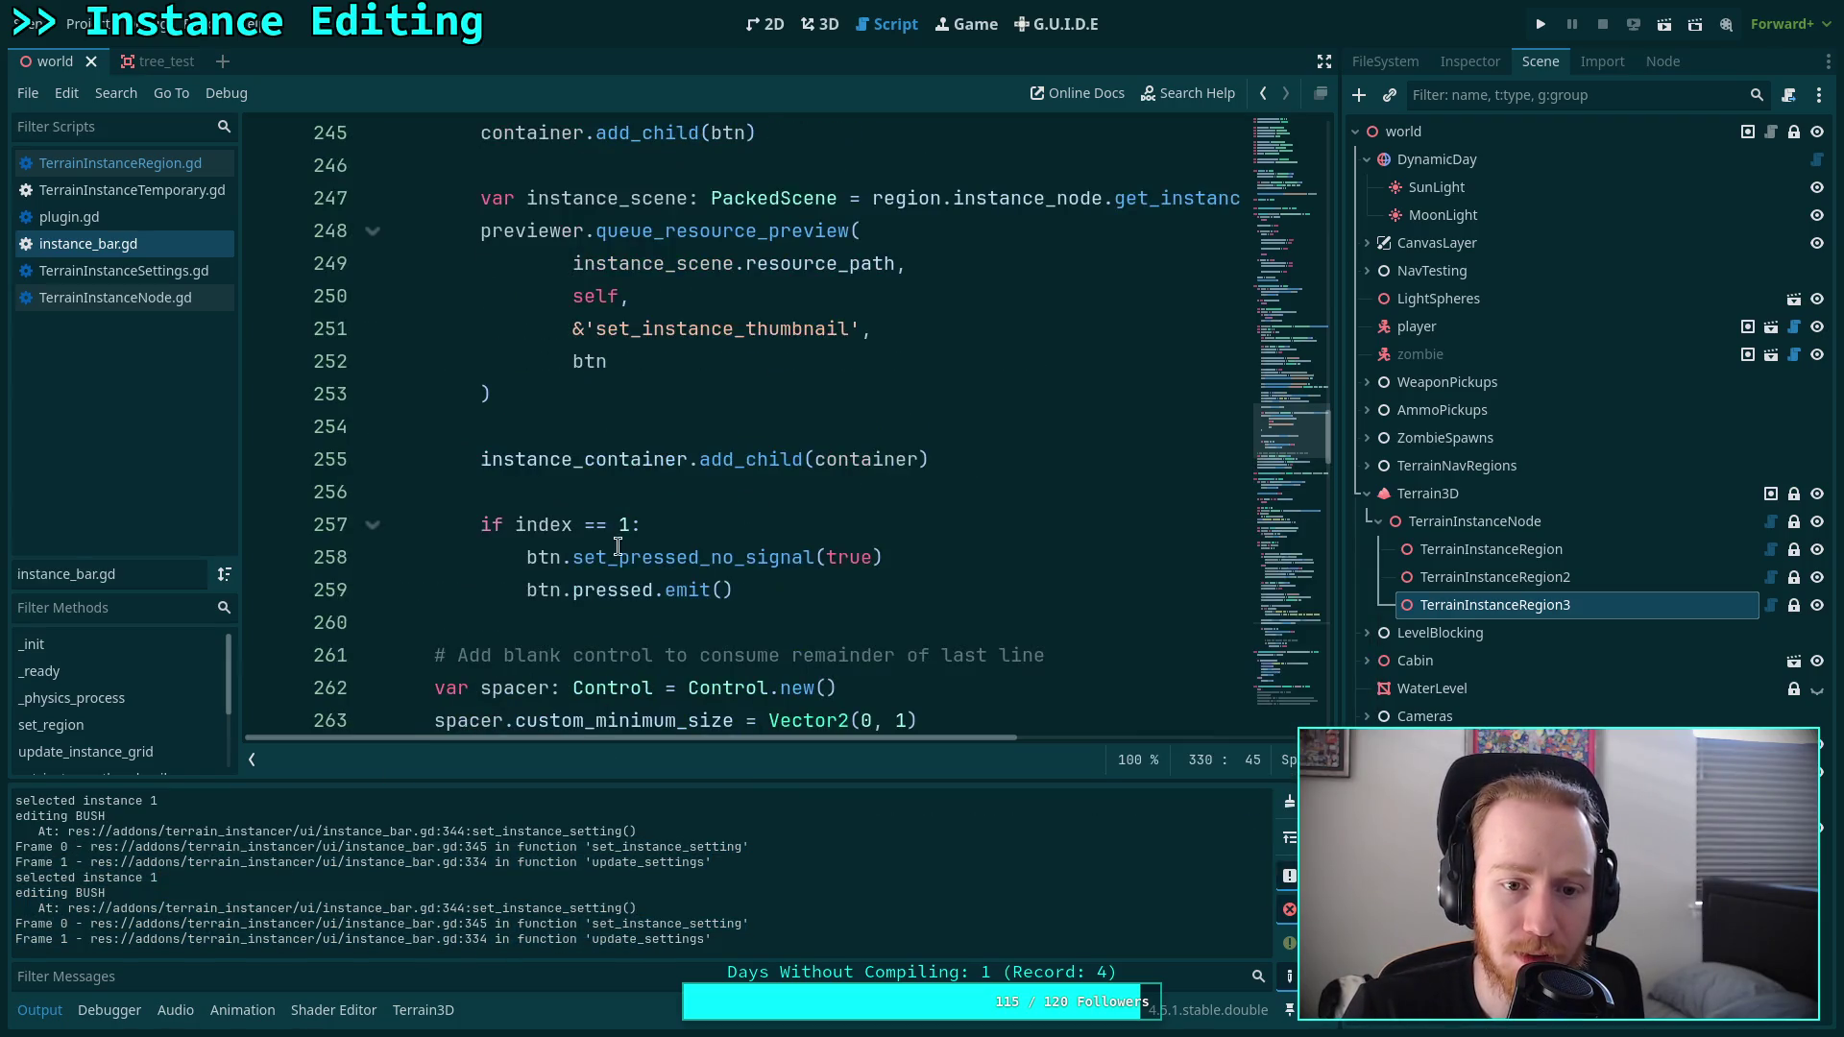
scroll(618, 546, "up", 2)
scroll(668, 552, "up", 2)
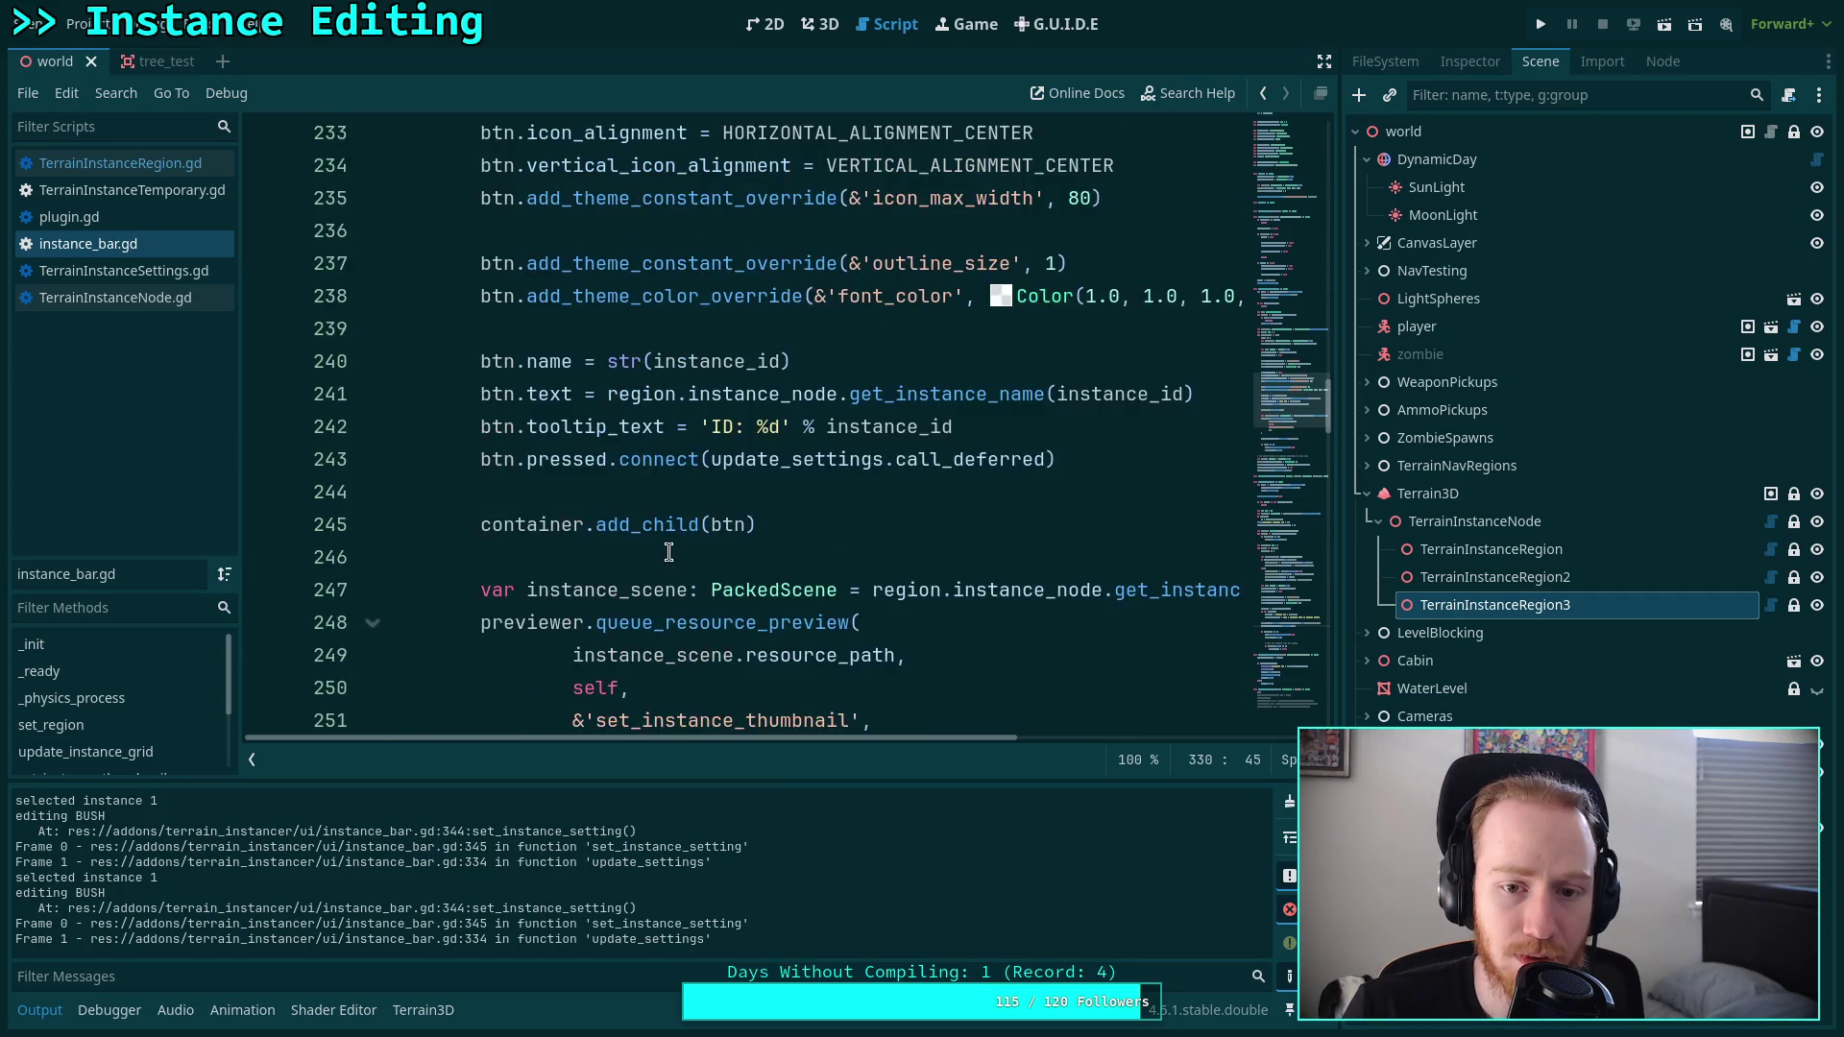
Delete .call_deferred from the update_settings connection on line 243.
left_click_drag(885, 459, 1044, 466)
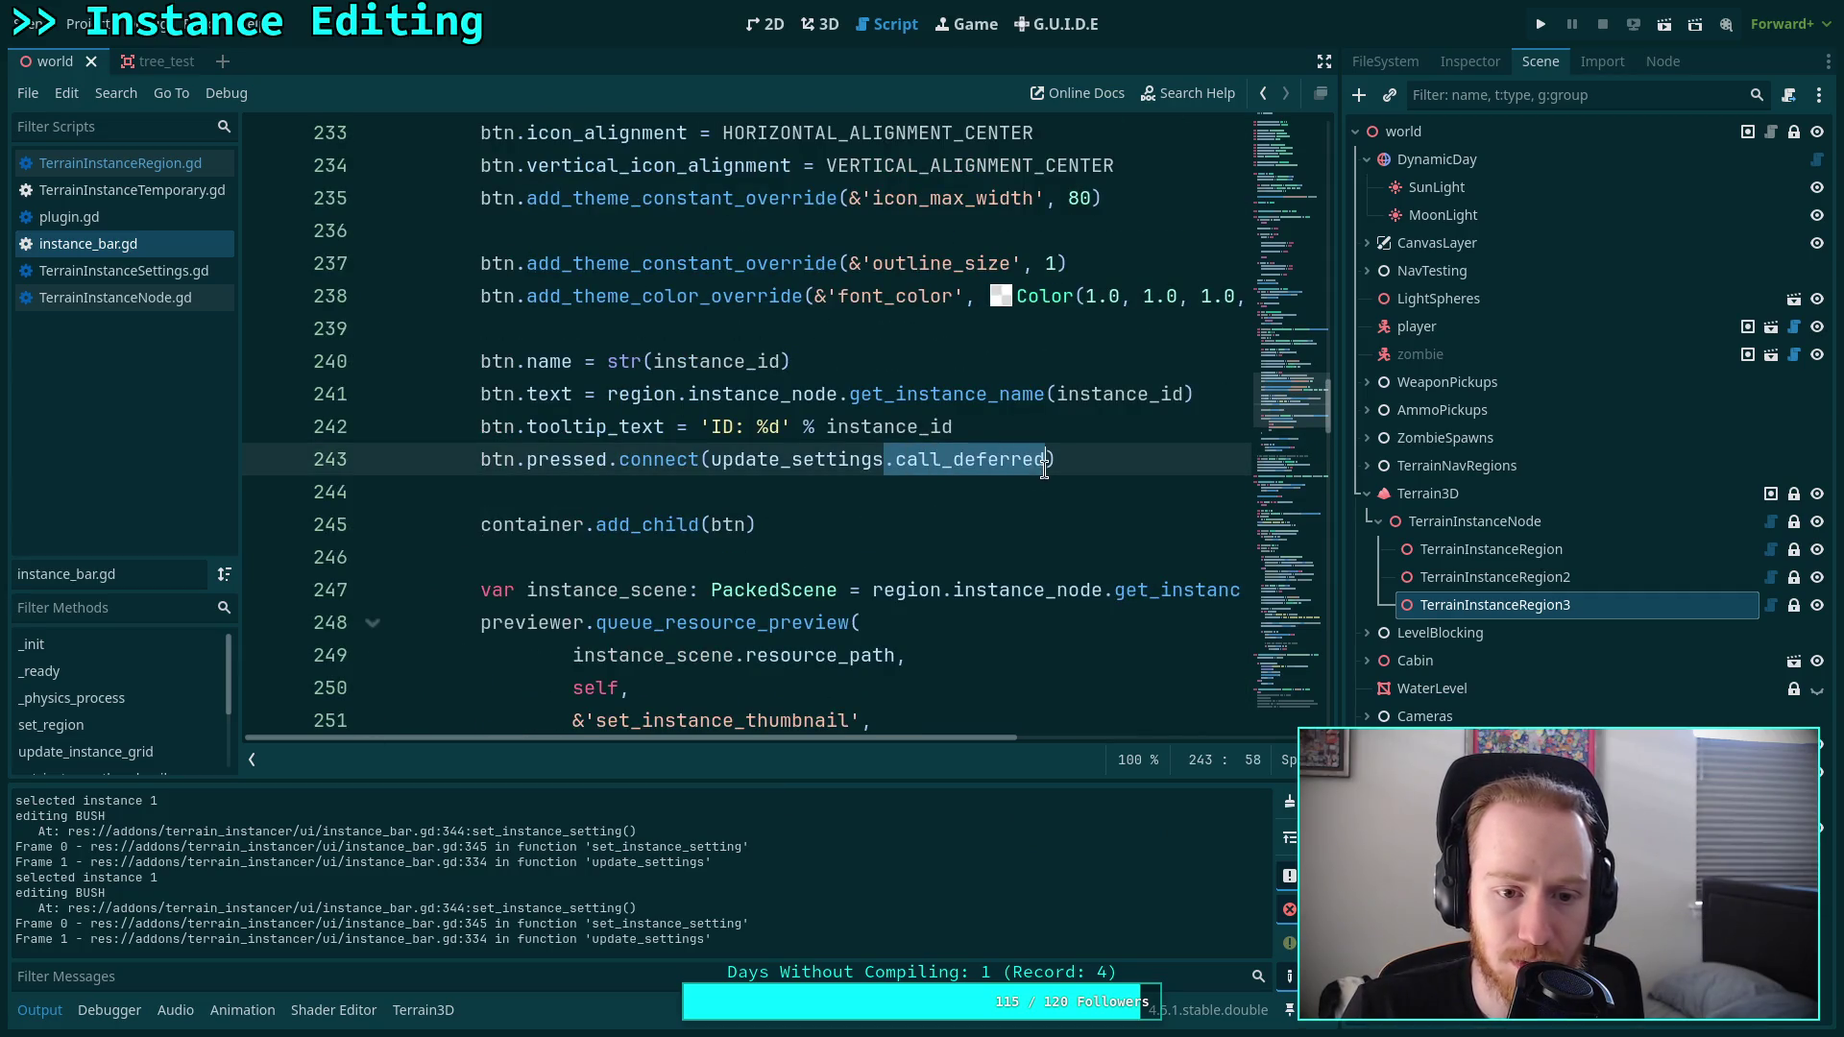
key("BackSpace")
scroll(893, 543, "down", 4)
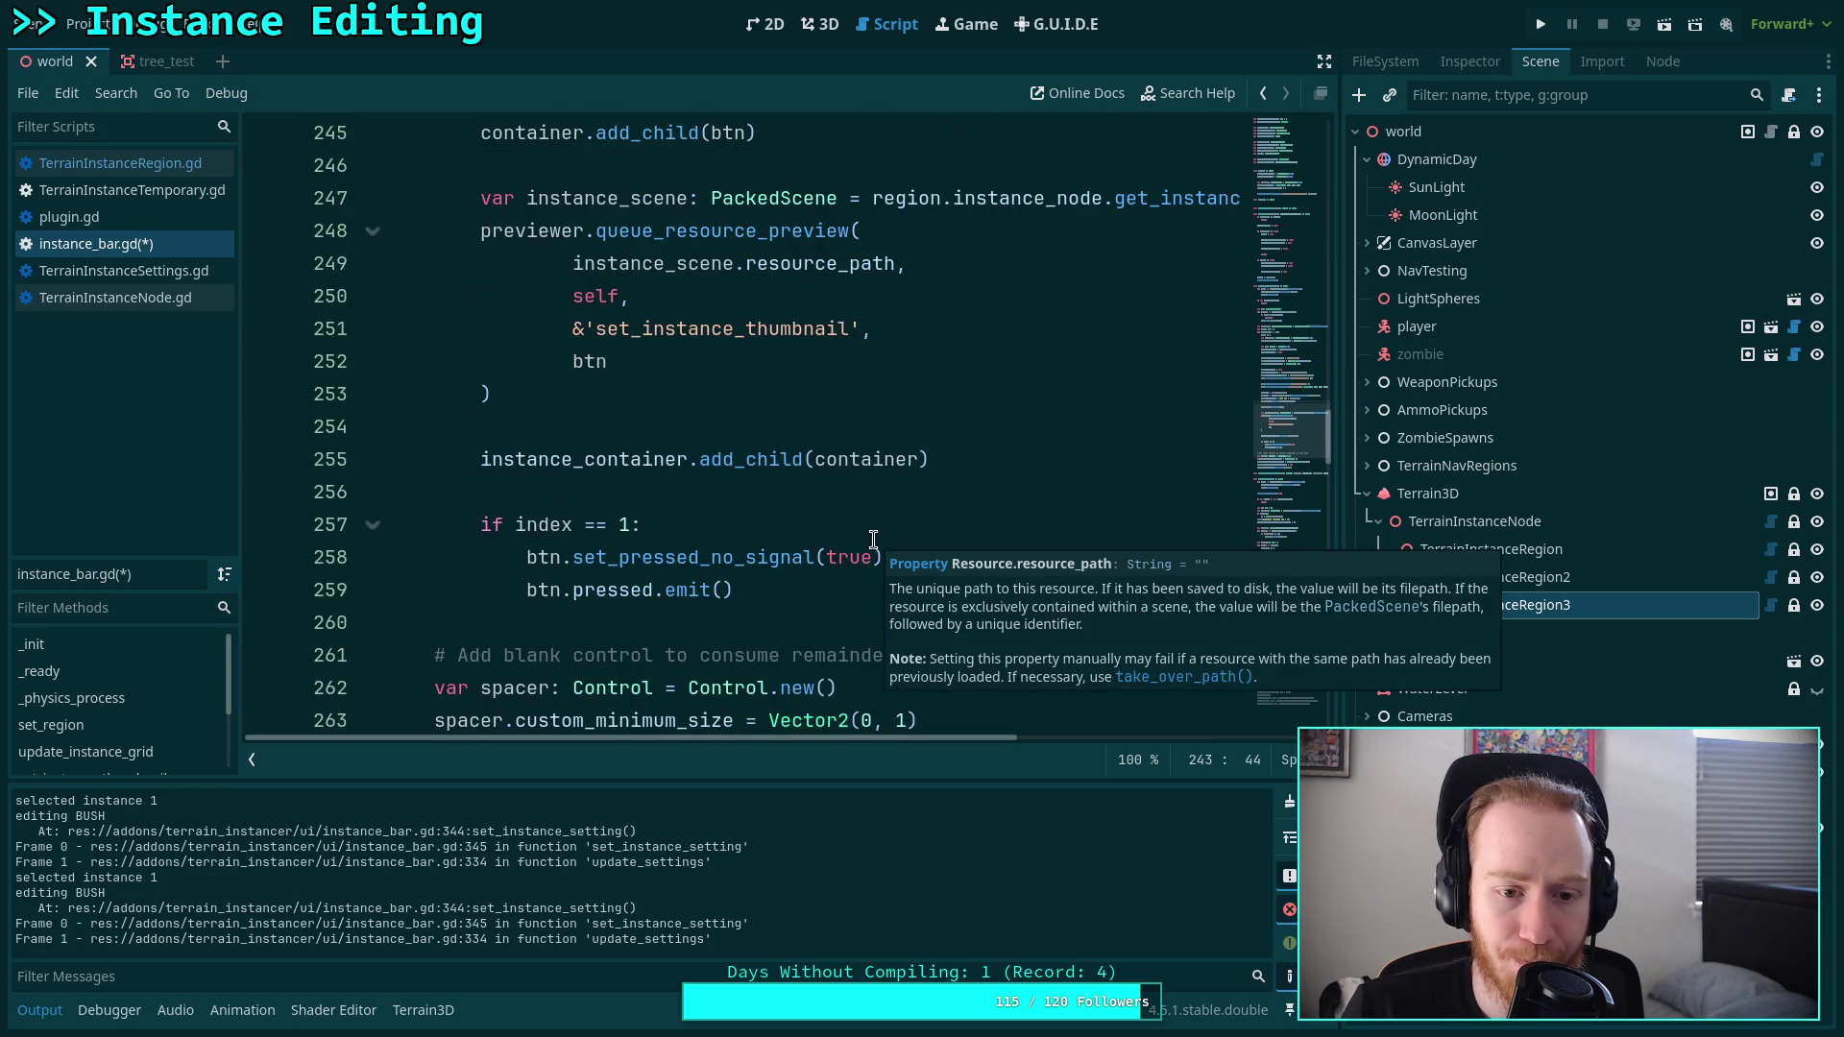
left_click(873, 539)
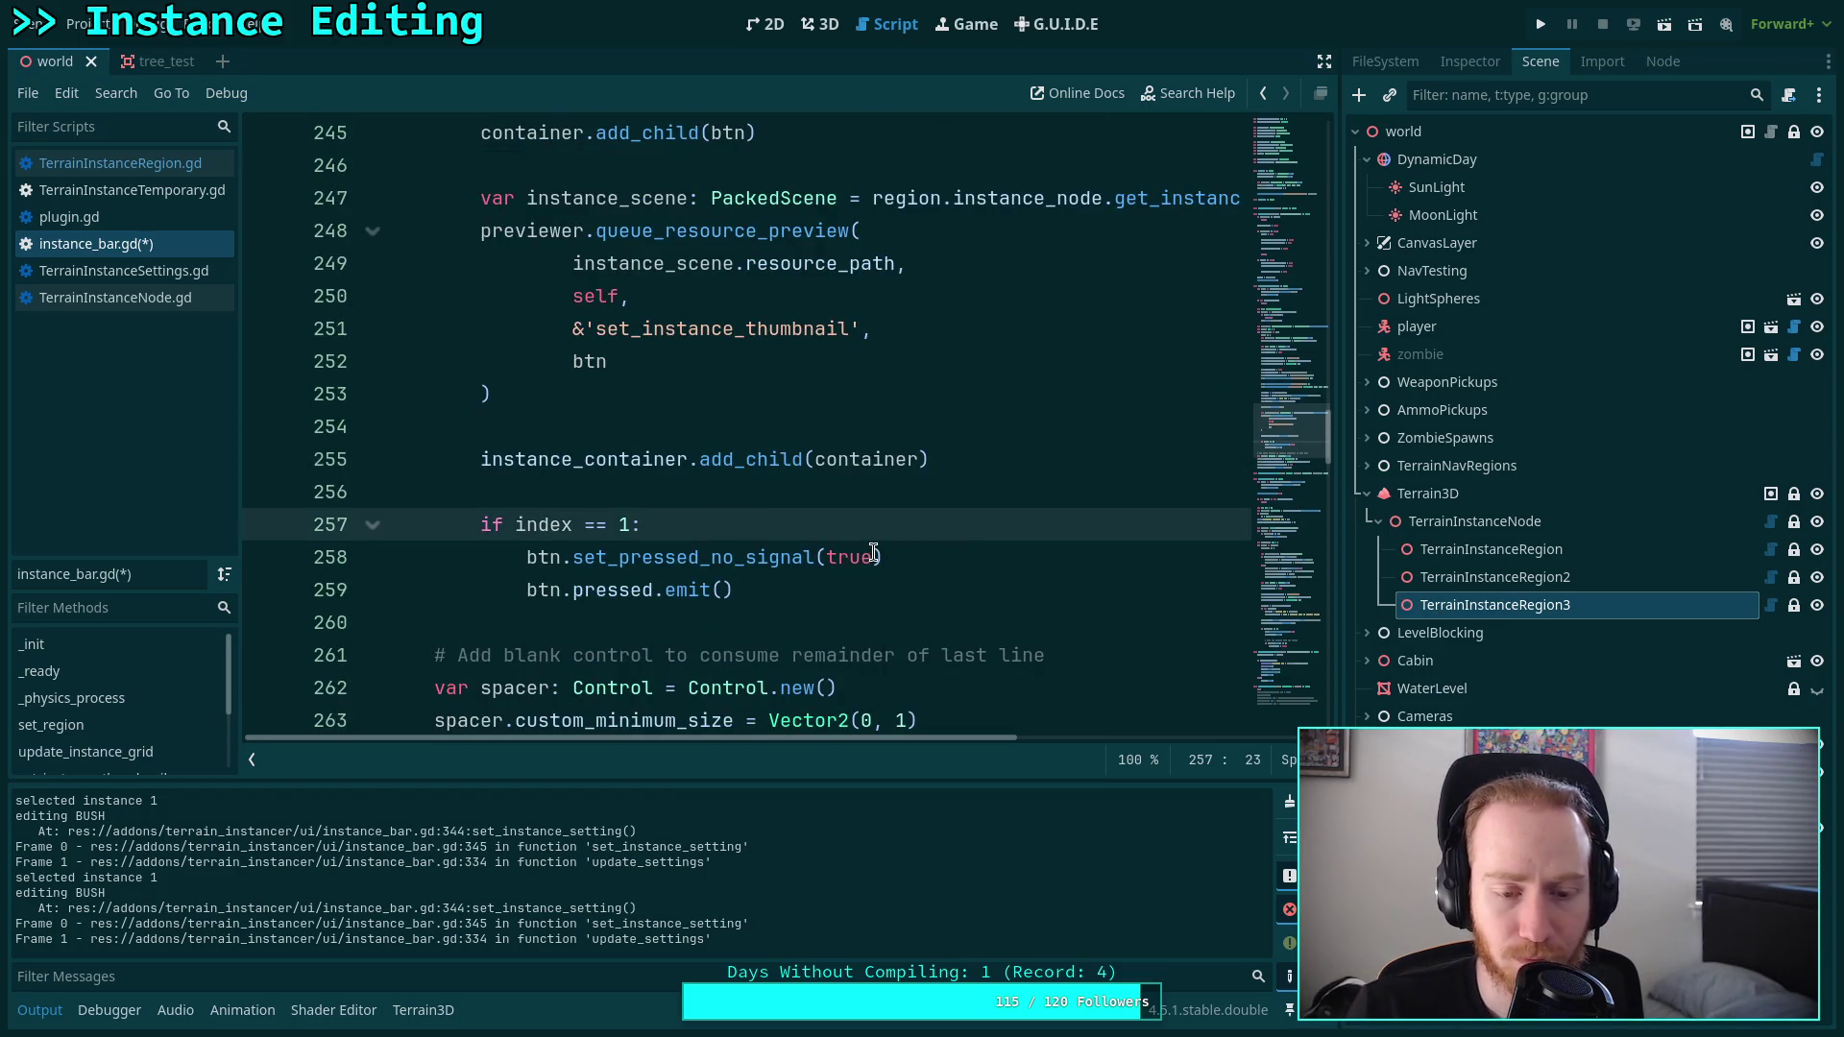
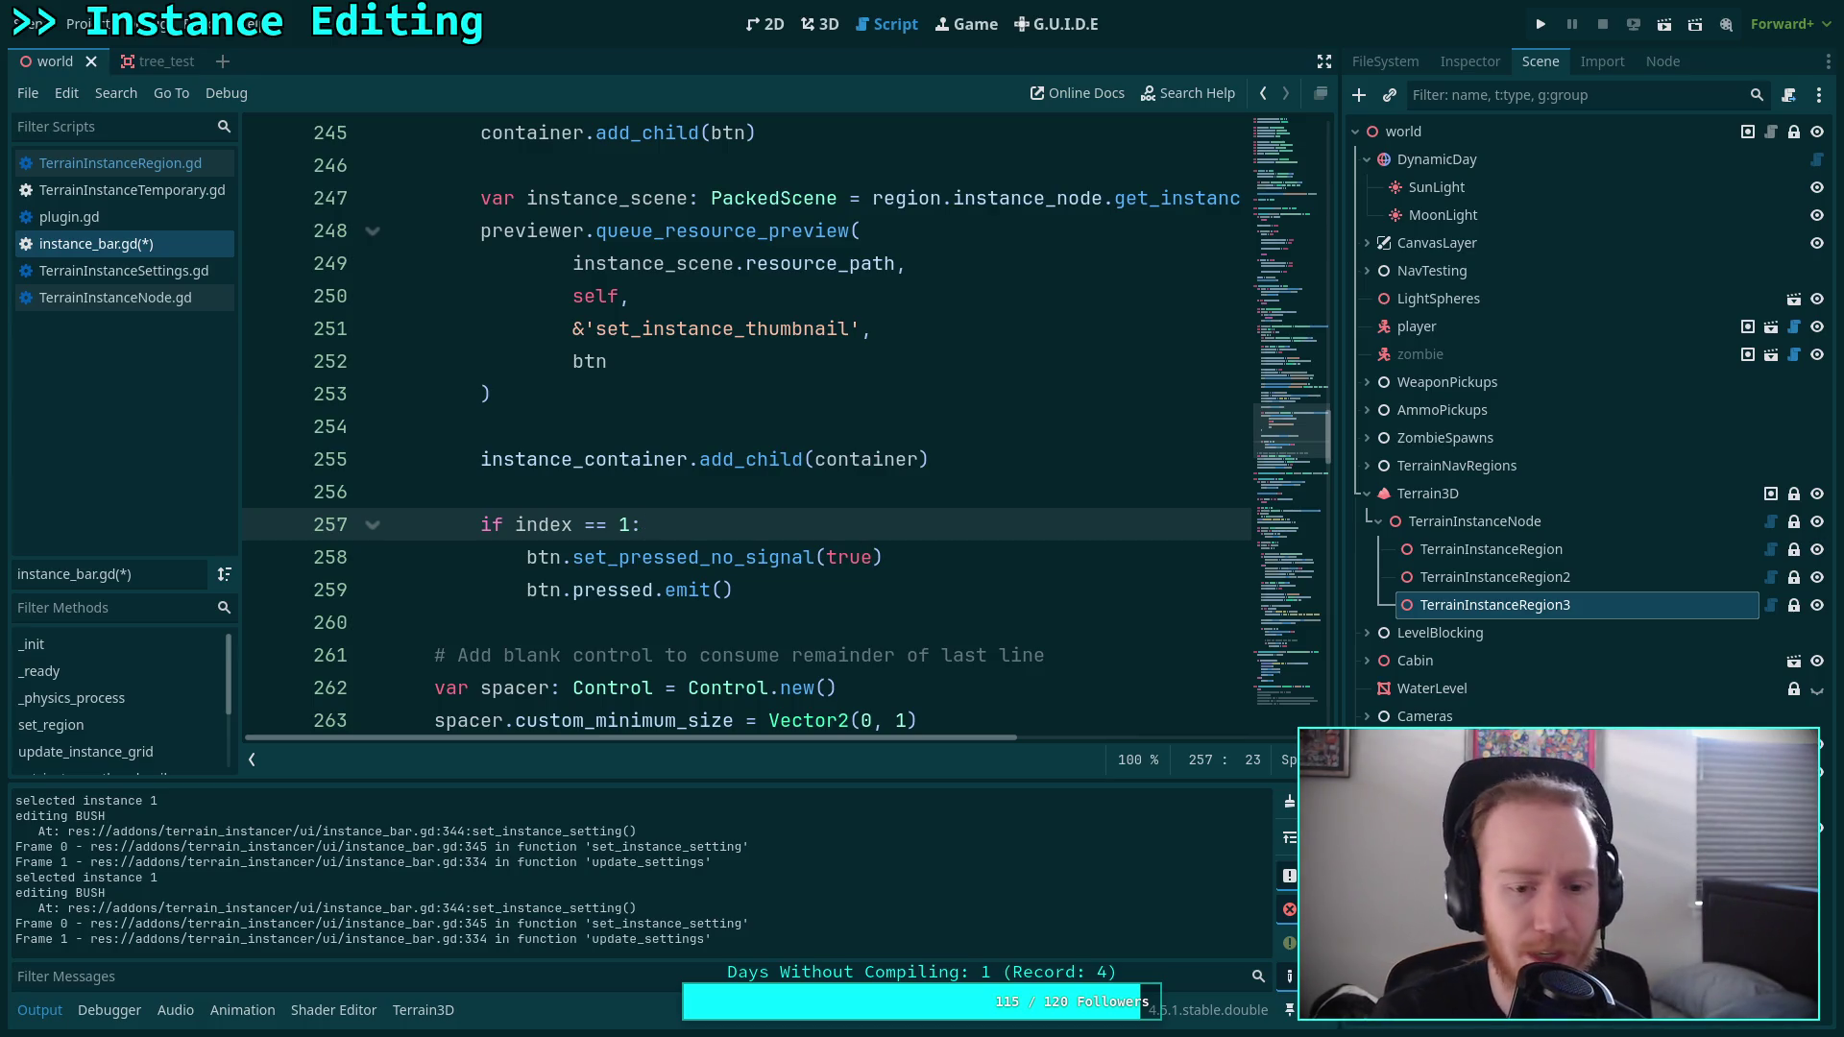
Add a new line under 'if index == 1:' and autocomplete instance_btn_group.
key("Return")
type("btn")
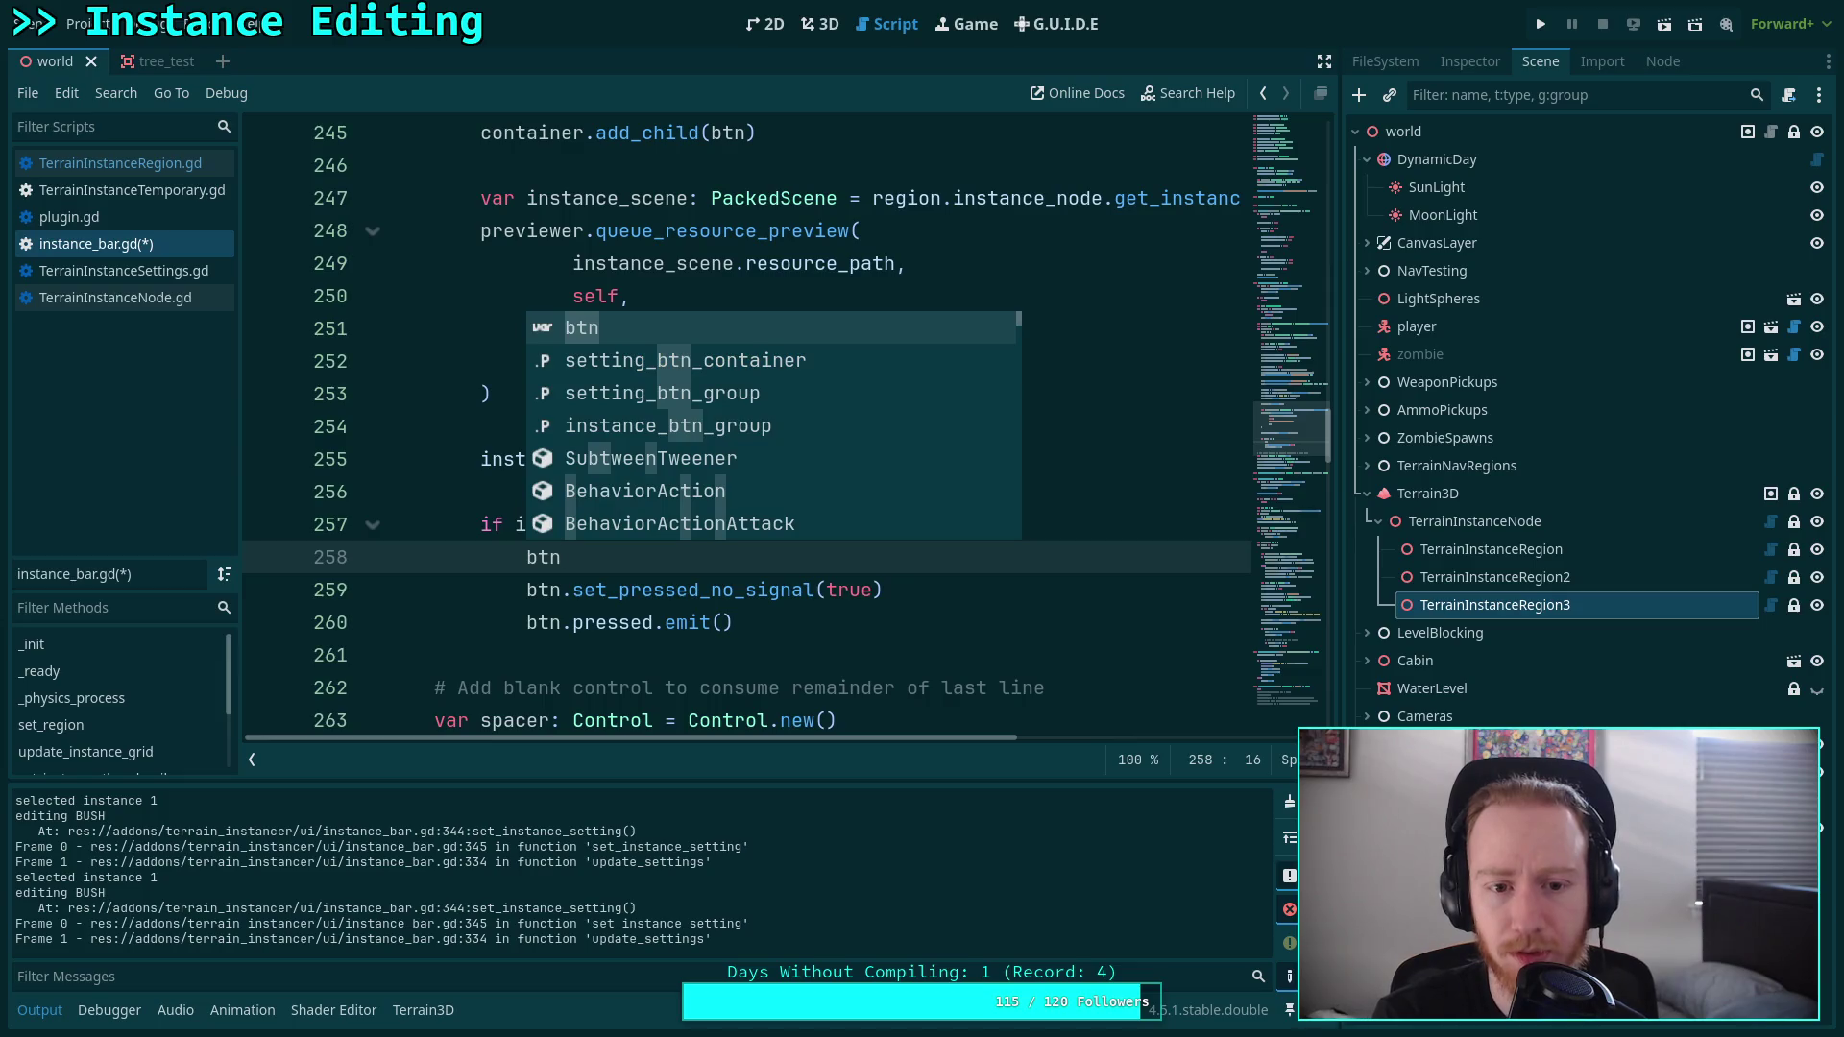
key("Down")
key("Down")
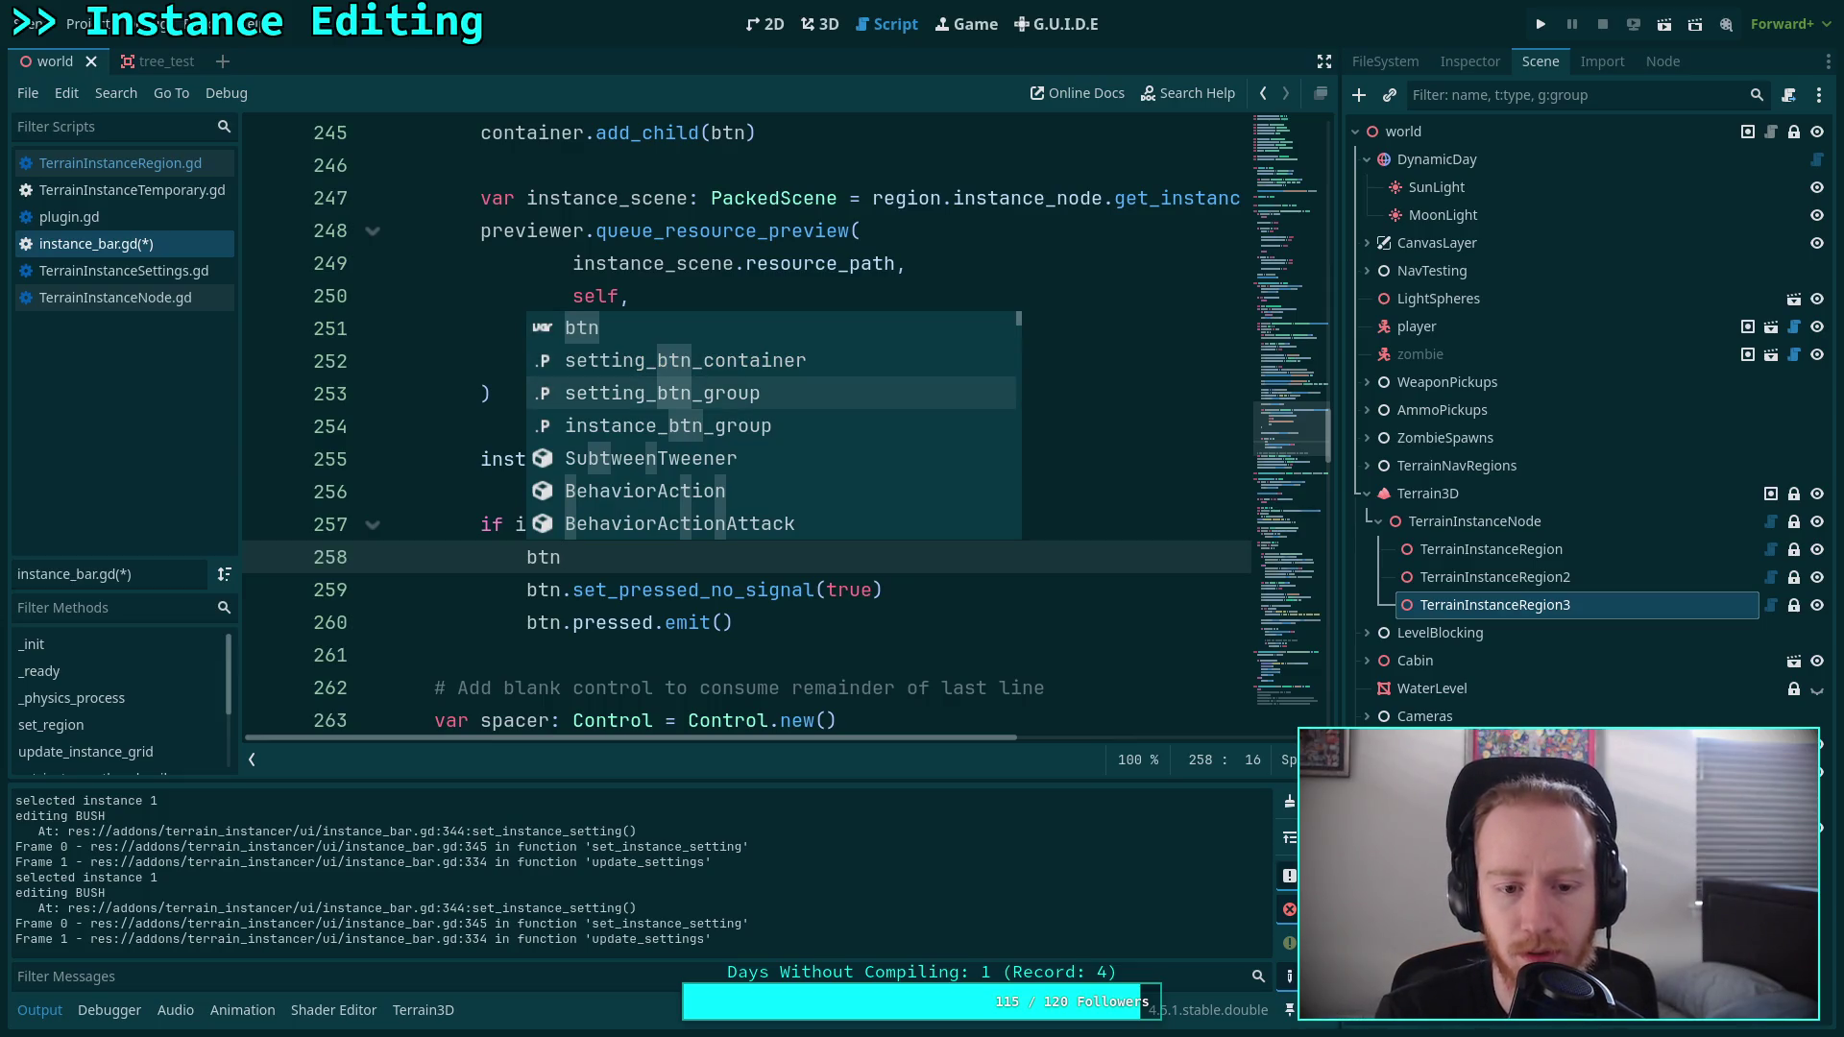
key("Down")
key("Return")
scroll(861, 605, "up", 3)
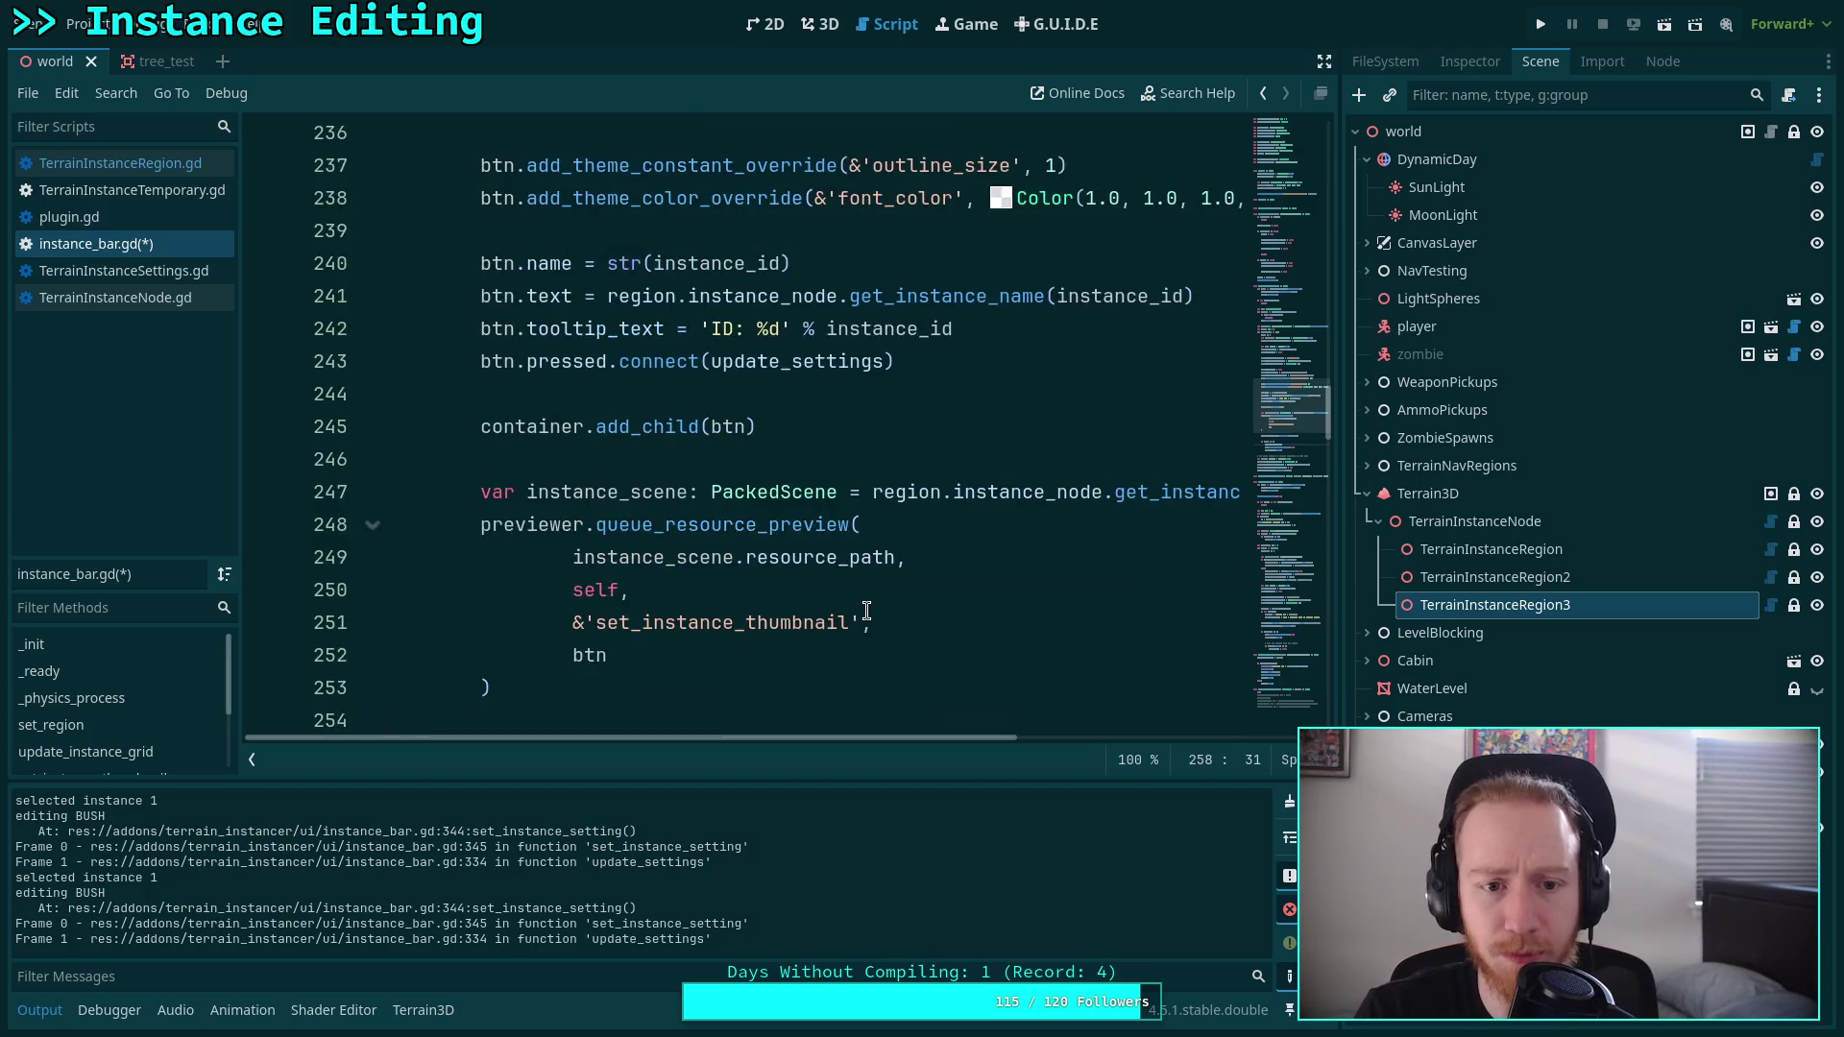
scroll(864, 596, "up", 2)
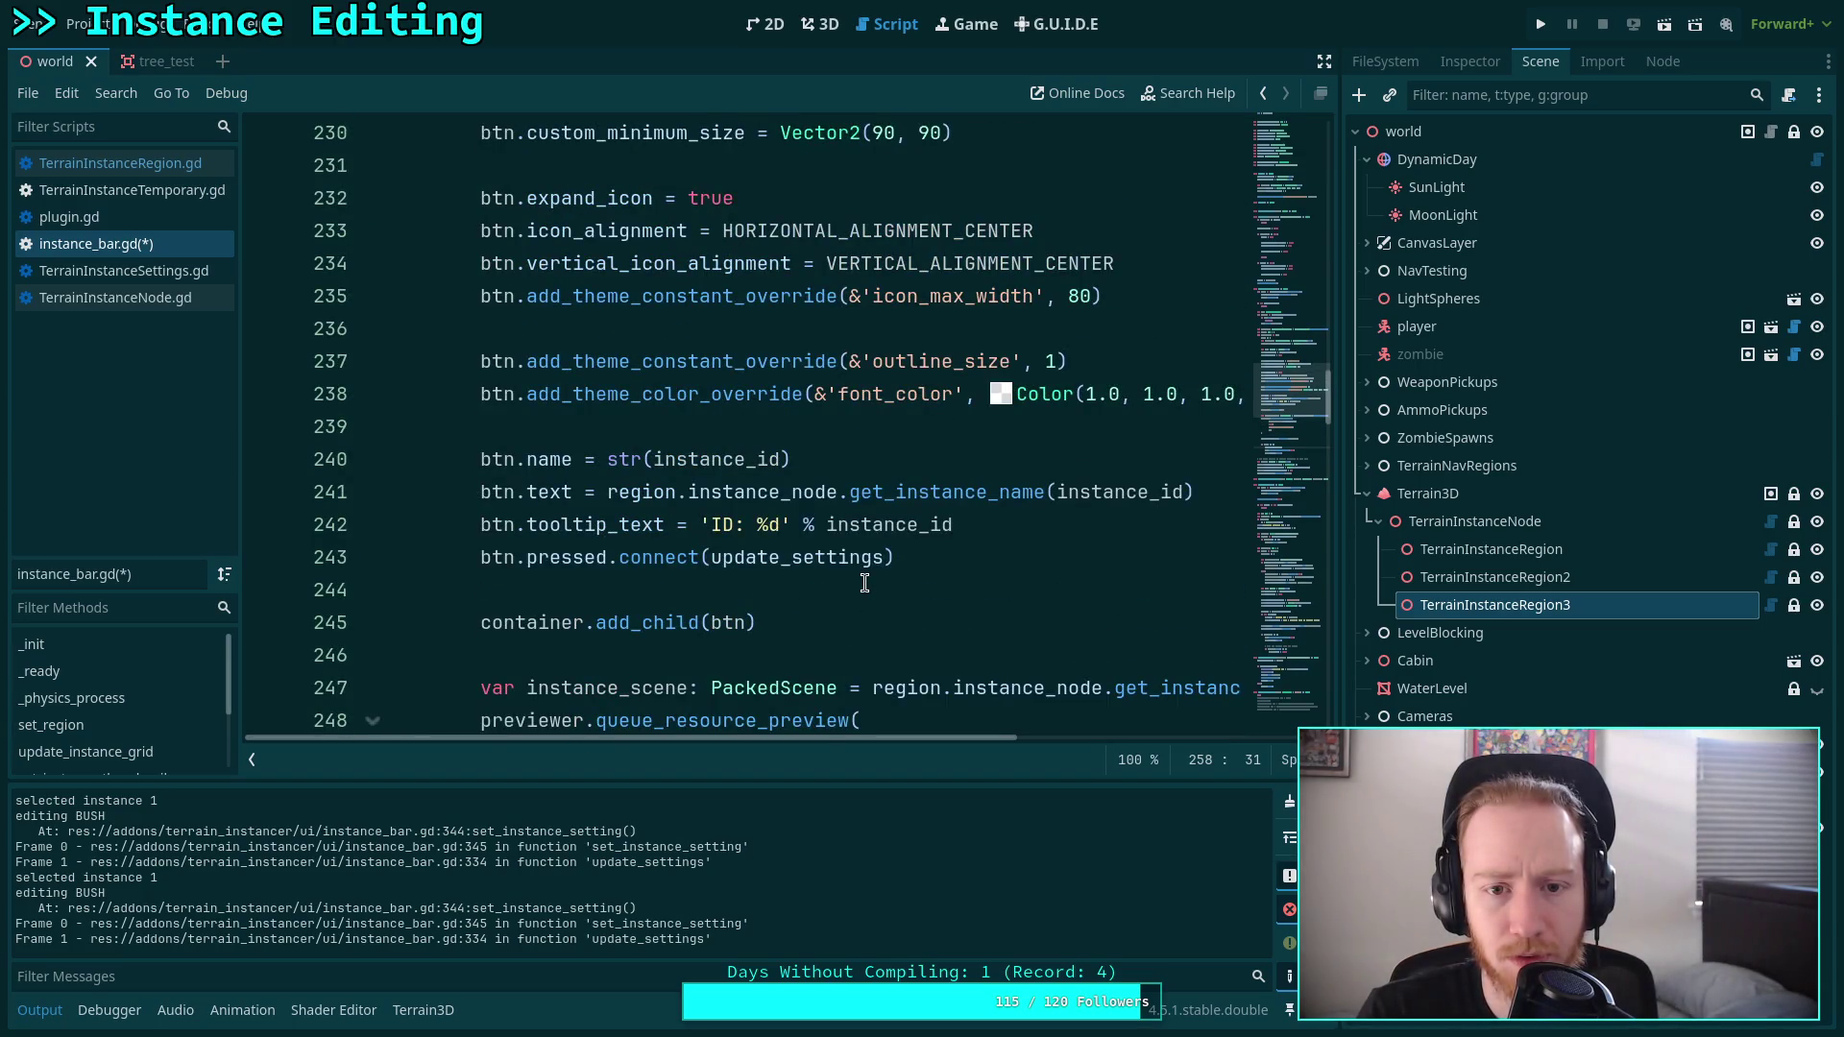
scroll(865, 583, "up", 2)
scroll(863, 575, "down", 6)
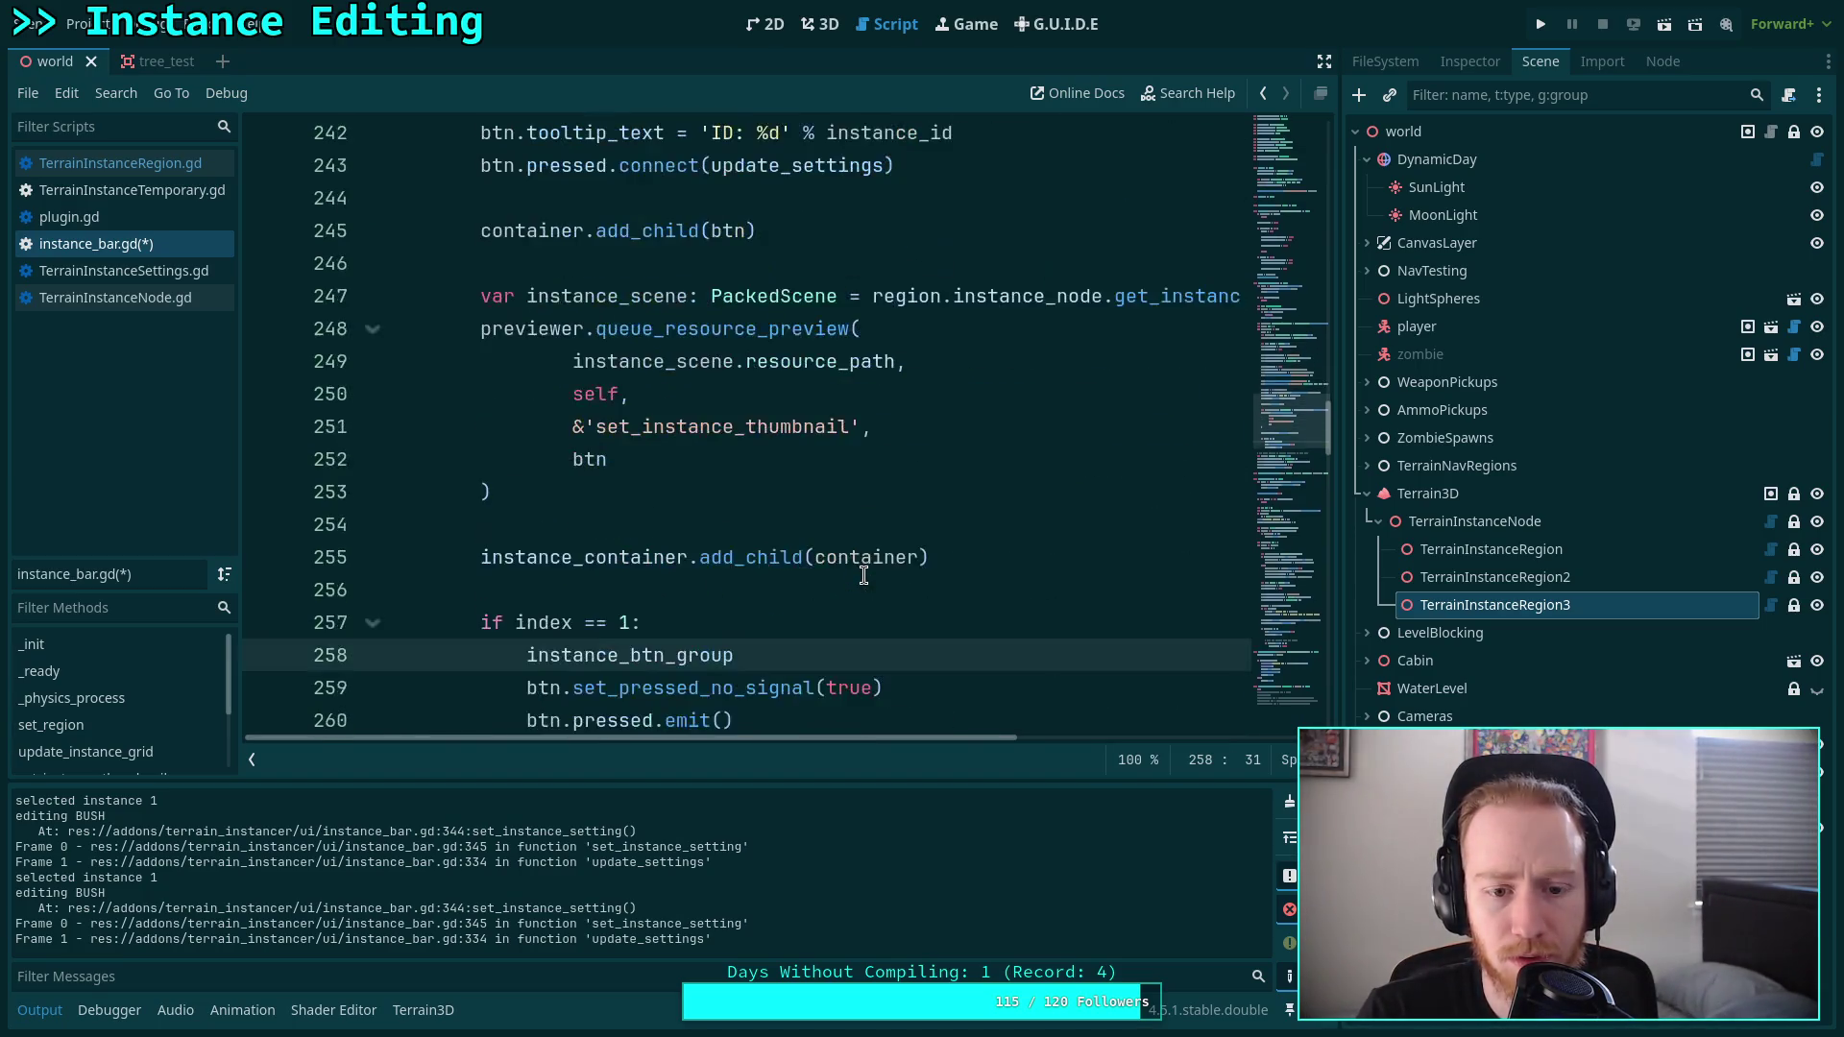
Browse instance_btn_group's members and complete the line as instance_btn_group.pressed.
type(".")
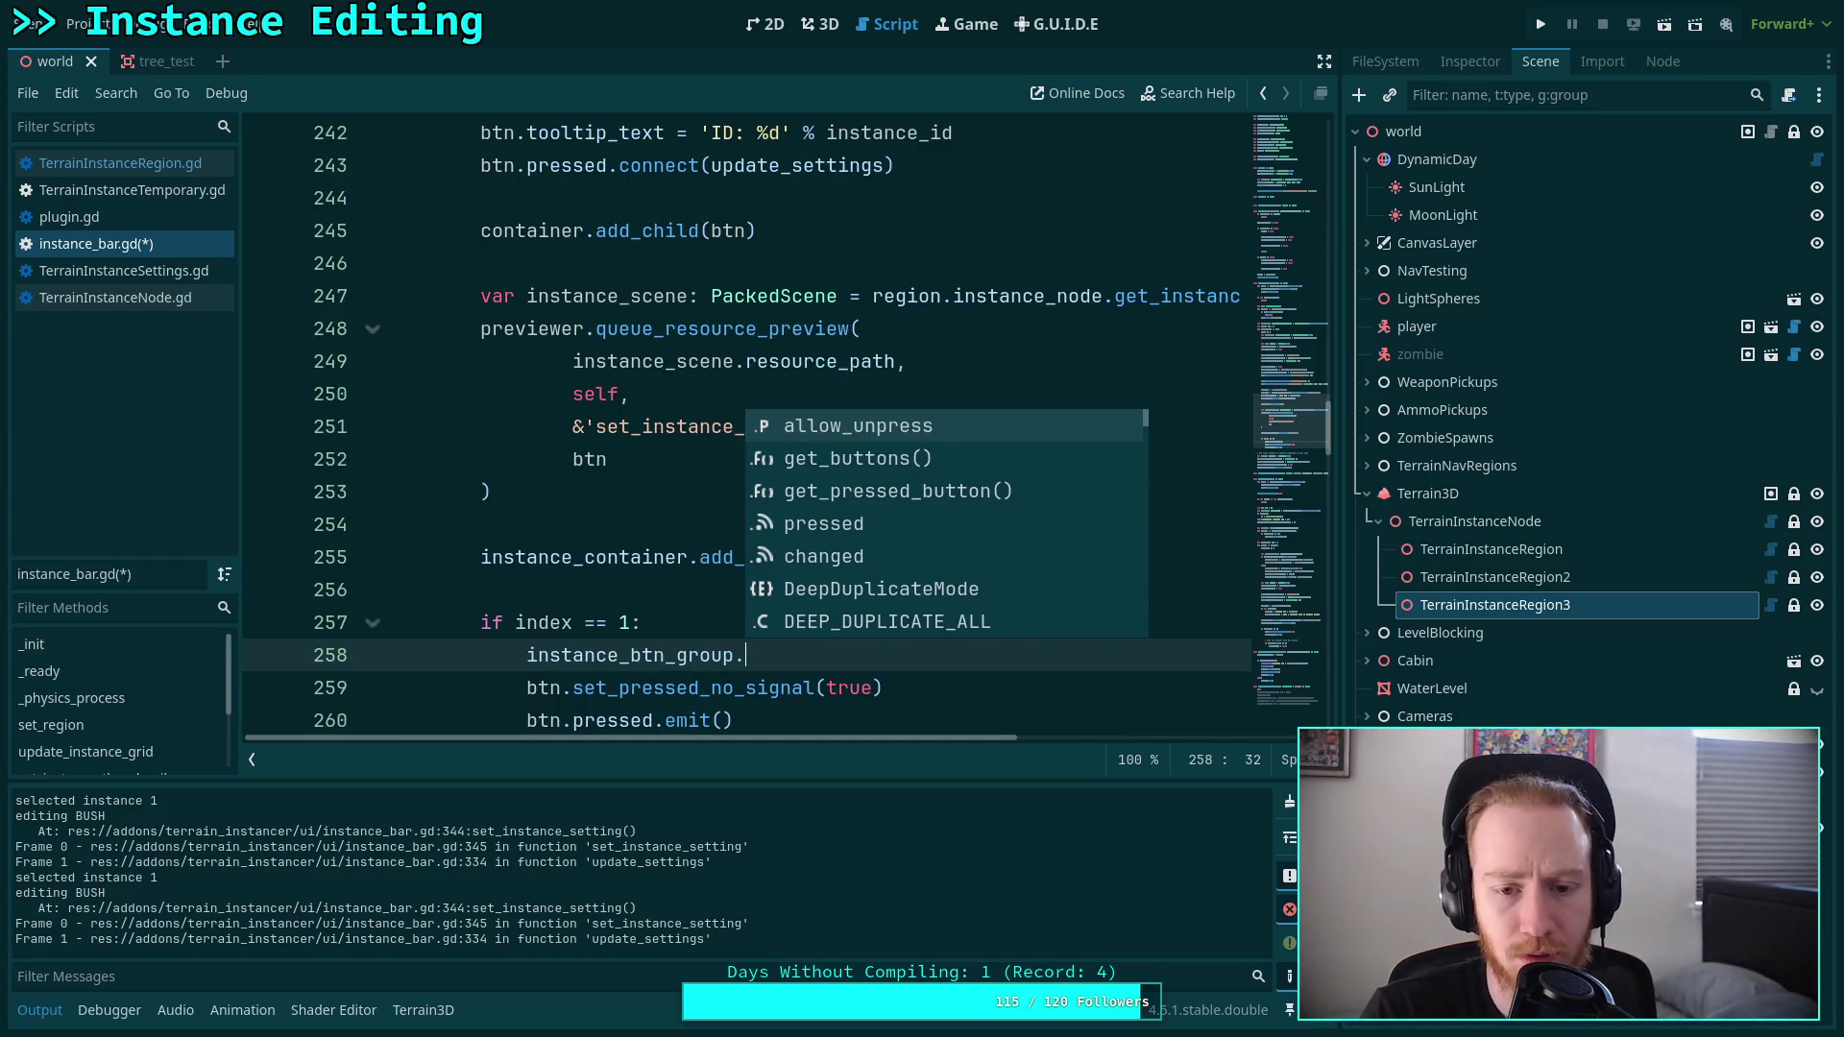
key("Down")
key("Down")
key("Down")
key("Down")
key("Down")
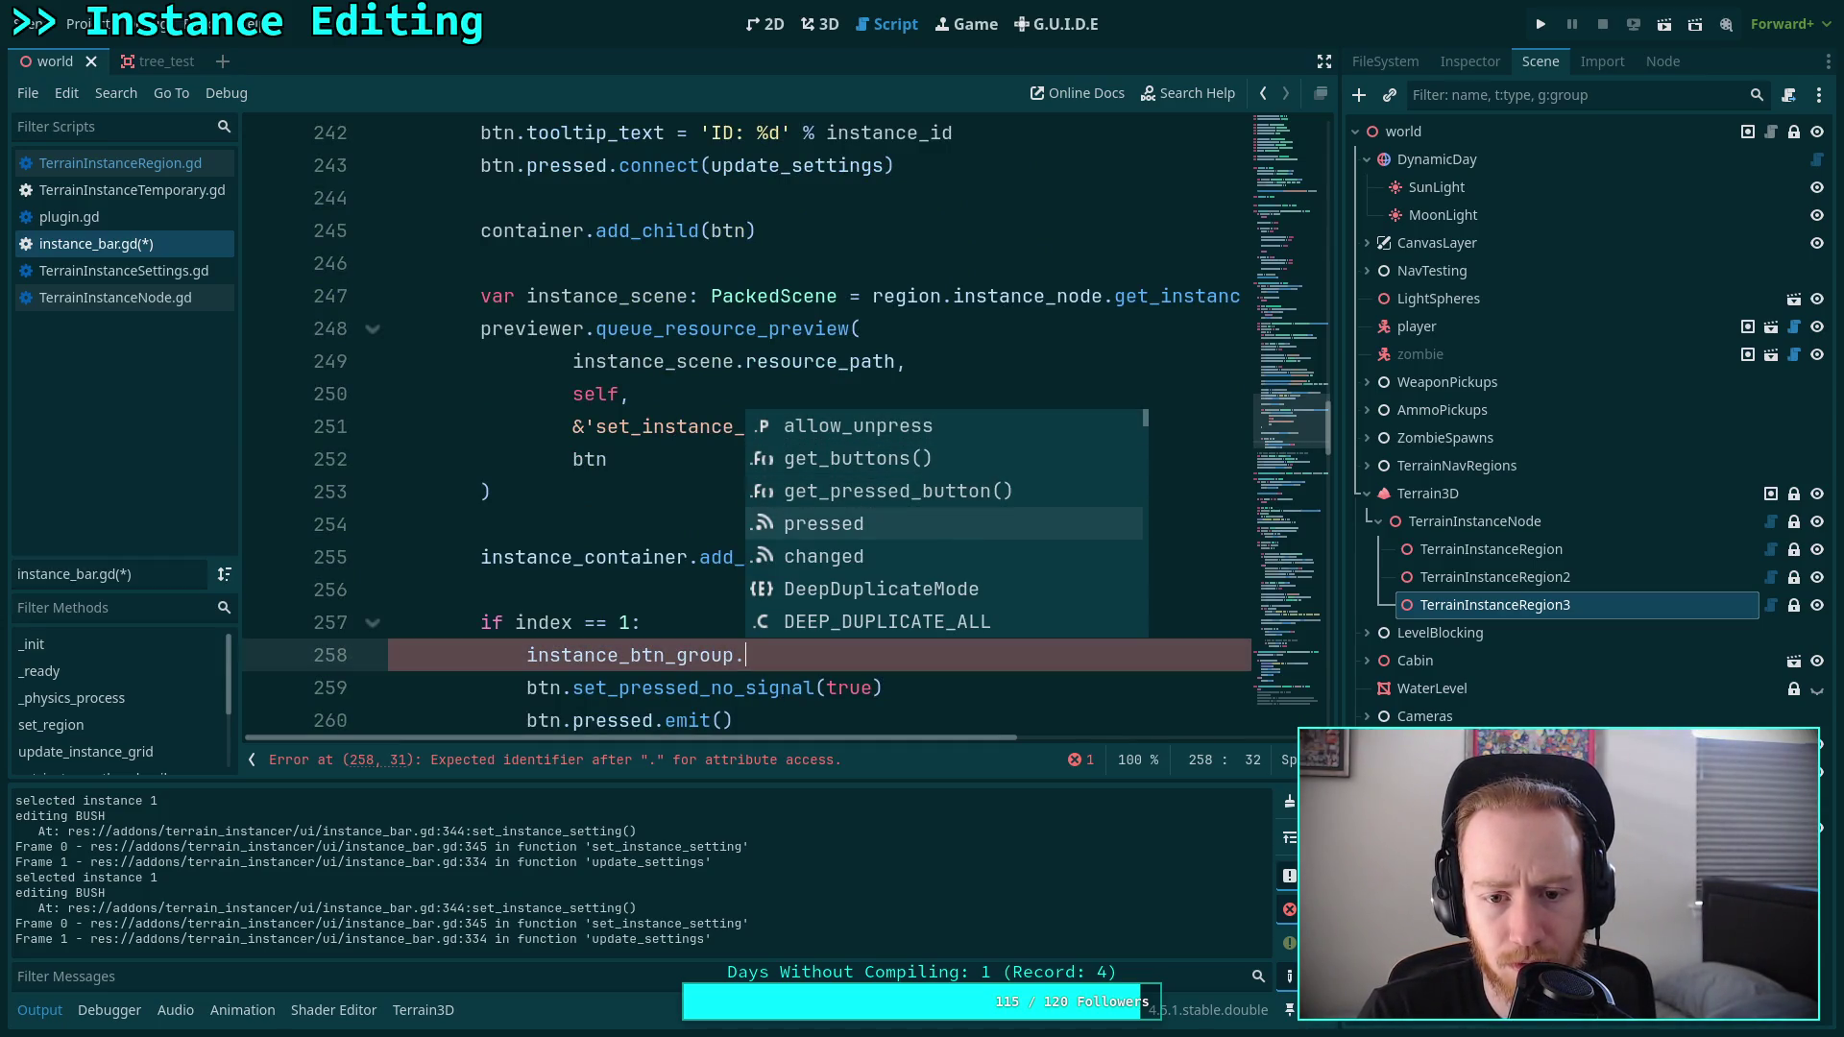
key("Down")
key("Down")
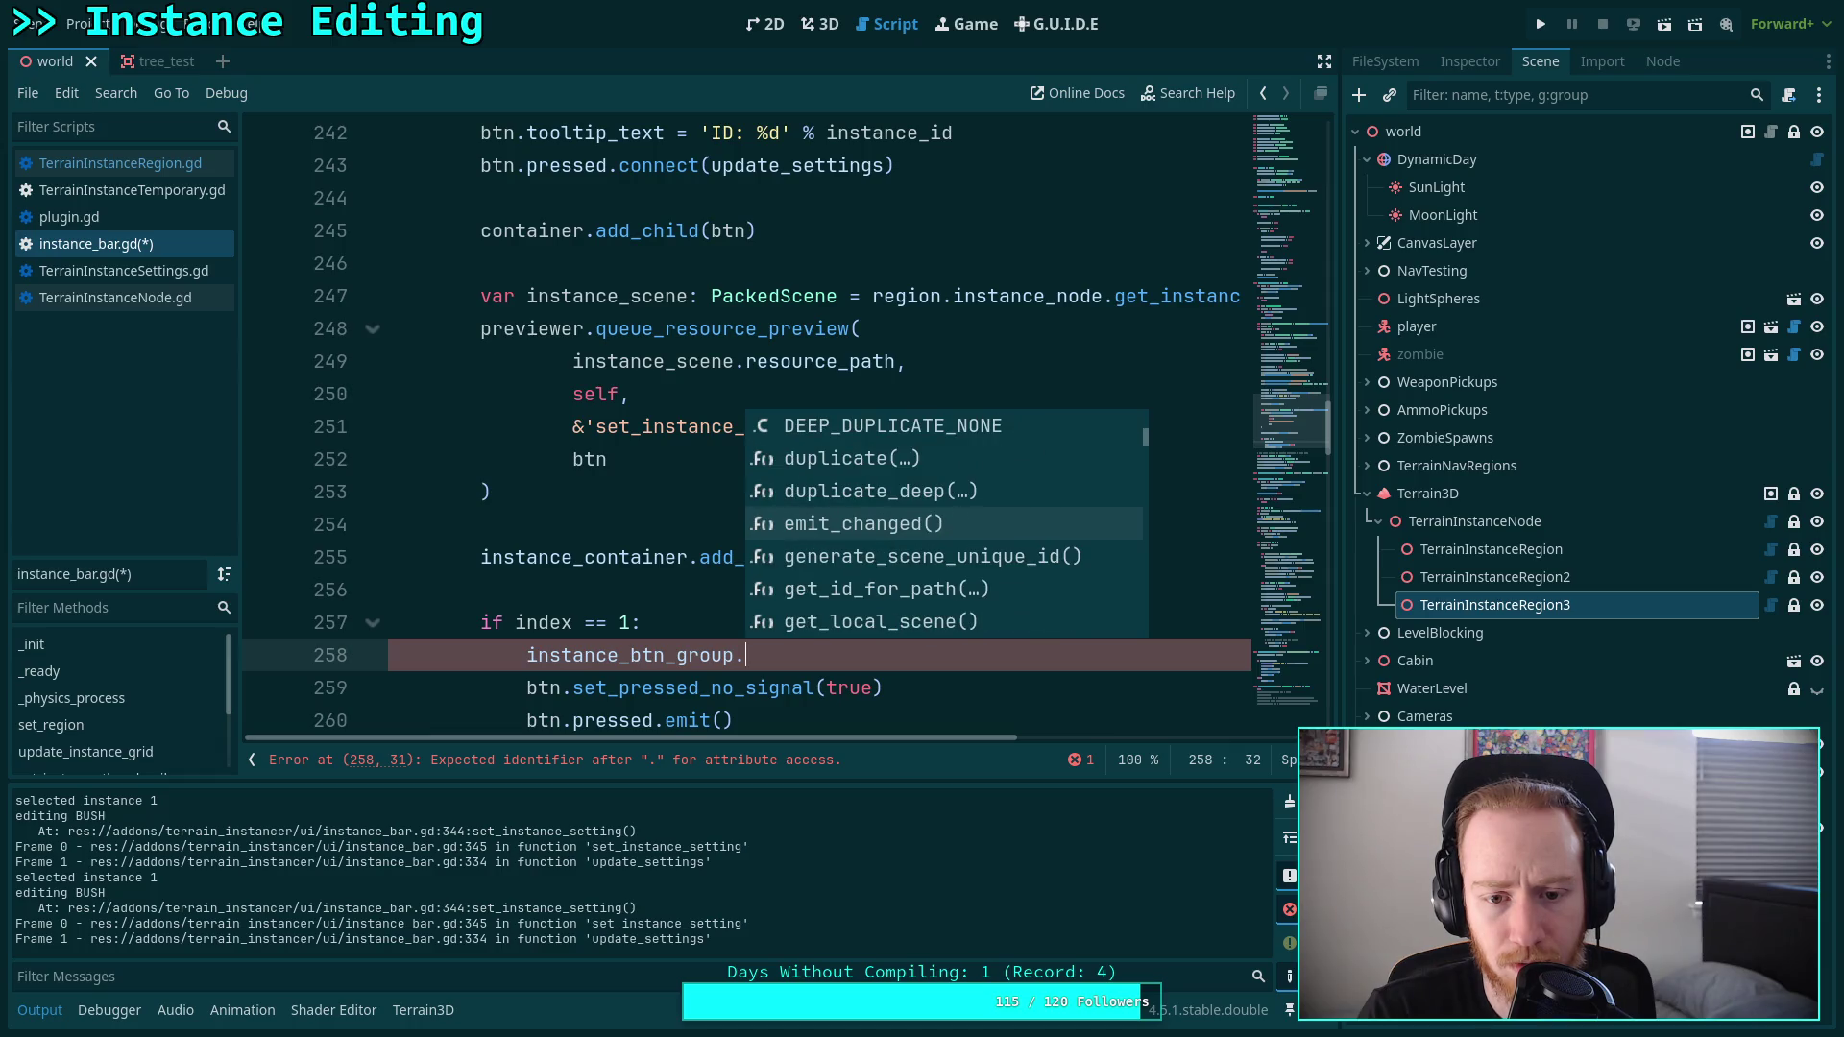
key("Down")
key("Down")
key("Down")
key("Up")
key("Up")
key("Up")
type("pressed")
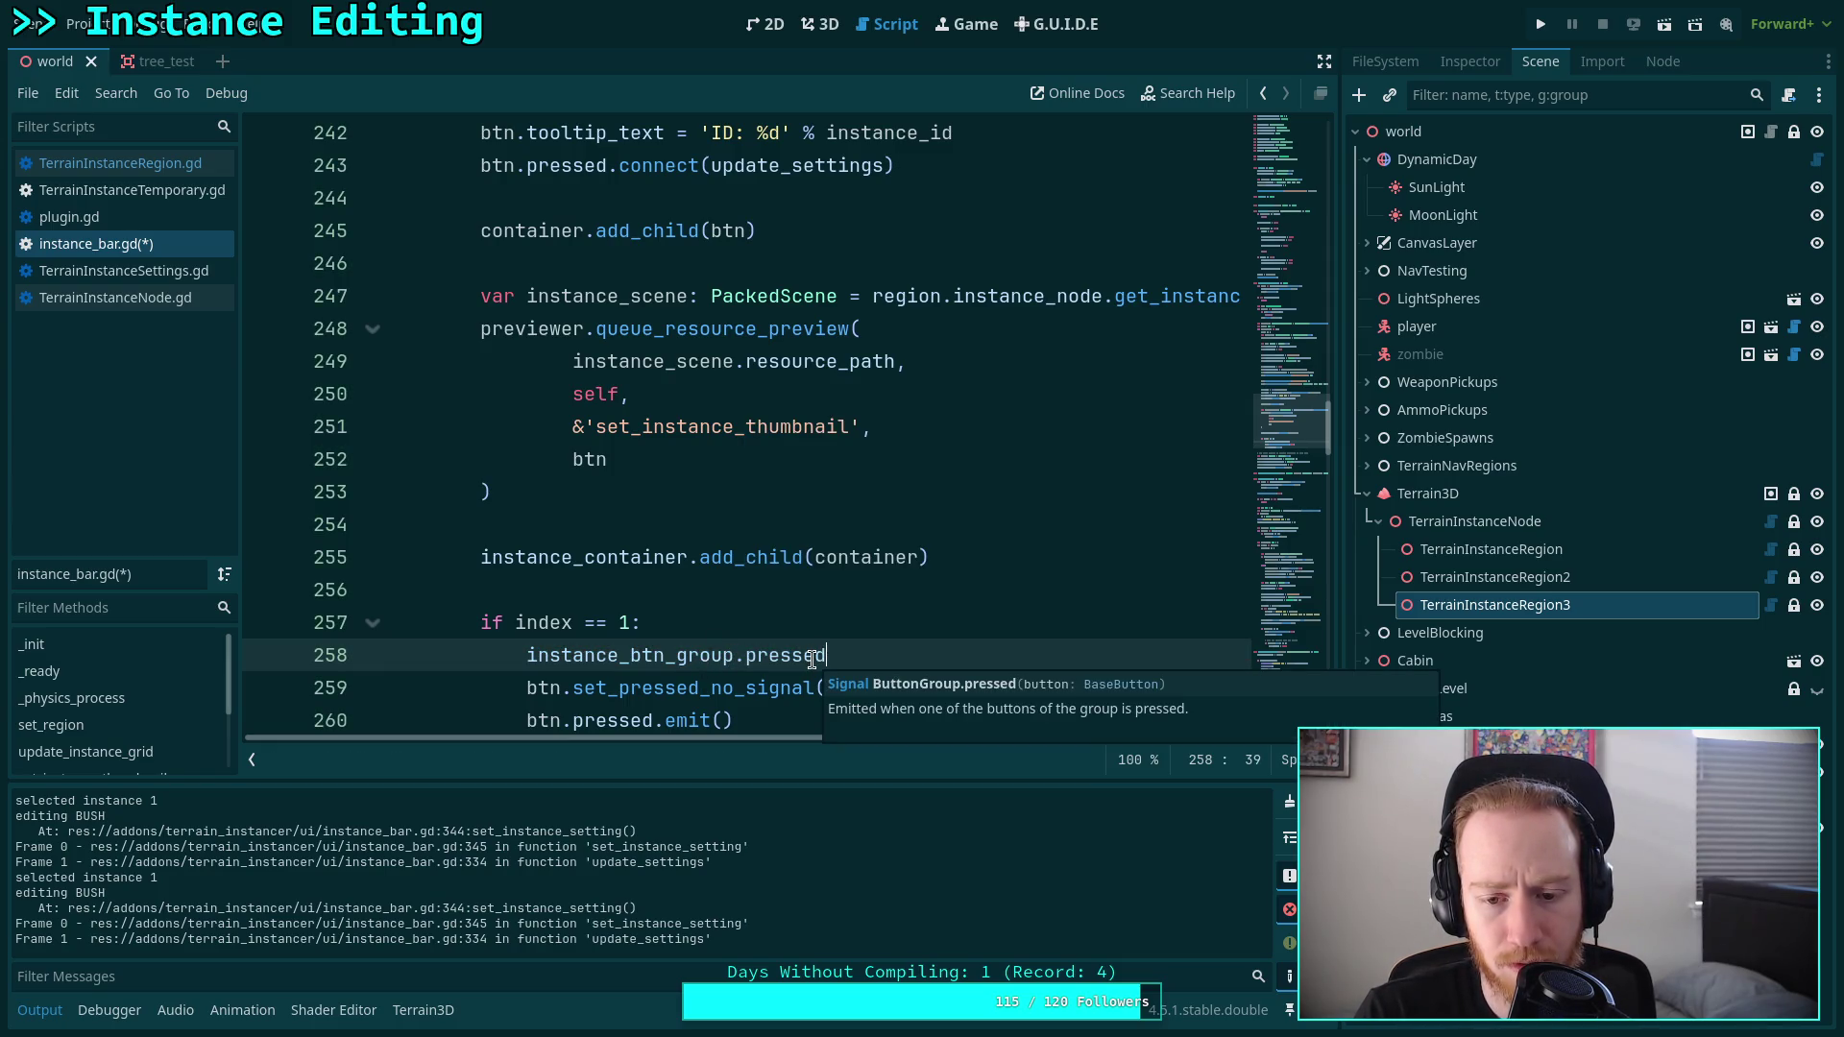
Delete the trial instance_btn_group.pressed line and move to the Neovim workspace.
left_click_drag(853, 656, 858, 630)
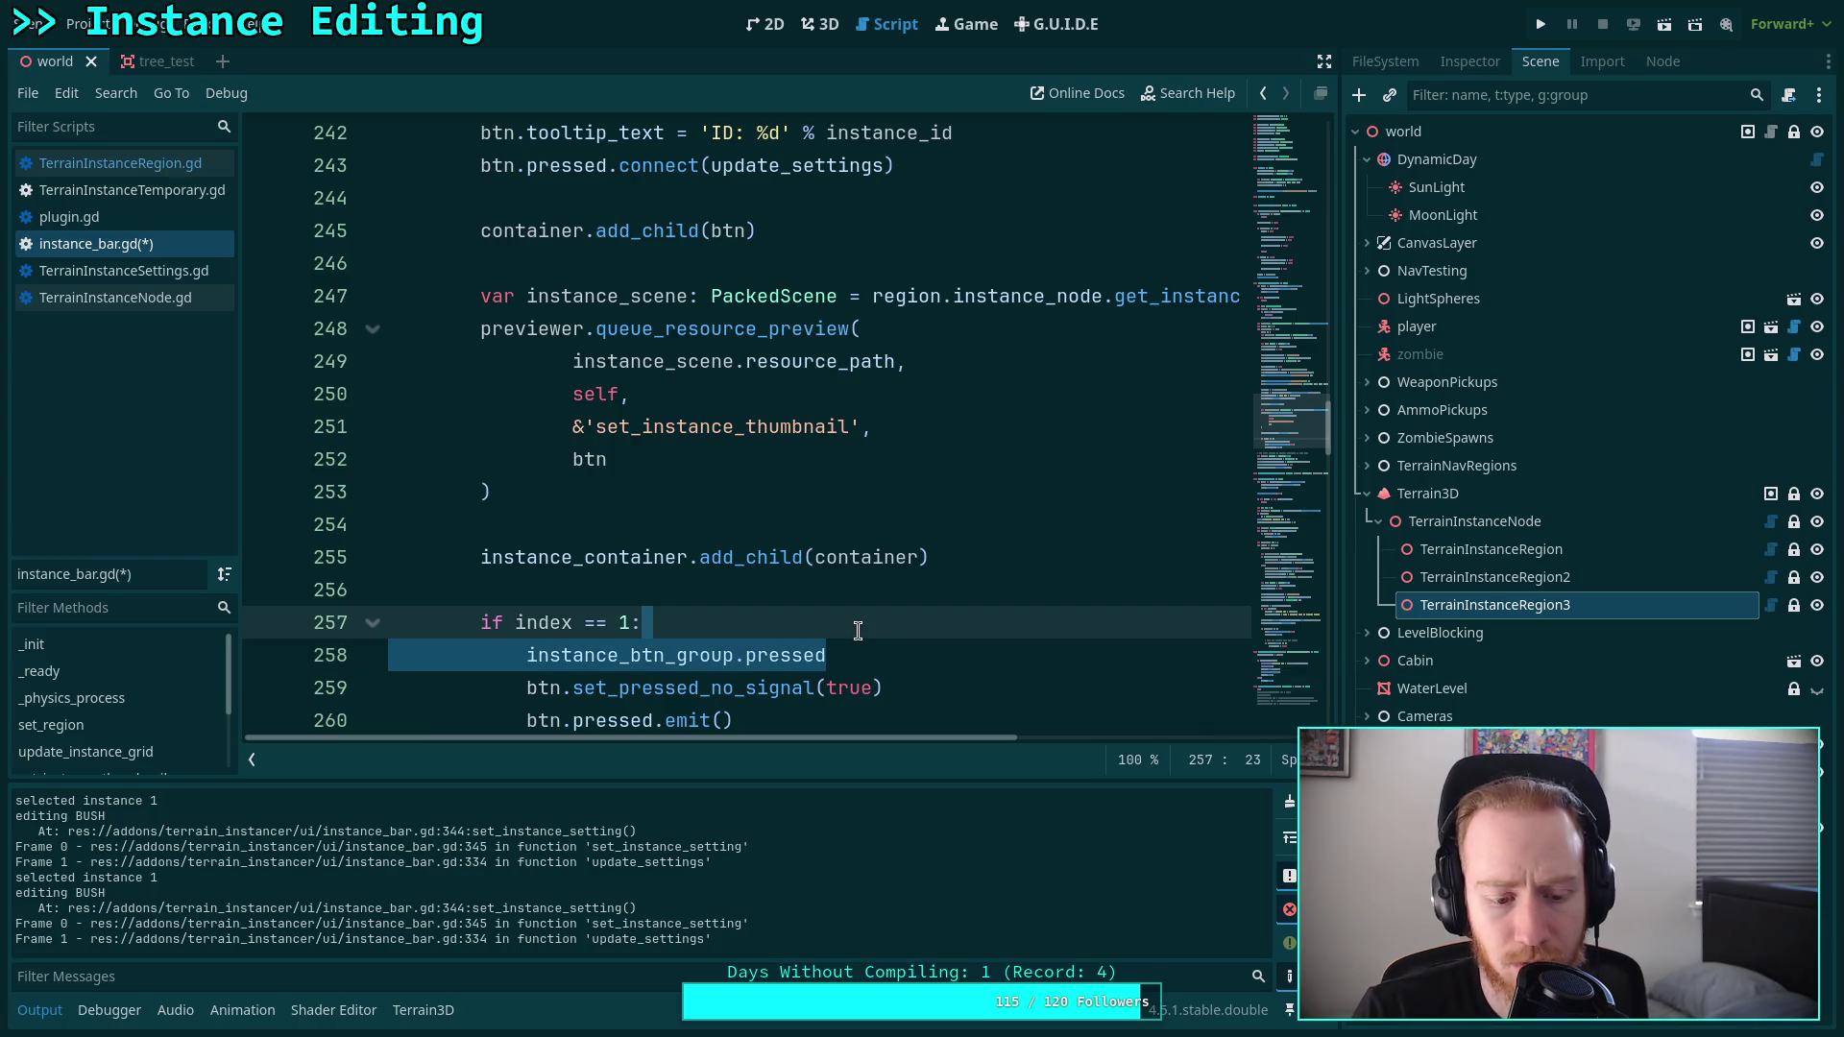
key("BackSpace")
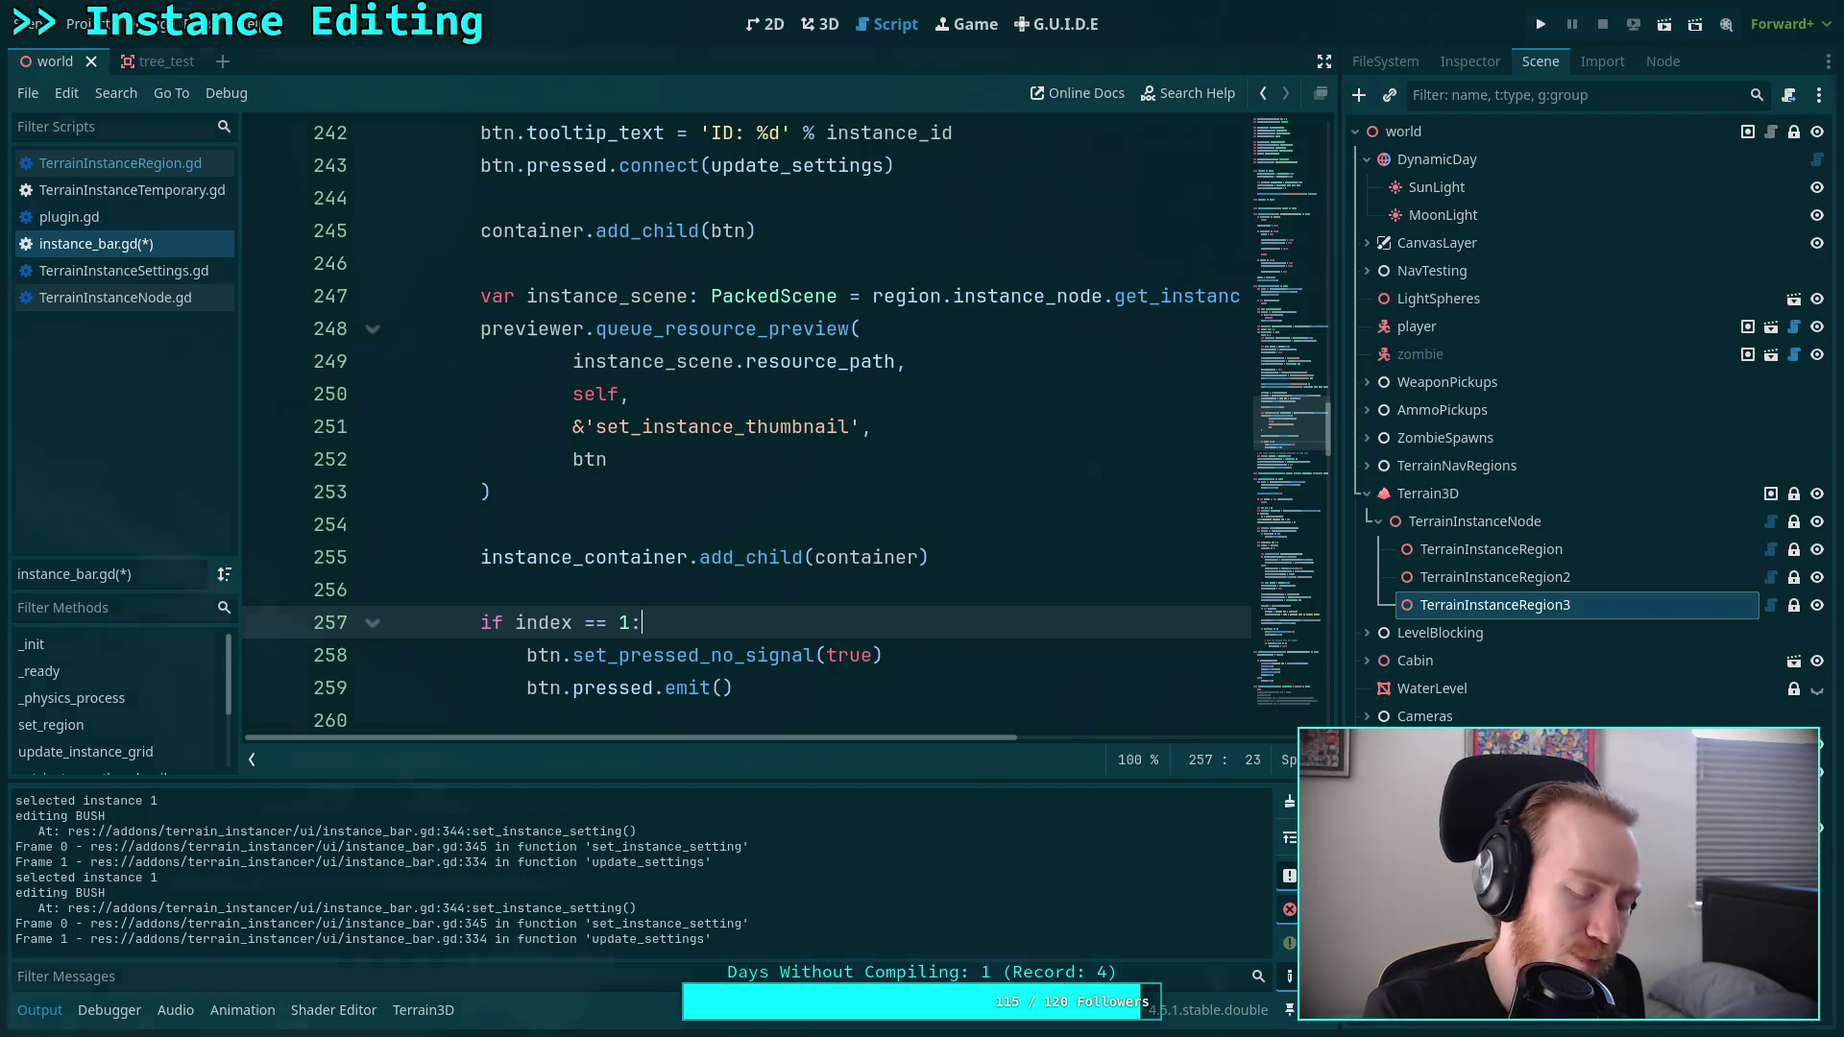
key("super+2")
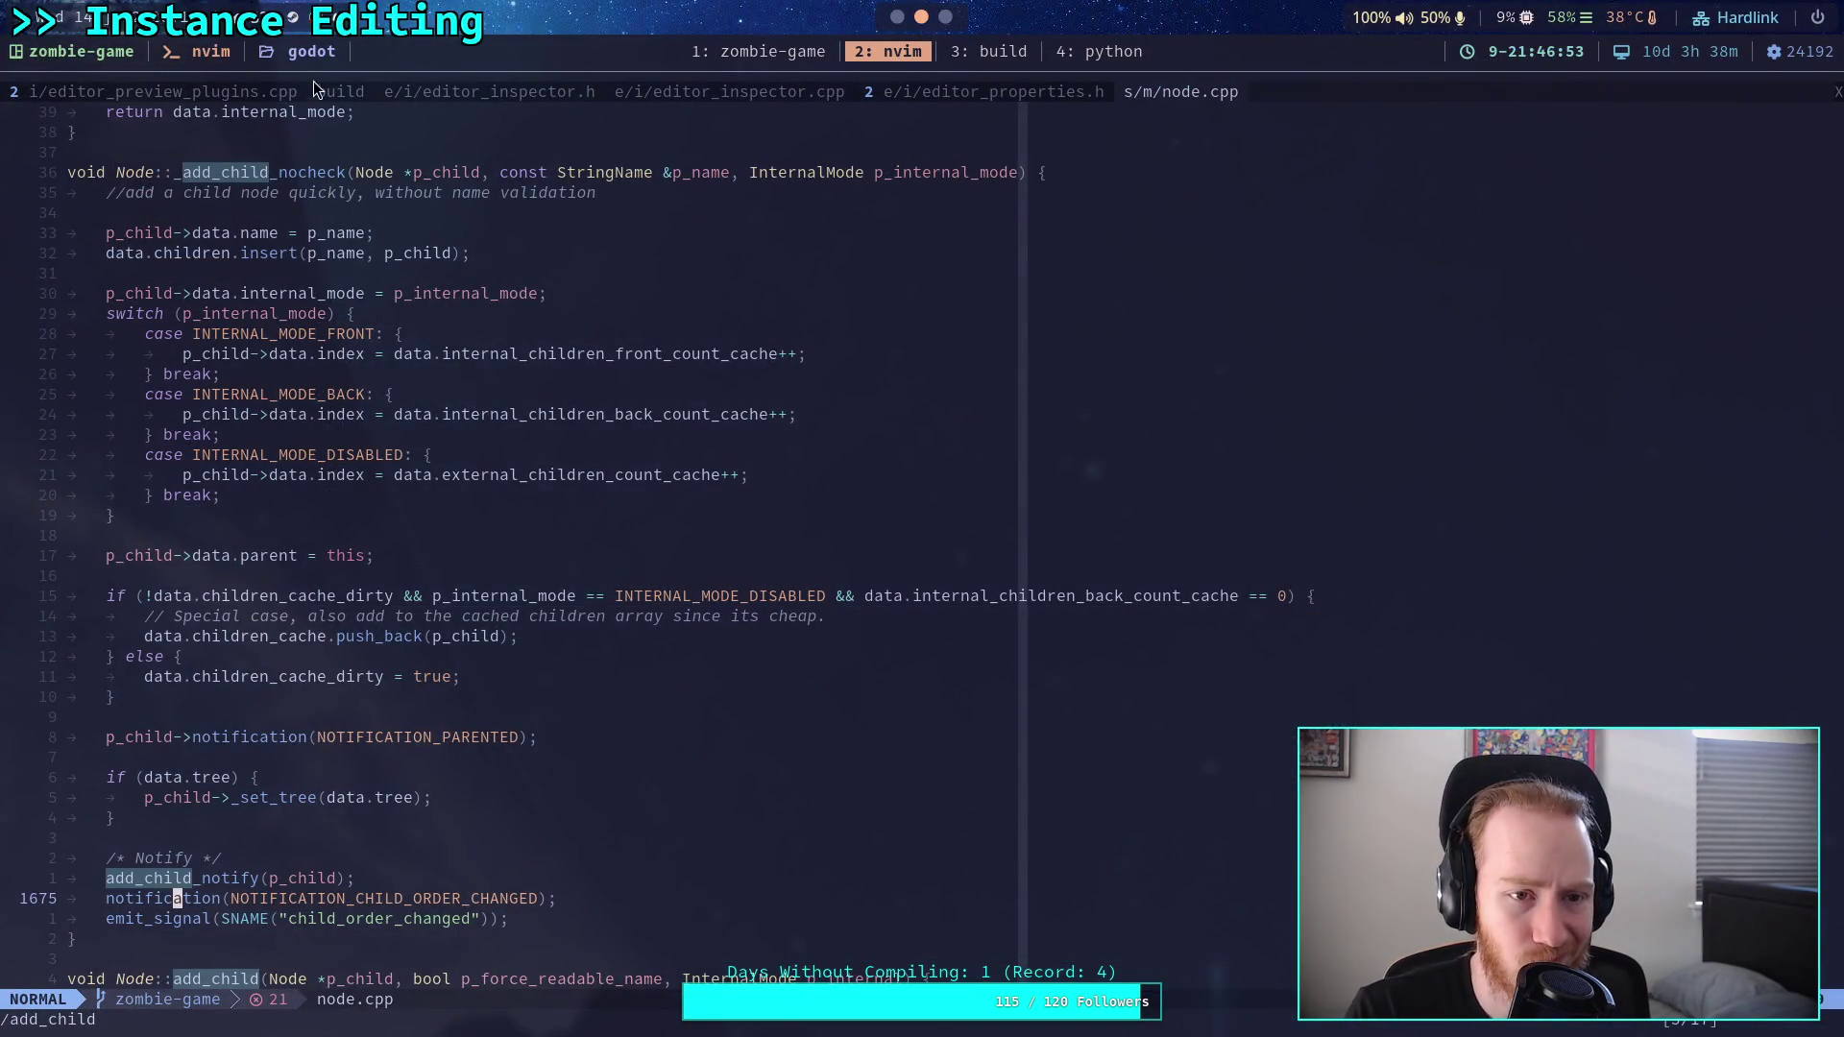
From the build buffer, search files for 'button' and open scene/gui/base_button.cpp.
left_click(331, 91)
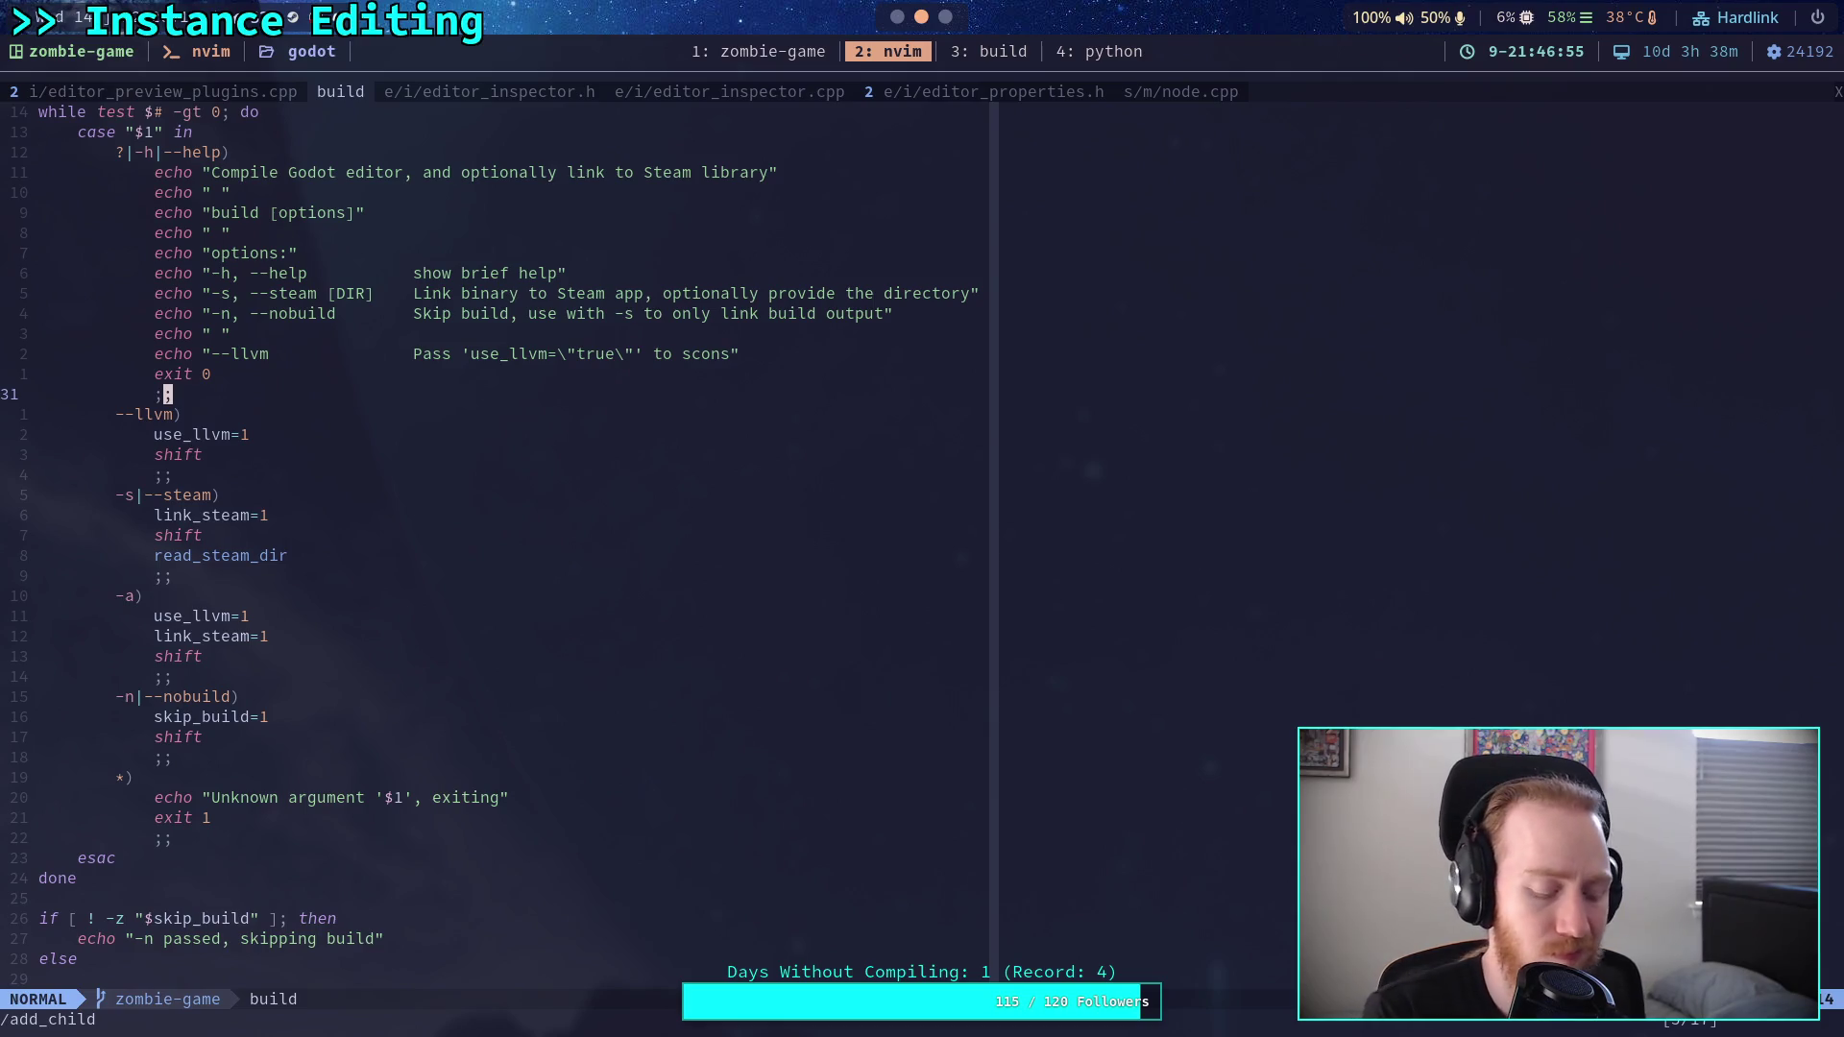
key("ctrl+p")
type("buttongr")
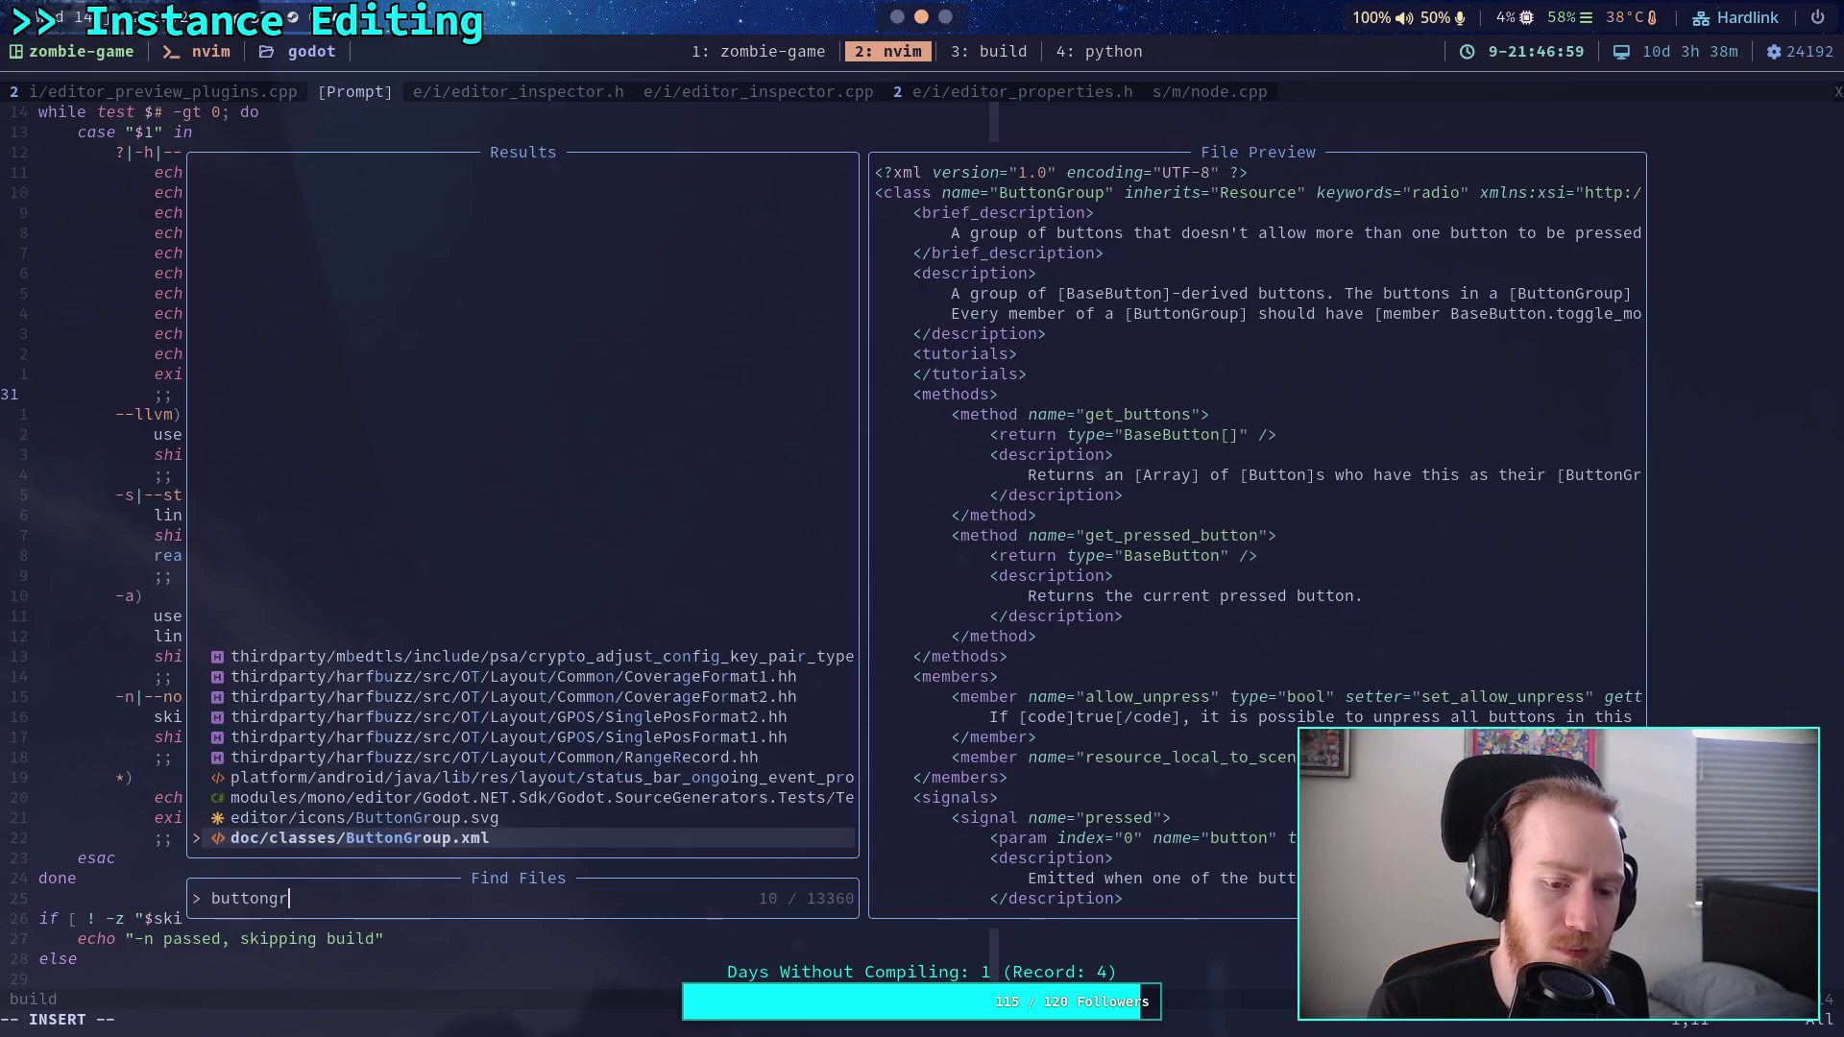
key("BackSpace")
key("BackSpace")
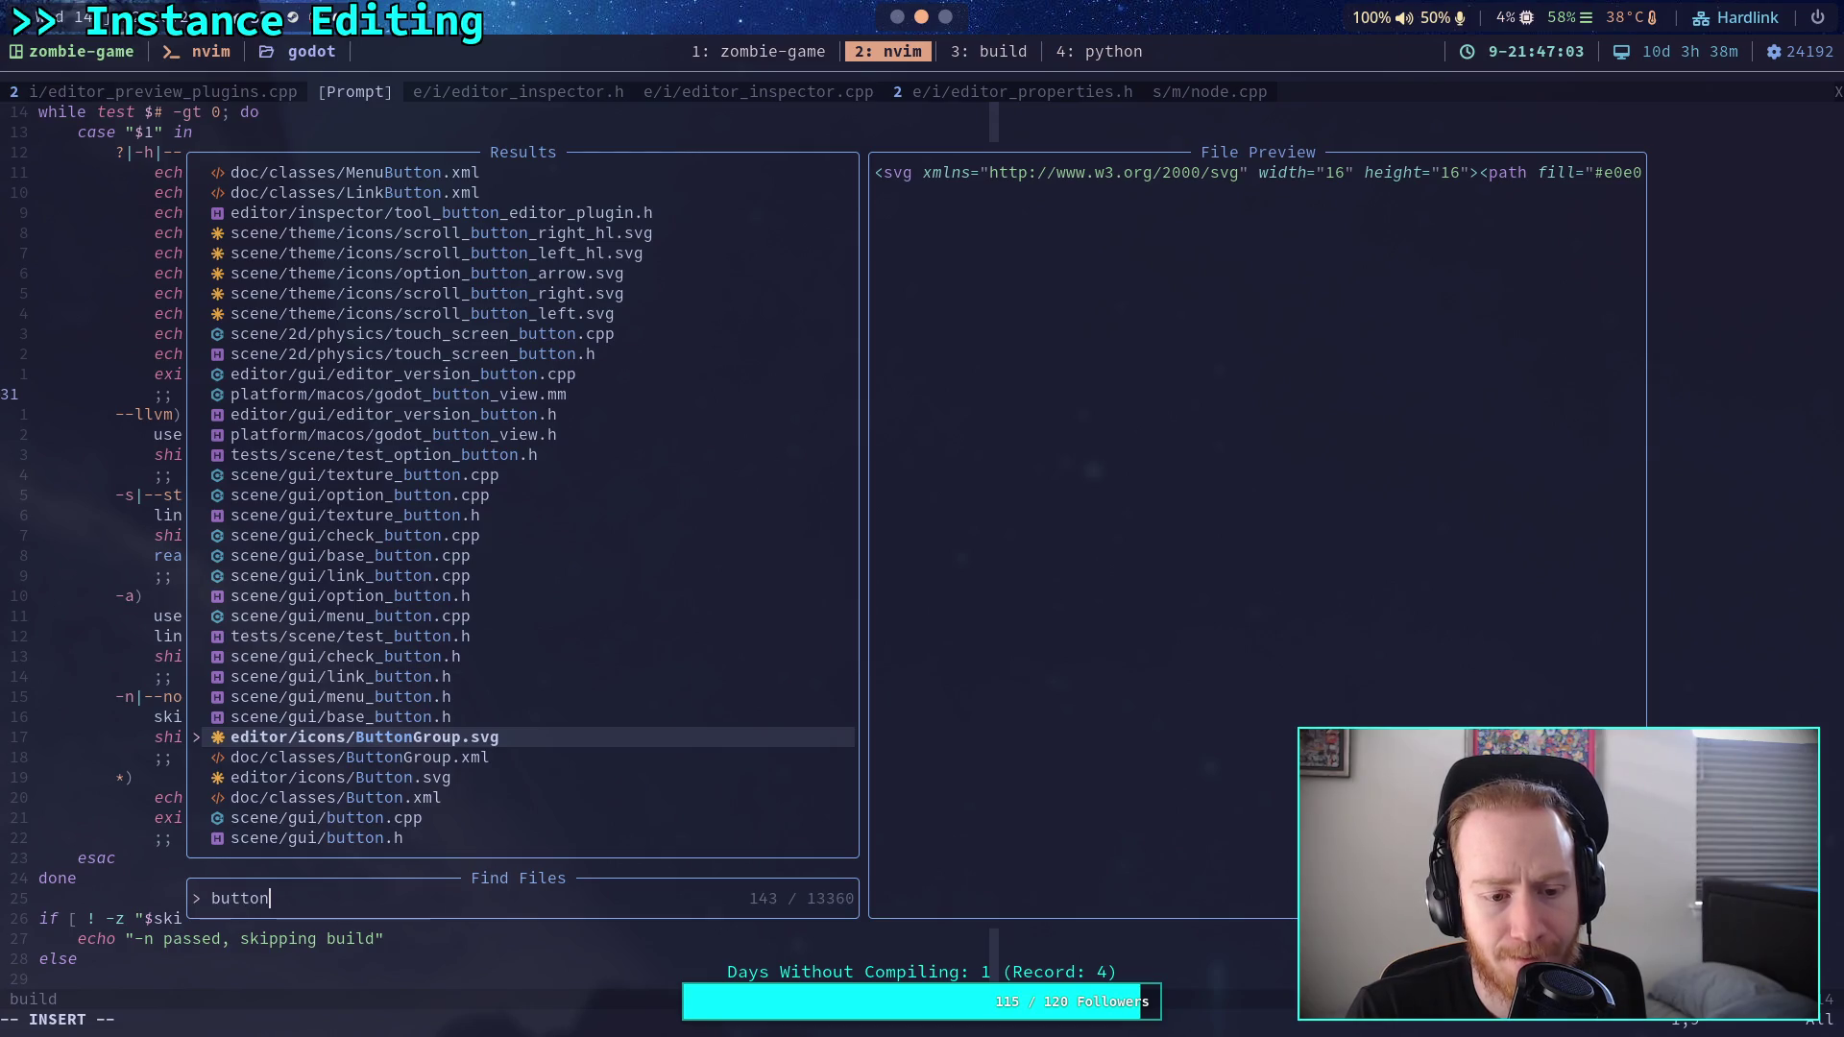
key("Up")
key("Up")
key("Up")
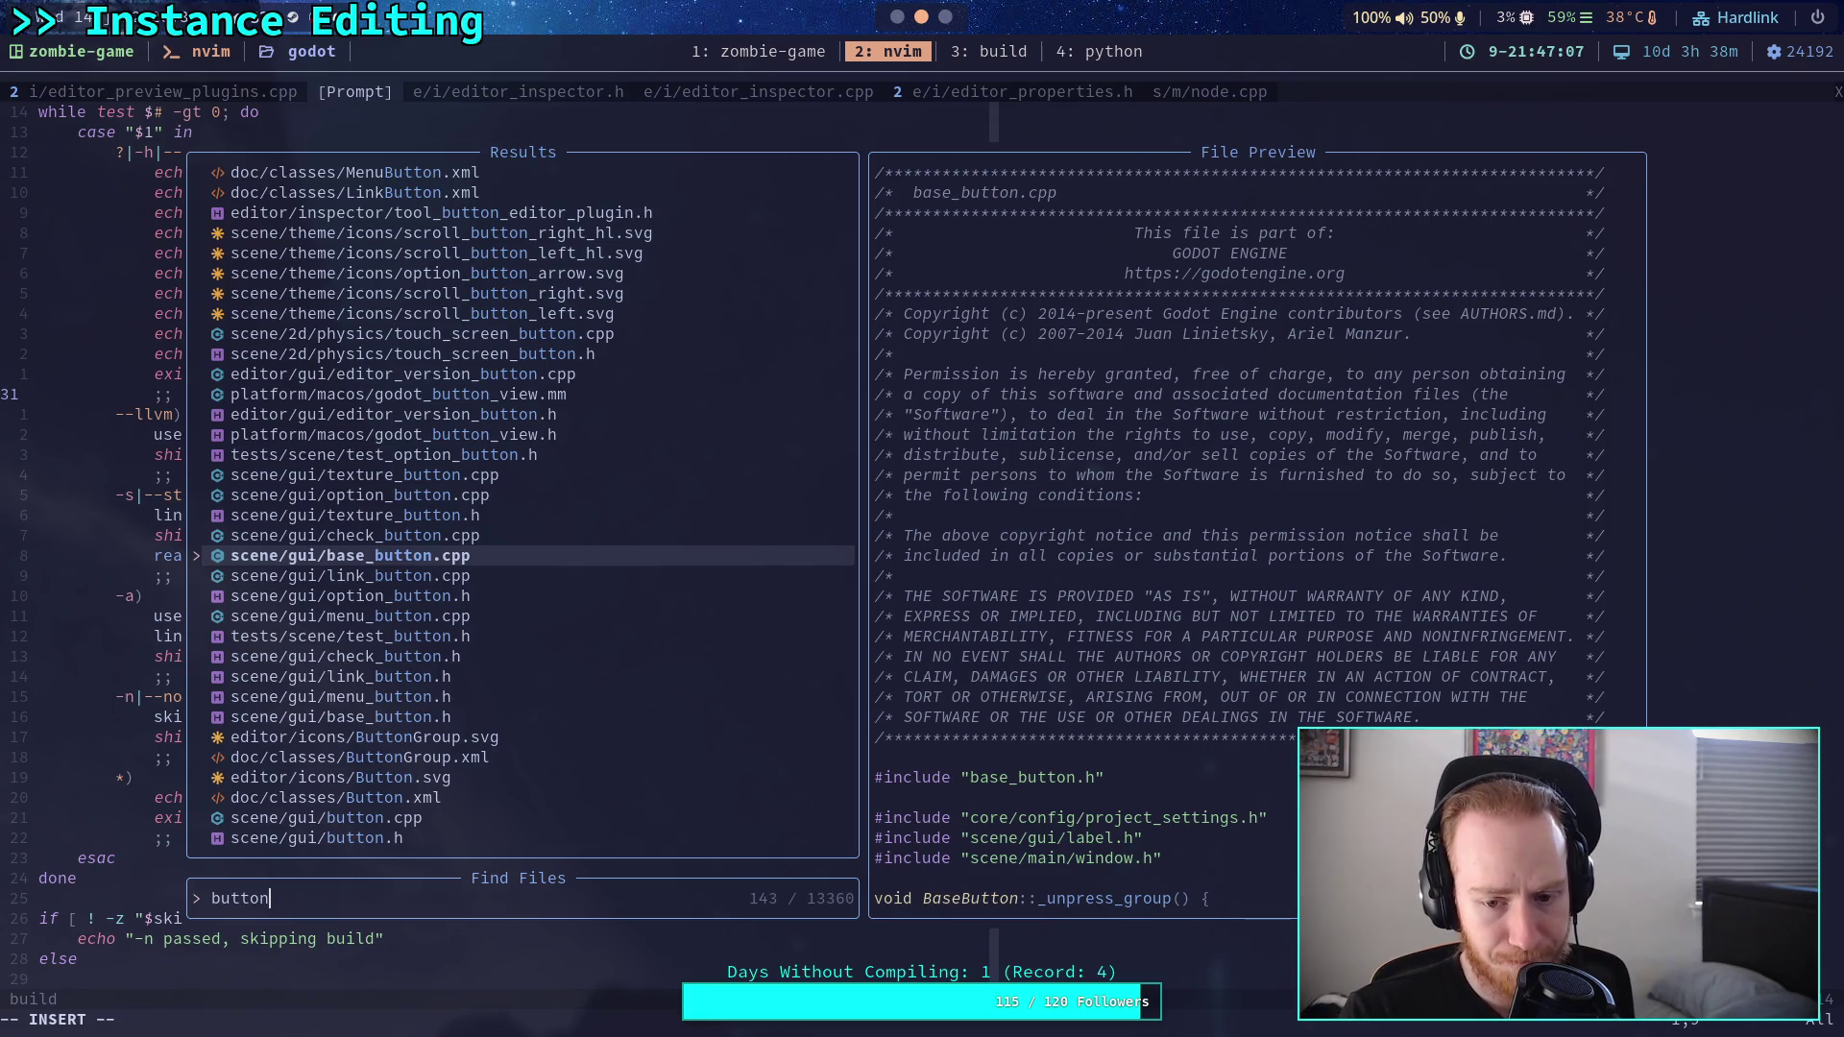
key("Return")
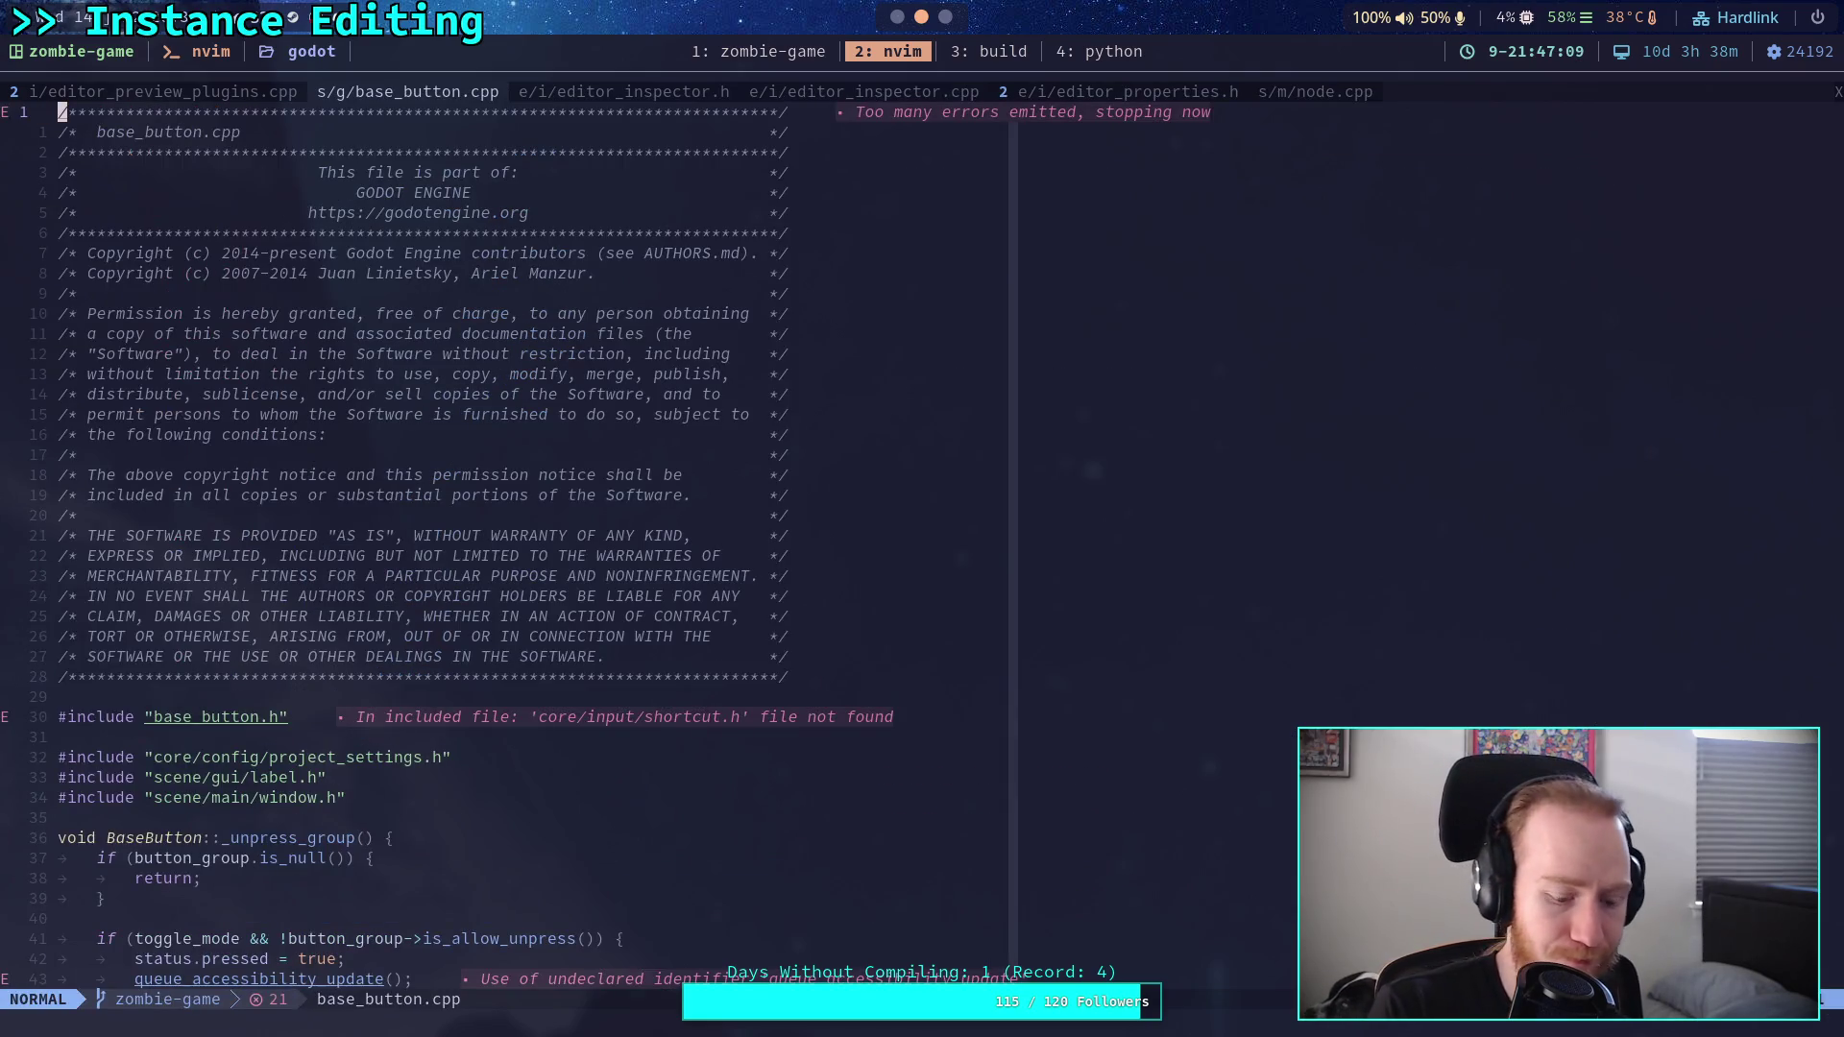
key("slash")
type("b")
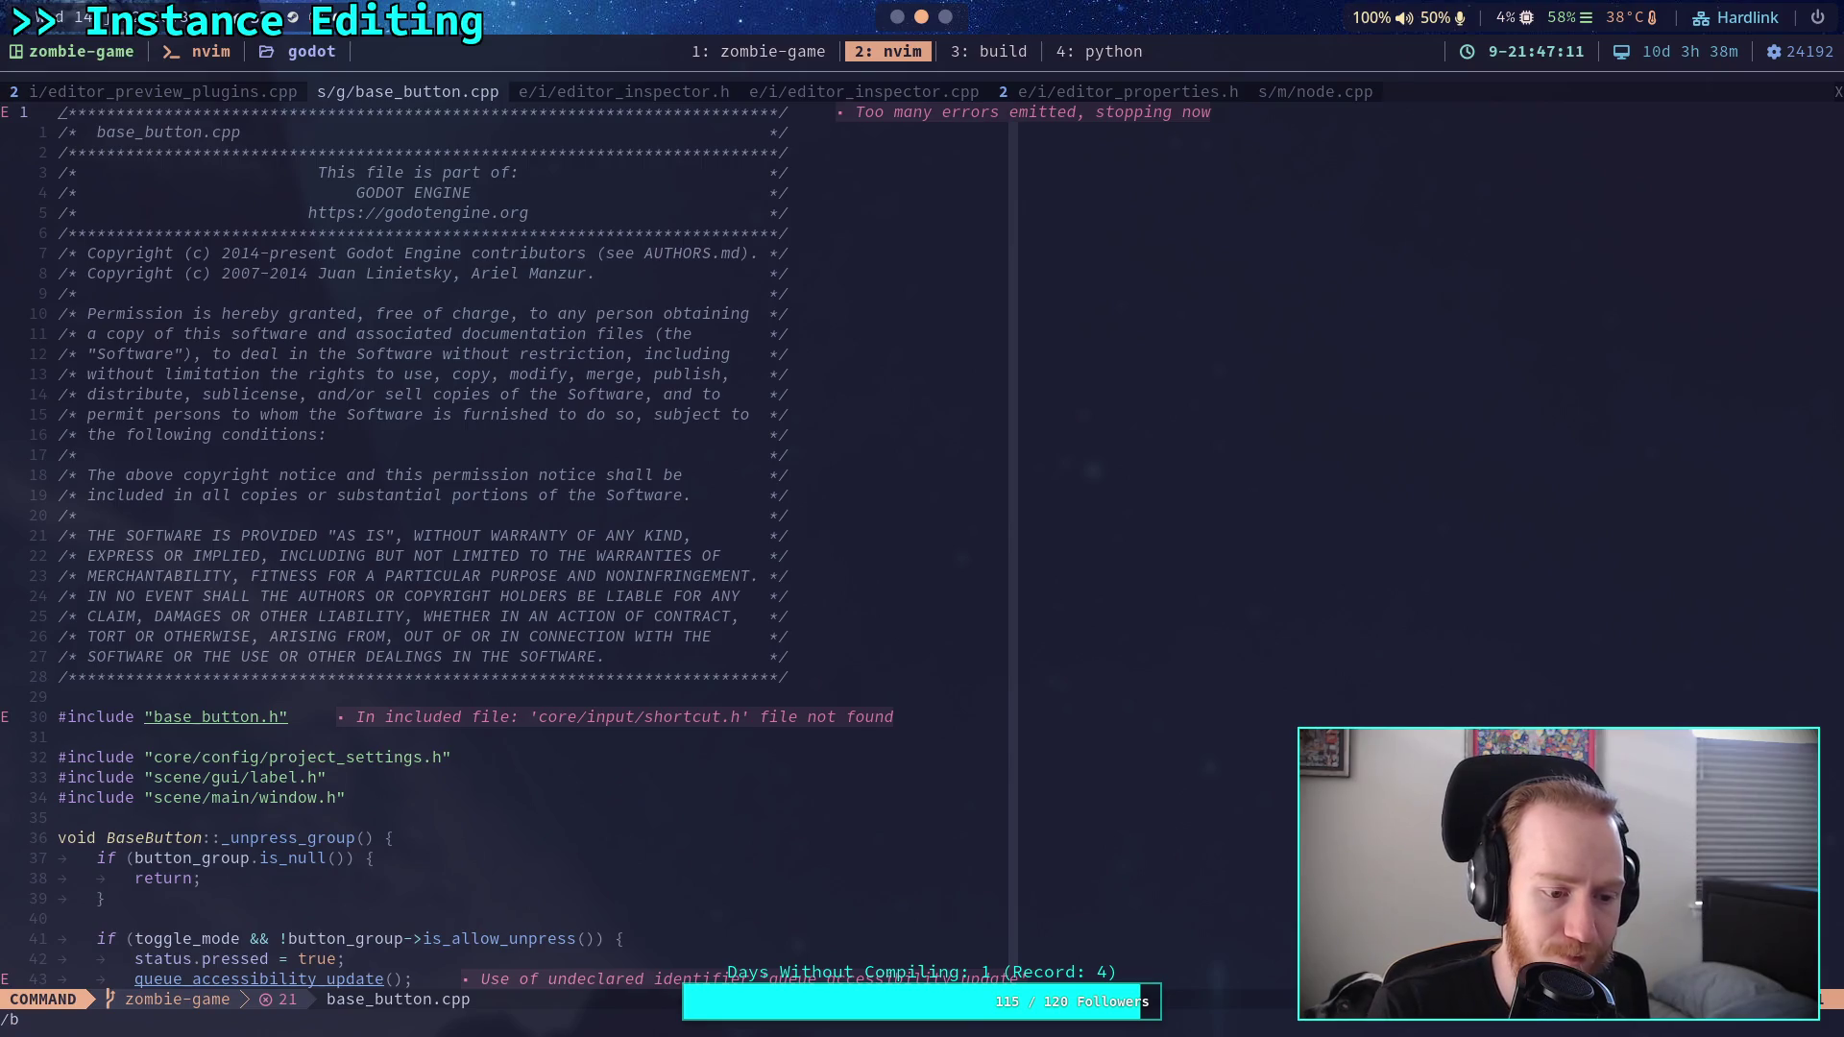
type("uttongroup")
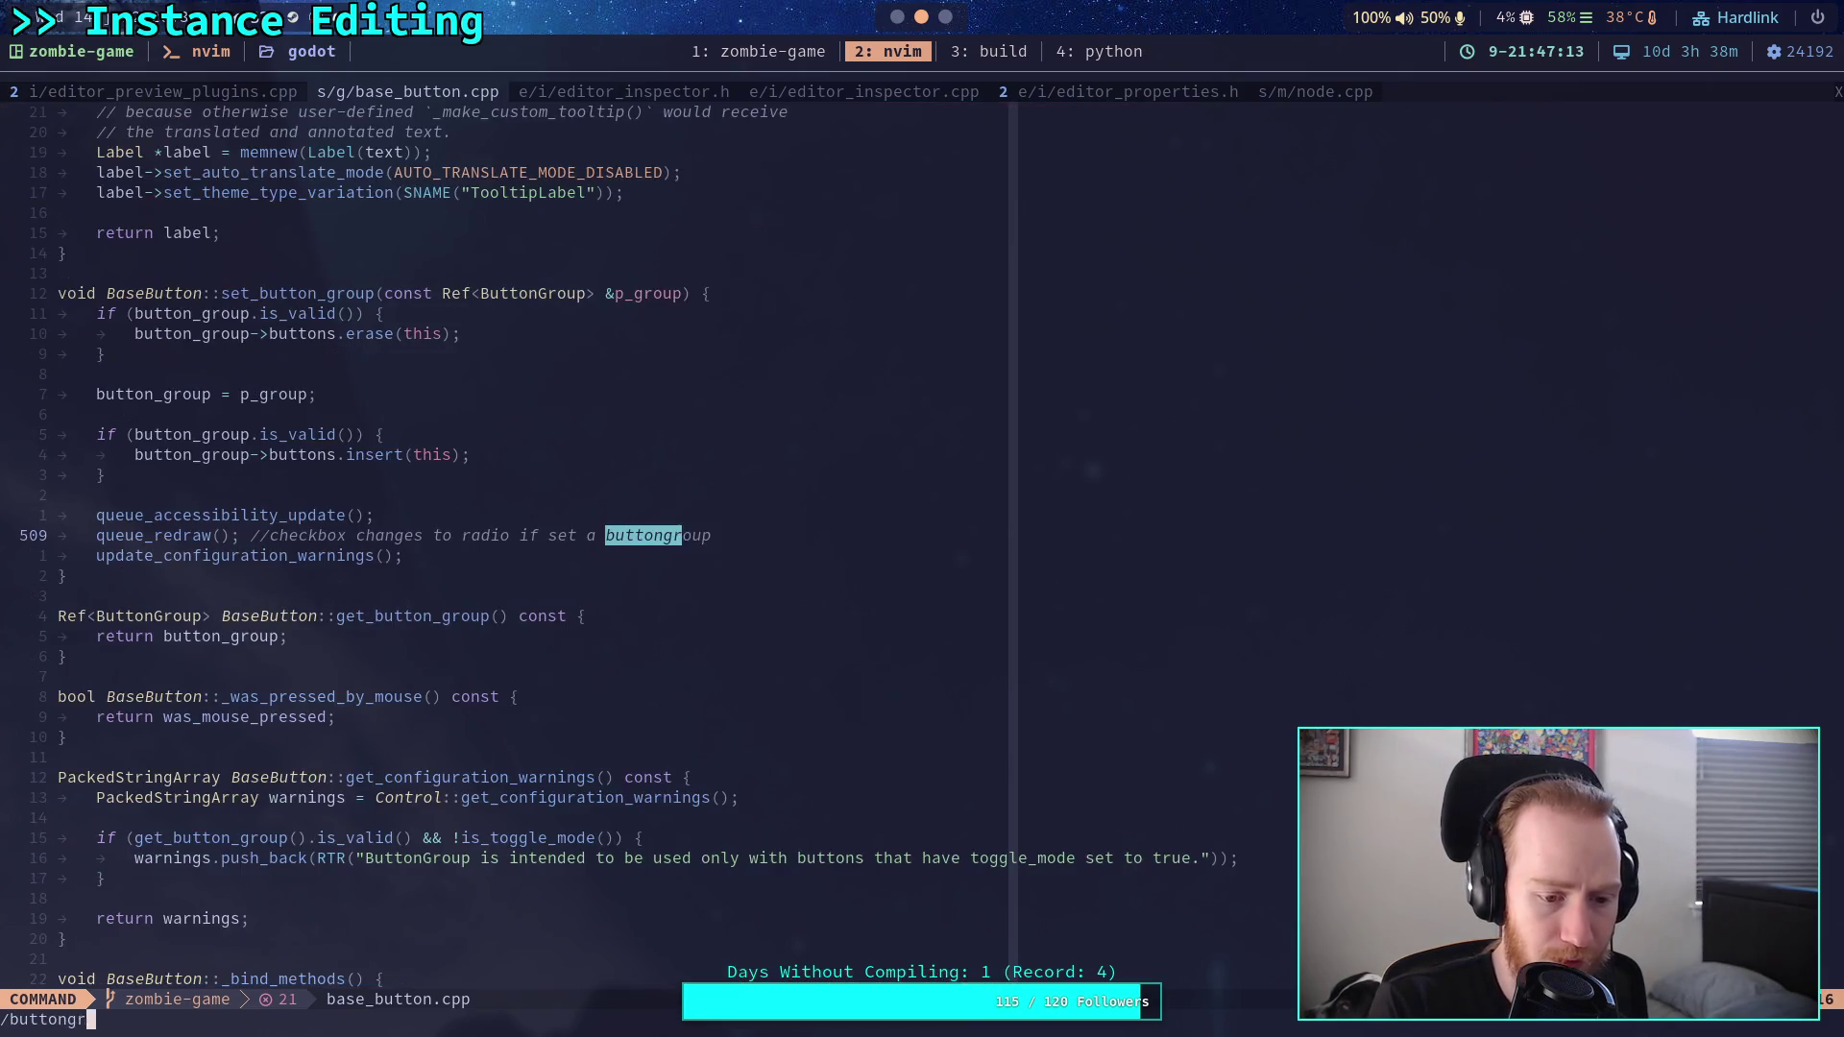
key("Return")
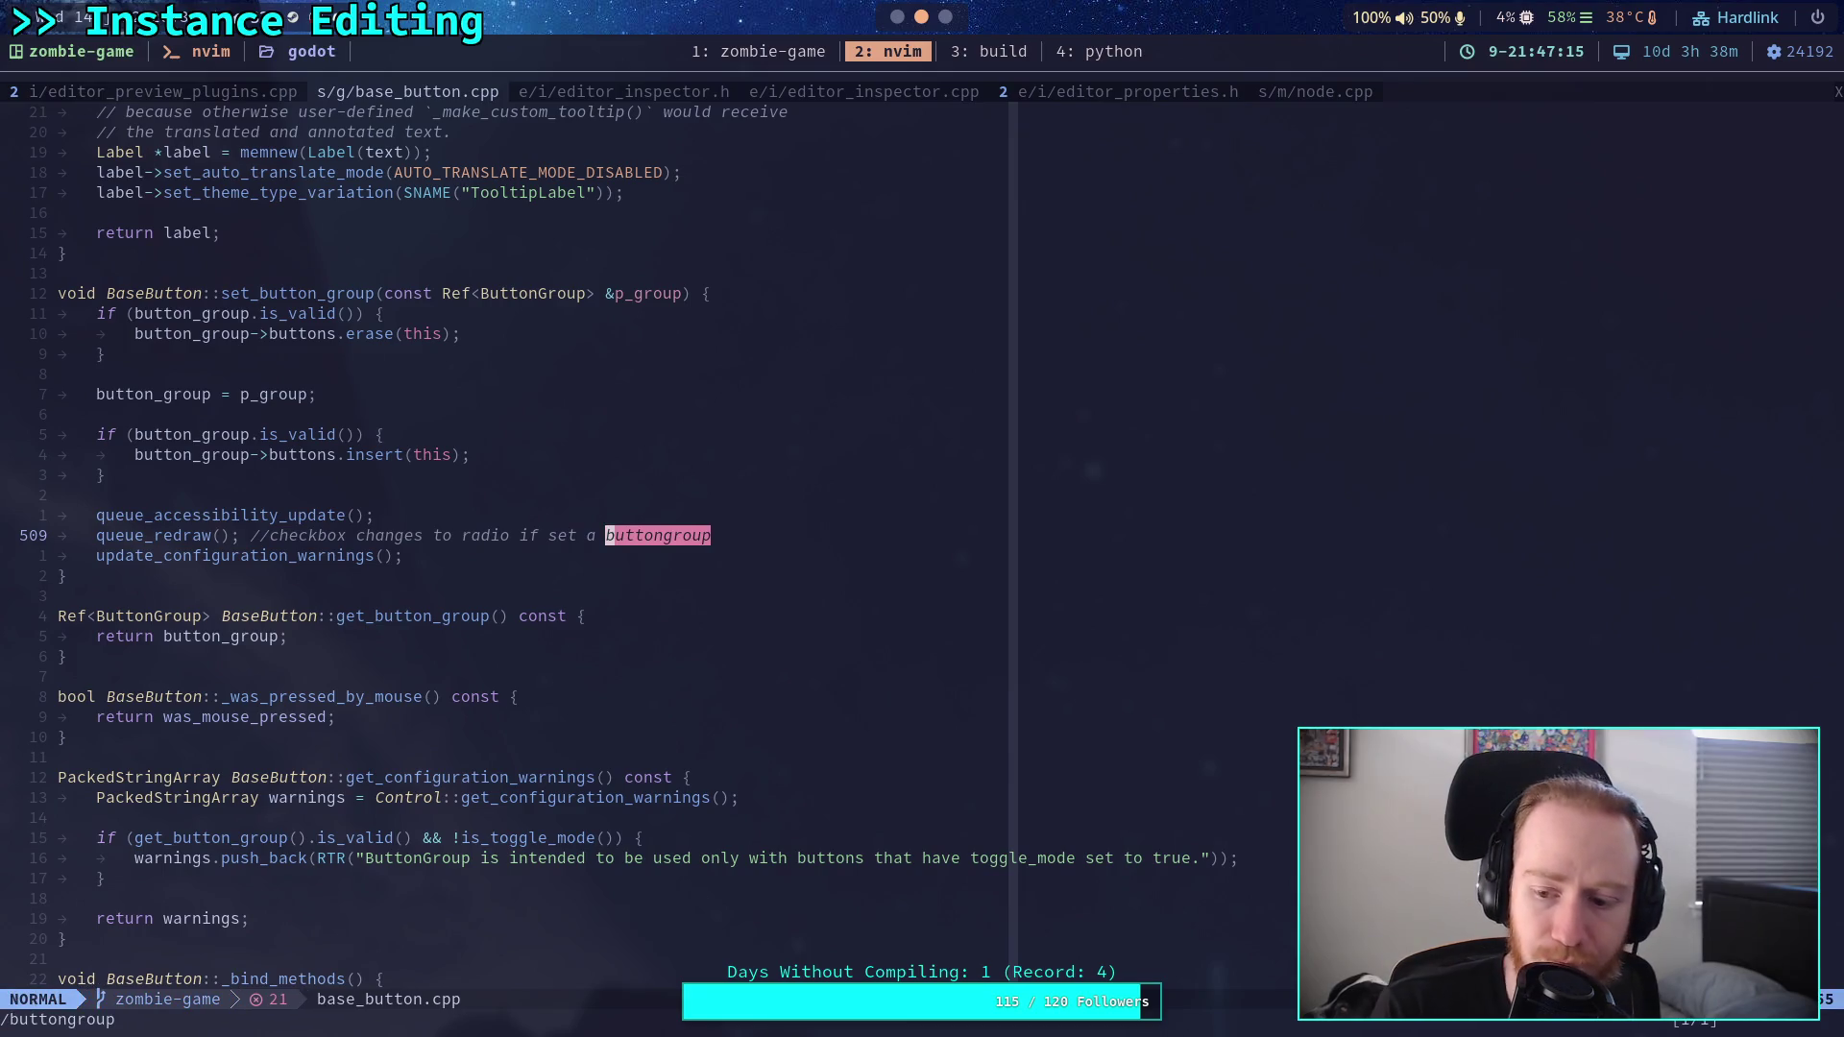
key("slash")
type("B")
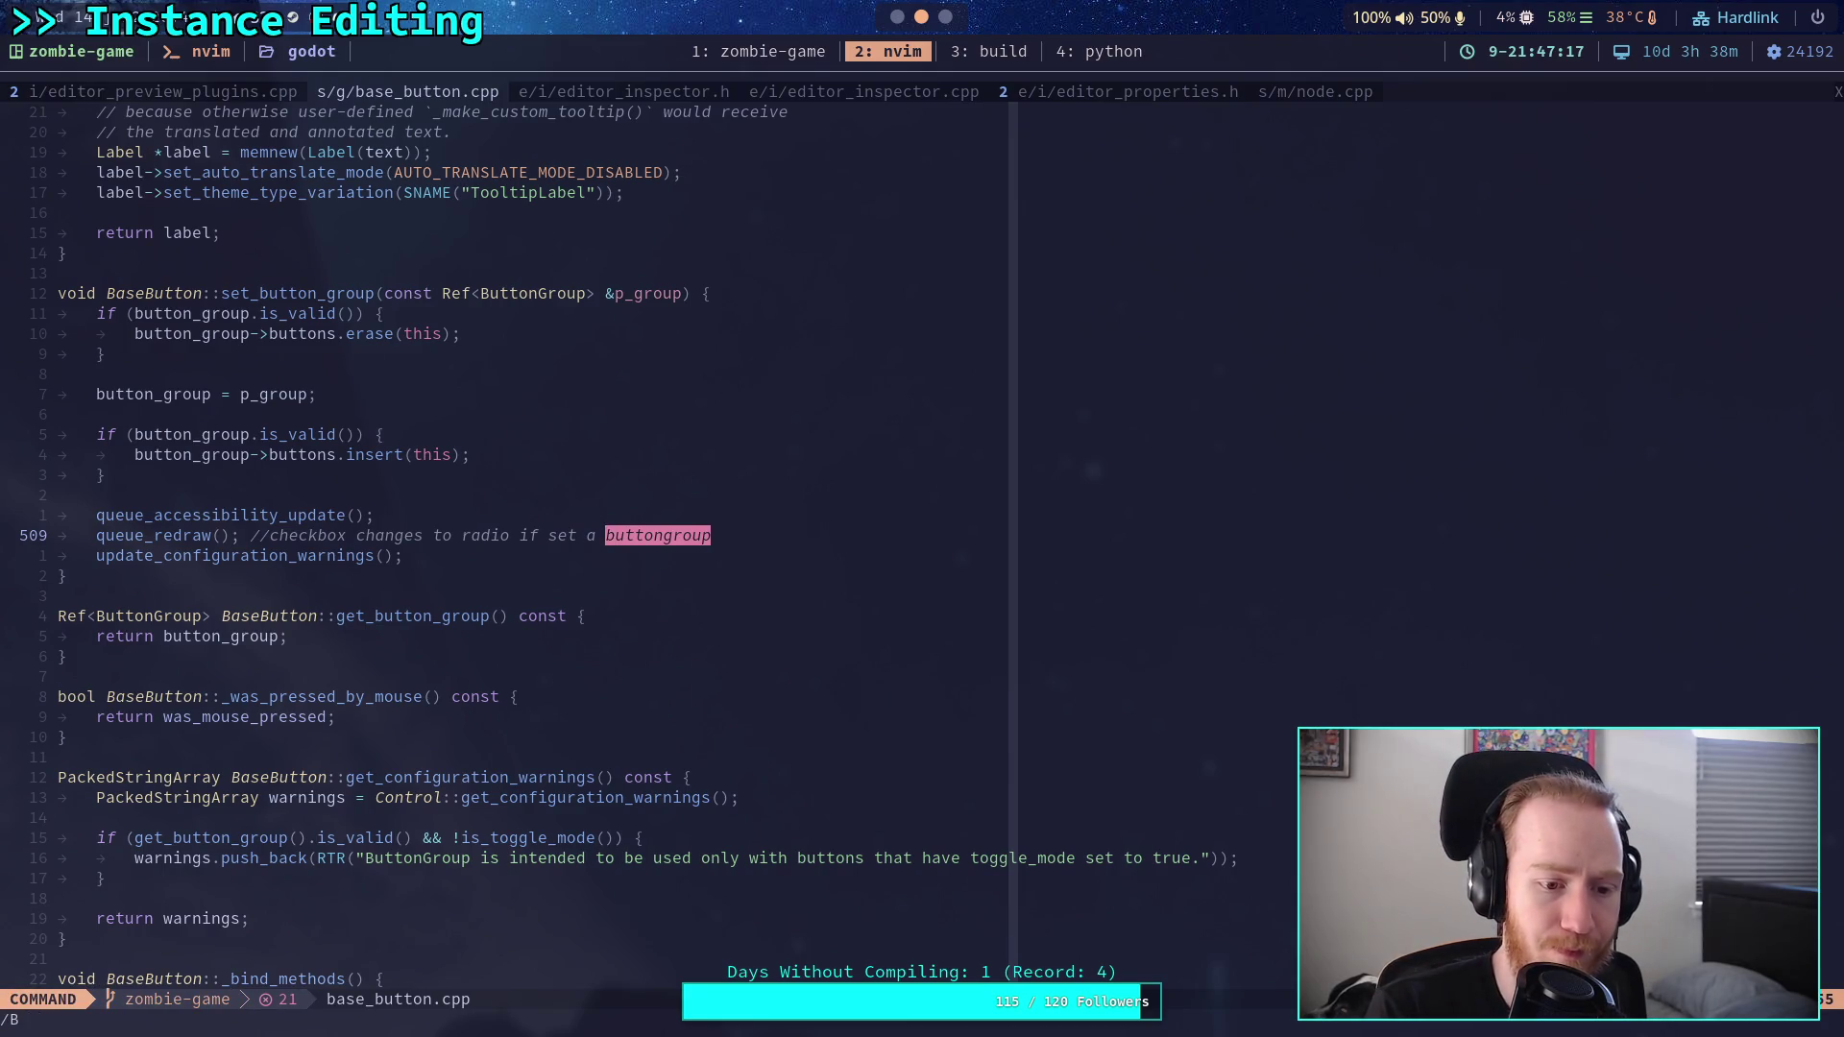
type("uttonGroup")
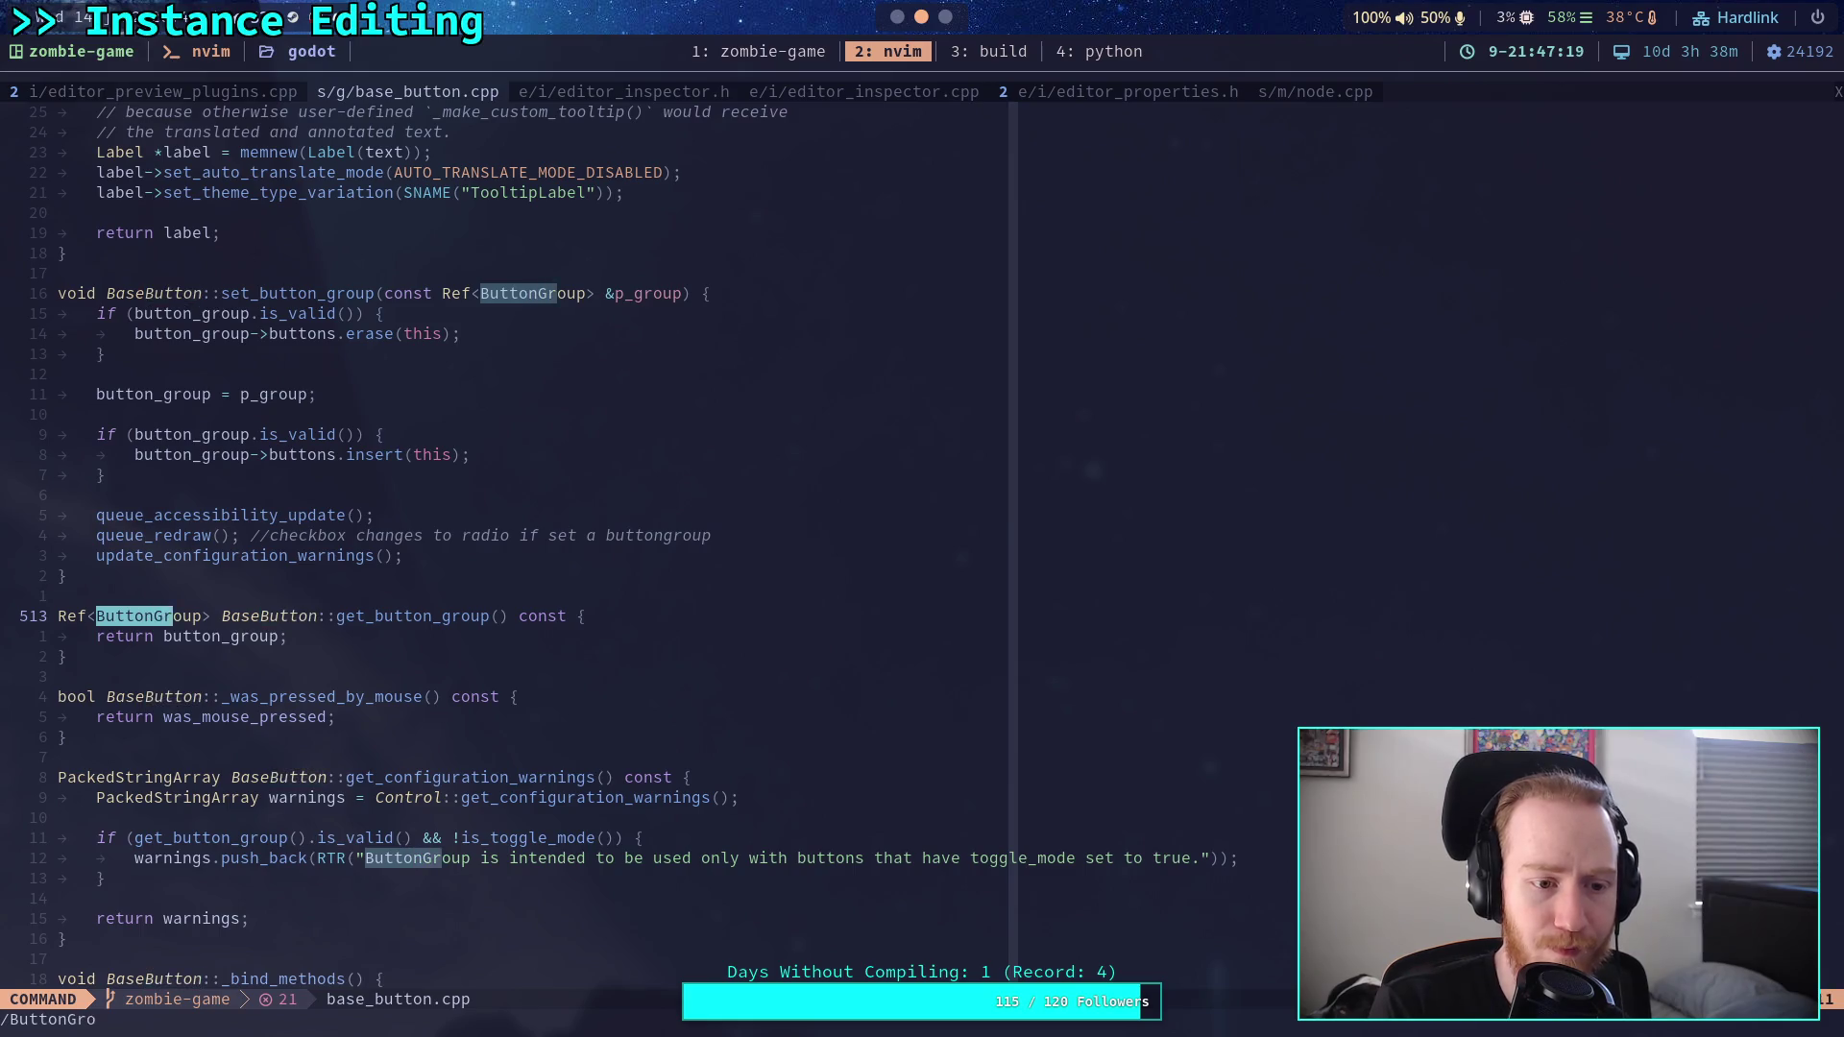
key("Return")
key("n")
key("n")
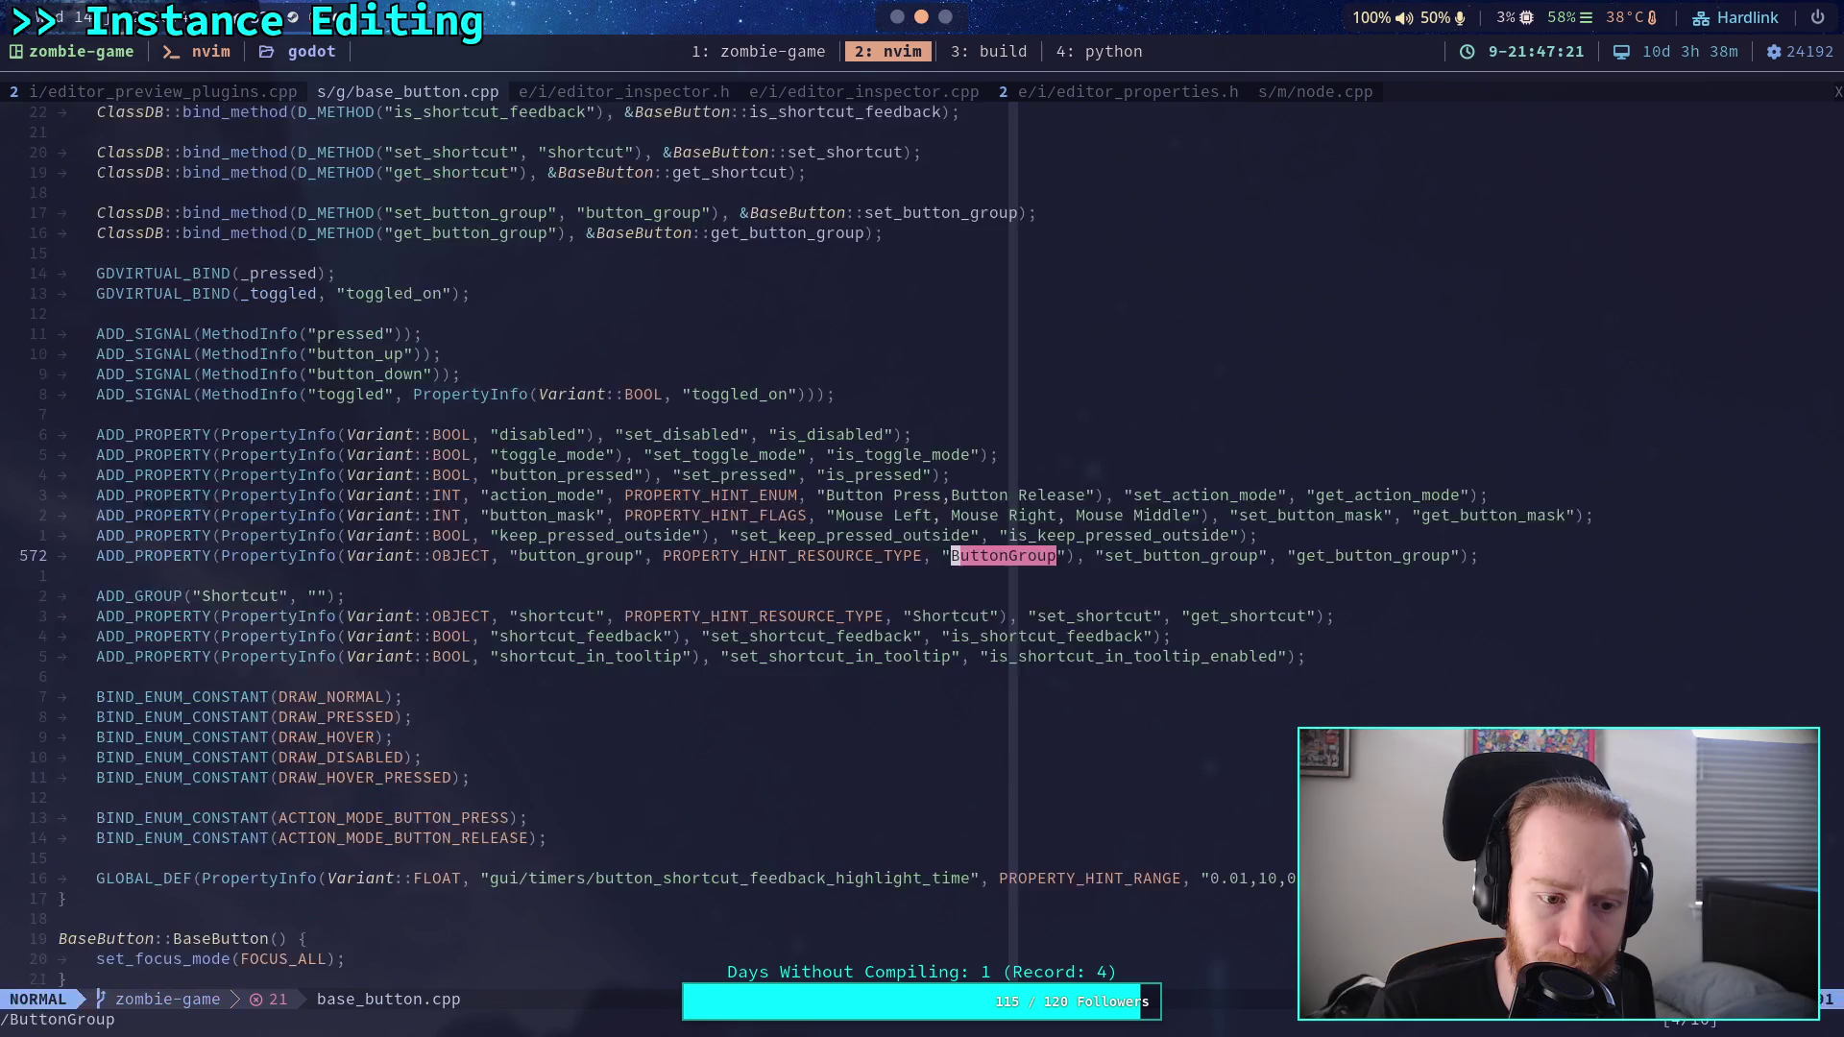
key("n")
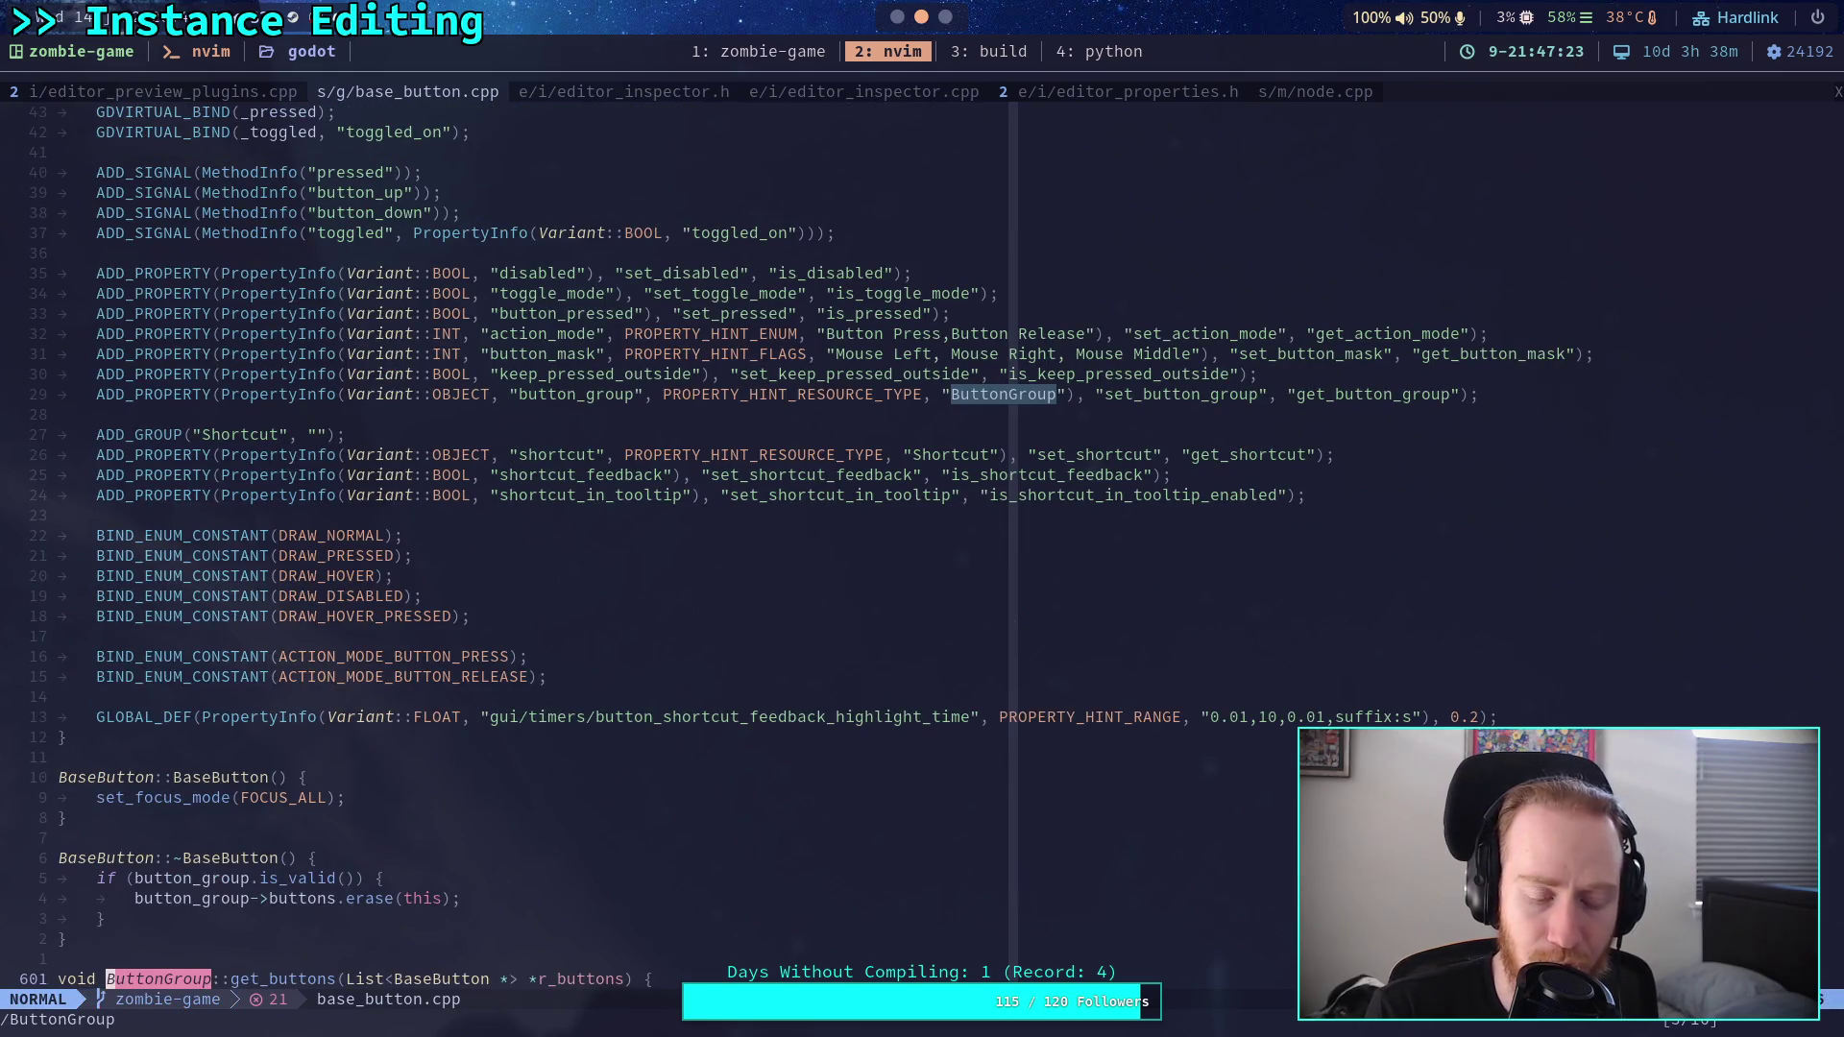
key("n")
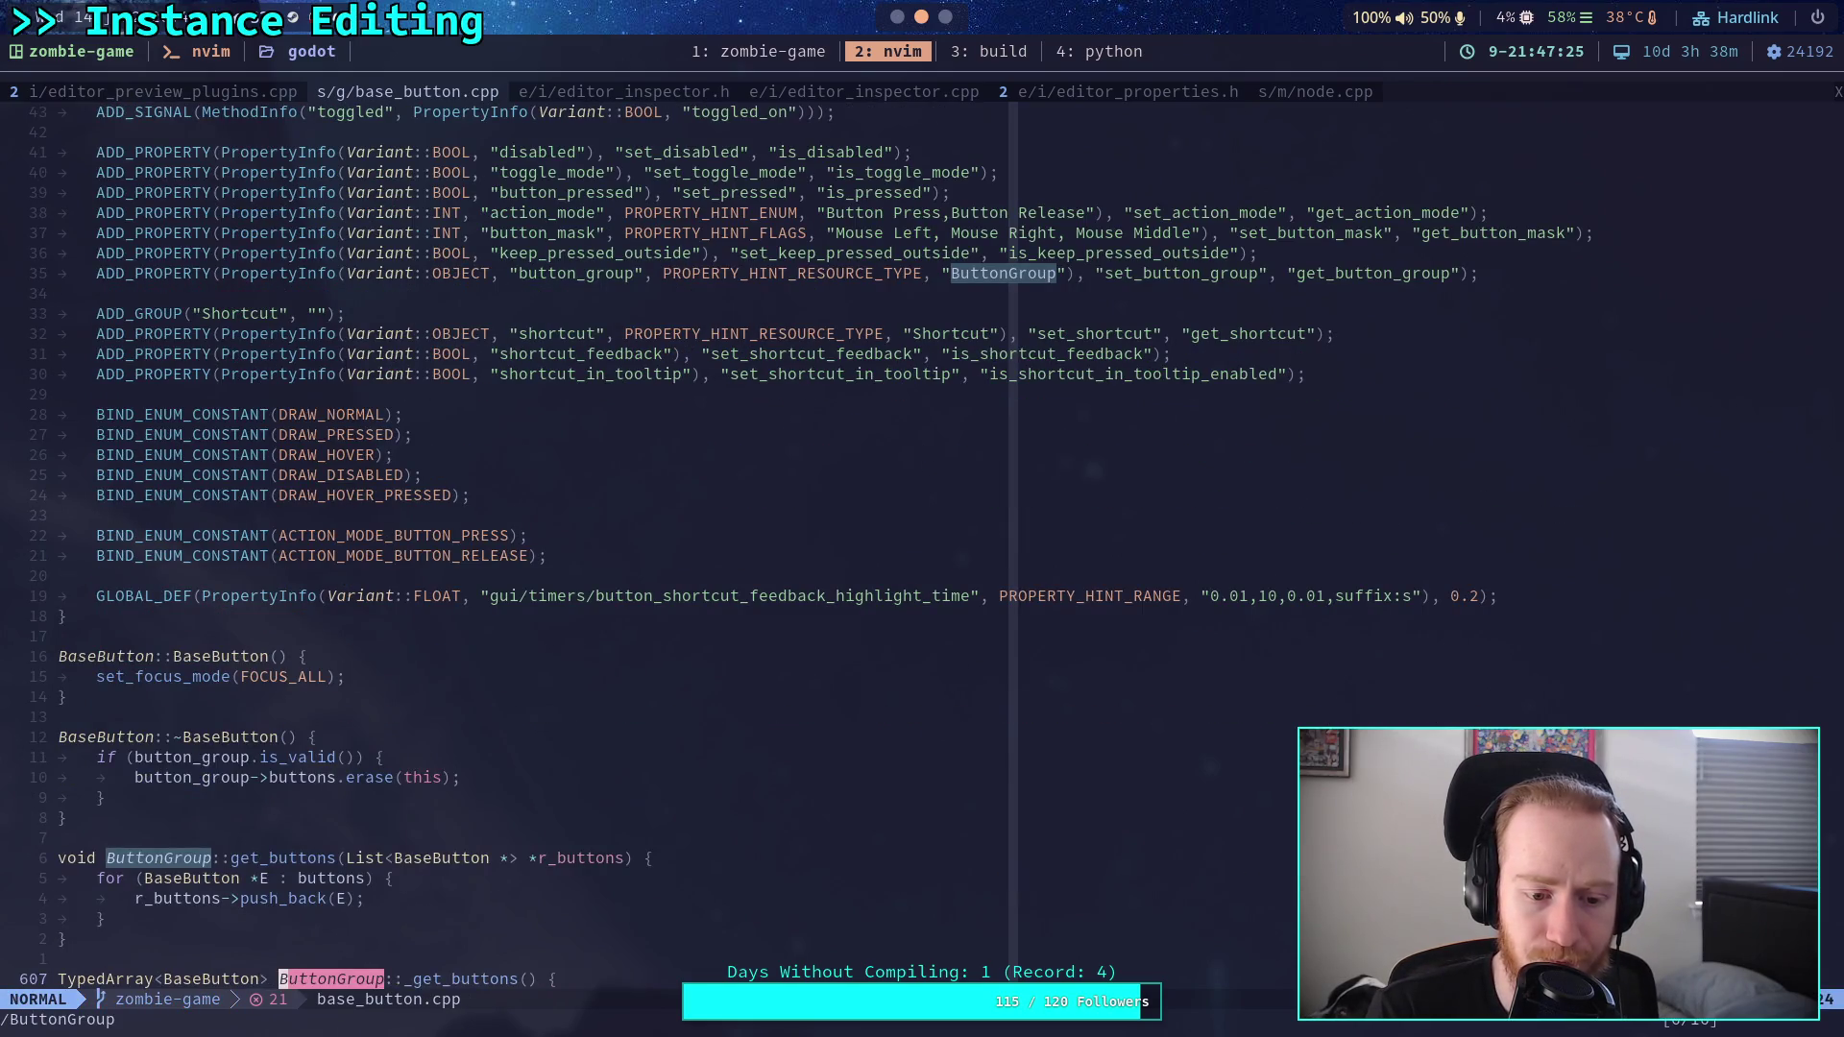
key("n")
scroll(614, 398, "down", 4)
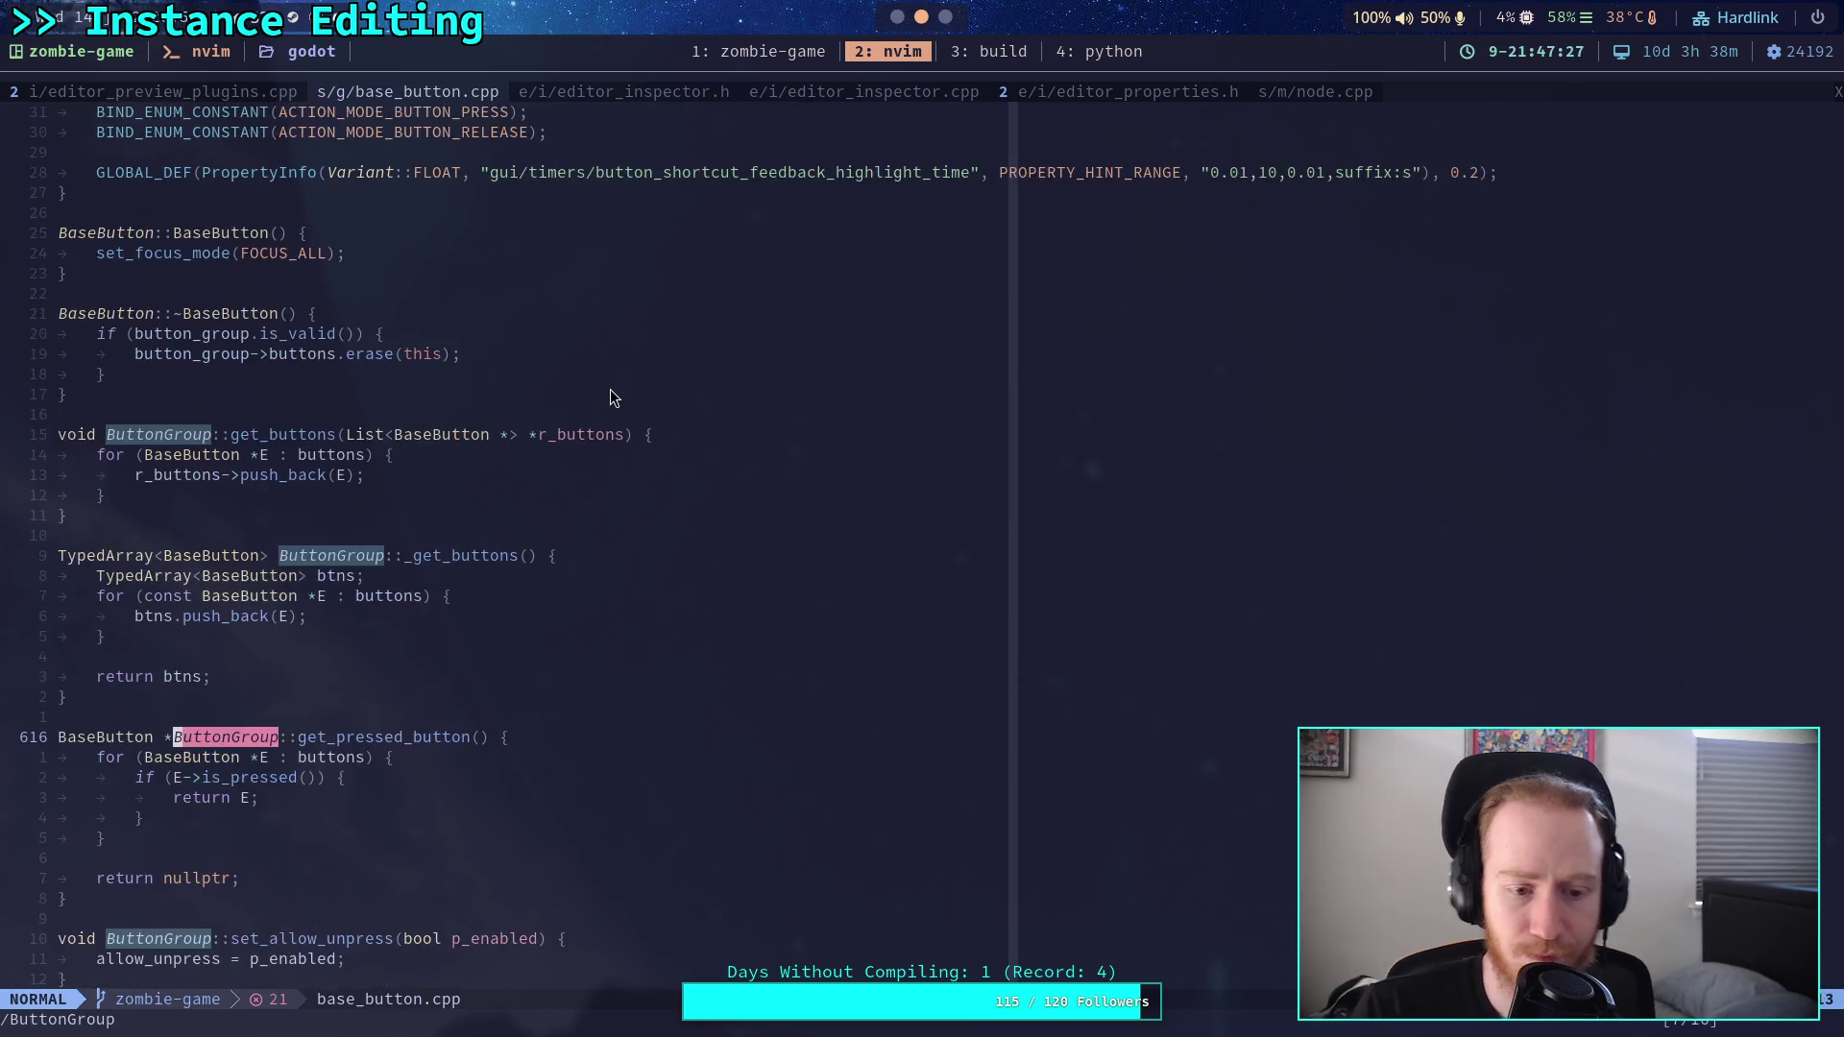
scroll(650, 576, "down", 1)
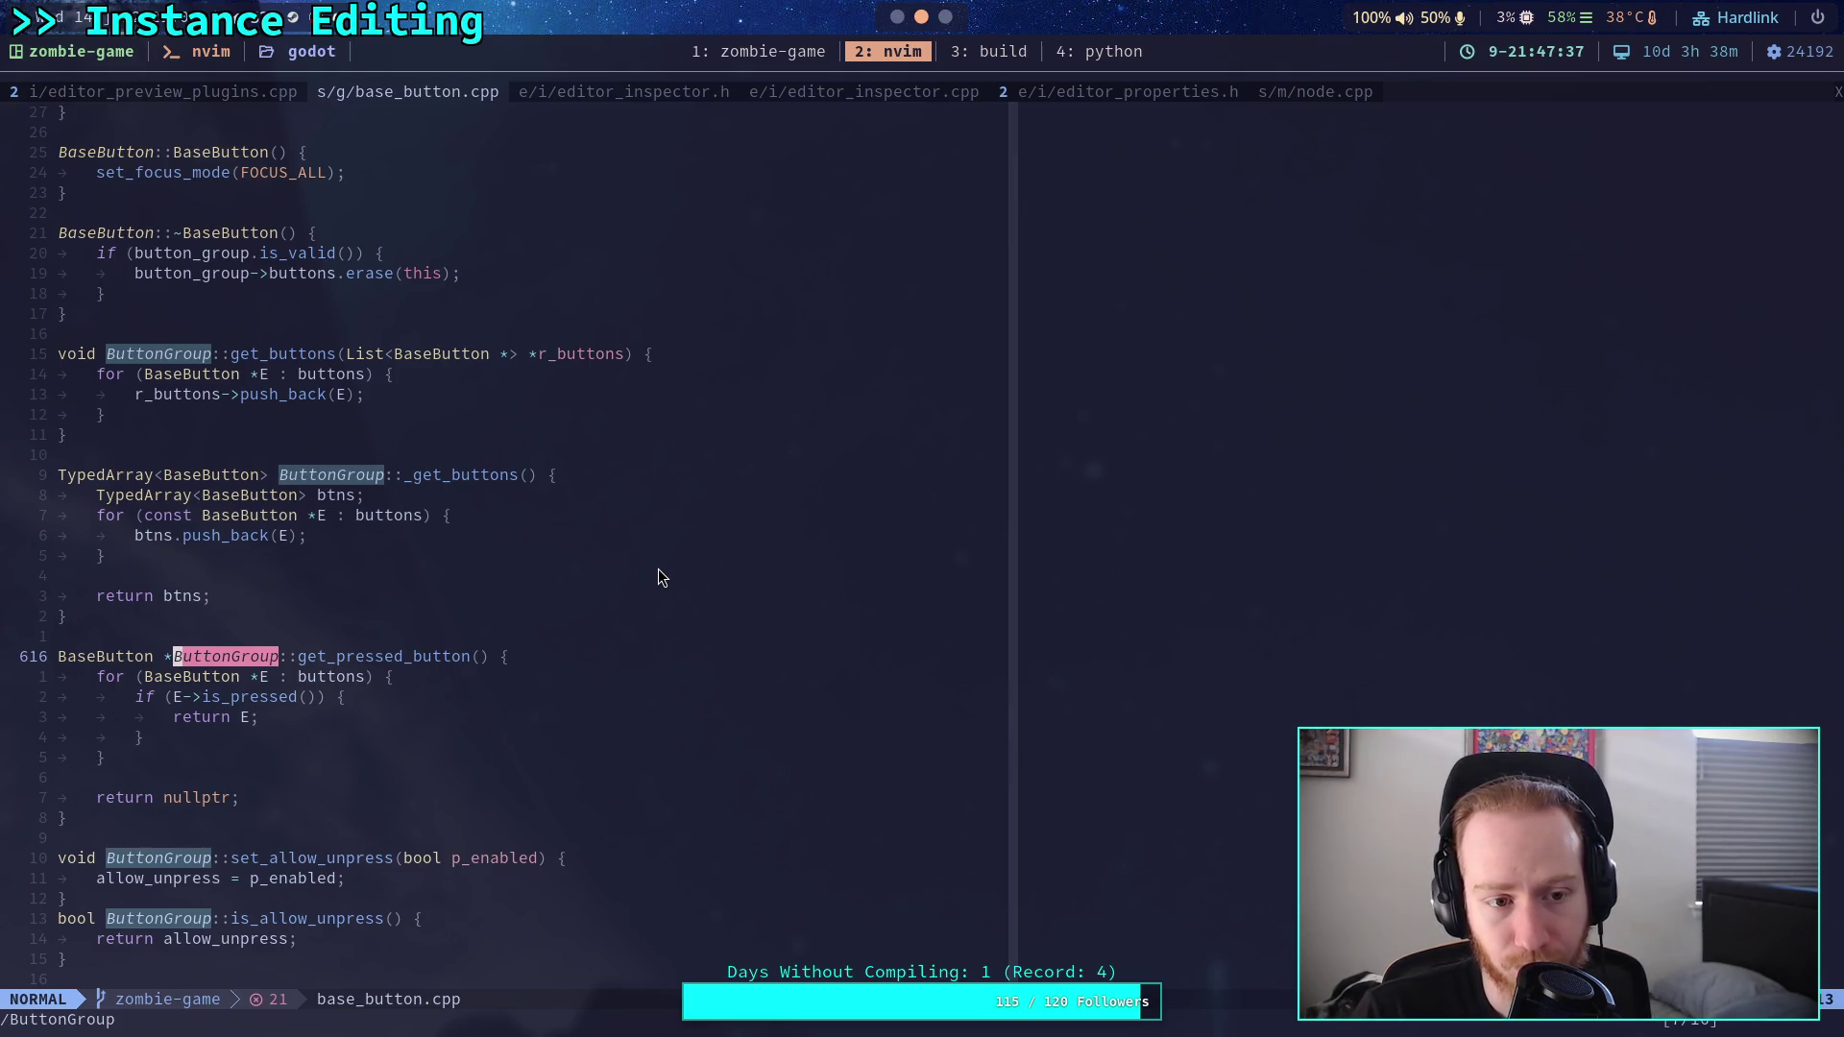
scroll(659, 529, "down", 4)
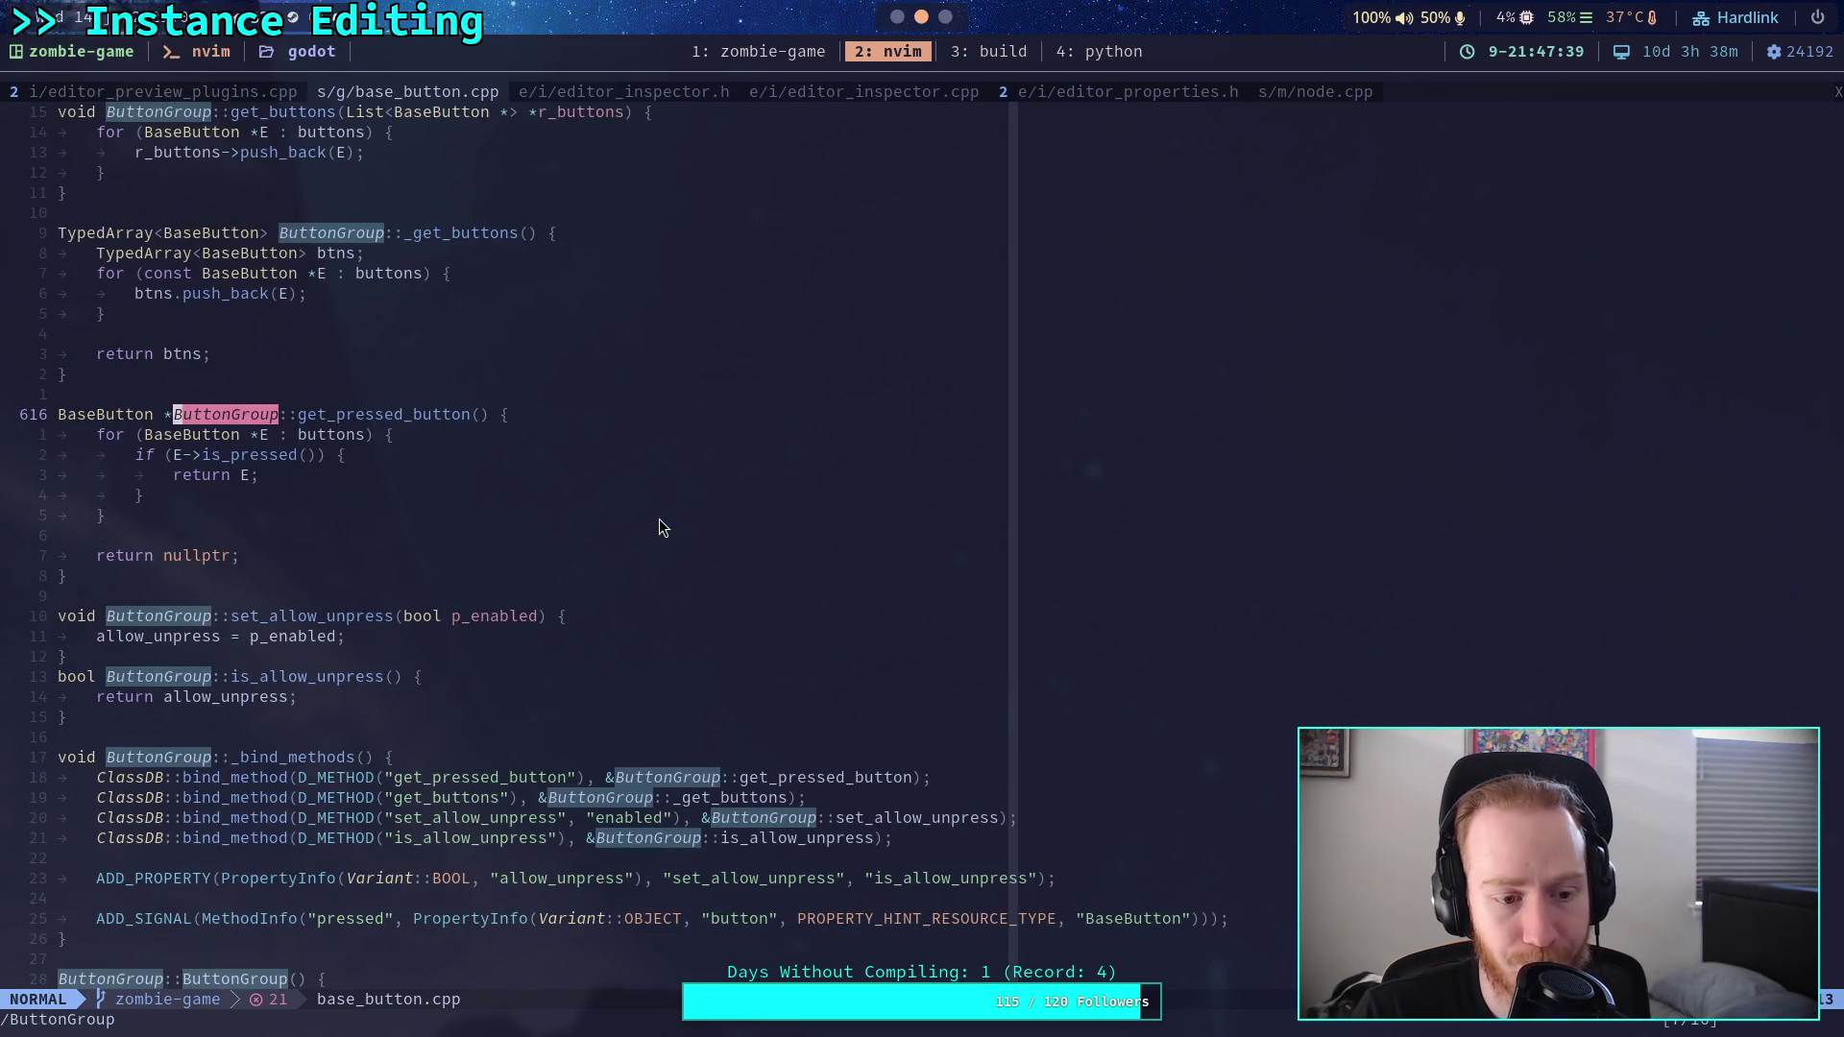
scroll(659, 519, "down", 4)
scroll(659, 528, "up", 20)
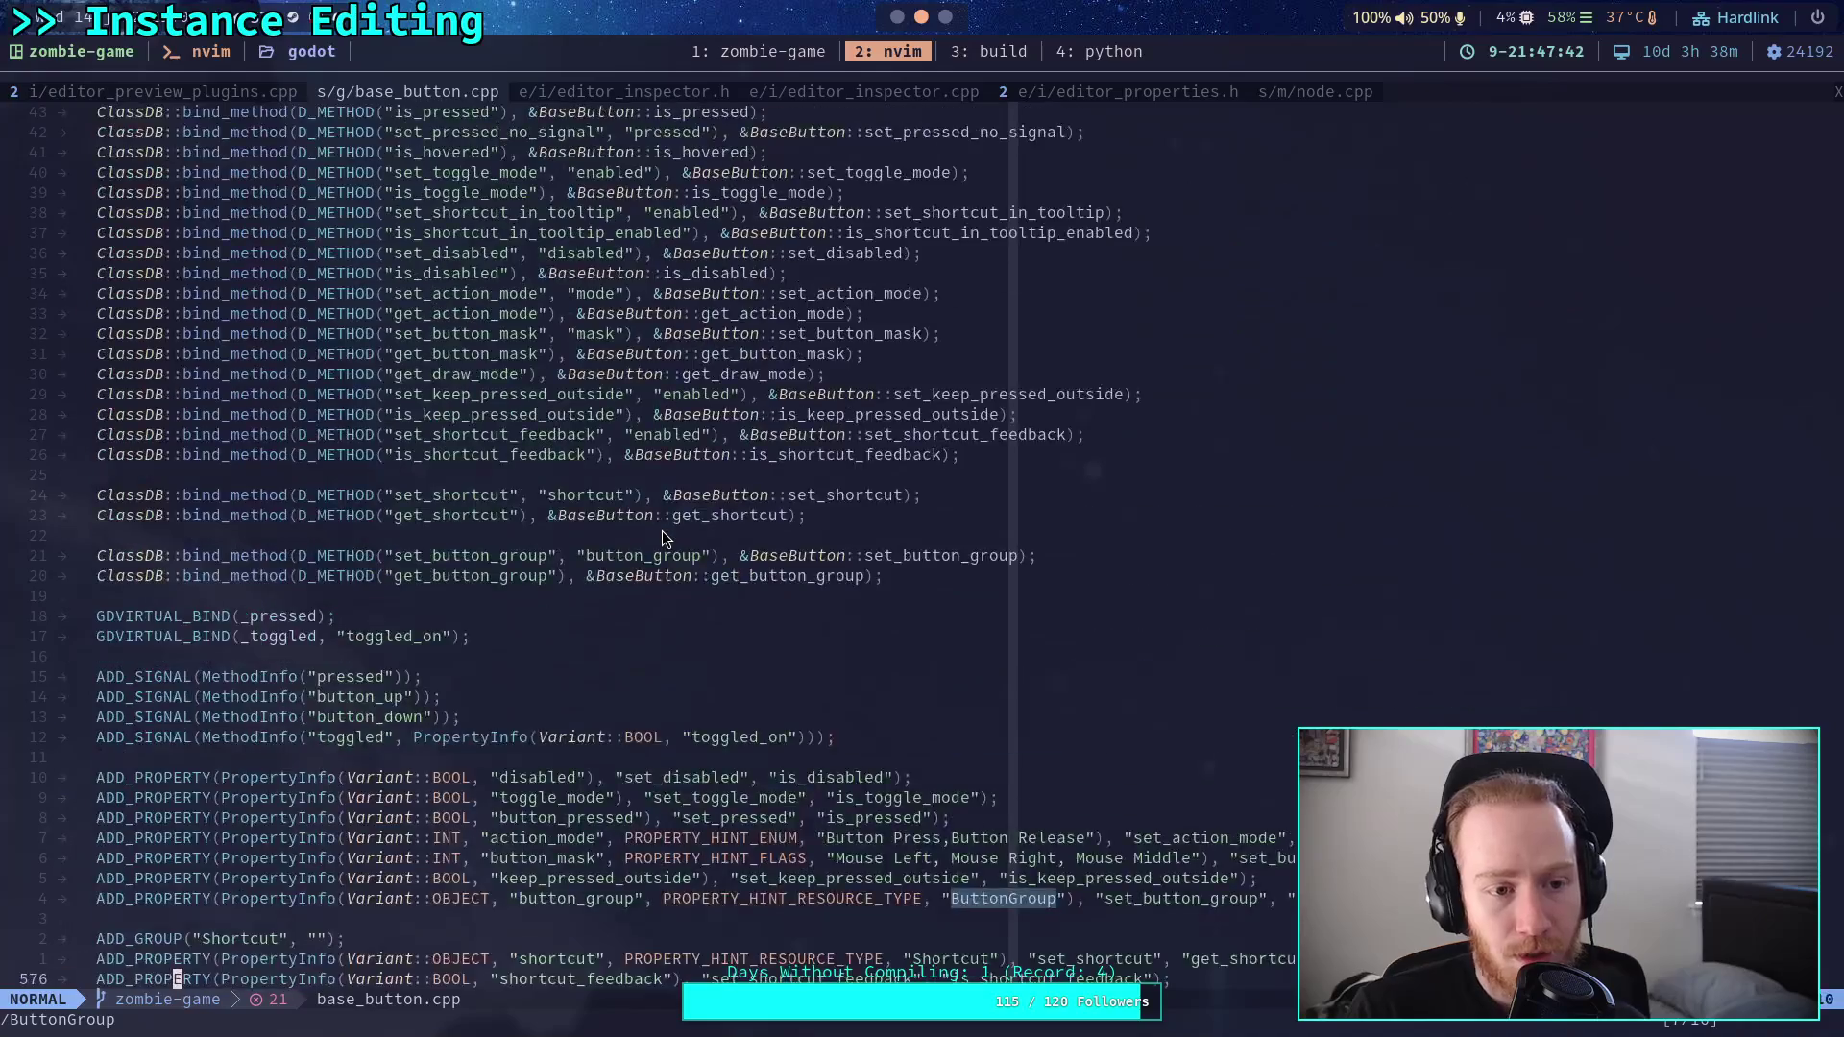
scroll(660, 537, "up", 20)
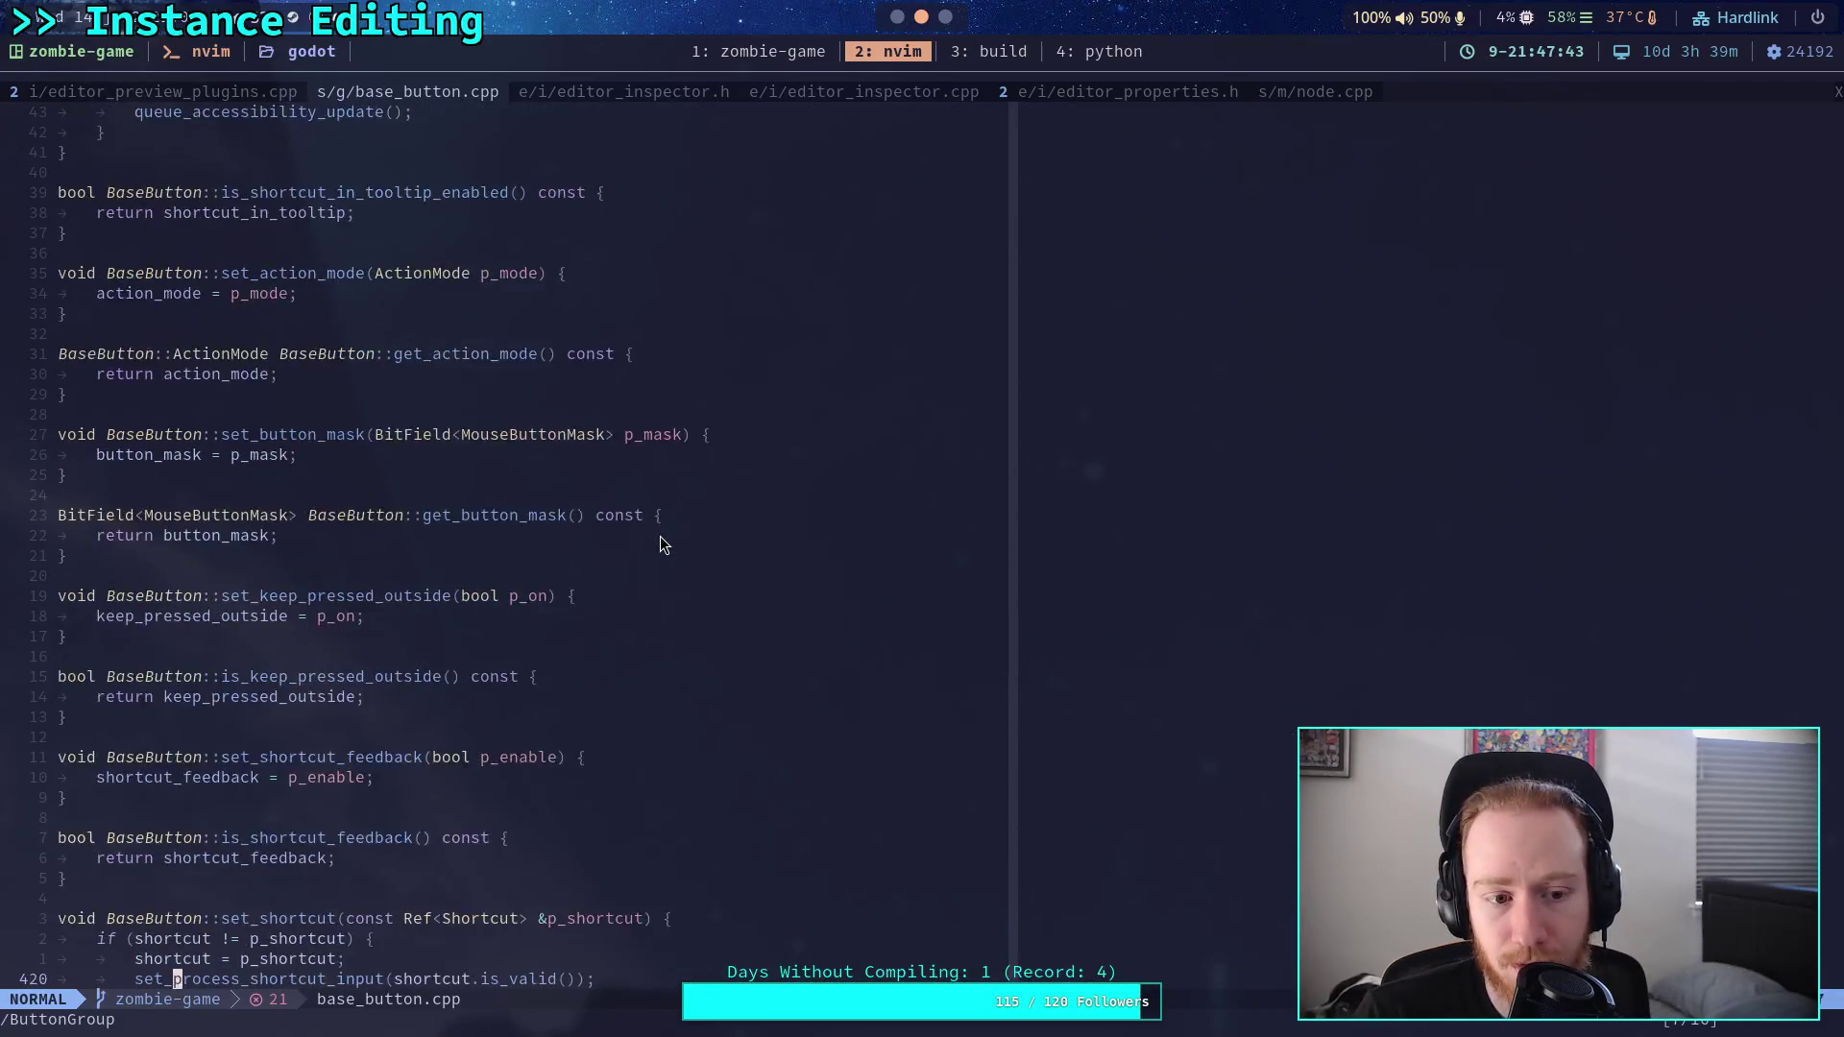
scroll(660, 538, "up", 16)
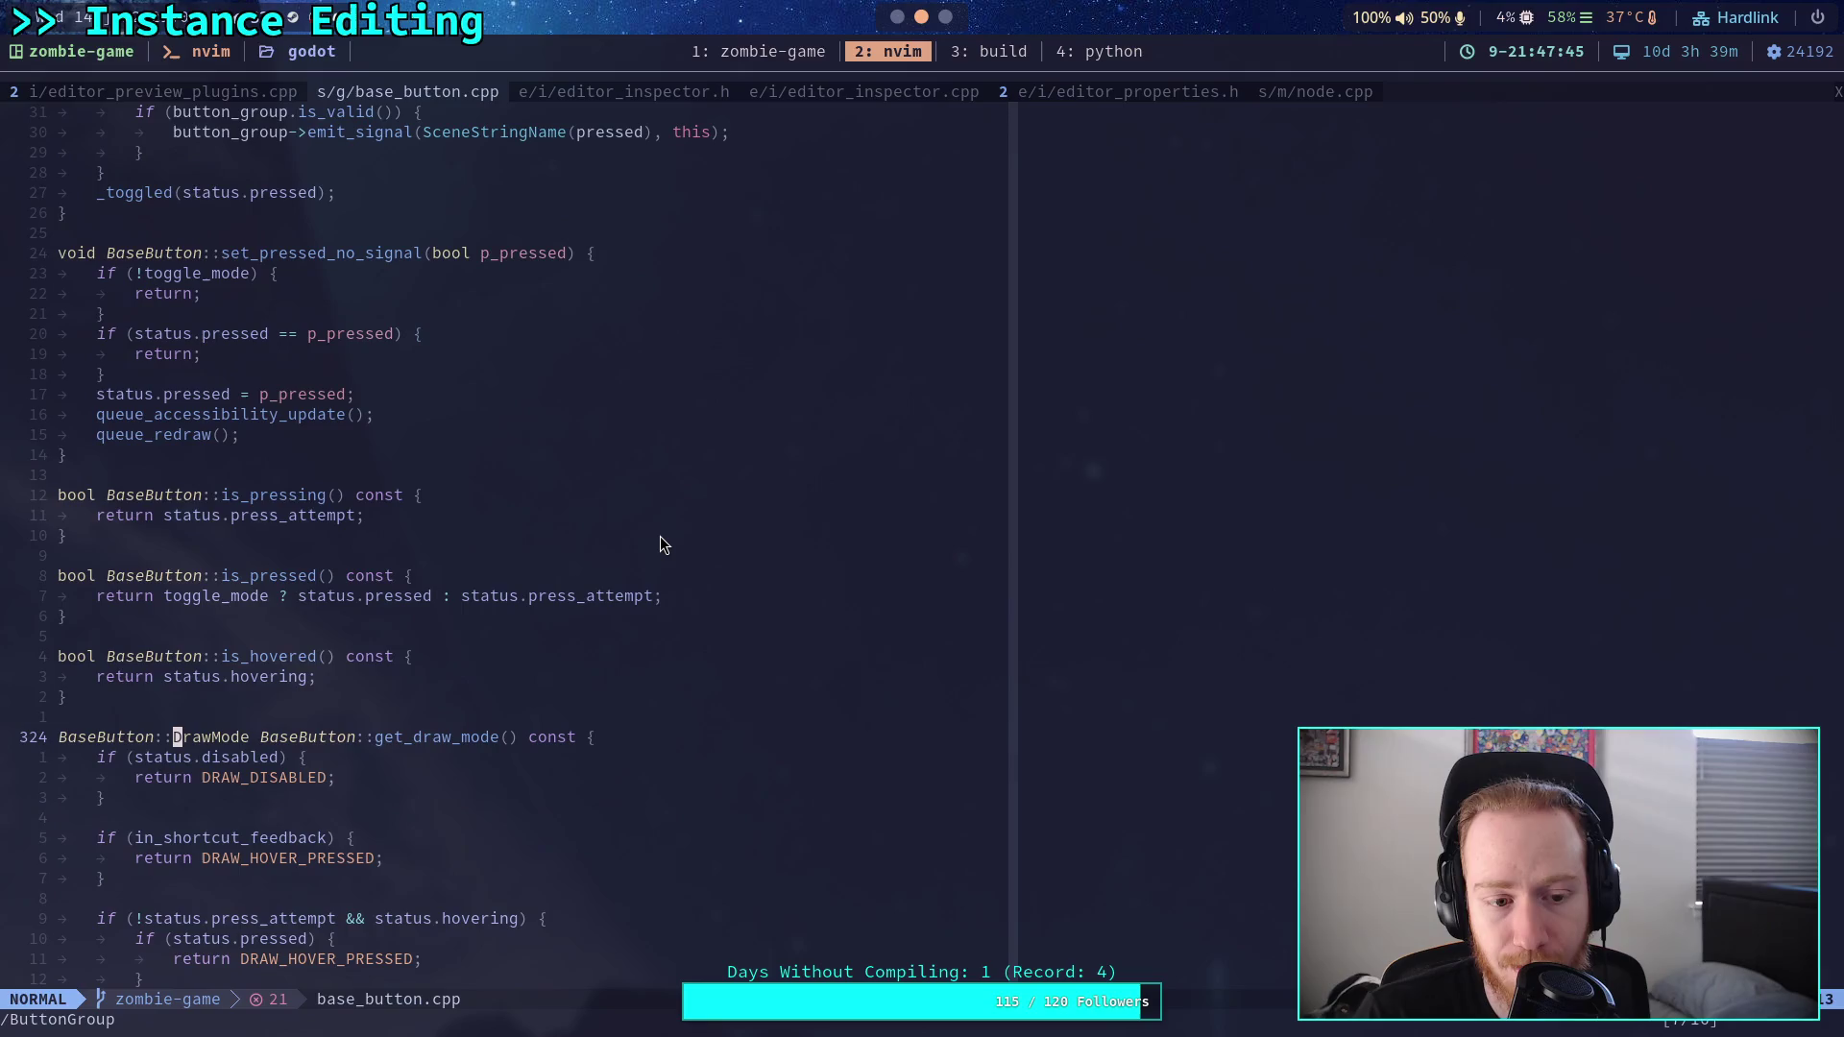
scroll(660, 538, "up", 4)
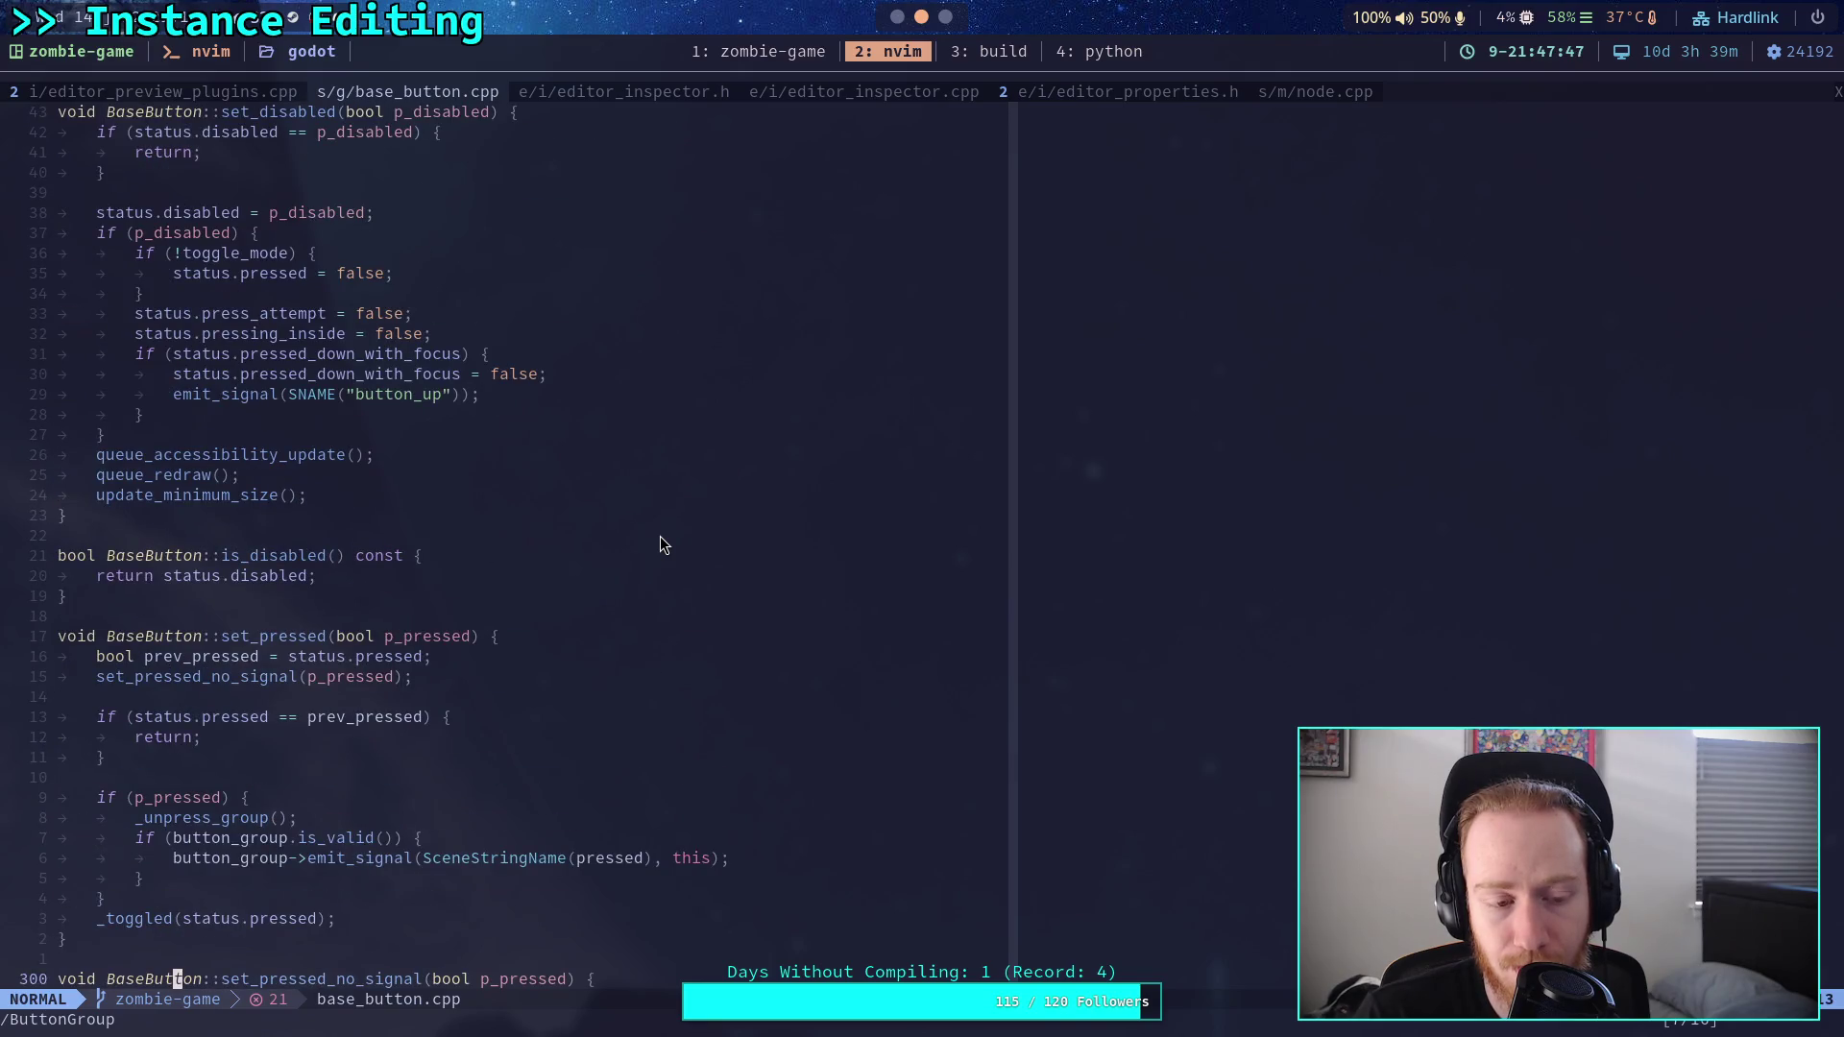
scroll(660, 543, "down", 3)
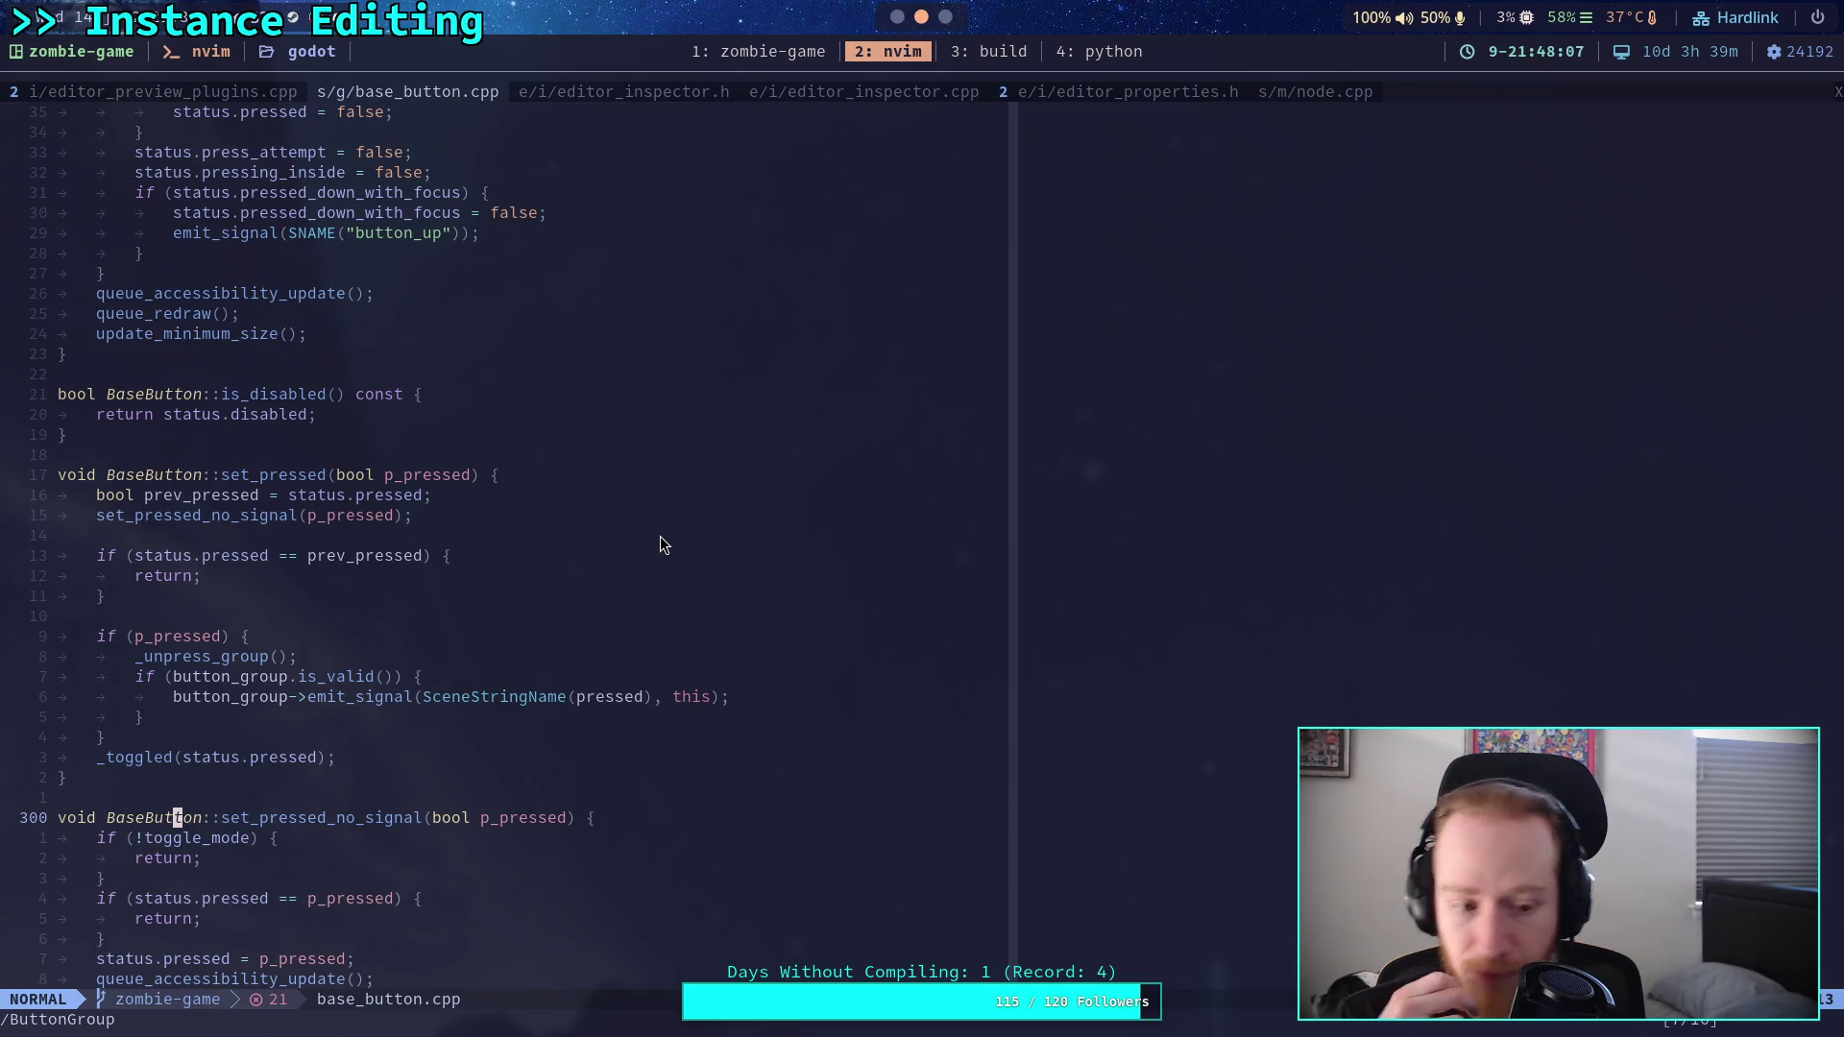
scroll(660, 541, "down", 20)
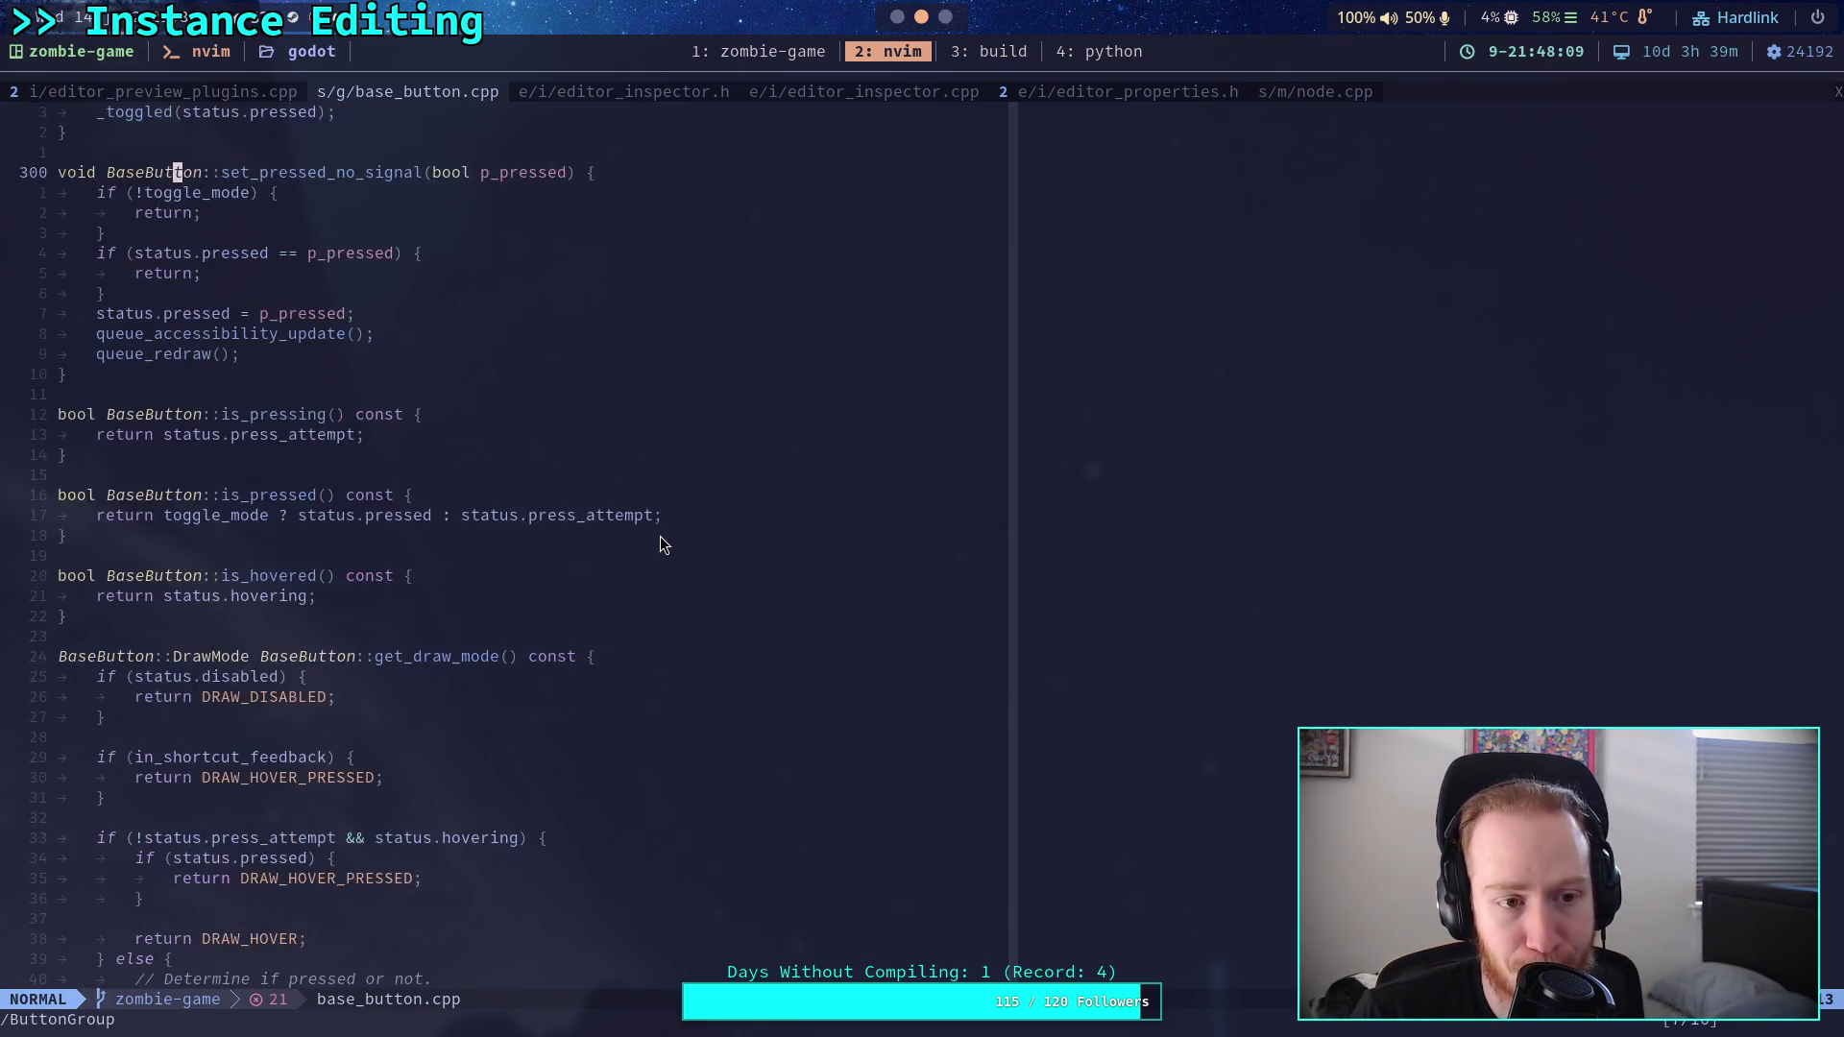
scroll(660, 536, "down", 20)
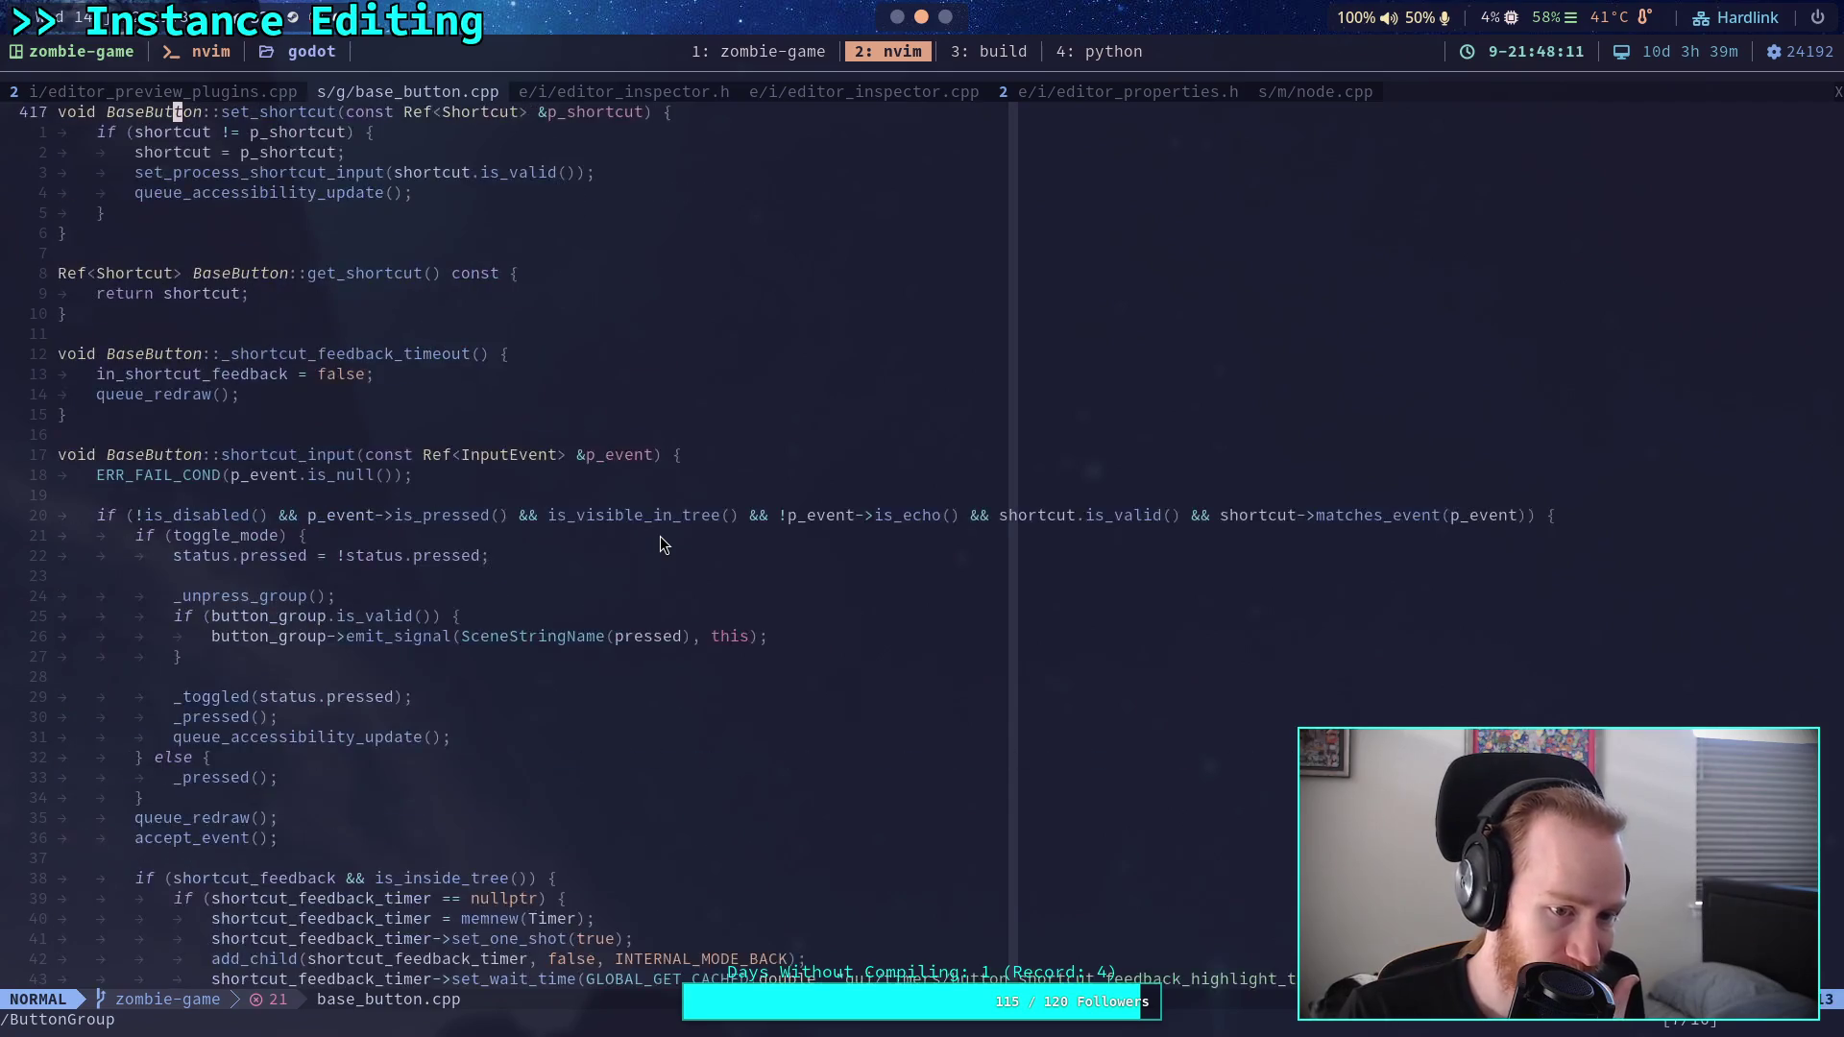
scroll(660, 536, "down", 9)
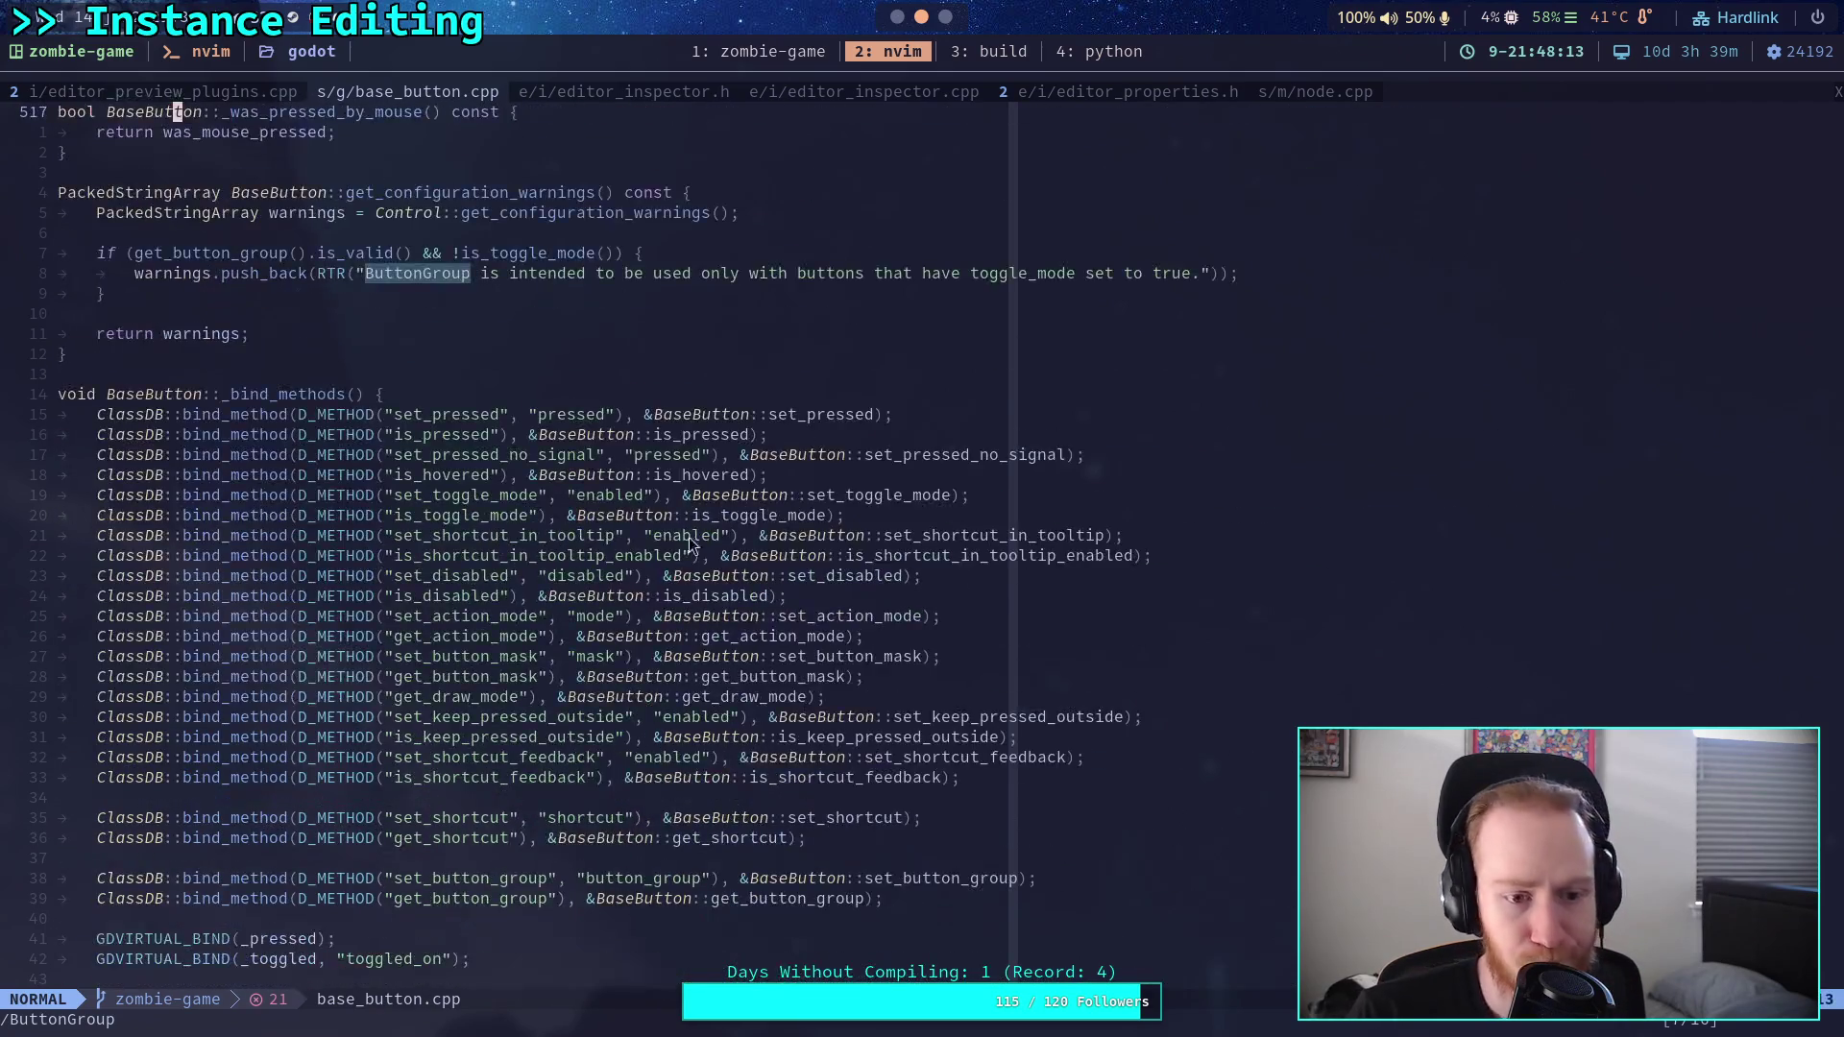
scroll(909, 593, "down", 3)
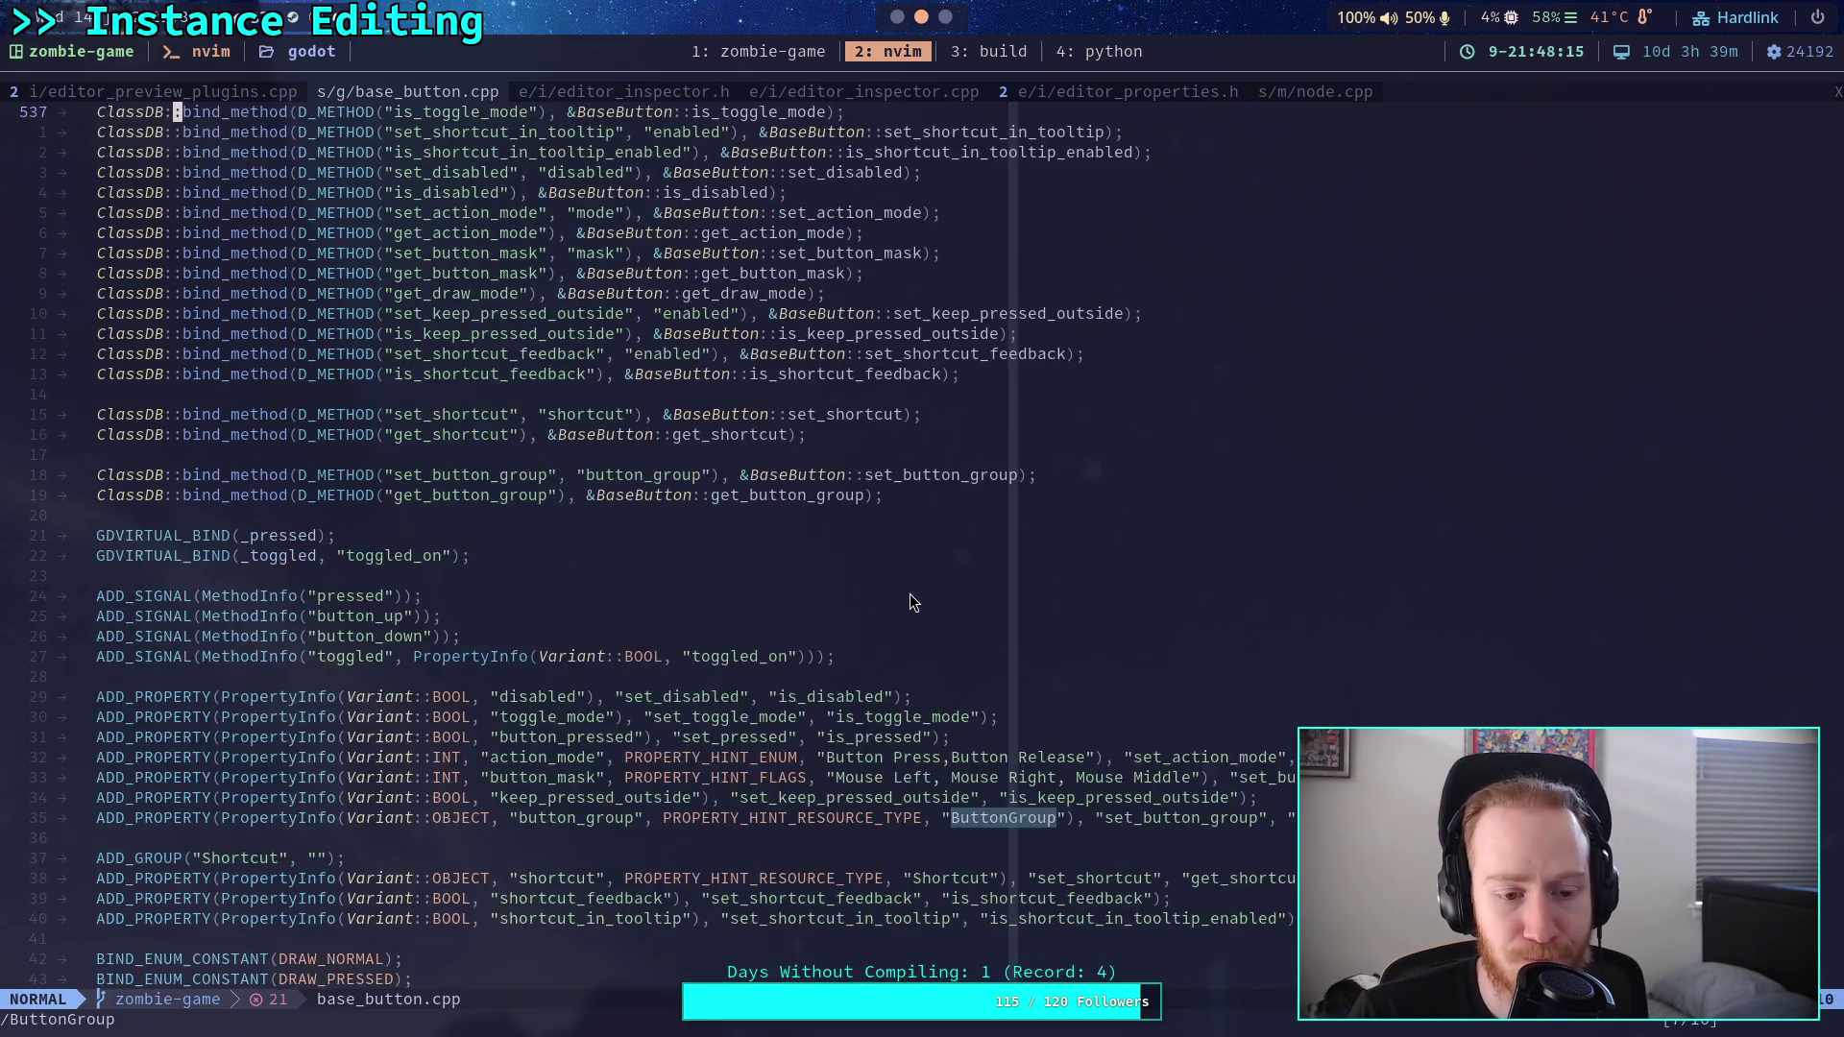
scroll(909, 593, "down", 1)
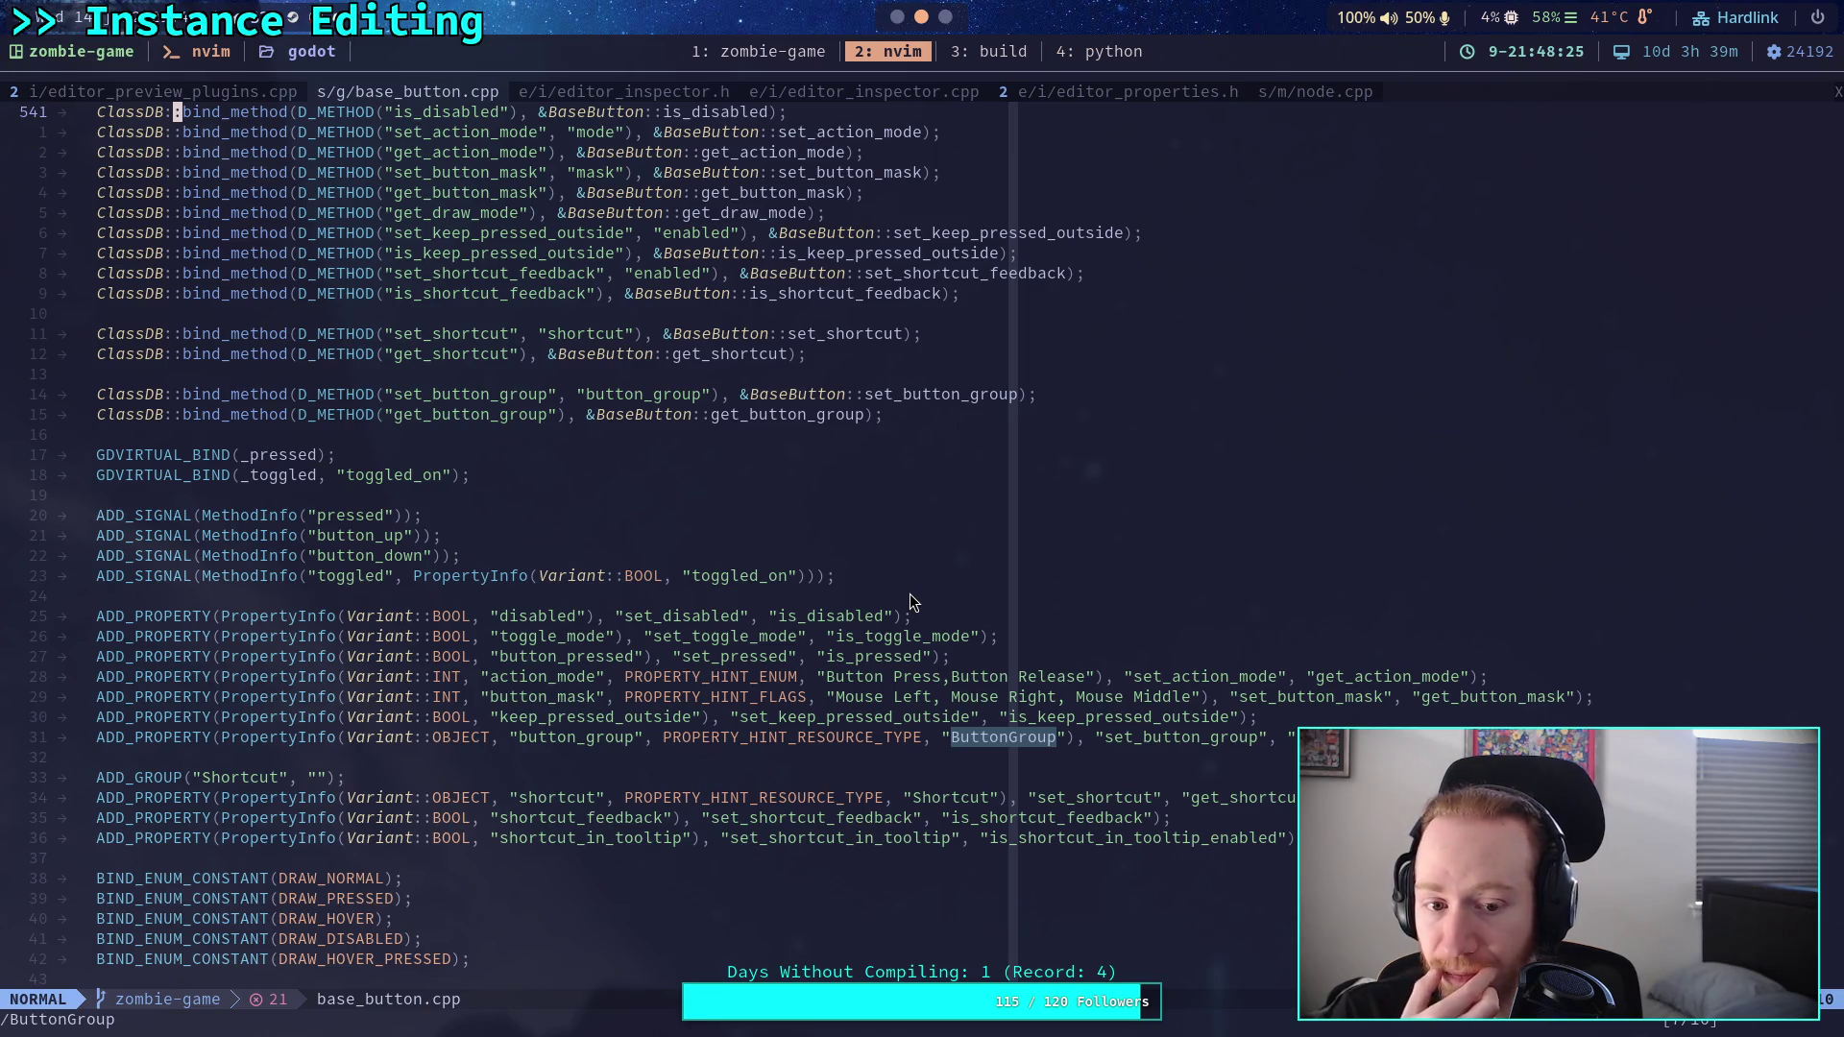
left_click_drag(501, 657, 832, 657)
In the first-instance block, replace the set_pressed/emit pair with btn.button_pressed = true.
left_click(889, 18)
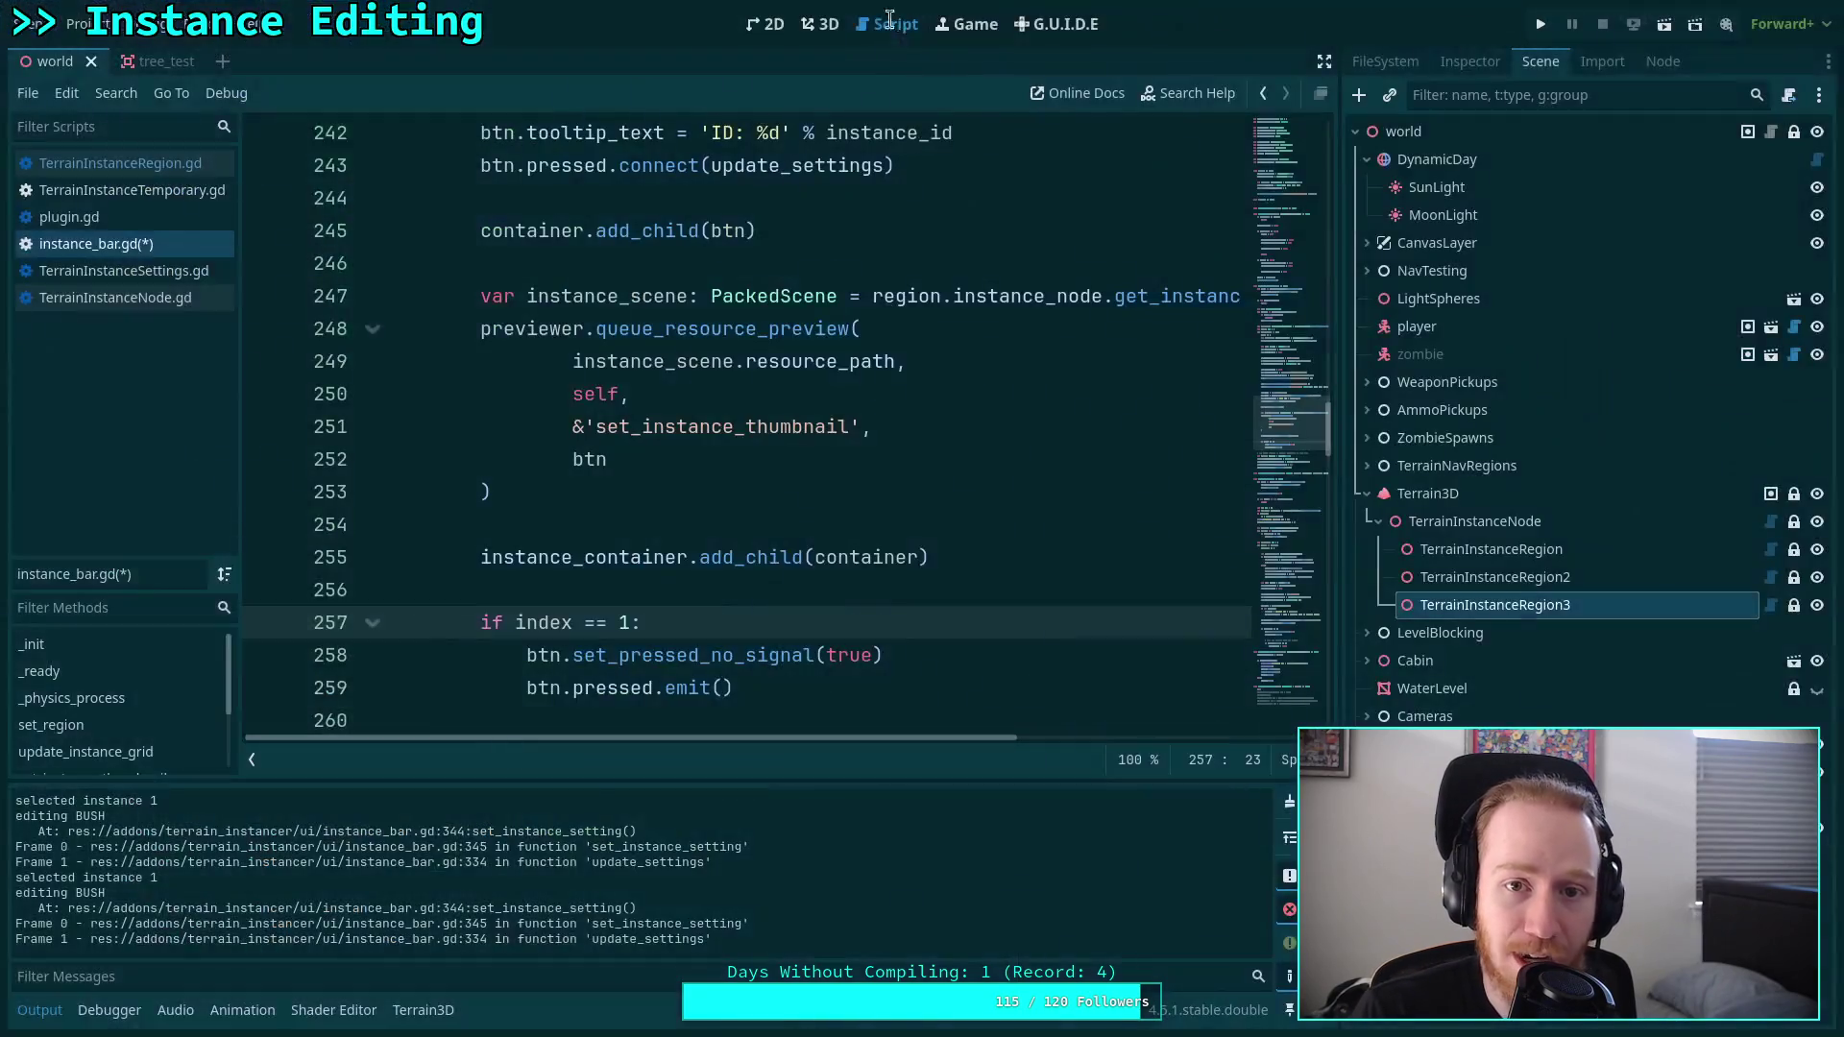
left_click(759, 595)
scroll(759, 595, "down", 2)
left_click_drag(770, 485, 572, 473)
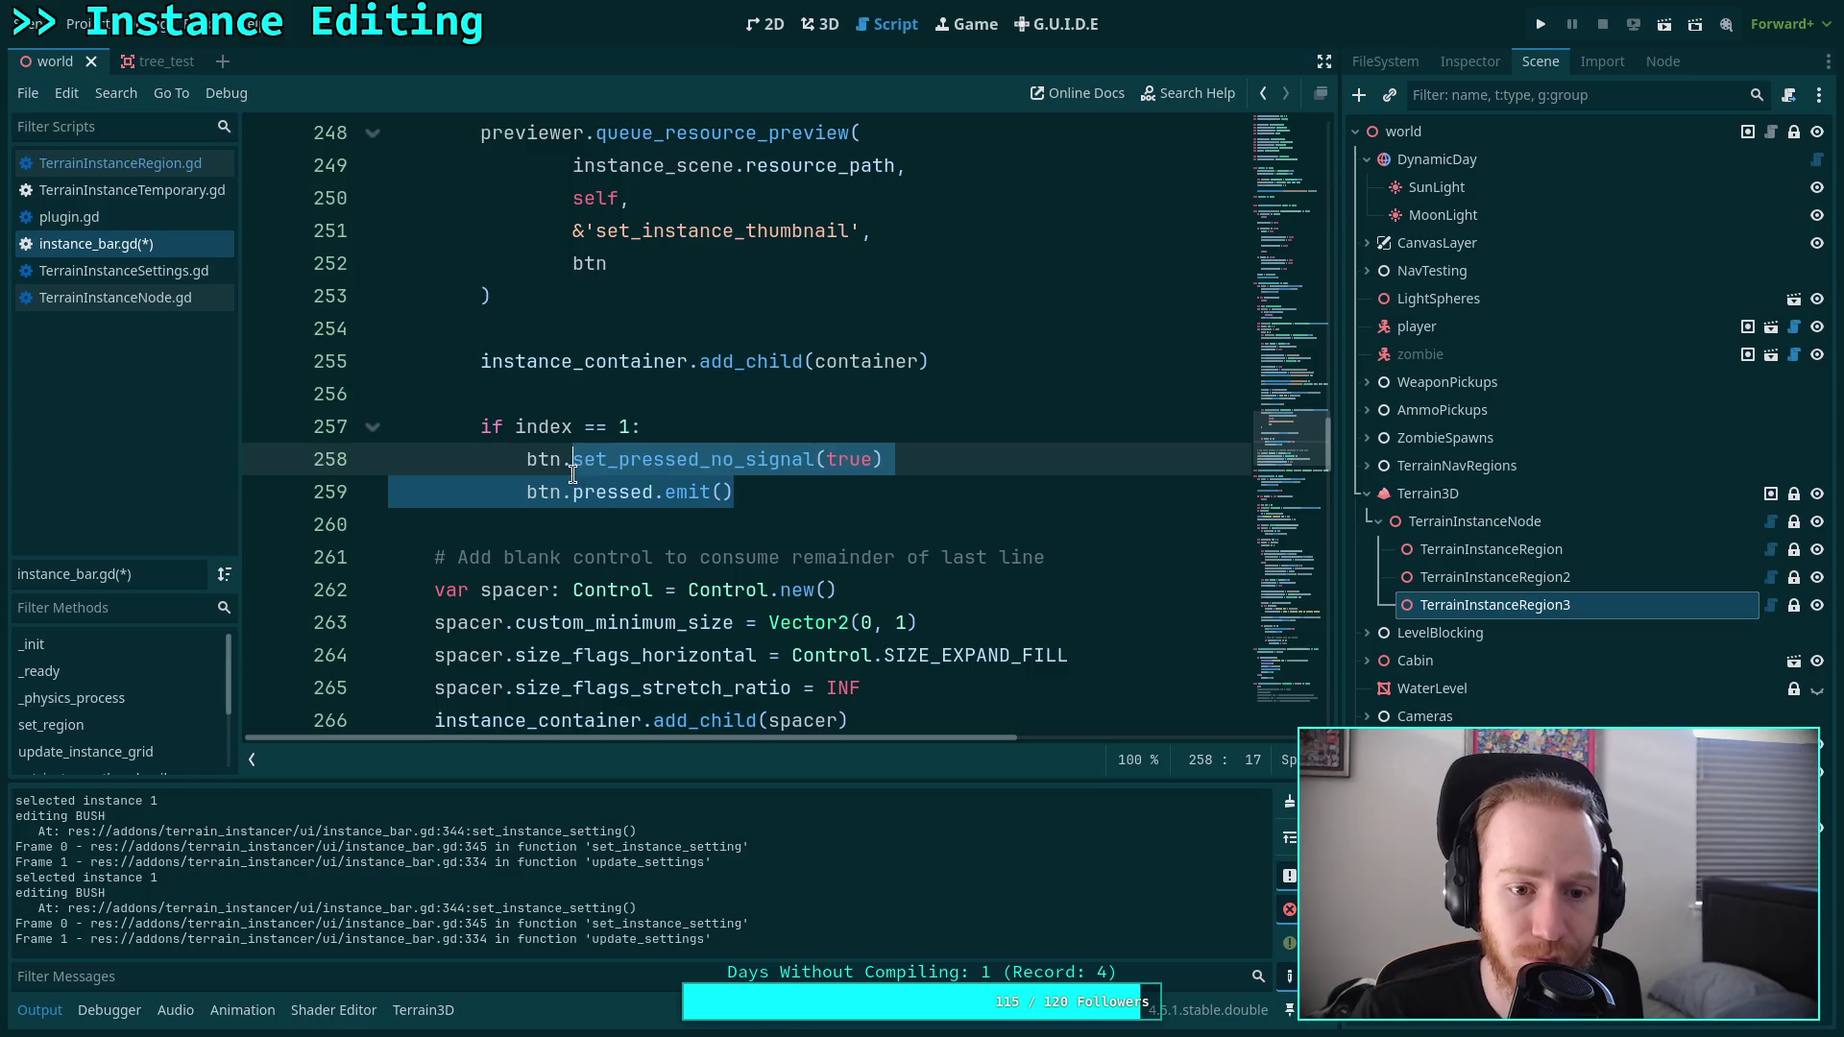
type("btn.b")
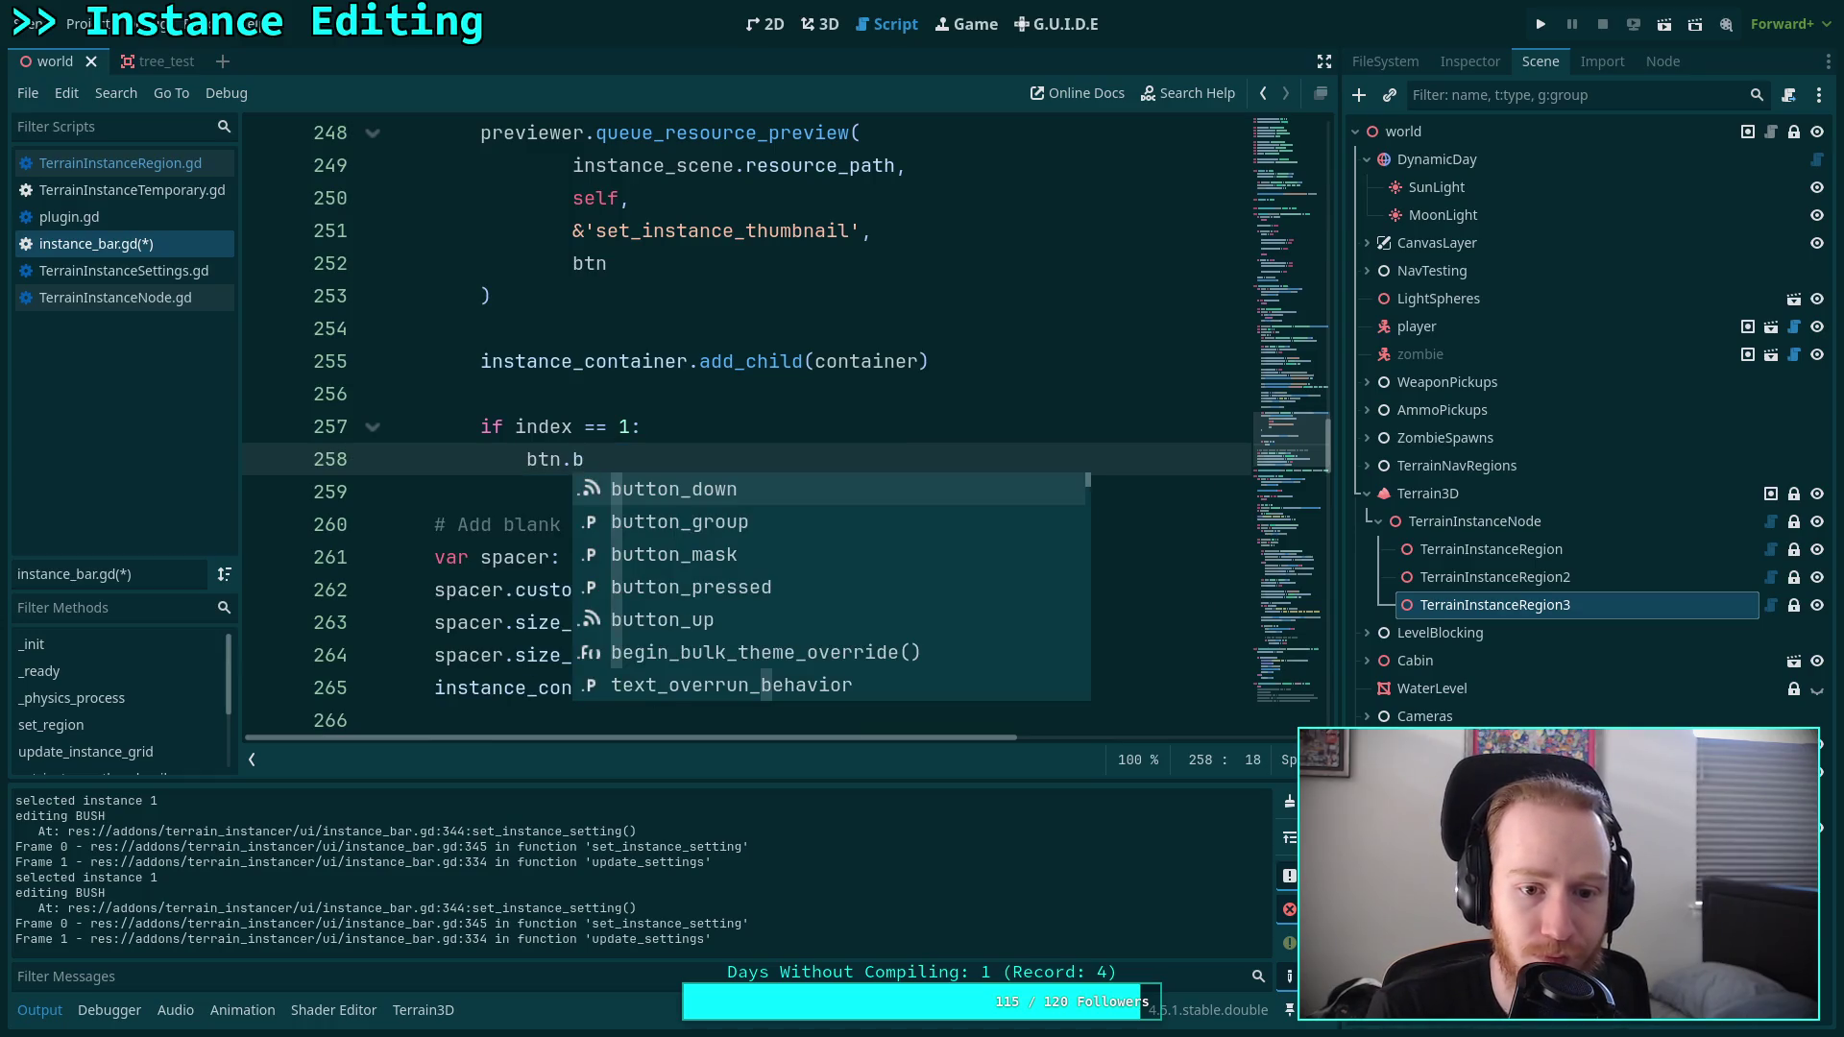
key("Down")
key("Down")
key("Down")
key("Return")
type("=")
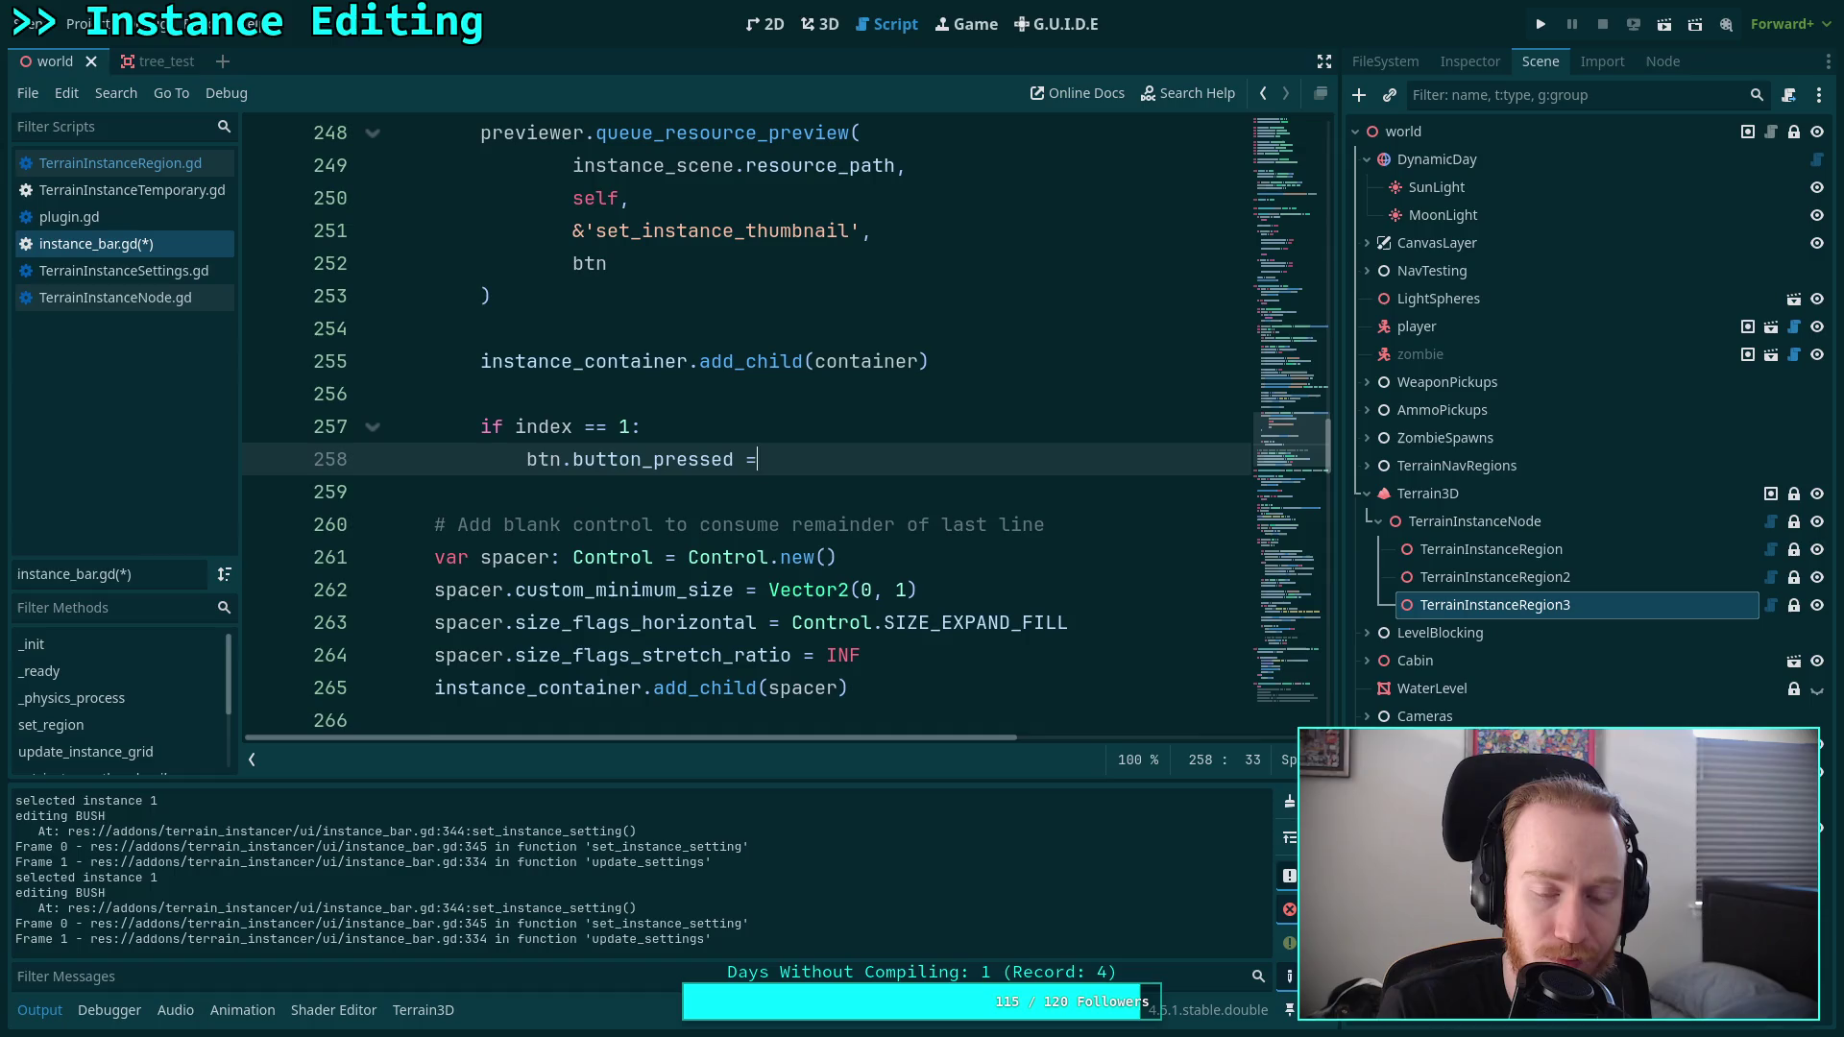
type(" true")
Replace the option_id == 1 set_pressed/emit pair with btn.button_pressed = true and save.
scroll(595, 486, "down", 5)
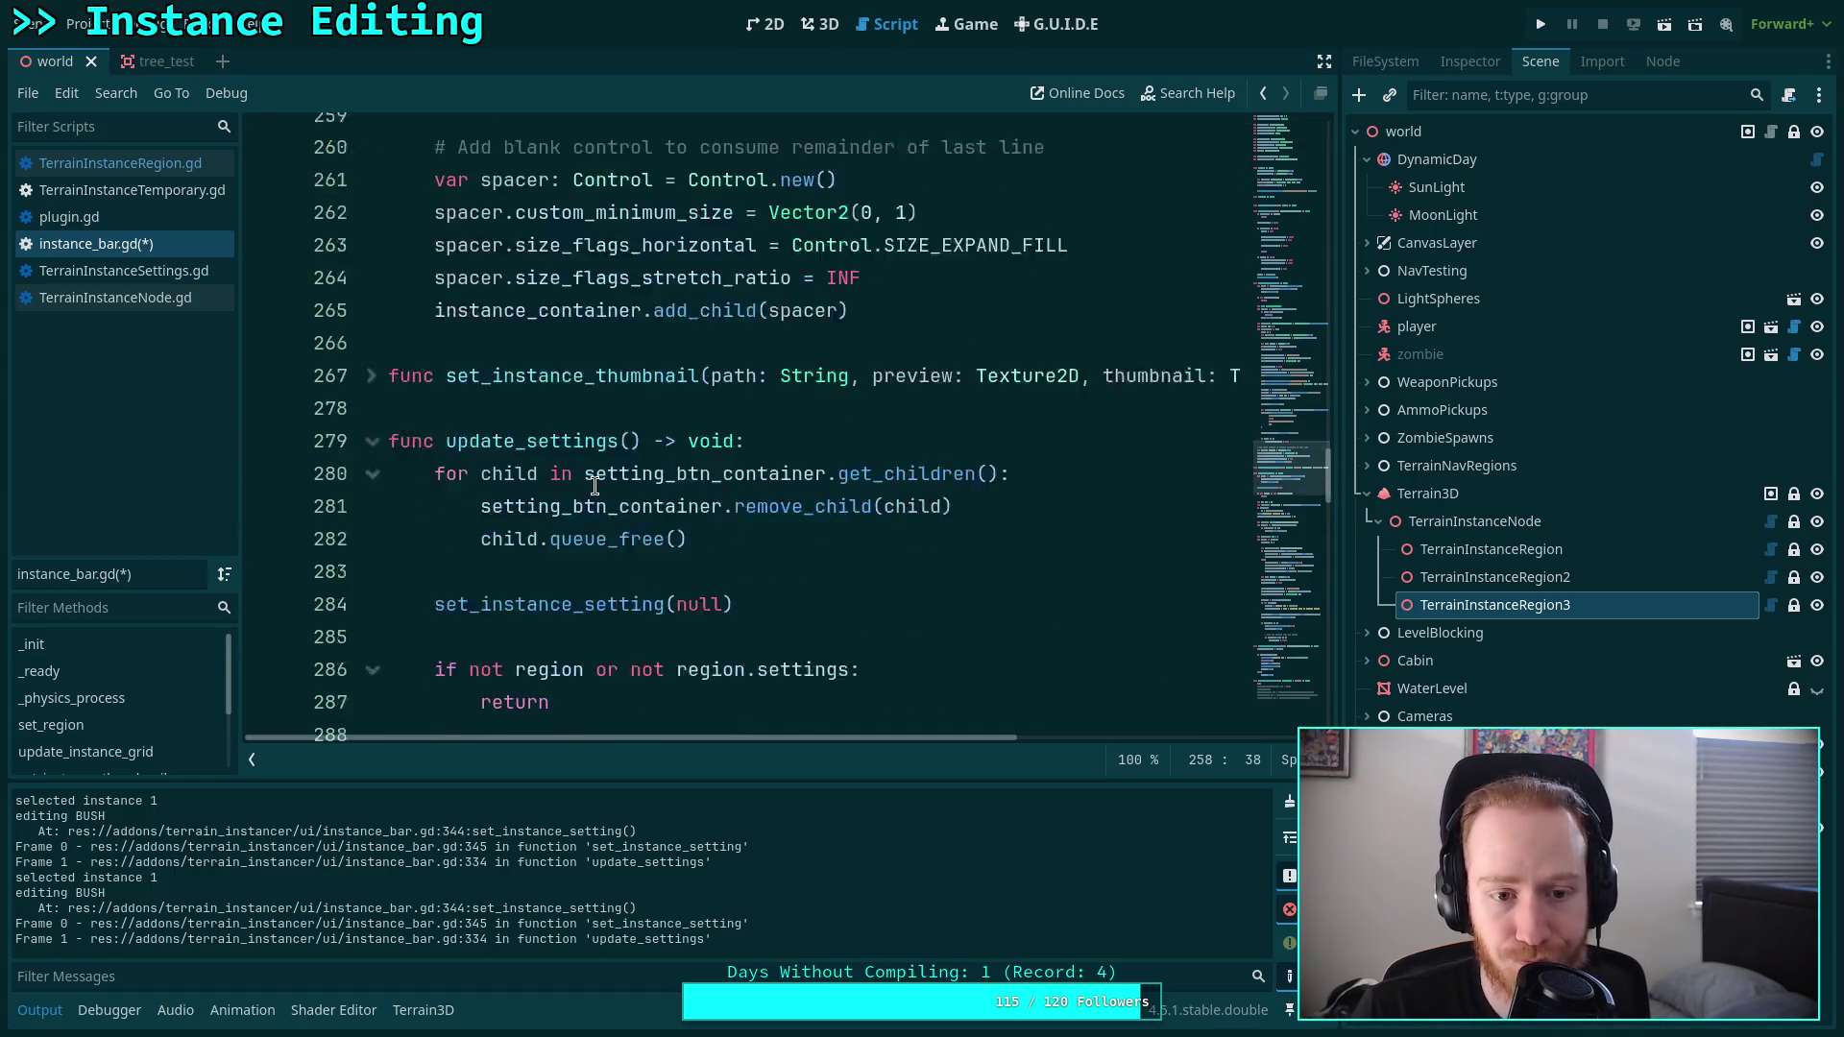
scroll(594, 486, "down", 19)
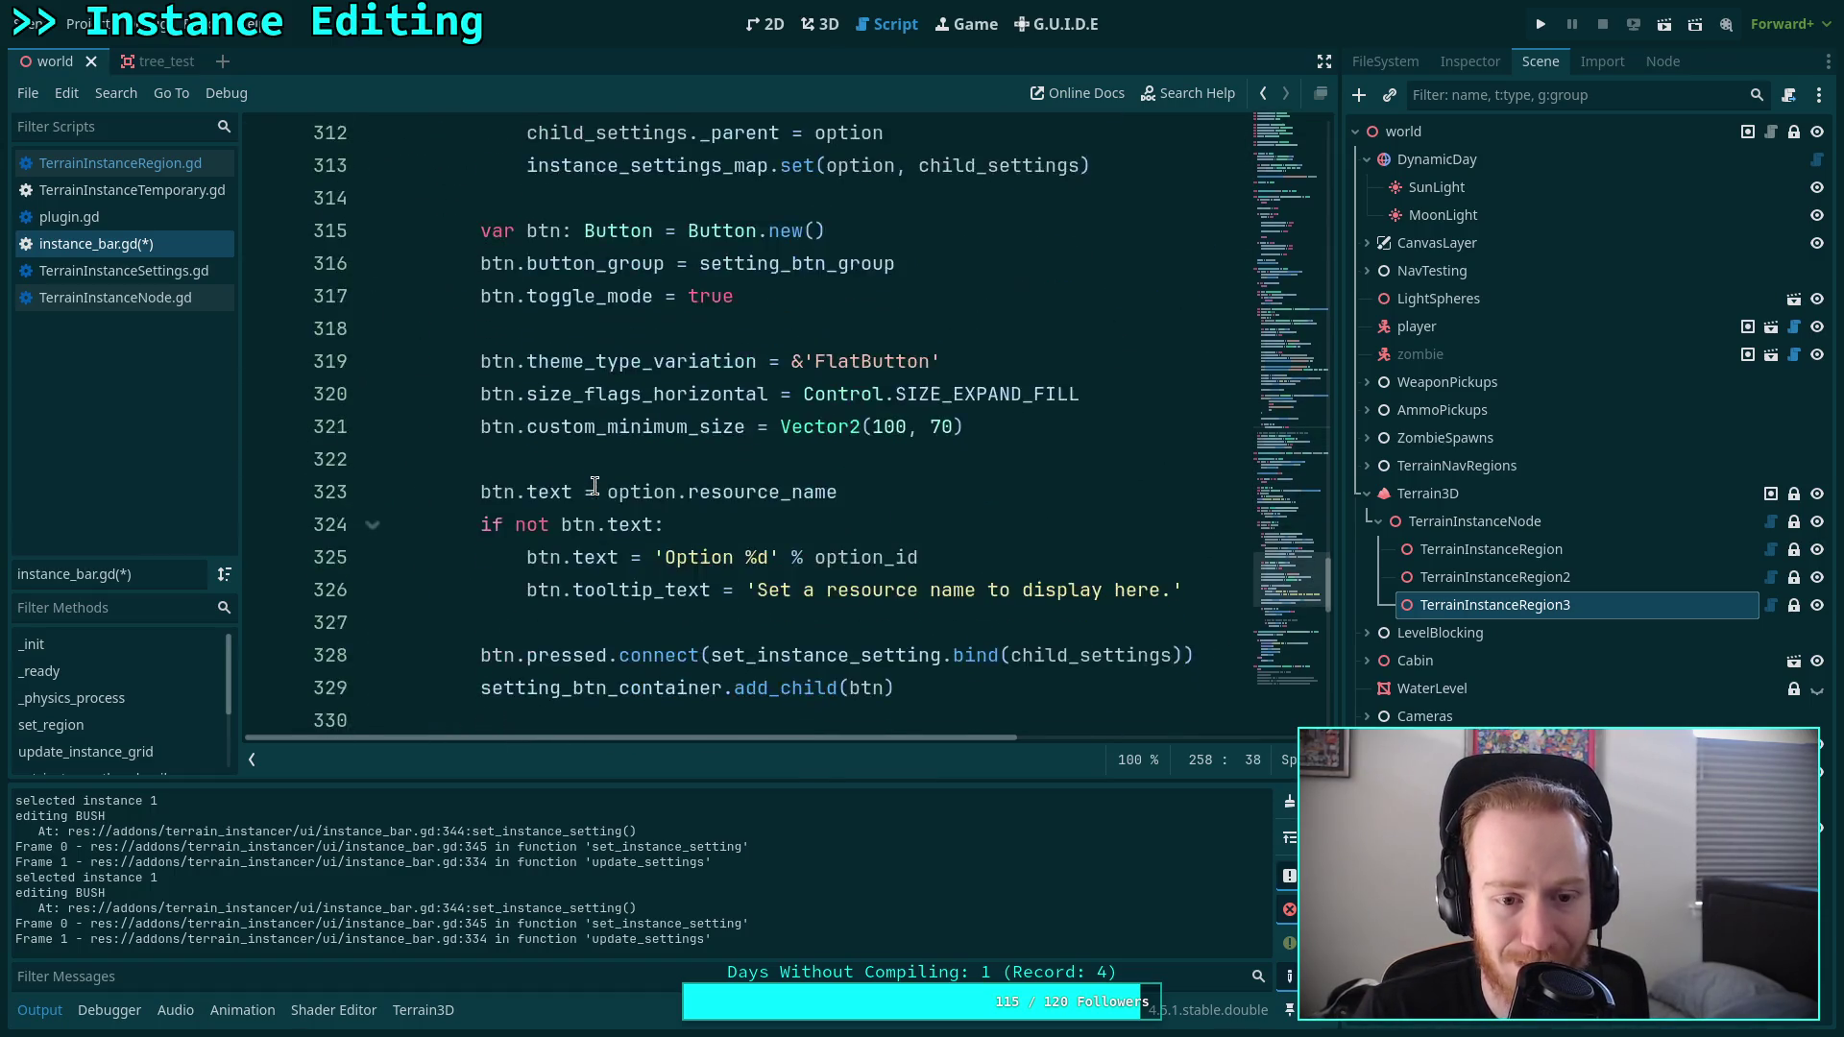
scroll(681, 510, "down", 2)
left_click_drag(746, 321, 526, 300)
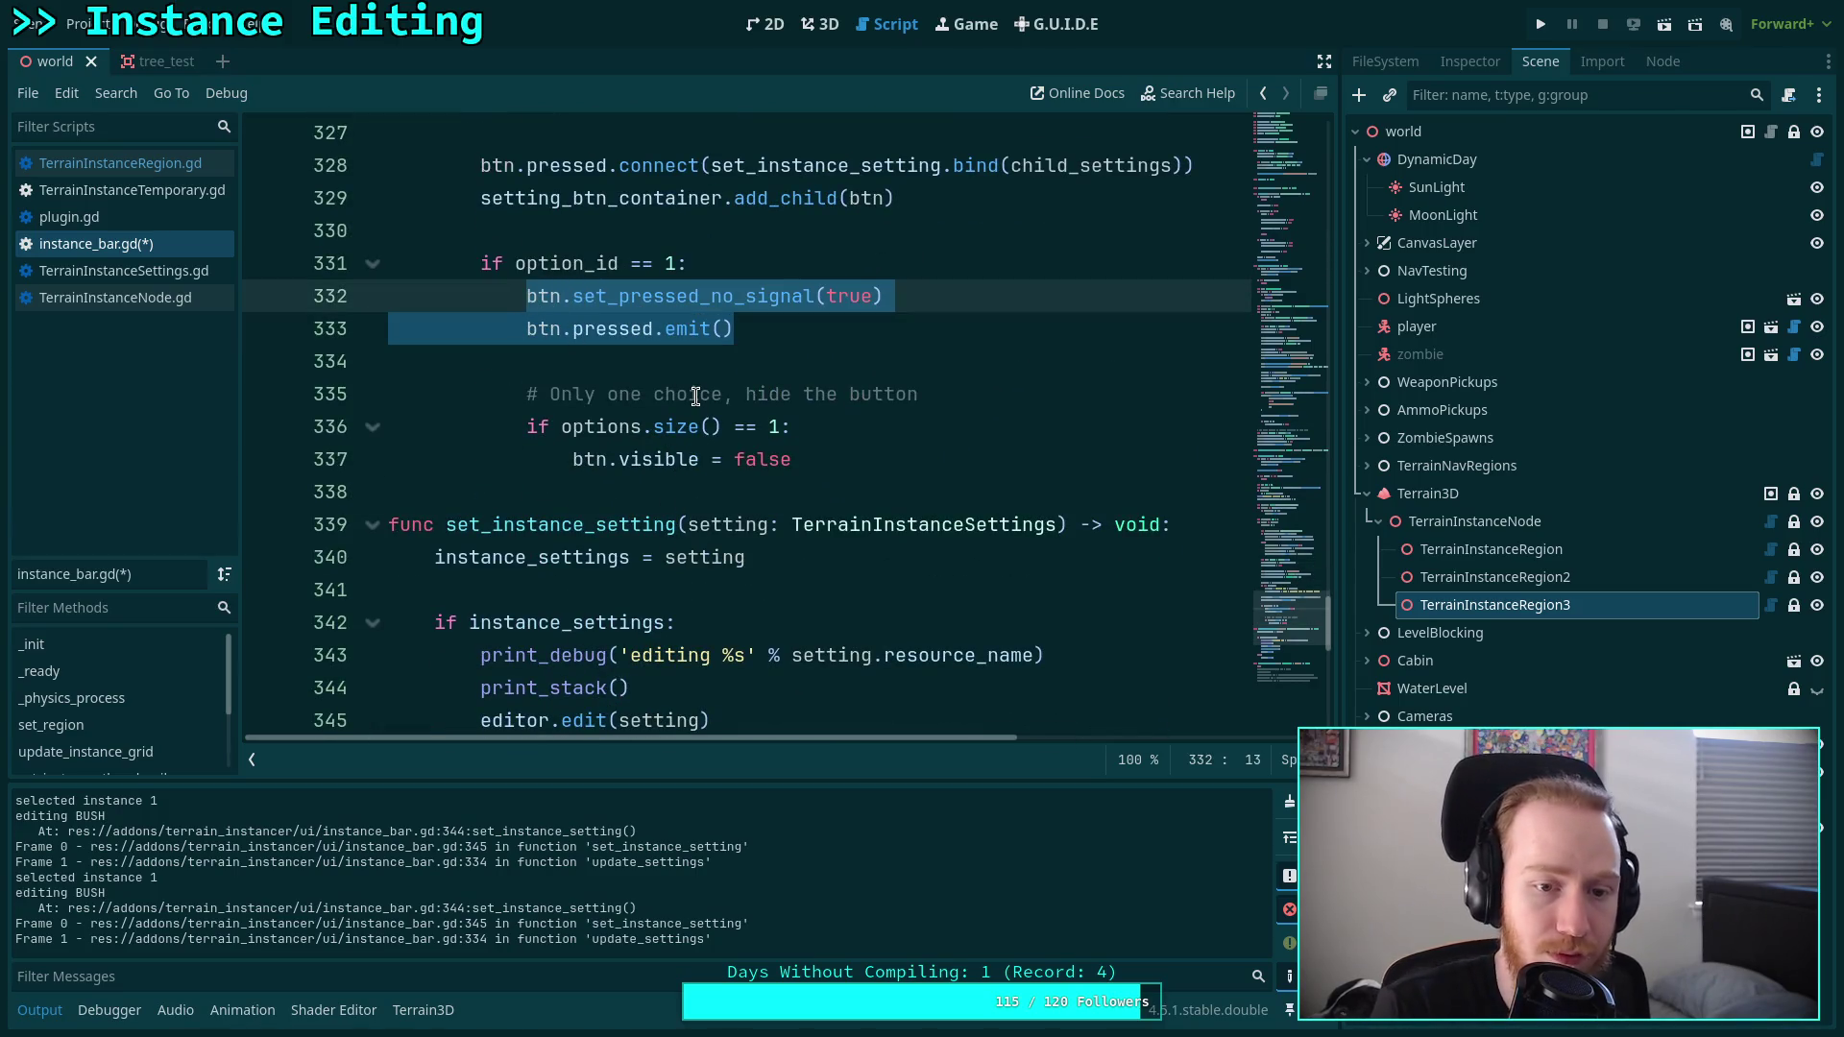
type("btn")
key("BackSpace")
type(".butt")
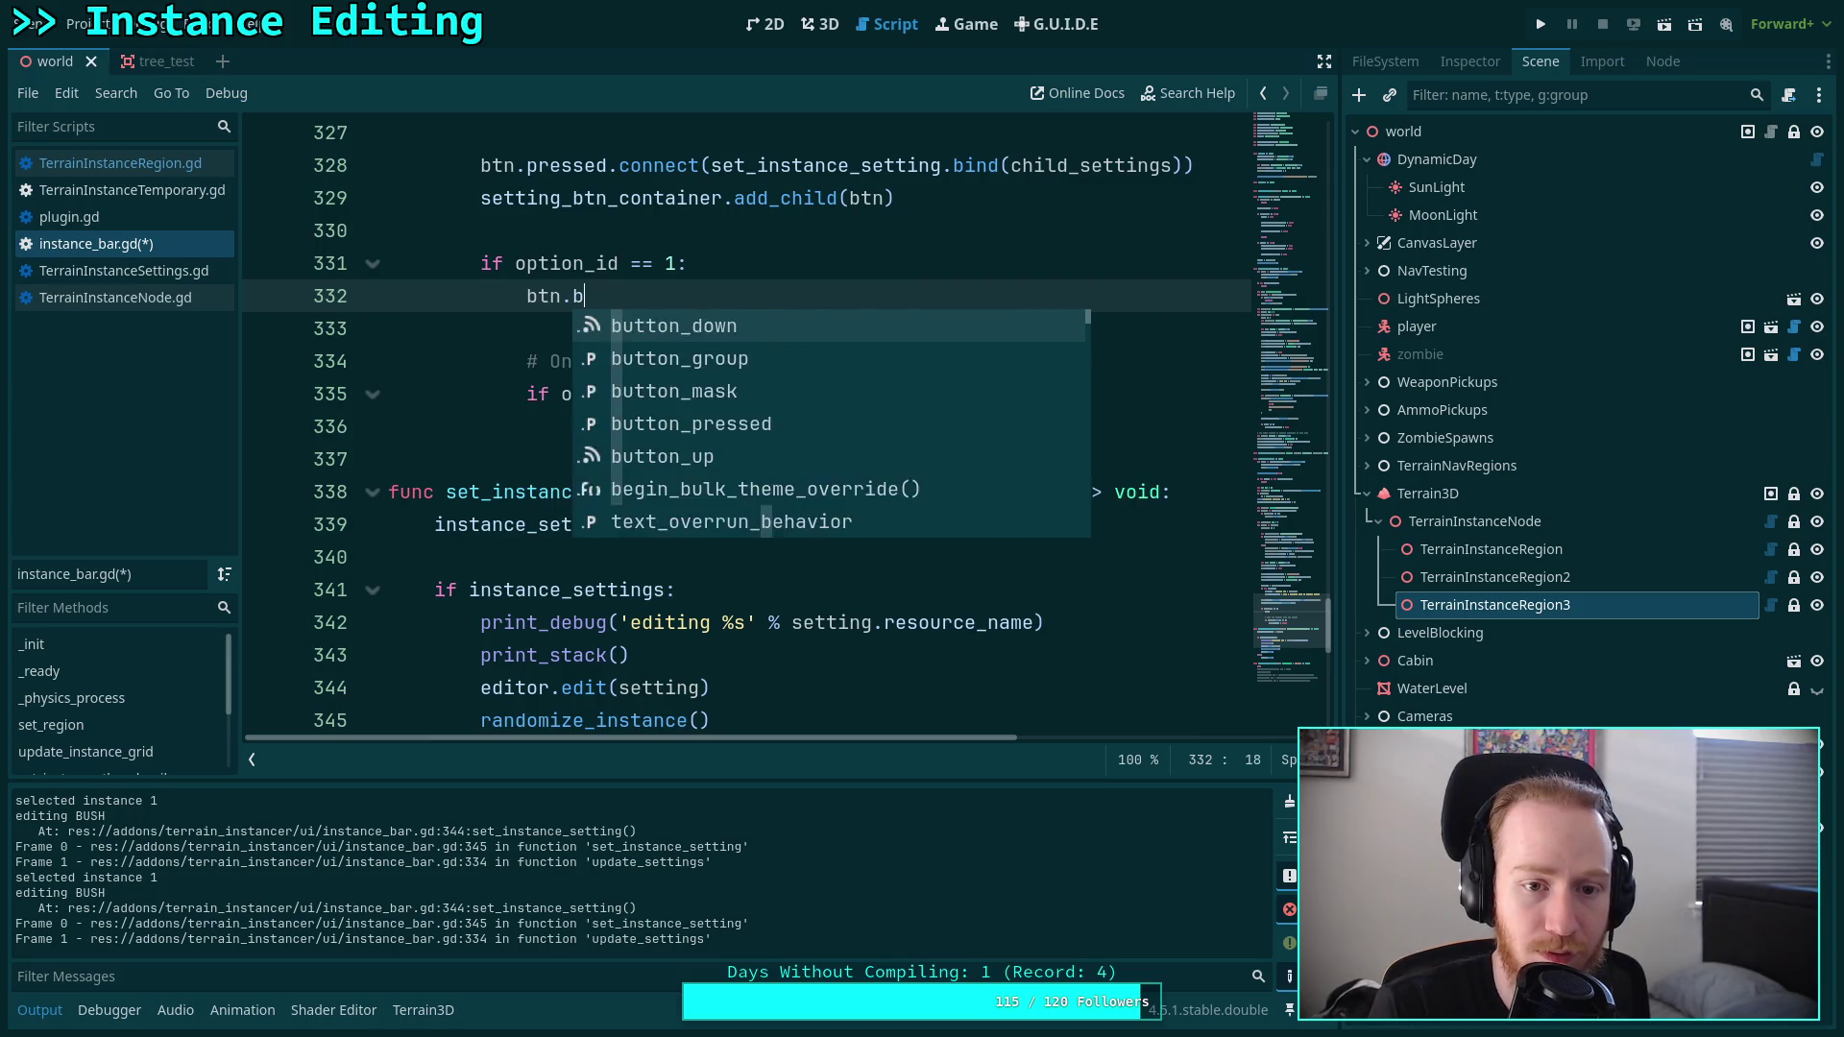
key("Down")
key("Down")
key("Down")
key("Return")
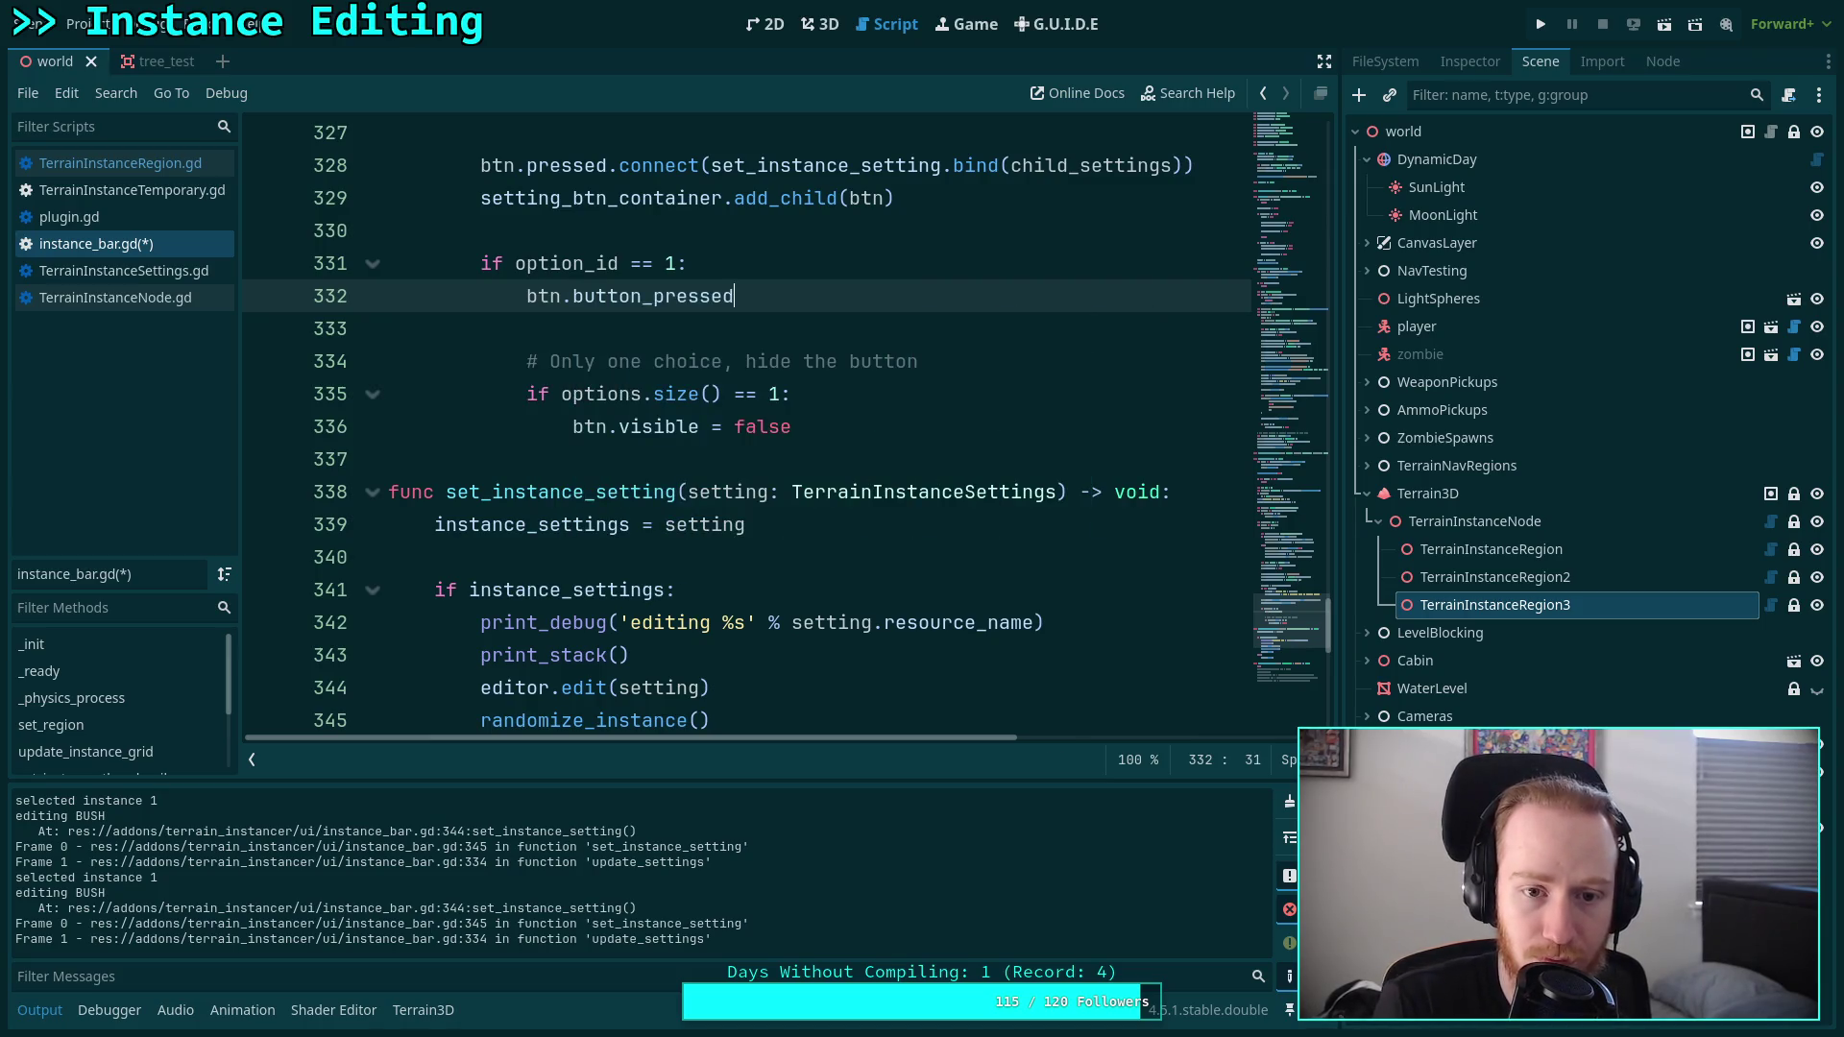
type(" = true]")
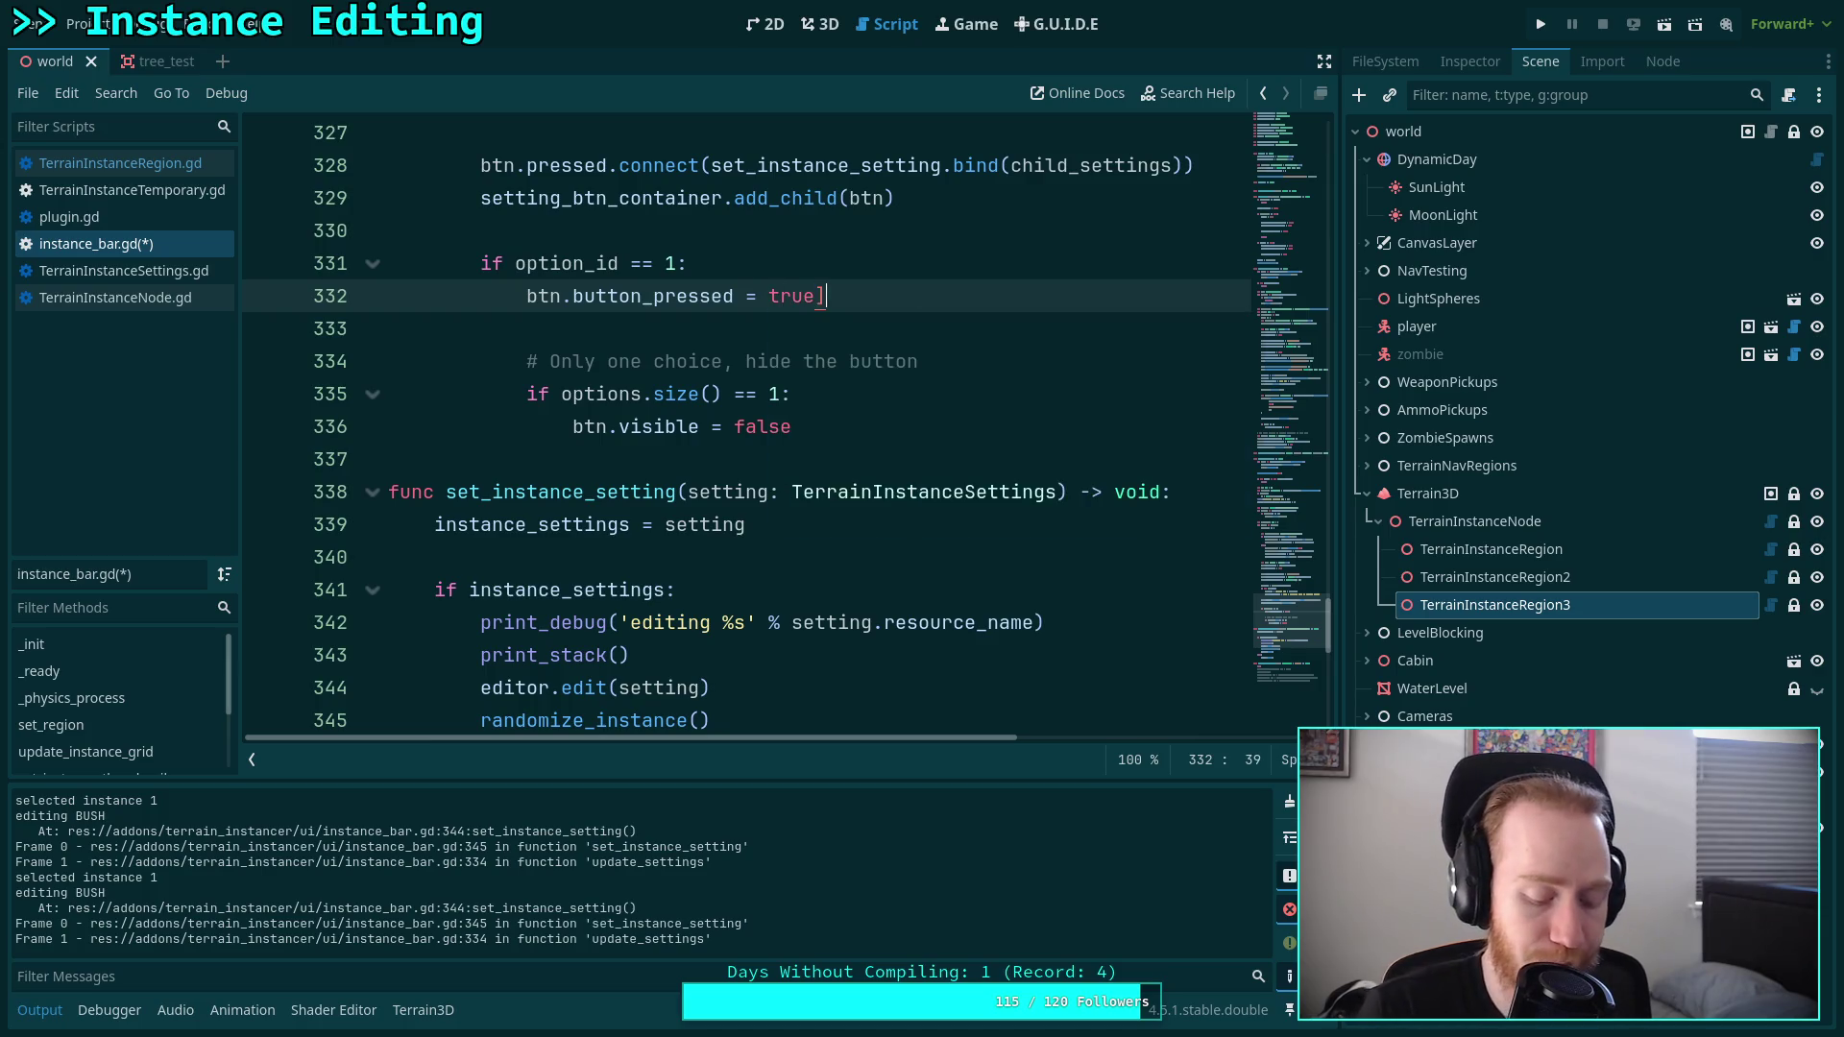
key("BackSpace")
key("ctrl+s")
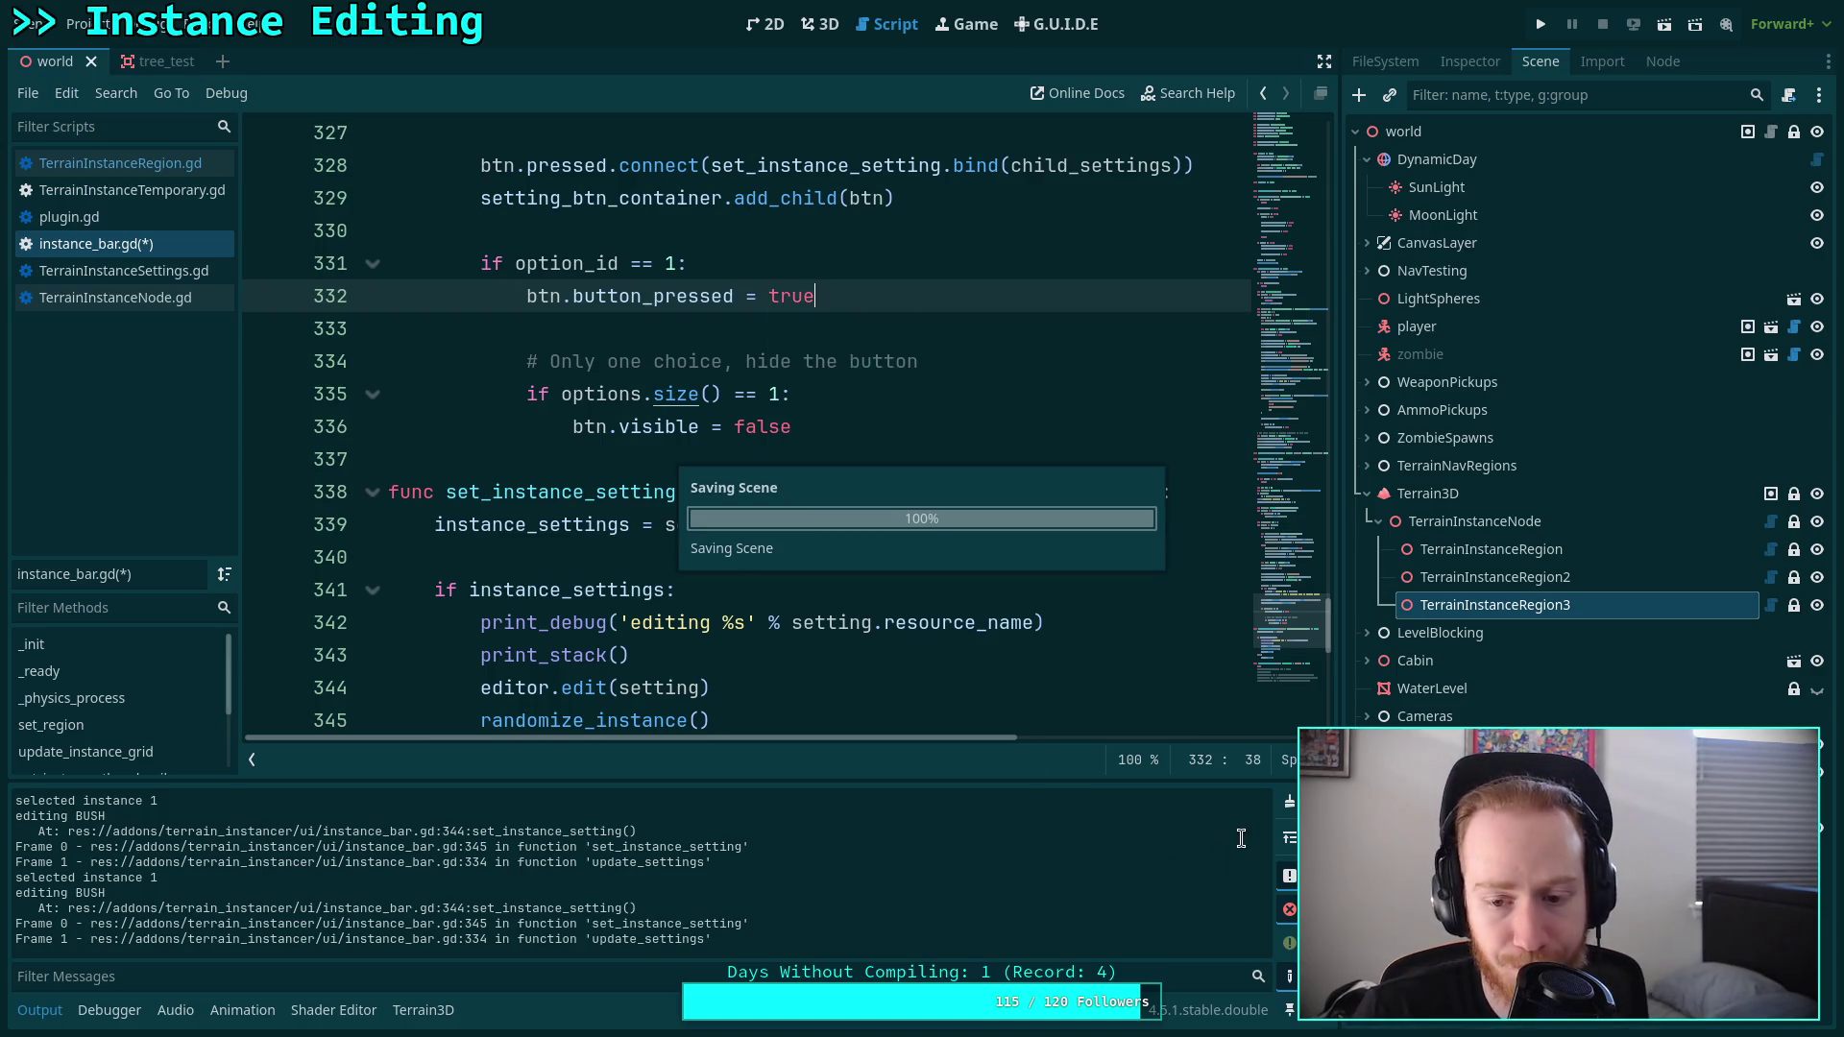
left_click(1287, 805)
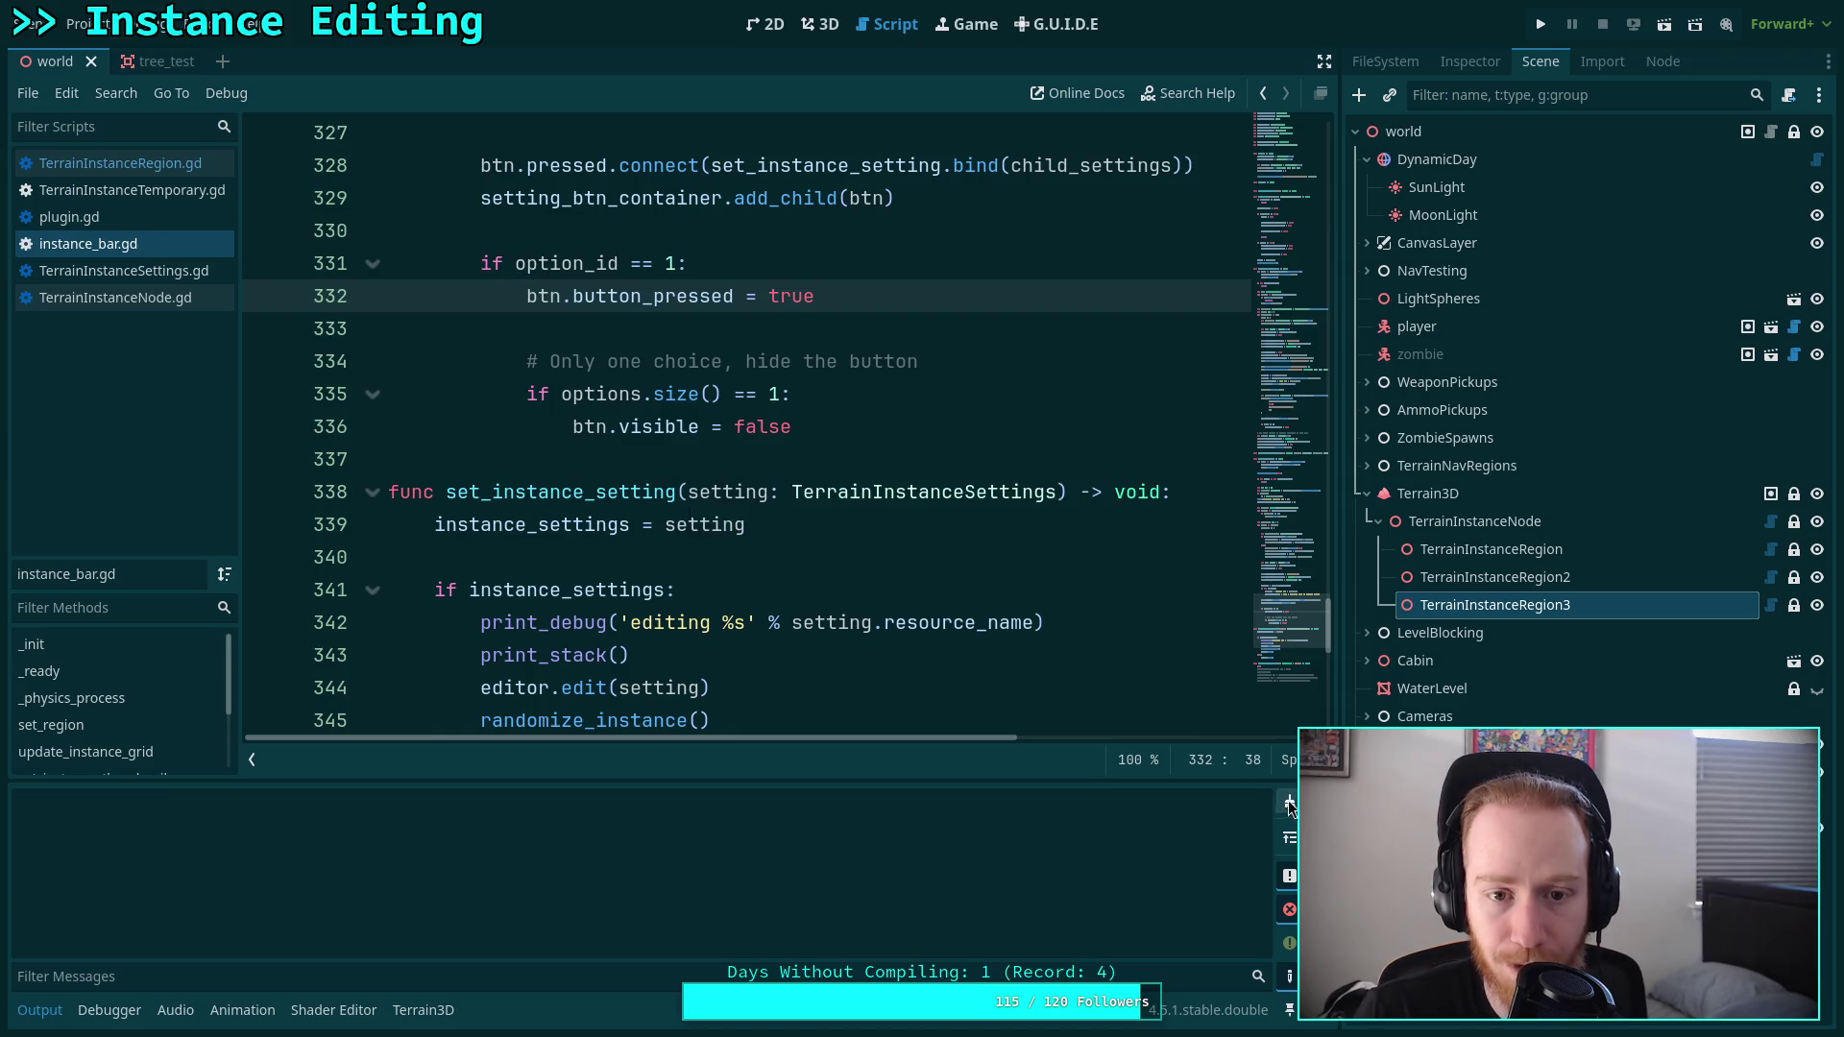
left_click(836, 459)
In the 3D view, select TerrainInstanceRegion and switch between the test_bush and Test Tree instances.
left_click(834, 26)
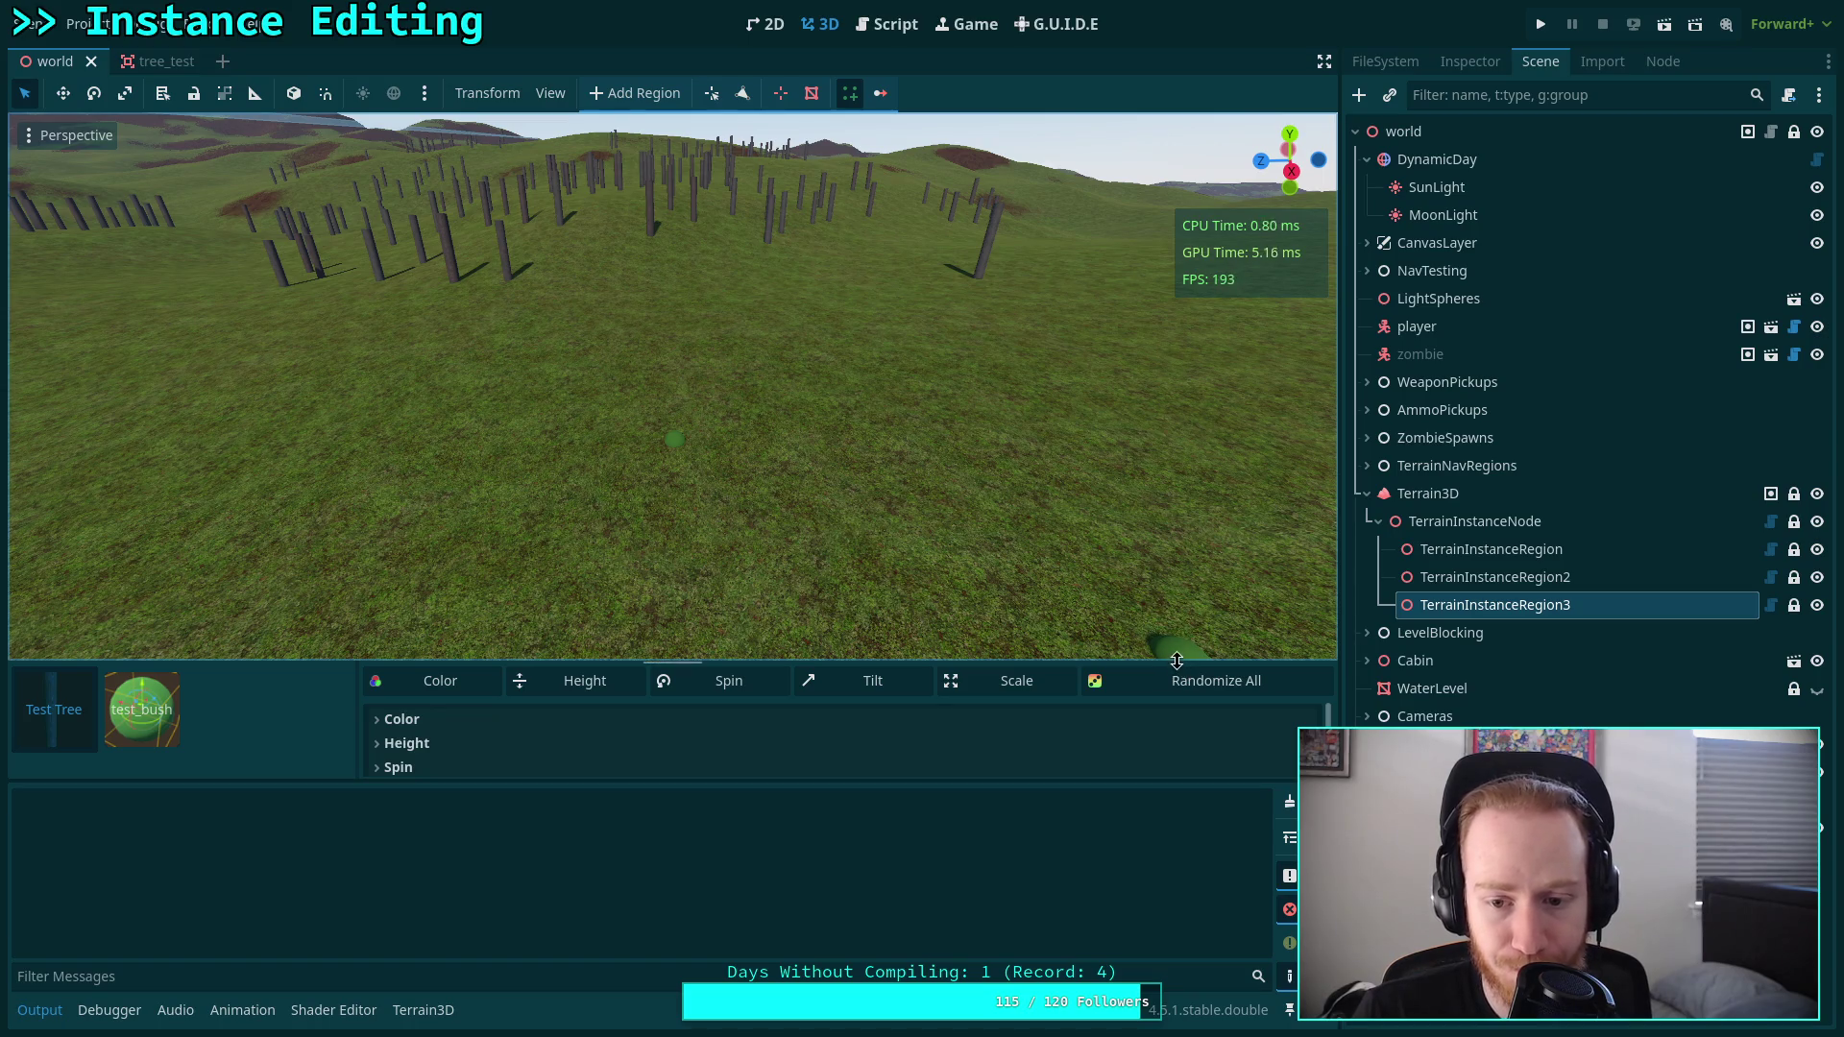
left_click_drag(1181, 662, 1181, 634)
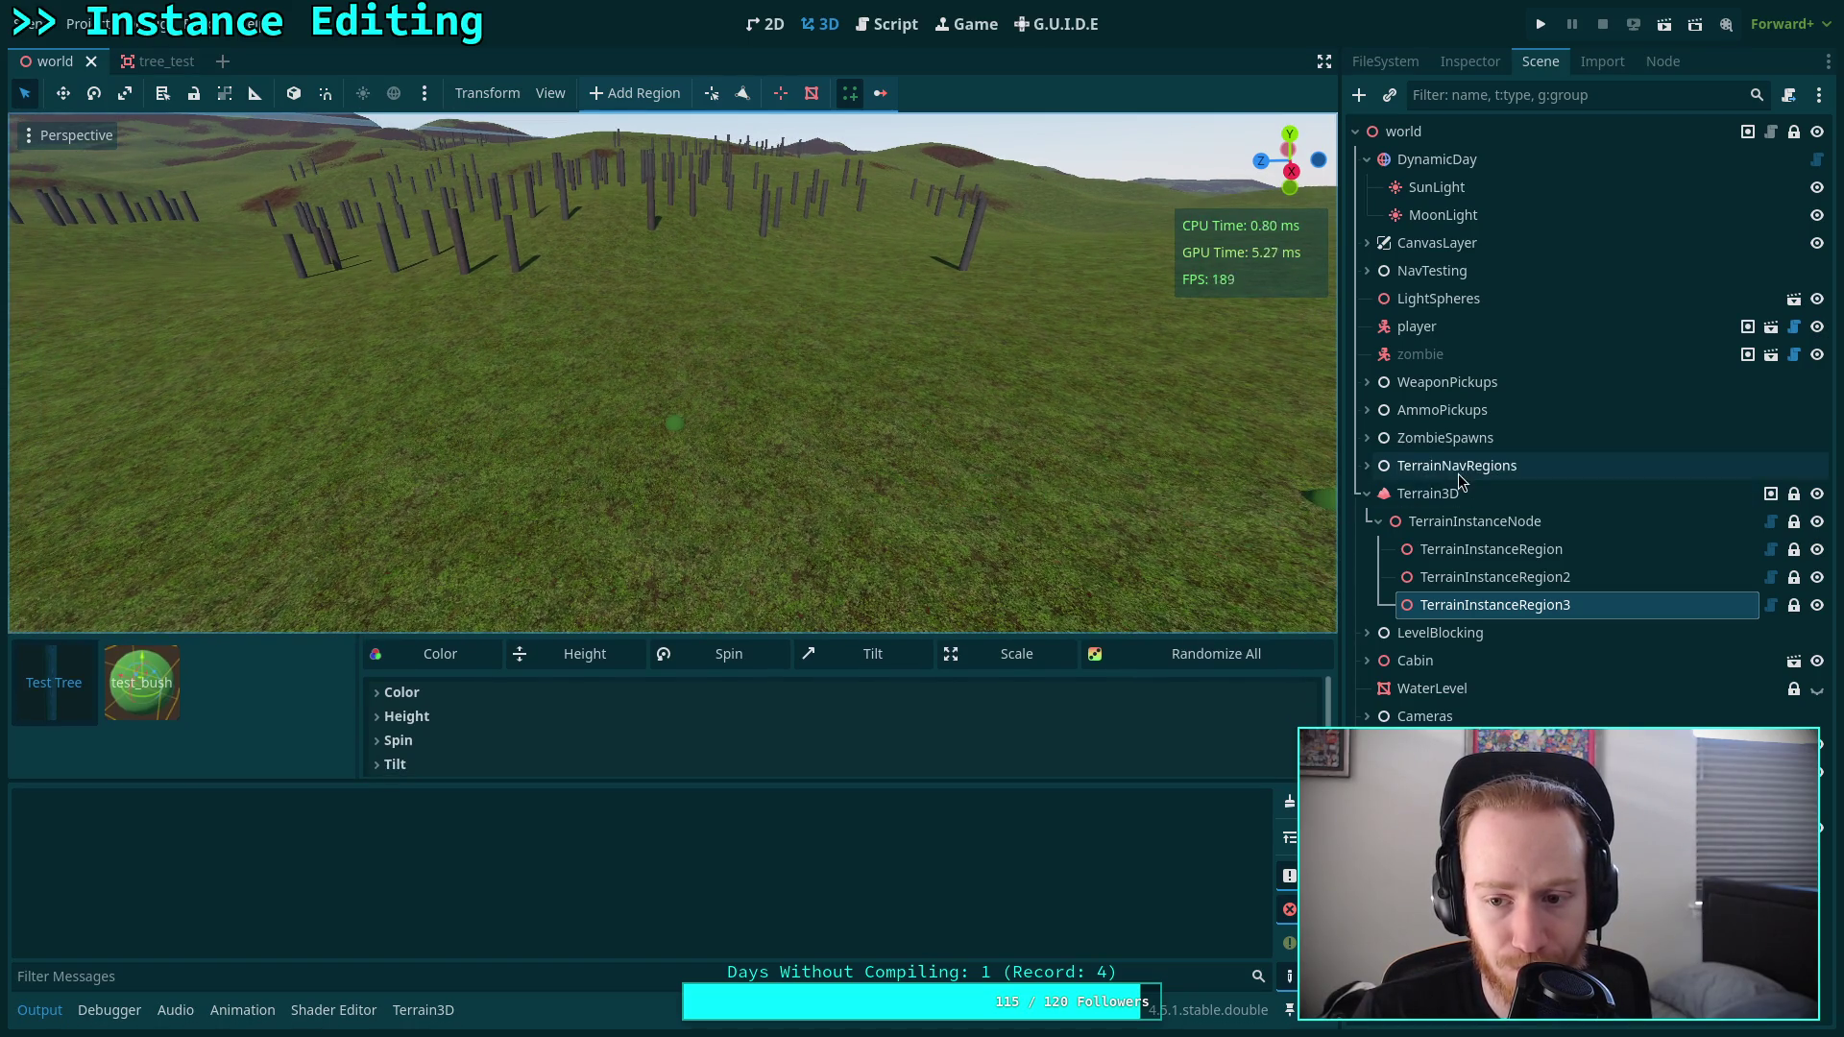
left_click(1492, 549)
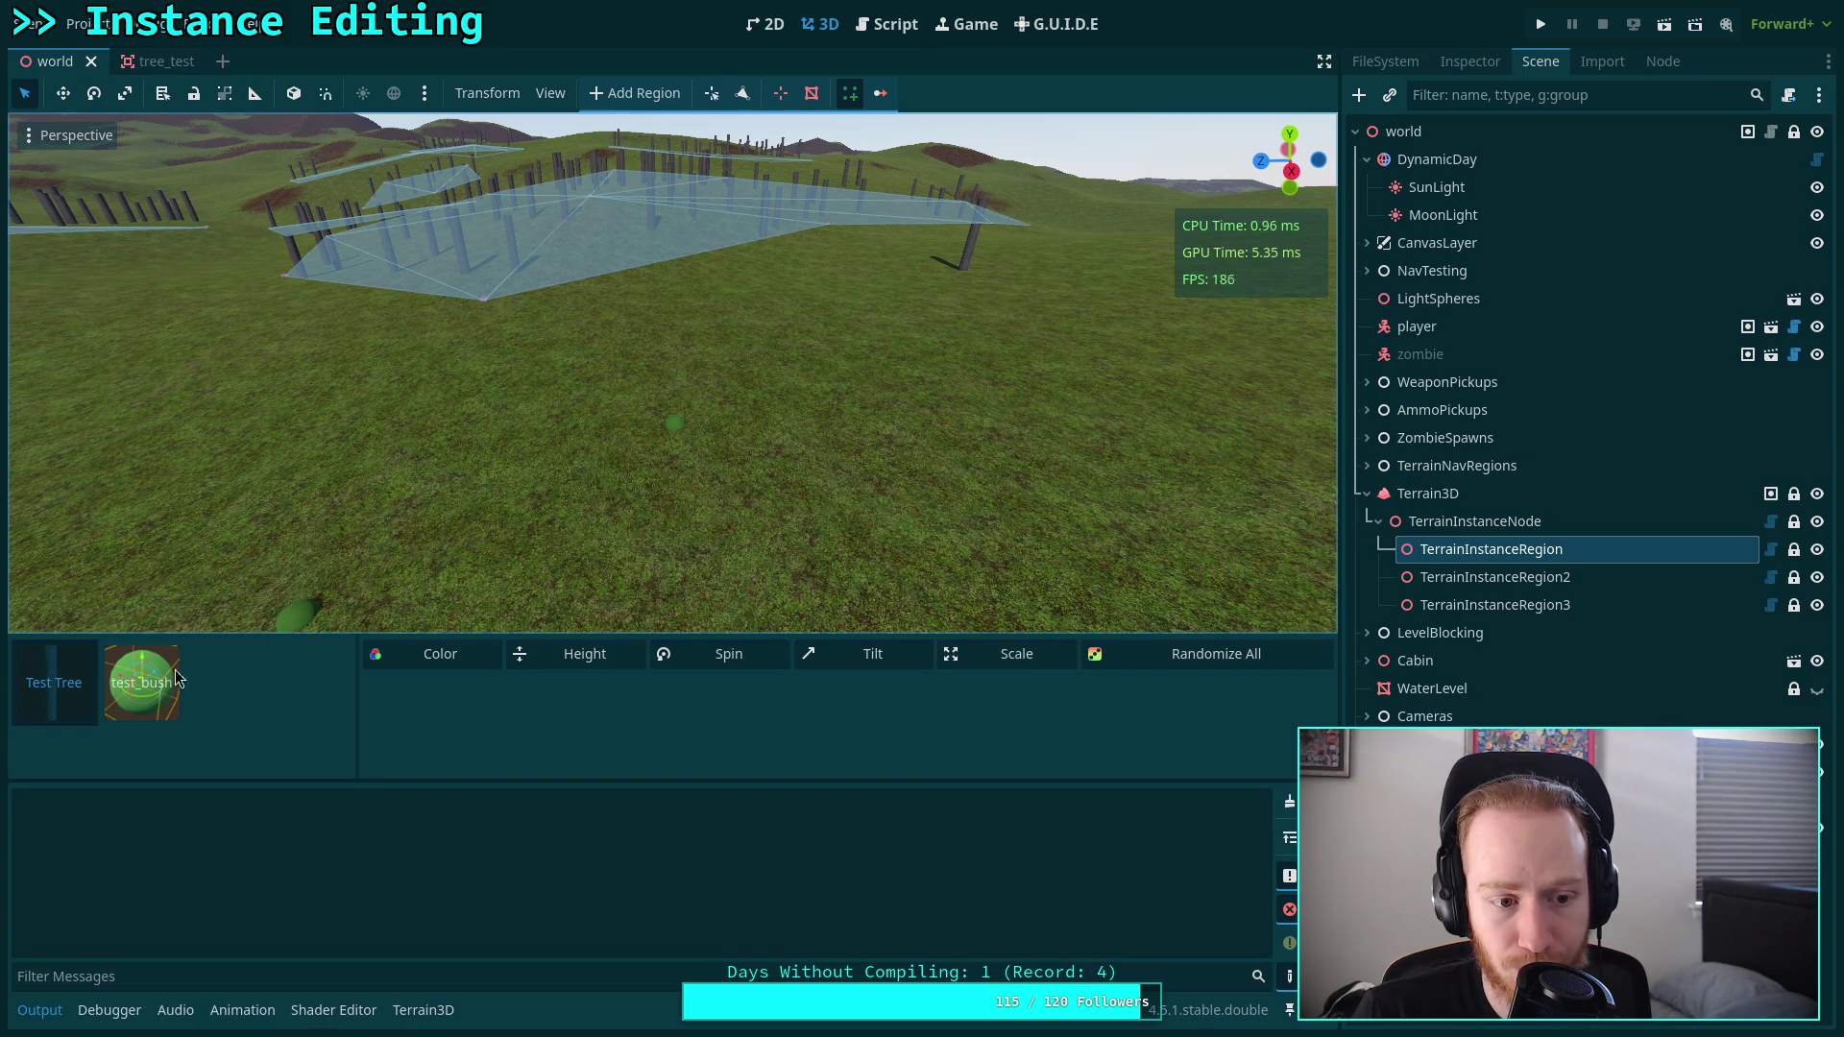
left_click(142, 682)
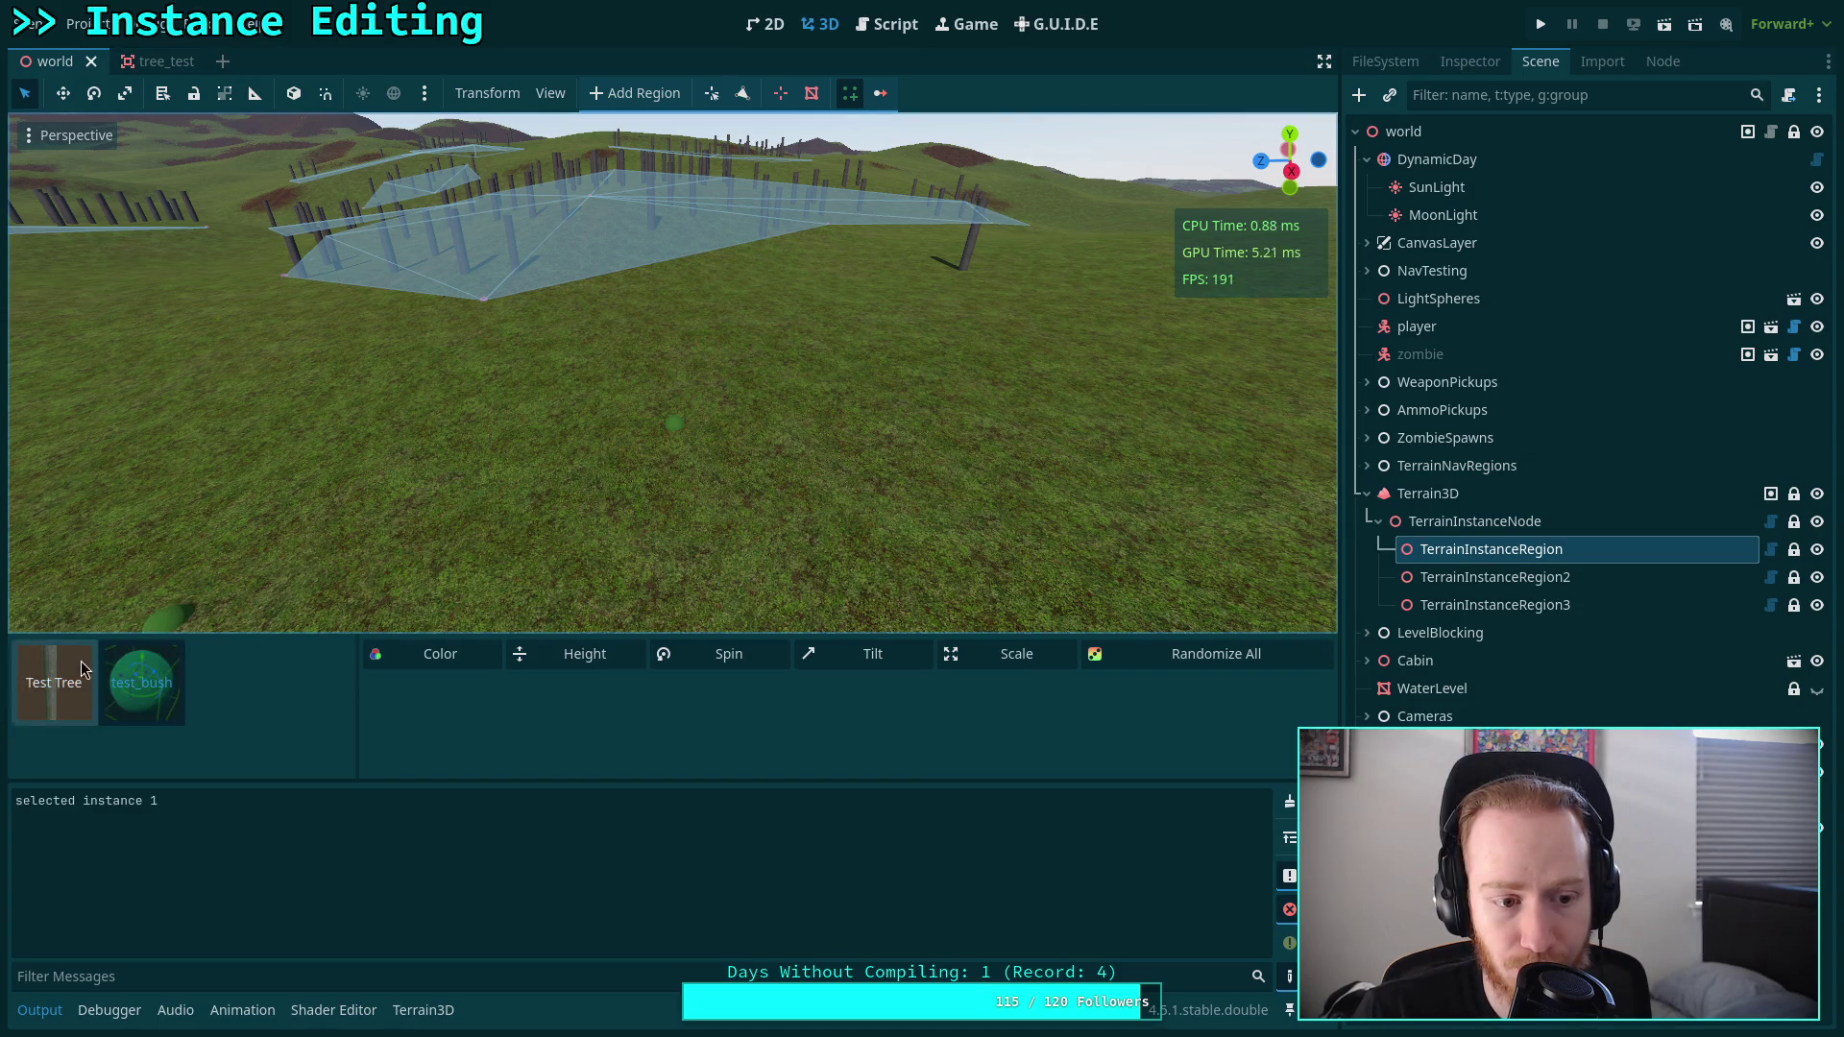
left_click(53, 682)
left_click(137, 682)
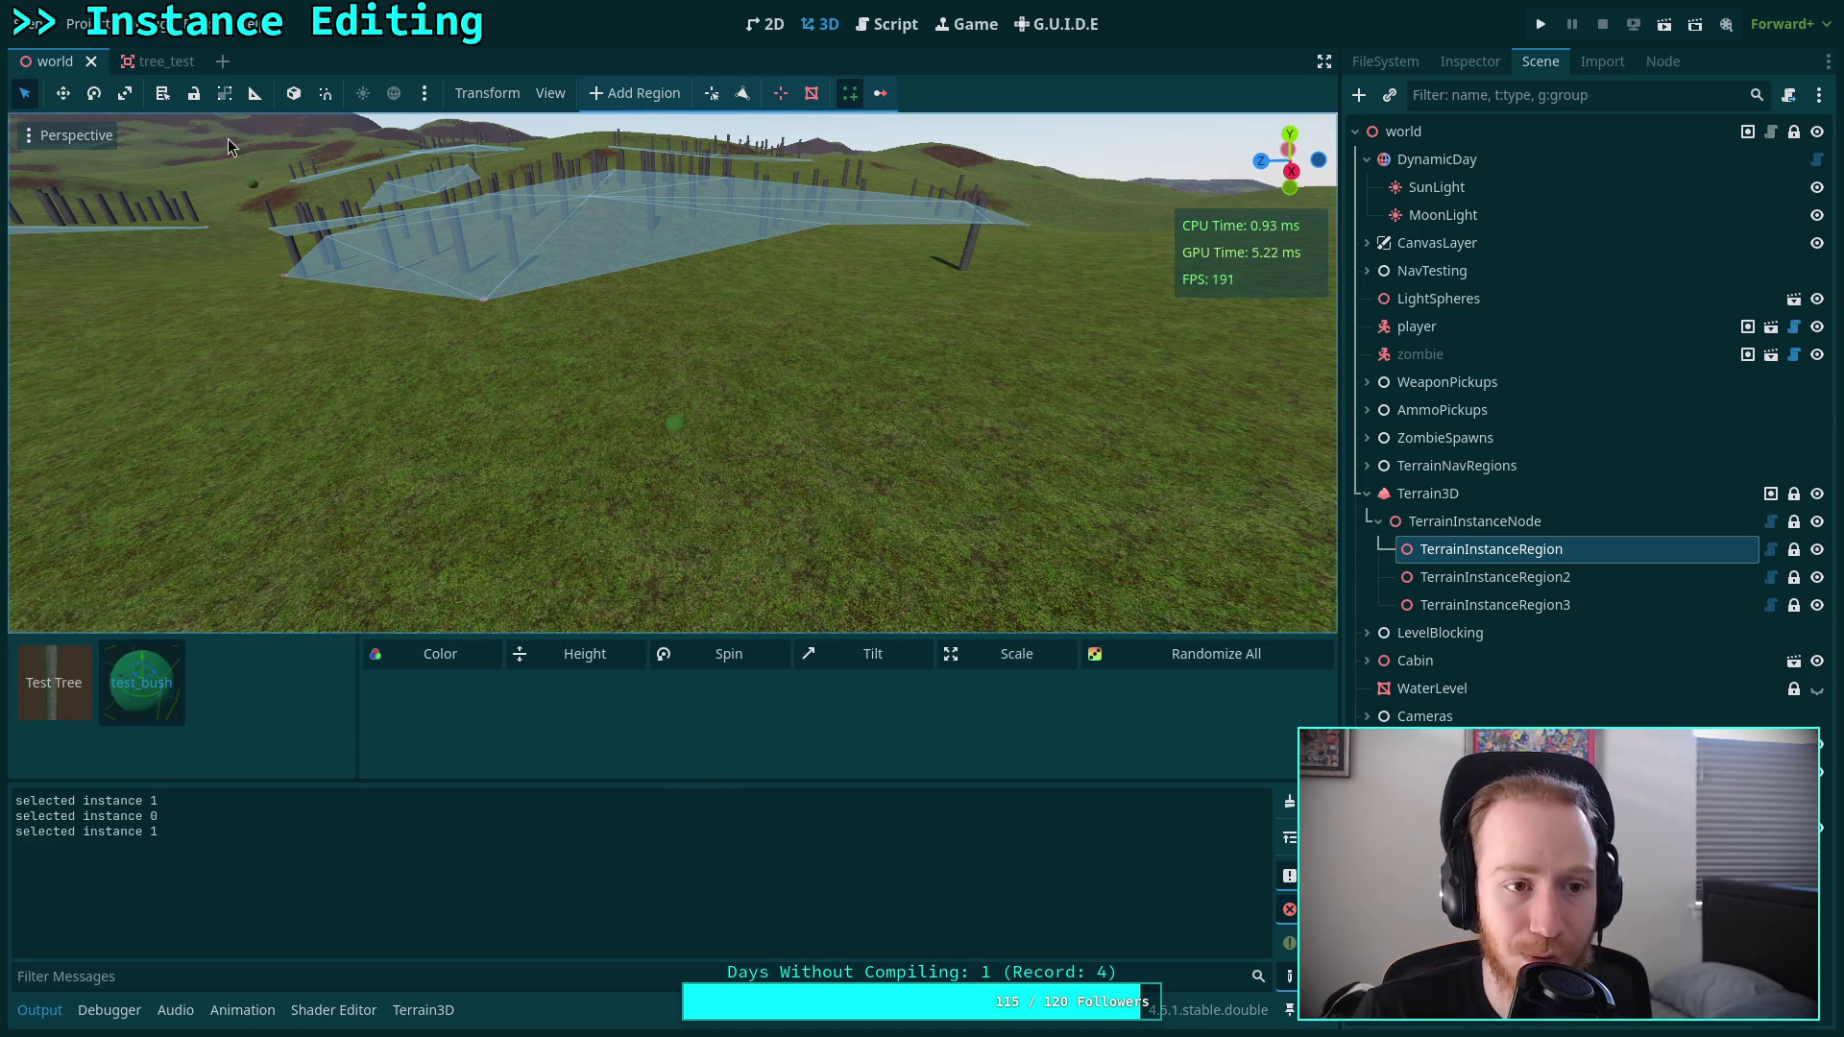
Reload the project, enable instance painting, compare TerrainInstanceRegion and TerrainInstanceRegion3, then reopen instance_bar.gd.
left_click(75, 24)
left_click(164, 307)
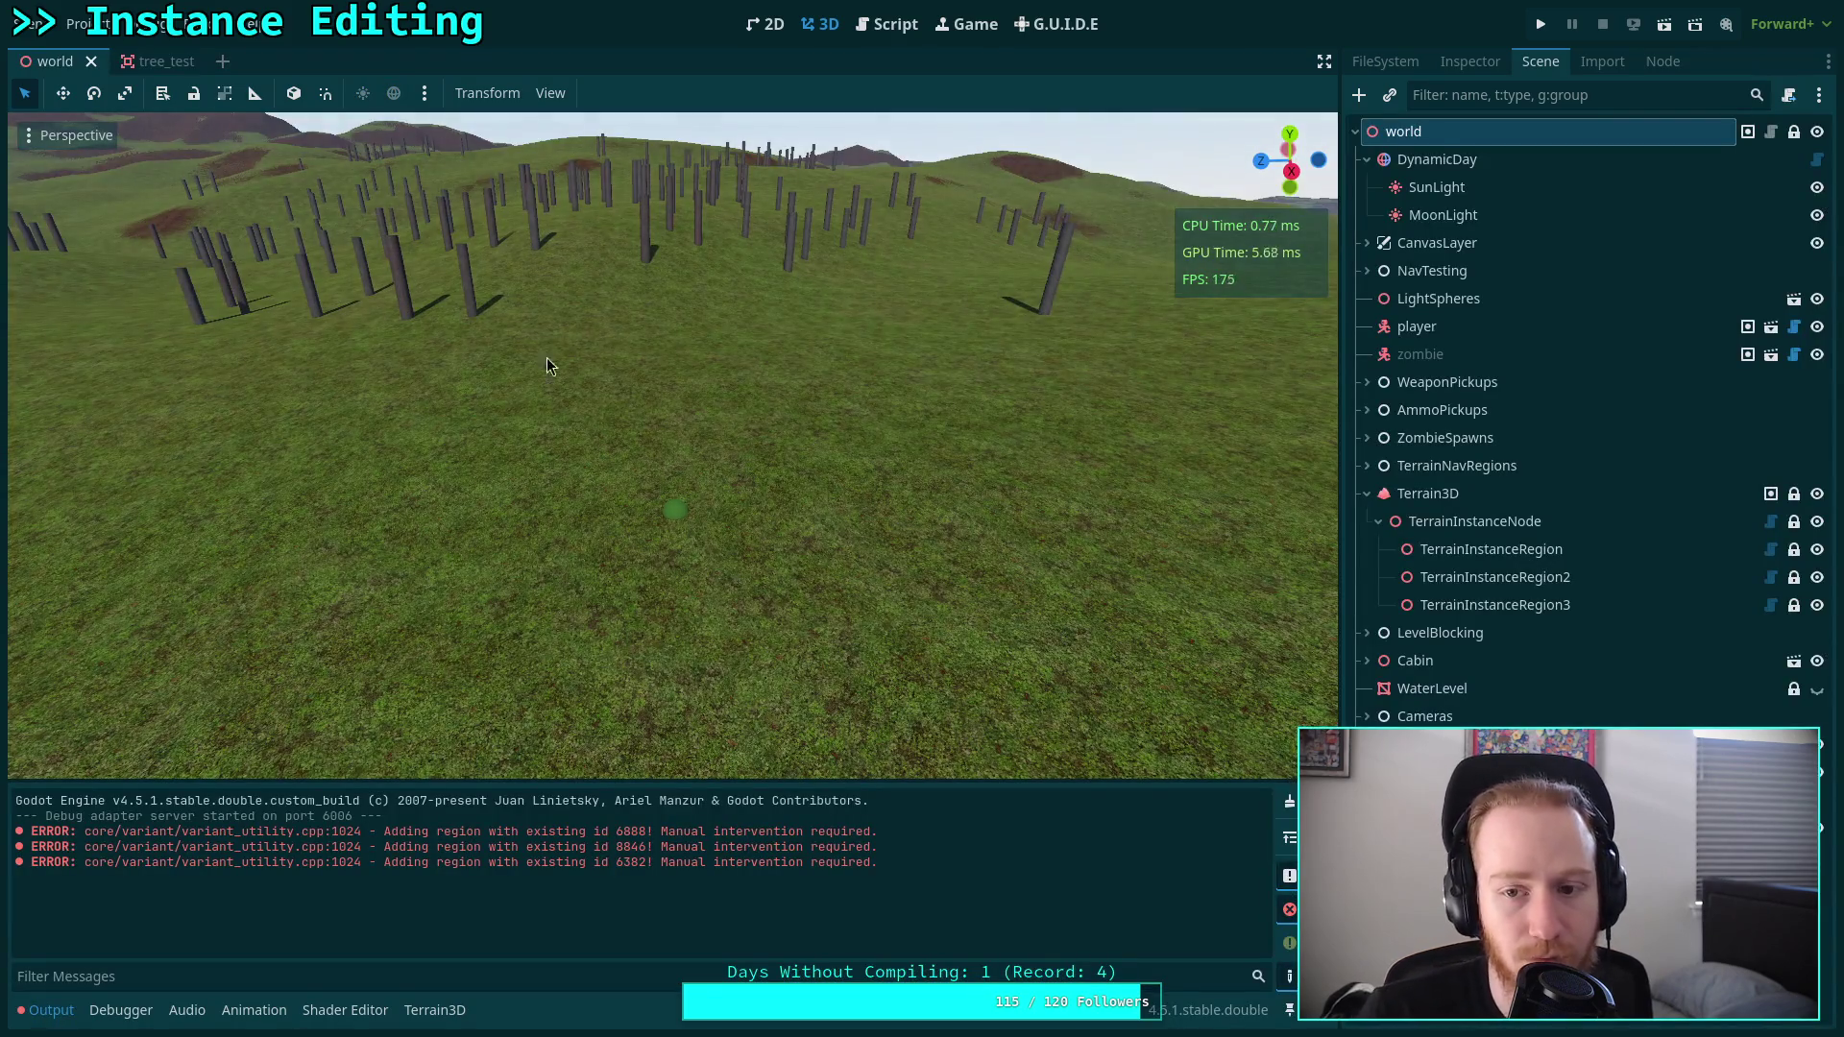
left_click(1408, 546)
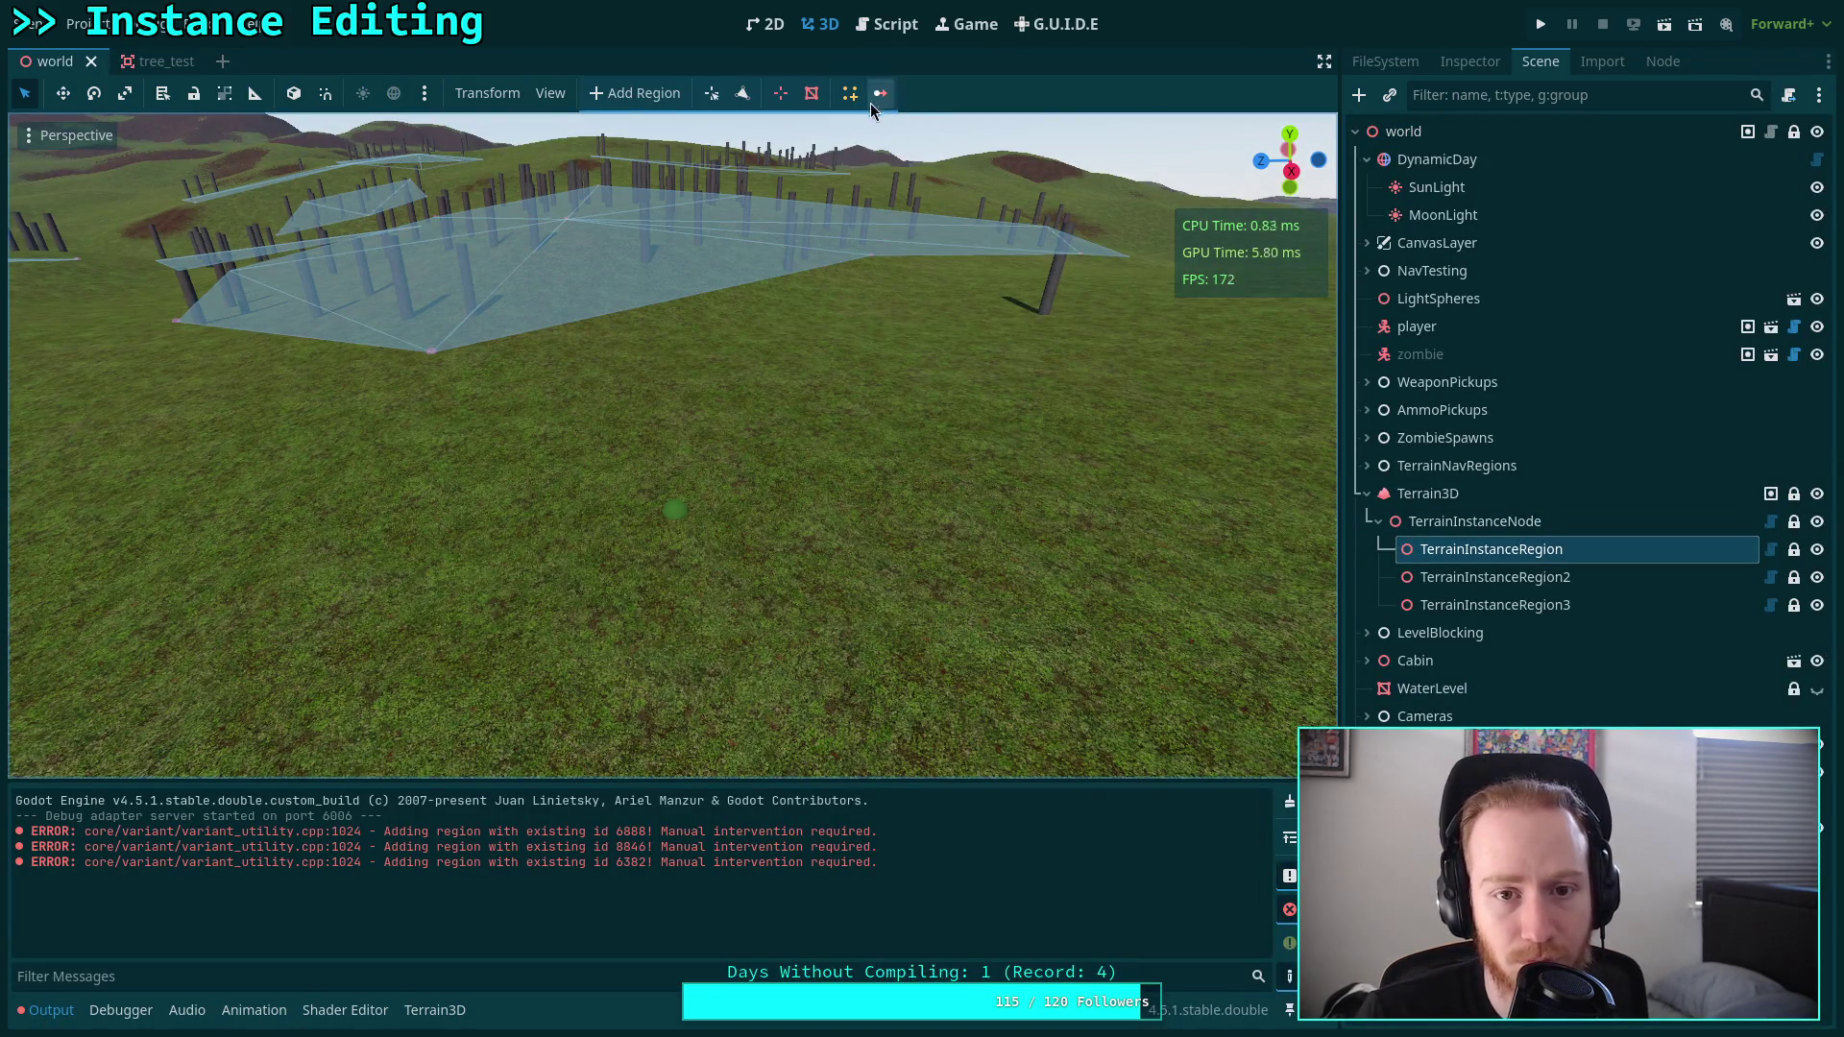
left_click(850, 94)
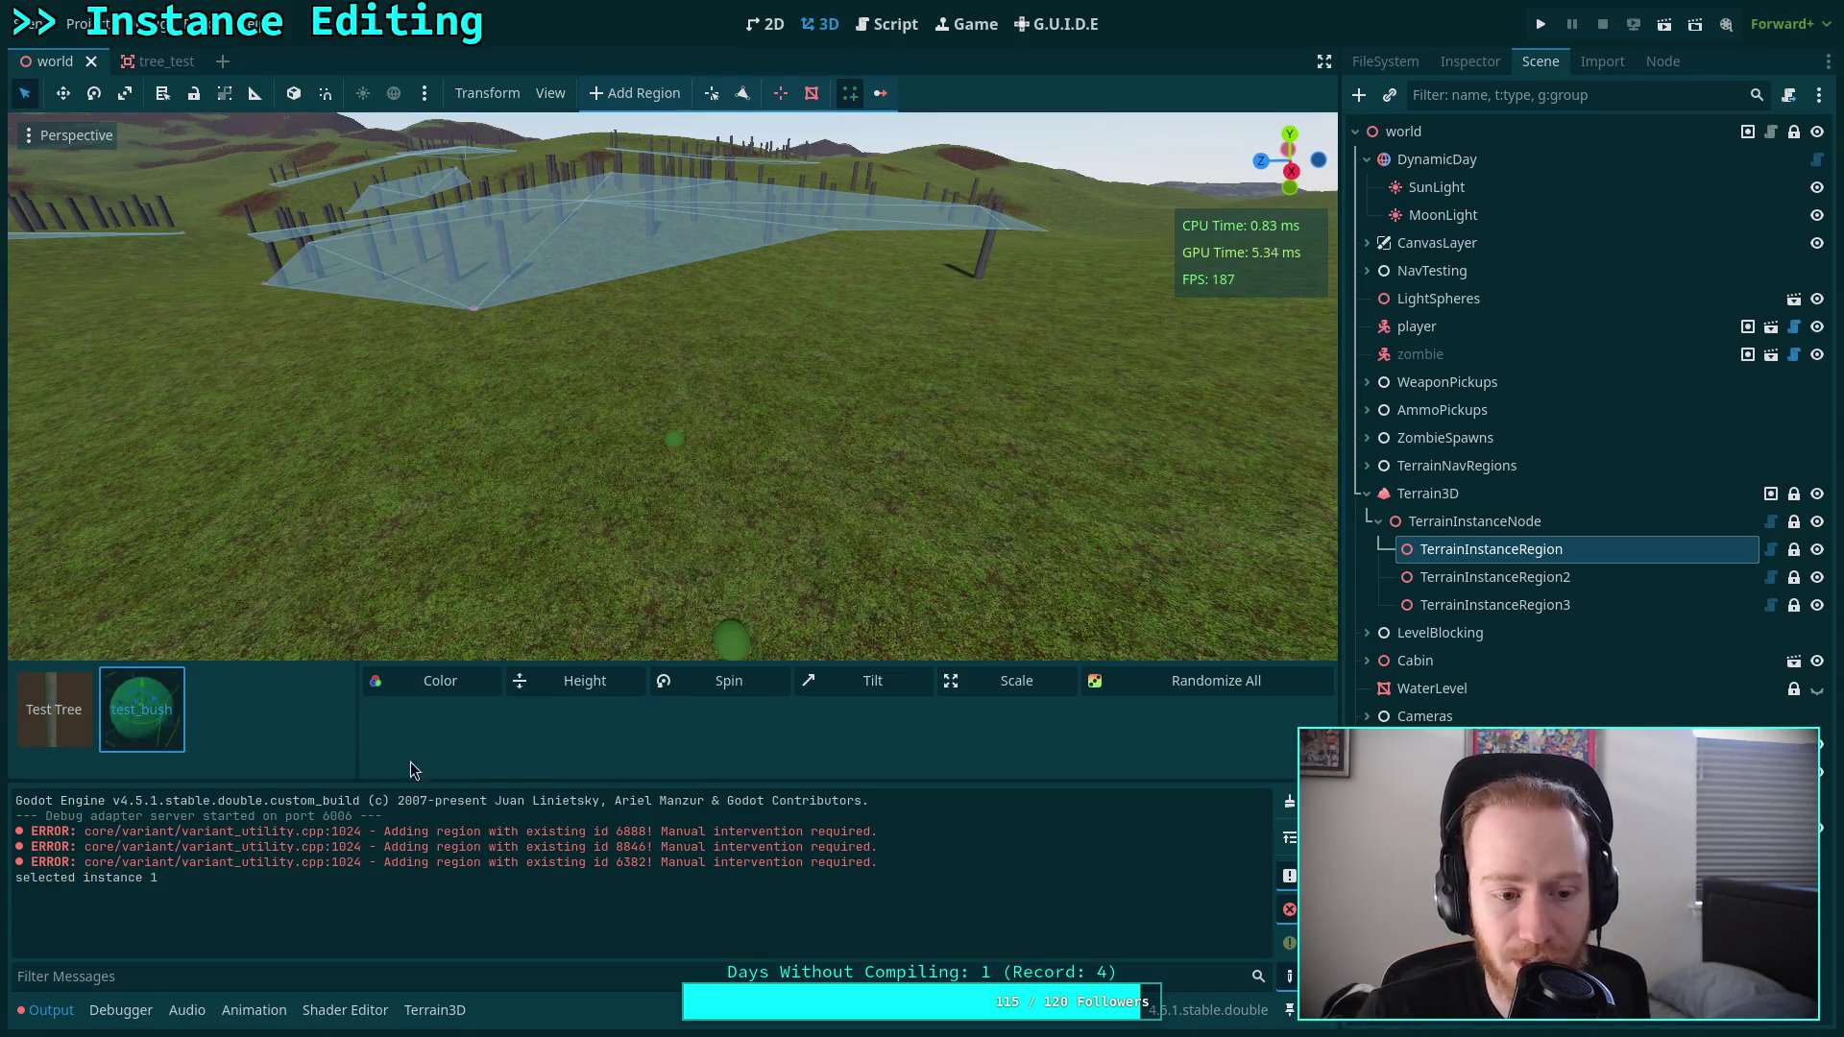
left_click_drag(612, 662, 612, 569)
left_click(1495, 605)
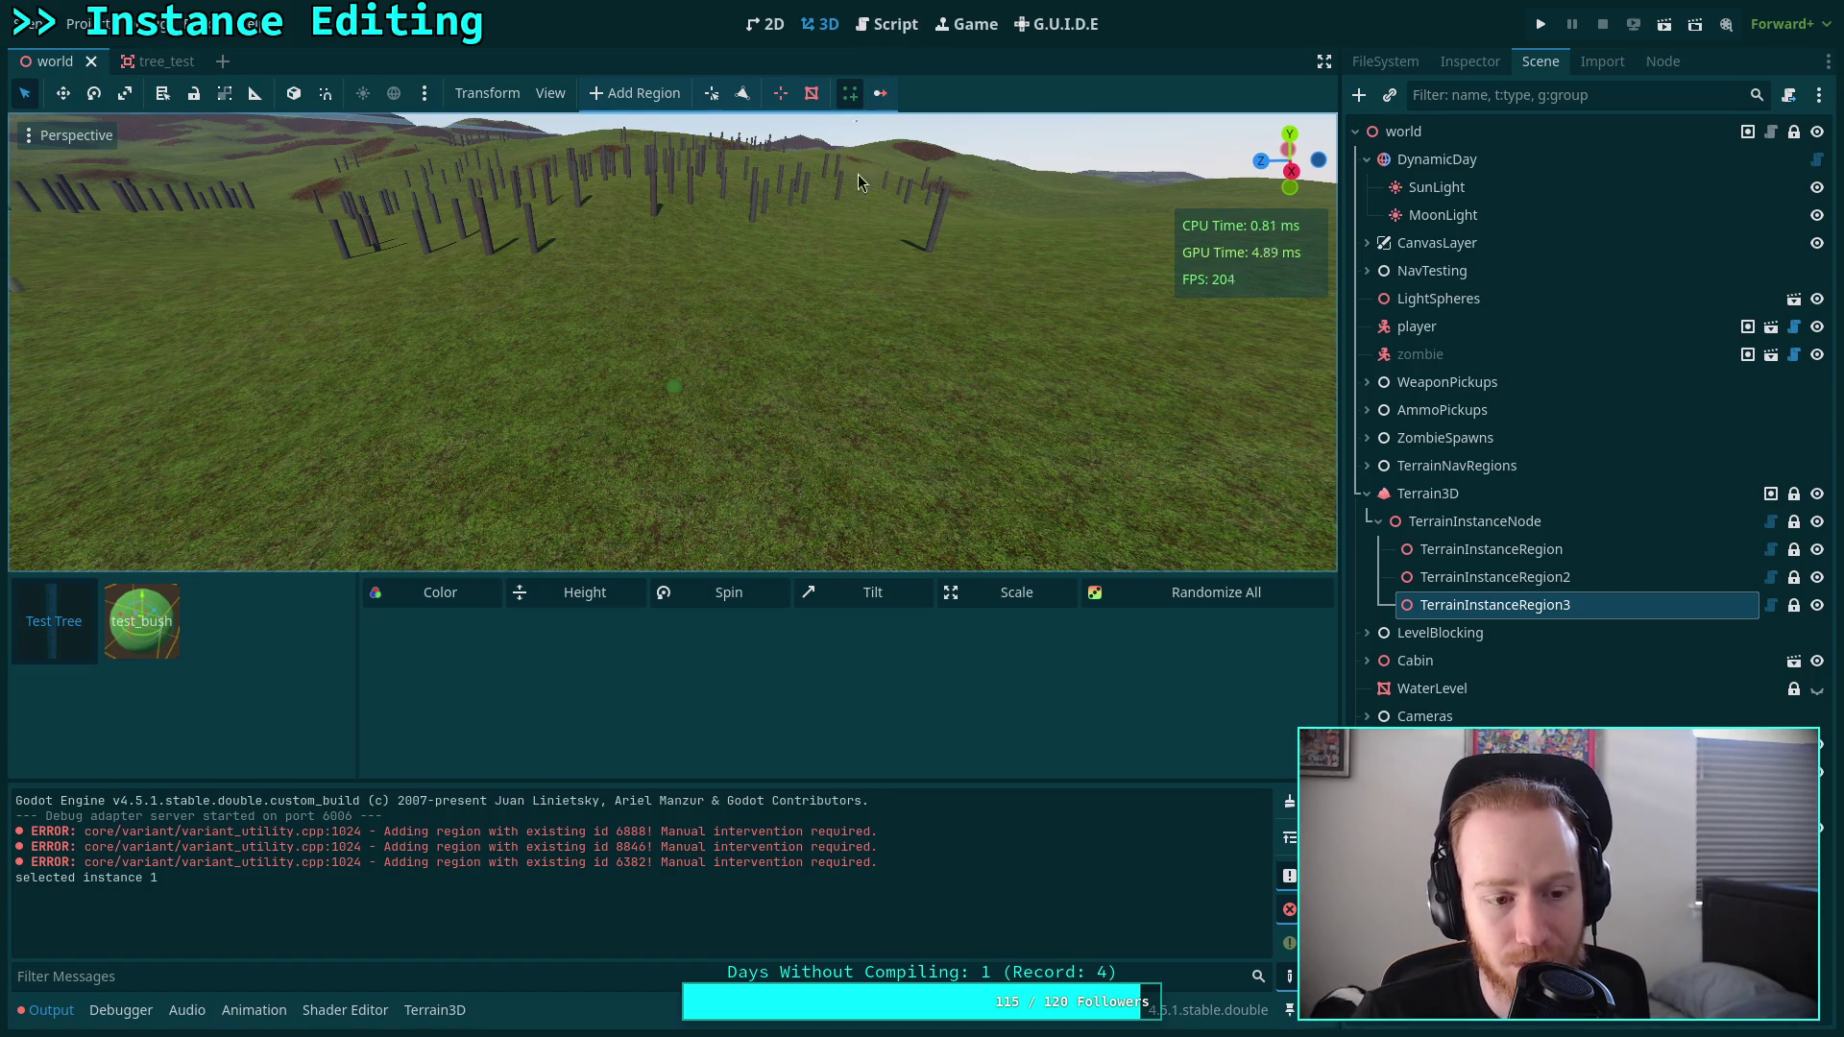
left_click(1450, 561)
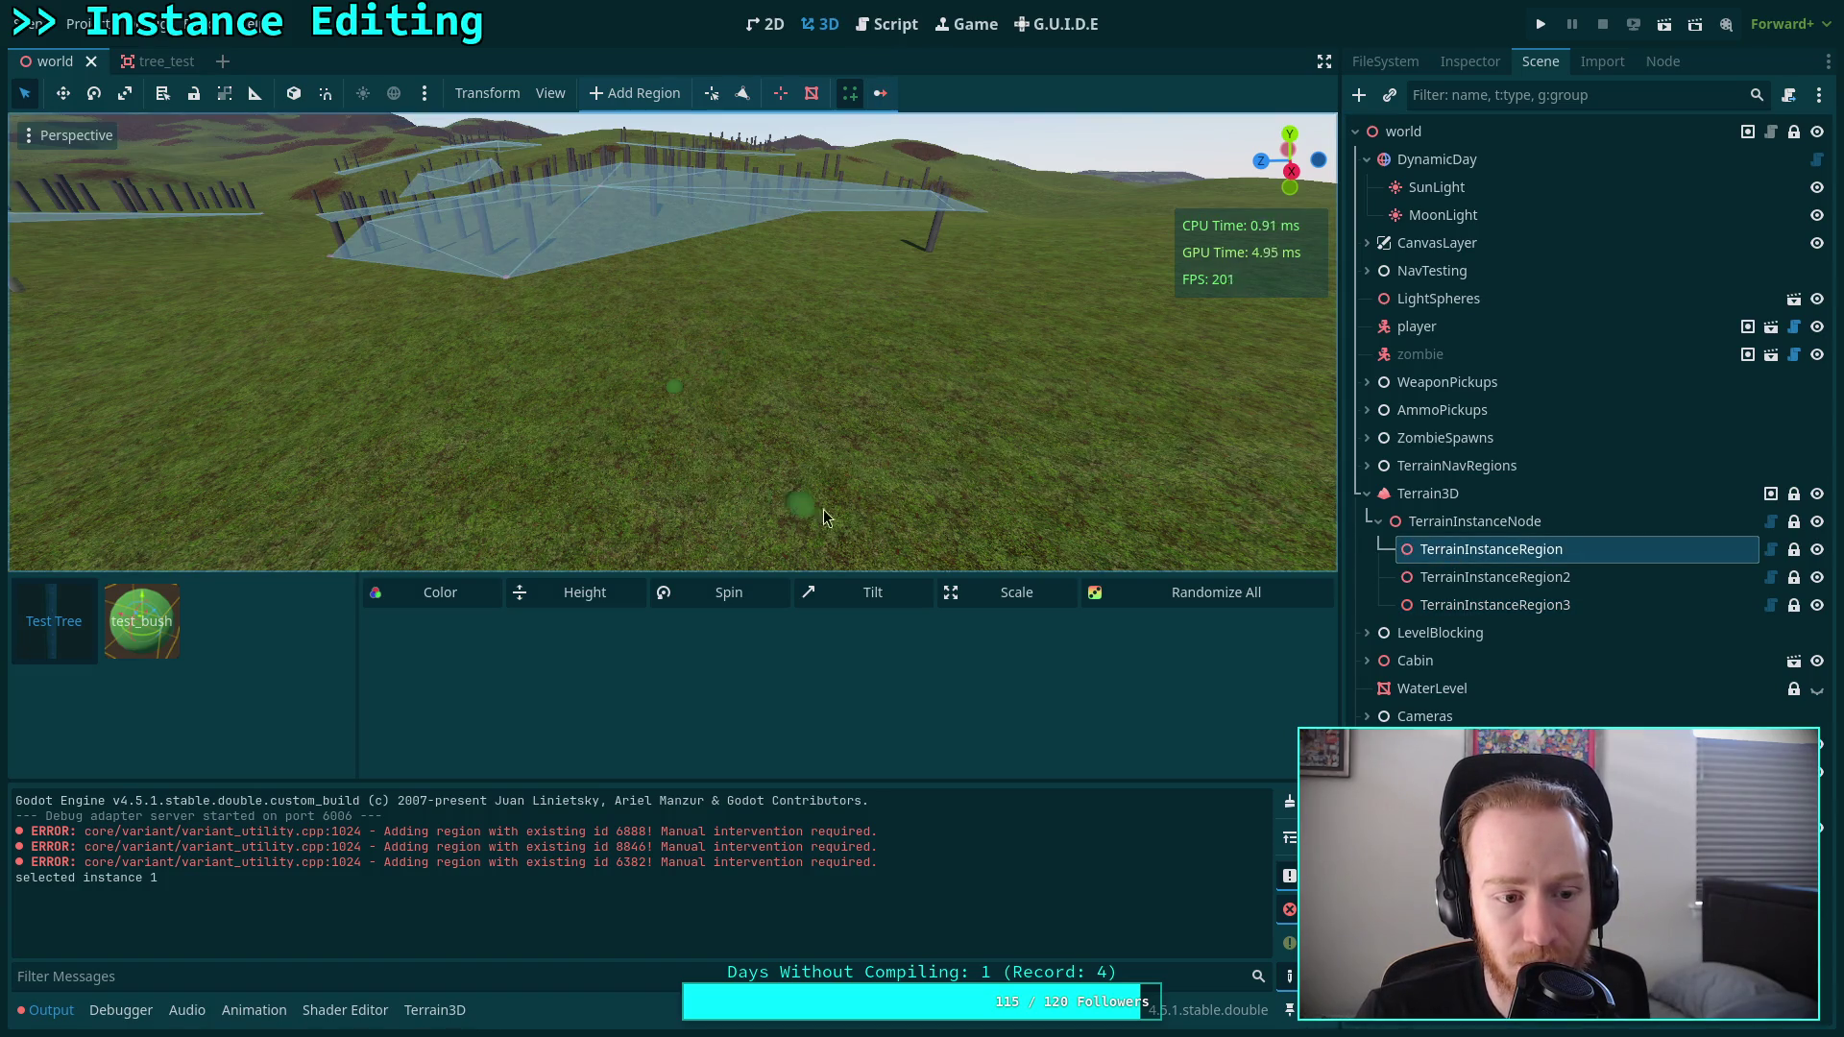
left_click(1446, 608)
left_click(888, 24)
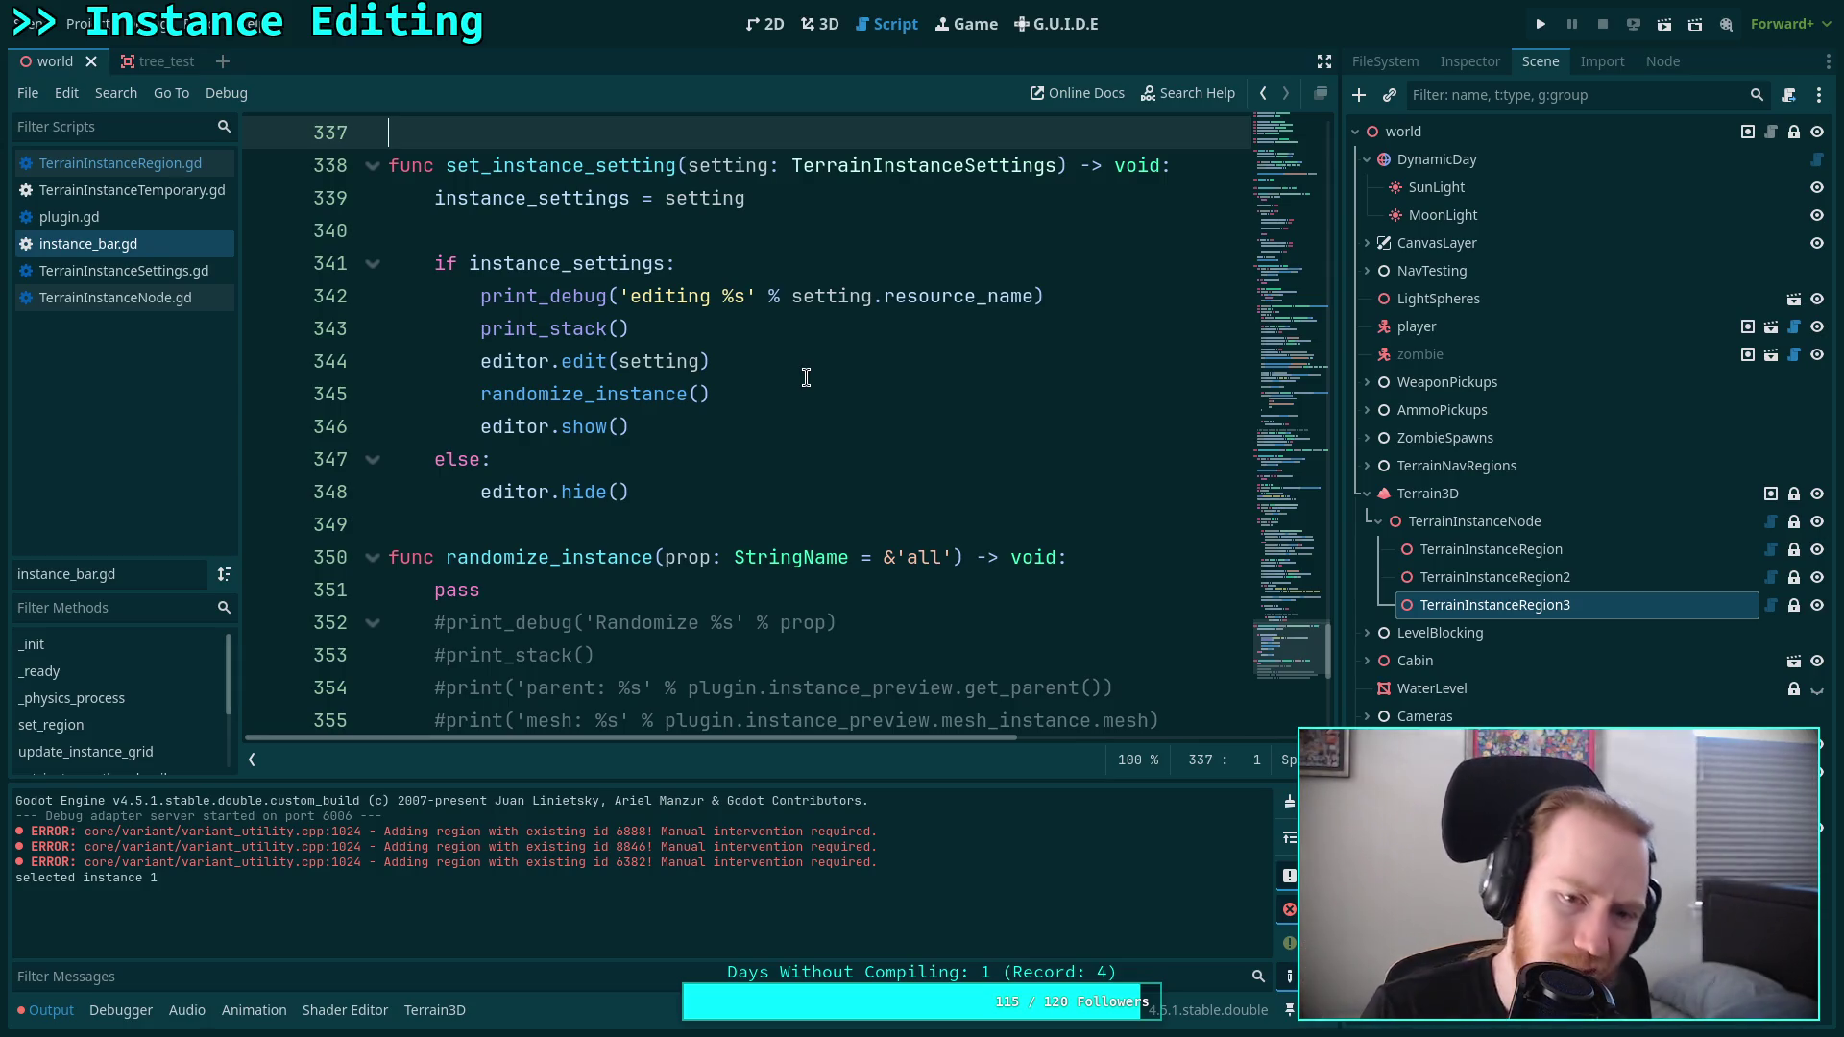
scroll(806, 378, "down", 5)
scroll(811, 353, "up", 4)
scroll(811, 353, "up", 15)
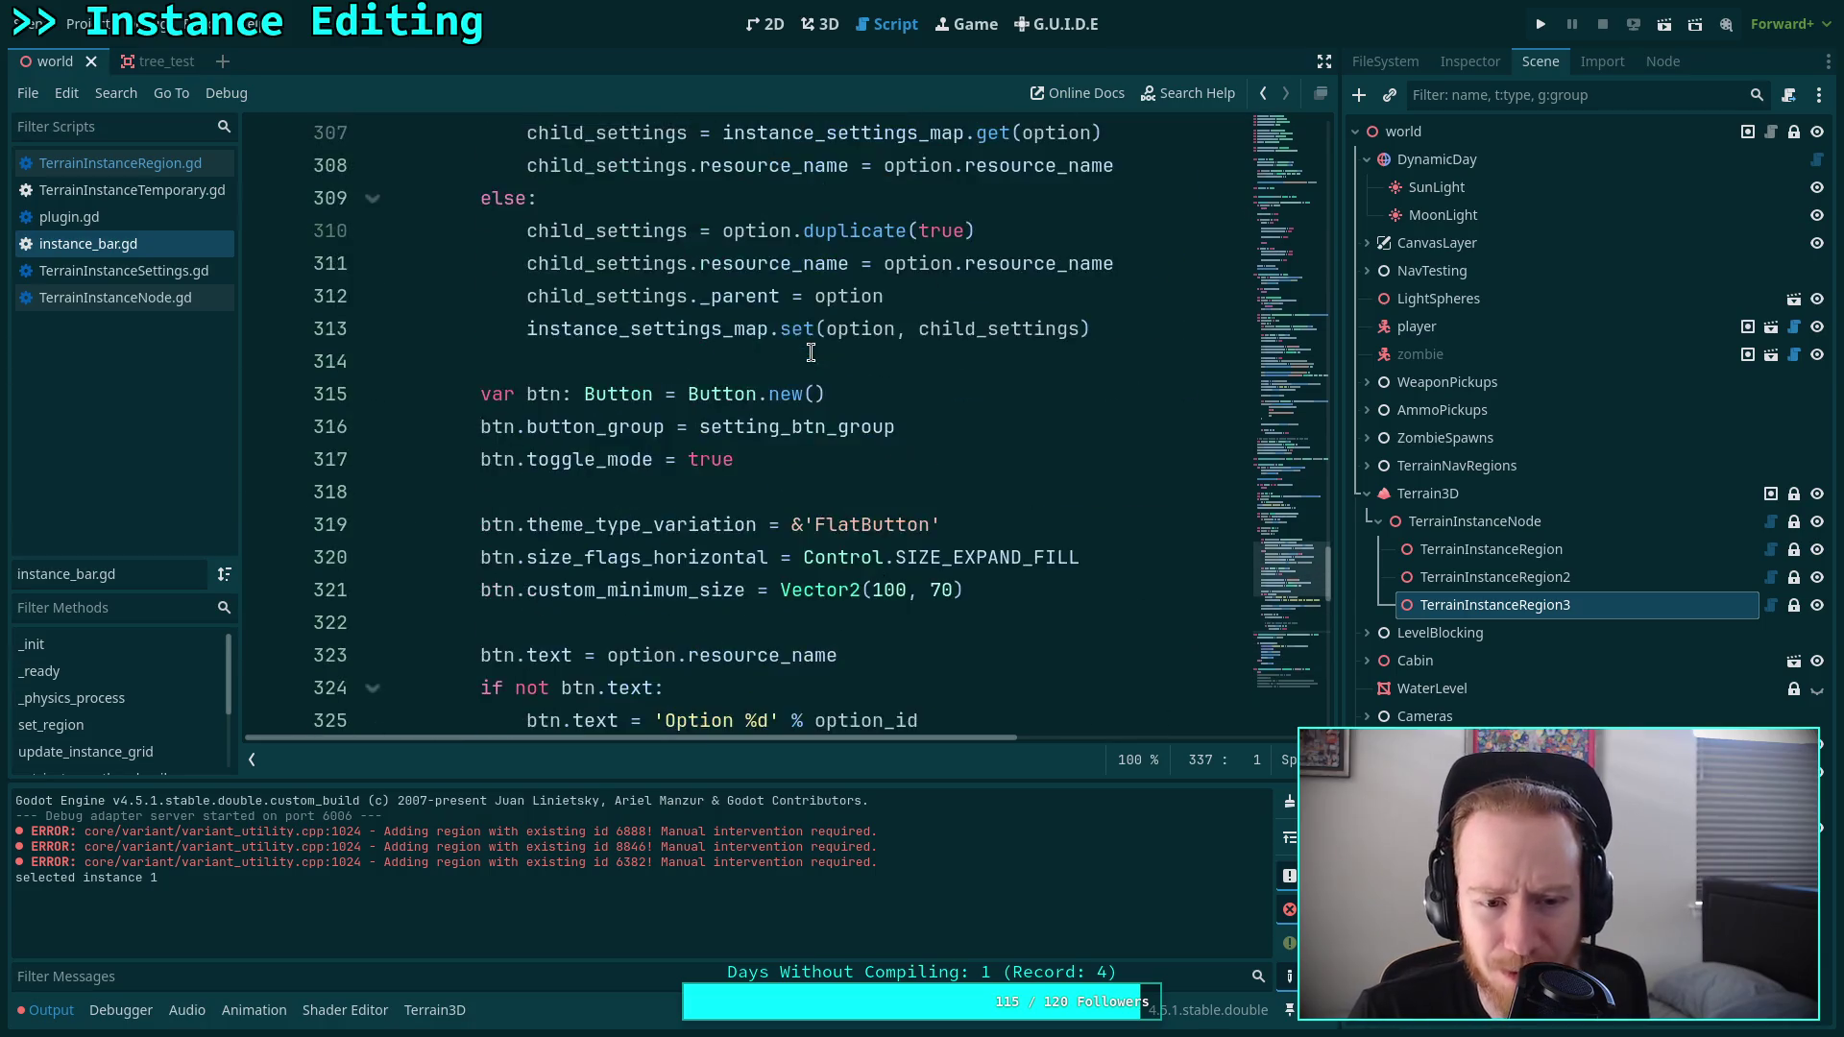
scroll(810, 352, "up", 5)
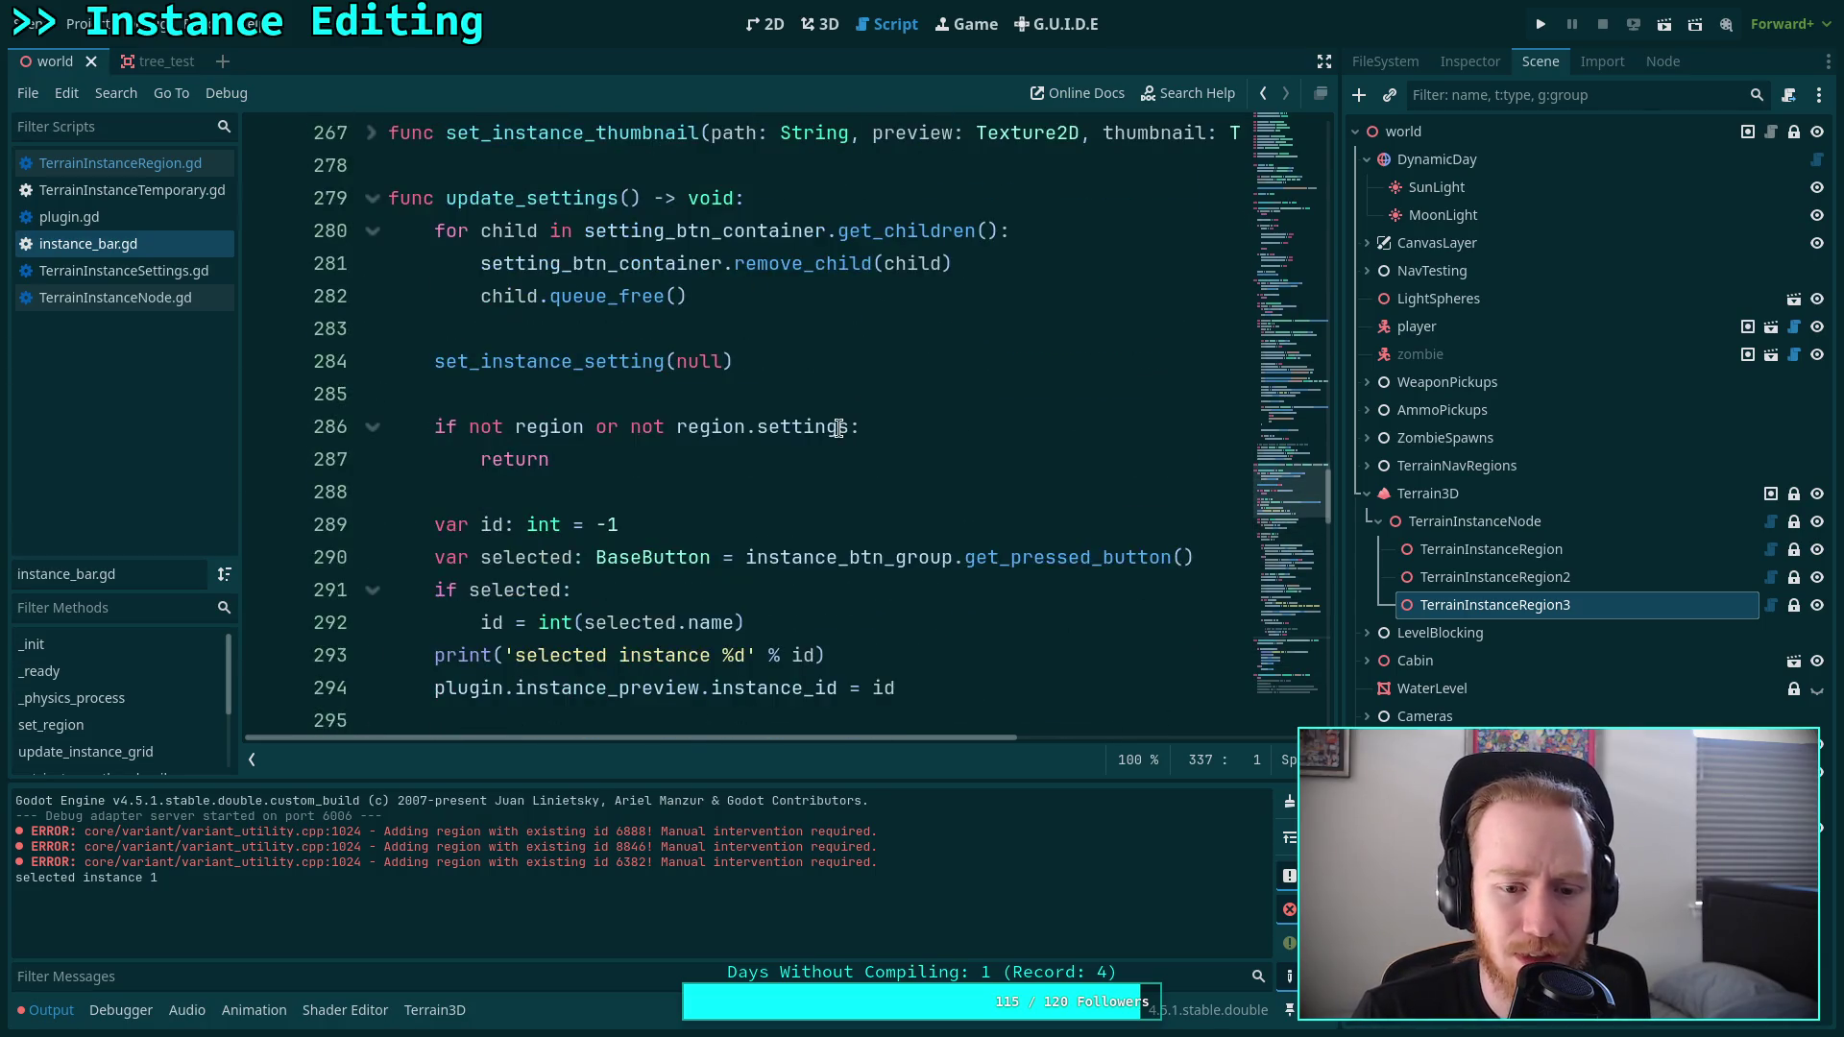
scroll(836, 415, "down", 4)
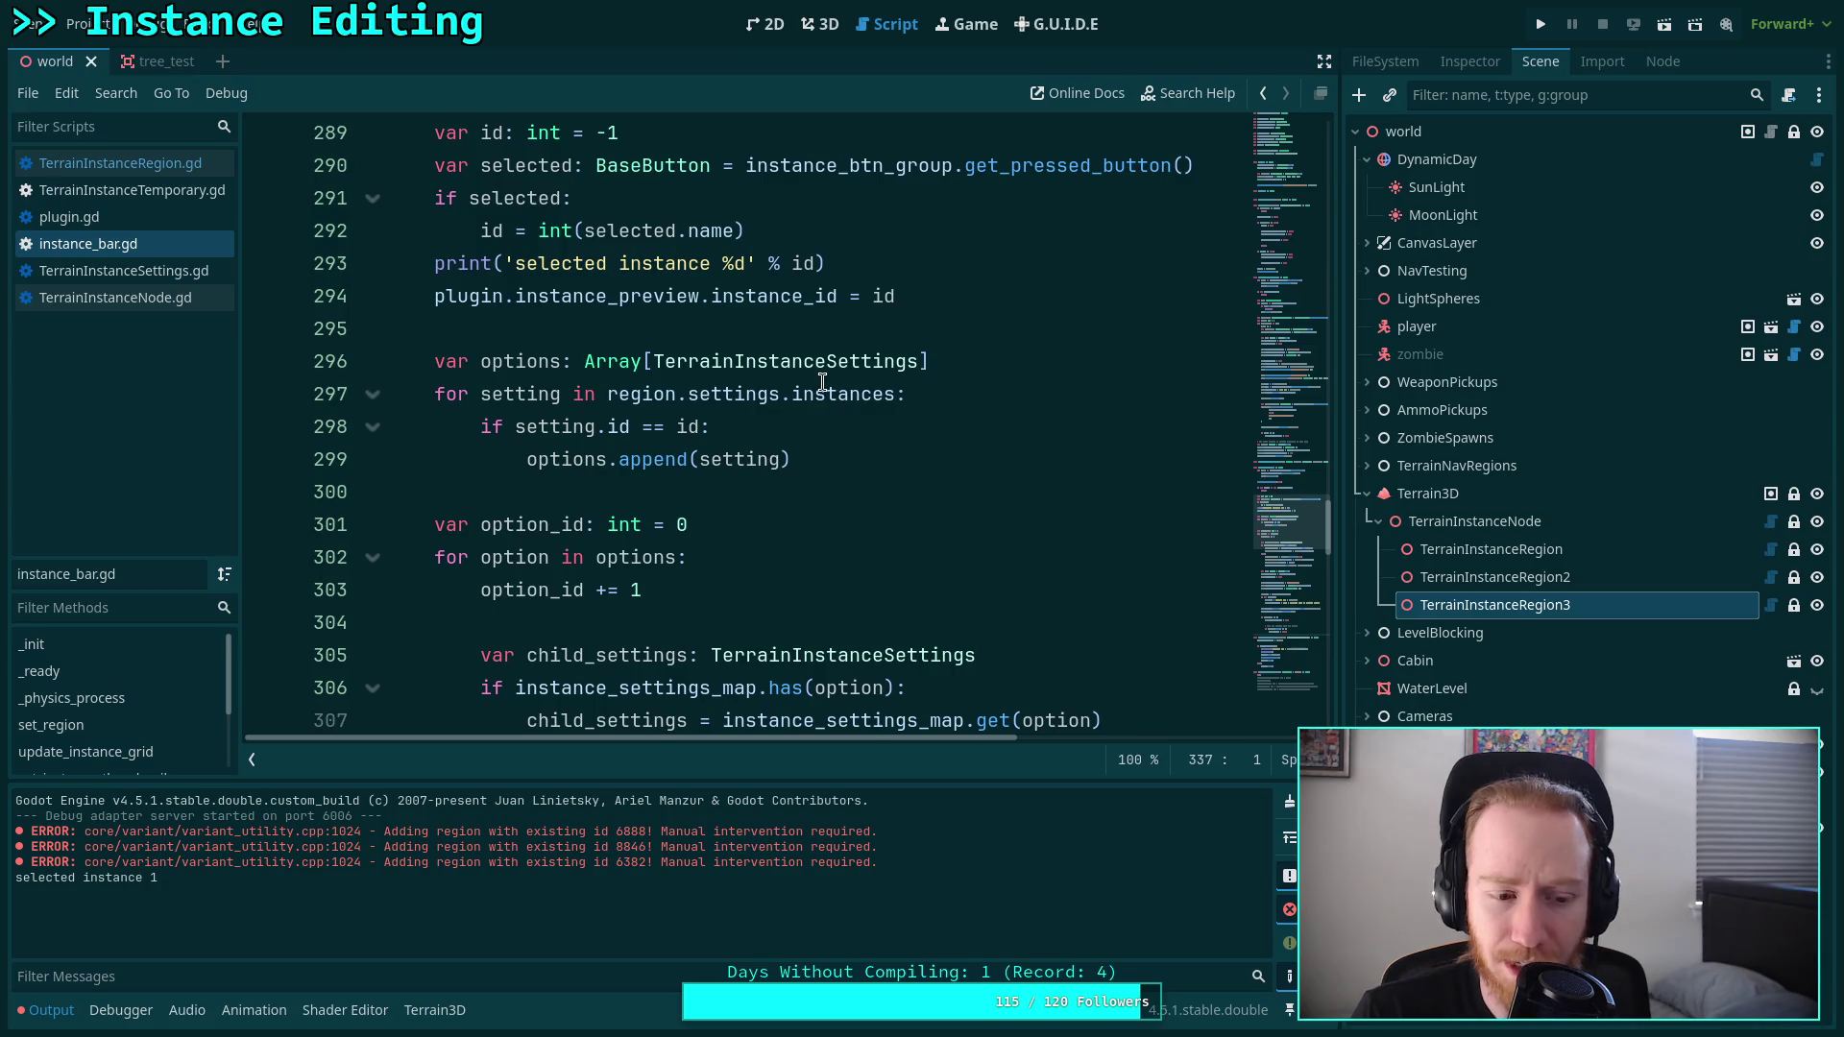
scroll(825, 385, "down", 9)
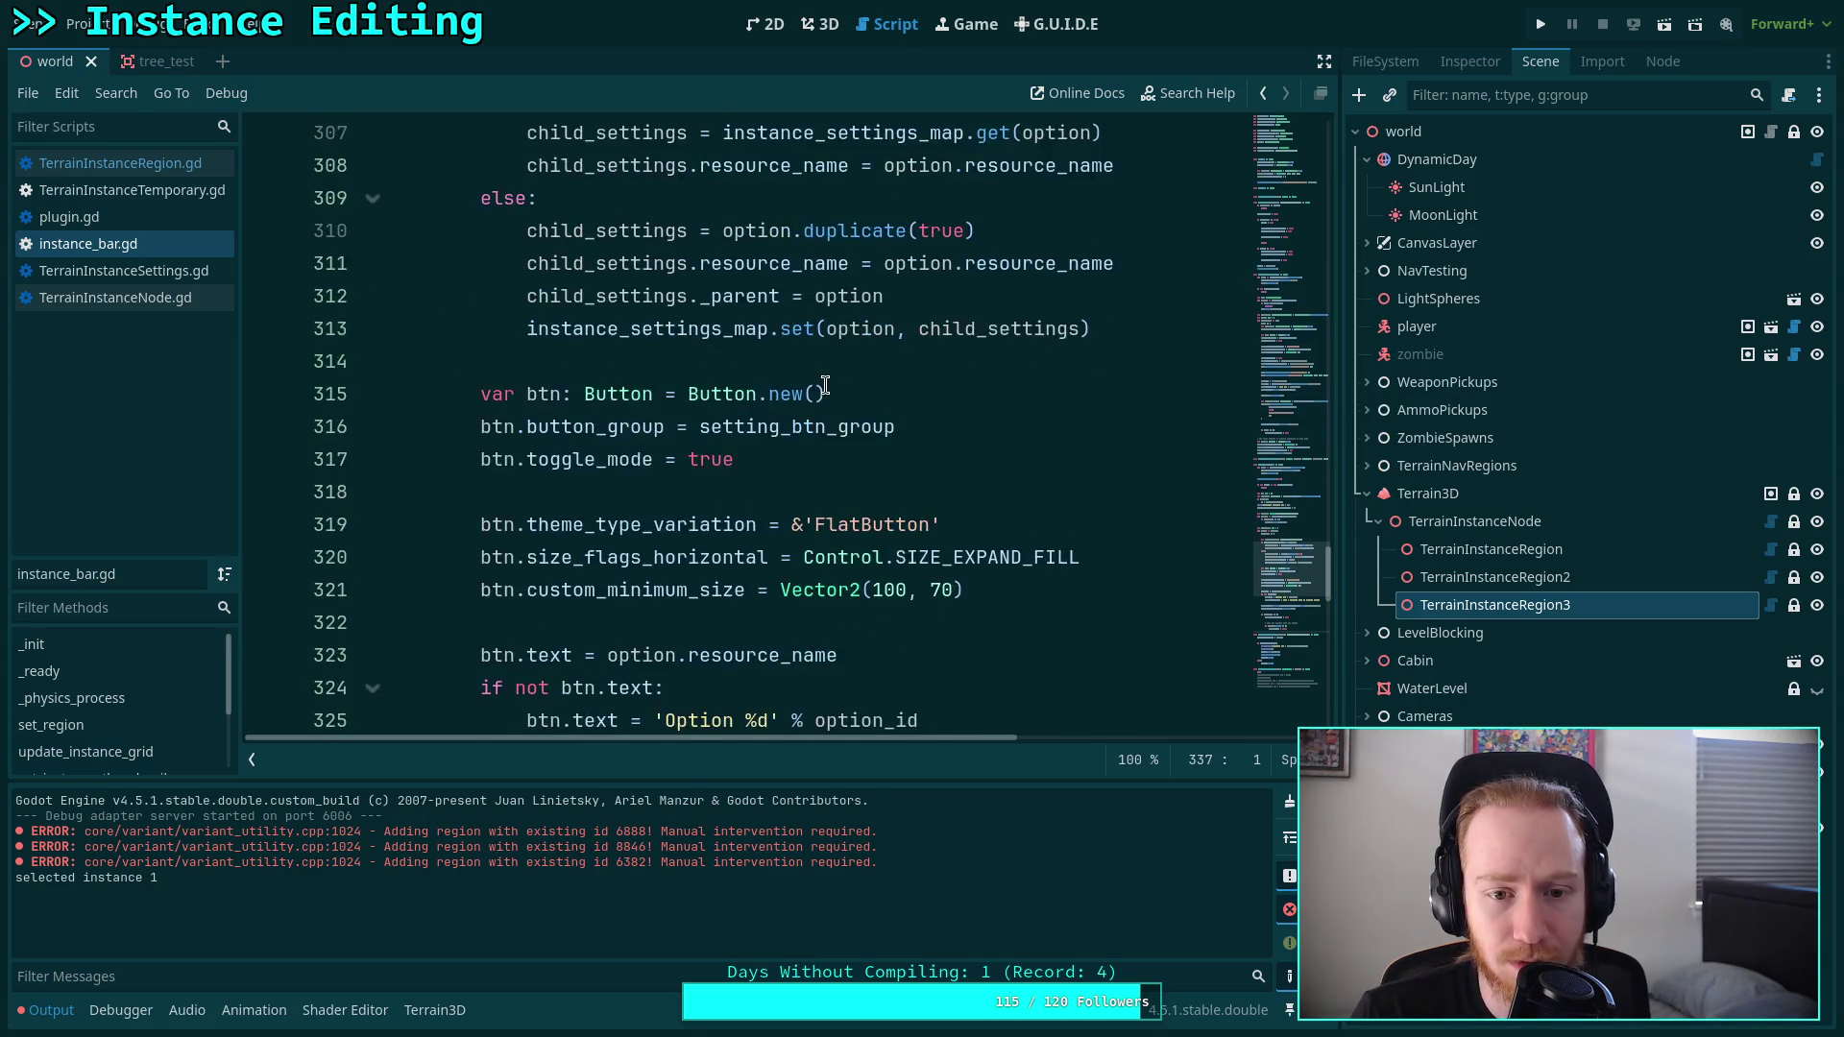
scroll(825, 385, "down", 3)
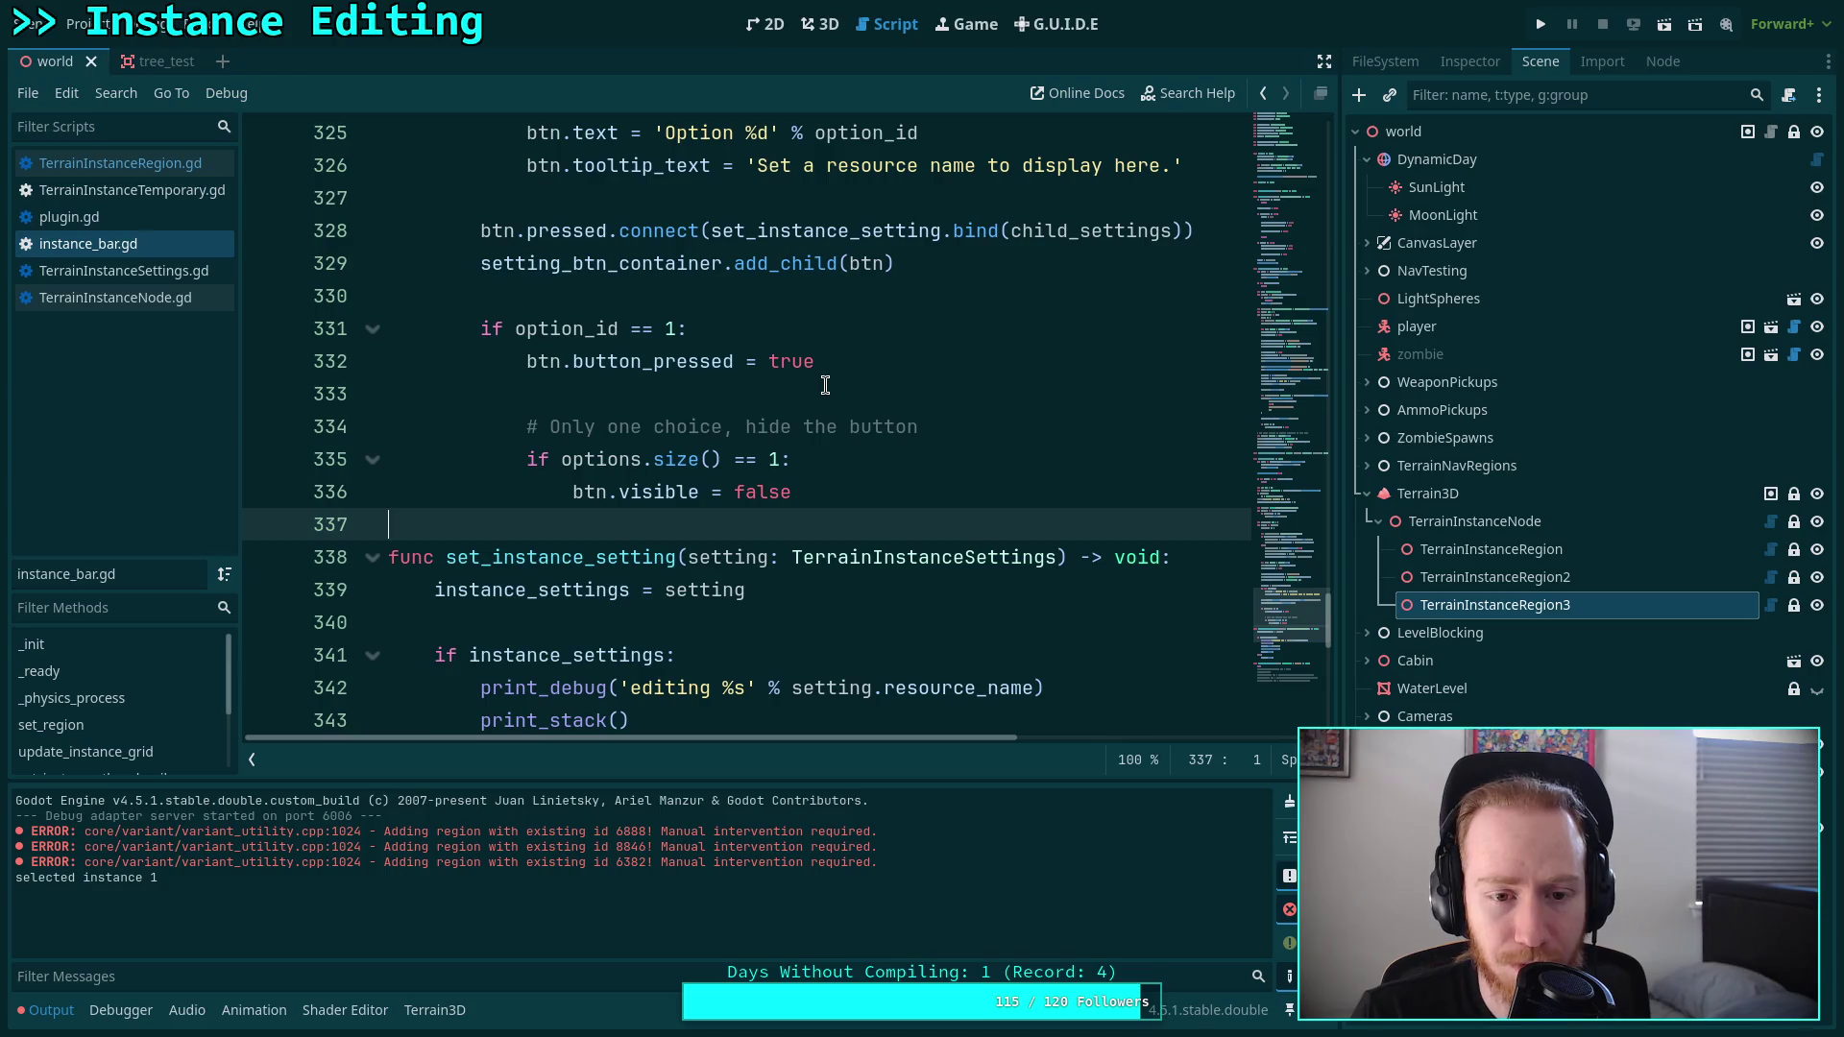
scroll(825, 385, "up", 2)
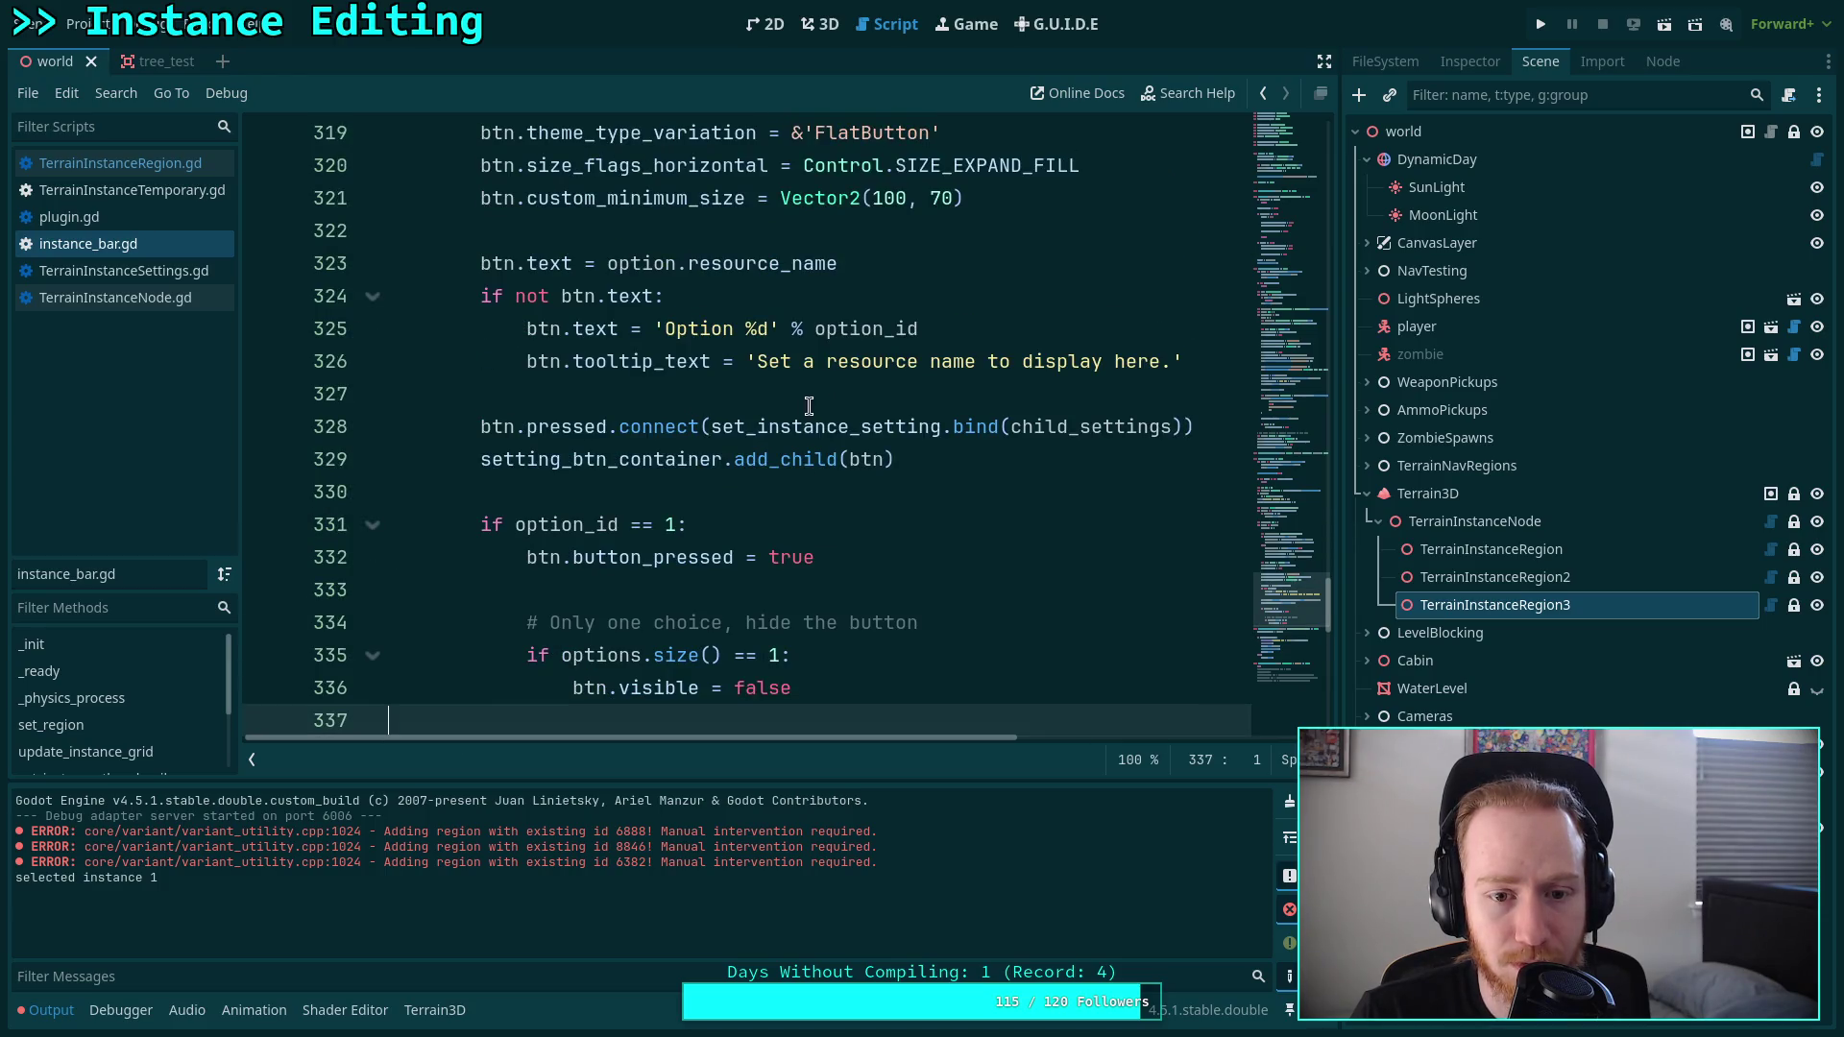
mouse_move(798, 451)
mouse_move(678, 426)
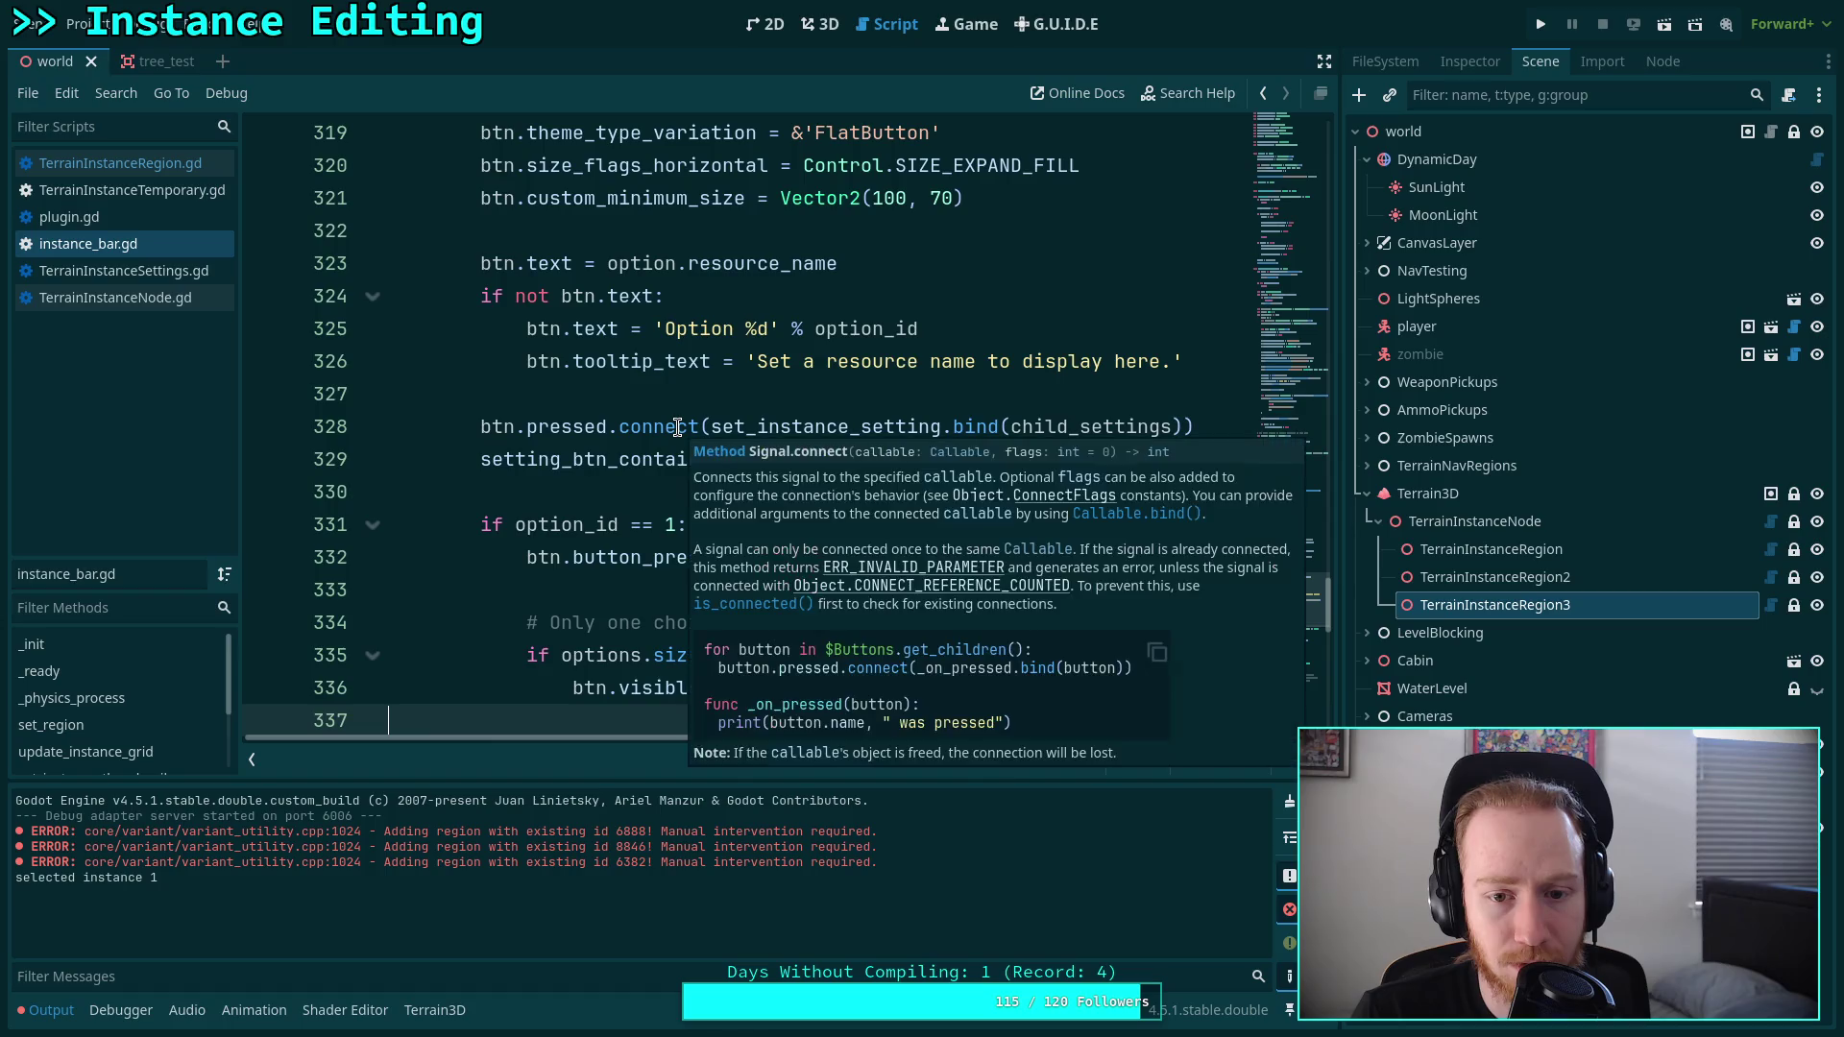
scroll(484, 460, "up", 1)
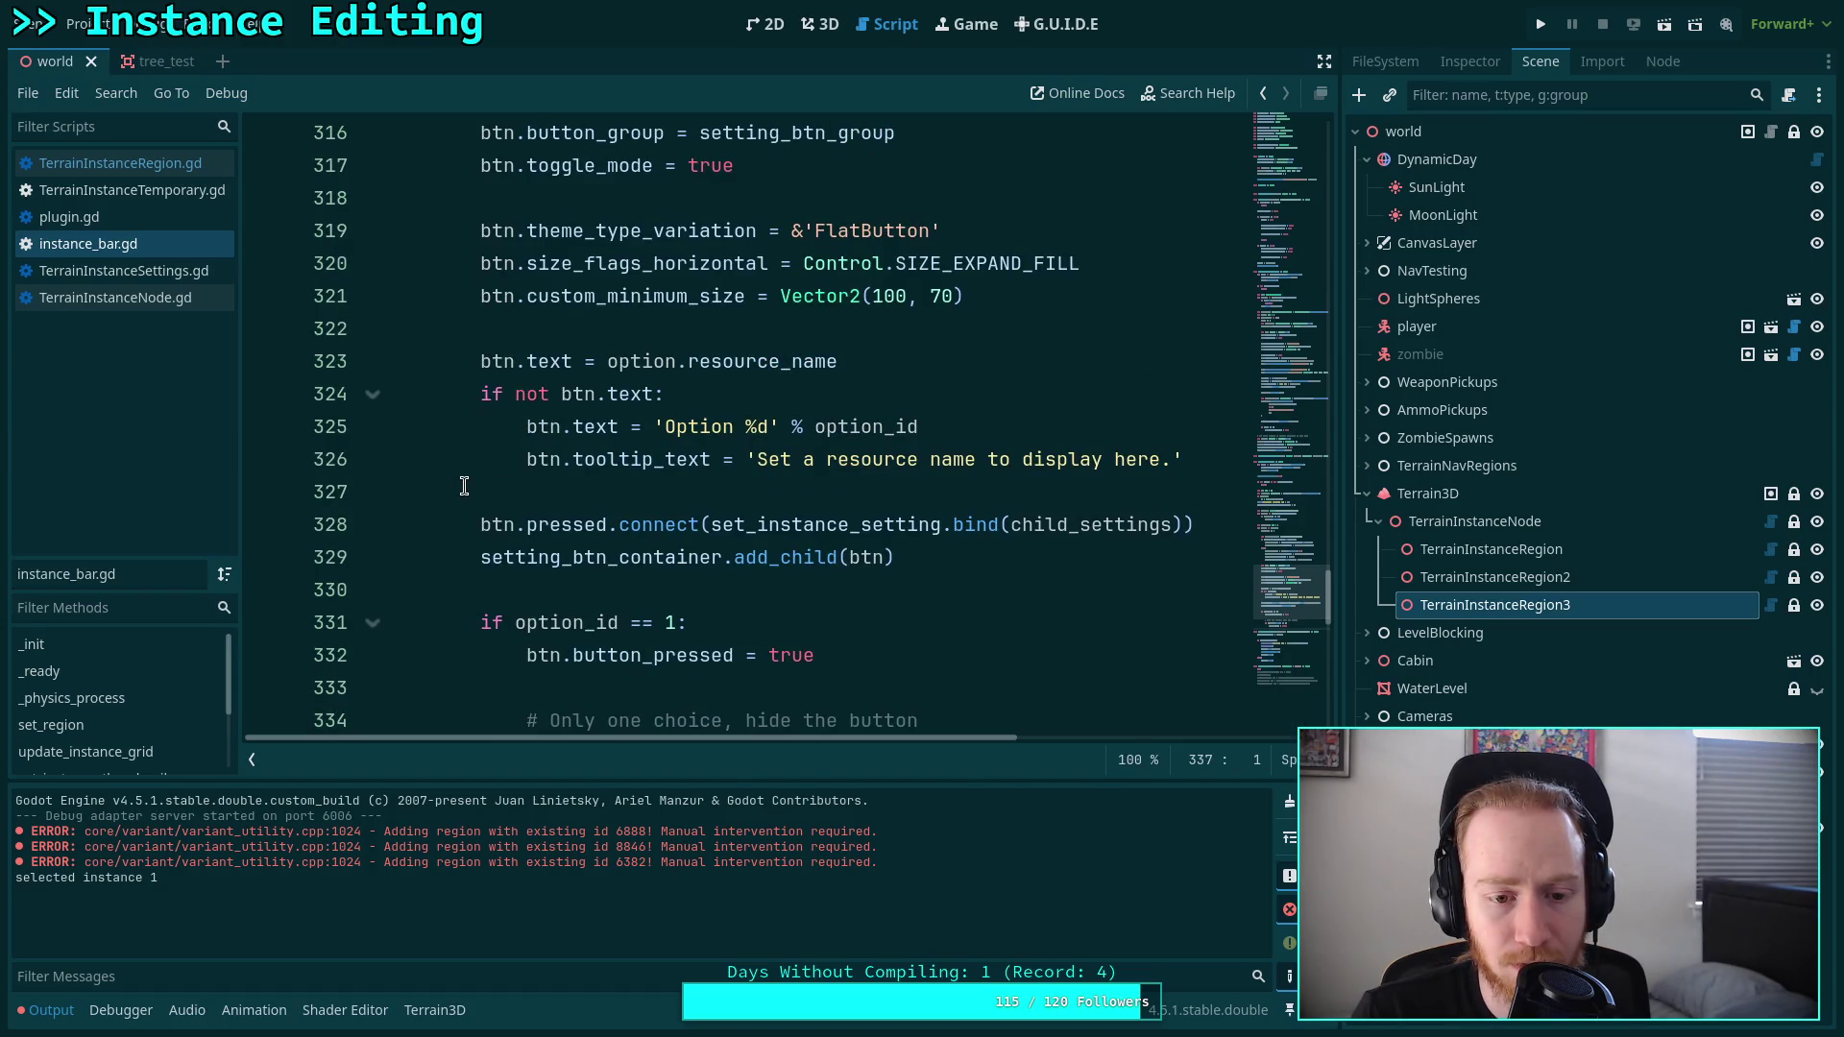
mouse_move(461, 487)
left_mouse_down()
mouse_move(903, 562)
mouse_move(826, 653)
left_mouse_up()
left_click(672, 588)
scroll(667, 571, "up", 5)
scroll(667, 570, "up", 6)
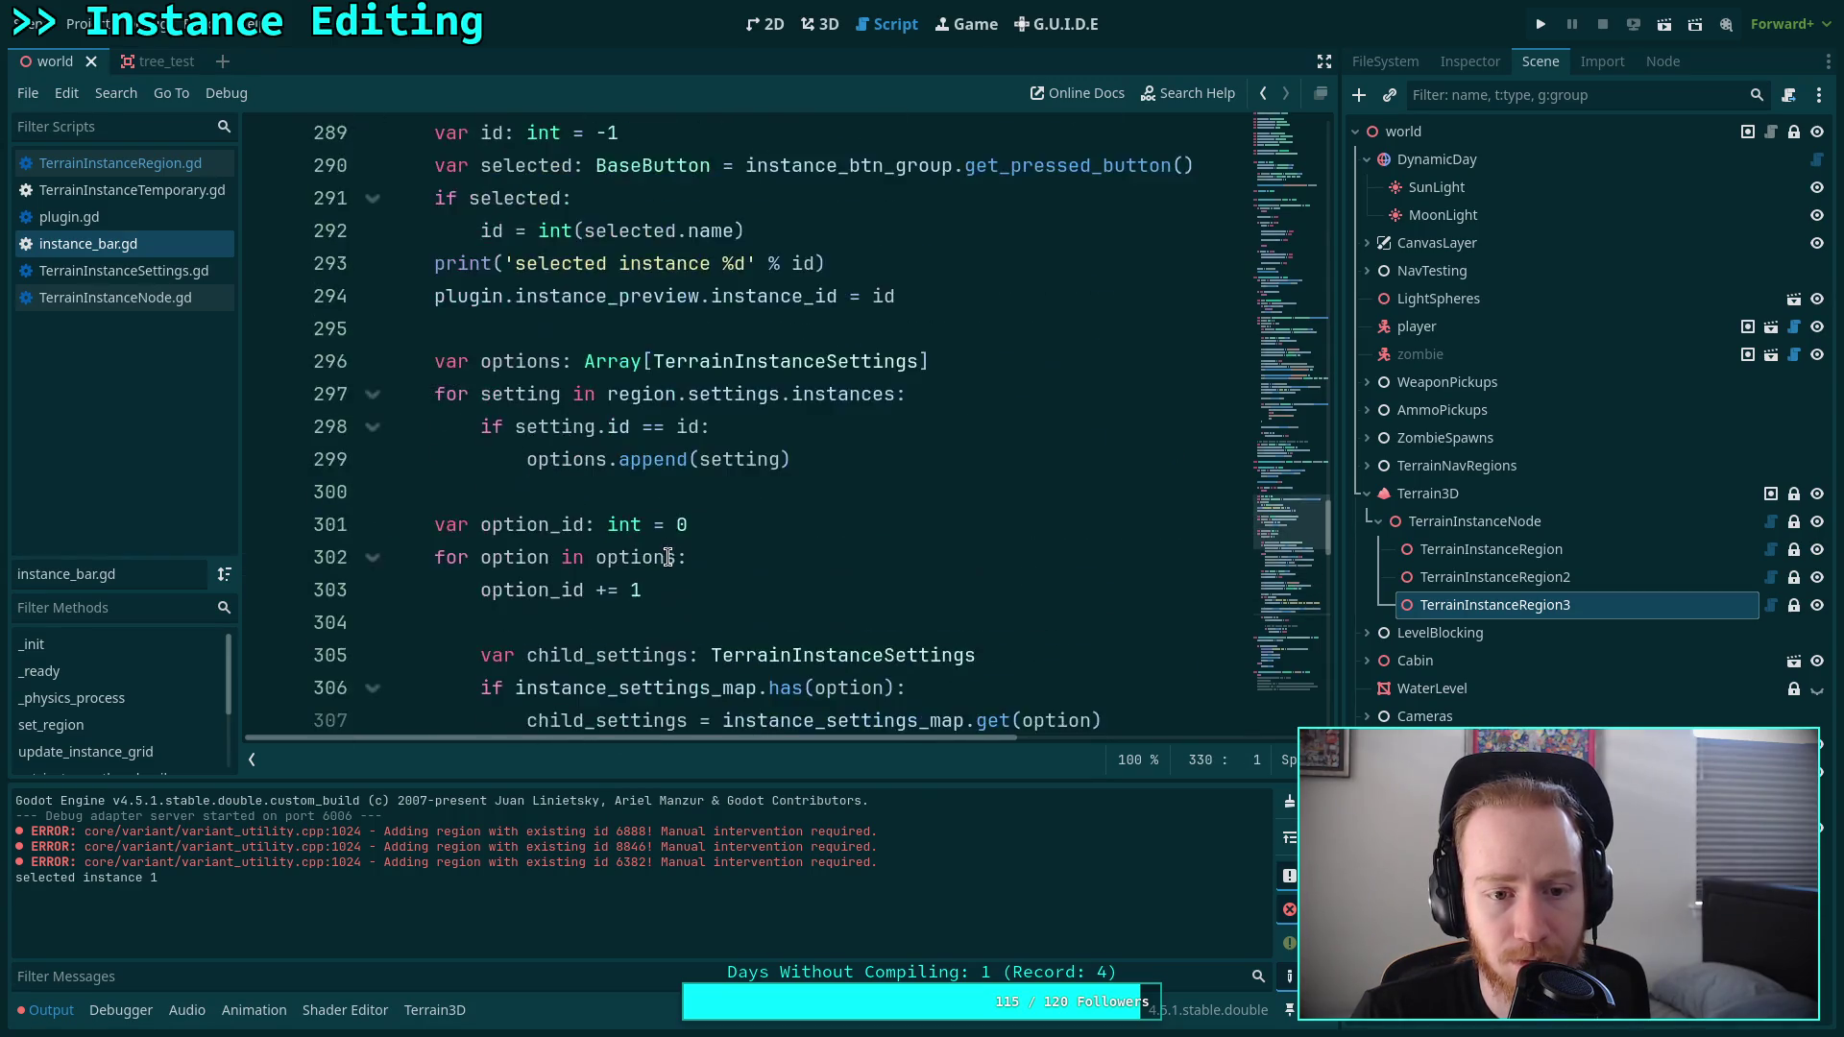
scroll(668, 538, "down", 11)
scroll(670, 512, "down", 2)
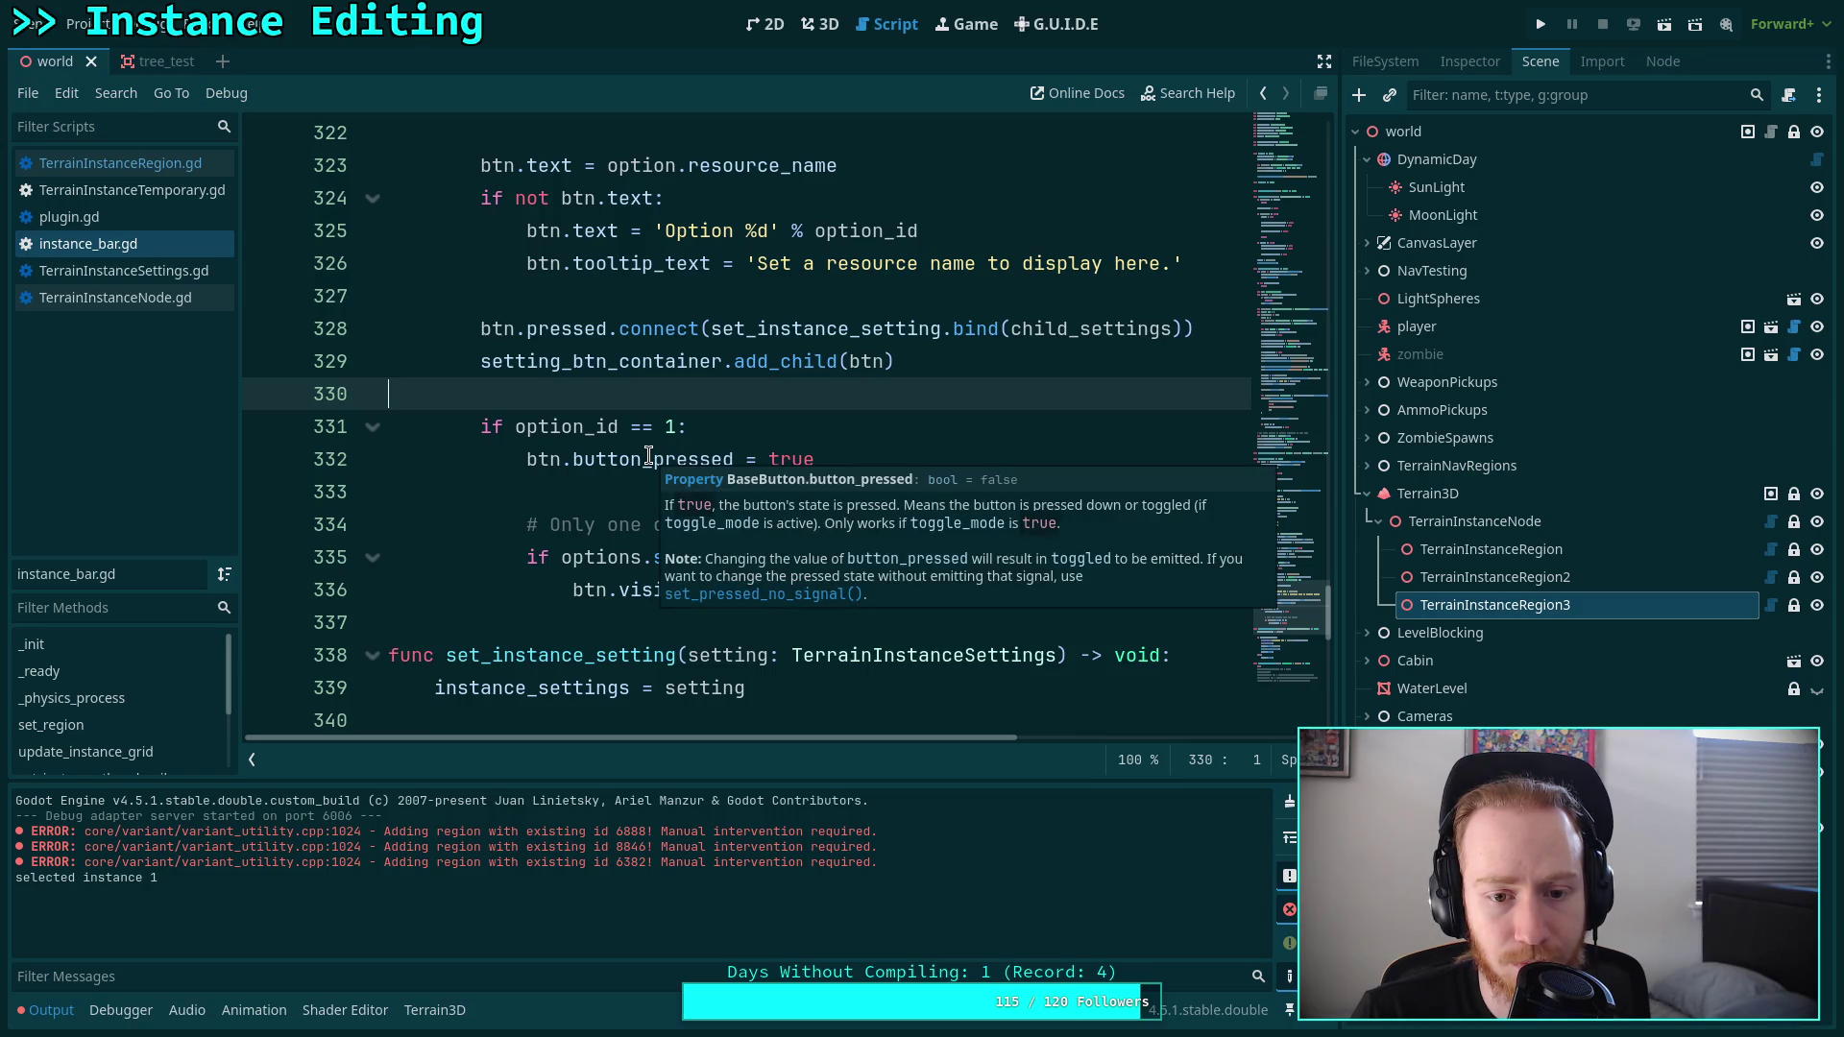
left_click_drag(817, 459, 572, 459)
Change line 332 to btn.set_pressed.call_deferred(true) and save instance_bar.gd.
type("s")
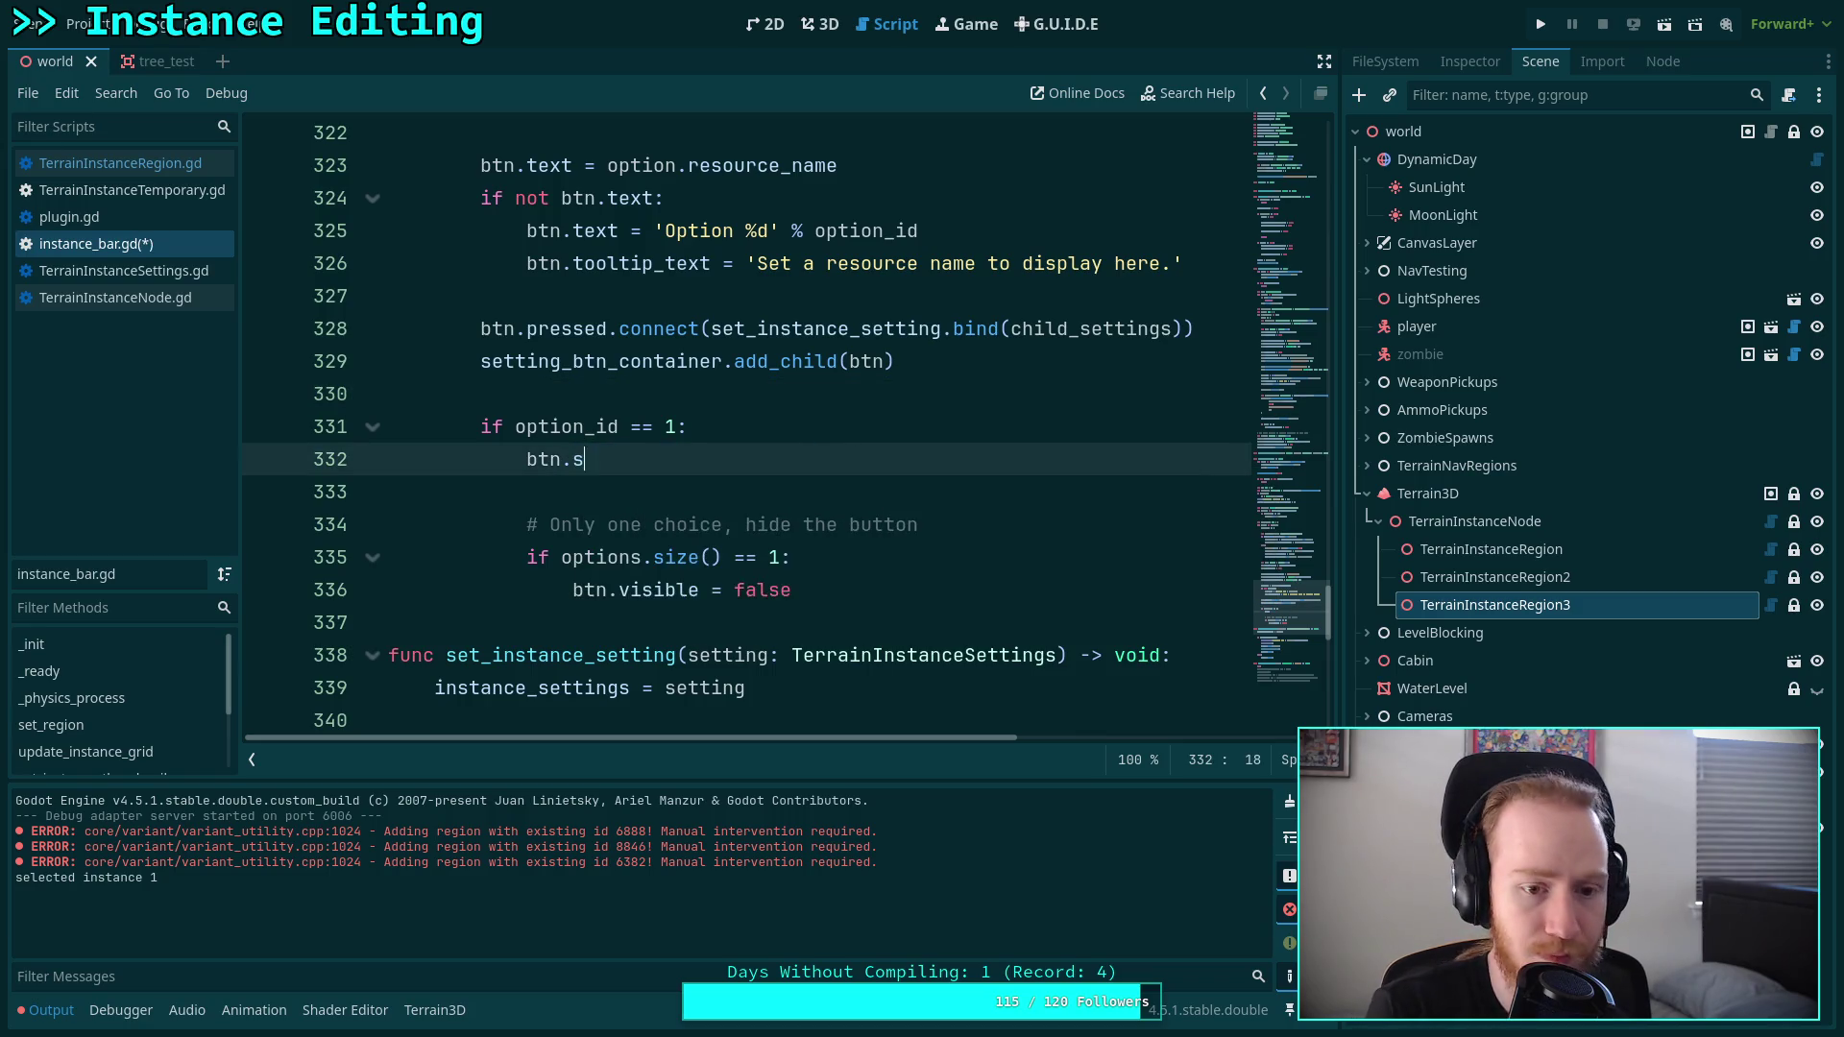
type("et_press")
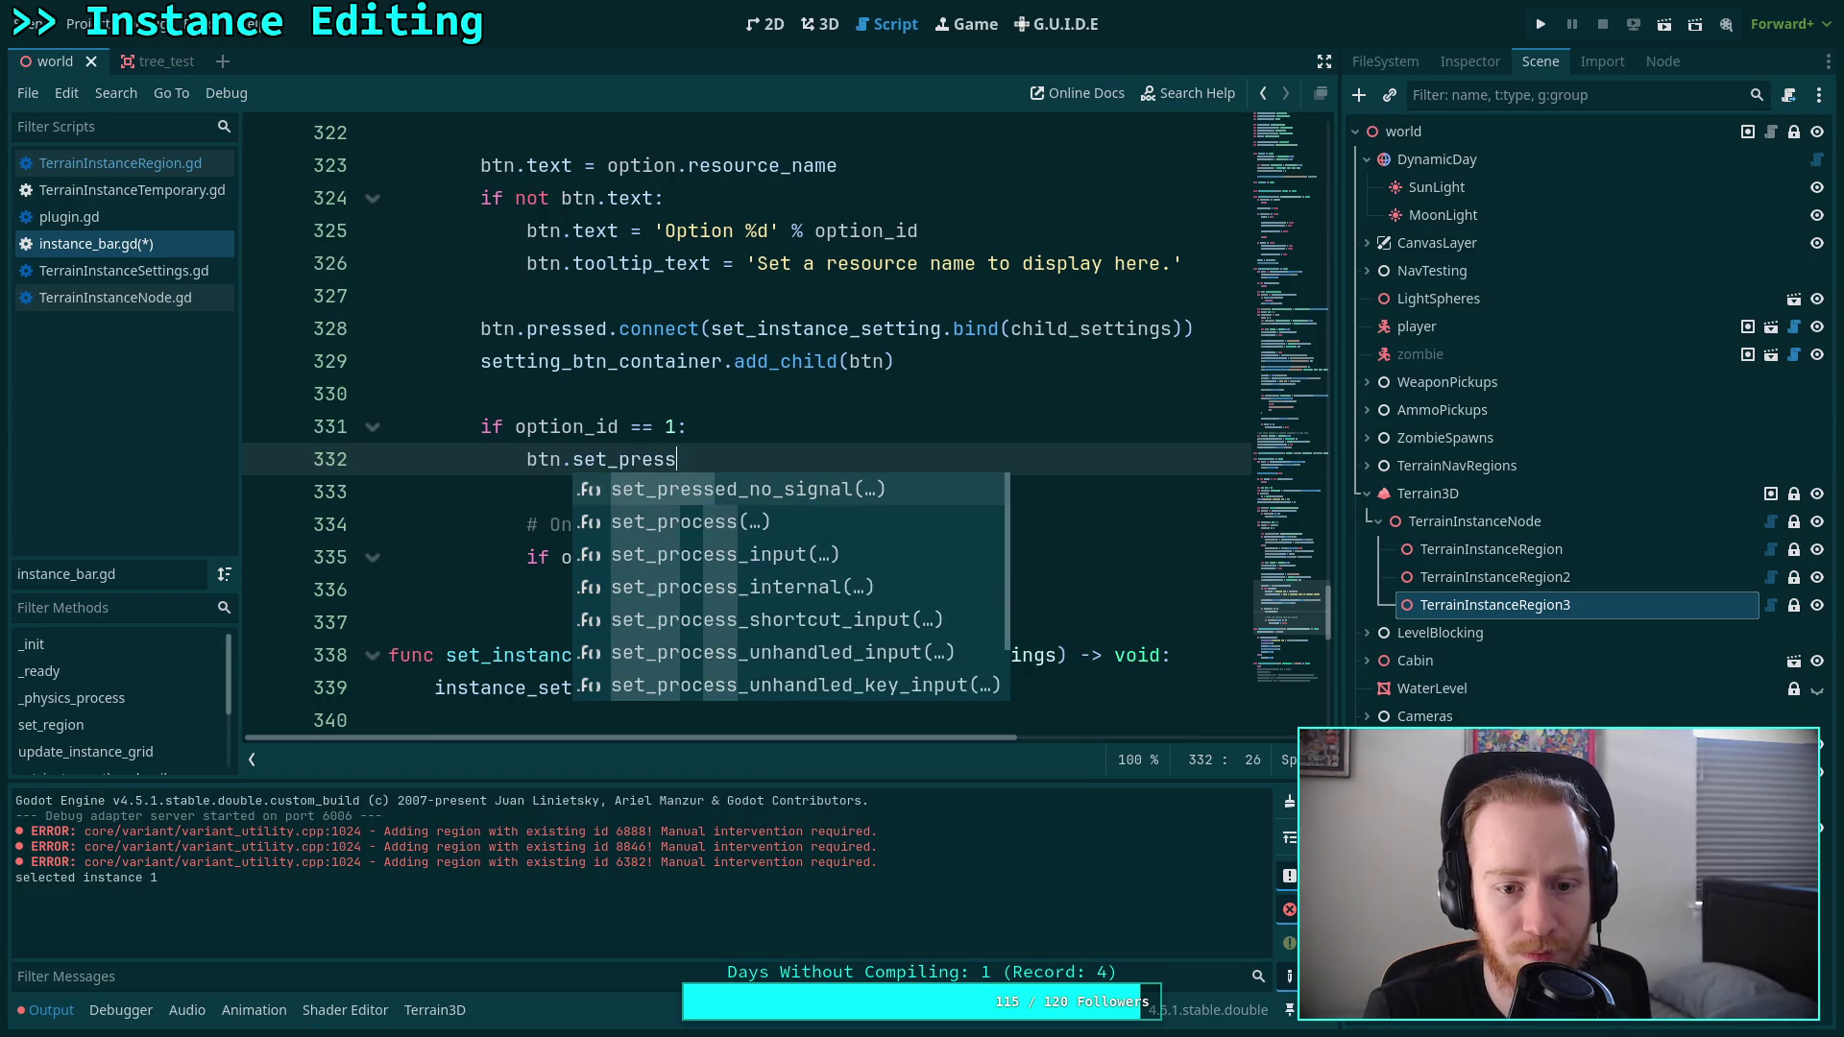
type("ed(")
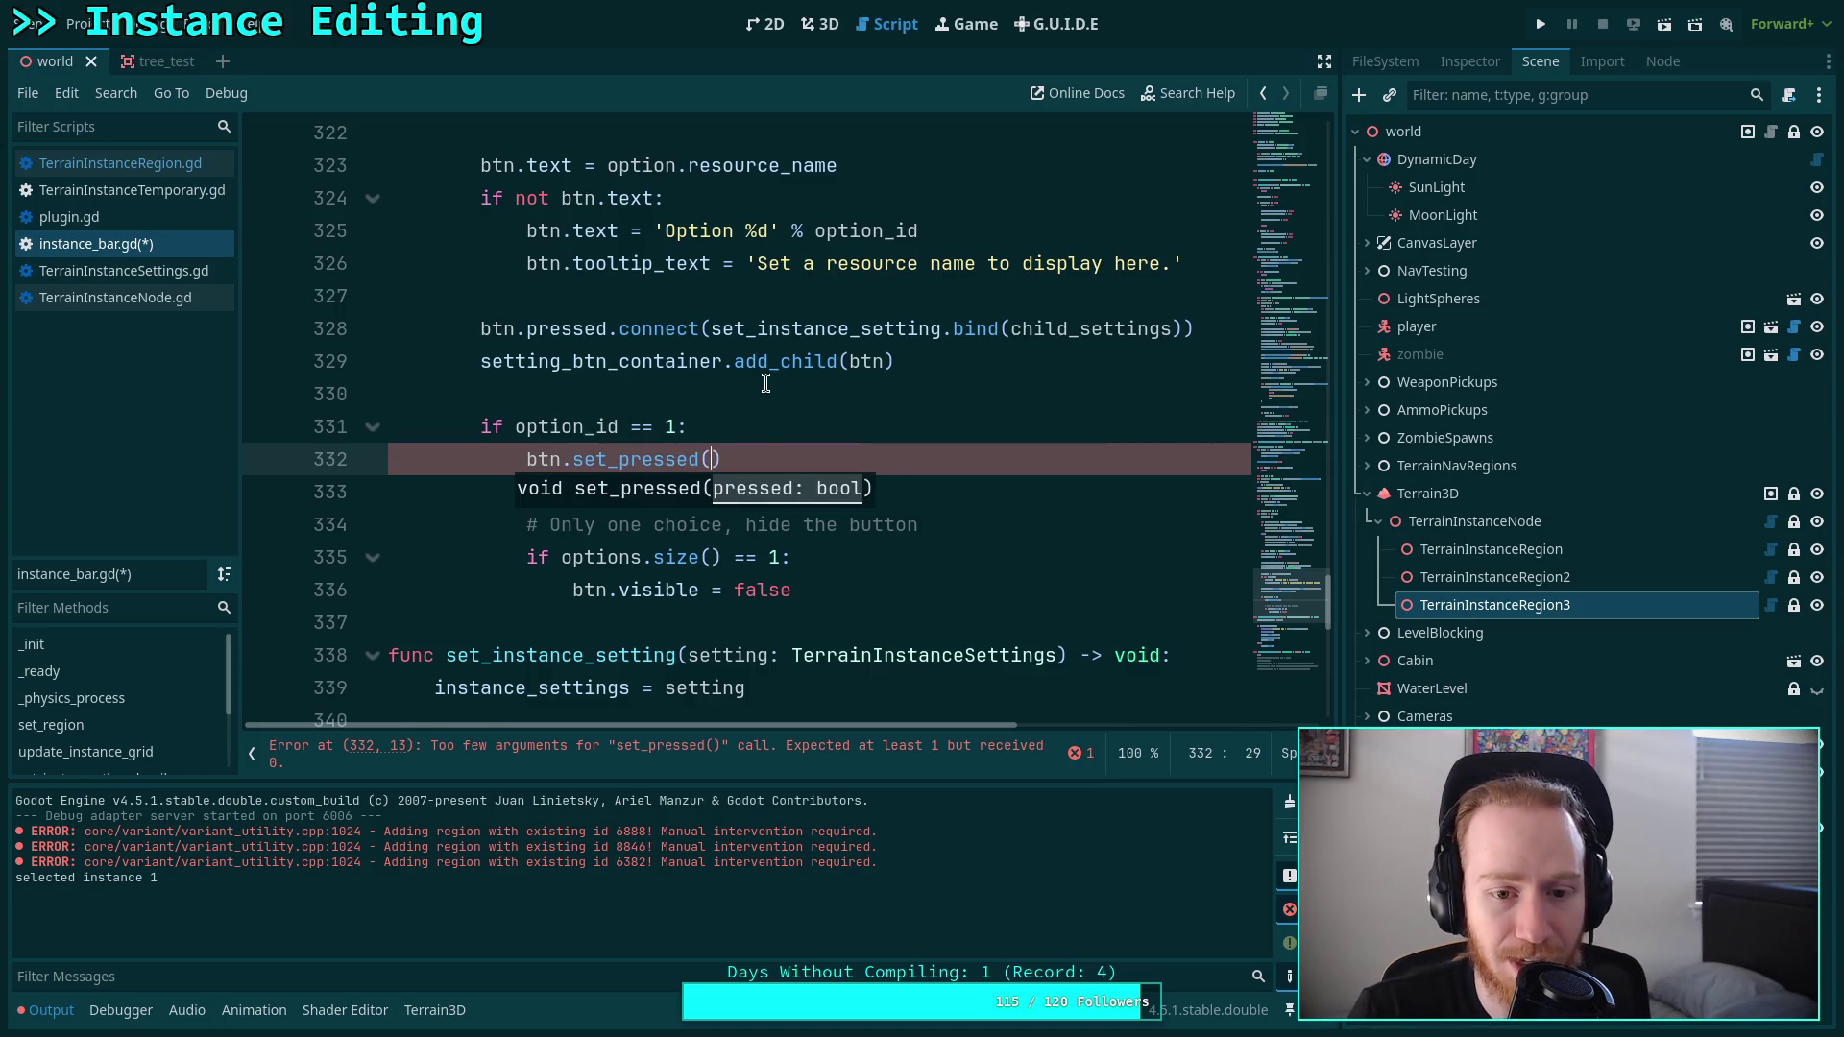
left_click(758, 450)
key("BackSpace")
type(".")
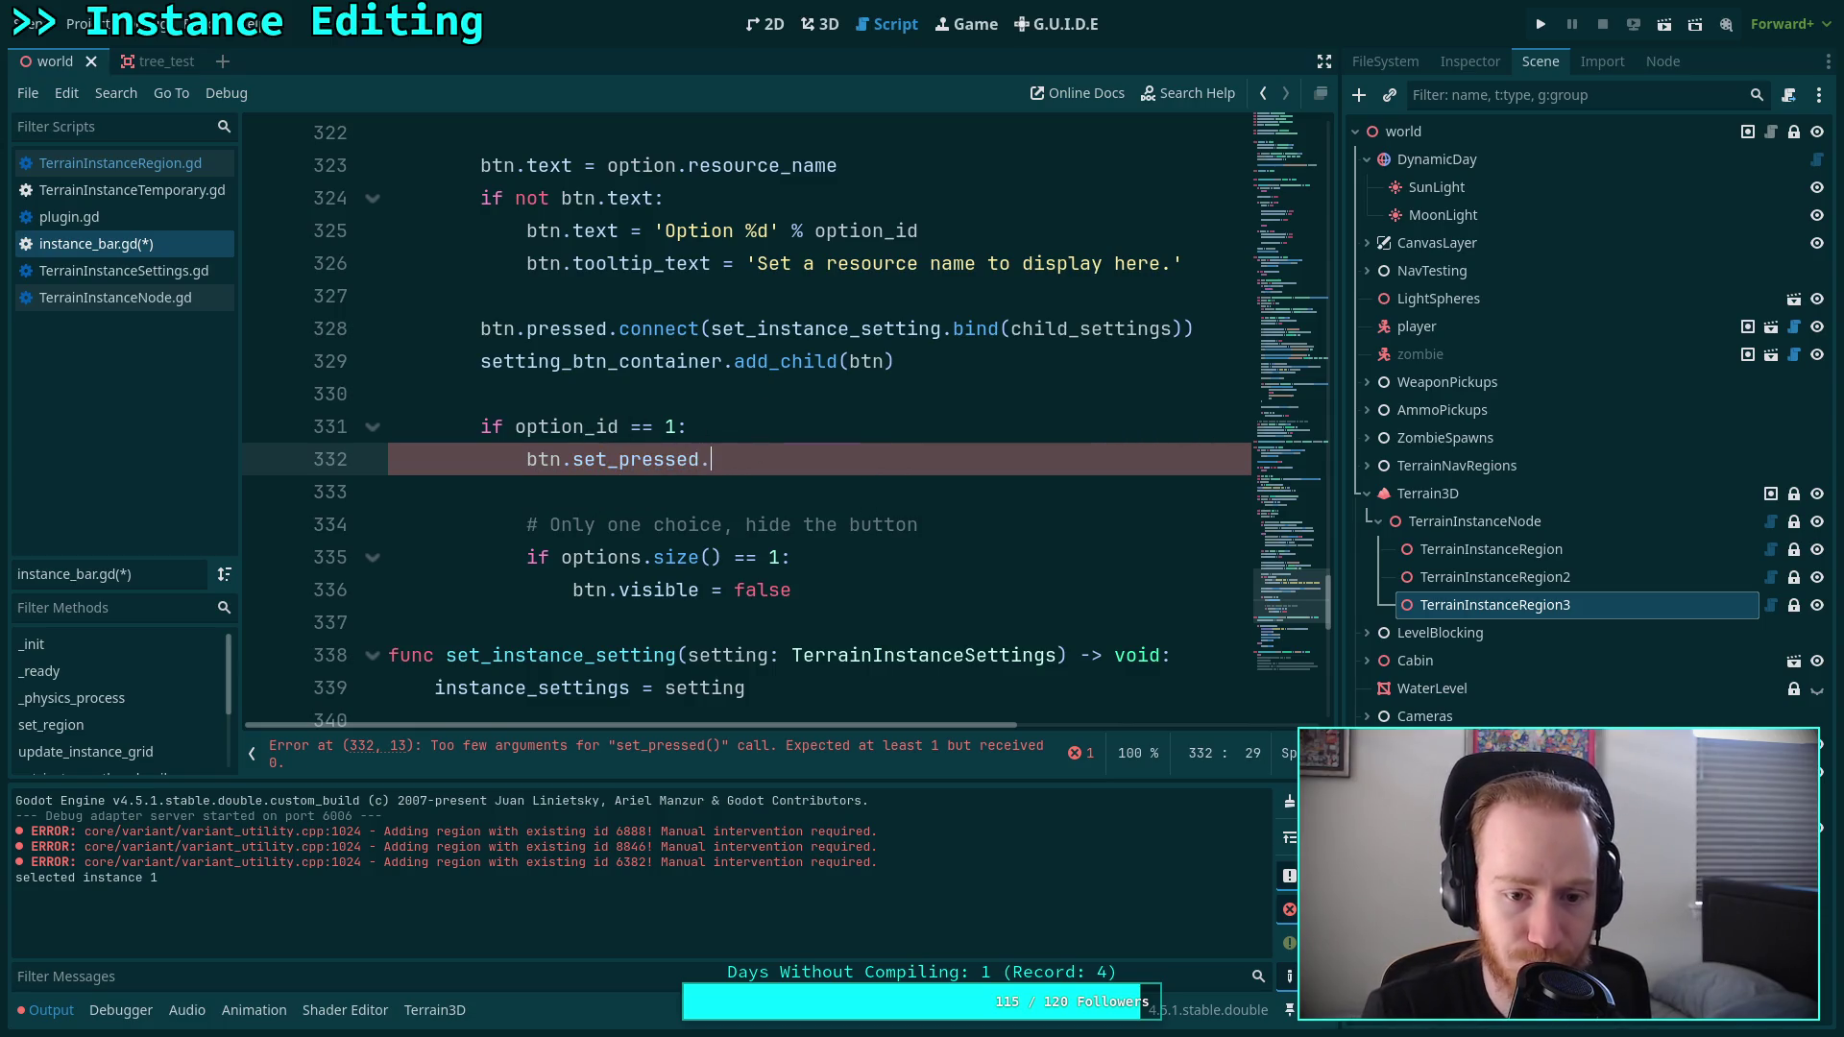
type("cal")
key("Return")
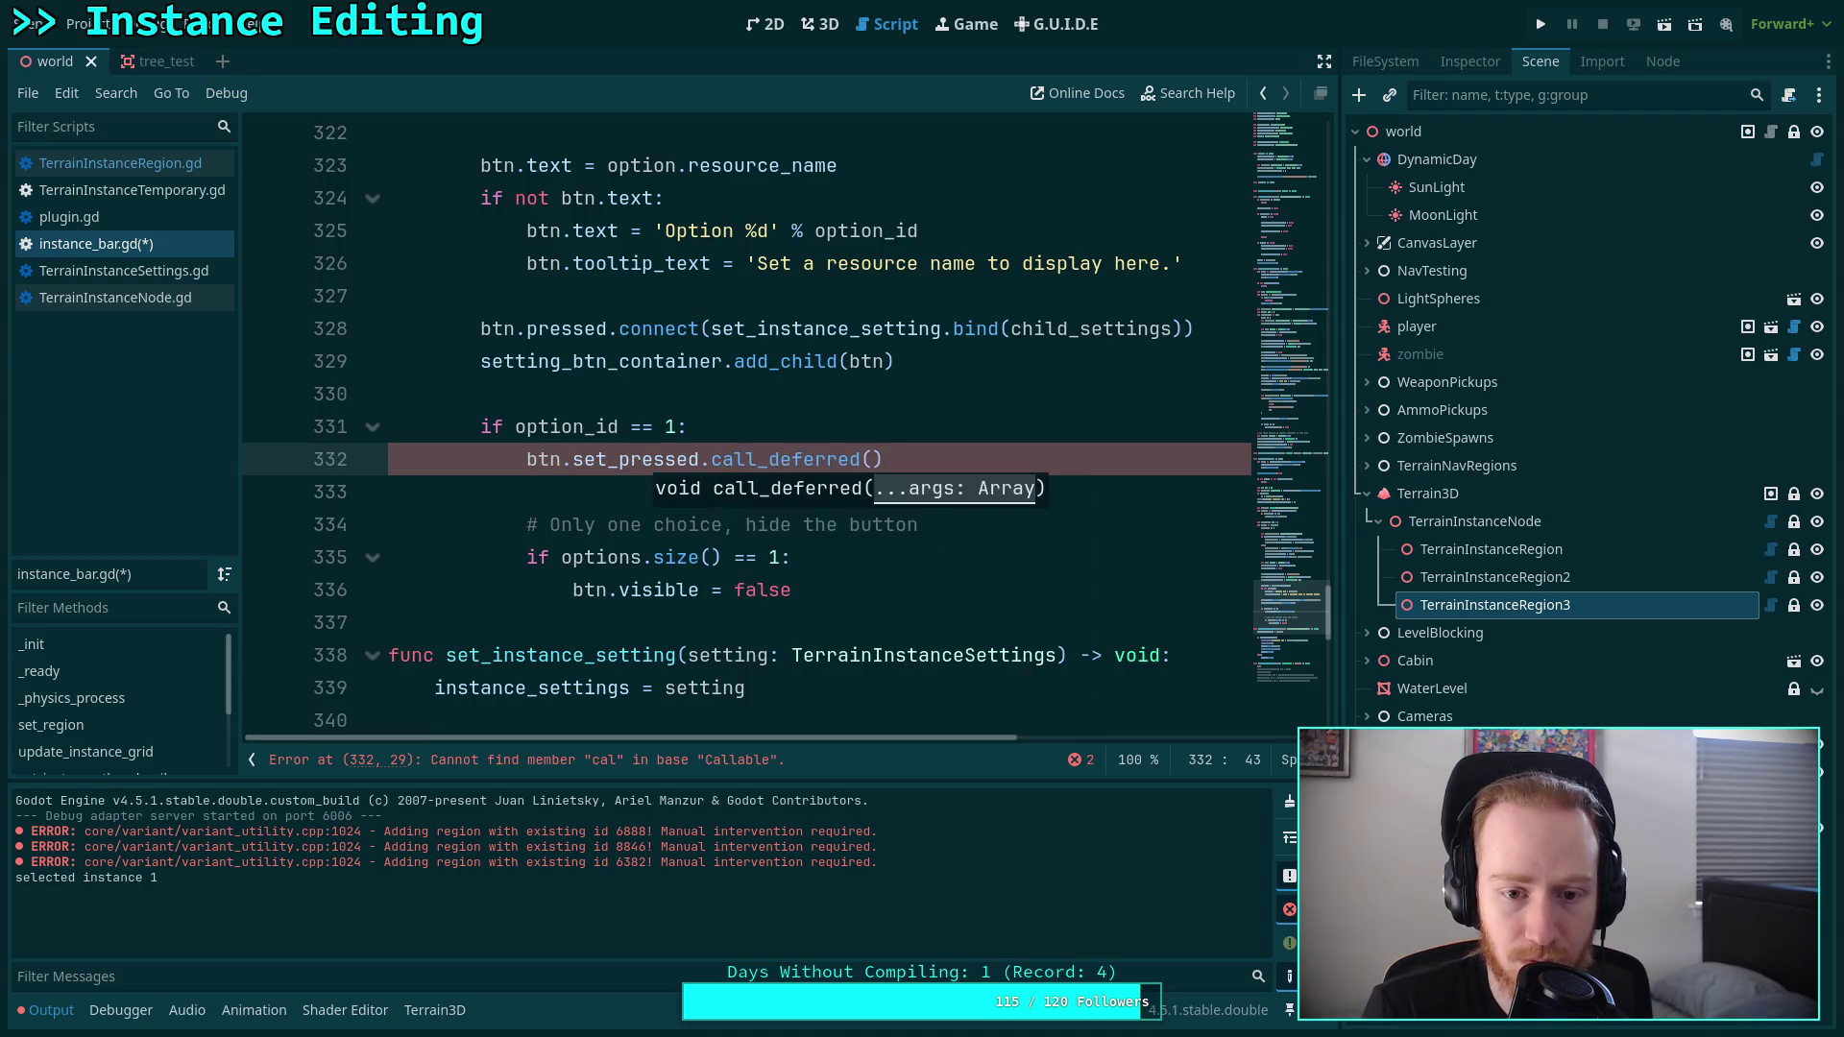
type("true")
key("ctrl+s")
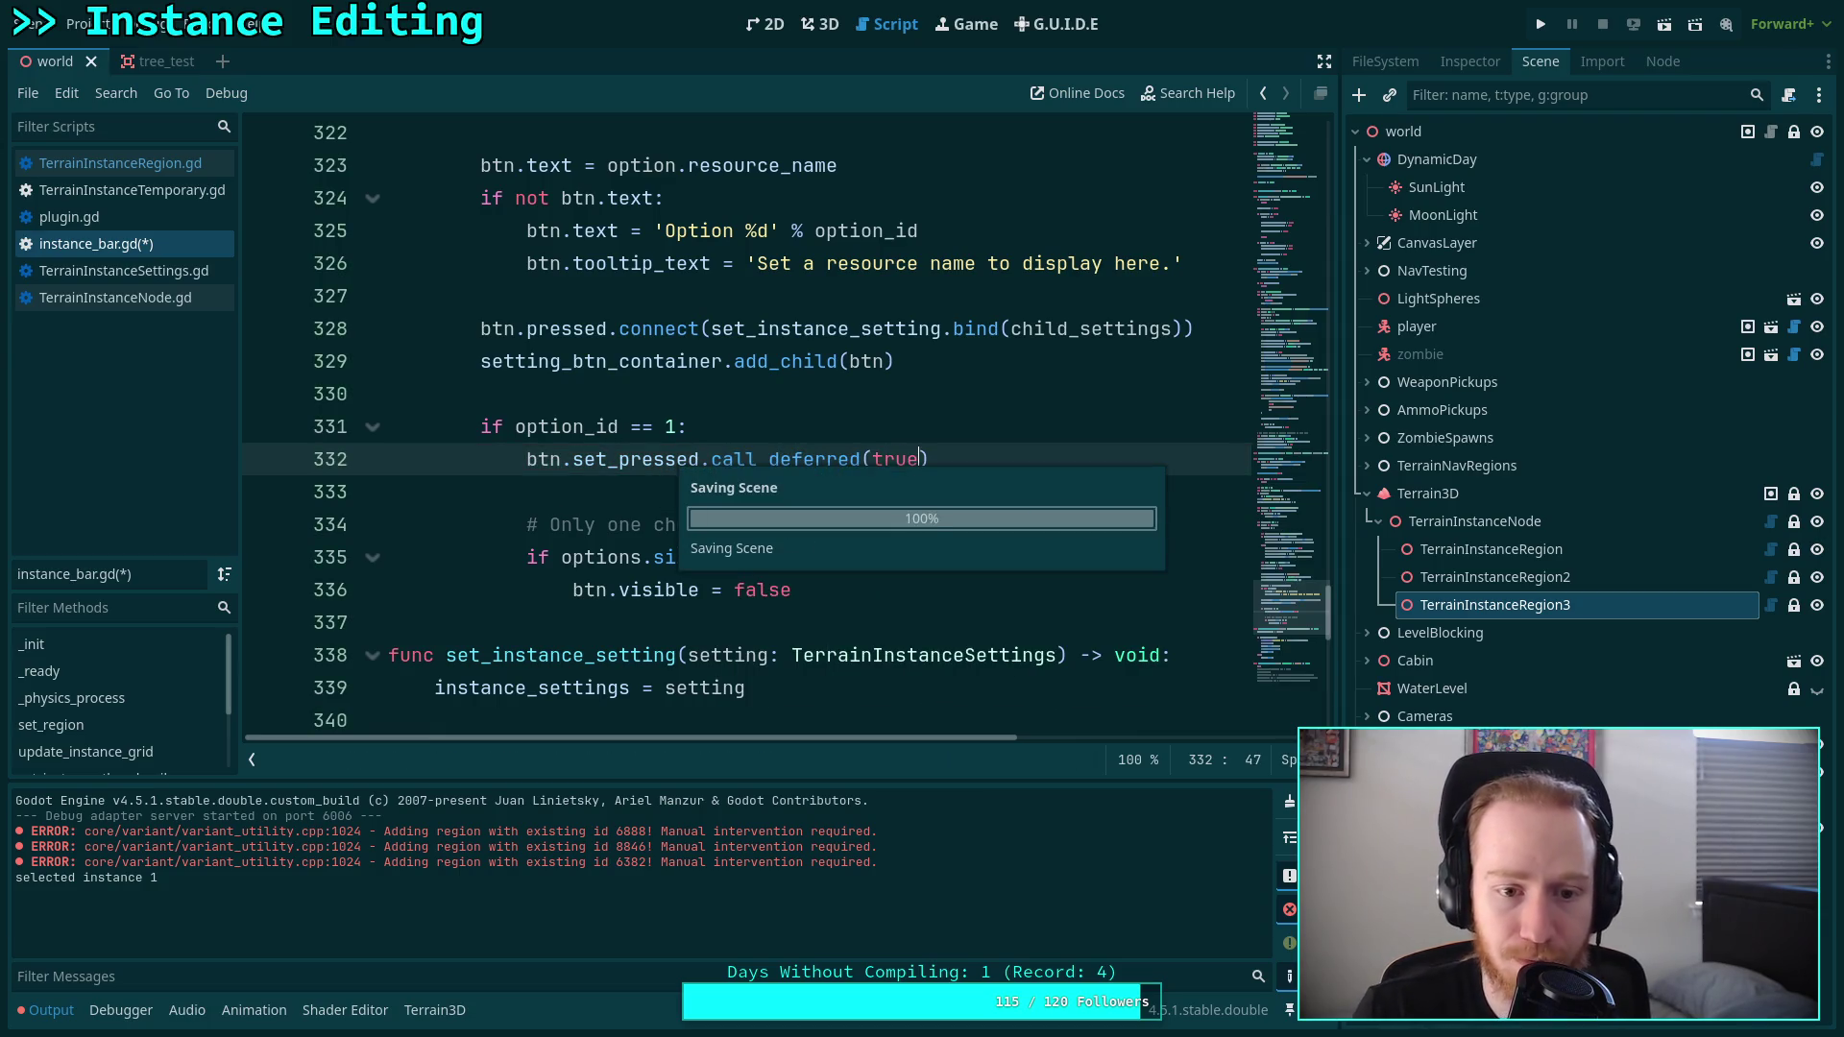
left_click(556, 487)
scroll(556, 490, "down", 7)
scroll(557, 490, "up", 8)
scroll(692, 497, "up", 17)
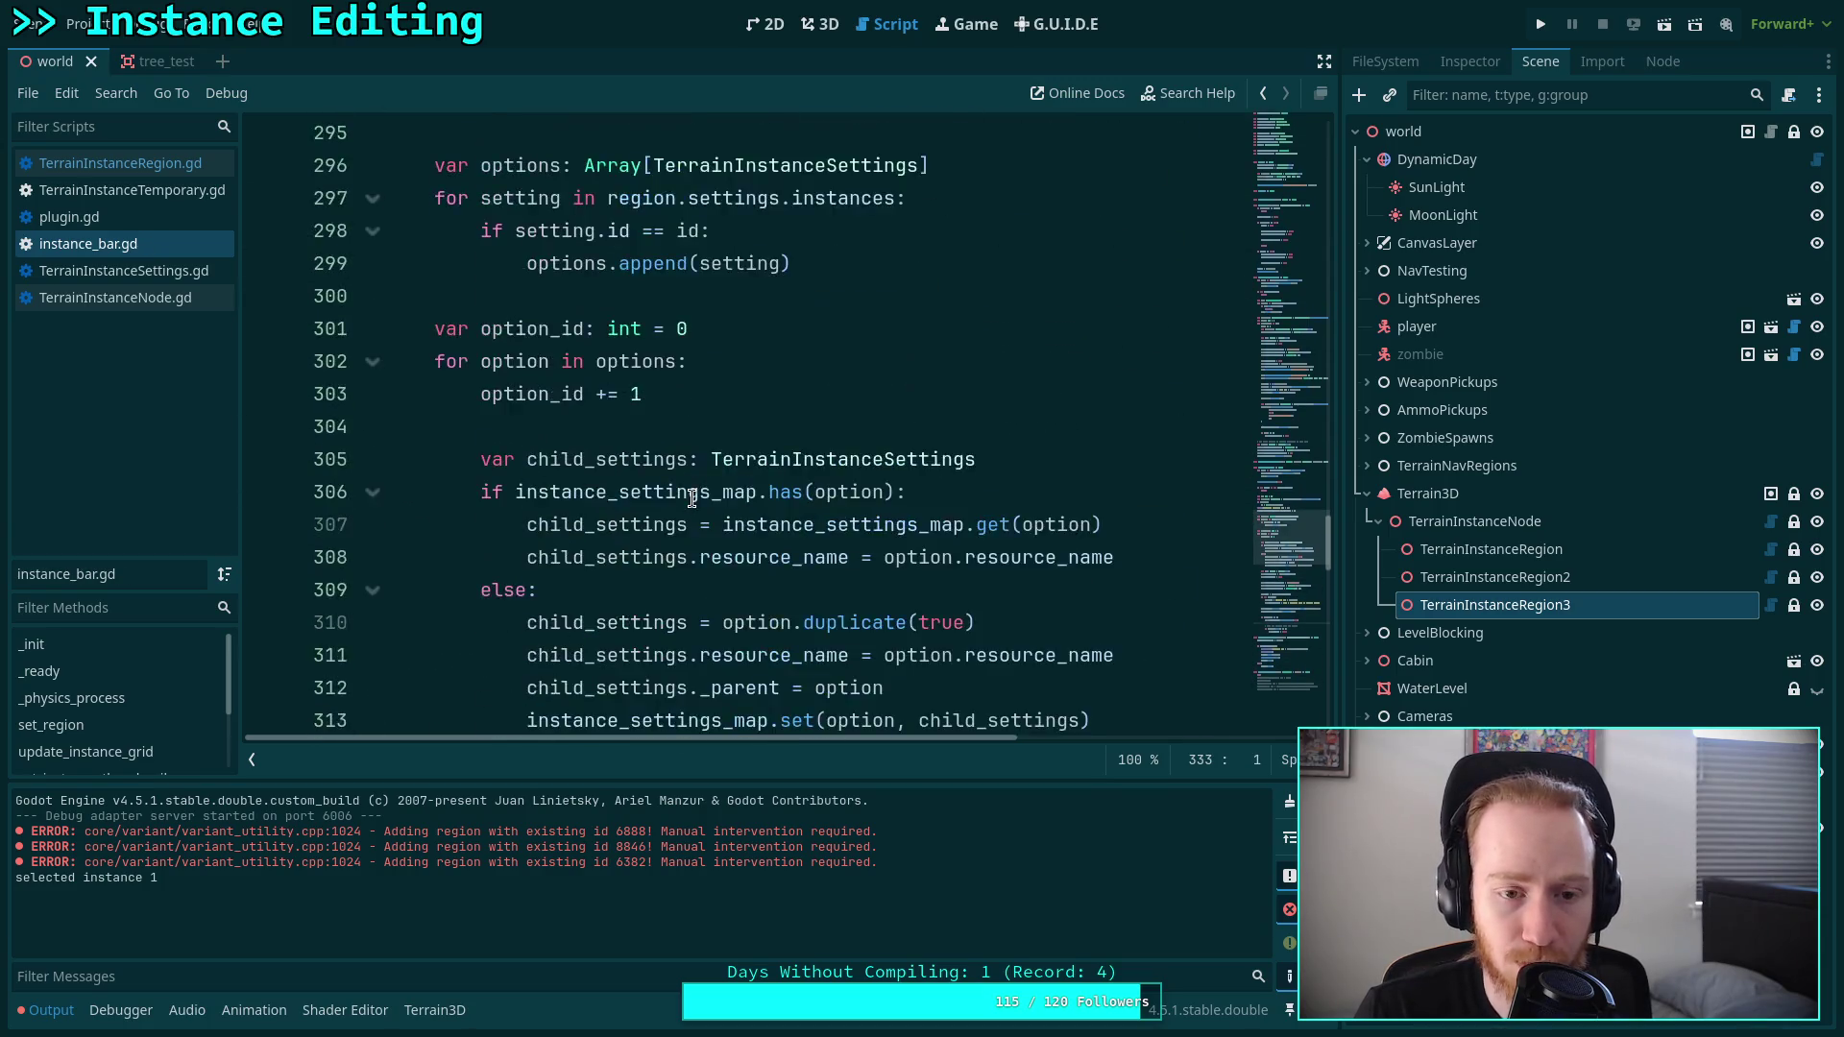
Make line 258's index == 1 button call btn.set_pressed.call_deferred(true), save, and show the 3D view.
scroll(692, 498, "up", 4)
left_click_drag(817, 525, 566, 530)
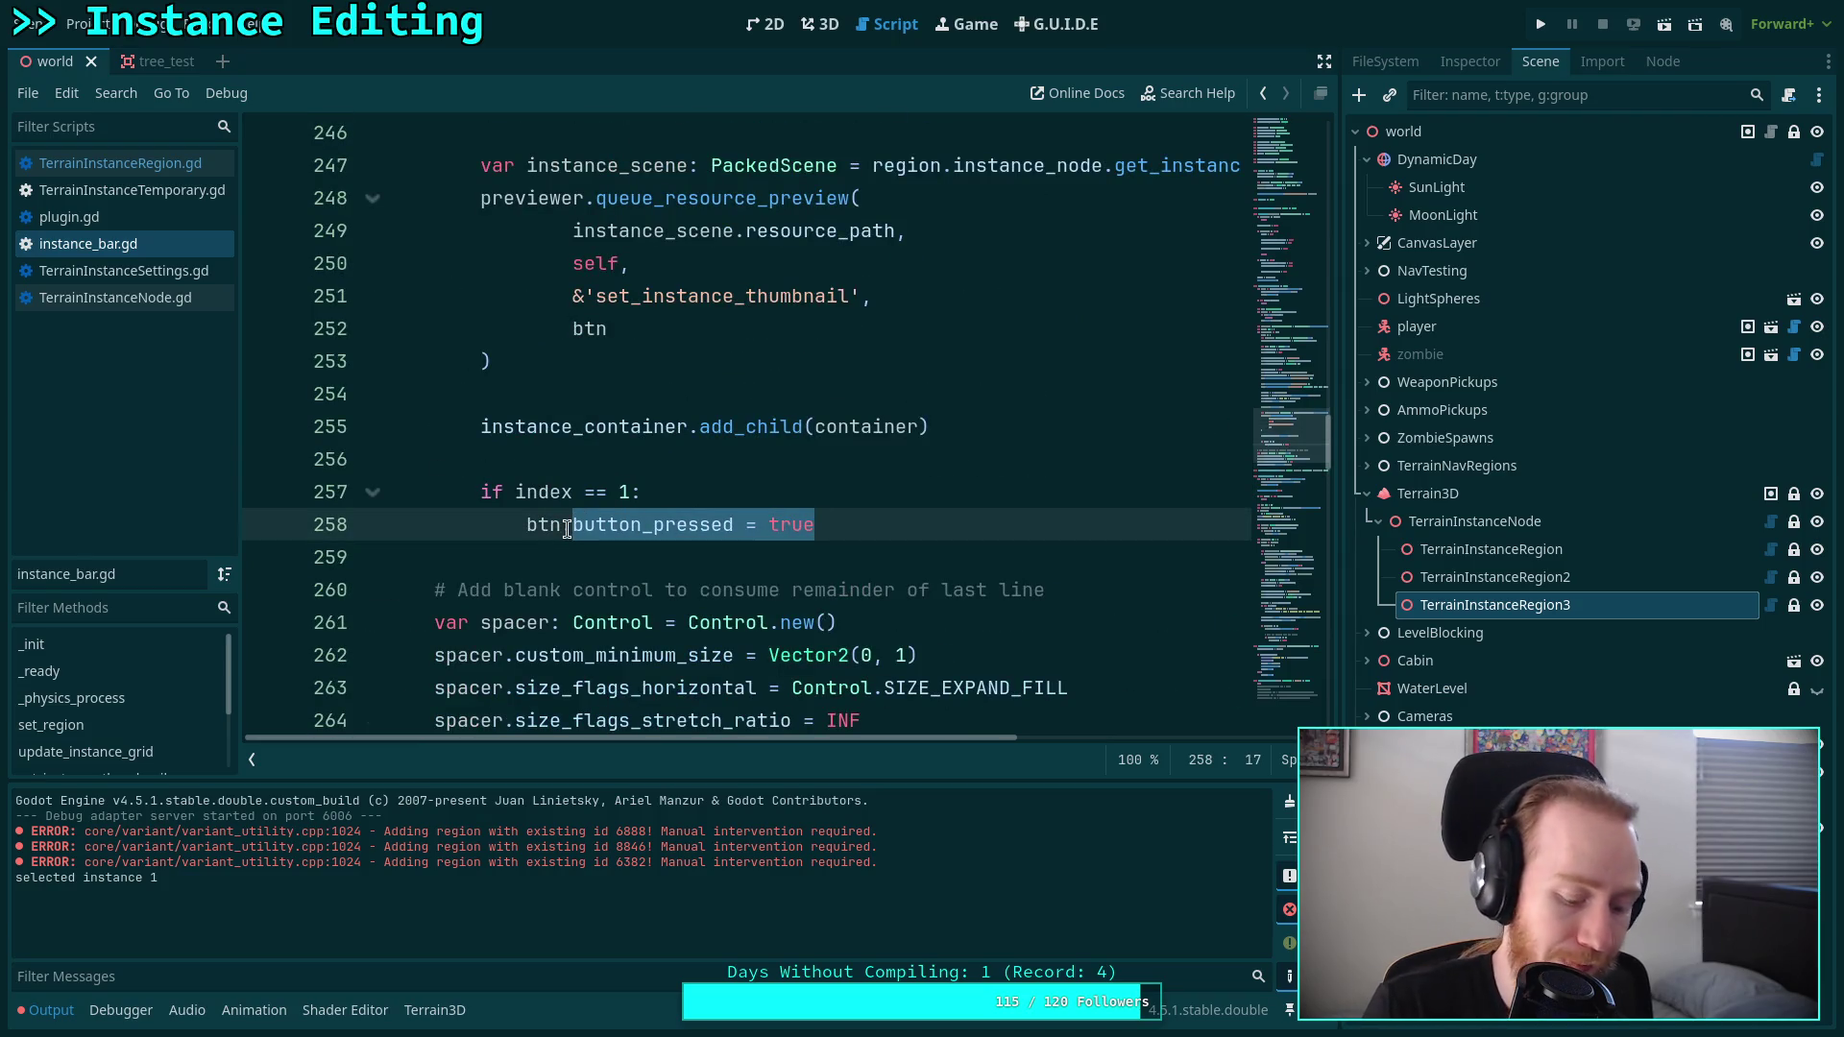
type("set_pre")
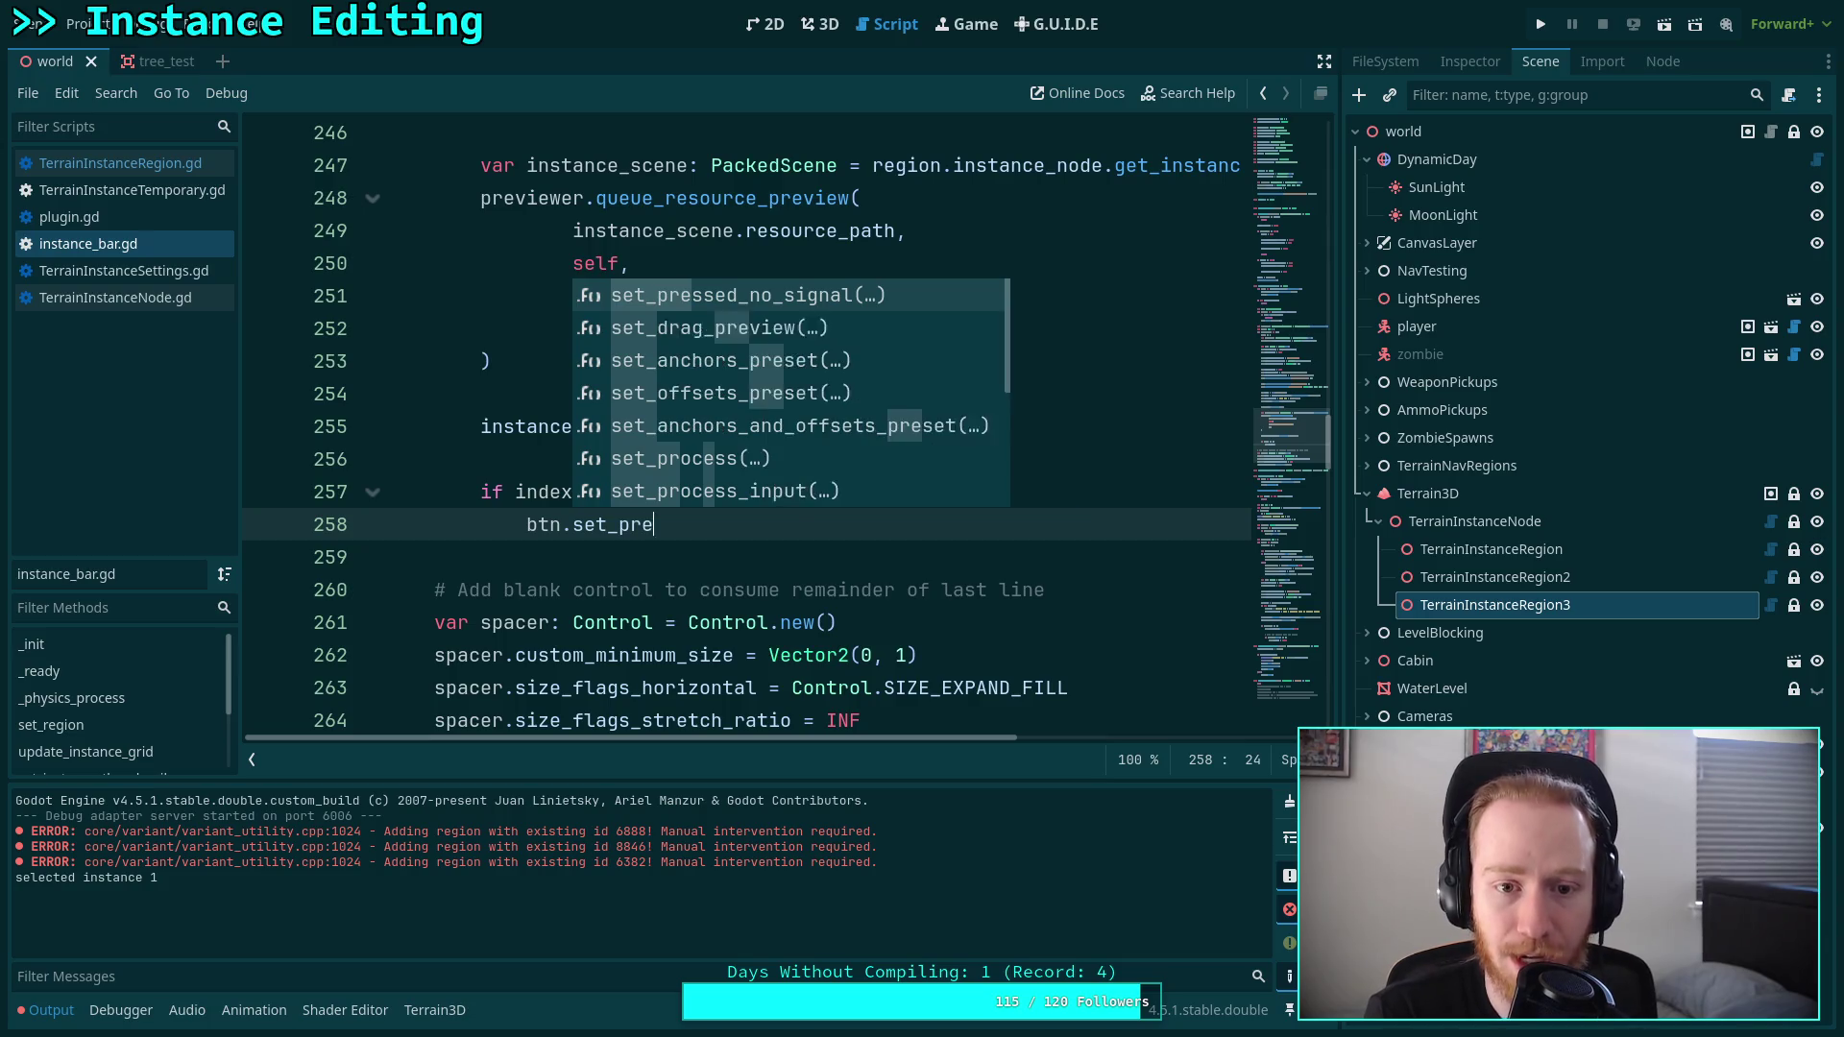
type("ssed")
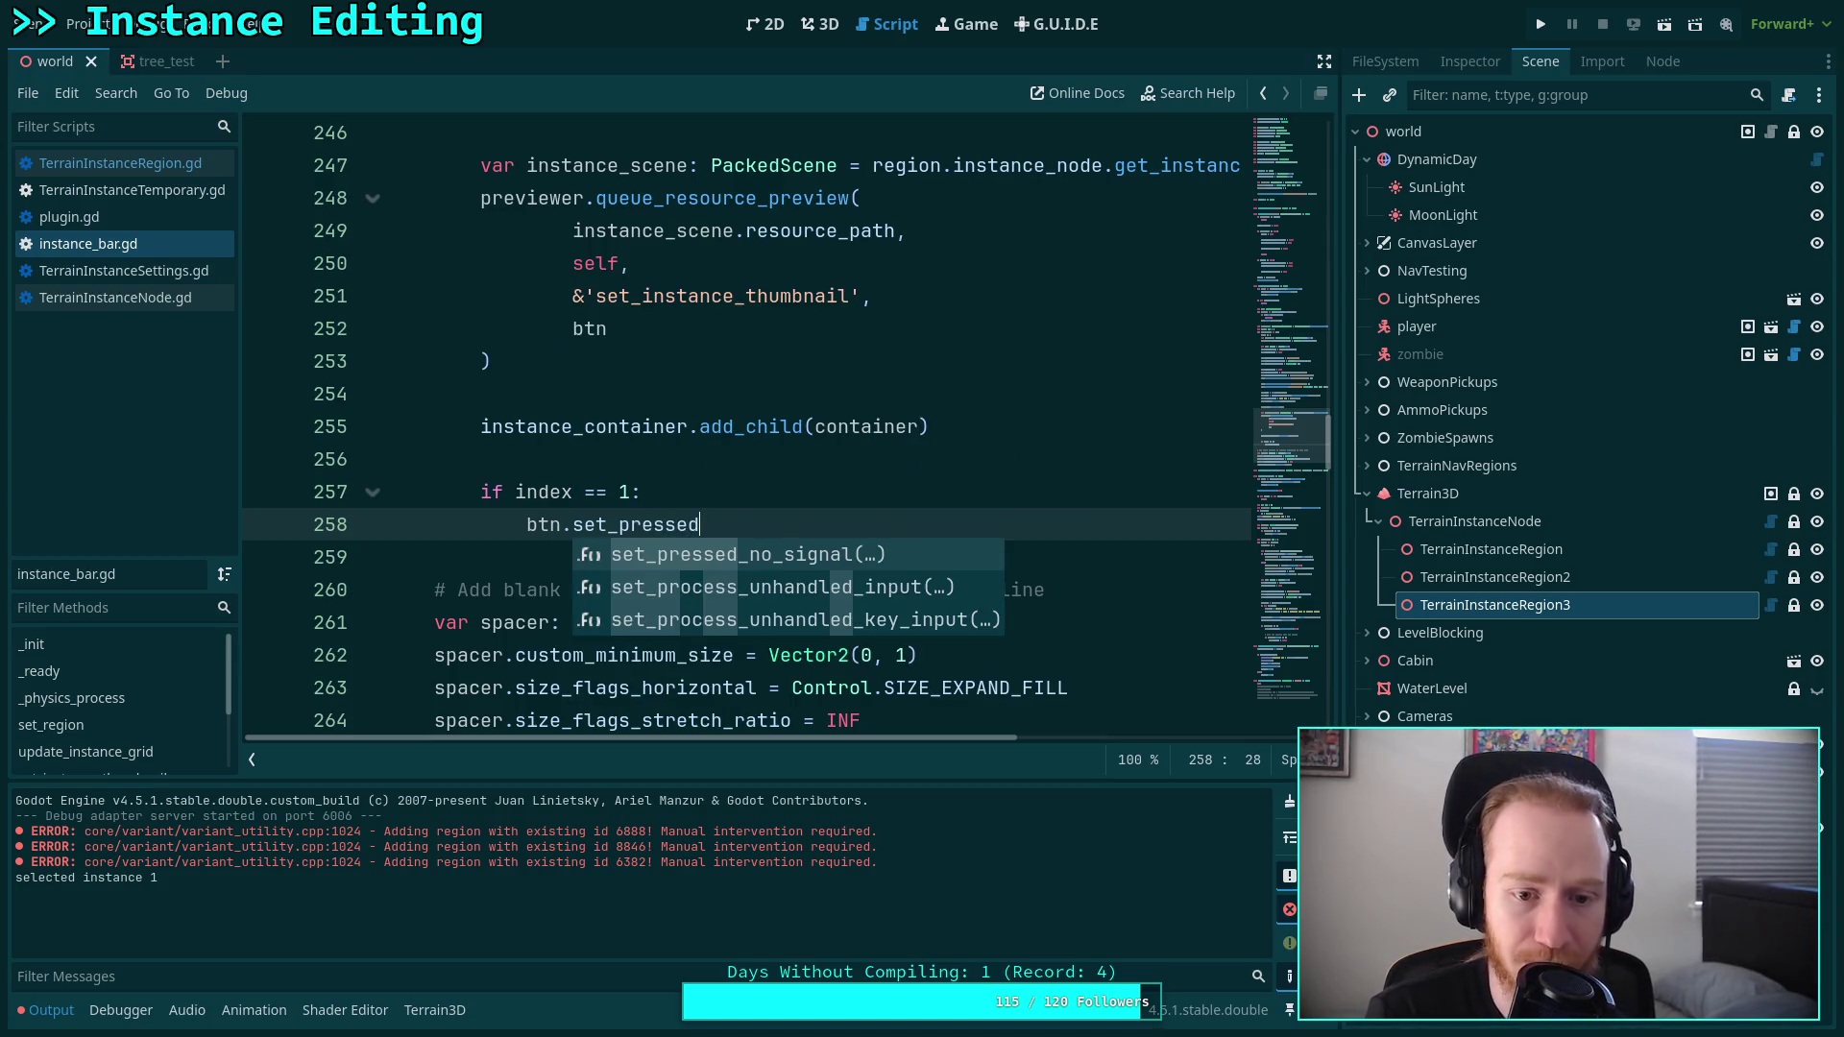
type("(")
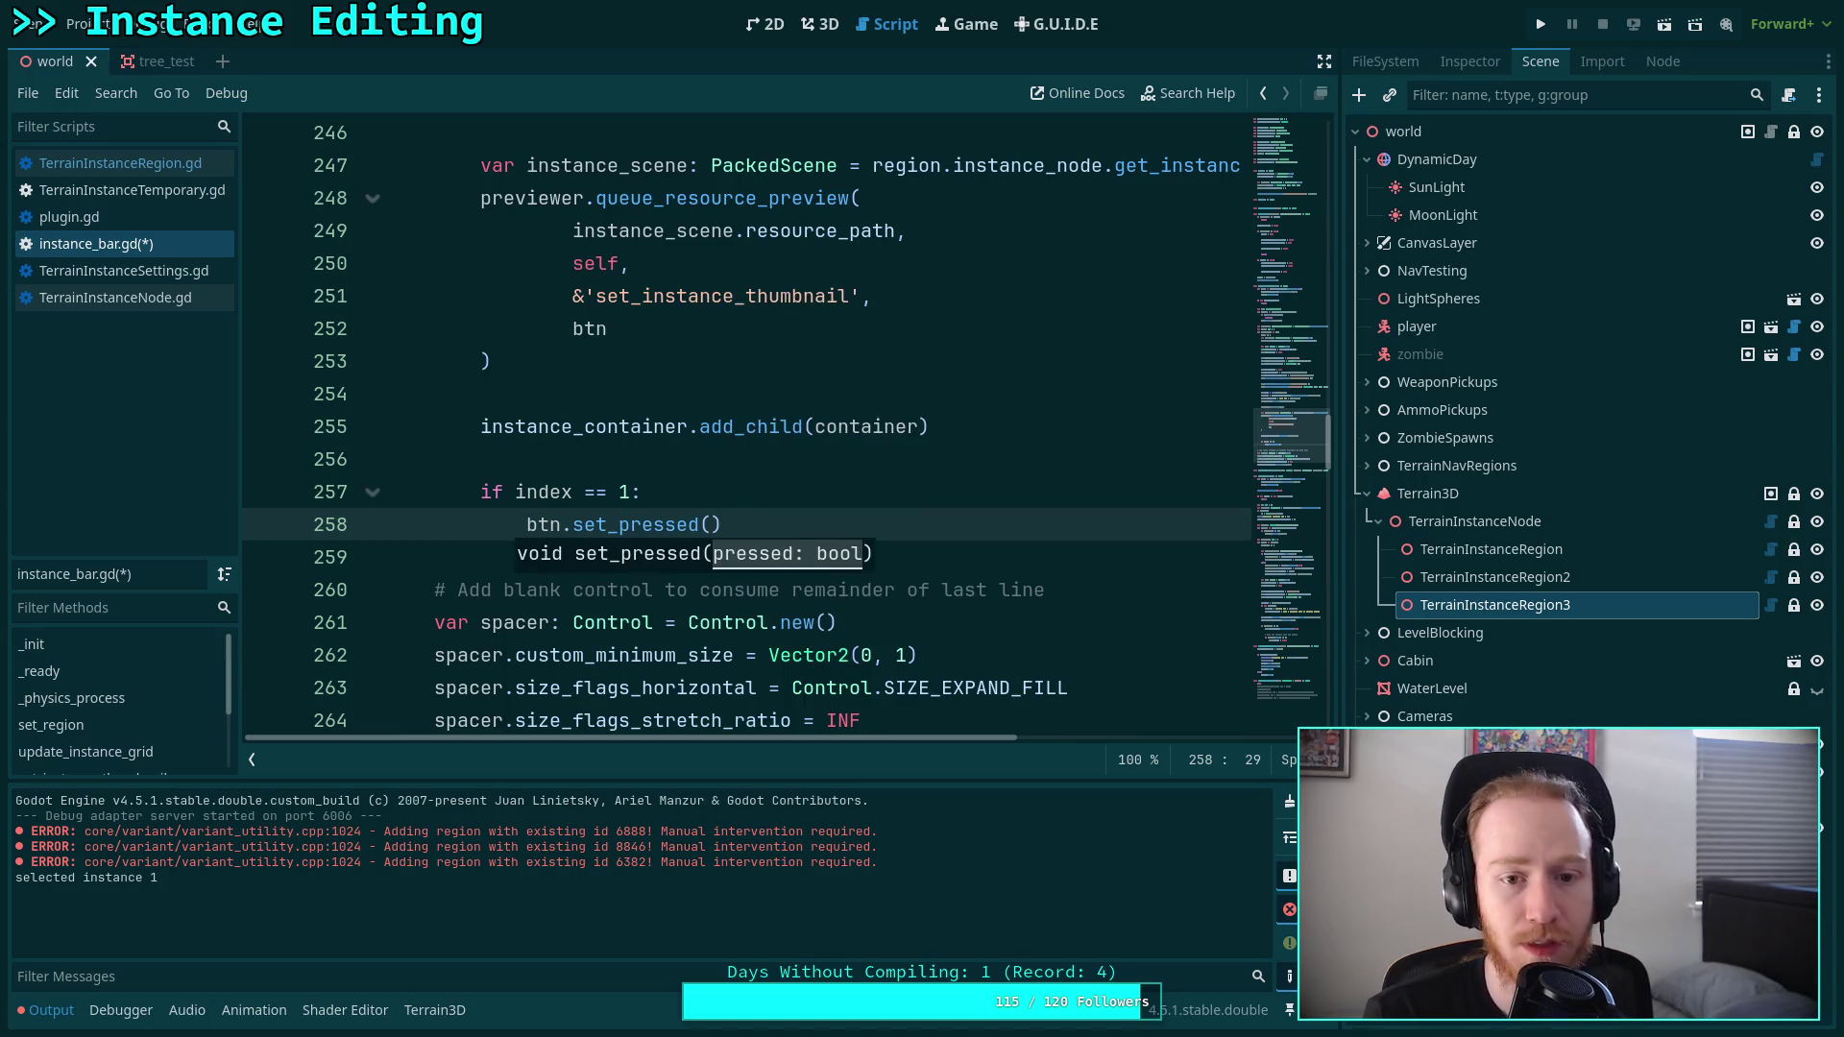
key("BackSpace")
type(".call")
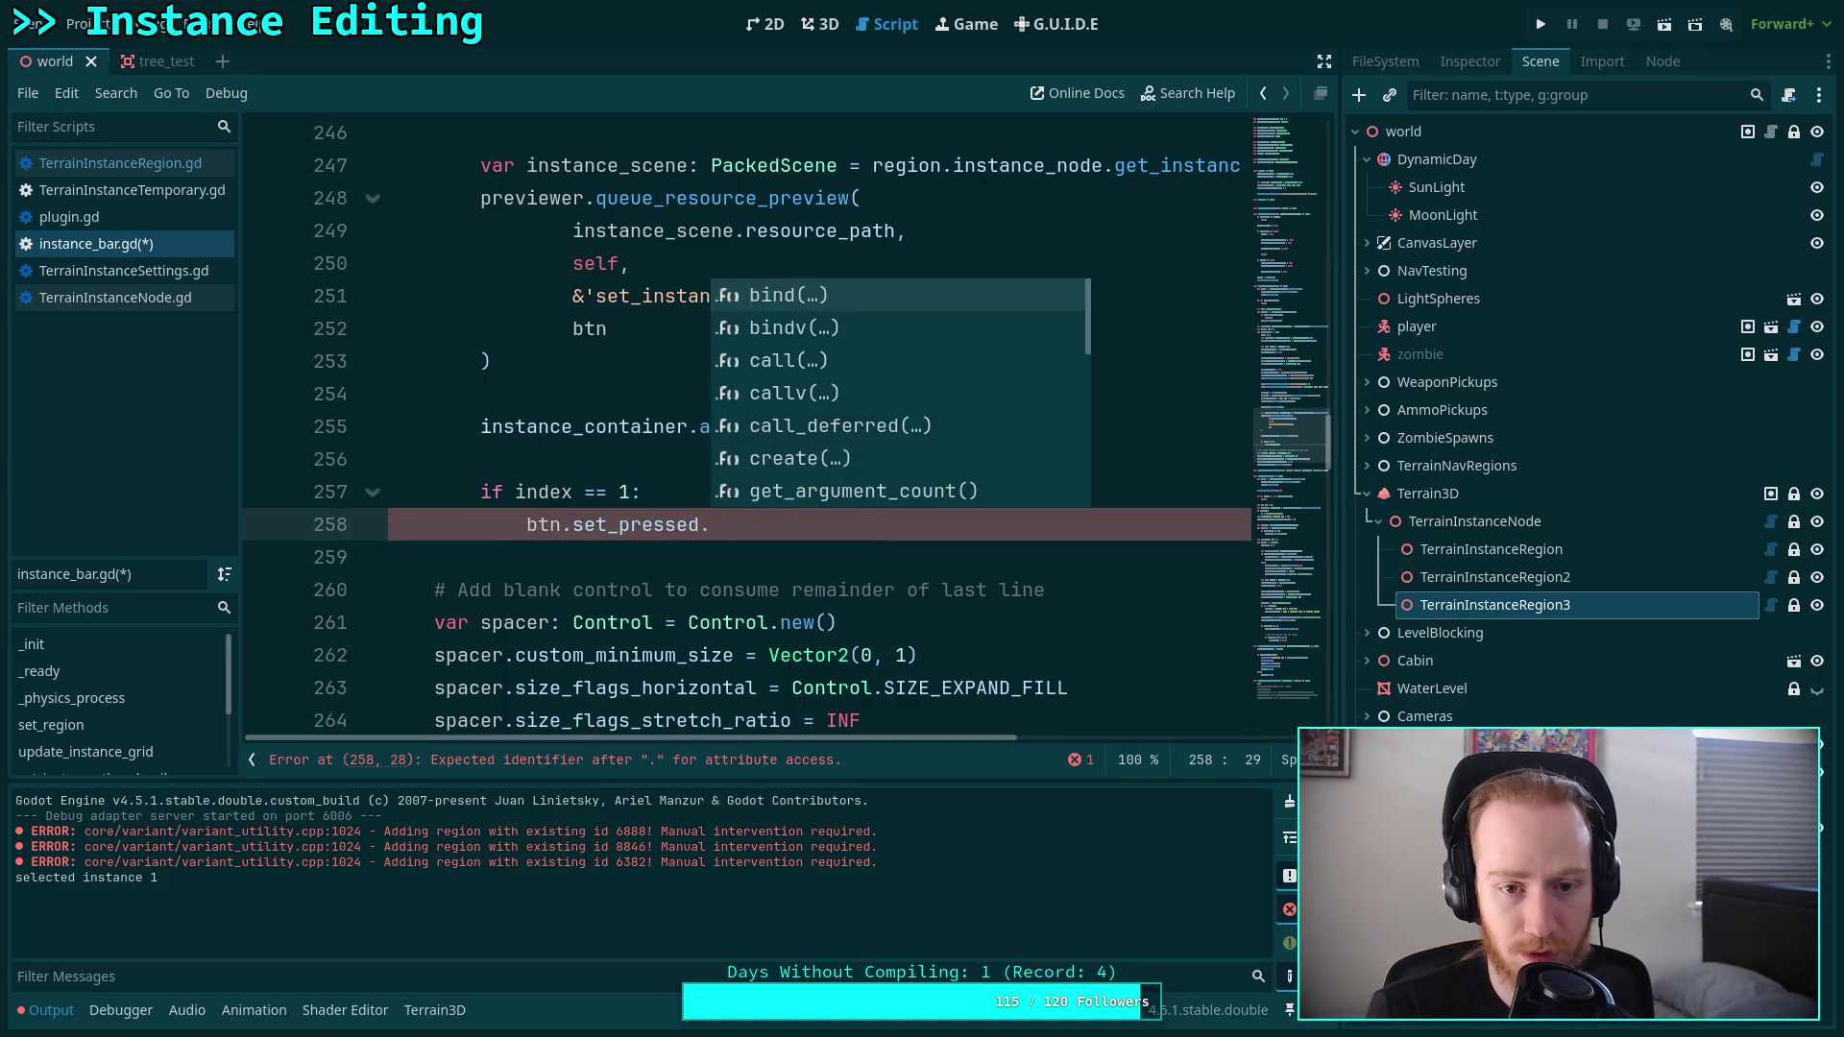
key("Down")
key("Down")
key("Return")
type("nlue")
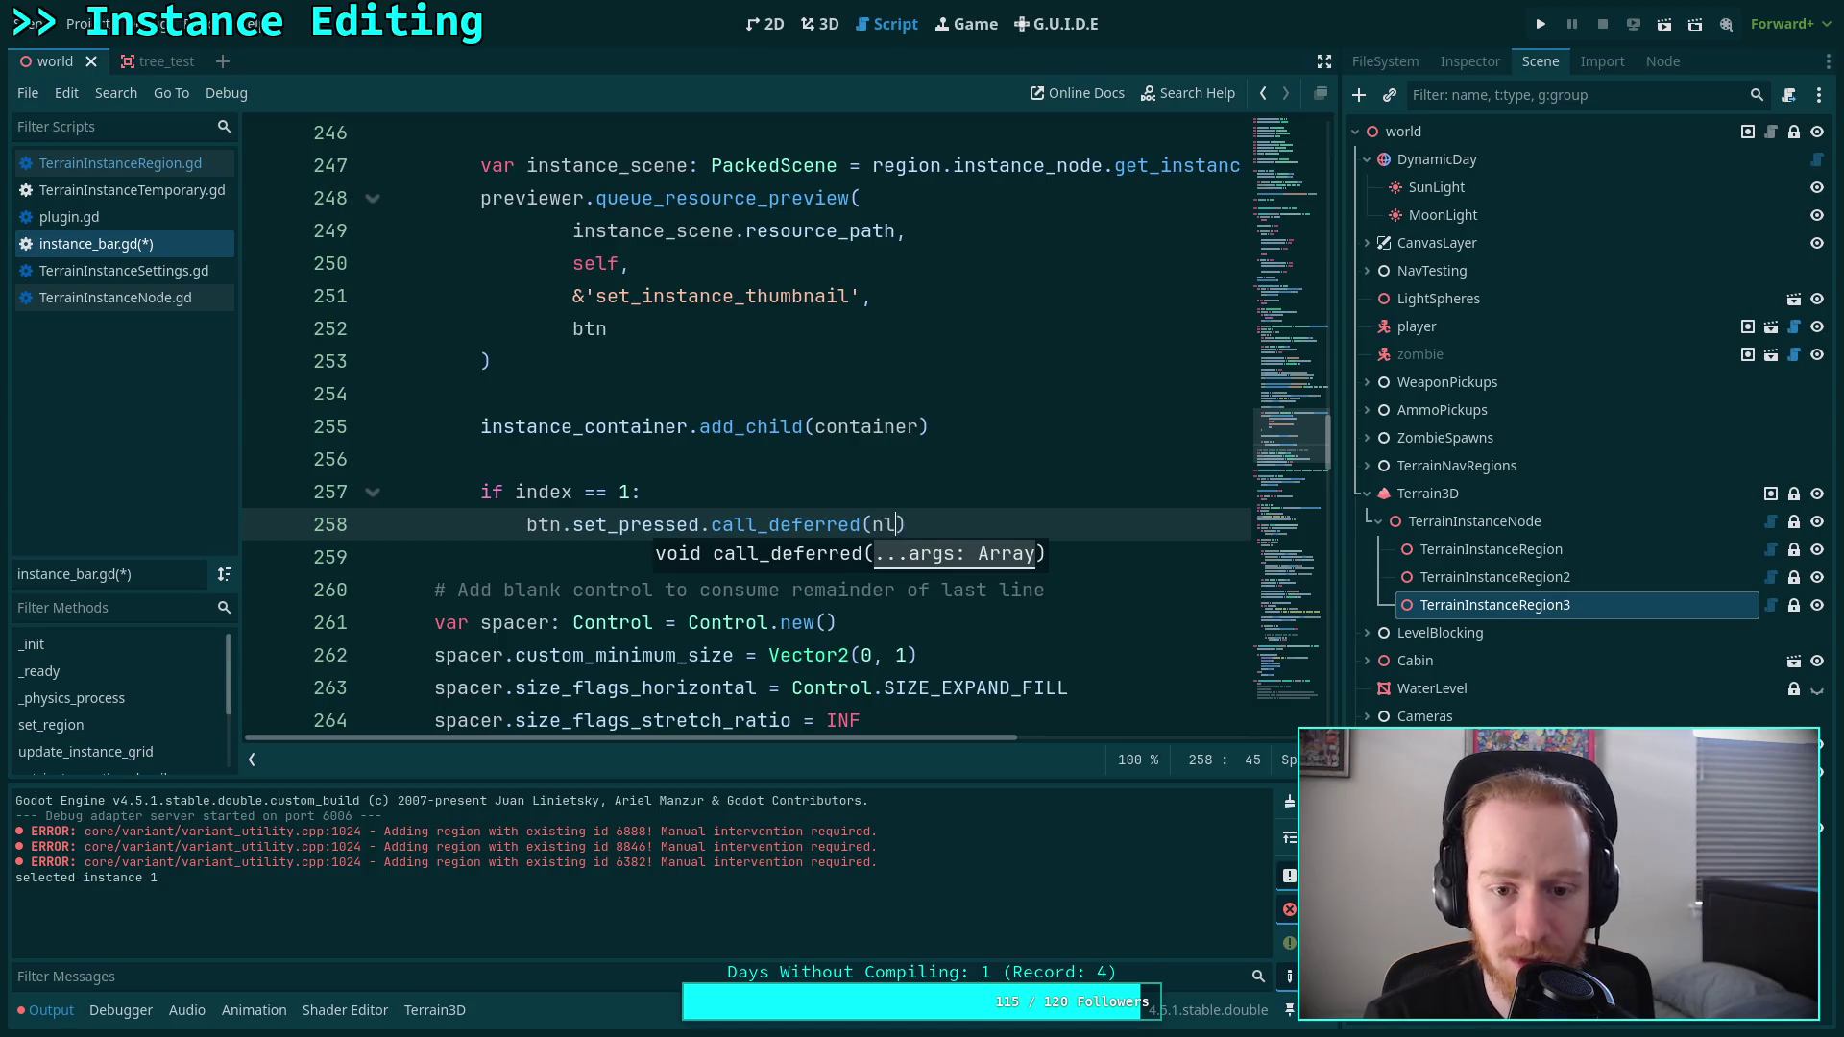
key("BackSpace")
key("BackSpace")
key("BackSpace")
type("true")
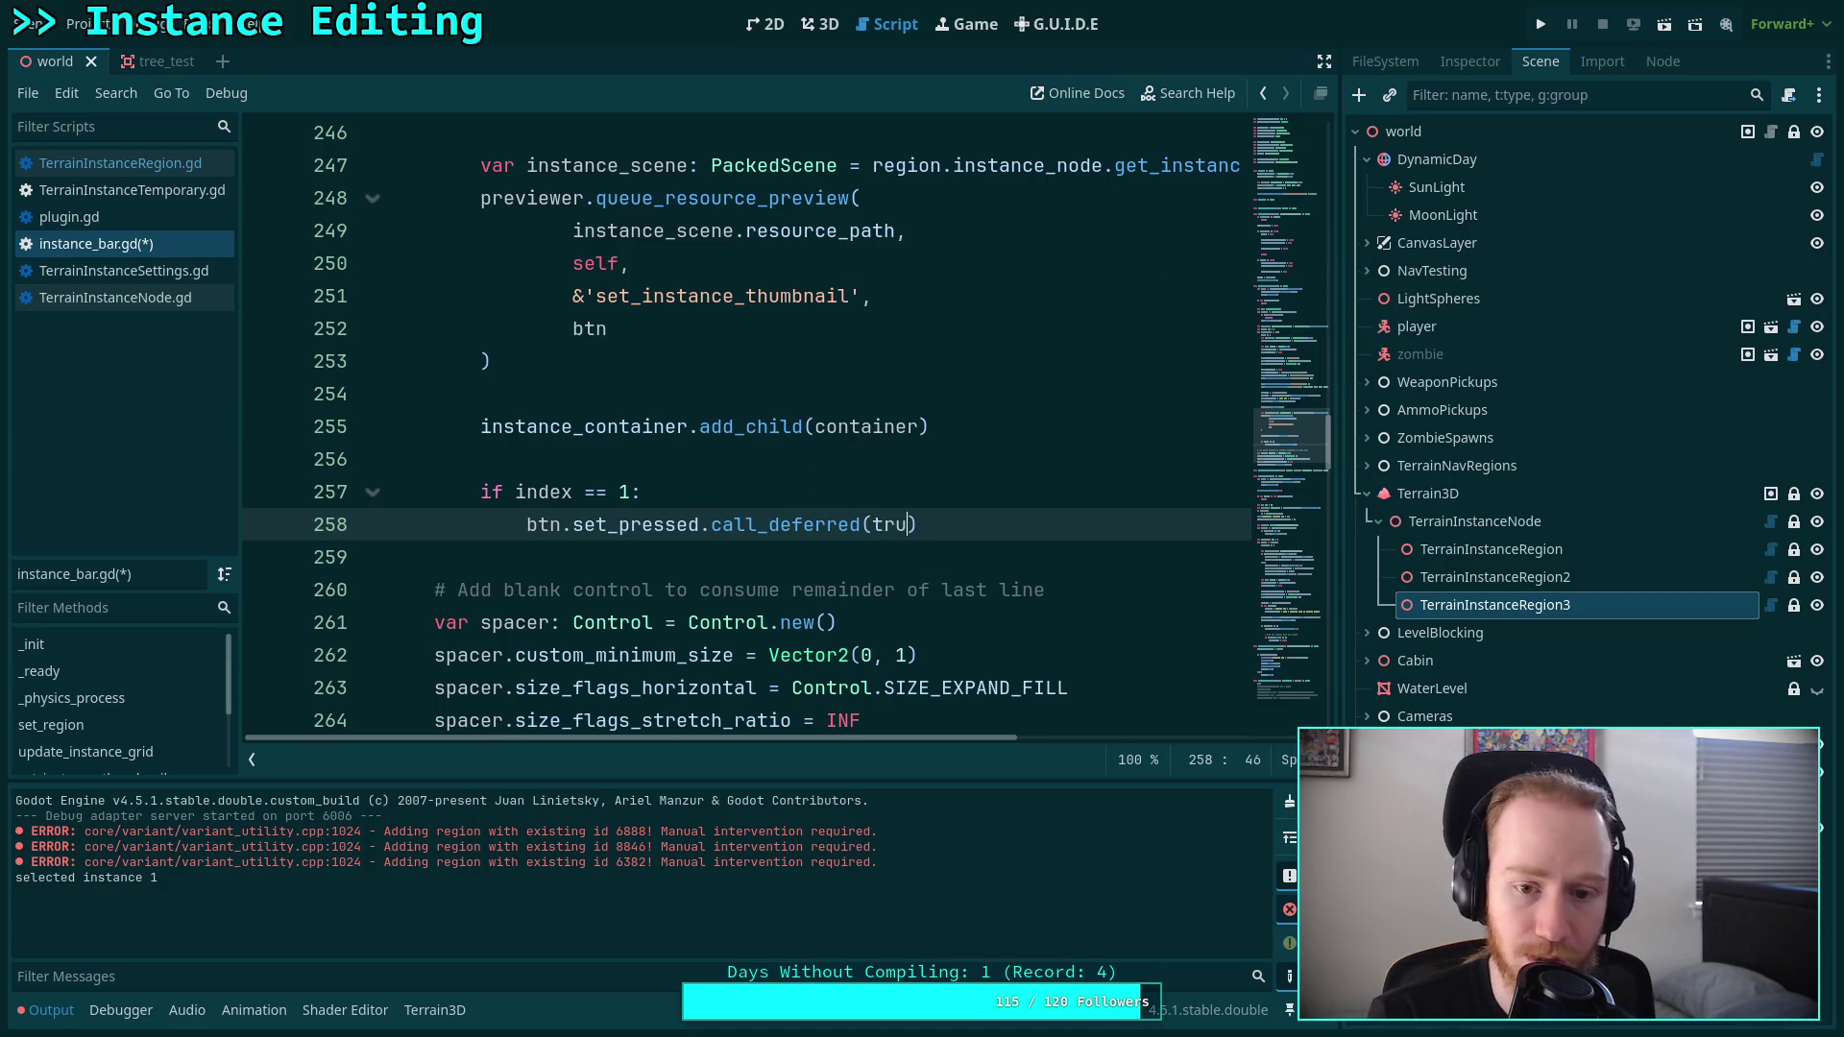
key("ctrl+s")
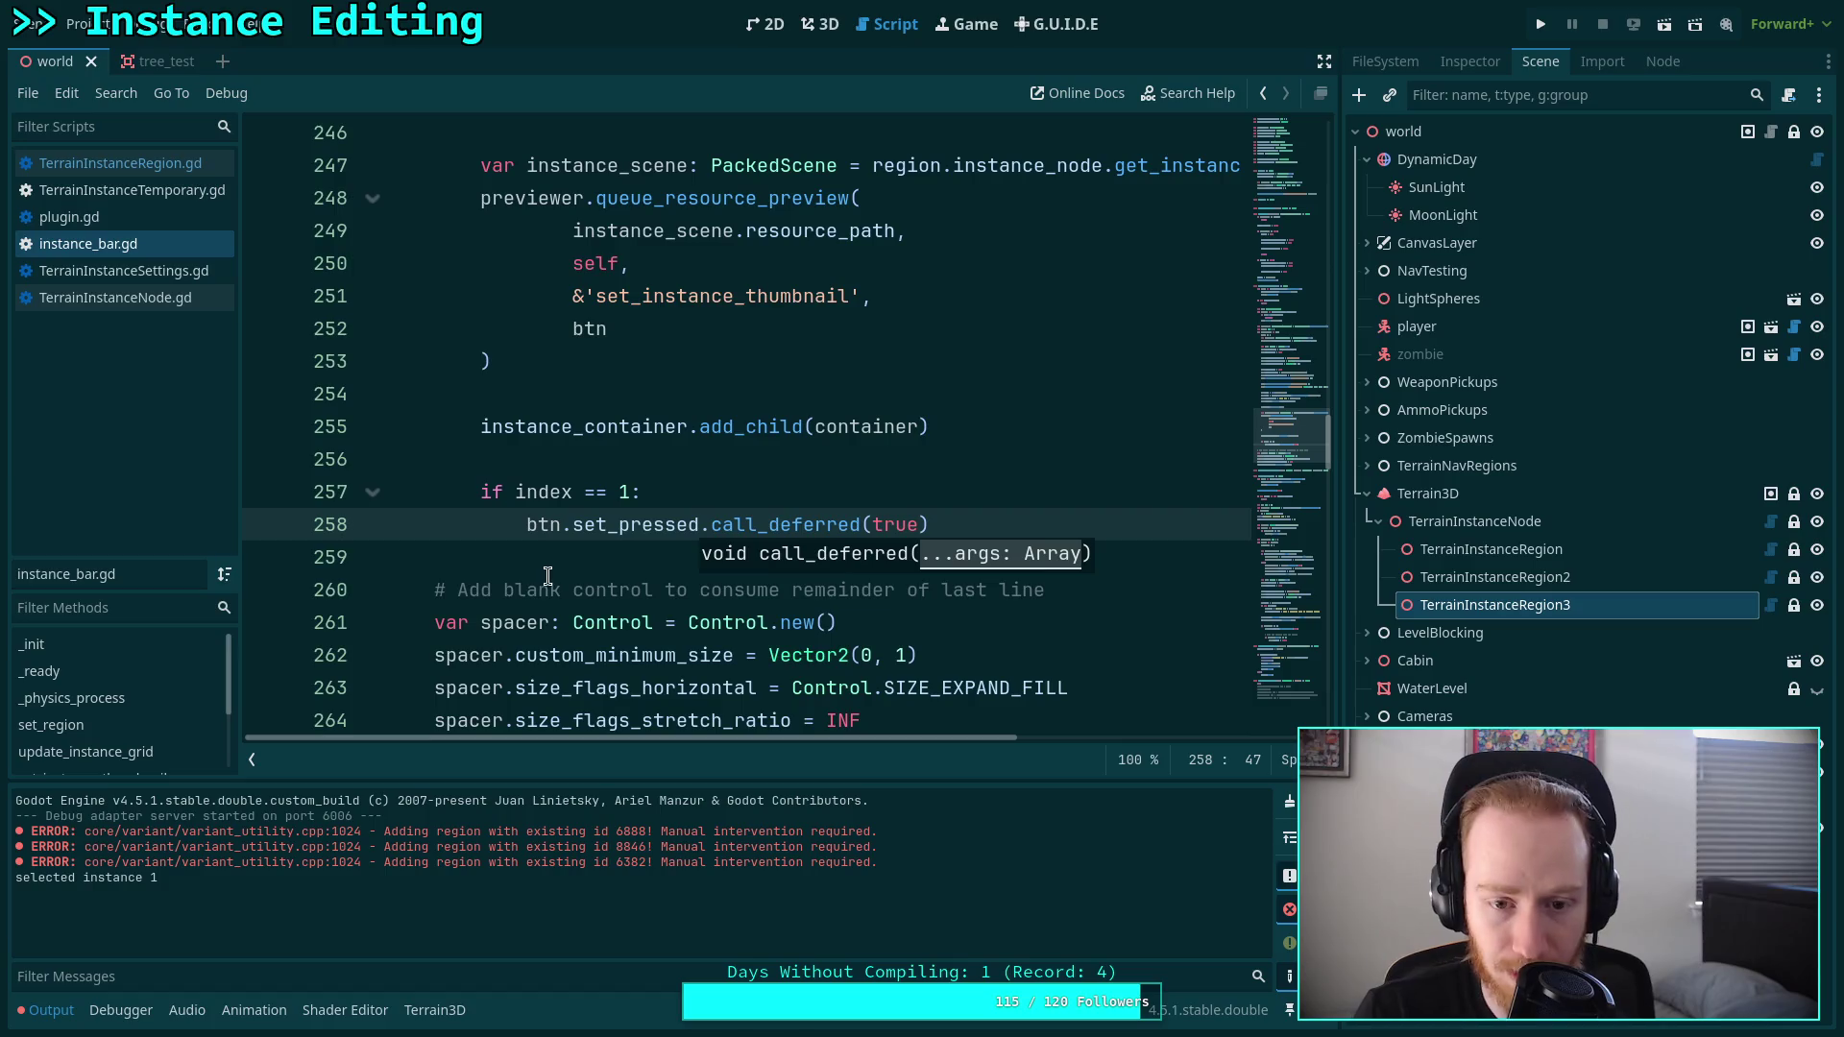
left_click(555, 567)
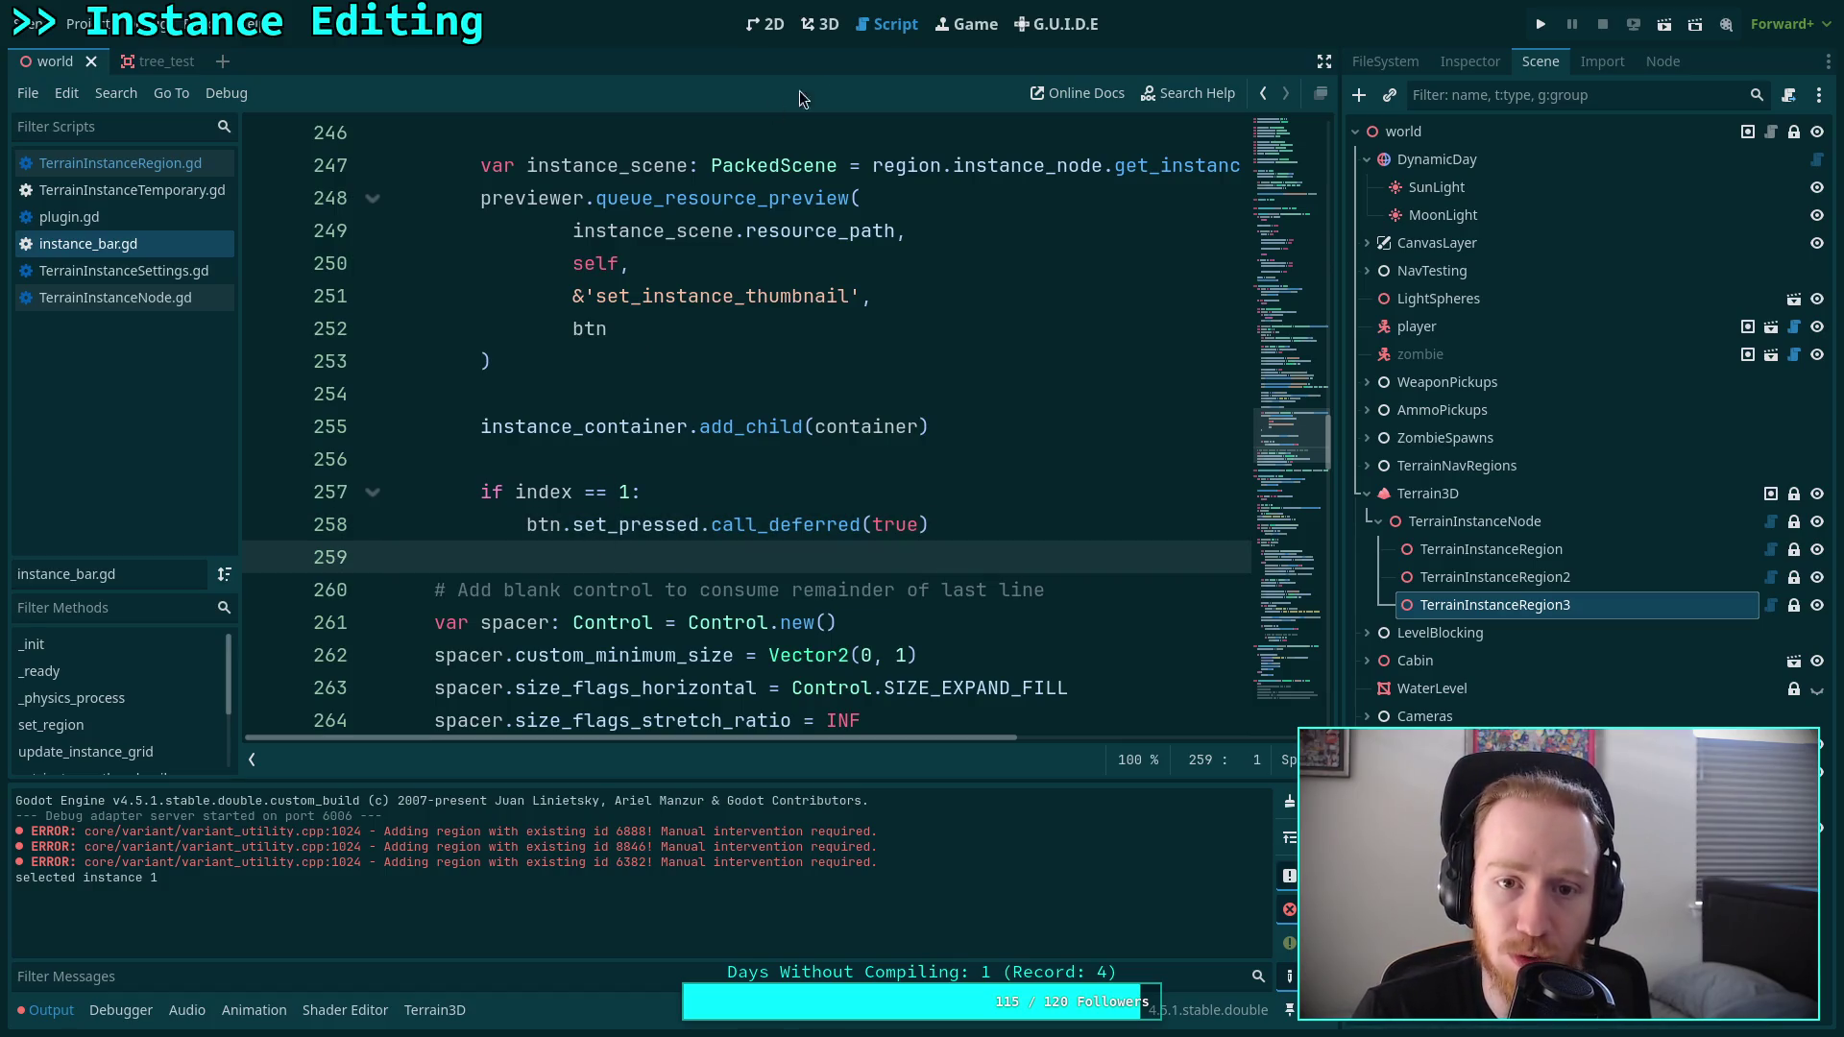
left_click(822, 31)
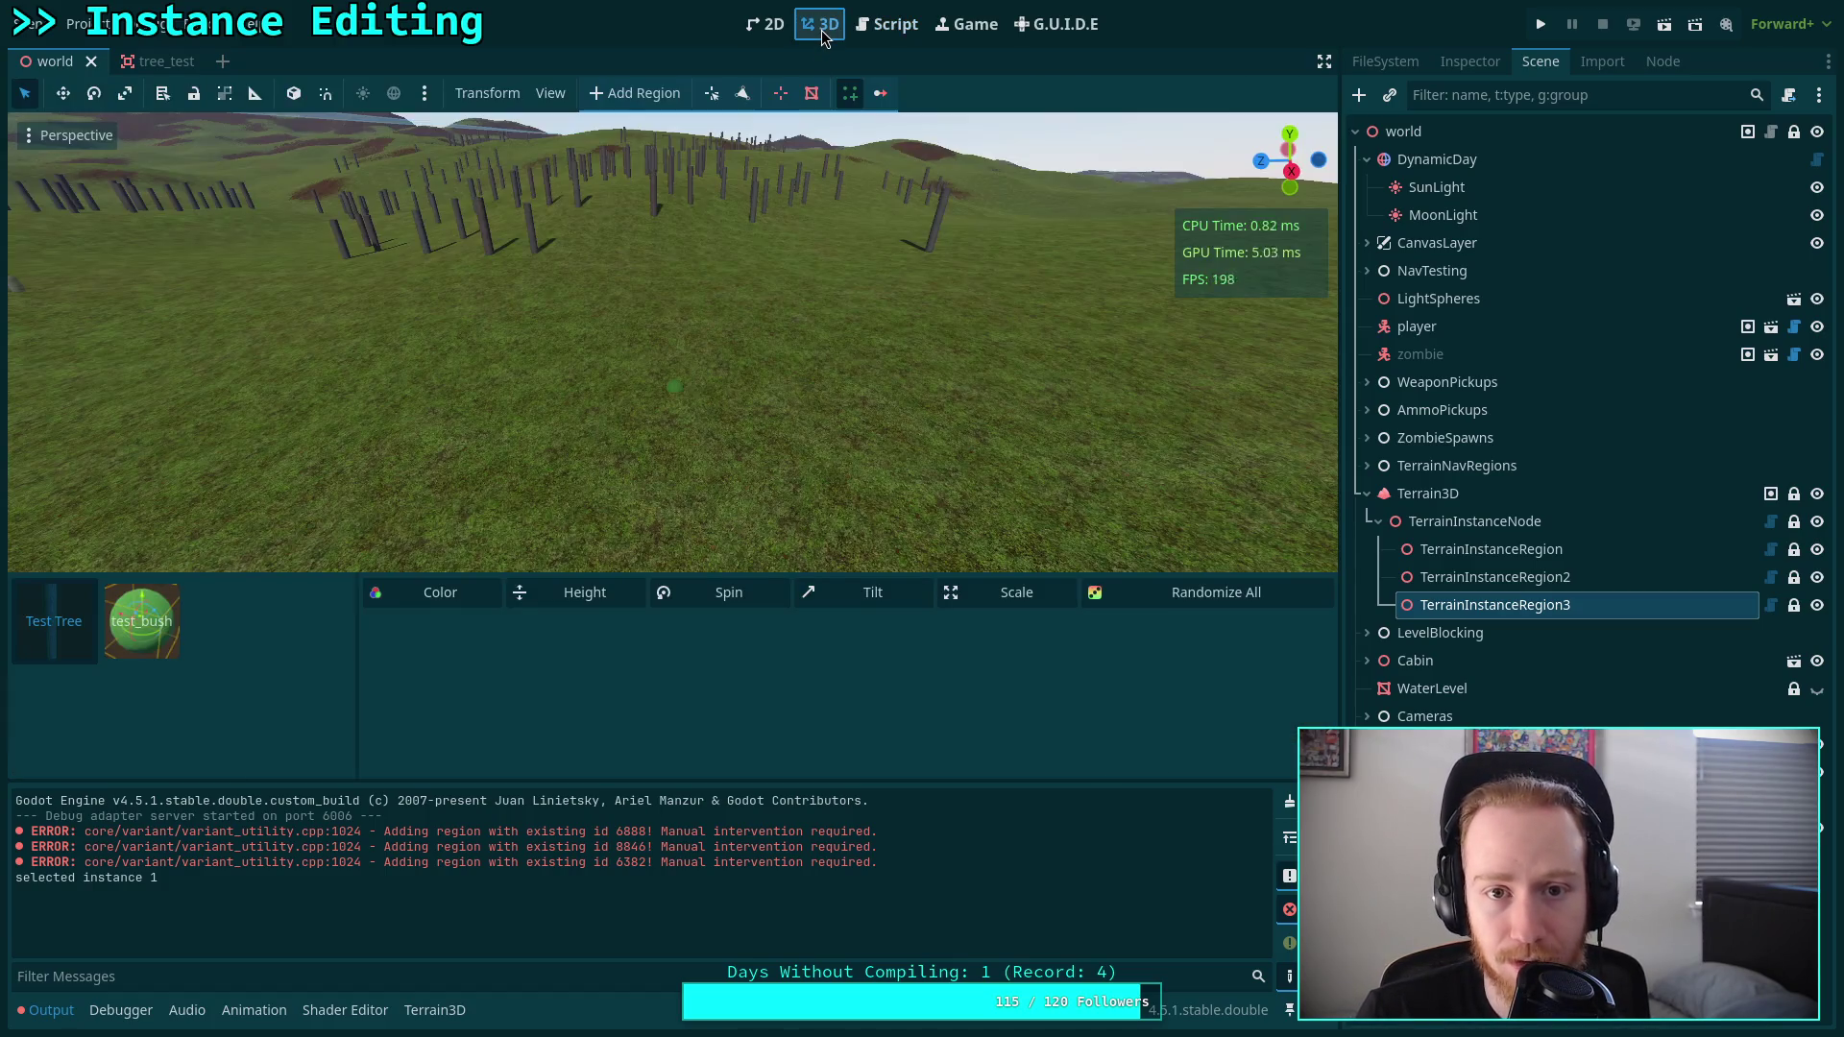
Select TerrainInstanceRegion and TerrainInstanceRegion3, then reload the current project.
left_click(1484, 550)
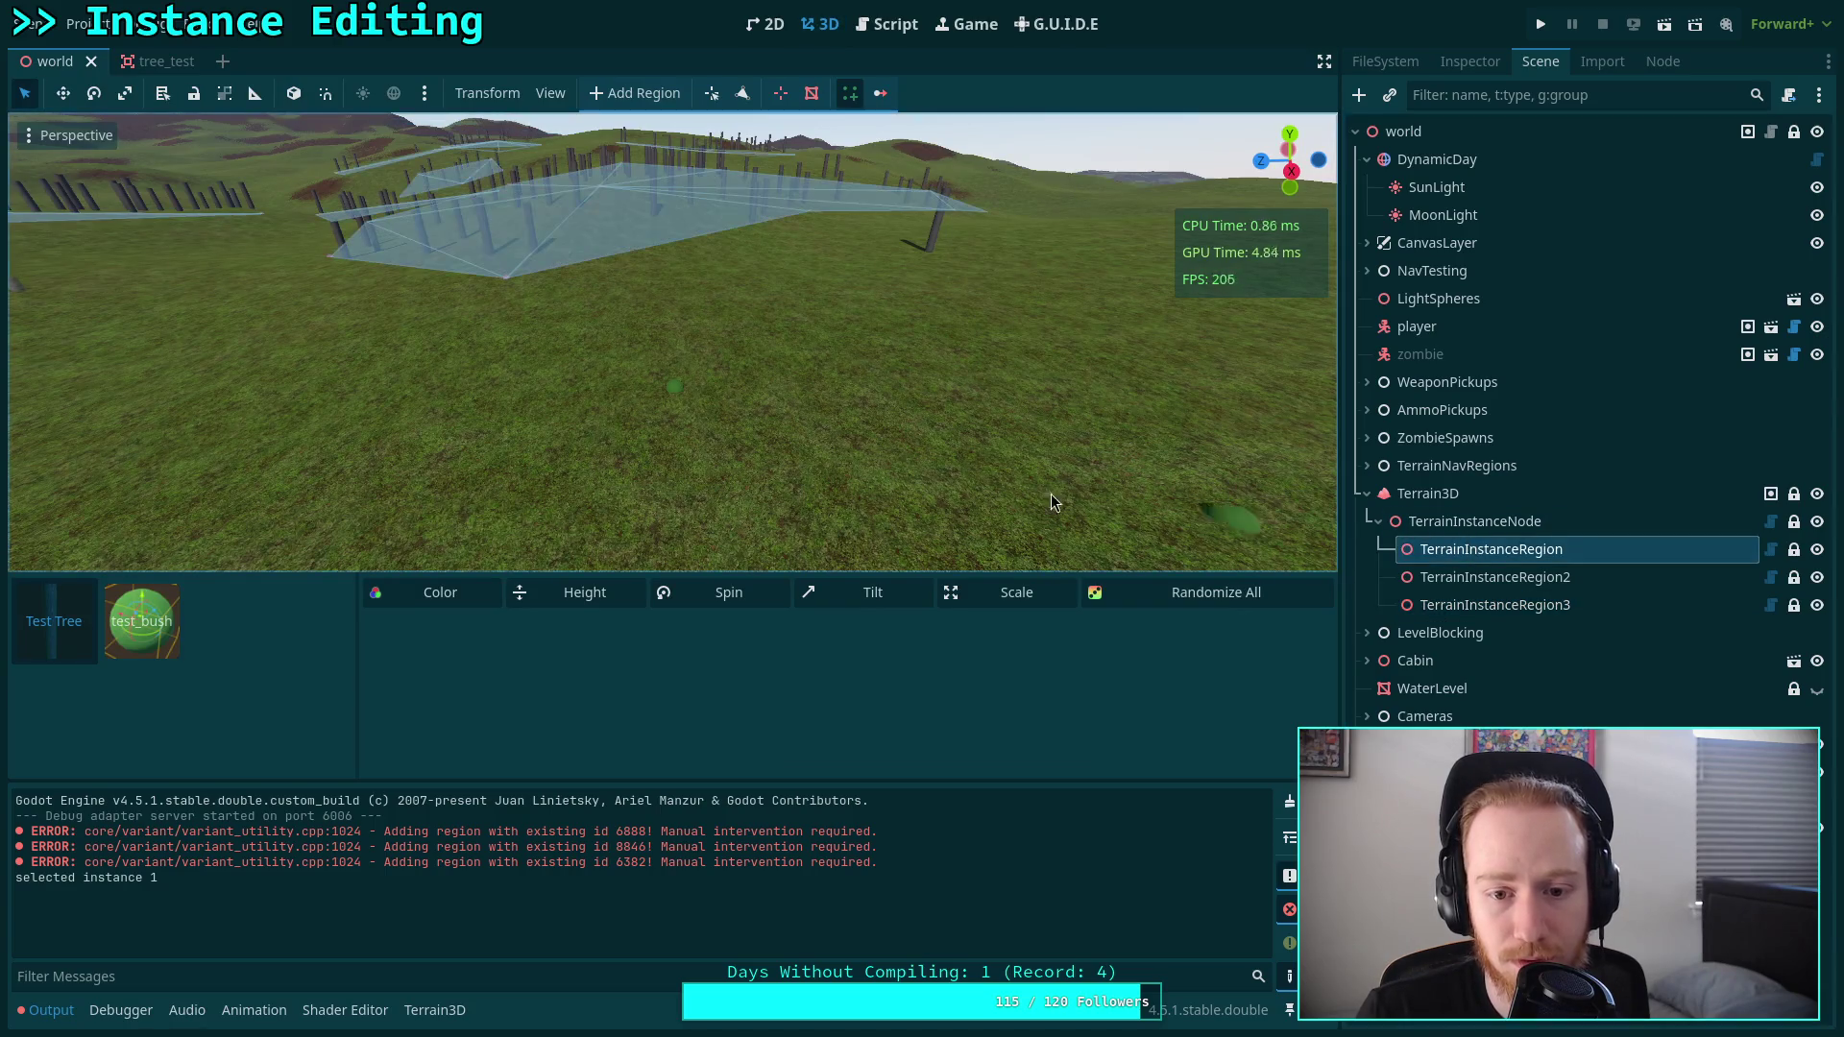
left_click(1492, 606)
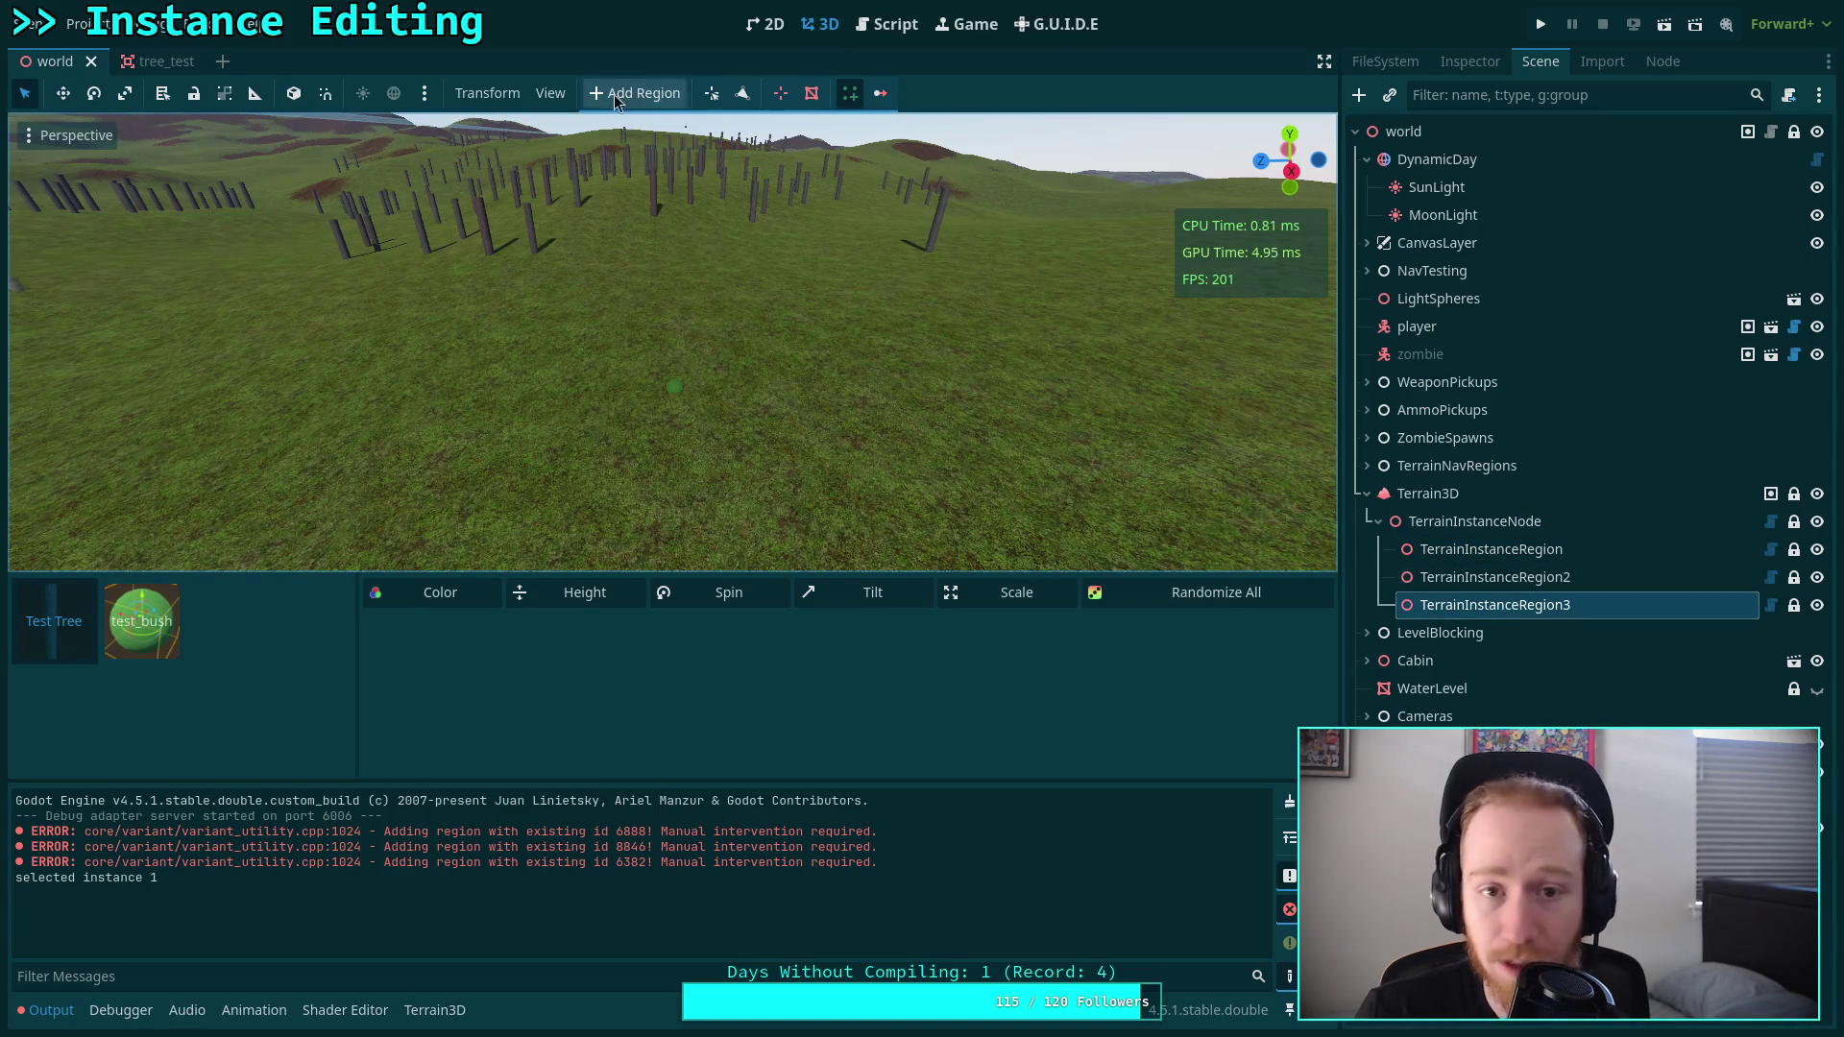
left_click(107, 26)
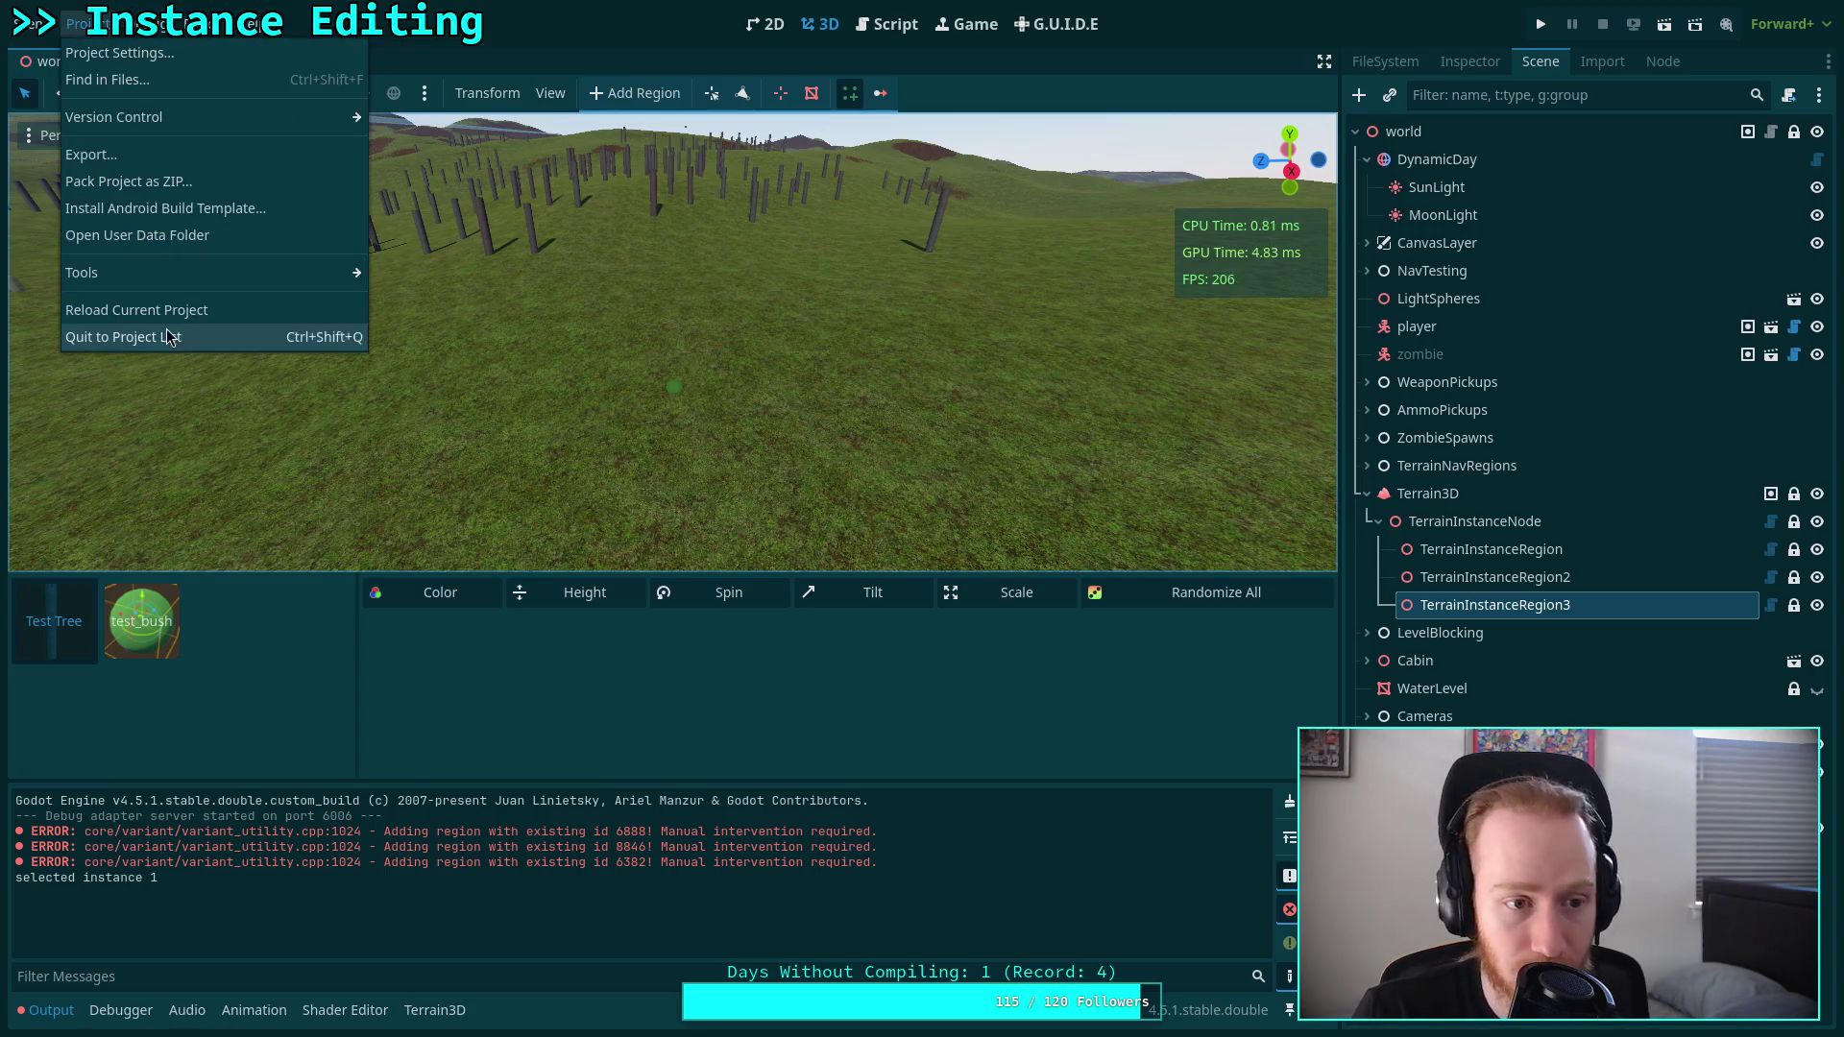
left_click(188, 312)
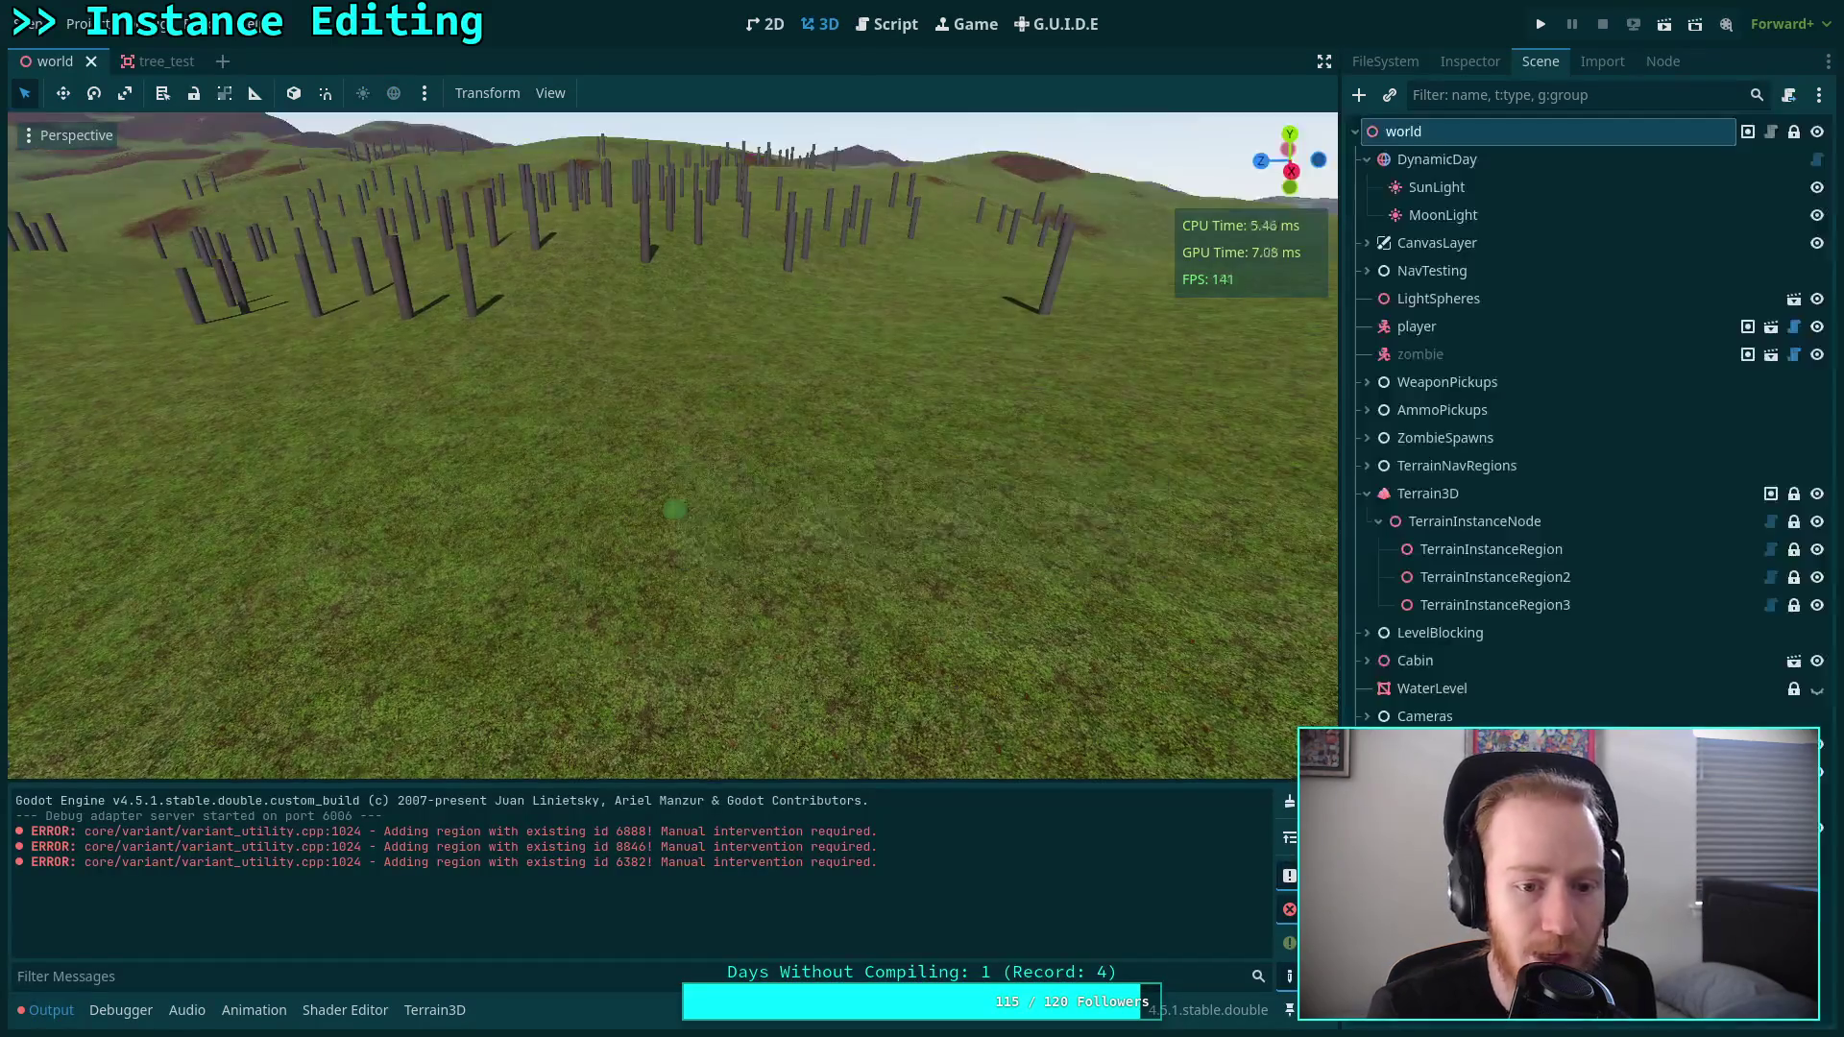
Alternate between TerrainInstanceRegion and TerrainInstanceRegion3, picking the test_bush and Test Tree instances.
left_click(1492, 548)
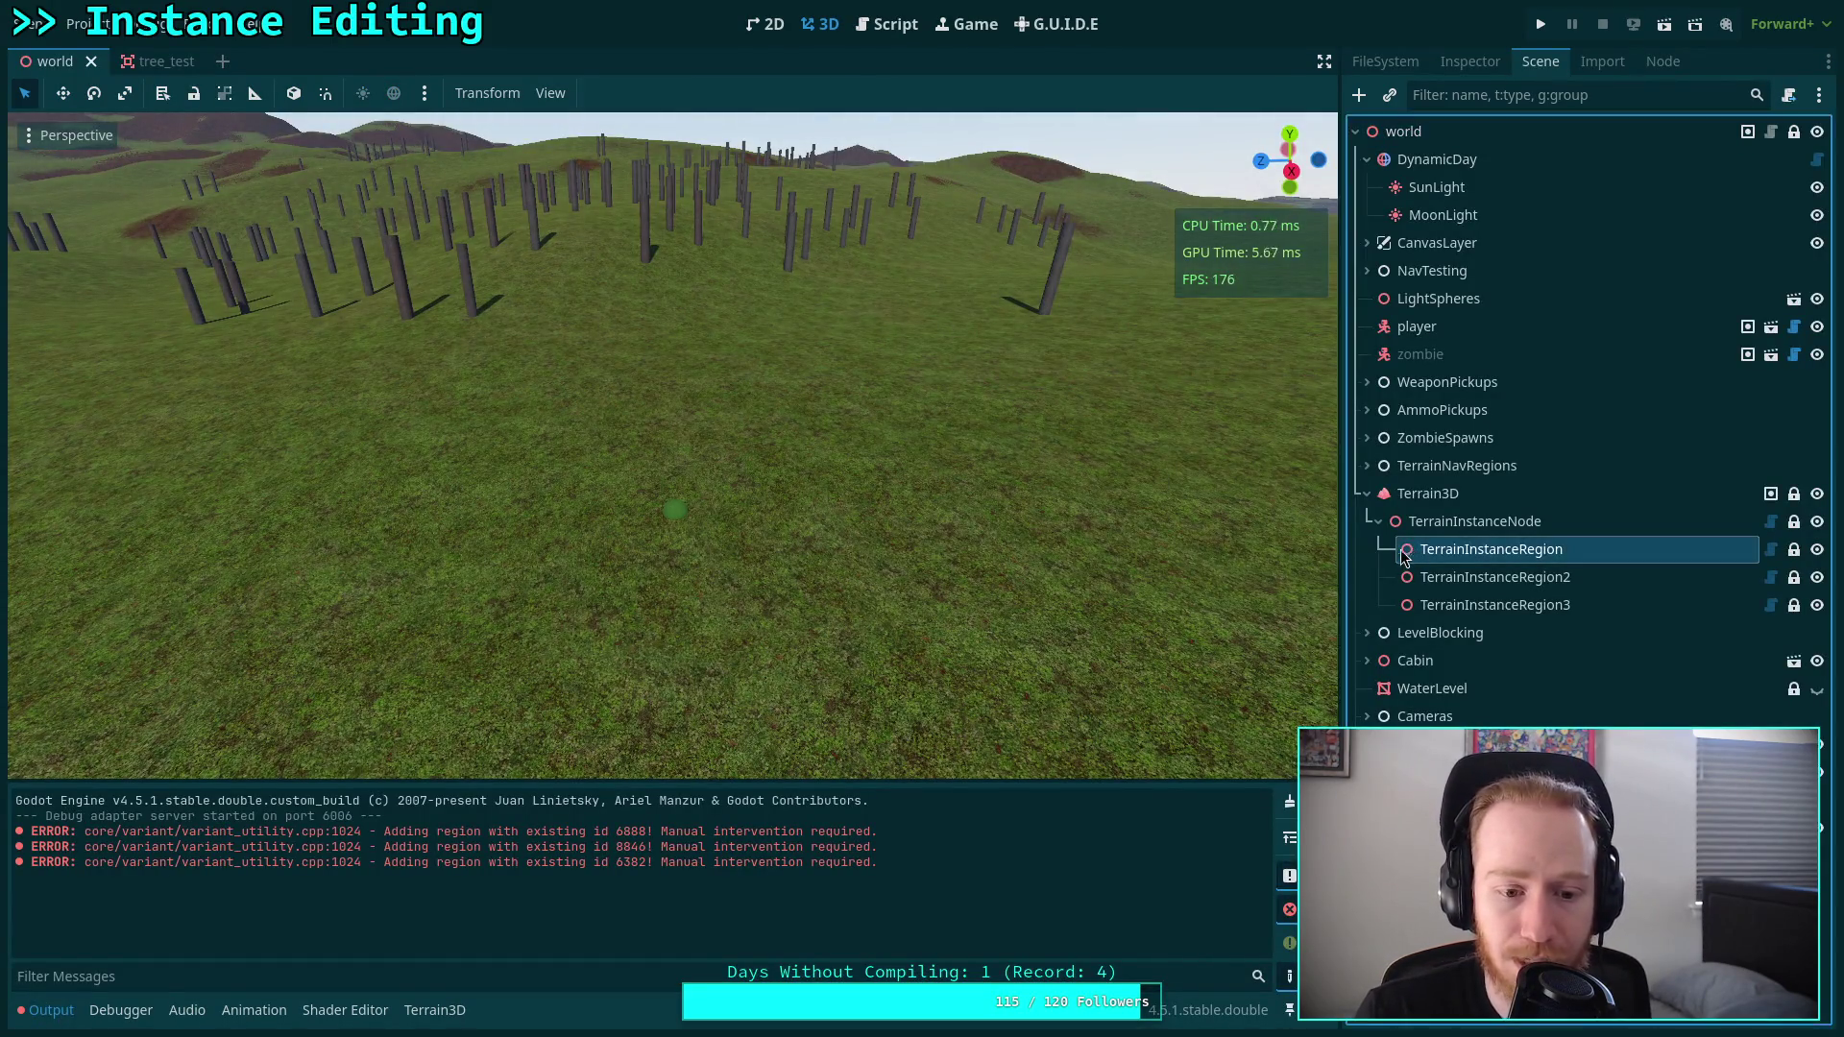
left_click(141, 709)
left_click(111, 675)
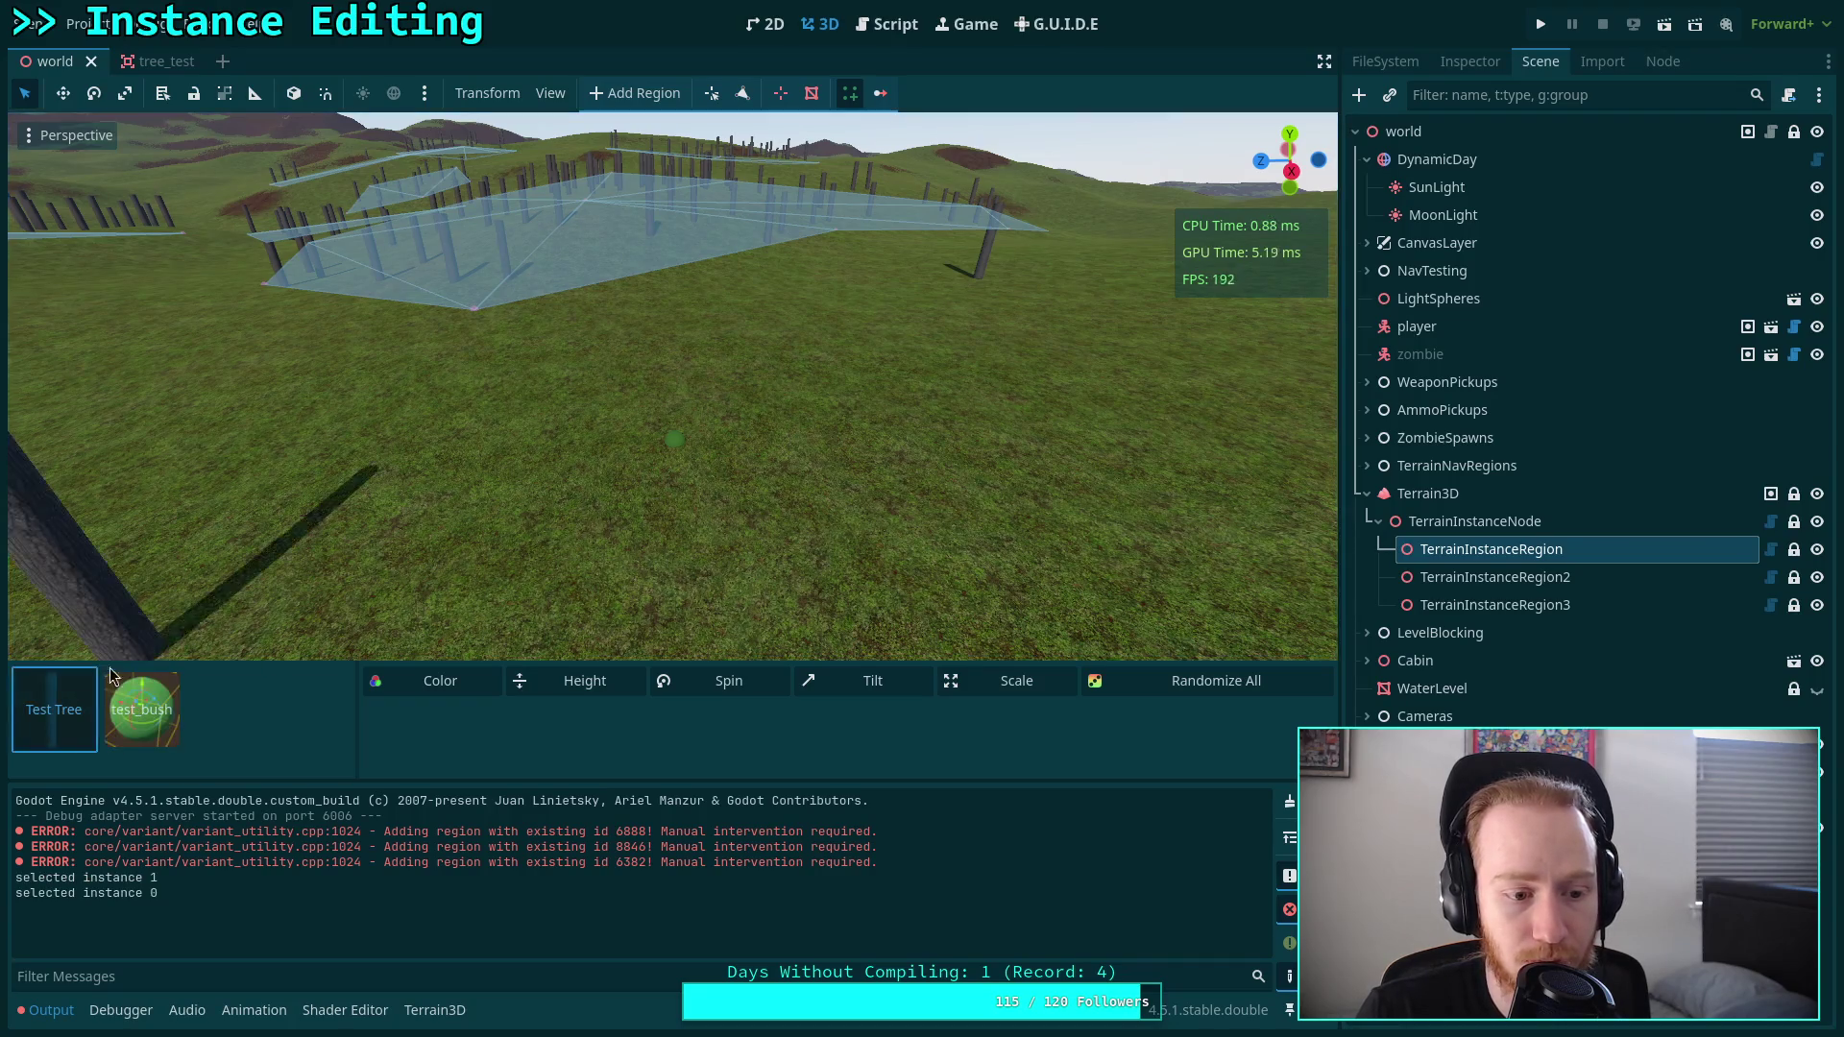
left_click(1405, 605)
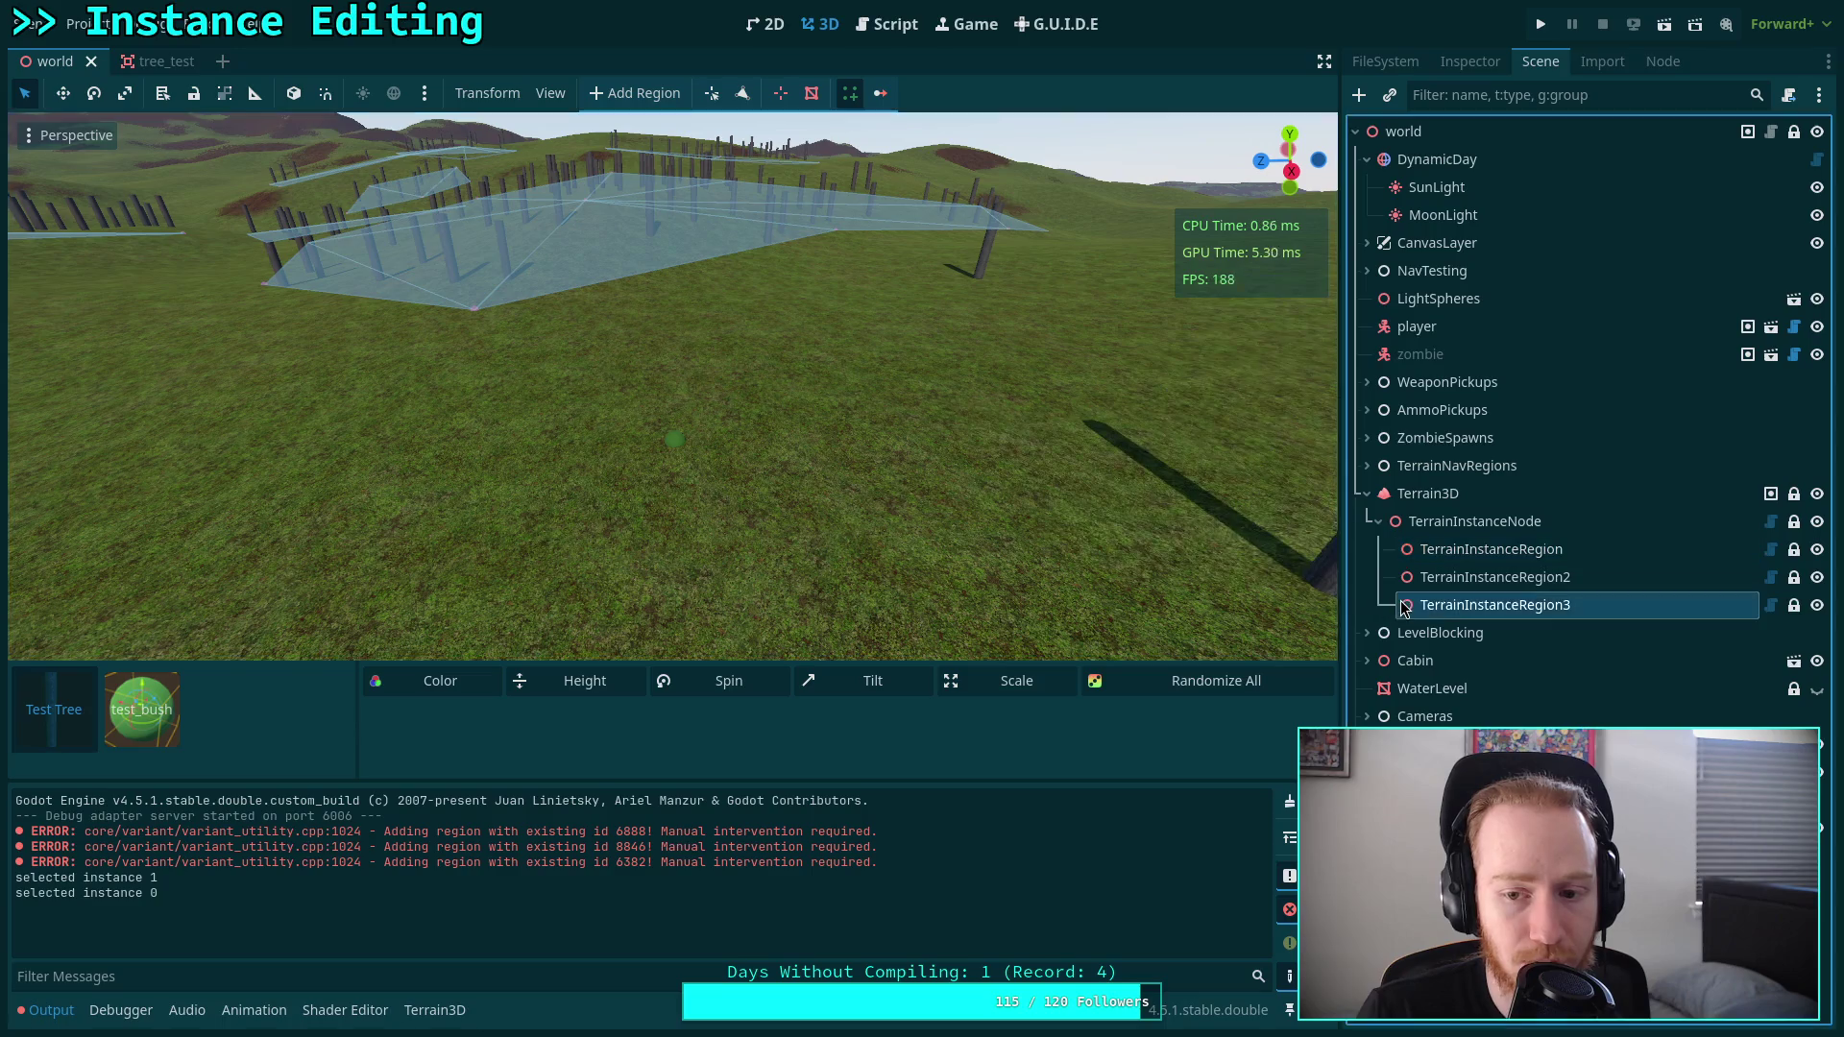
left_click(1455, 557)
left_click(141, 709)
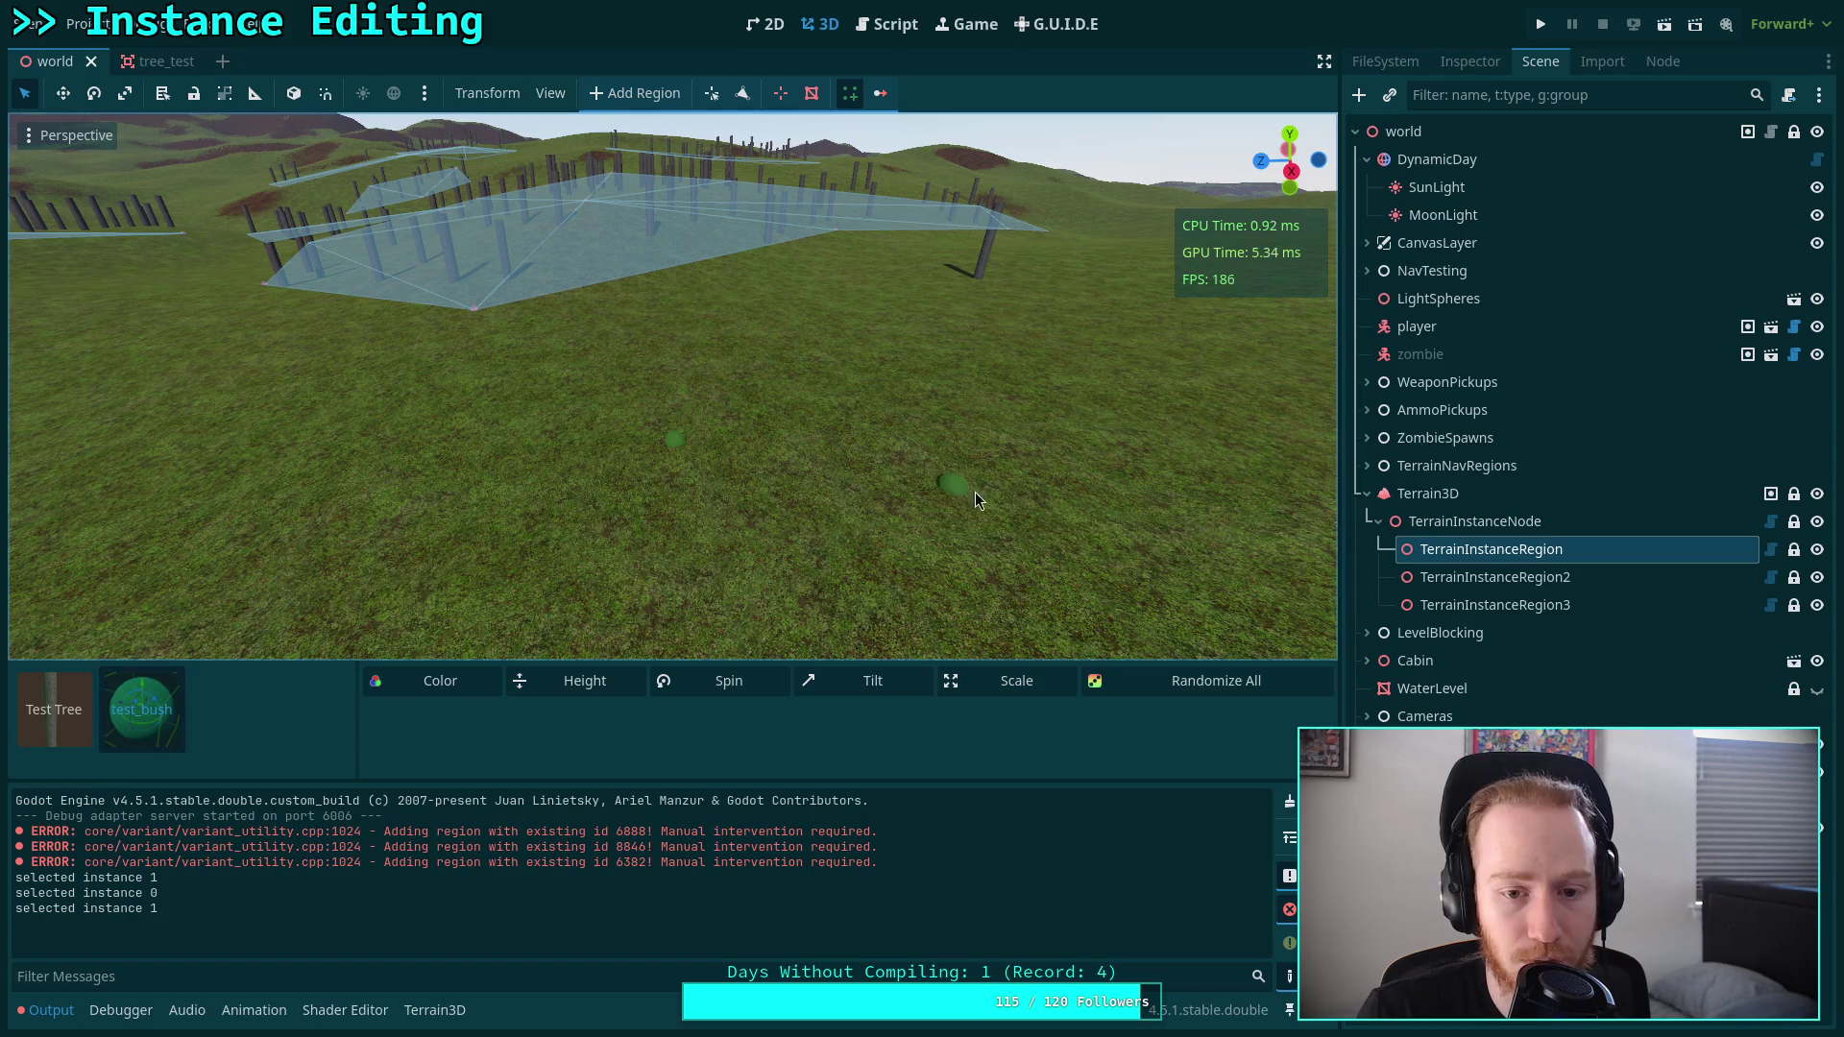
left_click(1479, 605)
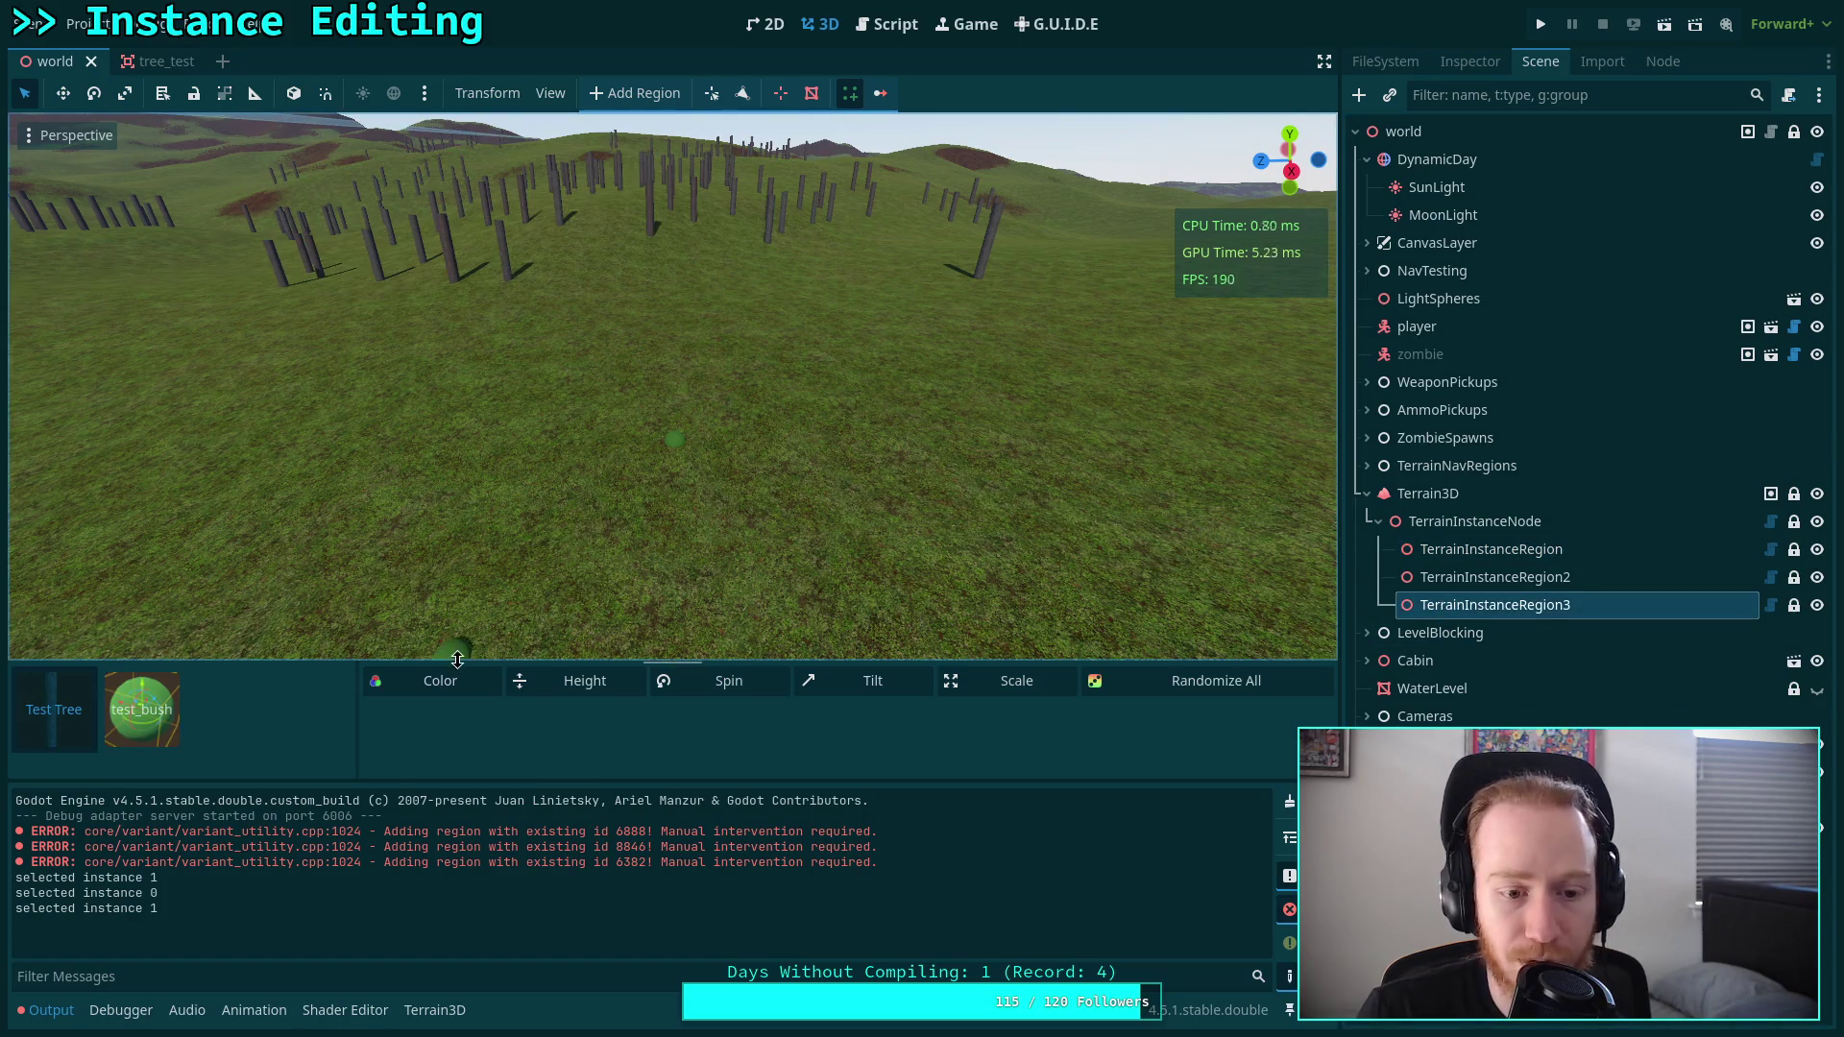
left_click_drag(457, 660, 457, 588)
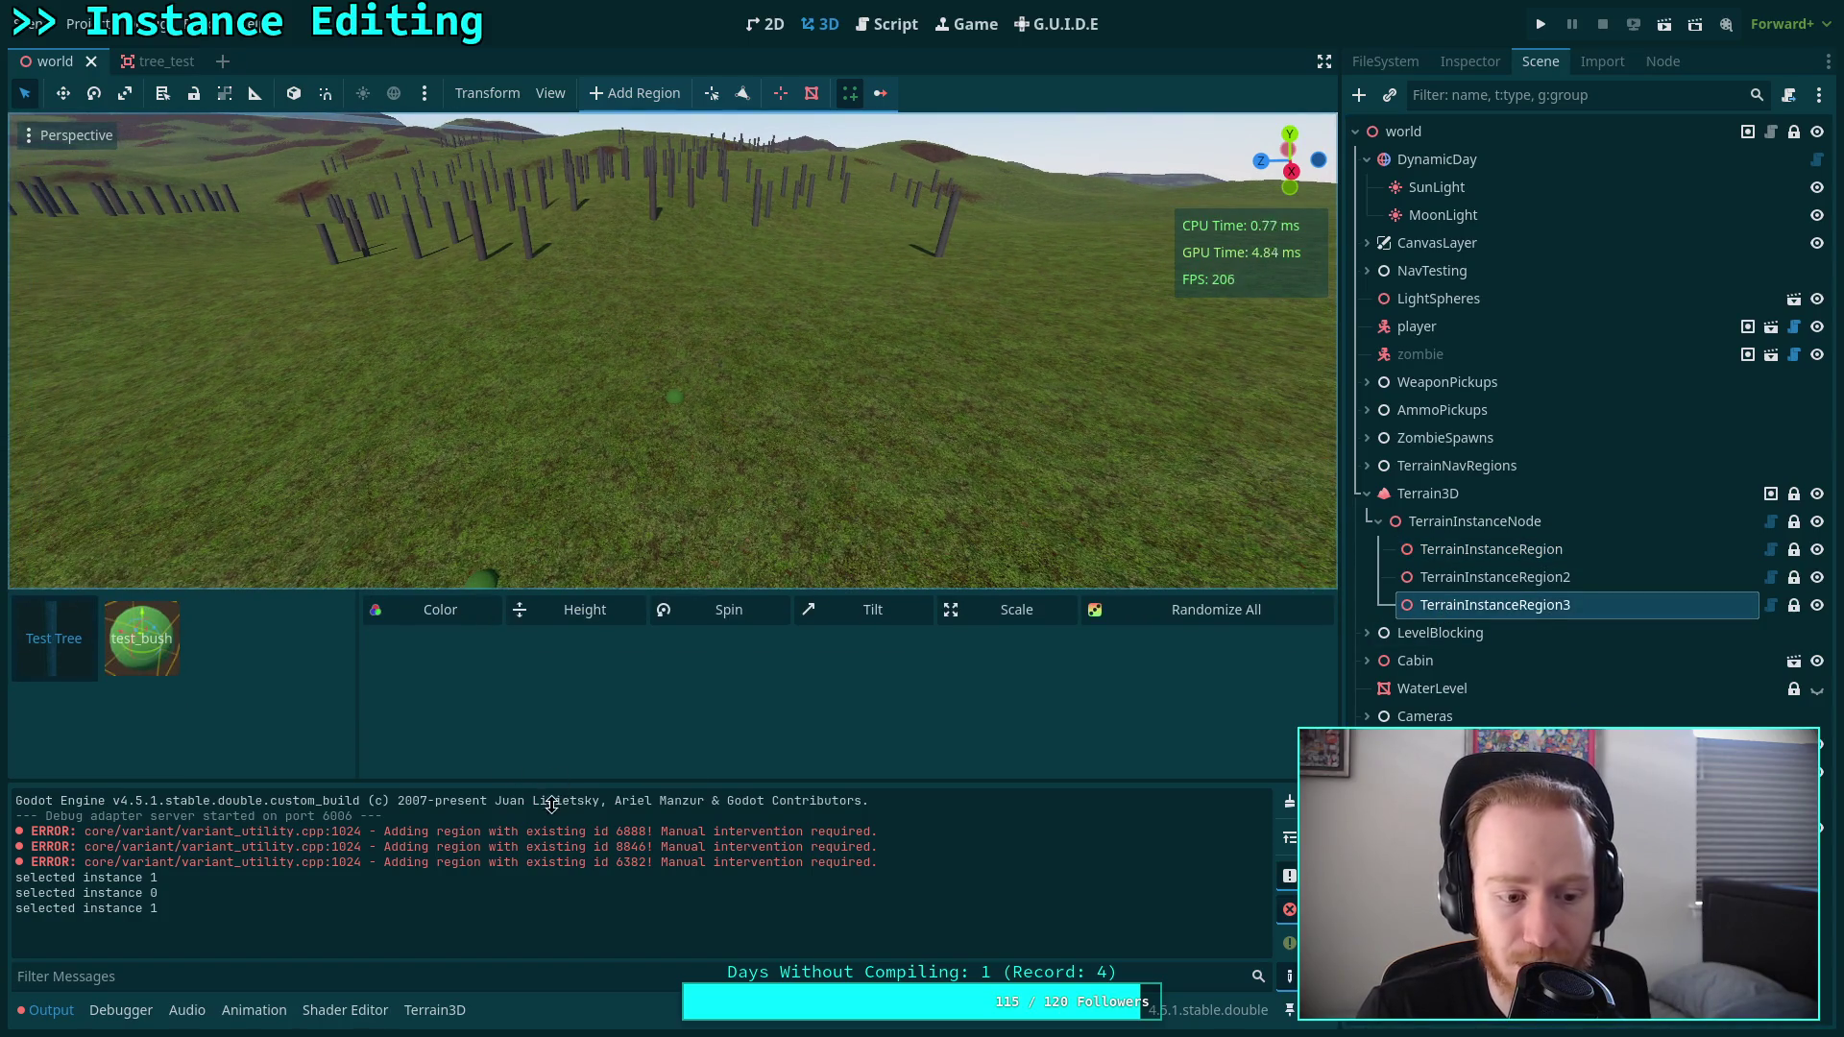
left_click(54, 639)
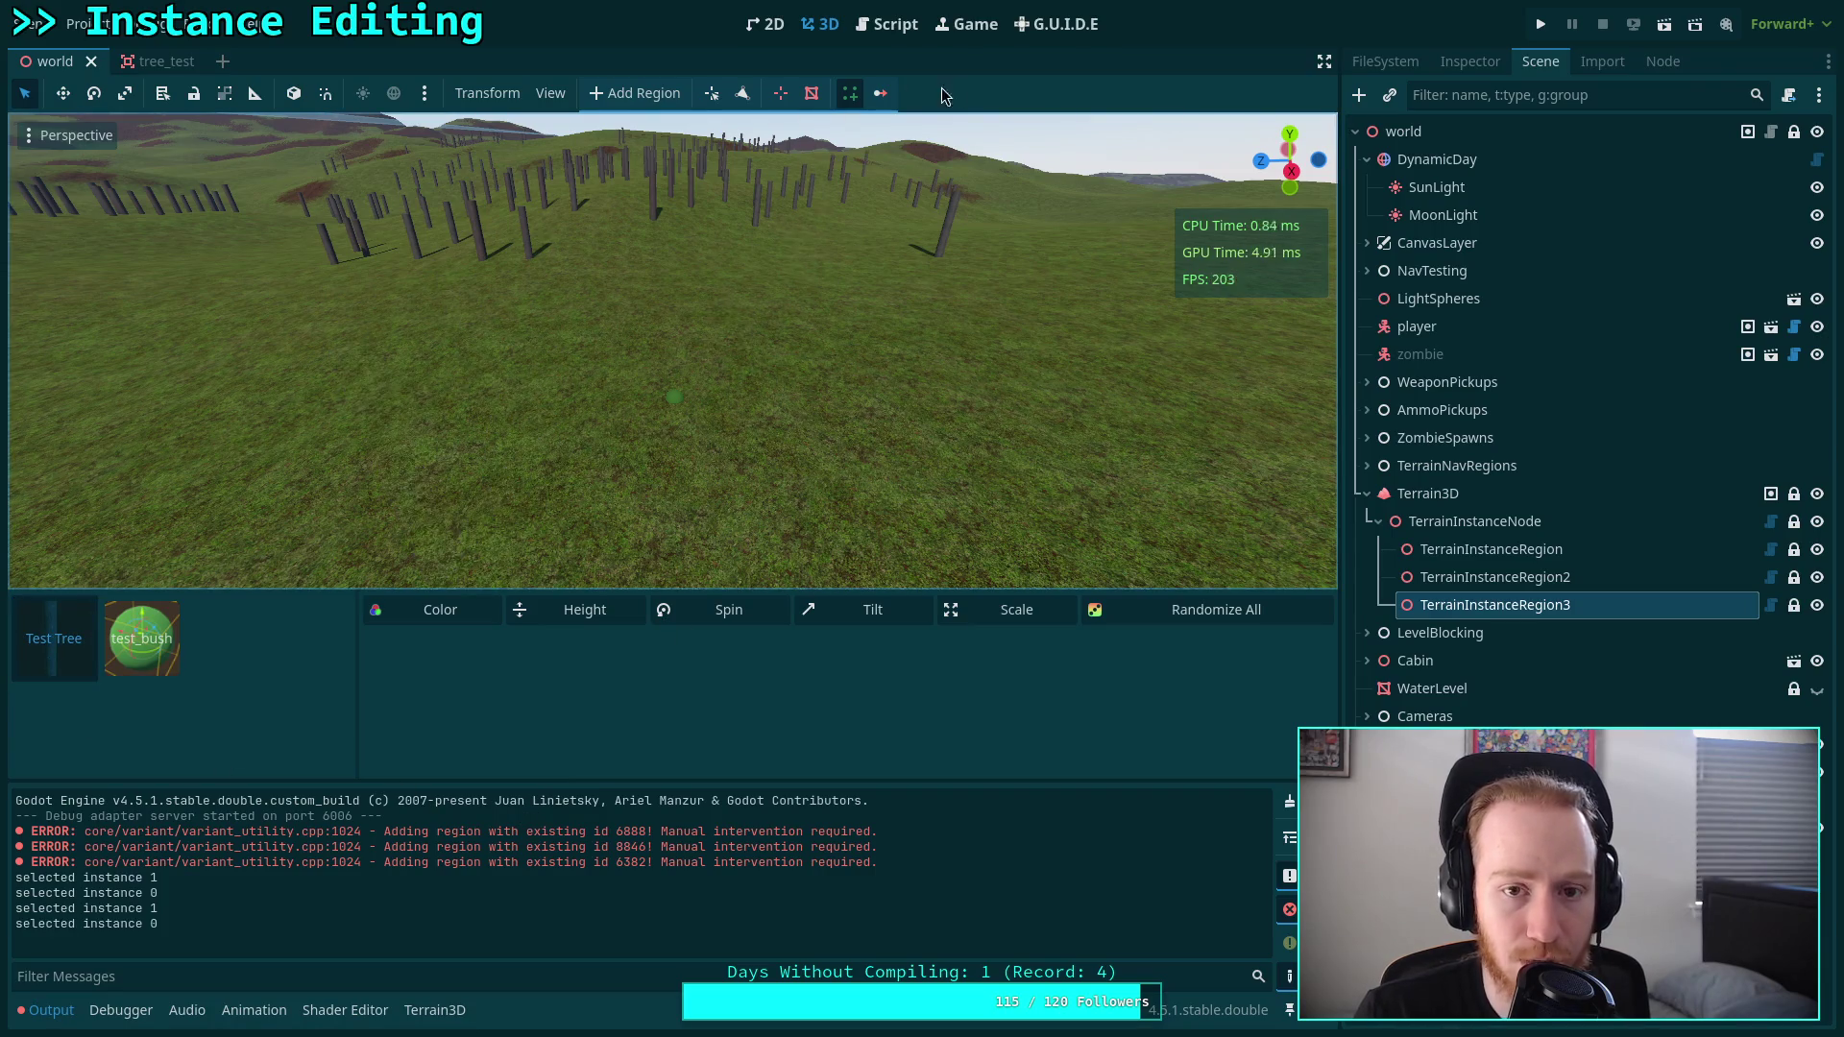
key("ctrl+F3")
scroll(688, 492, "down", 13)
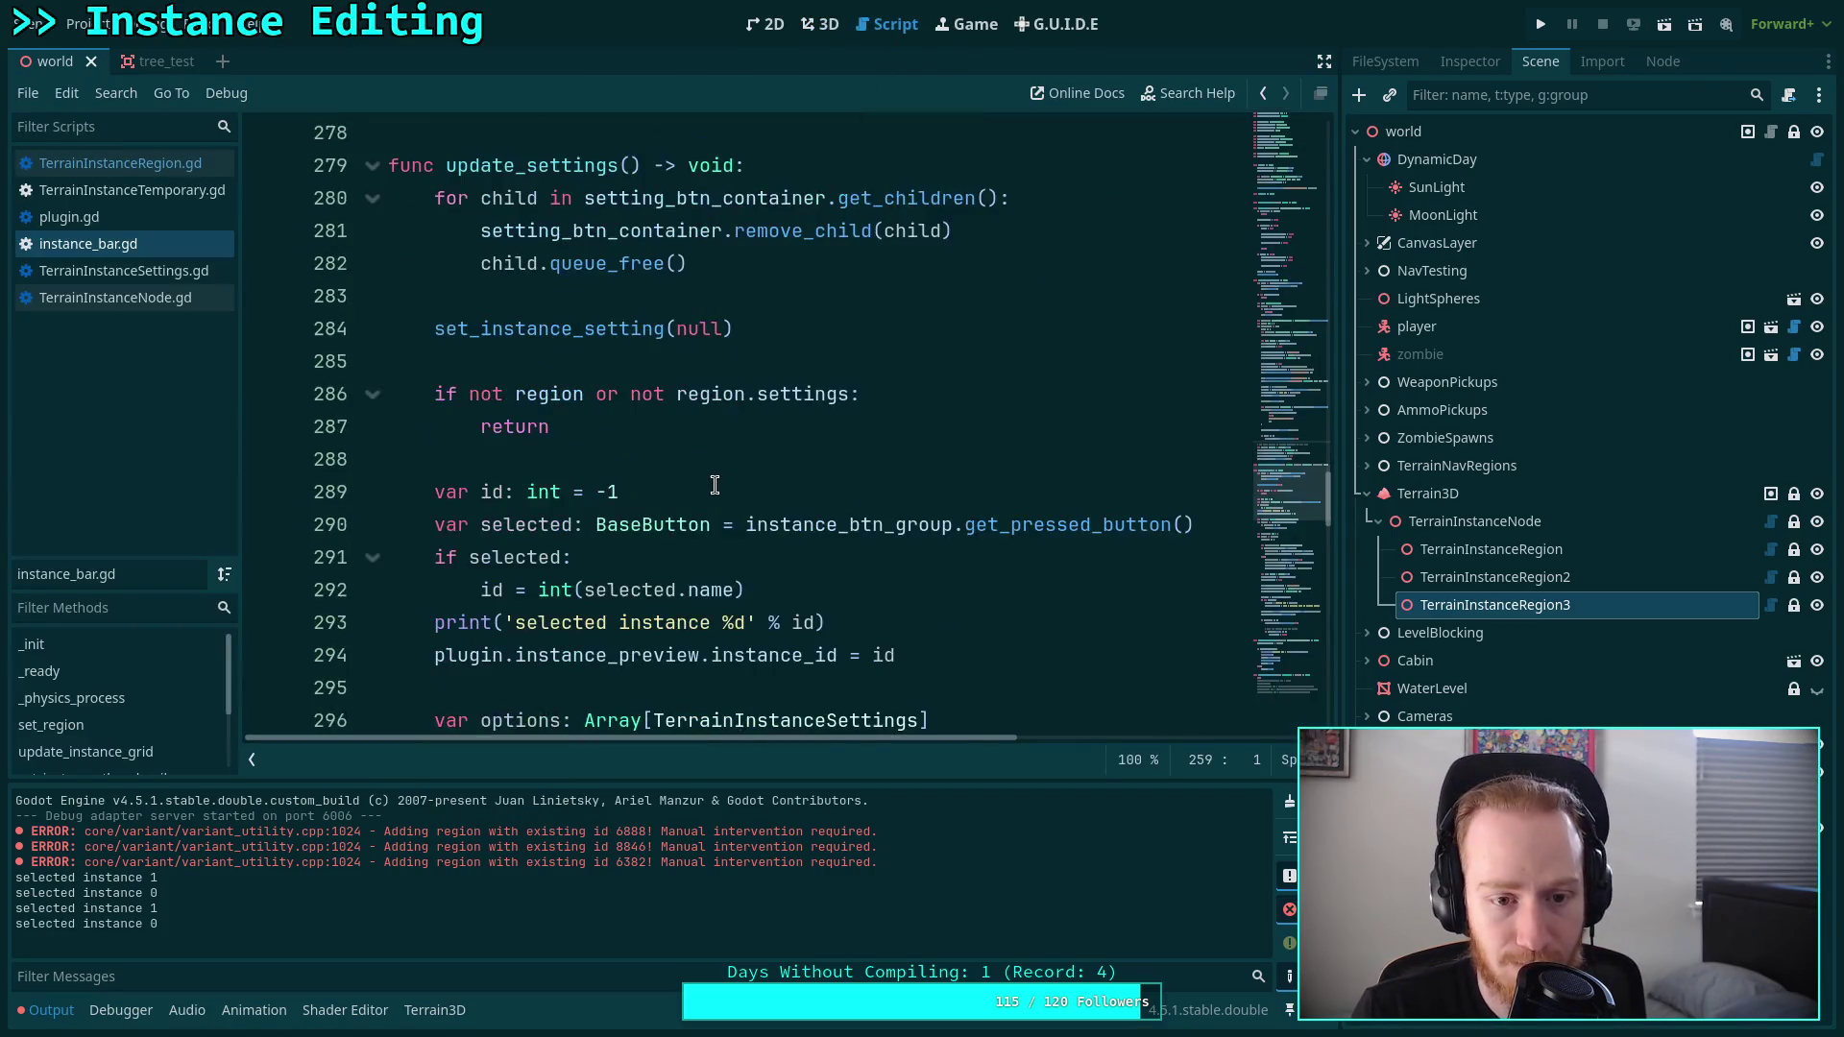
scroll(722, 460, "up", 5)
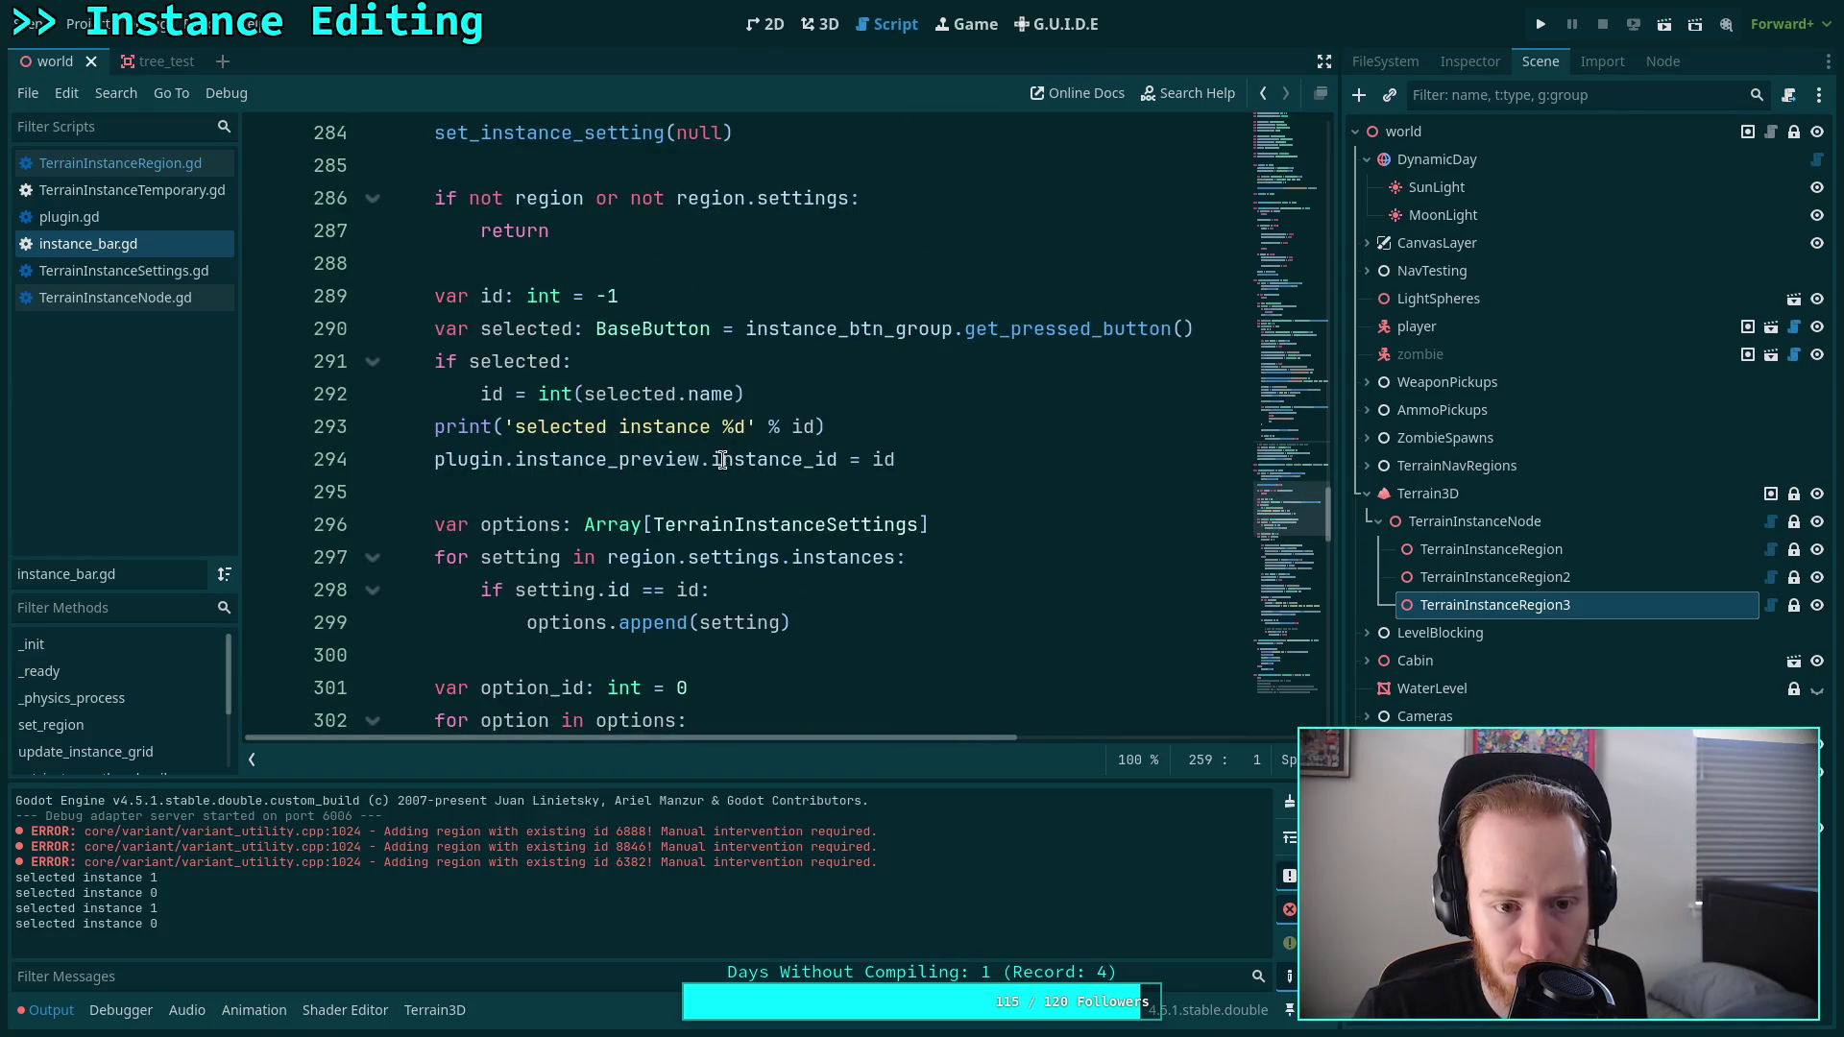
scroll(723, 460, "down", 18)
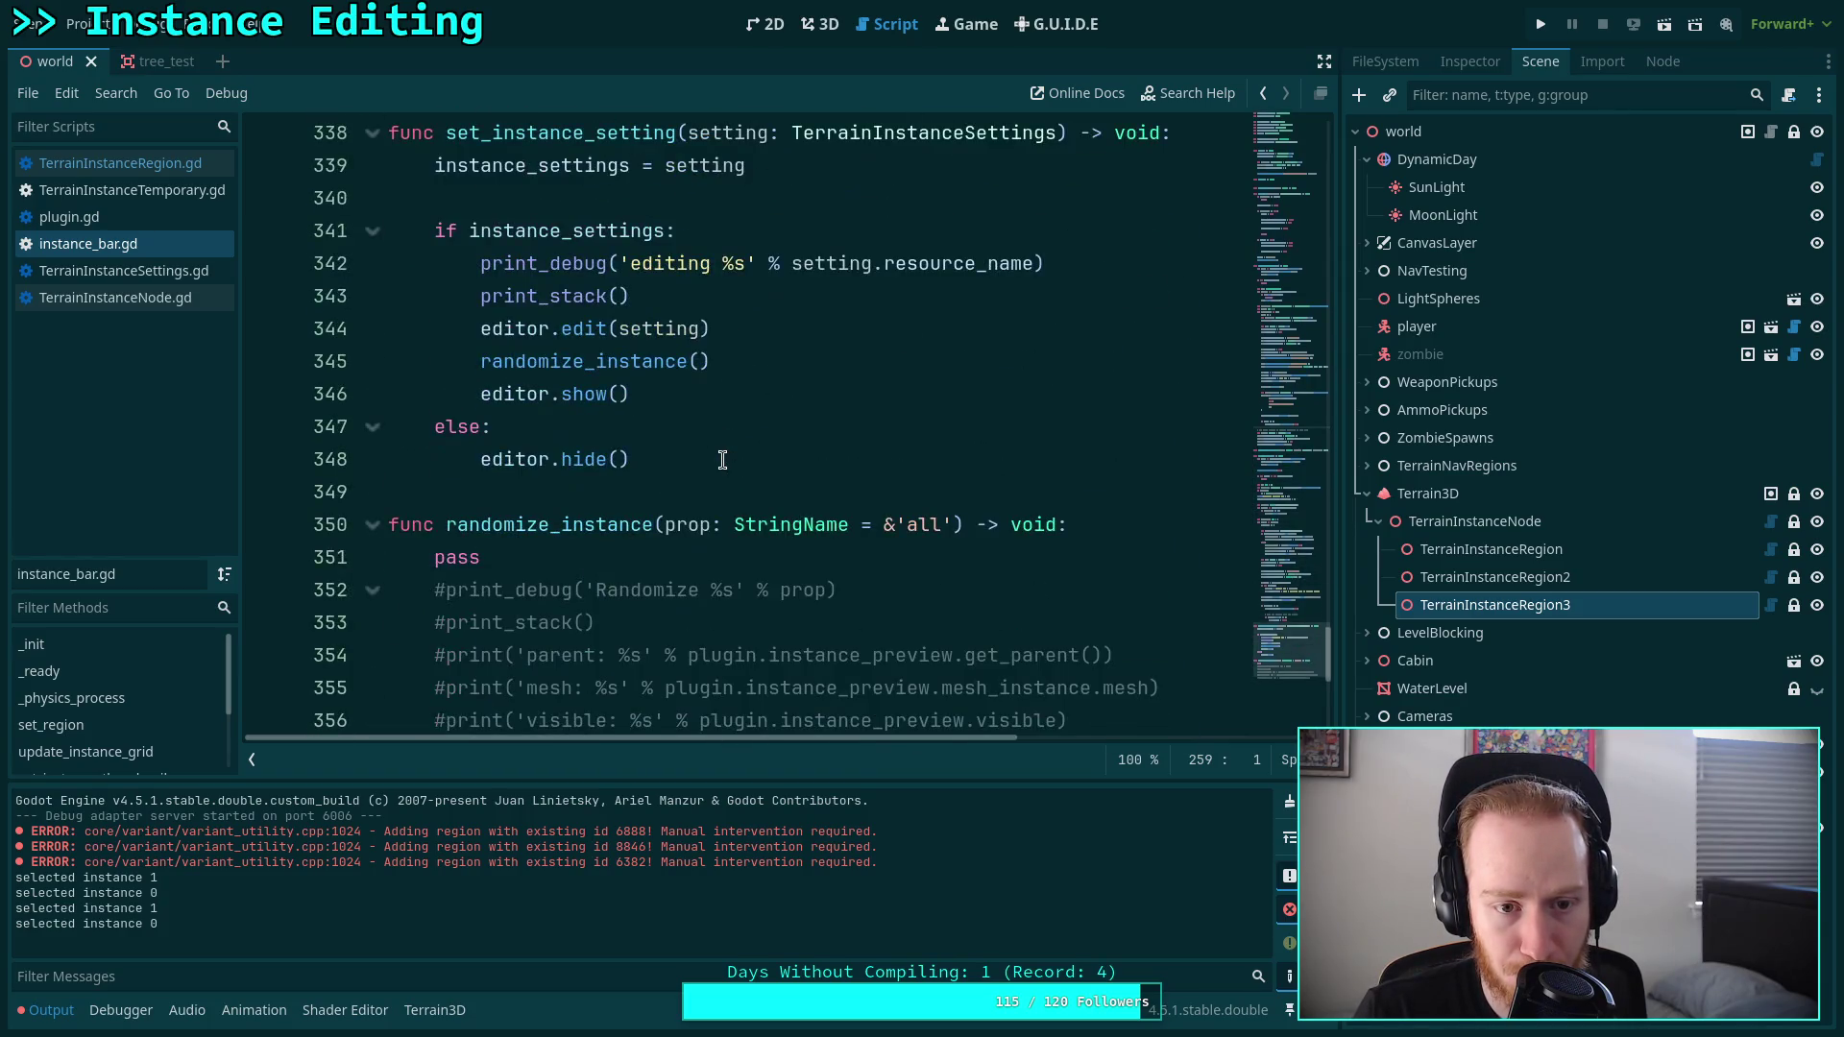
scroll(722, 460, "up", 2)
left_click_drag(500, 329, 638, 548)
scroll(639, 549, "up", 2)
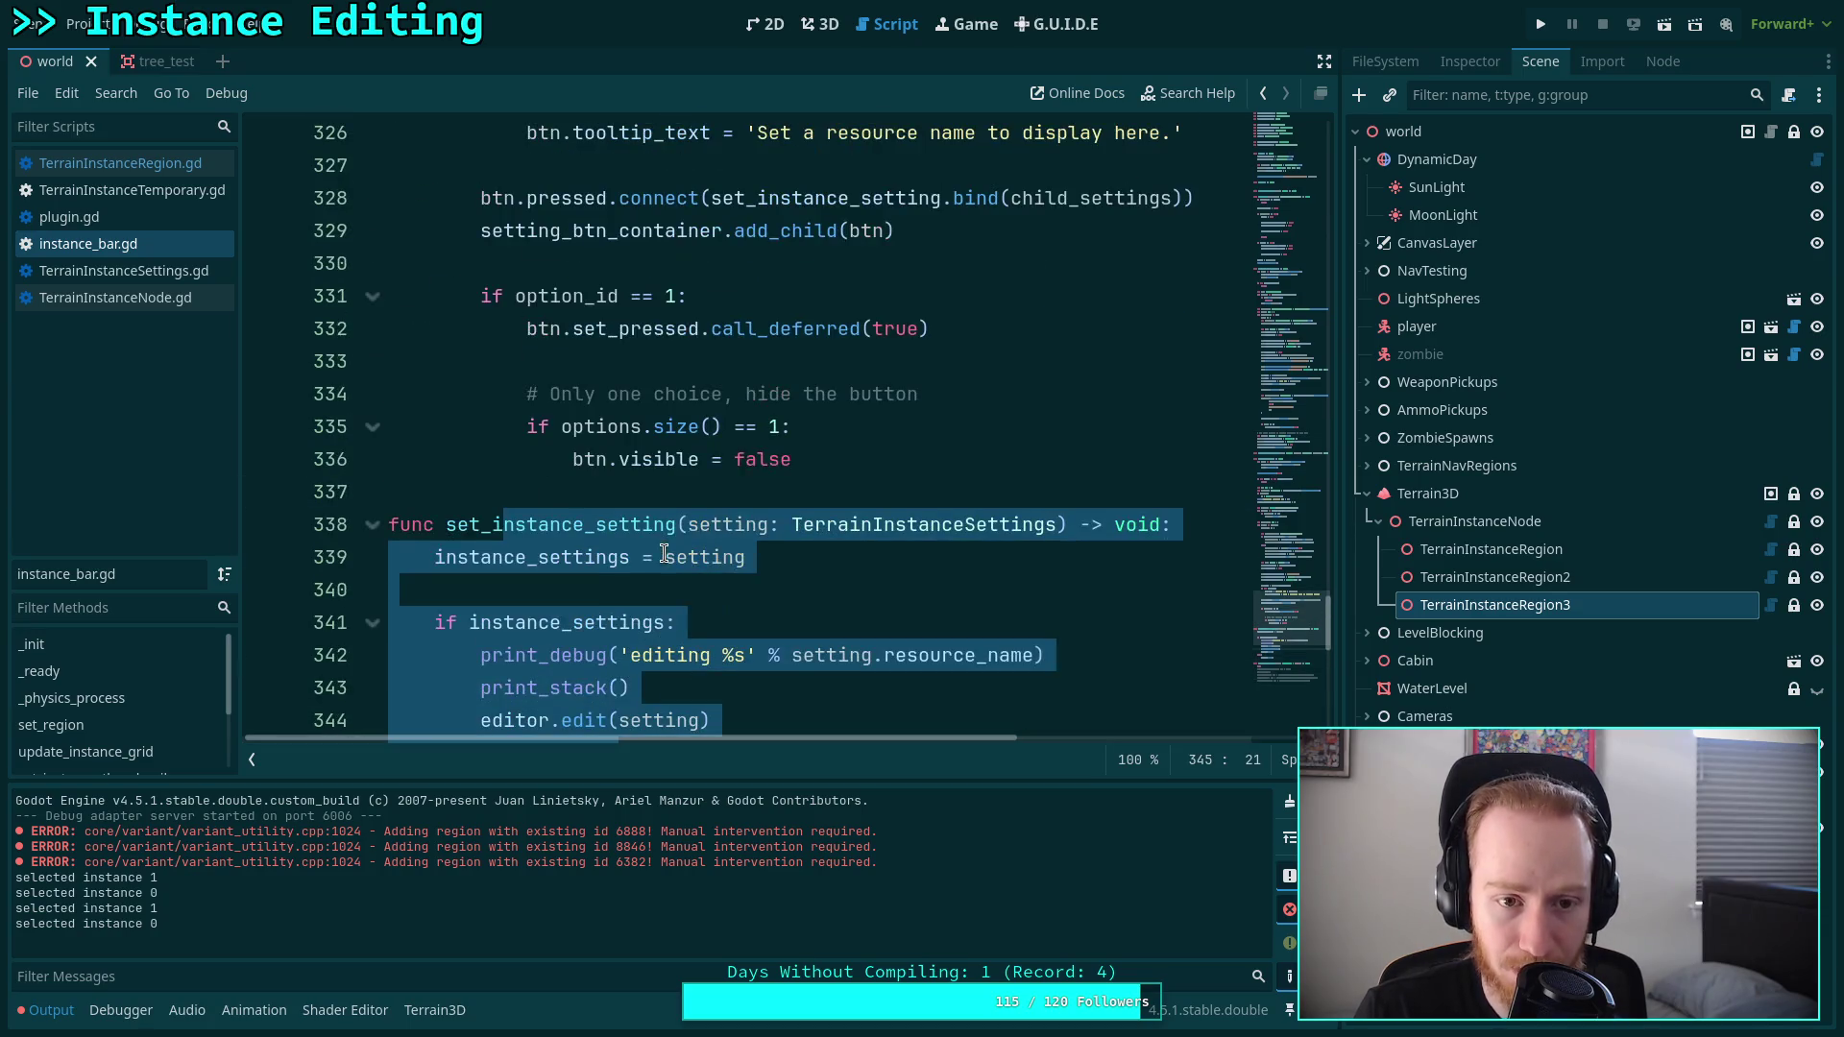
scroll(649, 532, "up", 2)
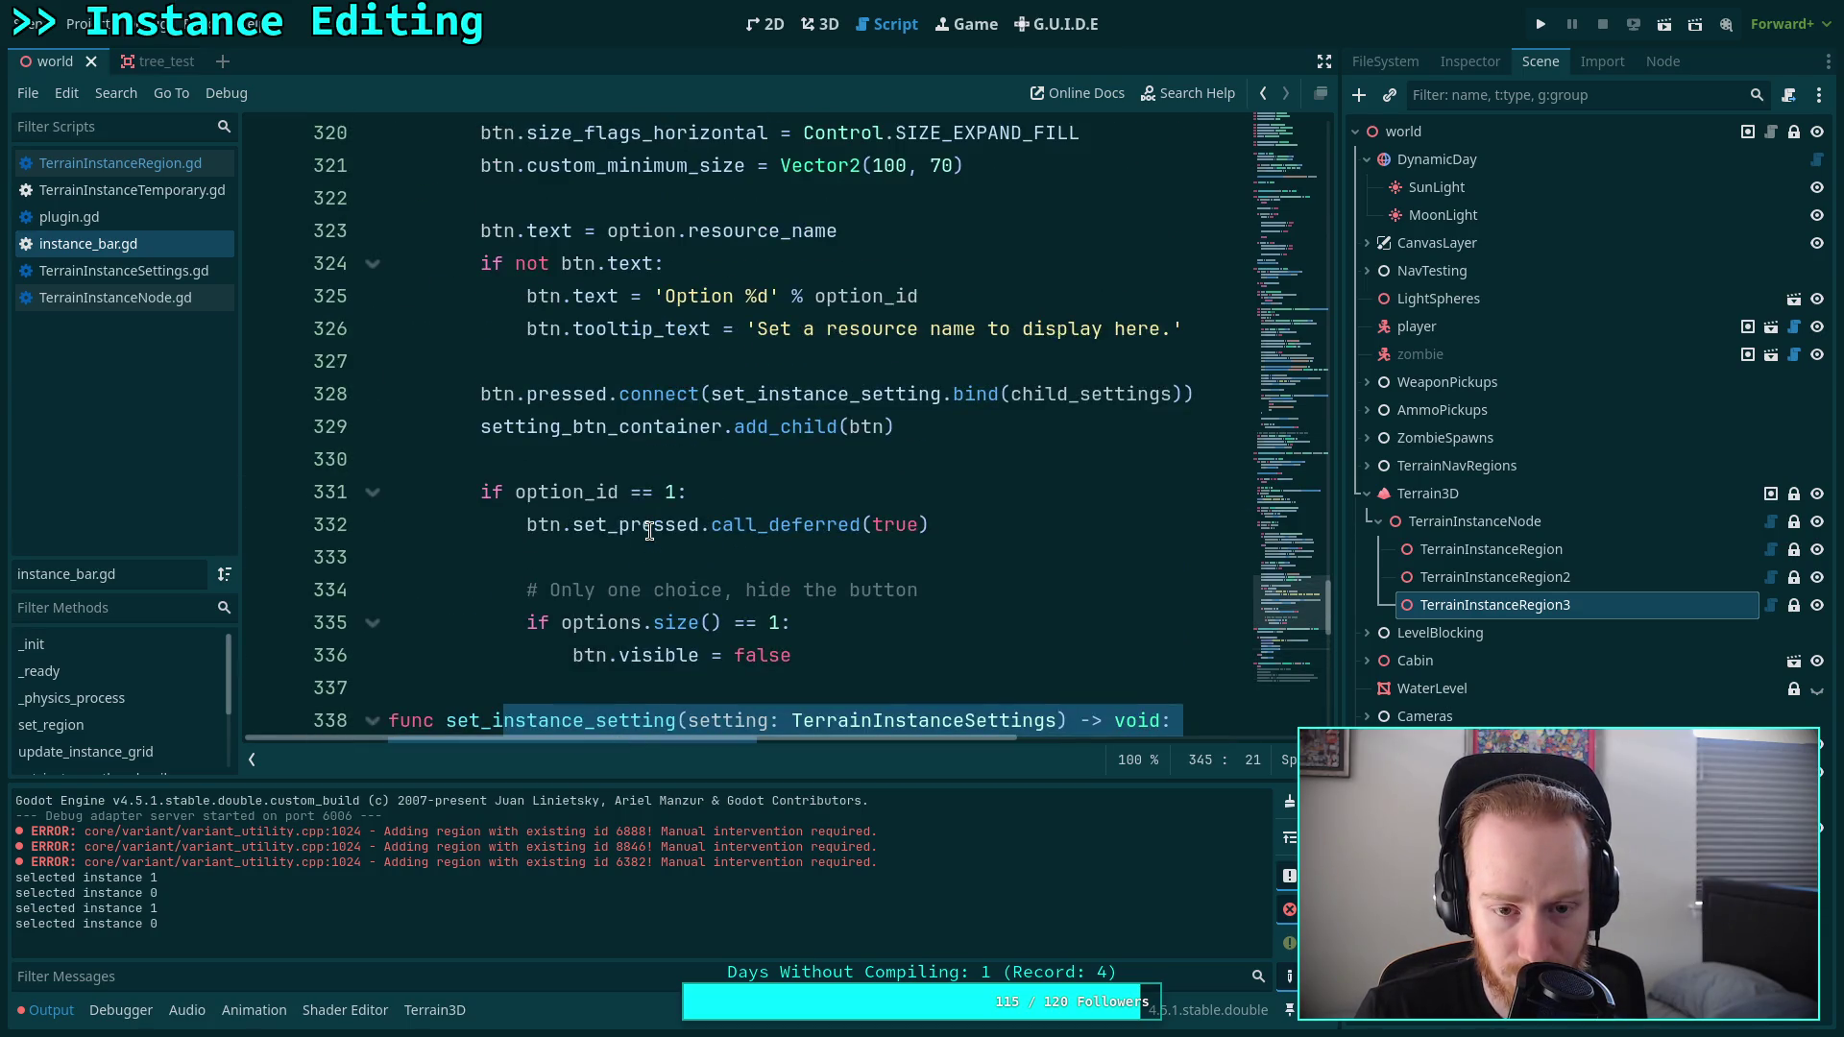
scroll(649, 531, "up", 2)
scroll(649, 531, "down", 2)
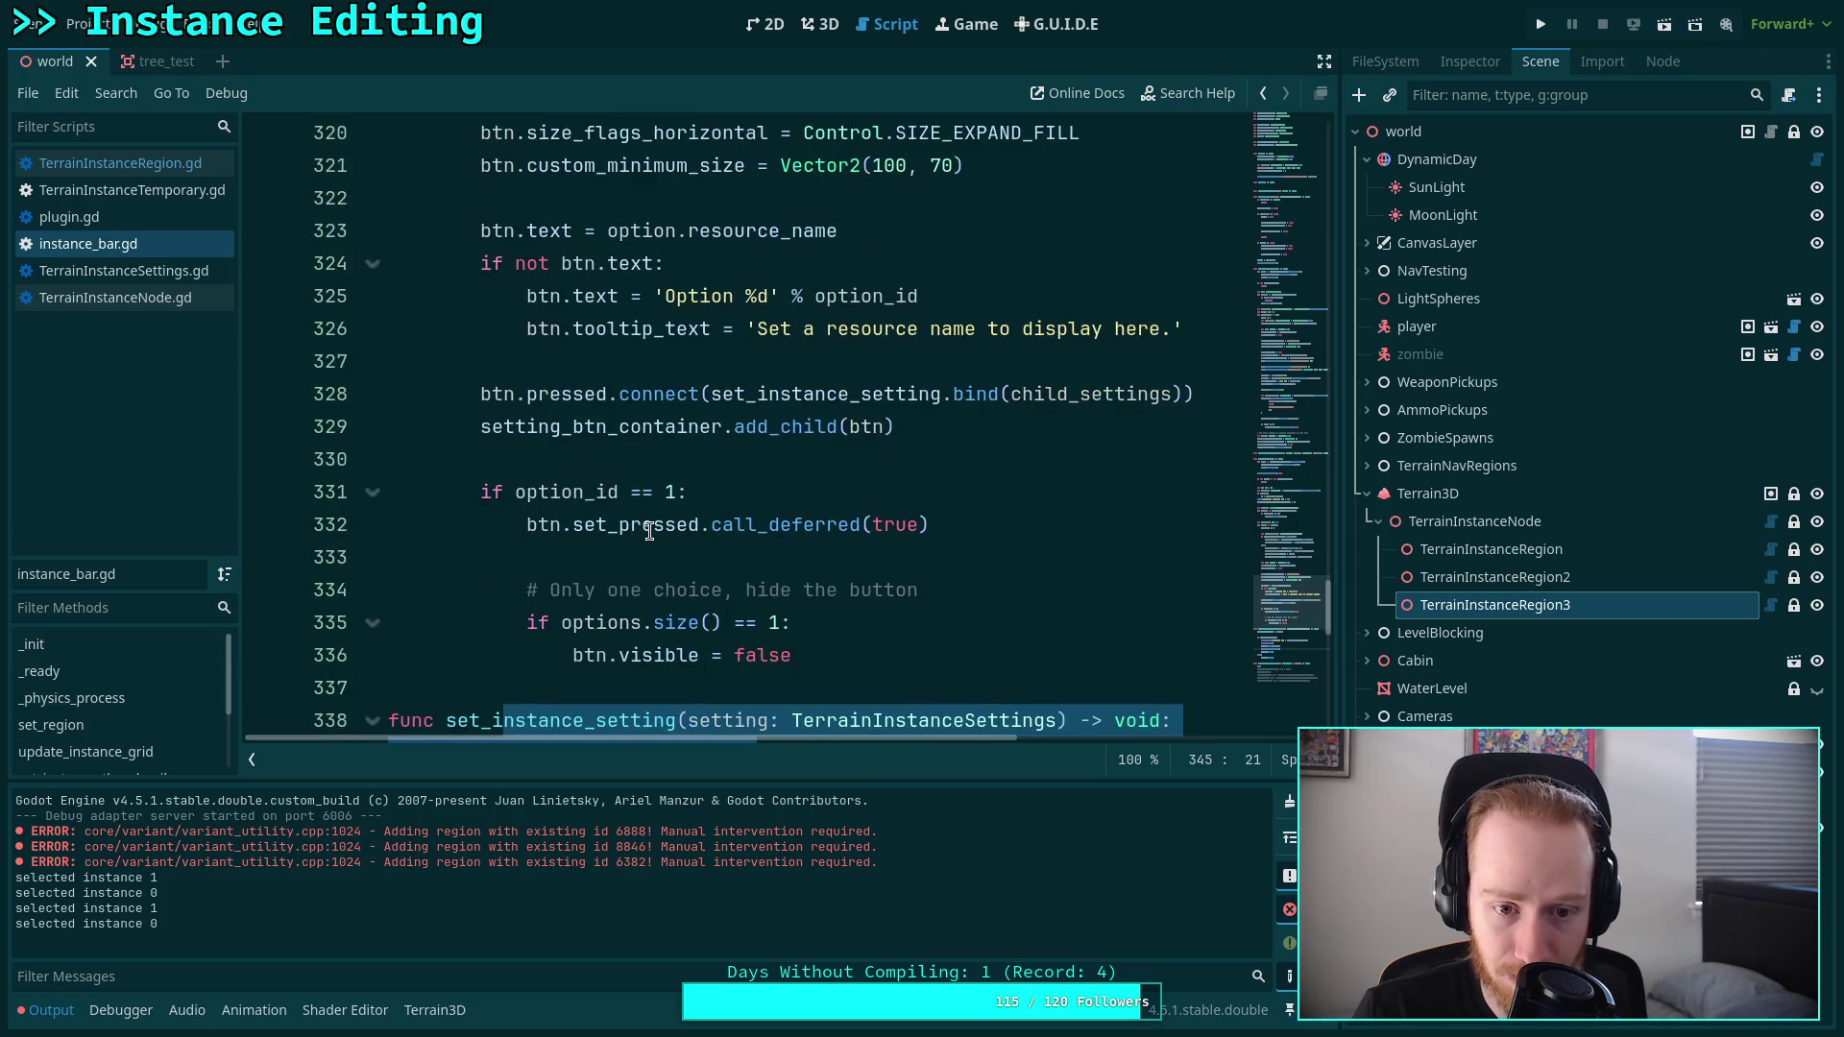
scroll(649, 531, "down", 1)
left_click(657, 428)
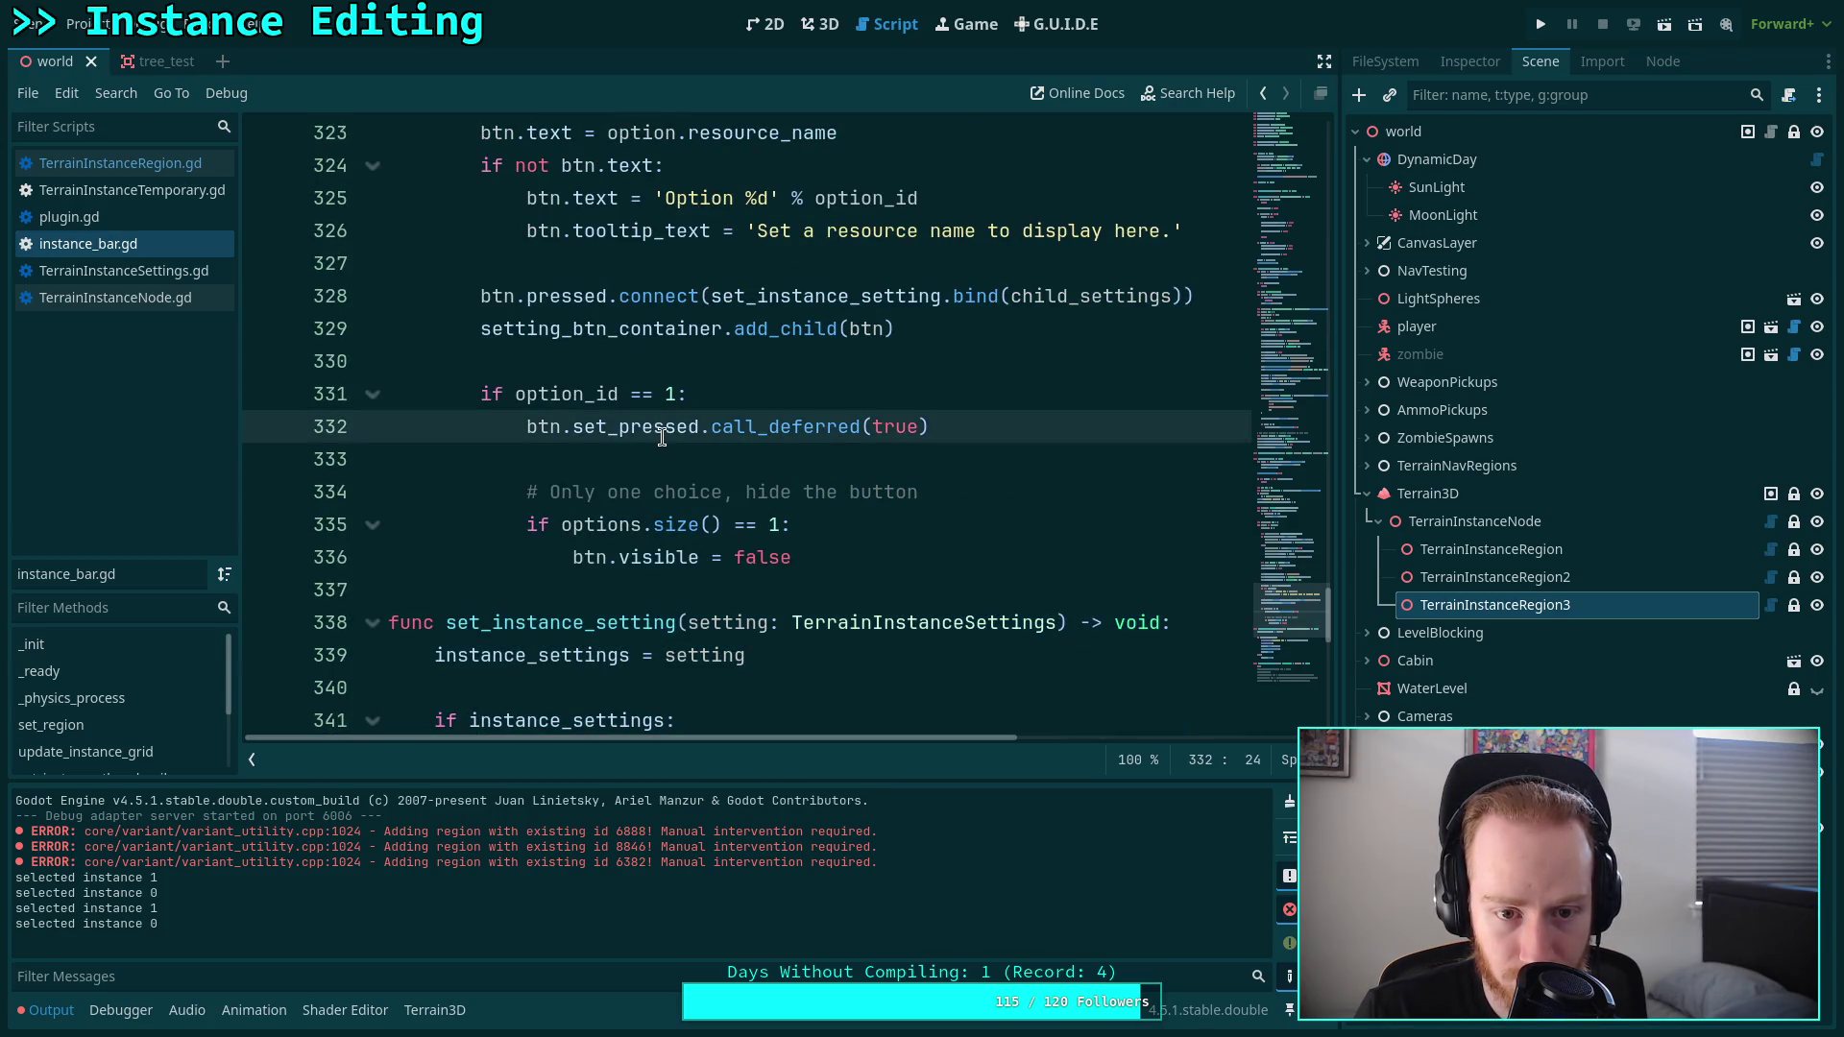
scroll(662, 436, "up", 6)
scroll(663, 428, "down", 2)
scroll(662, 429, "down", 4)
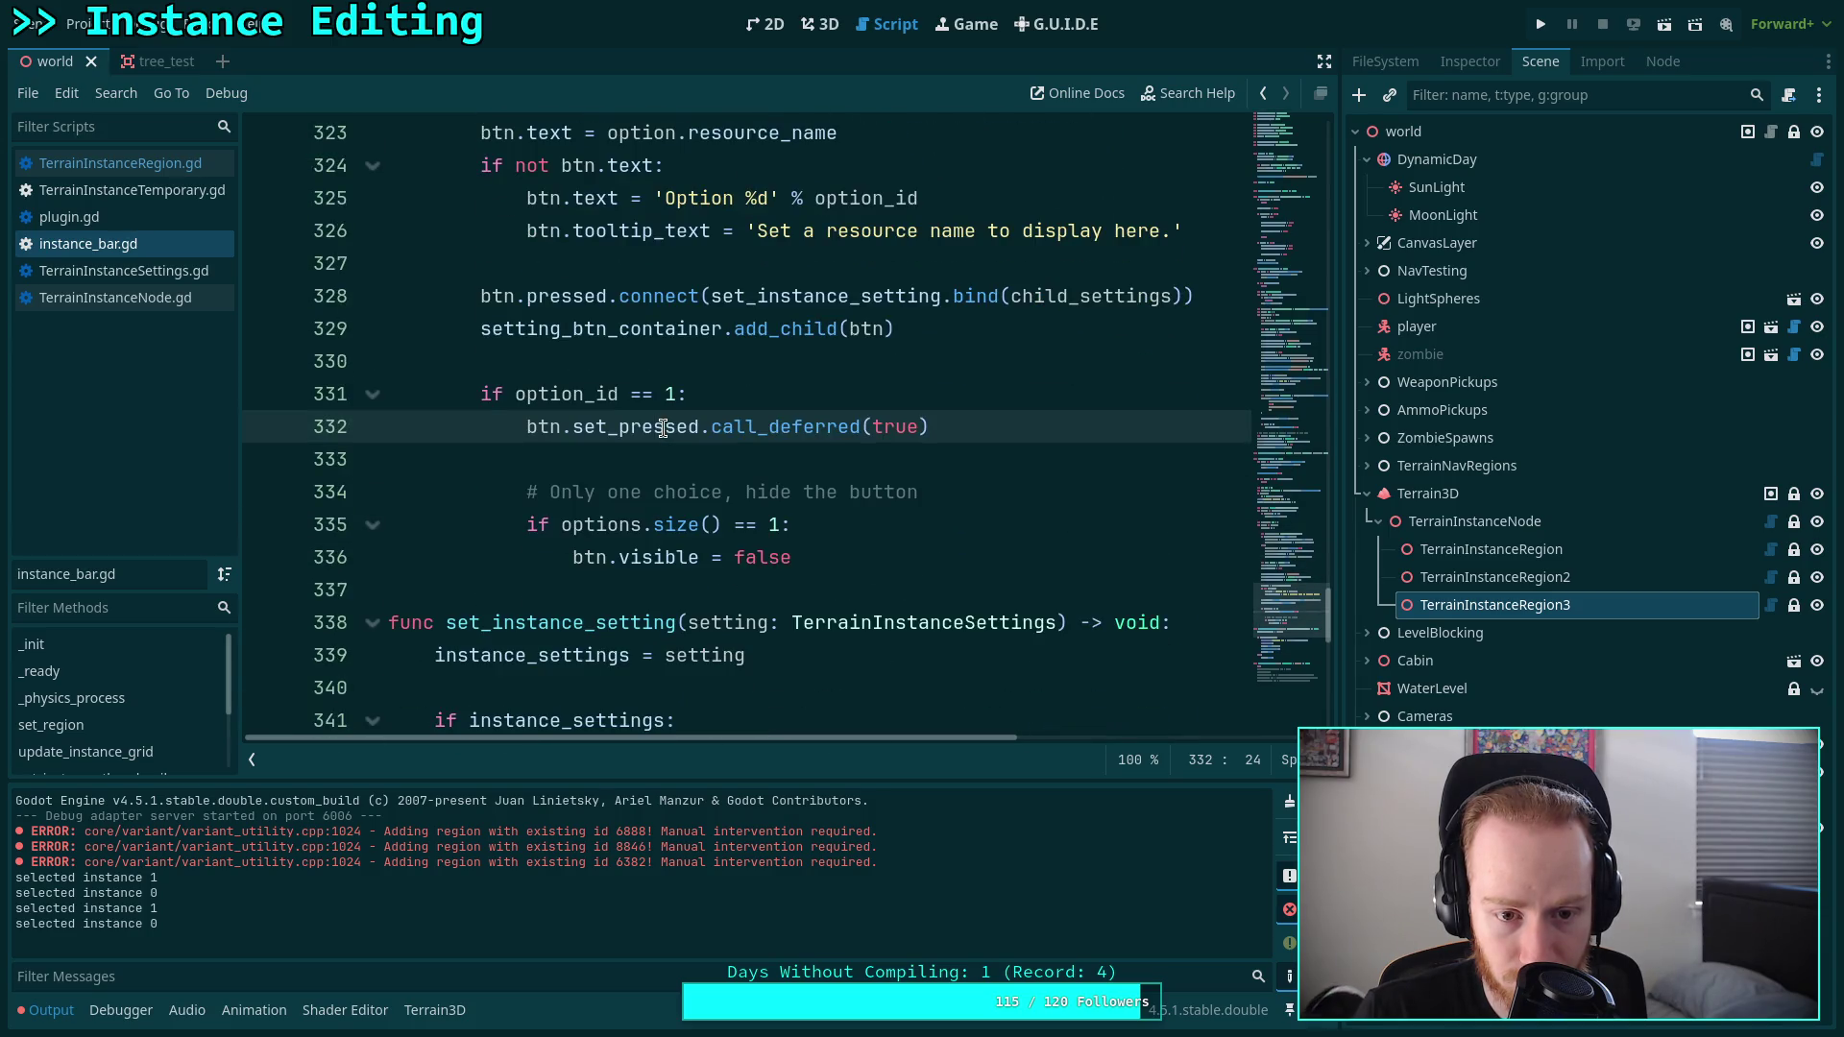
scroll(663, 429, "up", 5)
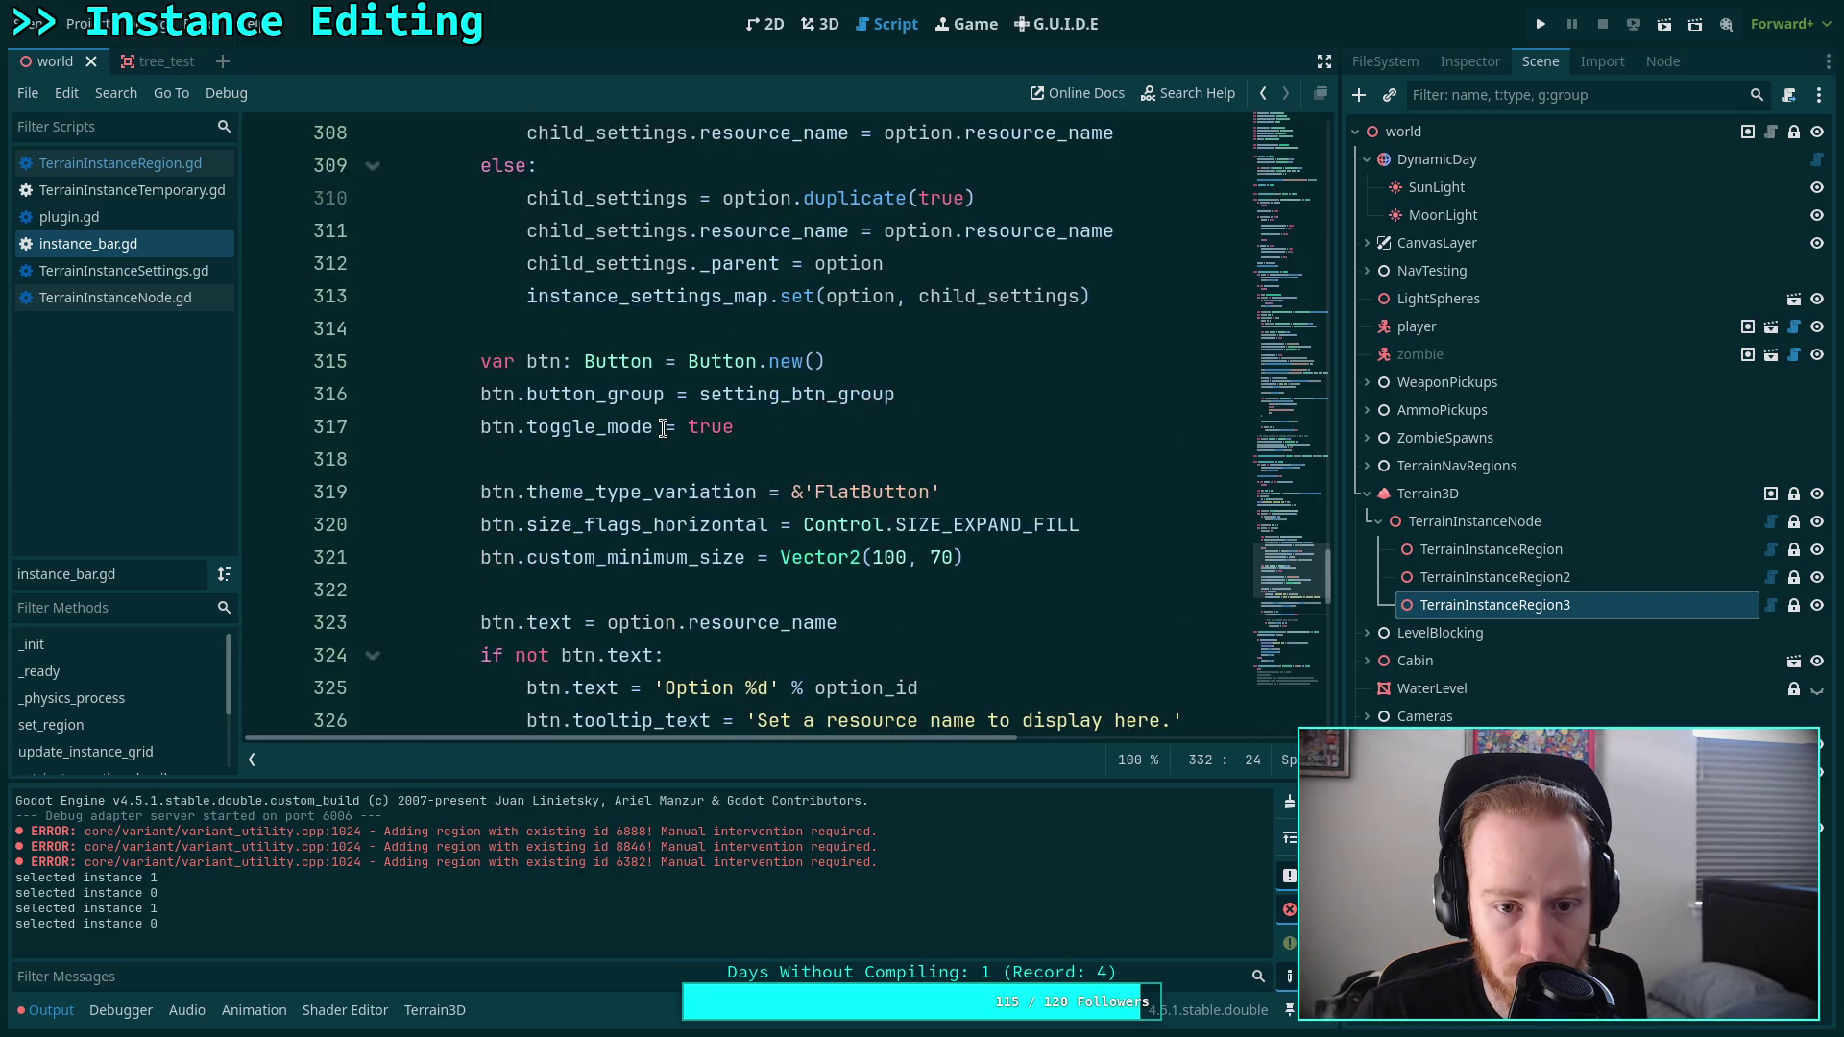
scroll(663, 429, "up", 3)
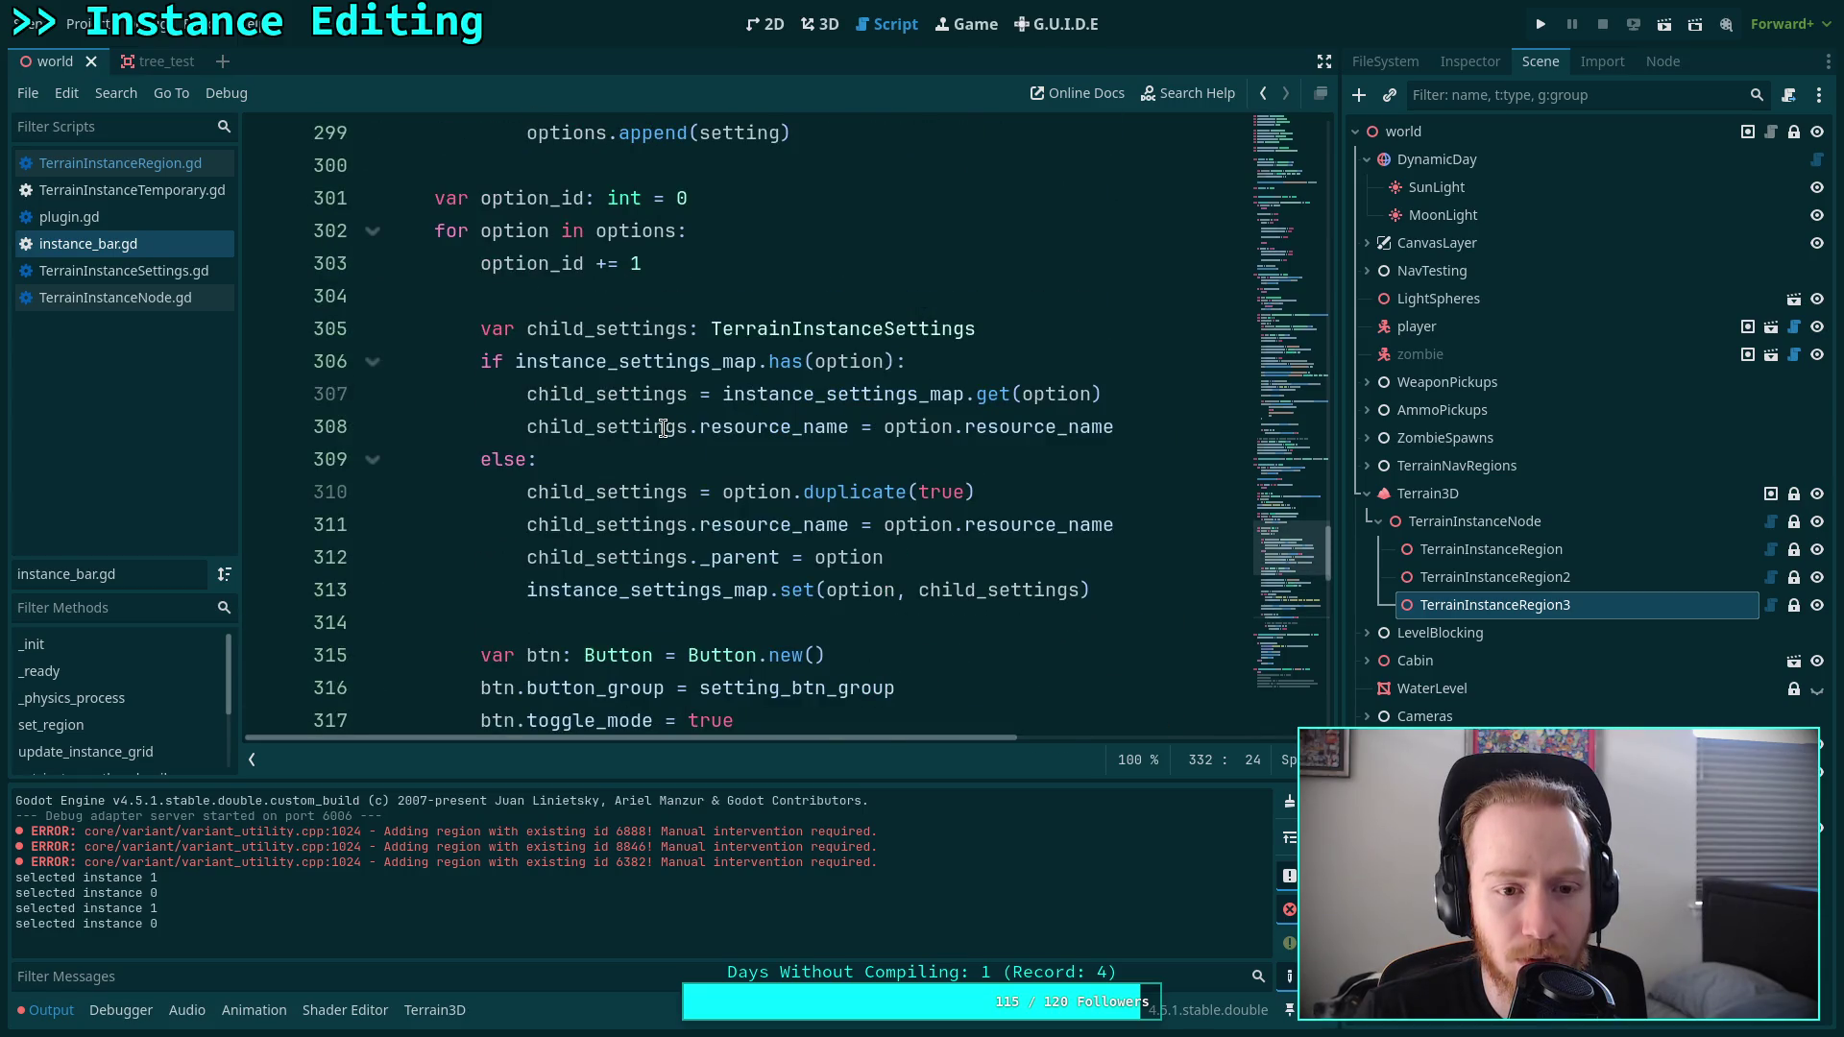
scroll(663, 428, "down", 3)
scroll(663, 428, "down", 5)
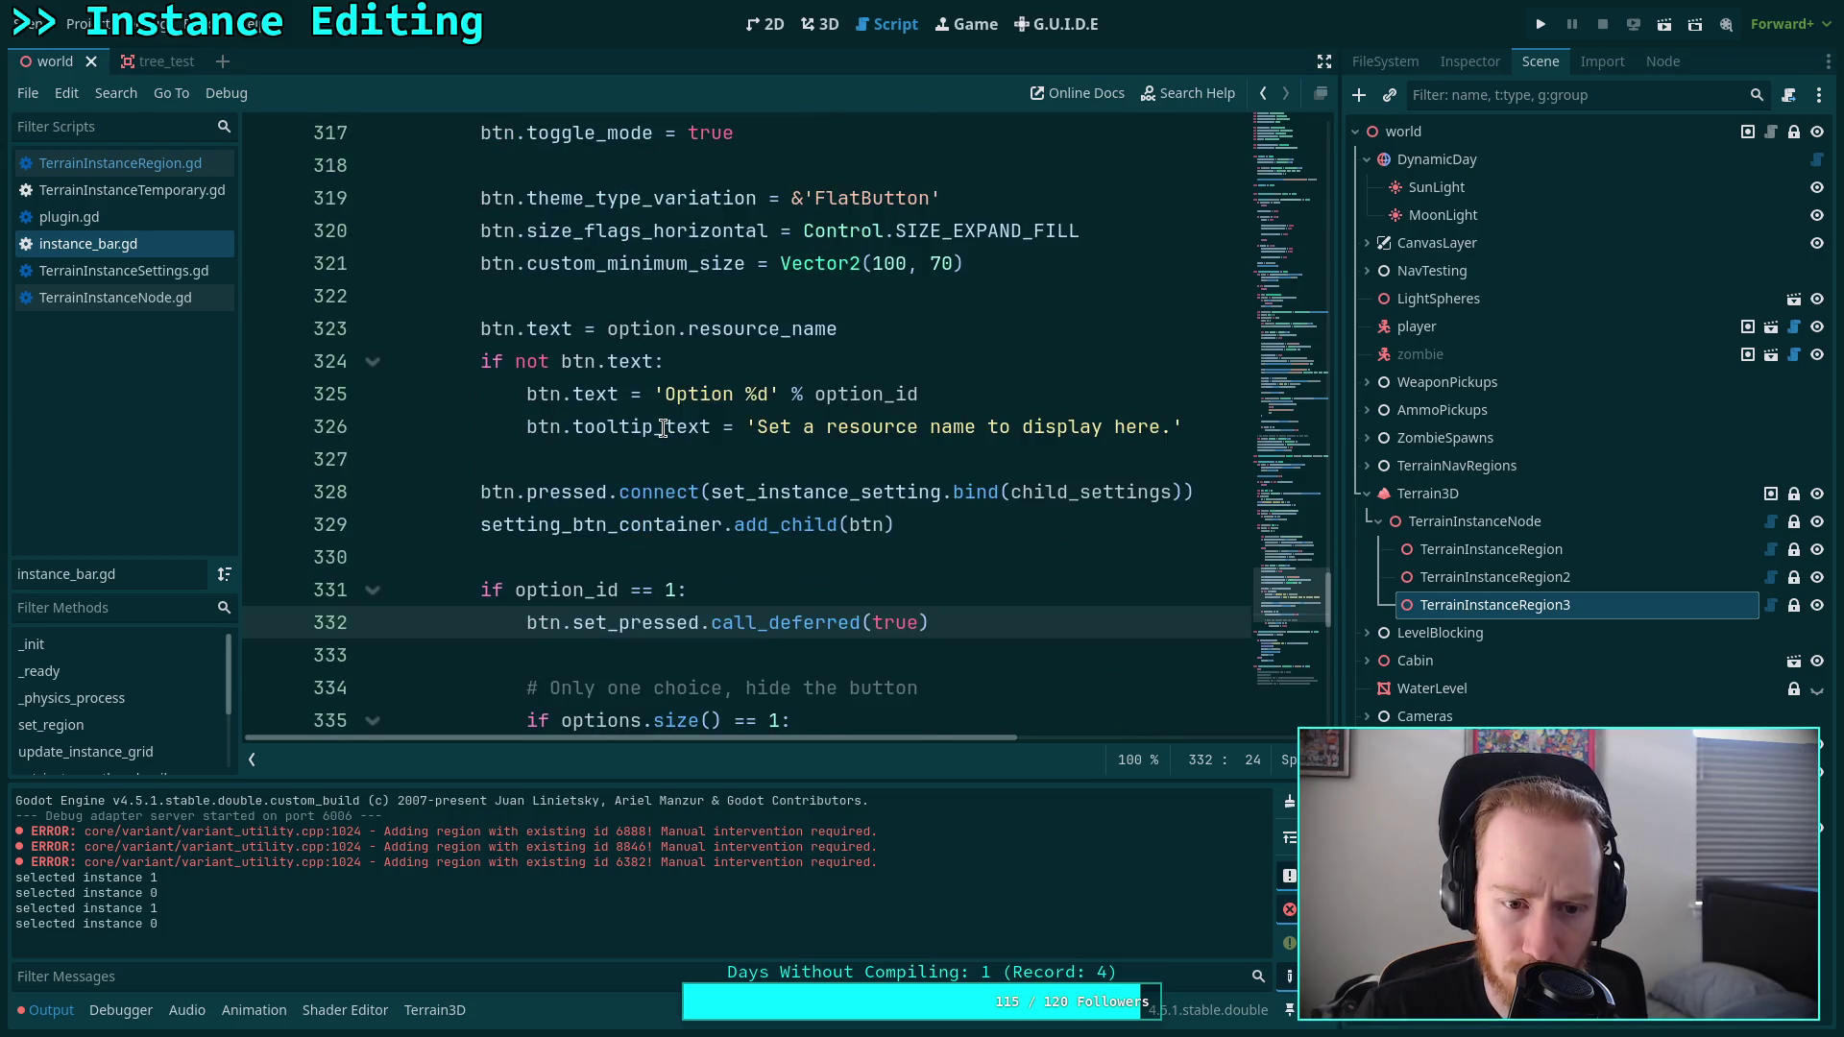
Open new lines after line 336 and start typing 'add'.
left_click(902, 561)
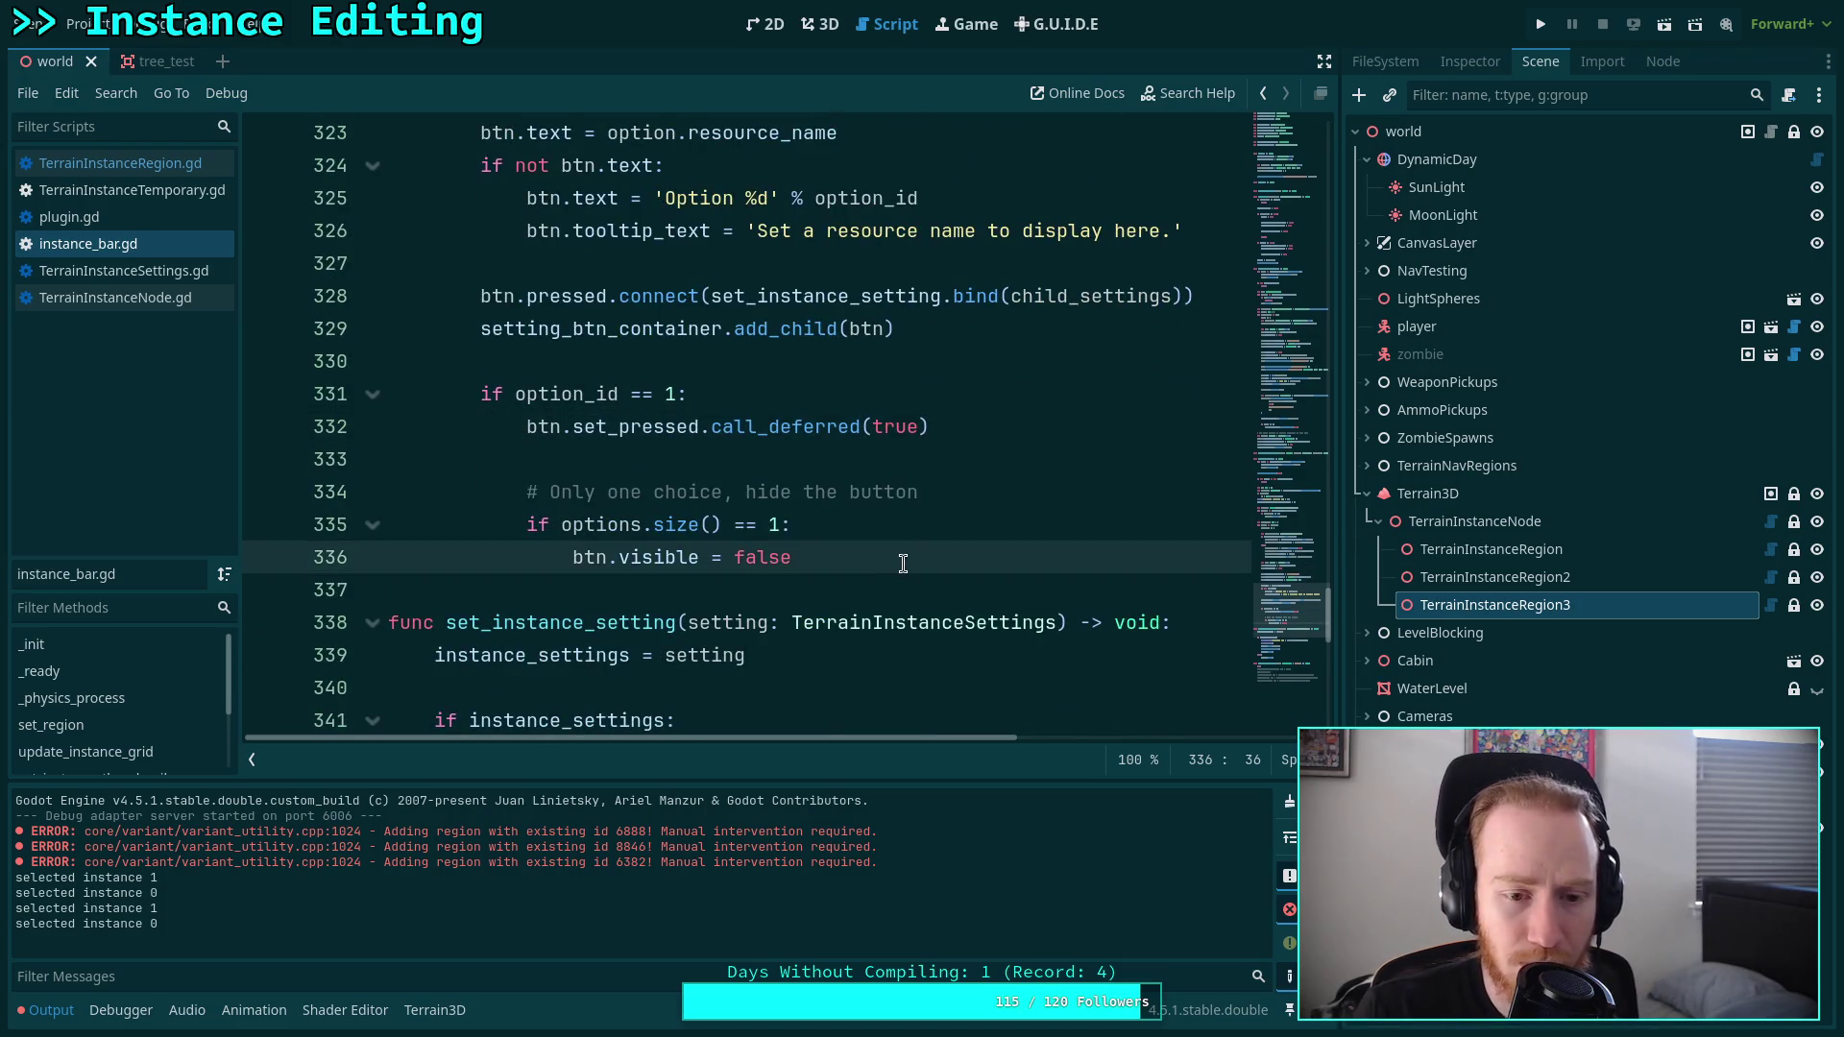
key("Return")
key("BackSpace")
key("Return")
type("add")
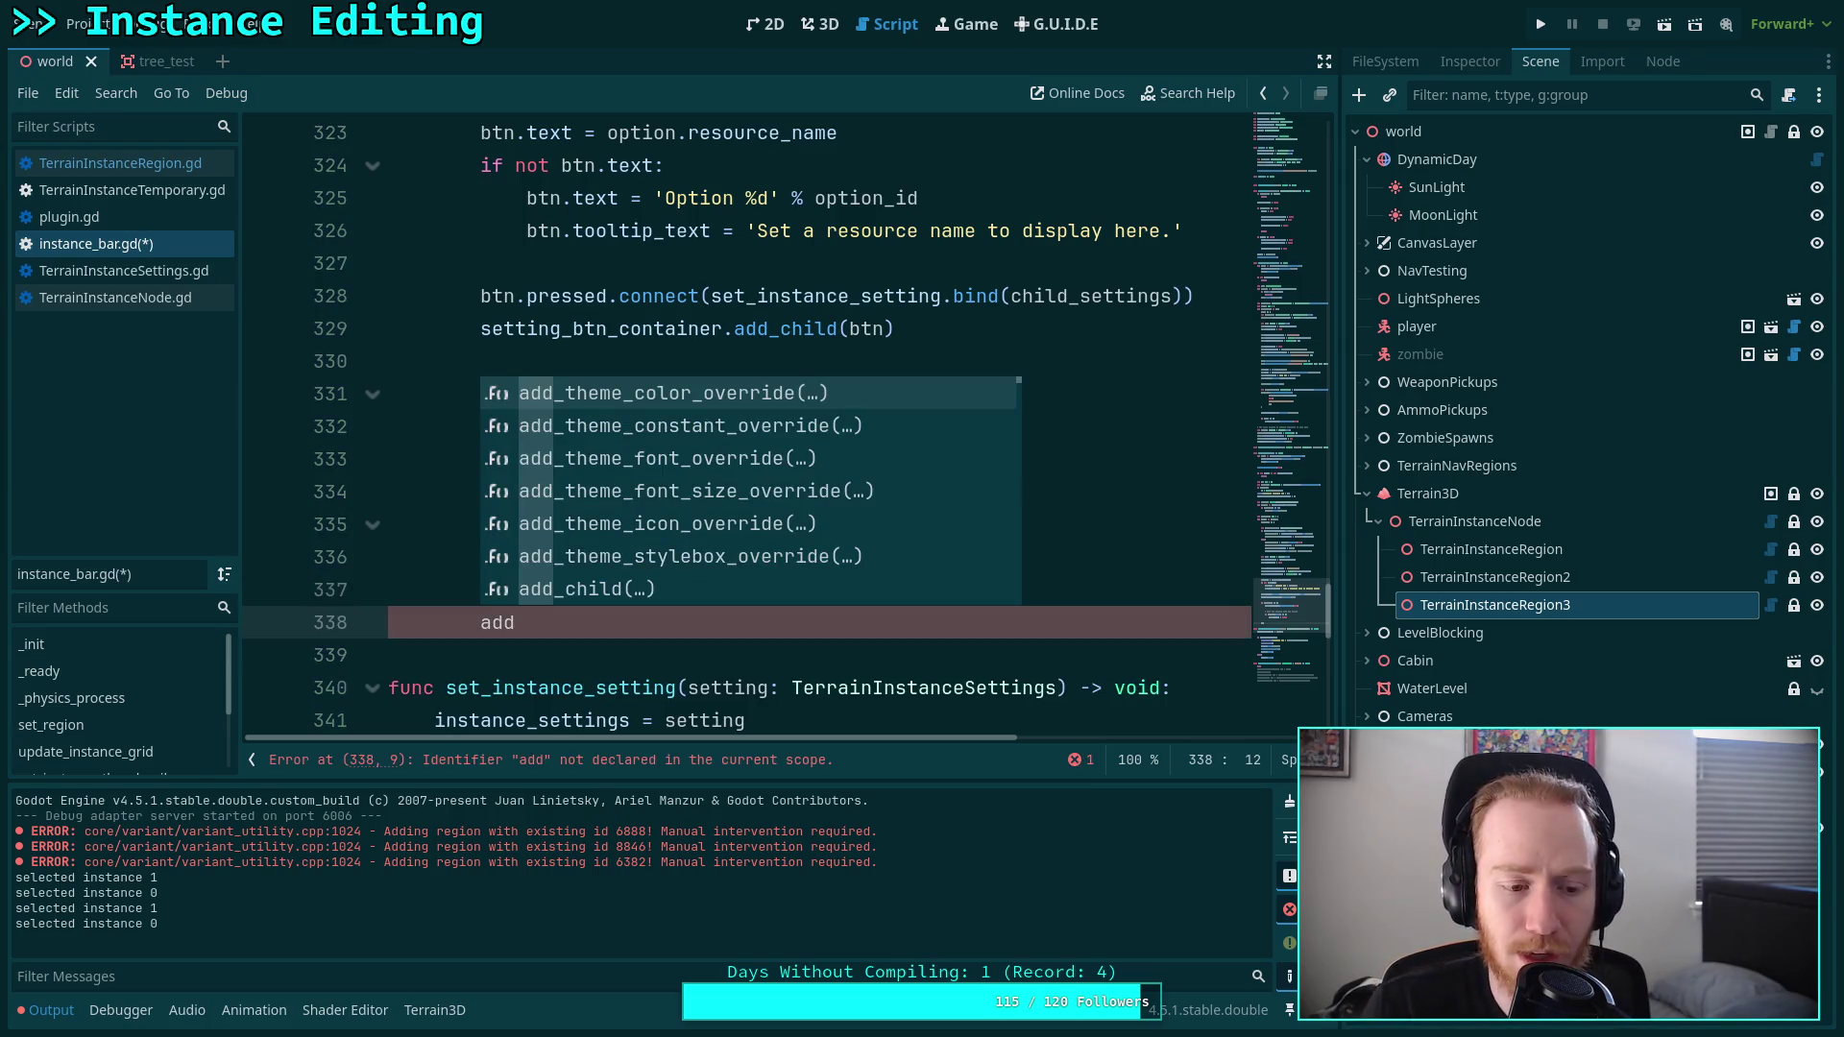
Collapse the output panel and bring the button setup code around line 335 into view.
left_click(44, 1010)
left_click(535, 531)
scroll(548, 543, "up", 14)
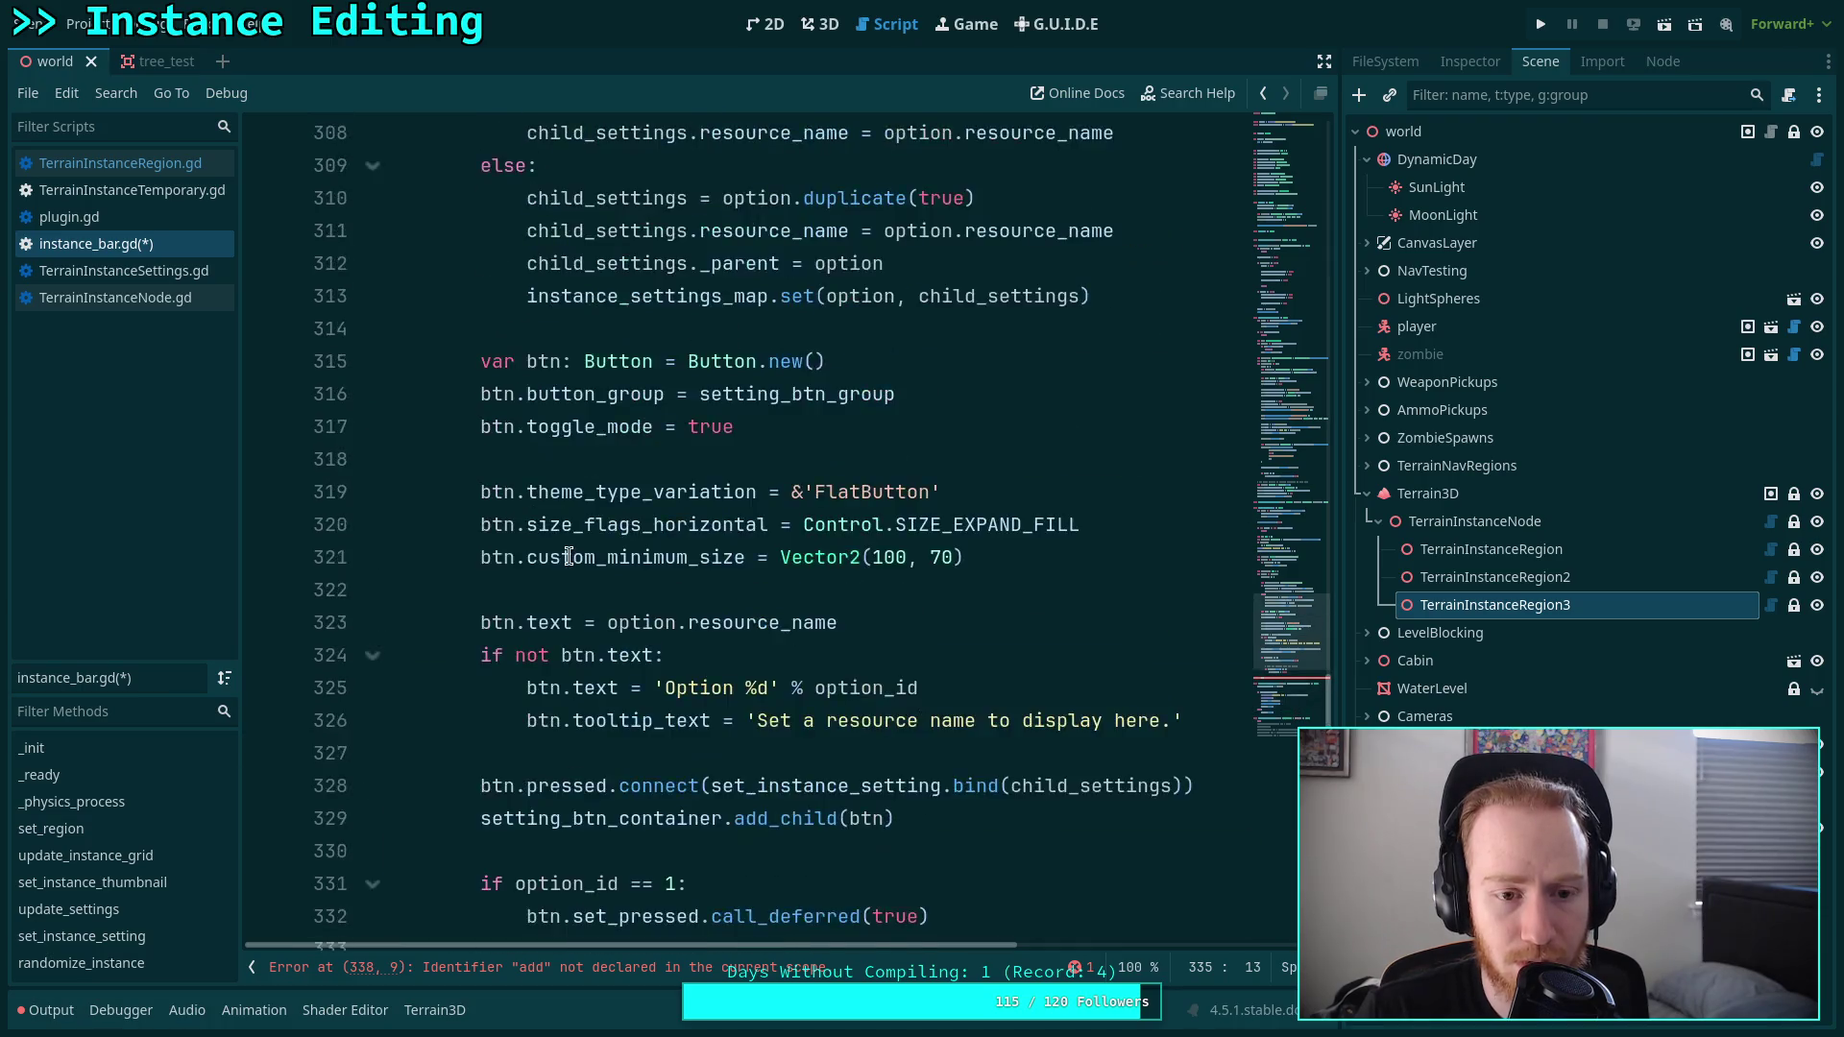
scroll(568, 557, "up", 6)
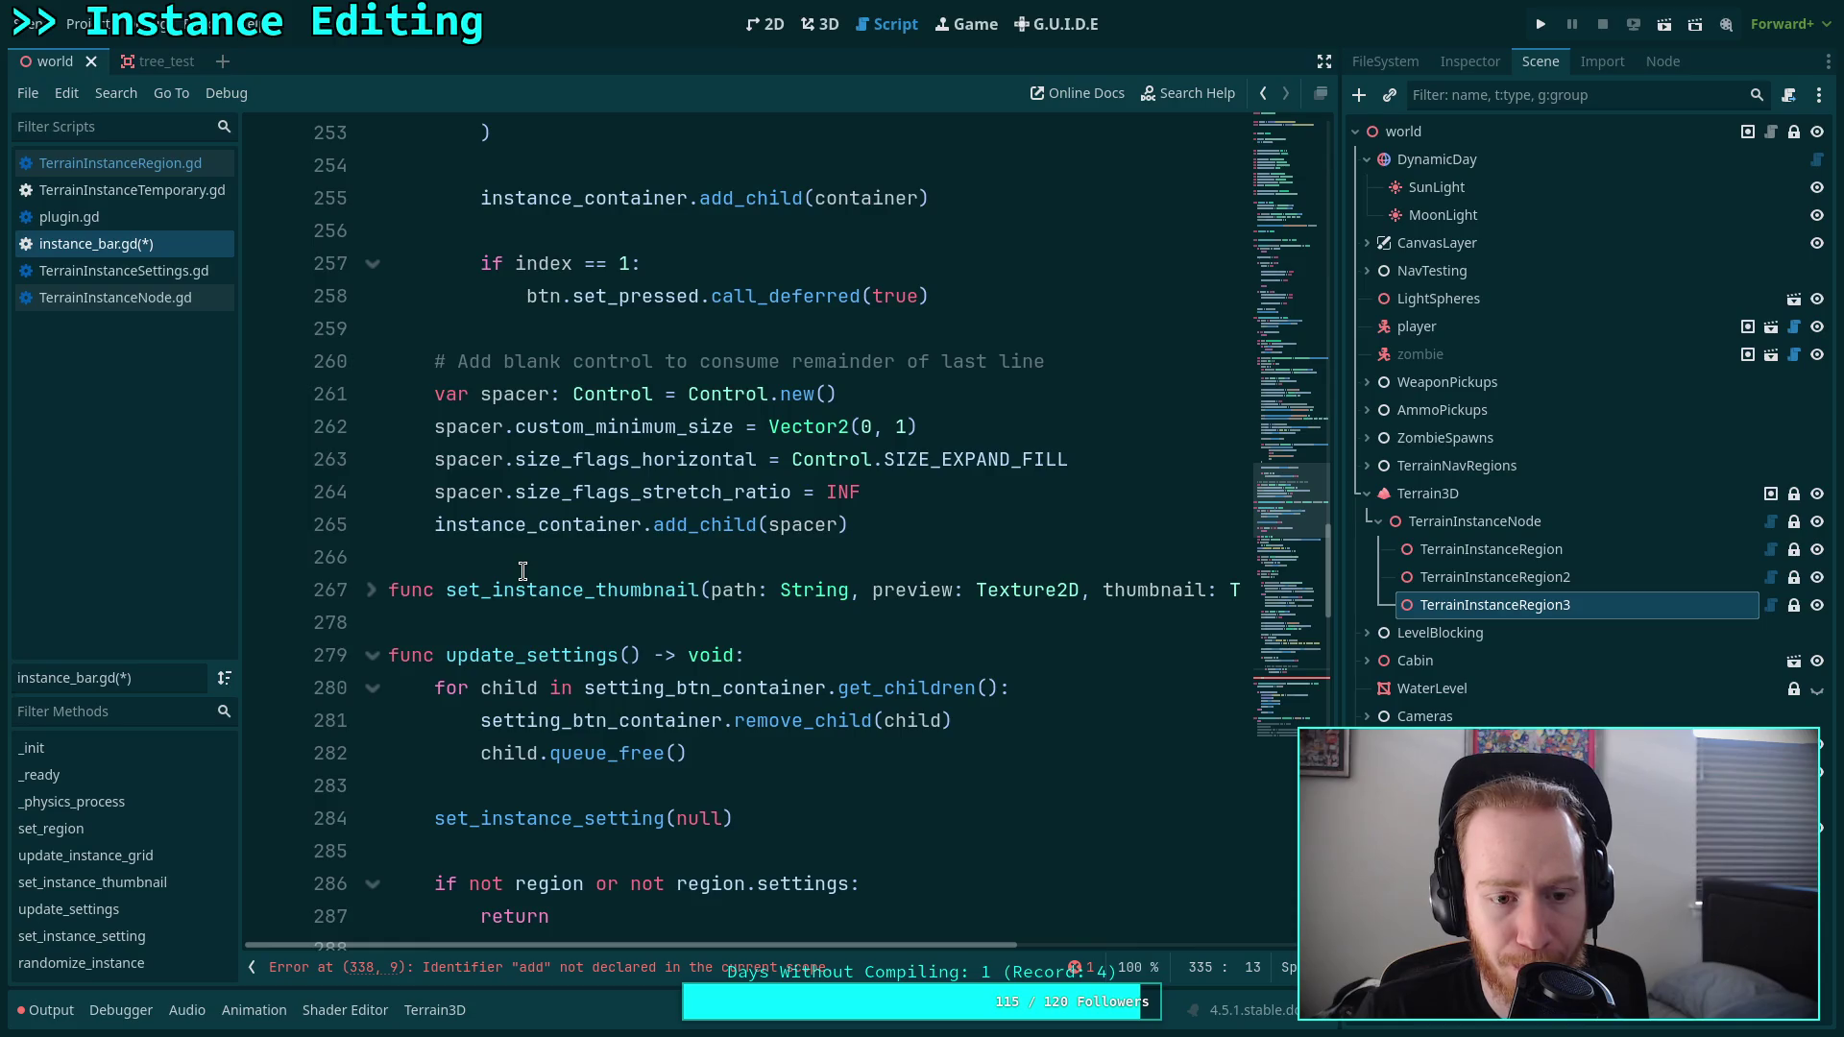
scroll(522, 572, "down", 1)
scroll(522, 573, "up", 10)
left_click_drag(1299, 464, 1310, 223)
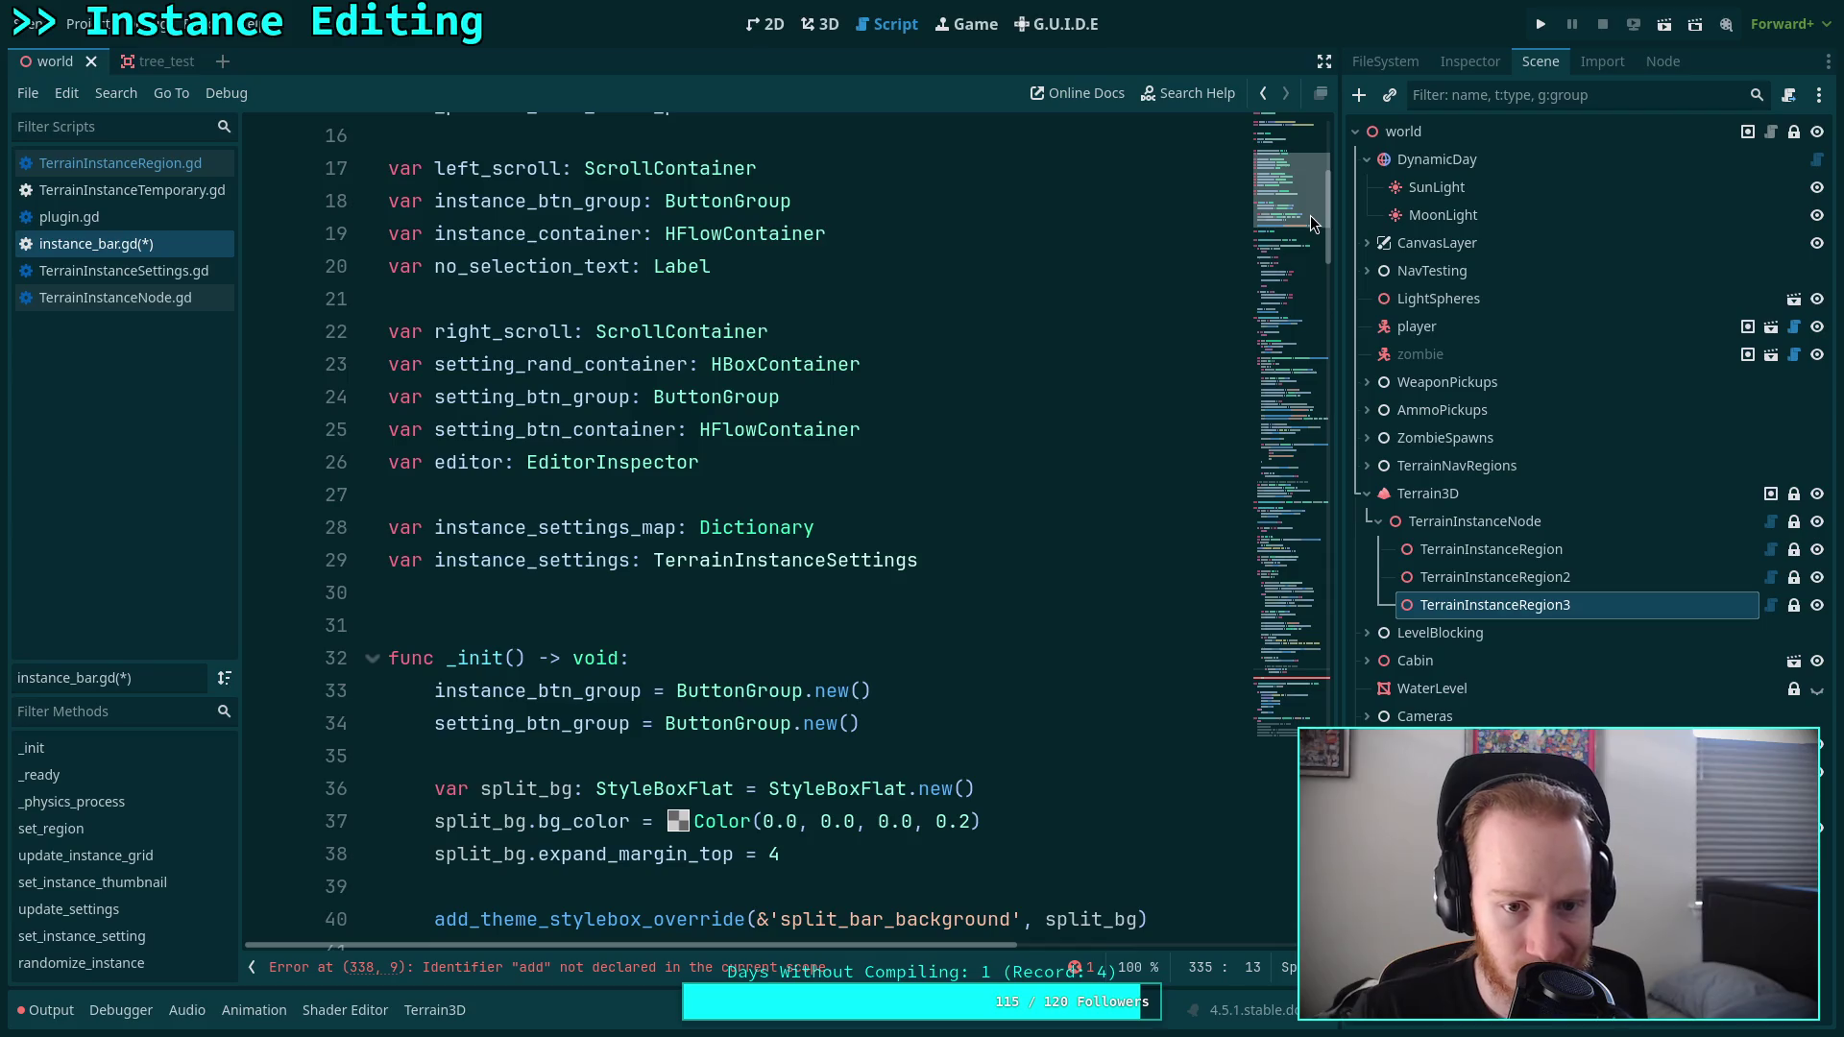
left_click(1306, 676)
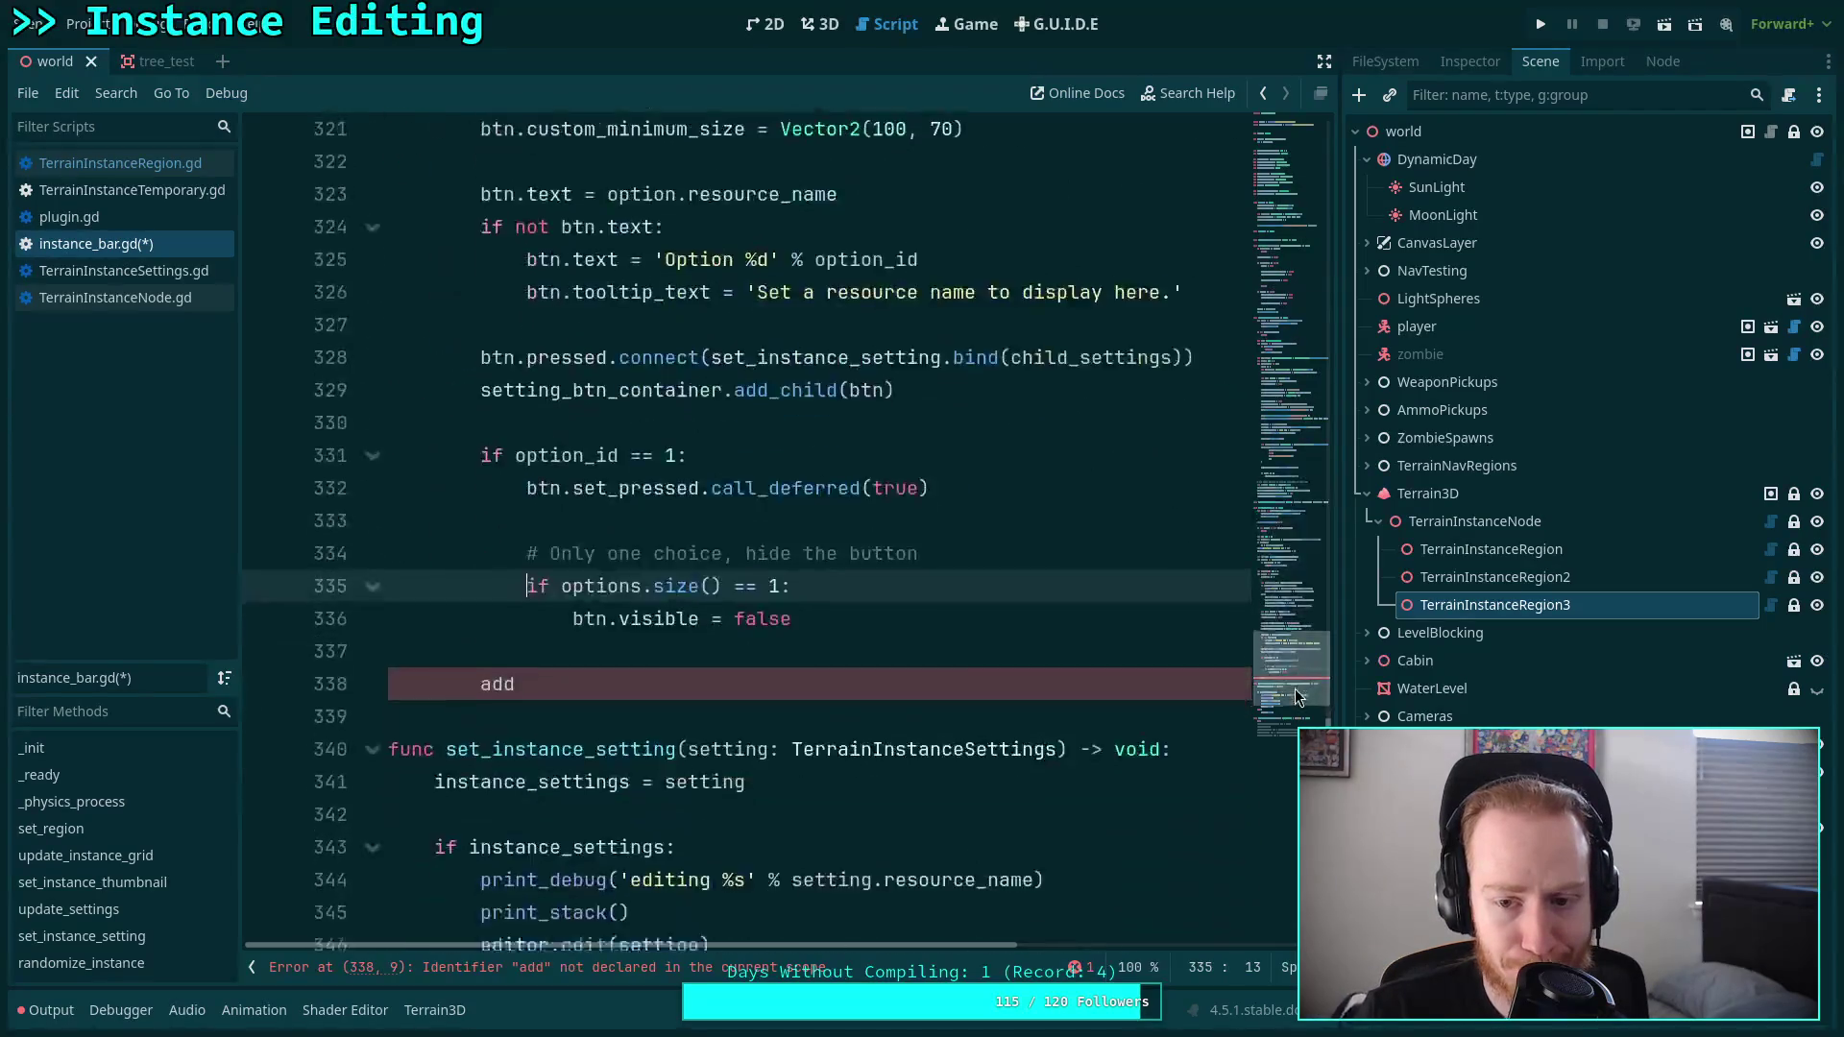
Delete the stray line 338 and the extra blank line below the button-hiding block.
left_click(613, 605)
double_click(497, 608)
type("sett")
left_click(505, 500)
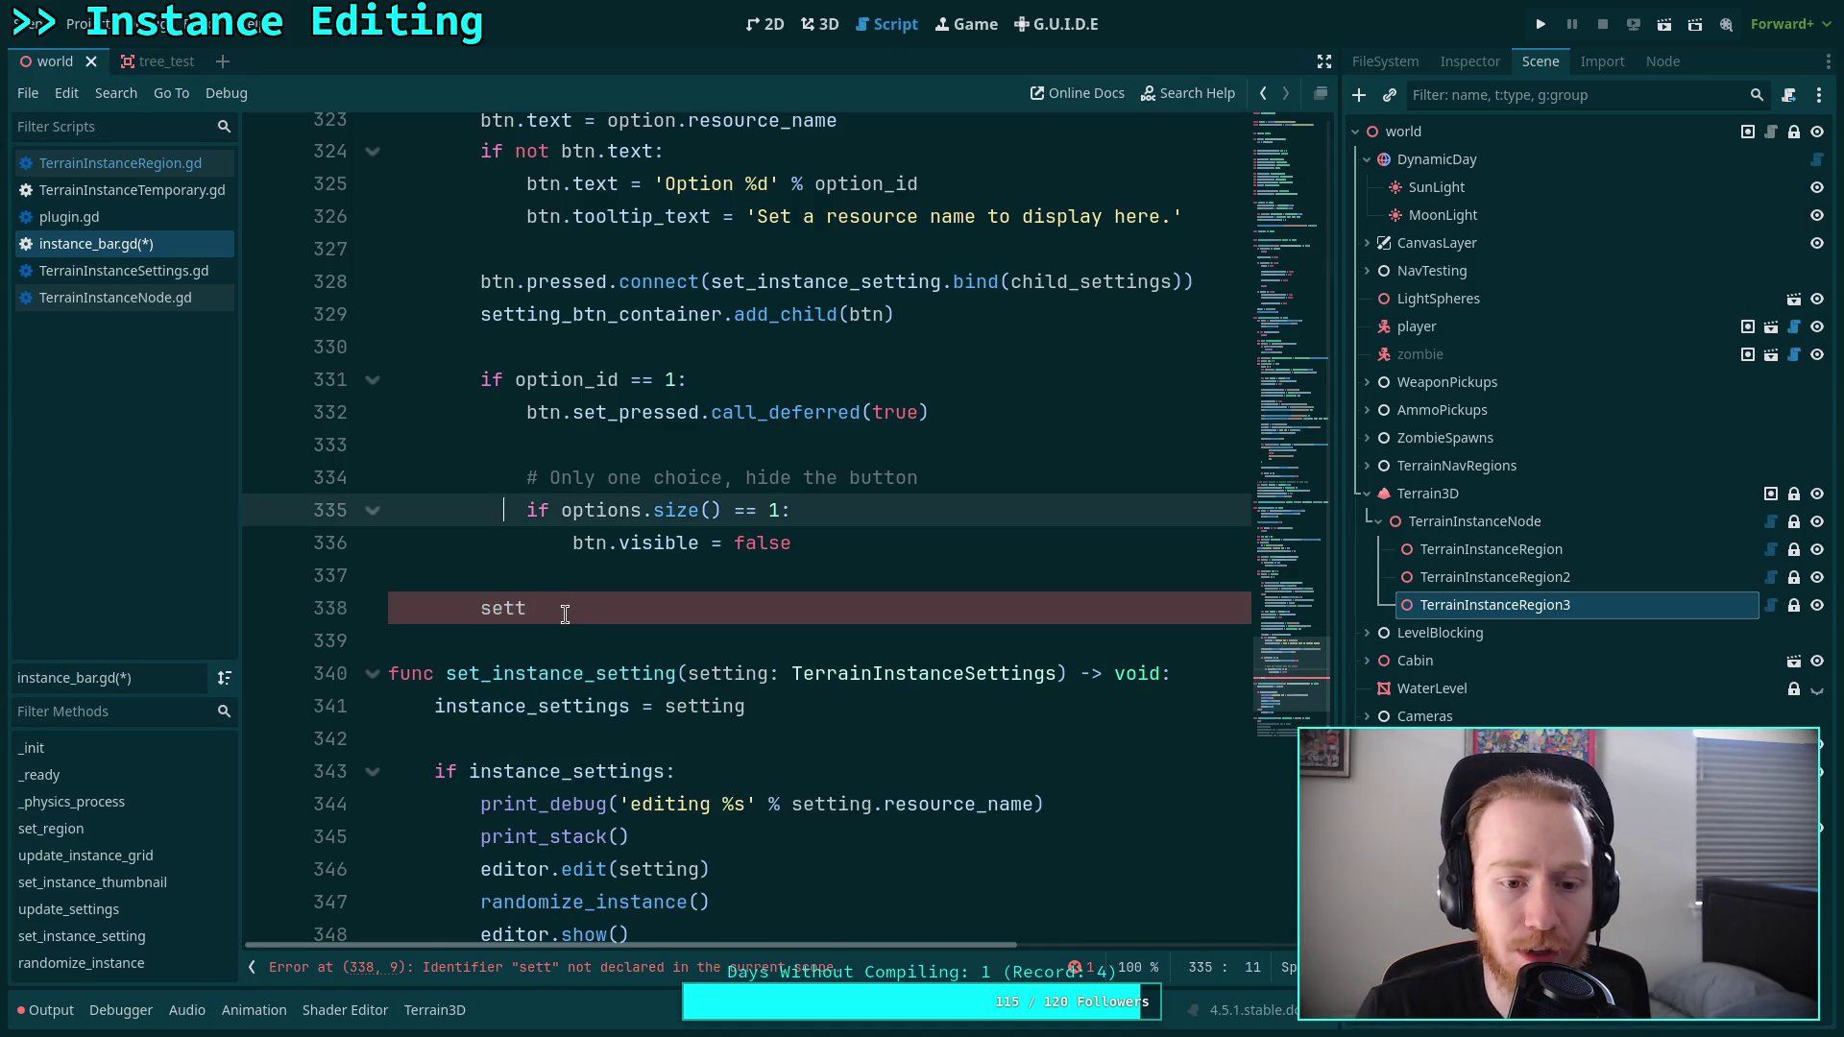
left_click_drag(565, 614, 588, 585)
key("BackSpace")
key("Delete")
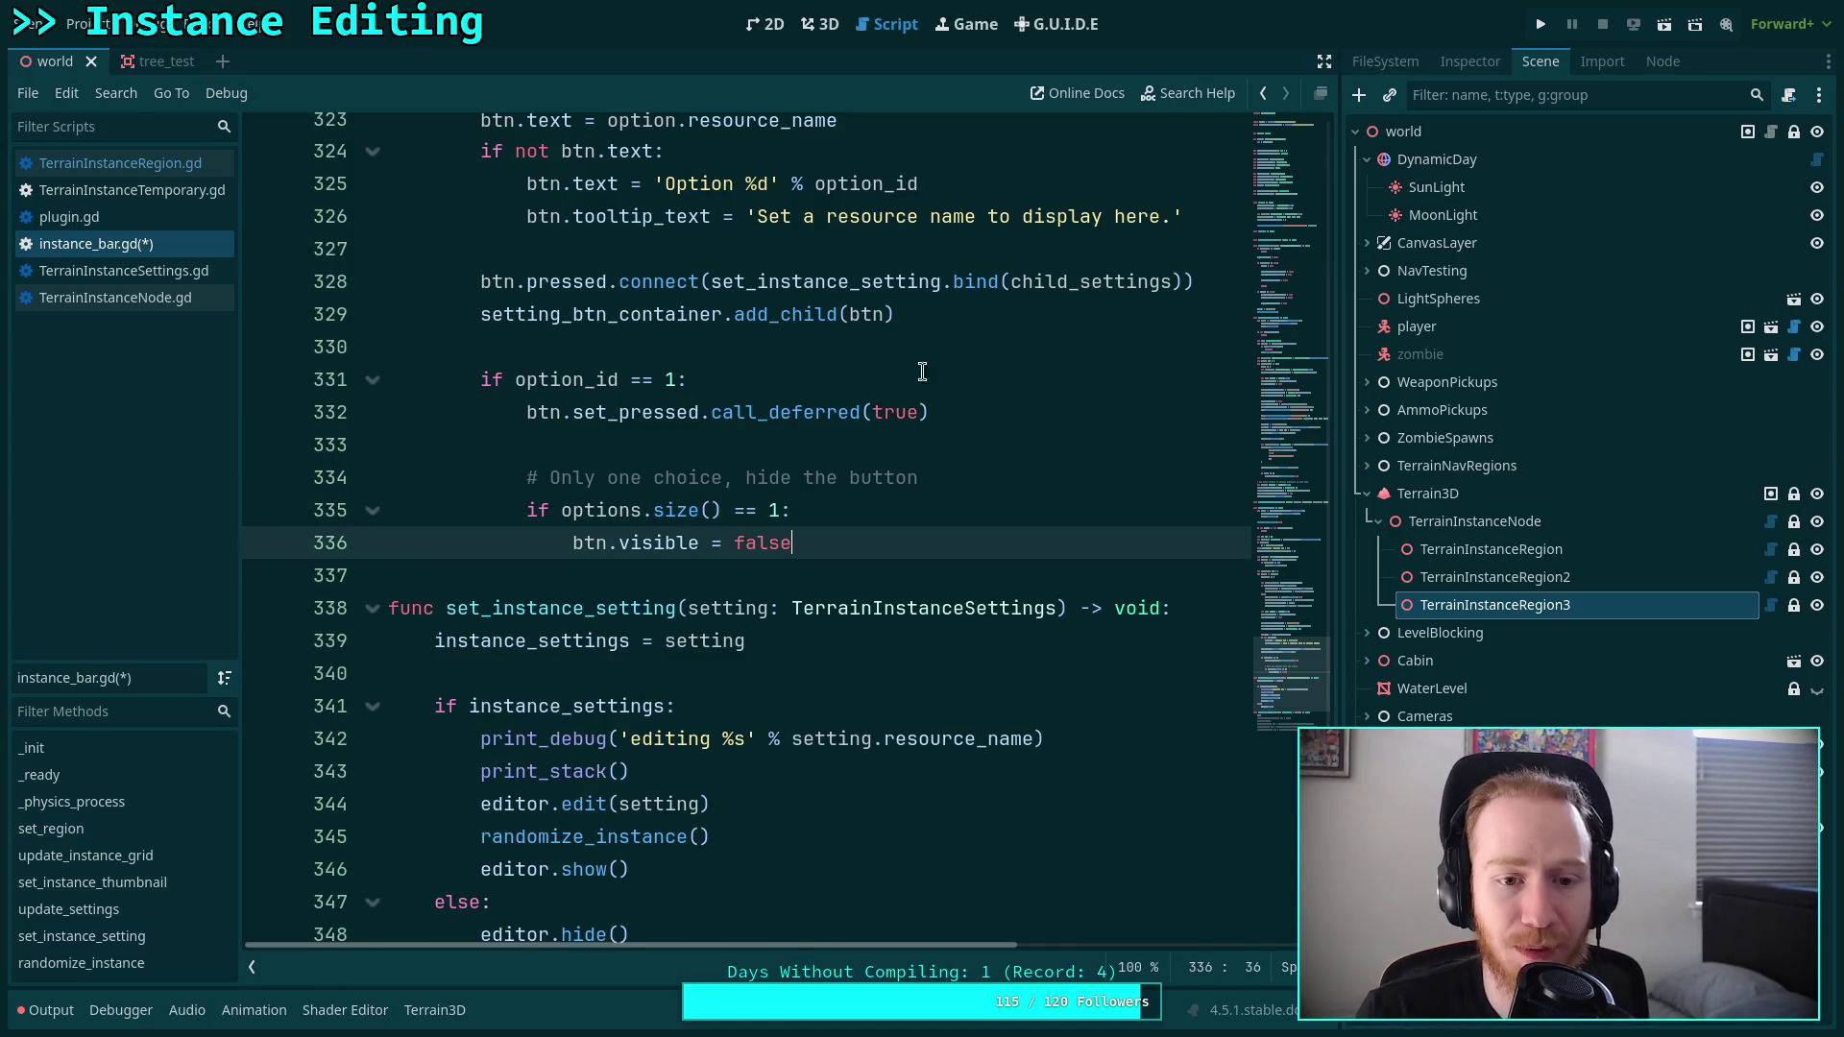
Place the caret after the set_instance_setting signature, above instance_settings = setting.
left_click_drag(715, 316, 498, 322)
left_click(914, 321)
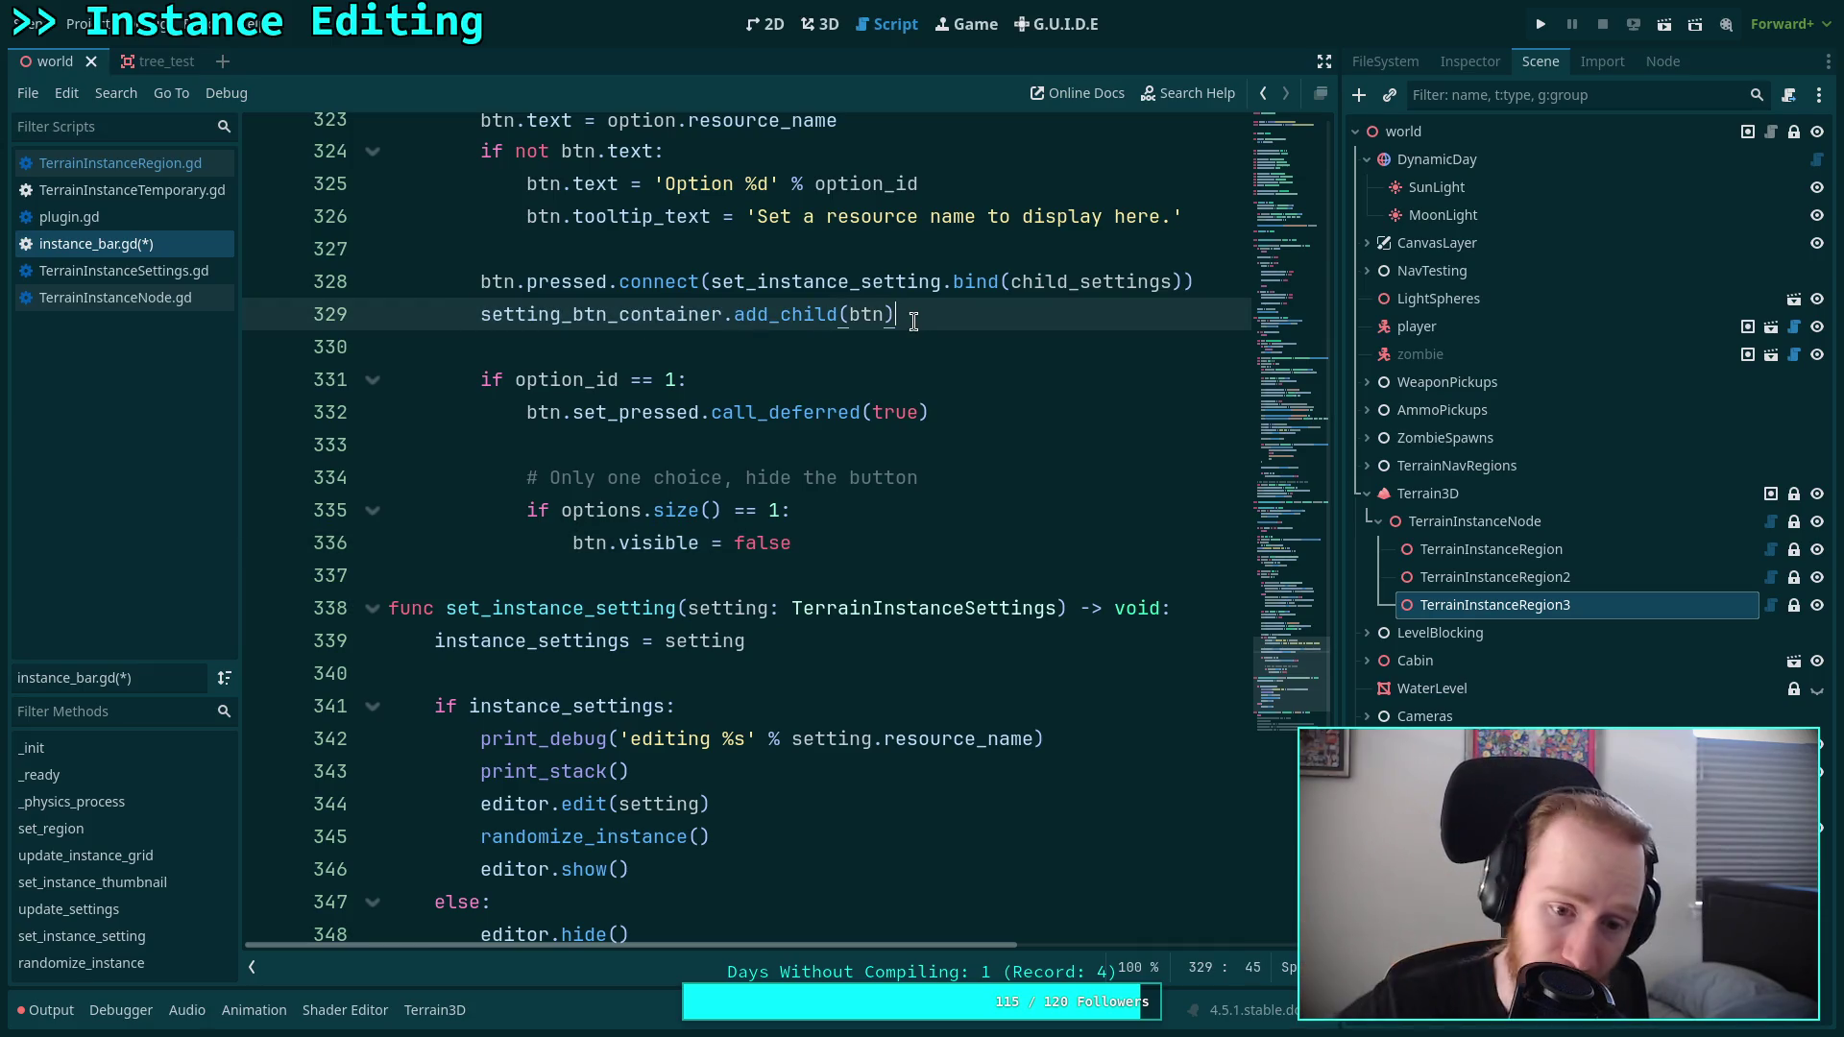
scroll(914, 322, "down", 2)
left_click(883, 445)
scroll(883, 445, "up", 1)
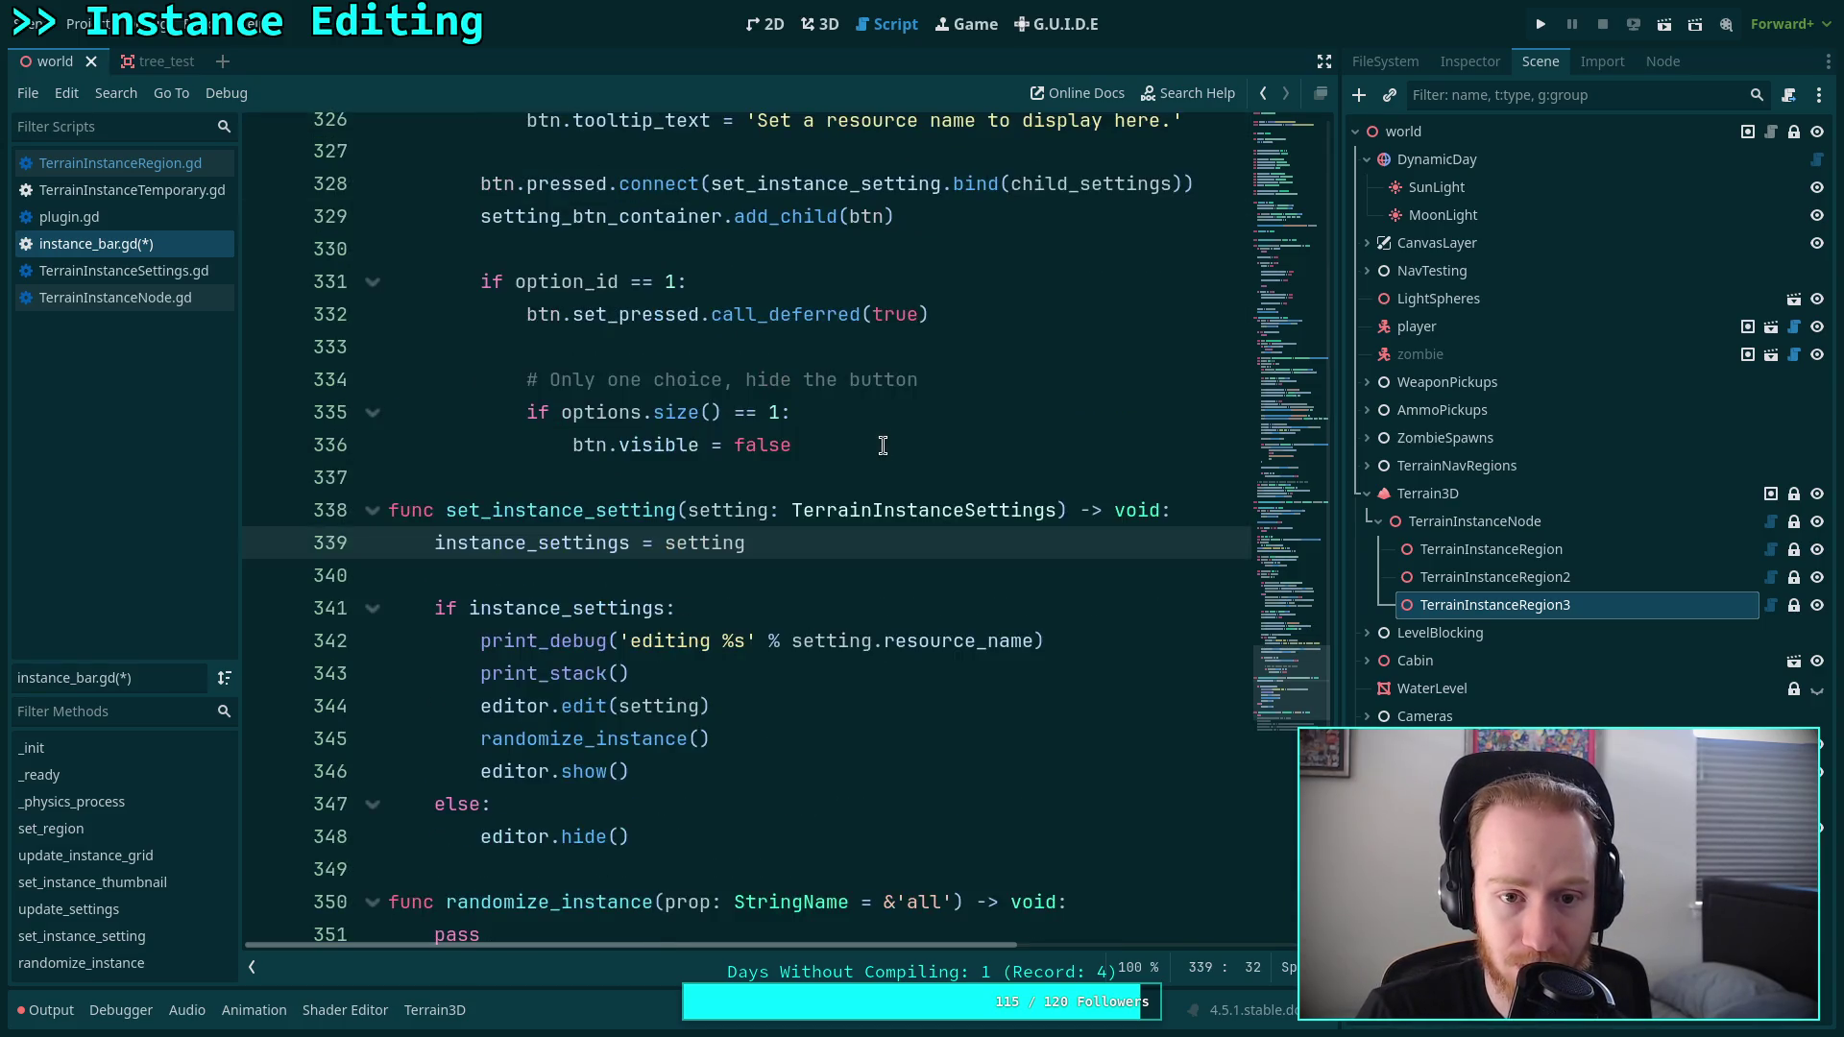
left_click(1219, 523)
Move print_debug into the if block and print_stack below editor.hide(), then save.
key("Return")
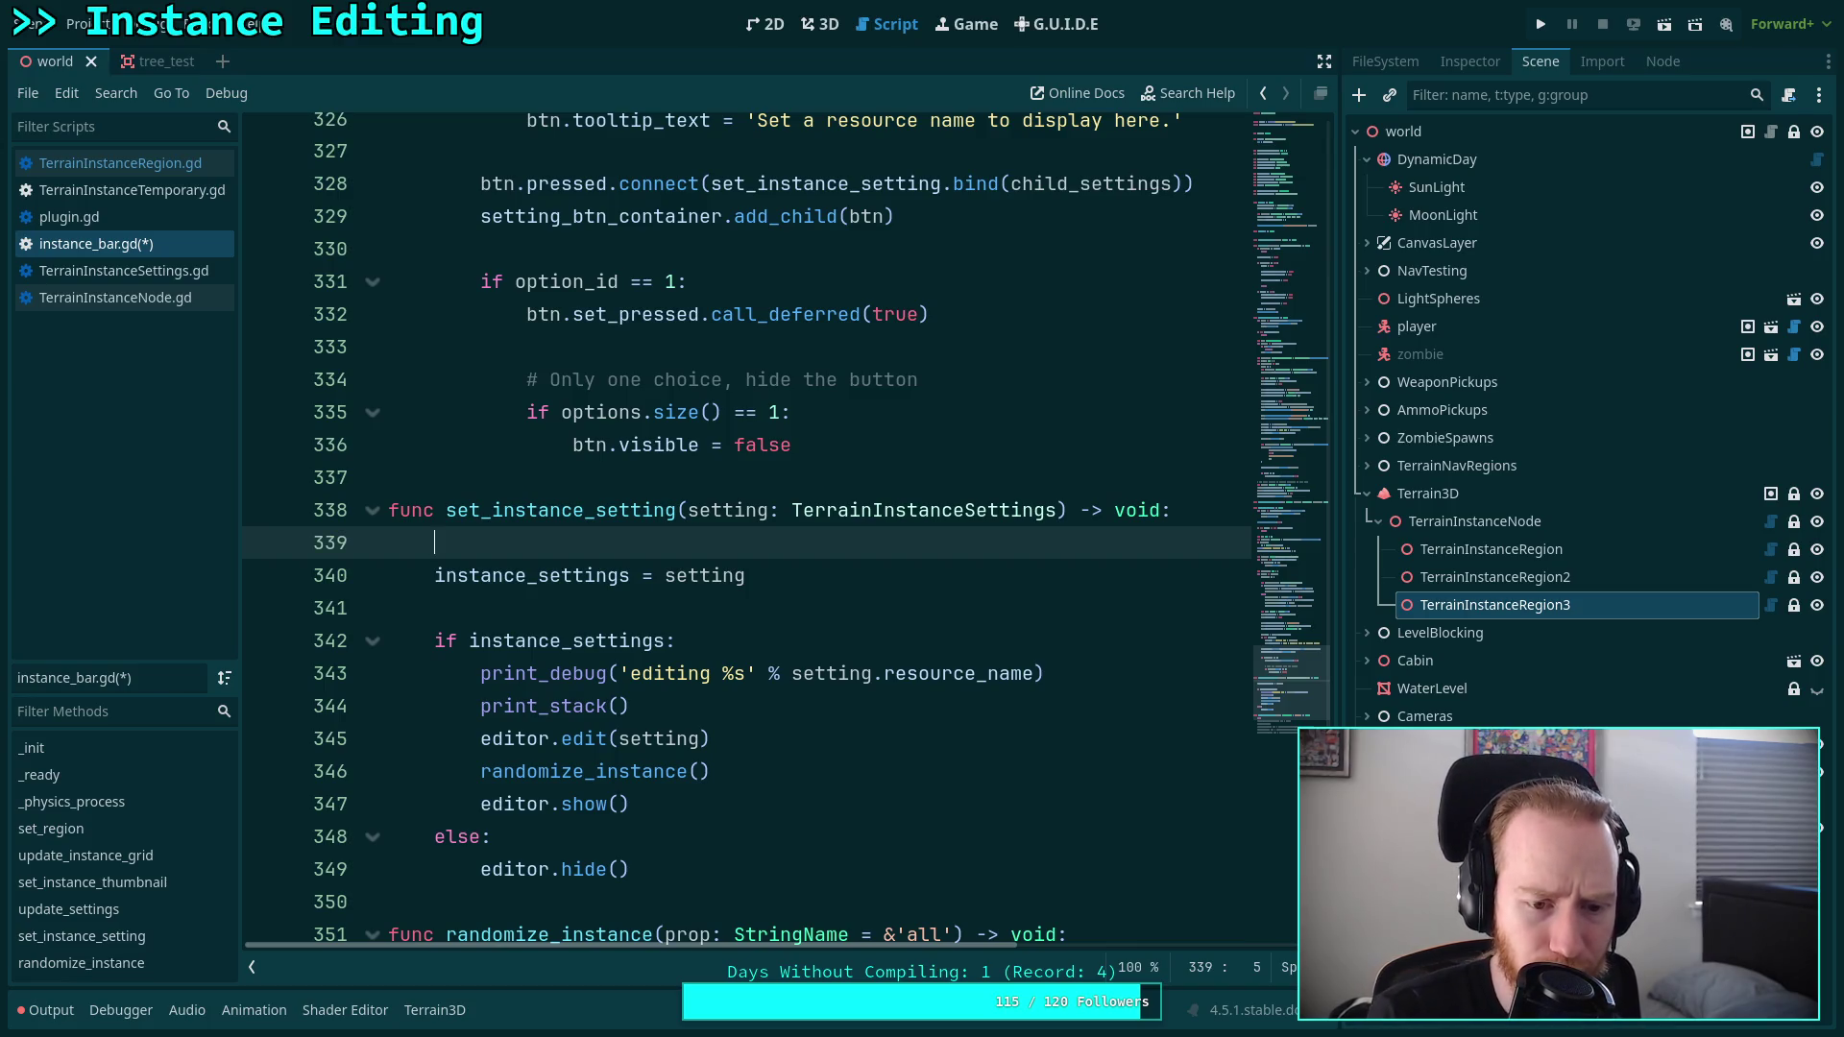
key("Down")
key("Down")
key("Down")
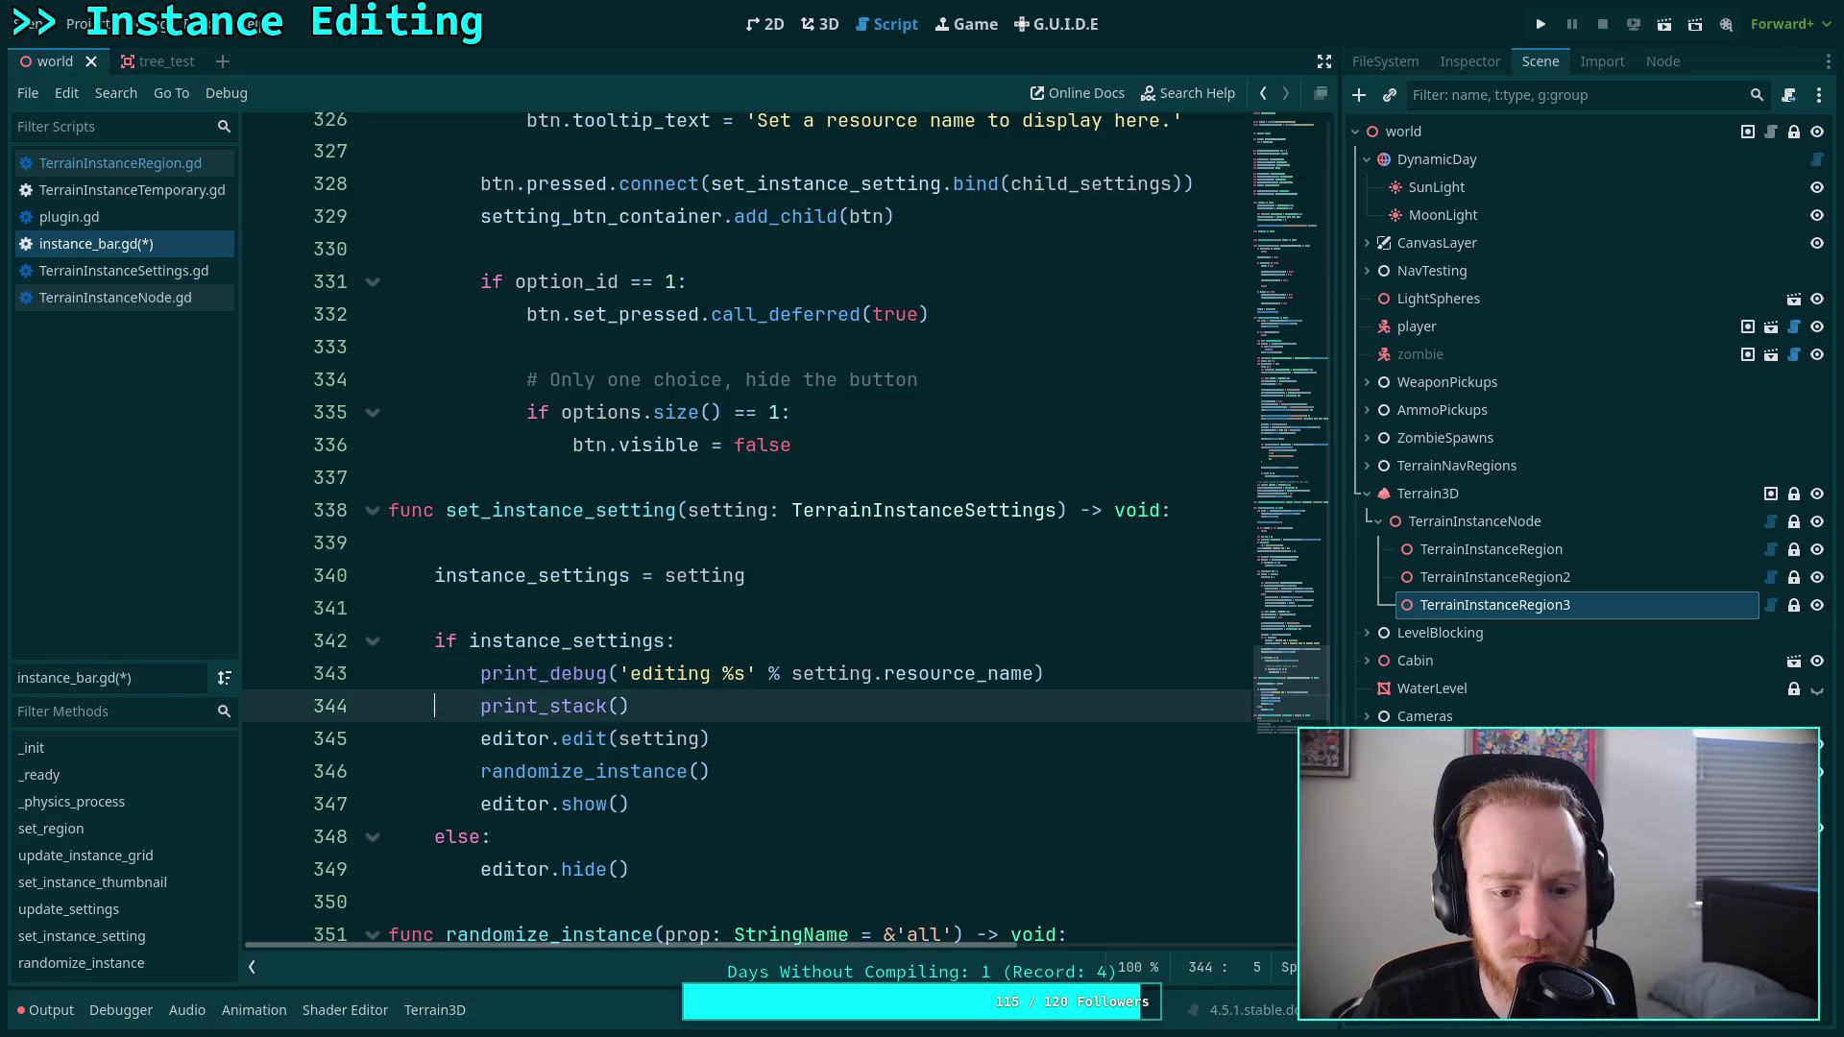
key("Up")
key("shift+Down")
key("alt+Up")
key("alt+Up")
key("alt+Up")
key("shift+Tab")
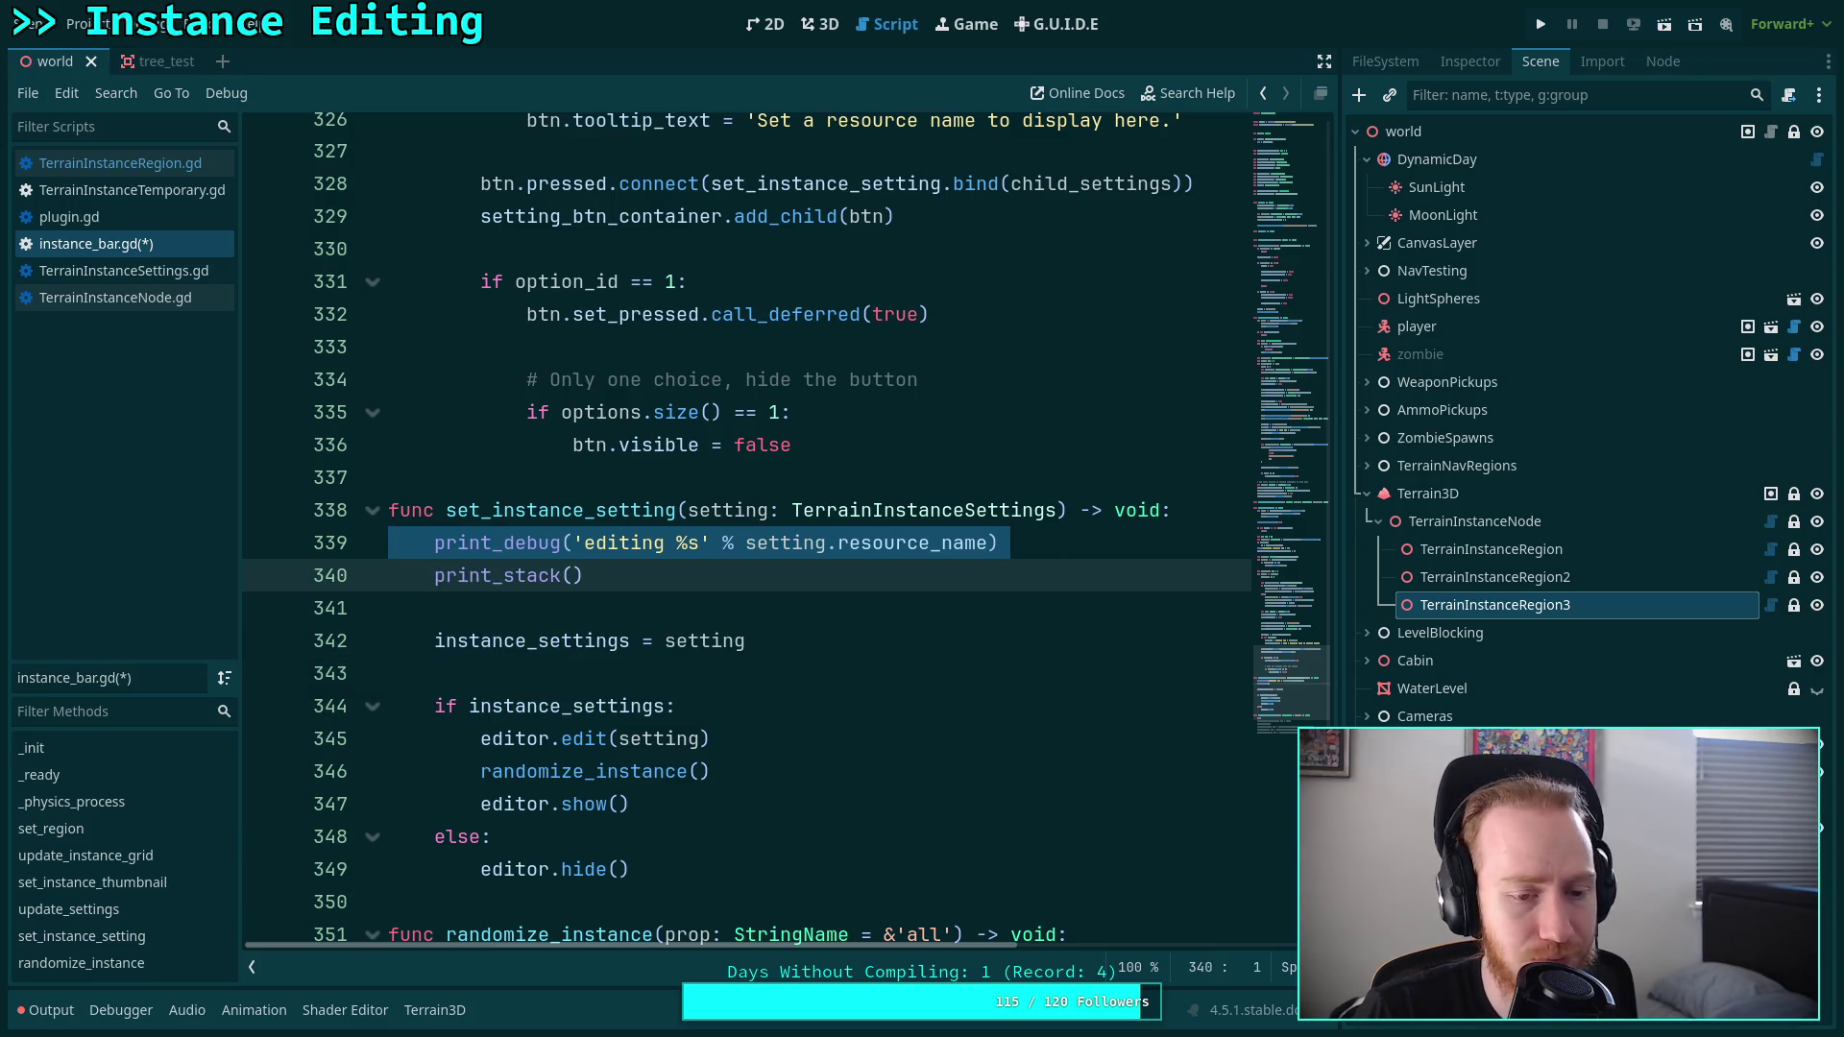
left_click(824, 541)
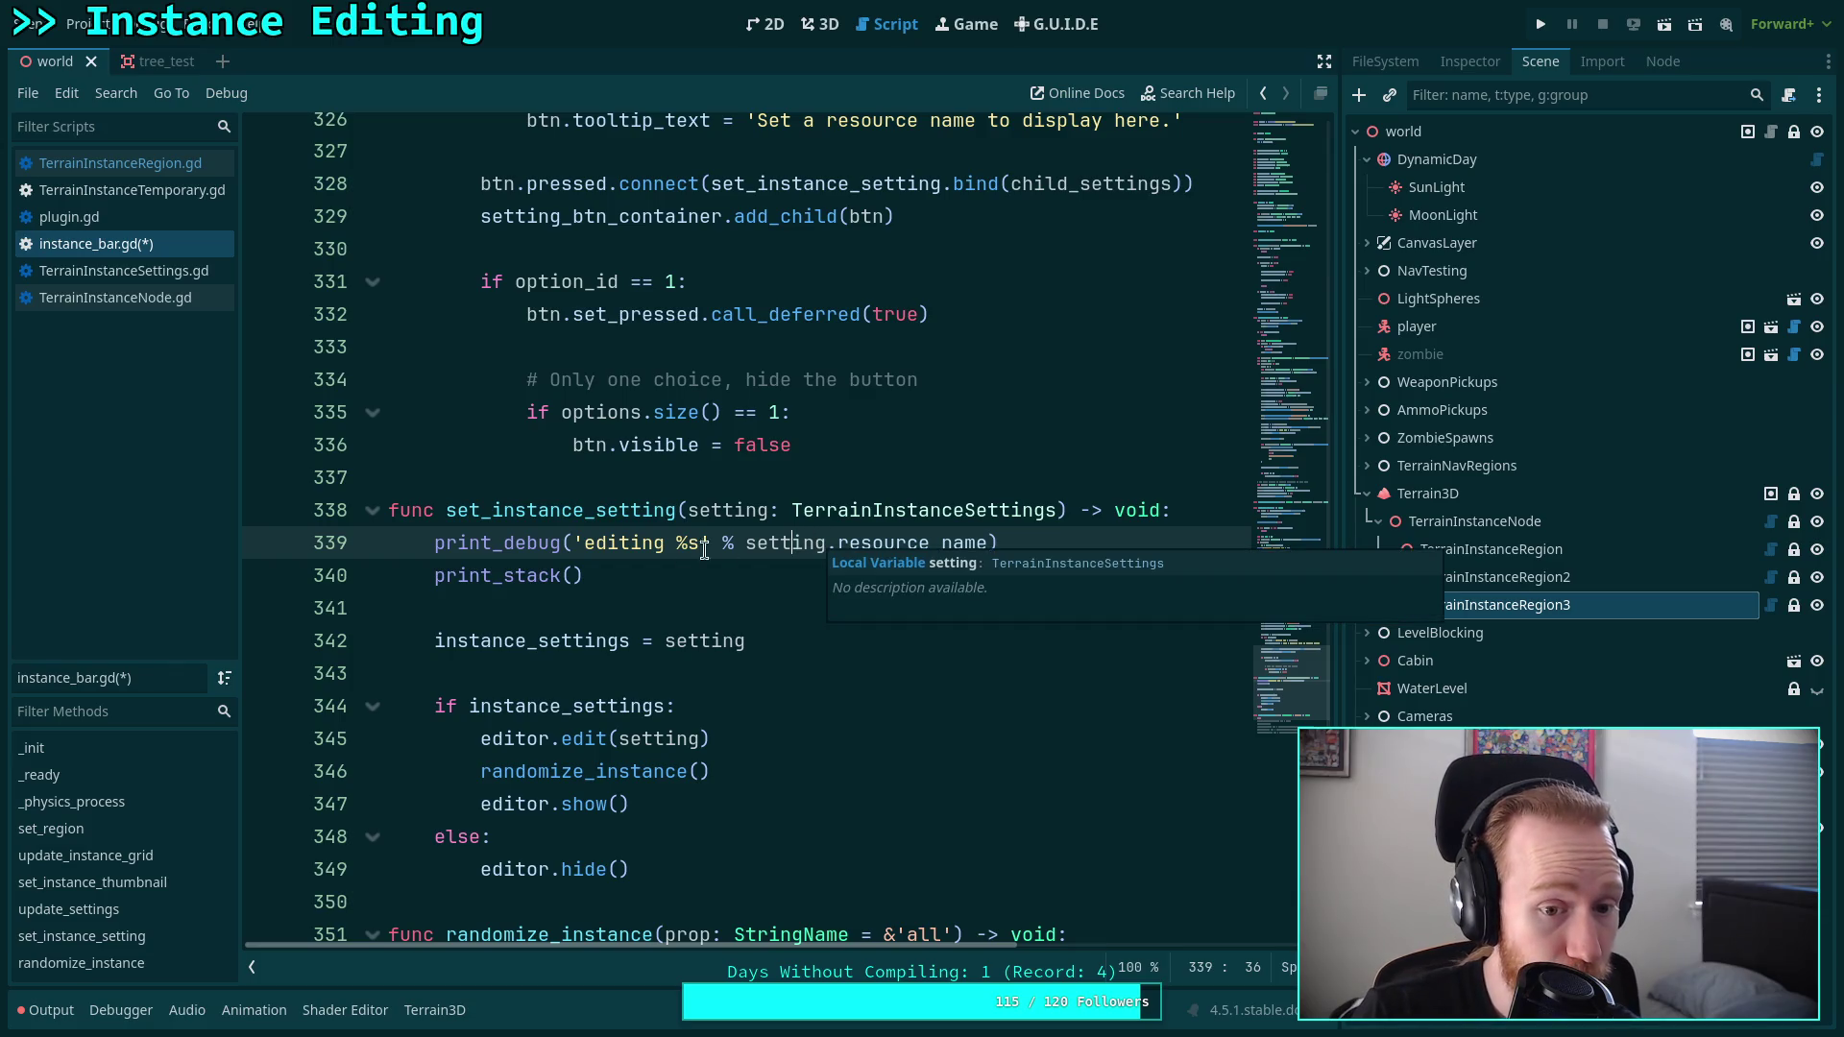
left_click(735, 546)
key("alt+Down")
key("alt+Down")
key("alt+Down")
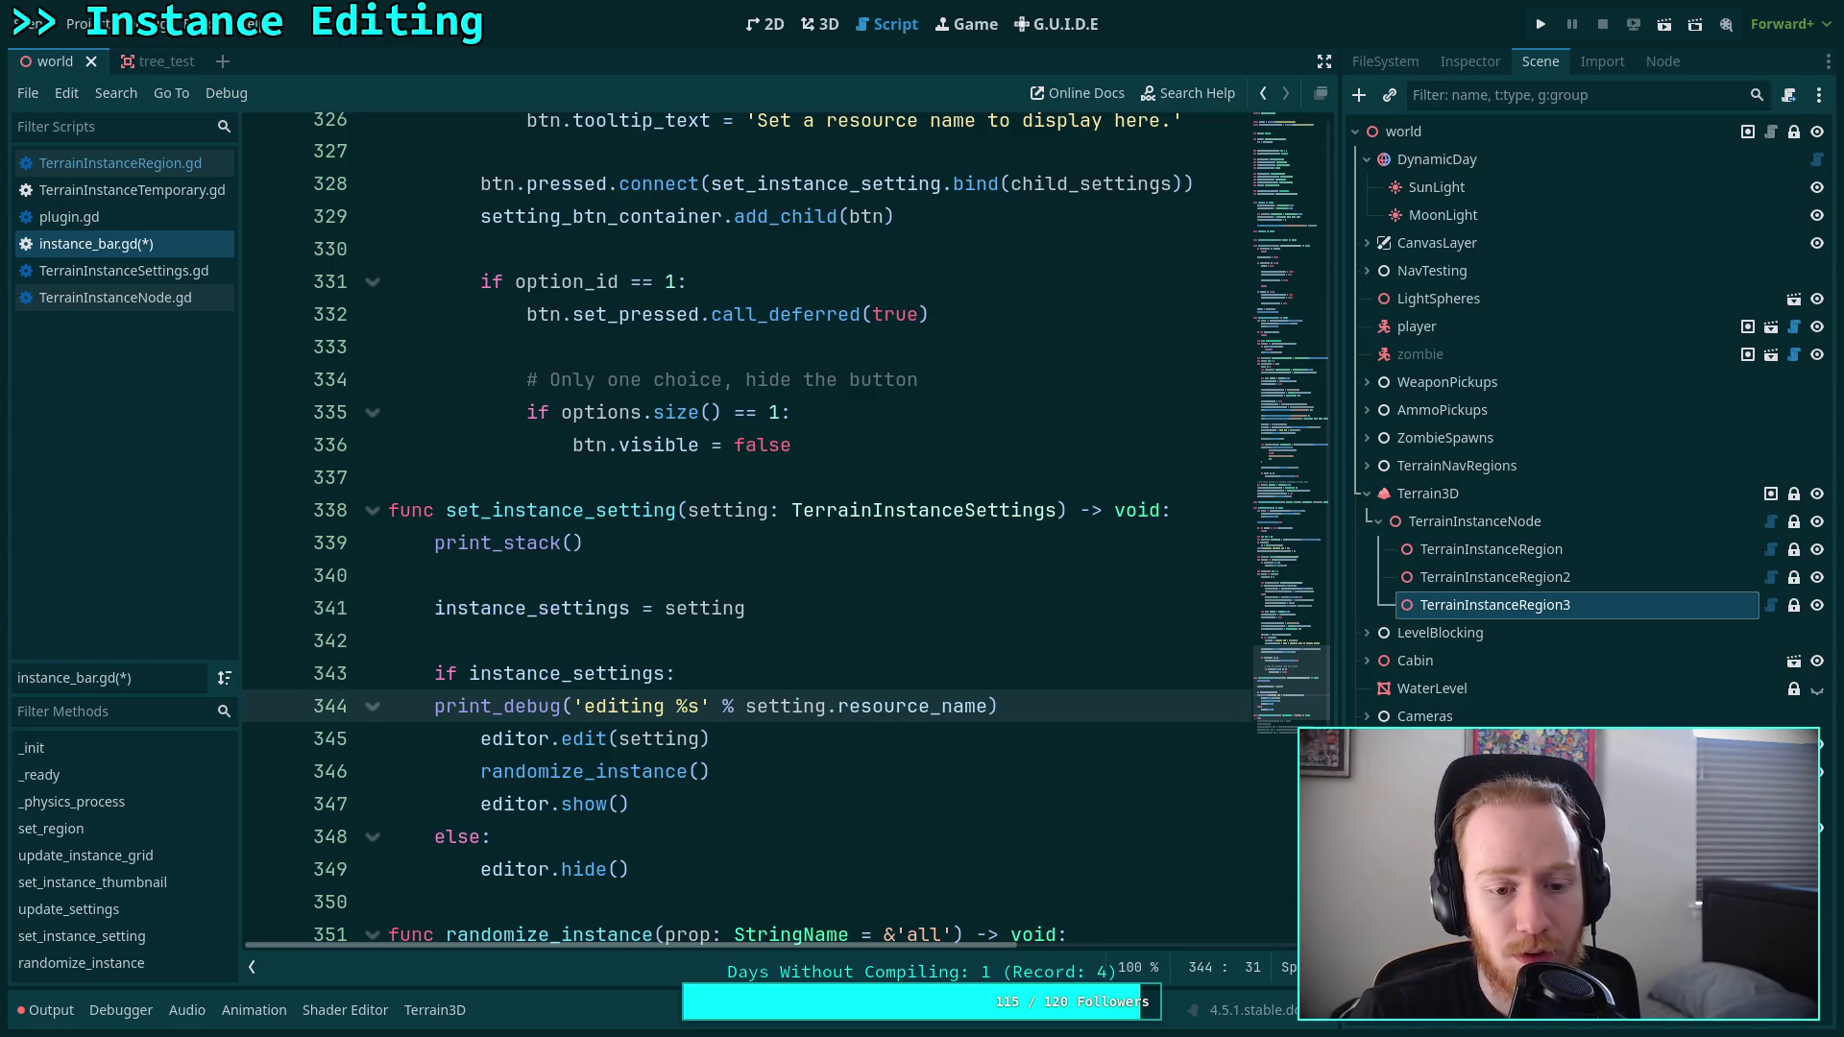
key("Tab")
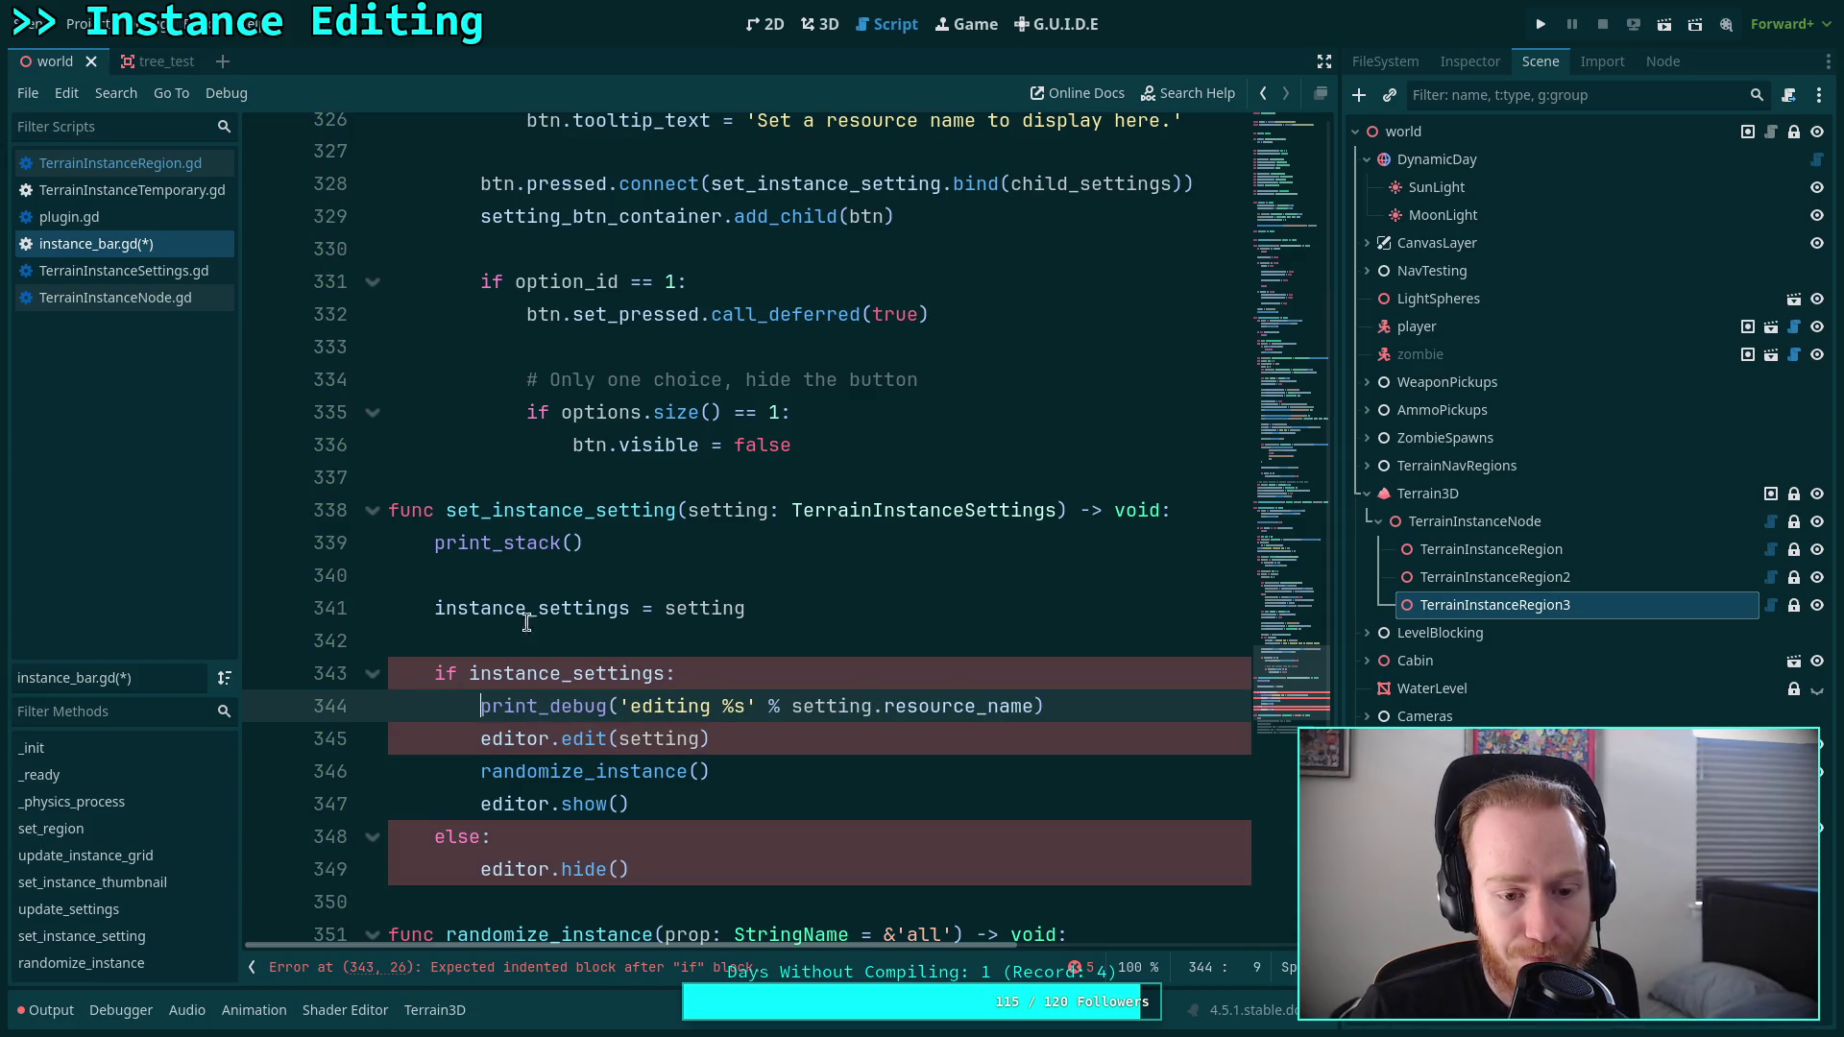
key("Up")
key("Up")
key("Up")
key("alt+Down")
key("alt+Down")
key("alt+Down")
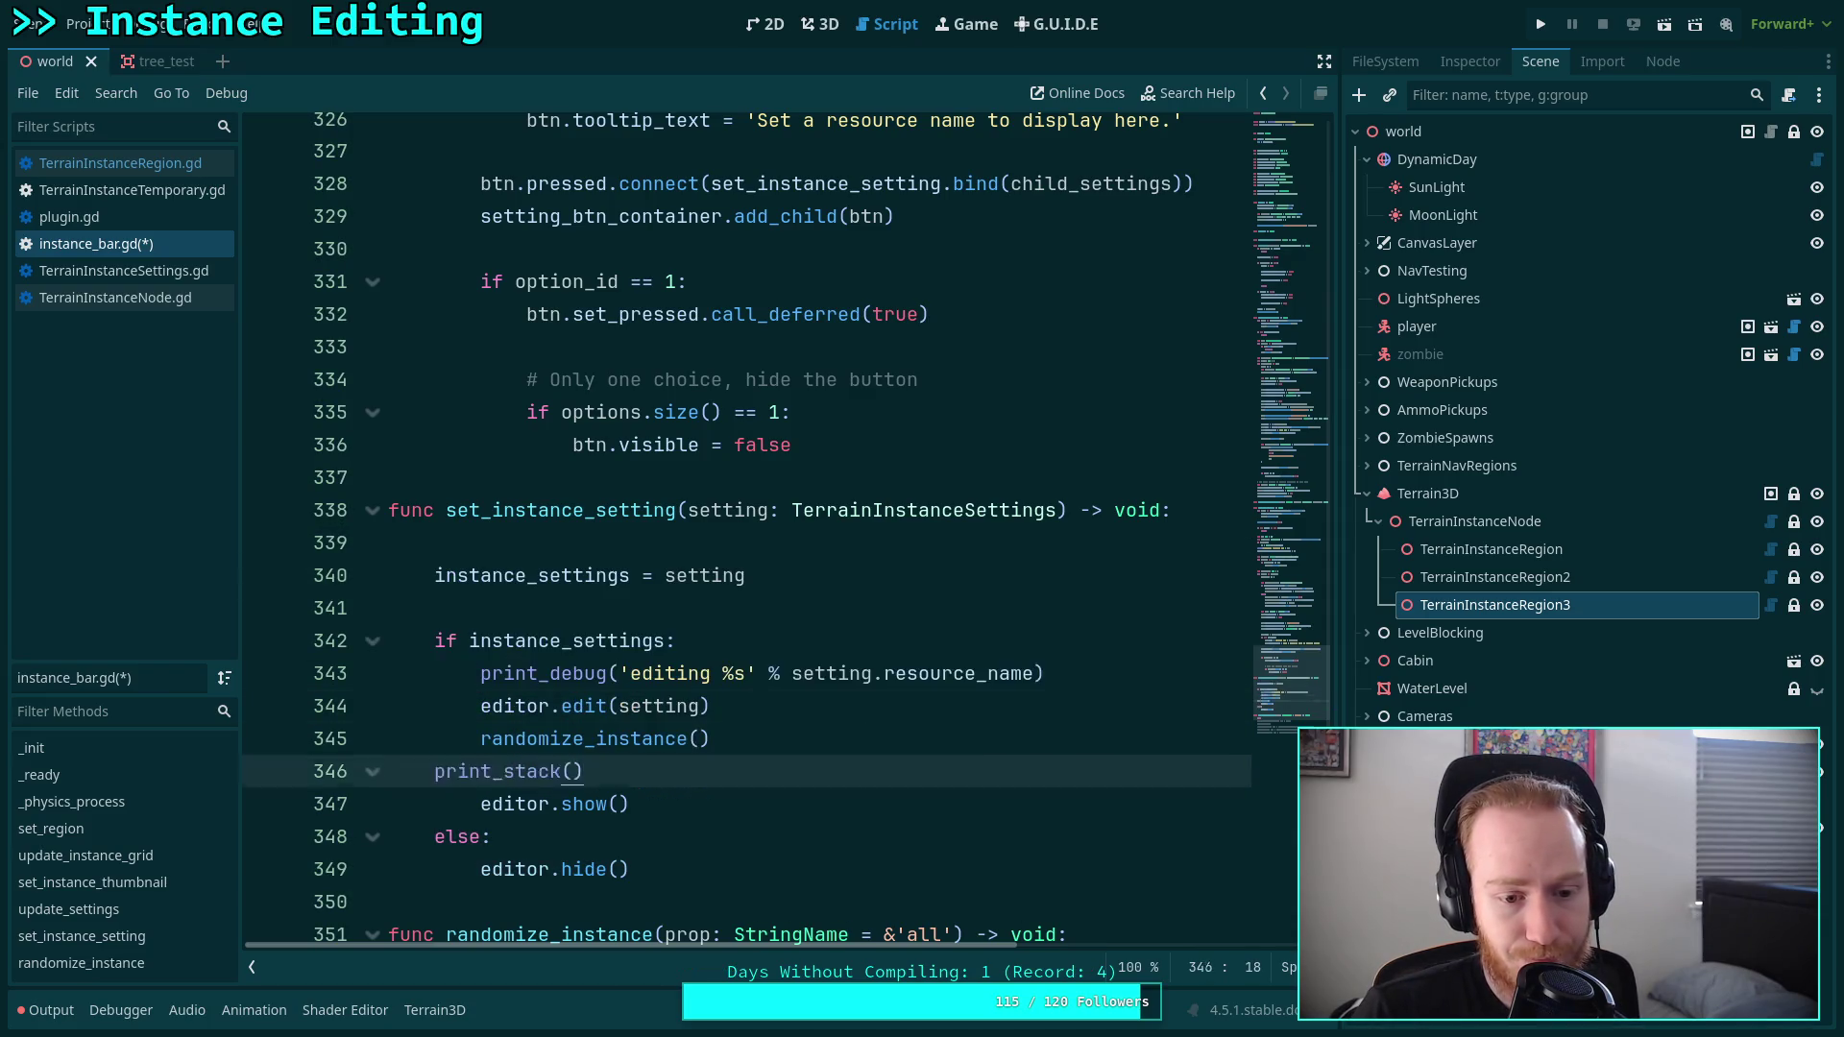
key("alt+Down")
key("ctrl+s")
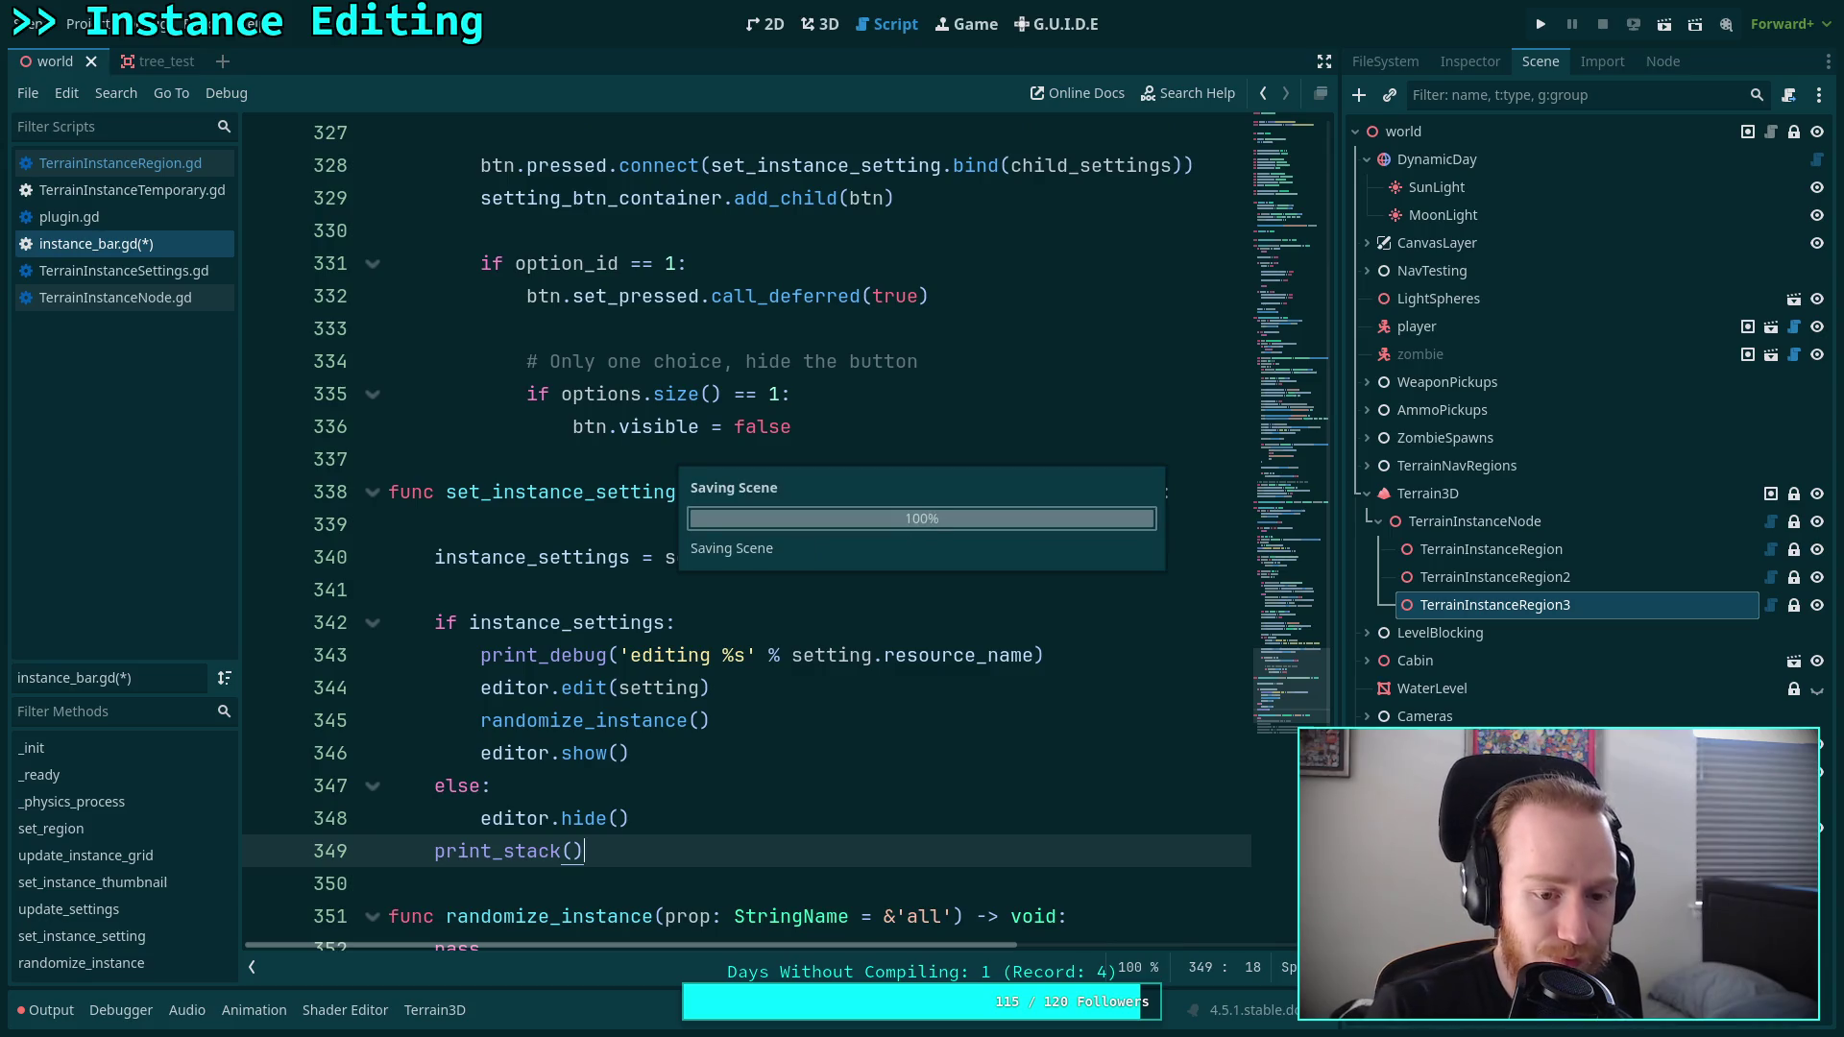
Add print_debug('hiding editor') under the else branch and save the script.
left_click(789, 787)
key("Return")
type("print(")
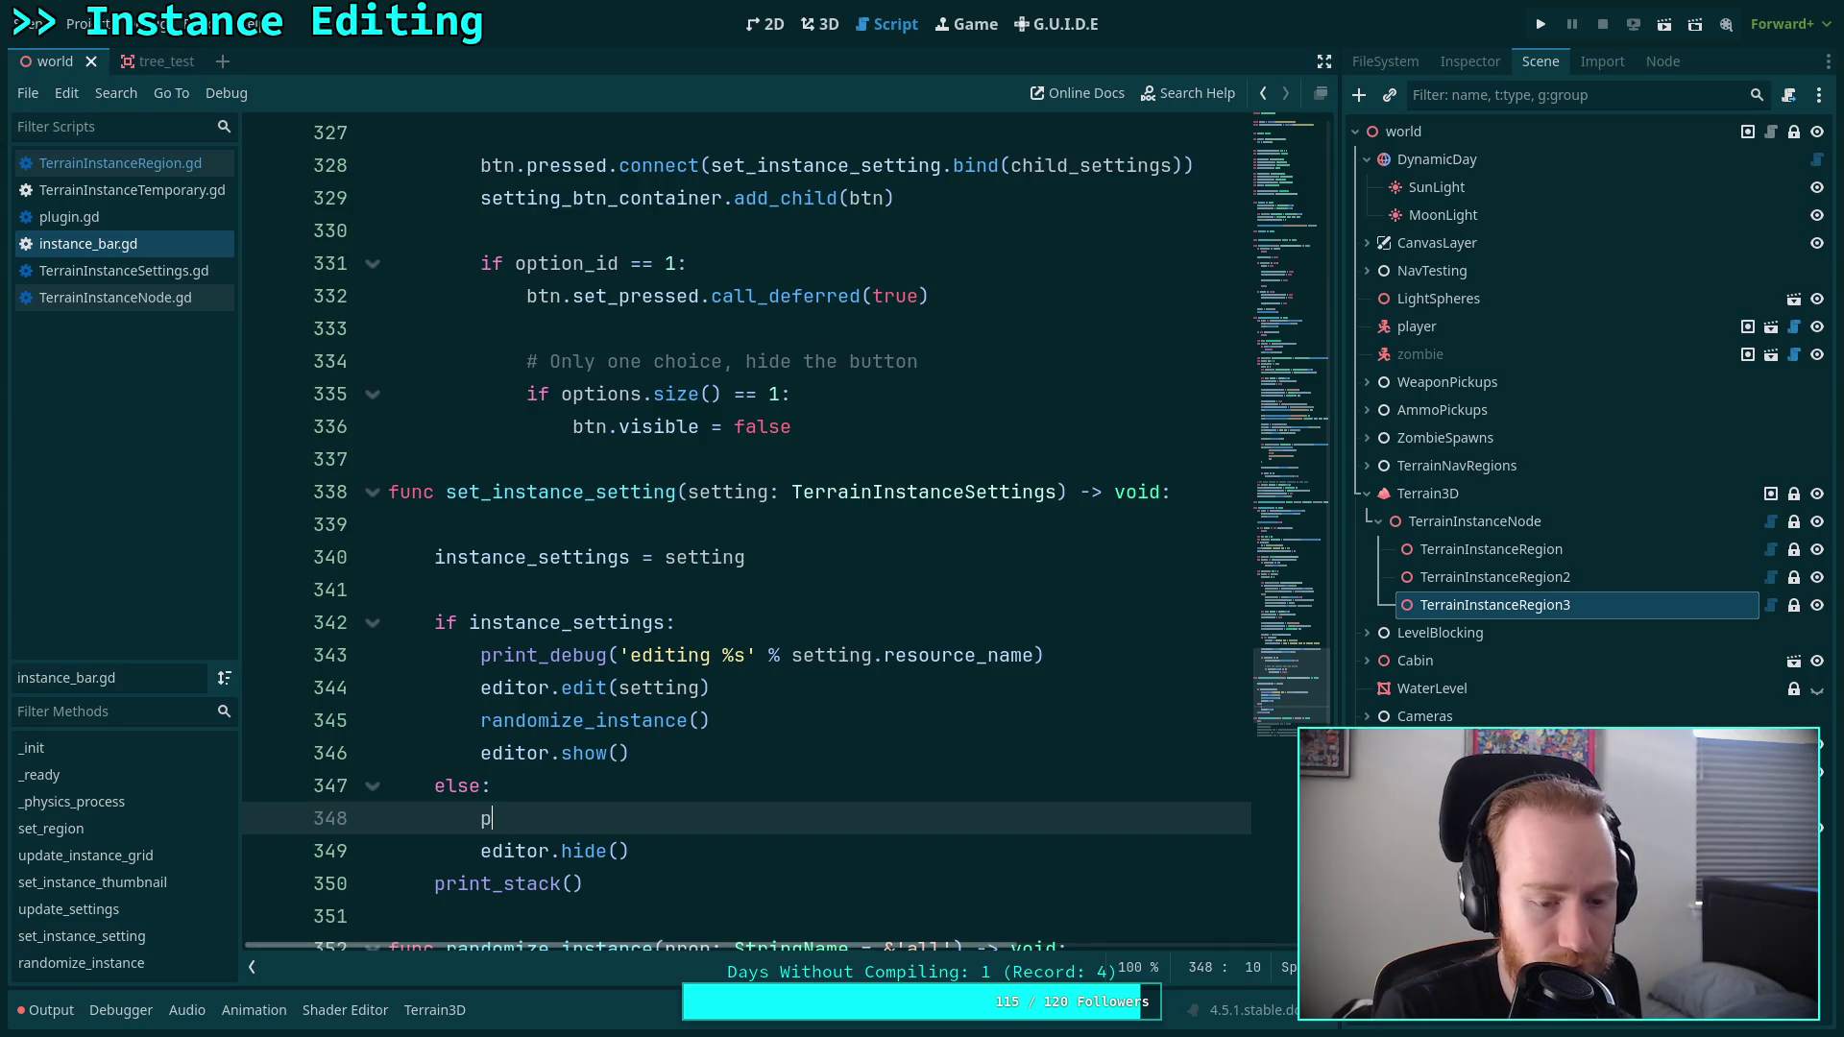
key("BackSpace")
type("_due")
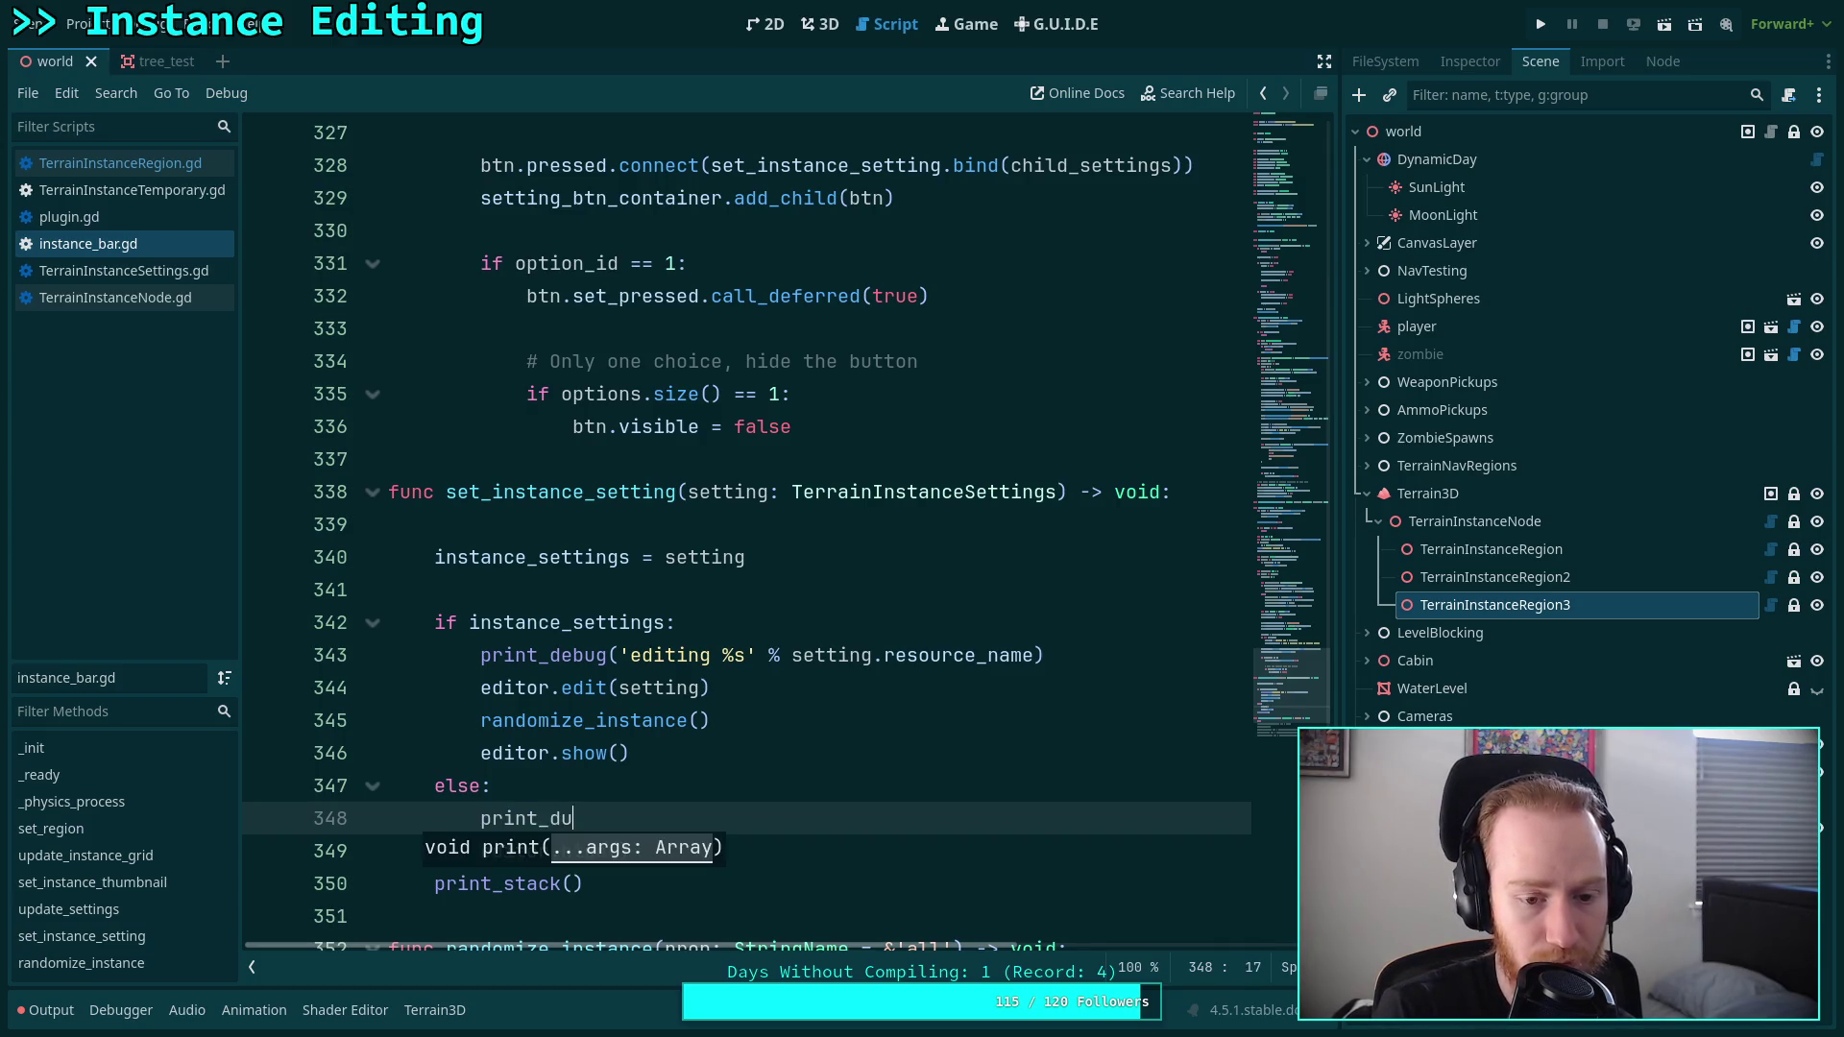
key("BackSpace")
key("BackSpace")
type("ebug")
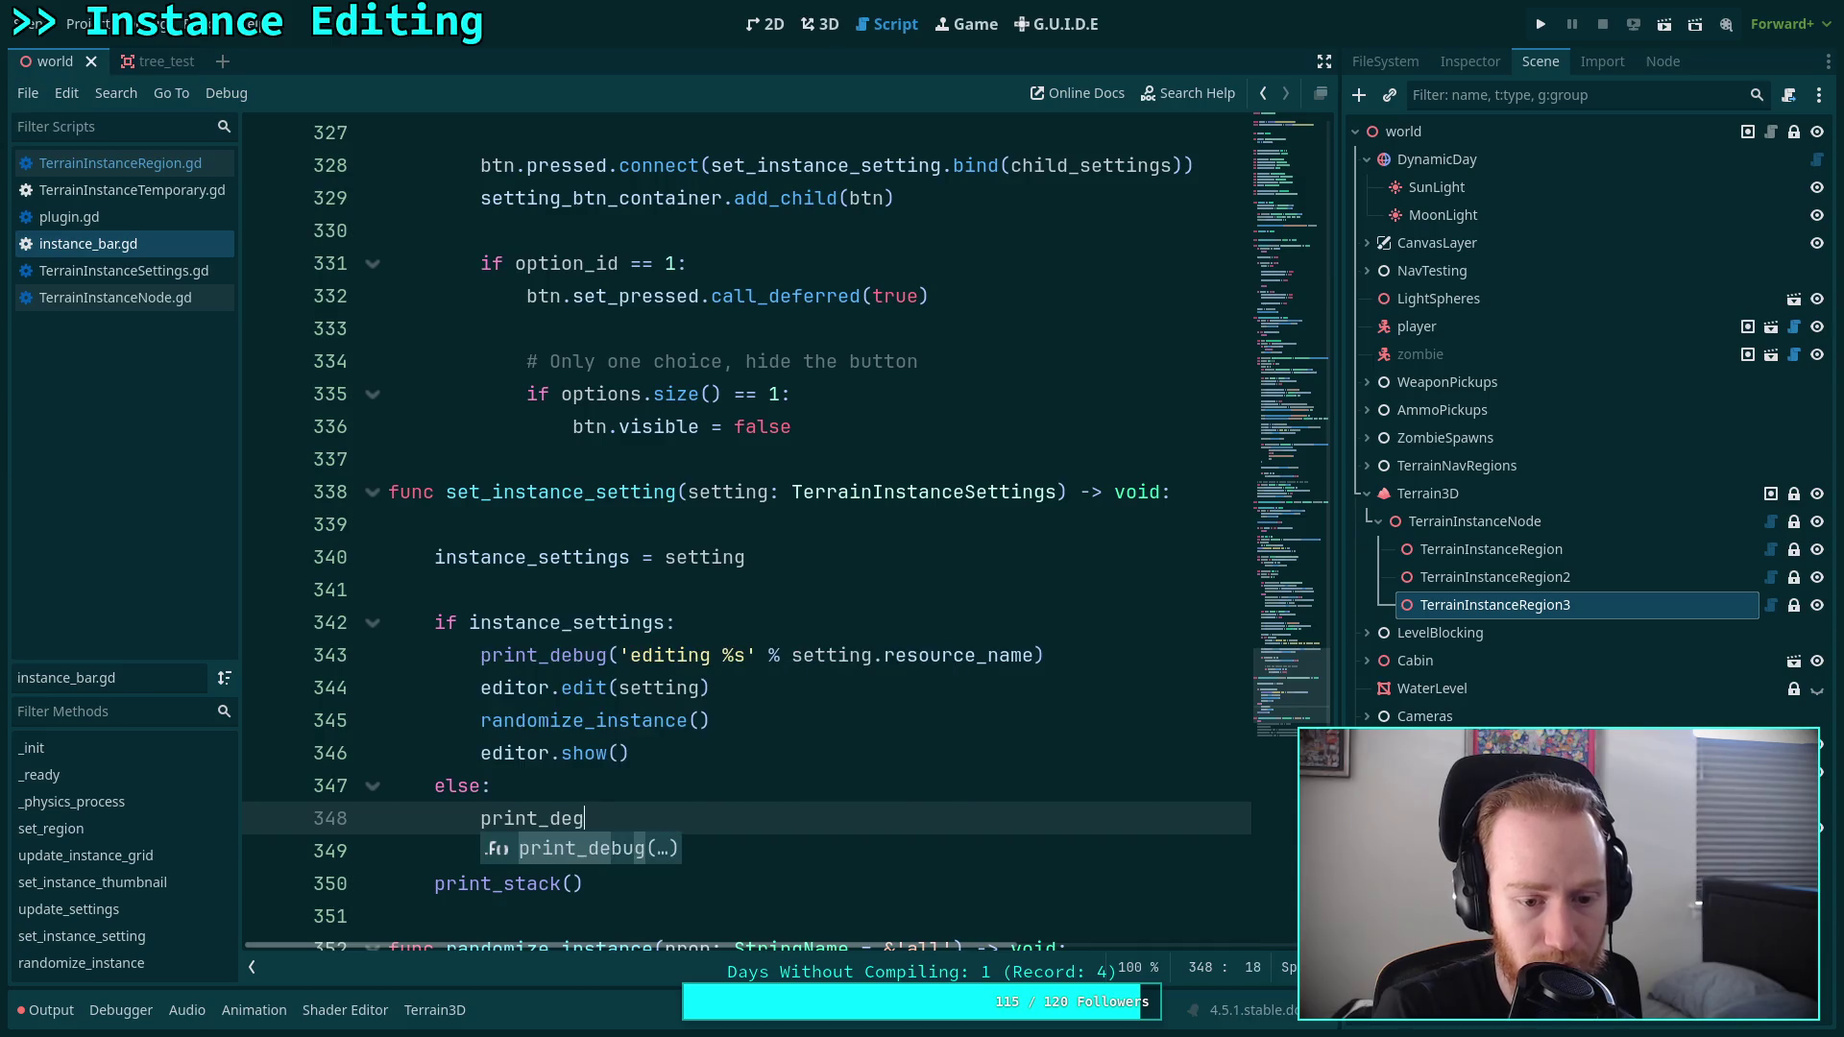
type("('")
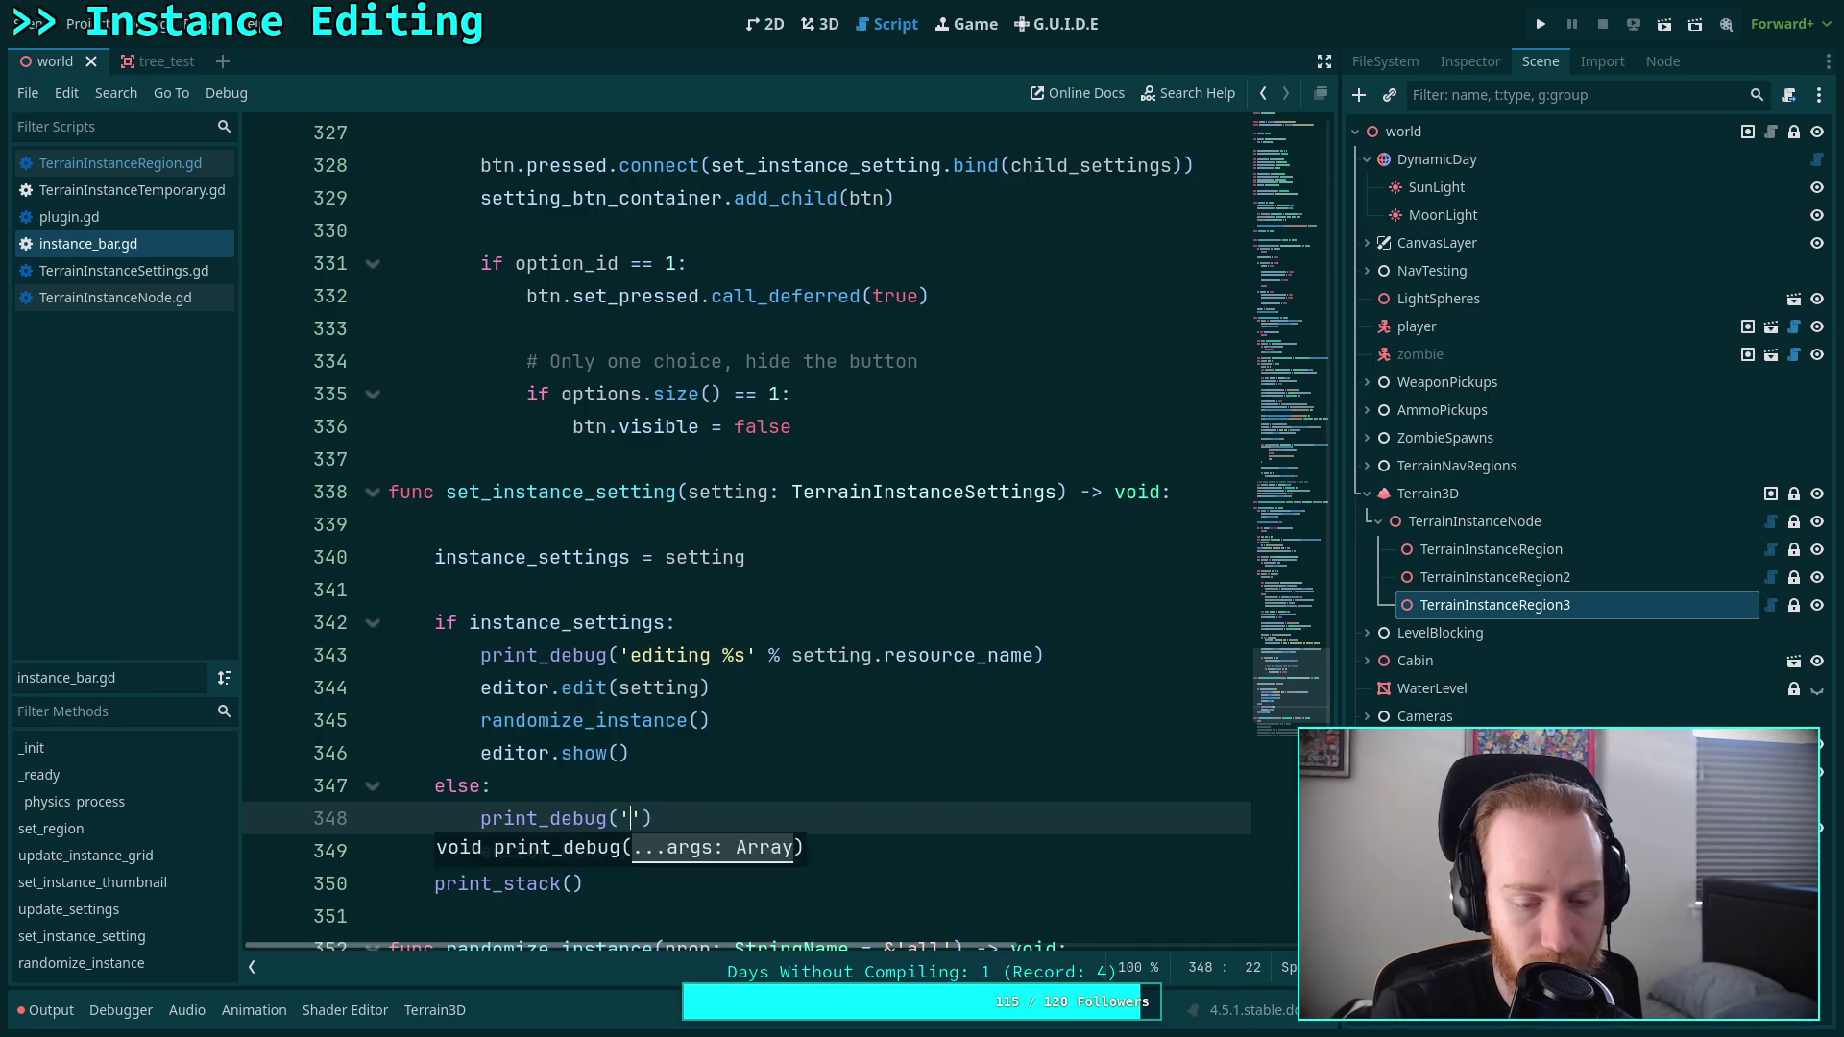
type("hiding e")
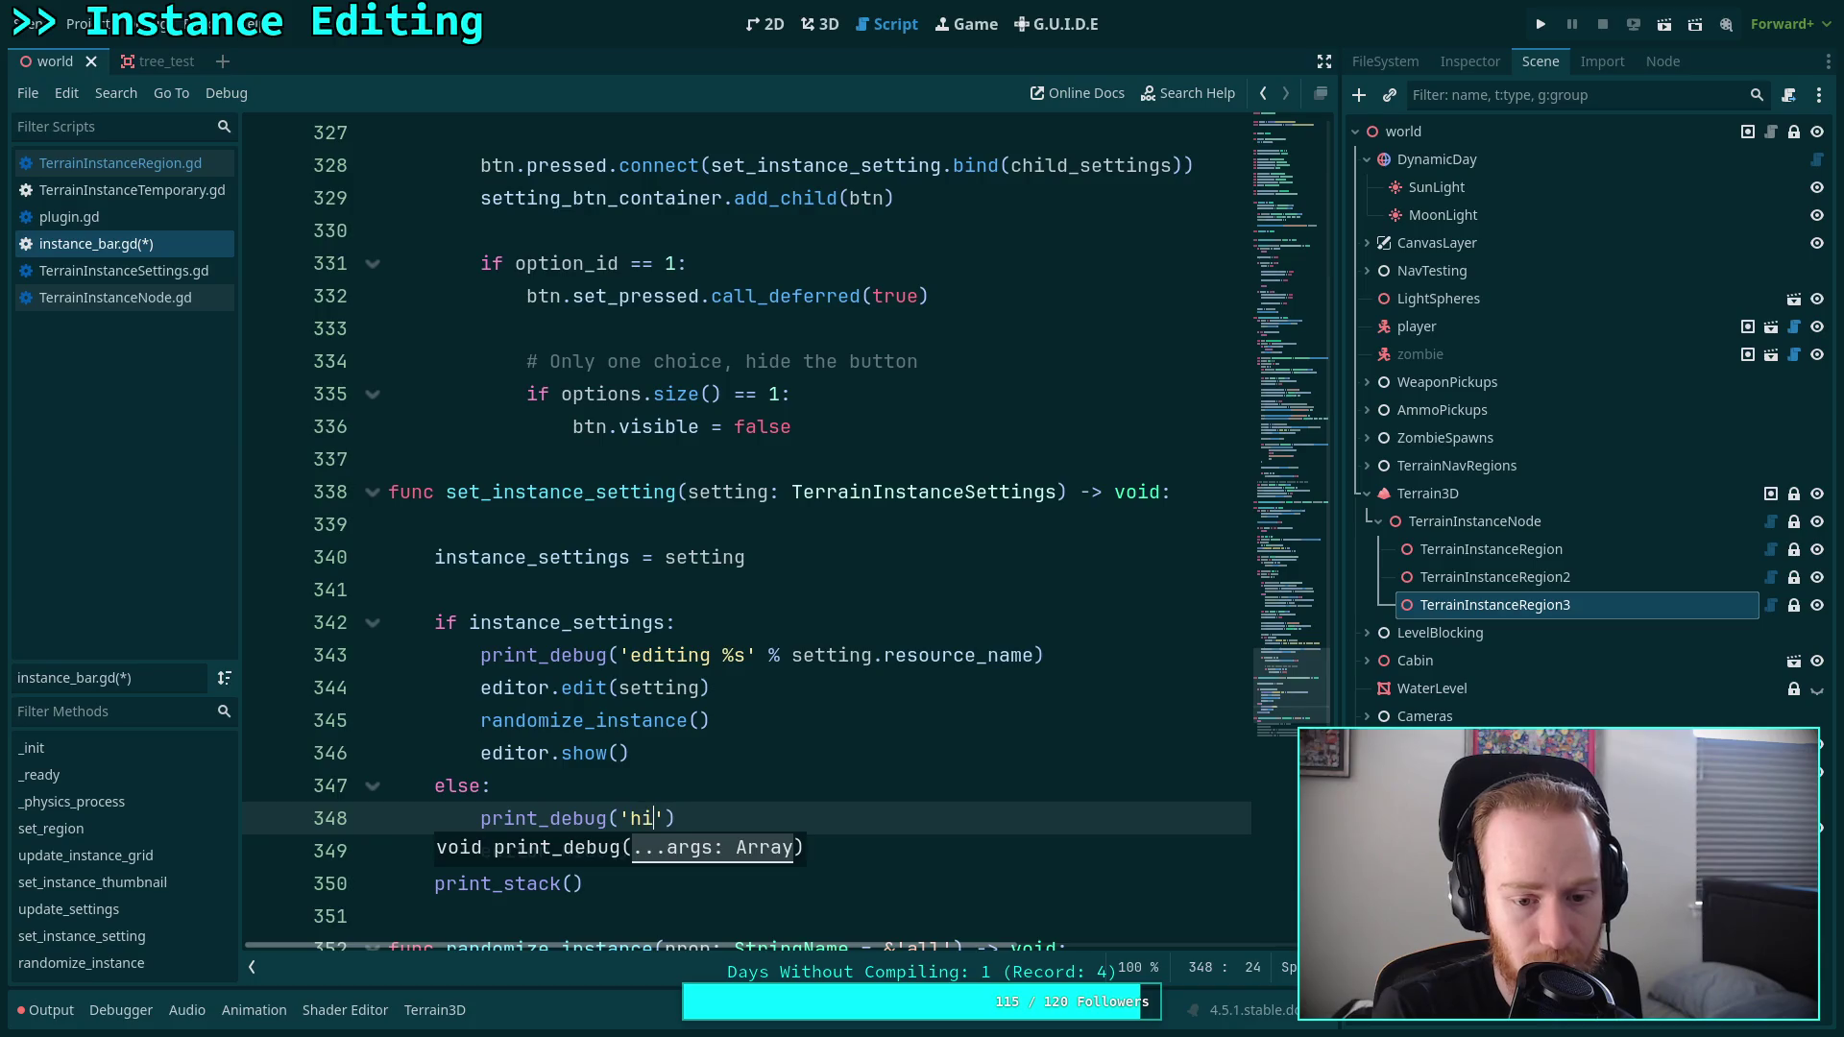
type("ditor")
key("ctrl+s")
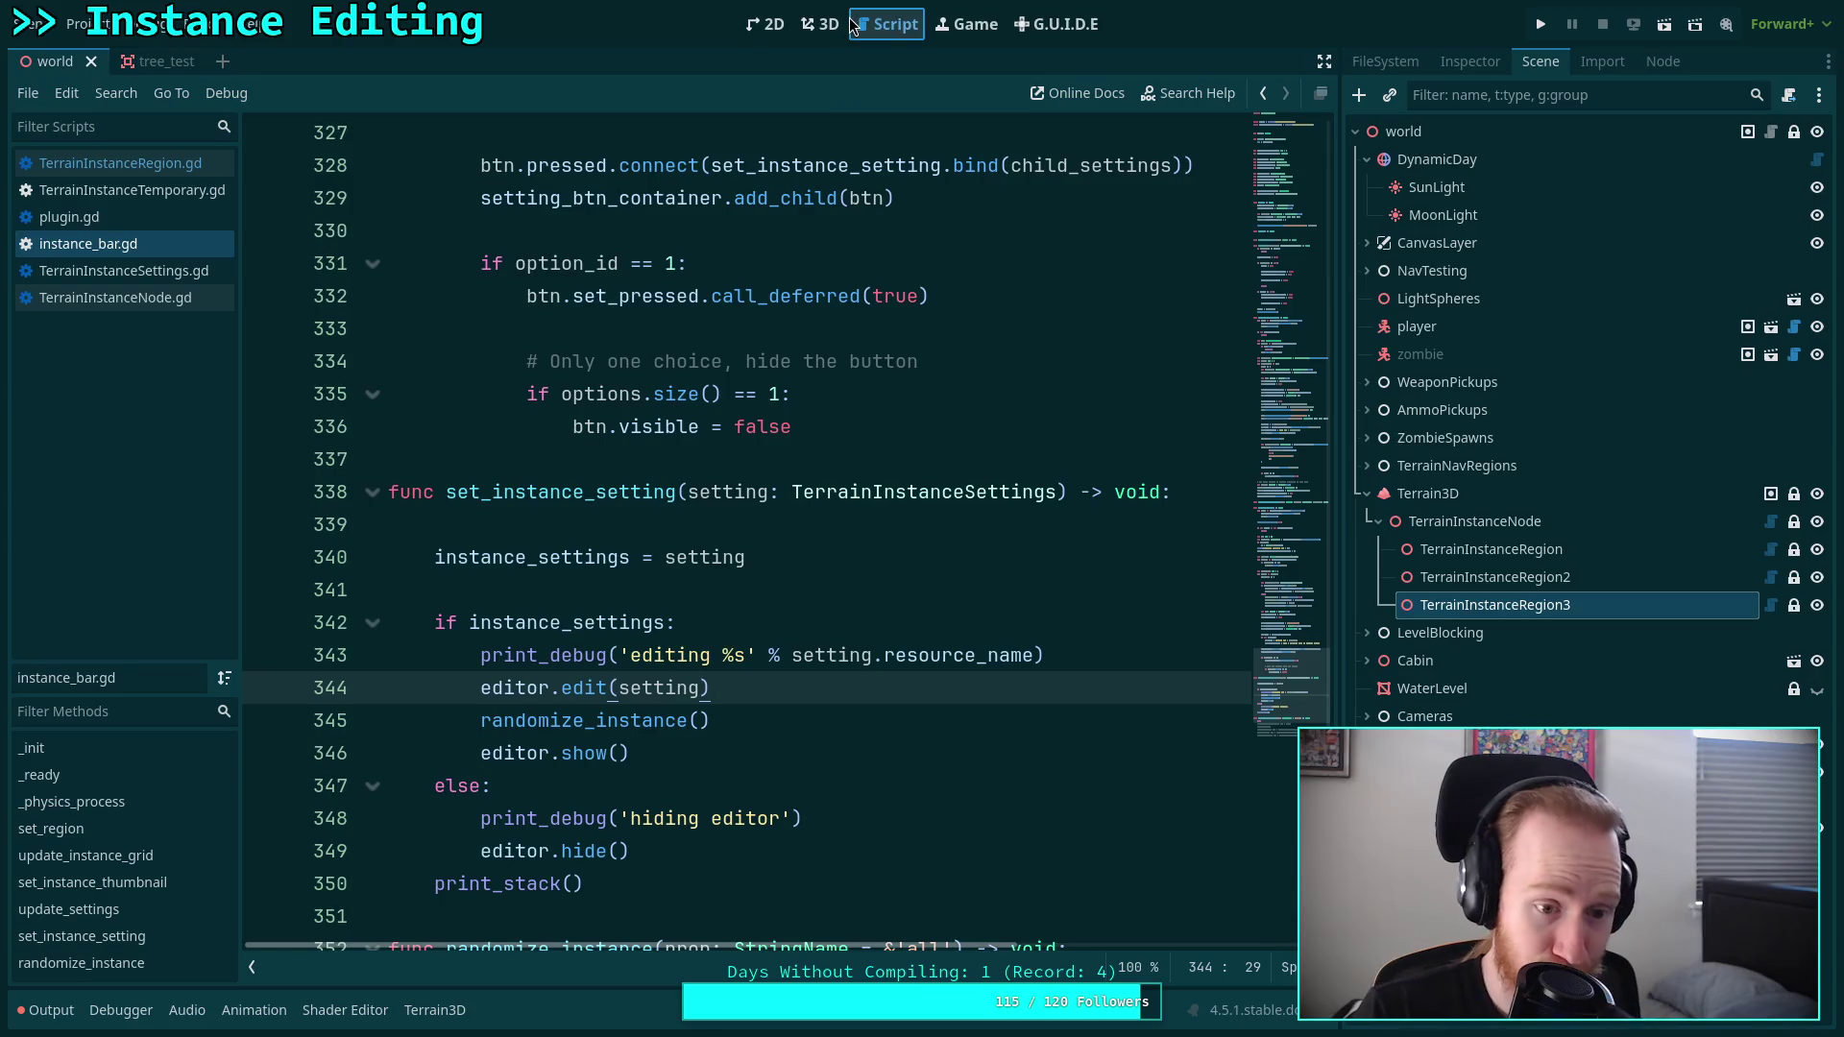
left_click(819, 24)
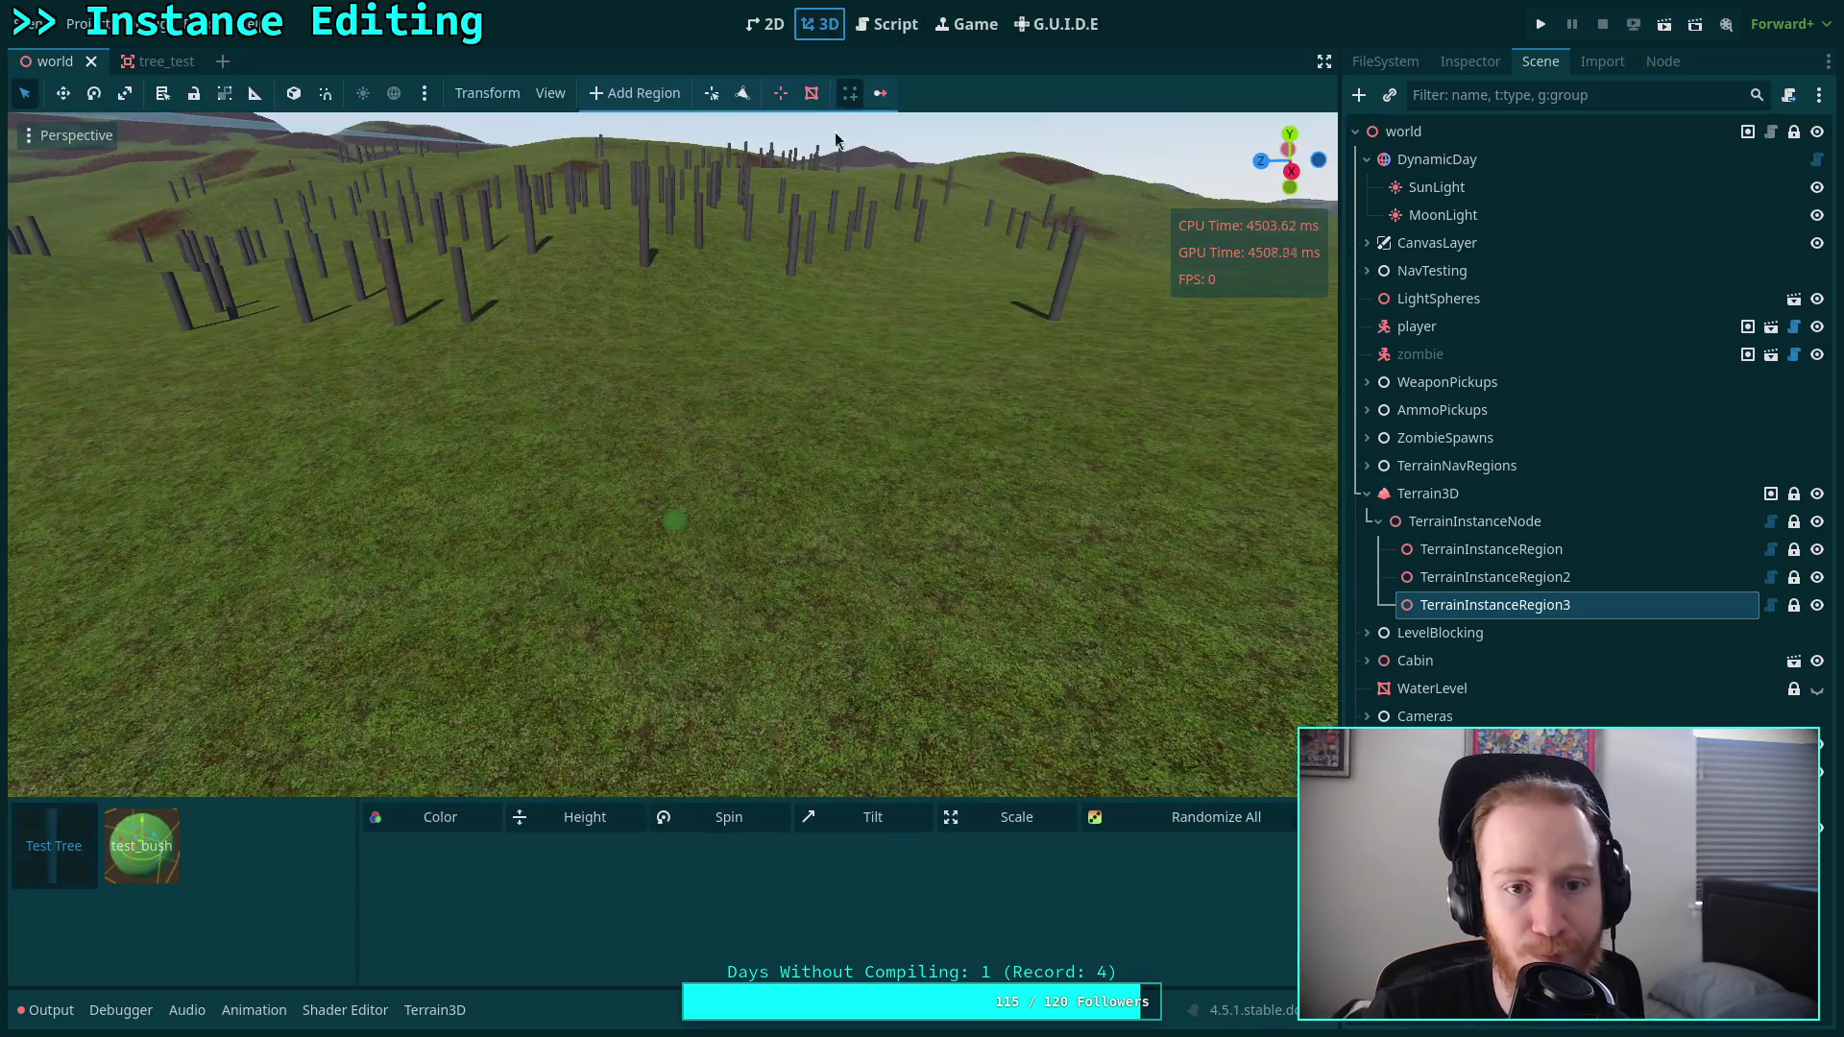
Show the Output log and select the test_bush instance to trigger the debug prints.
left_click(48, 1009)
left_click(144, 646)
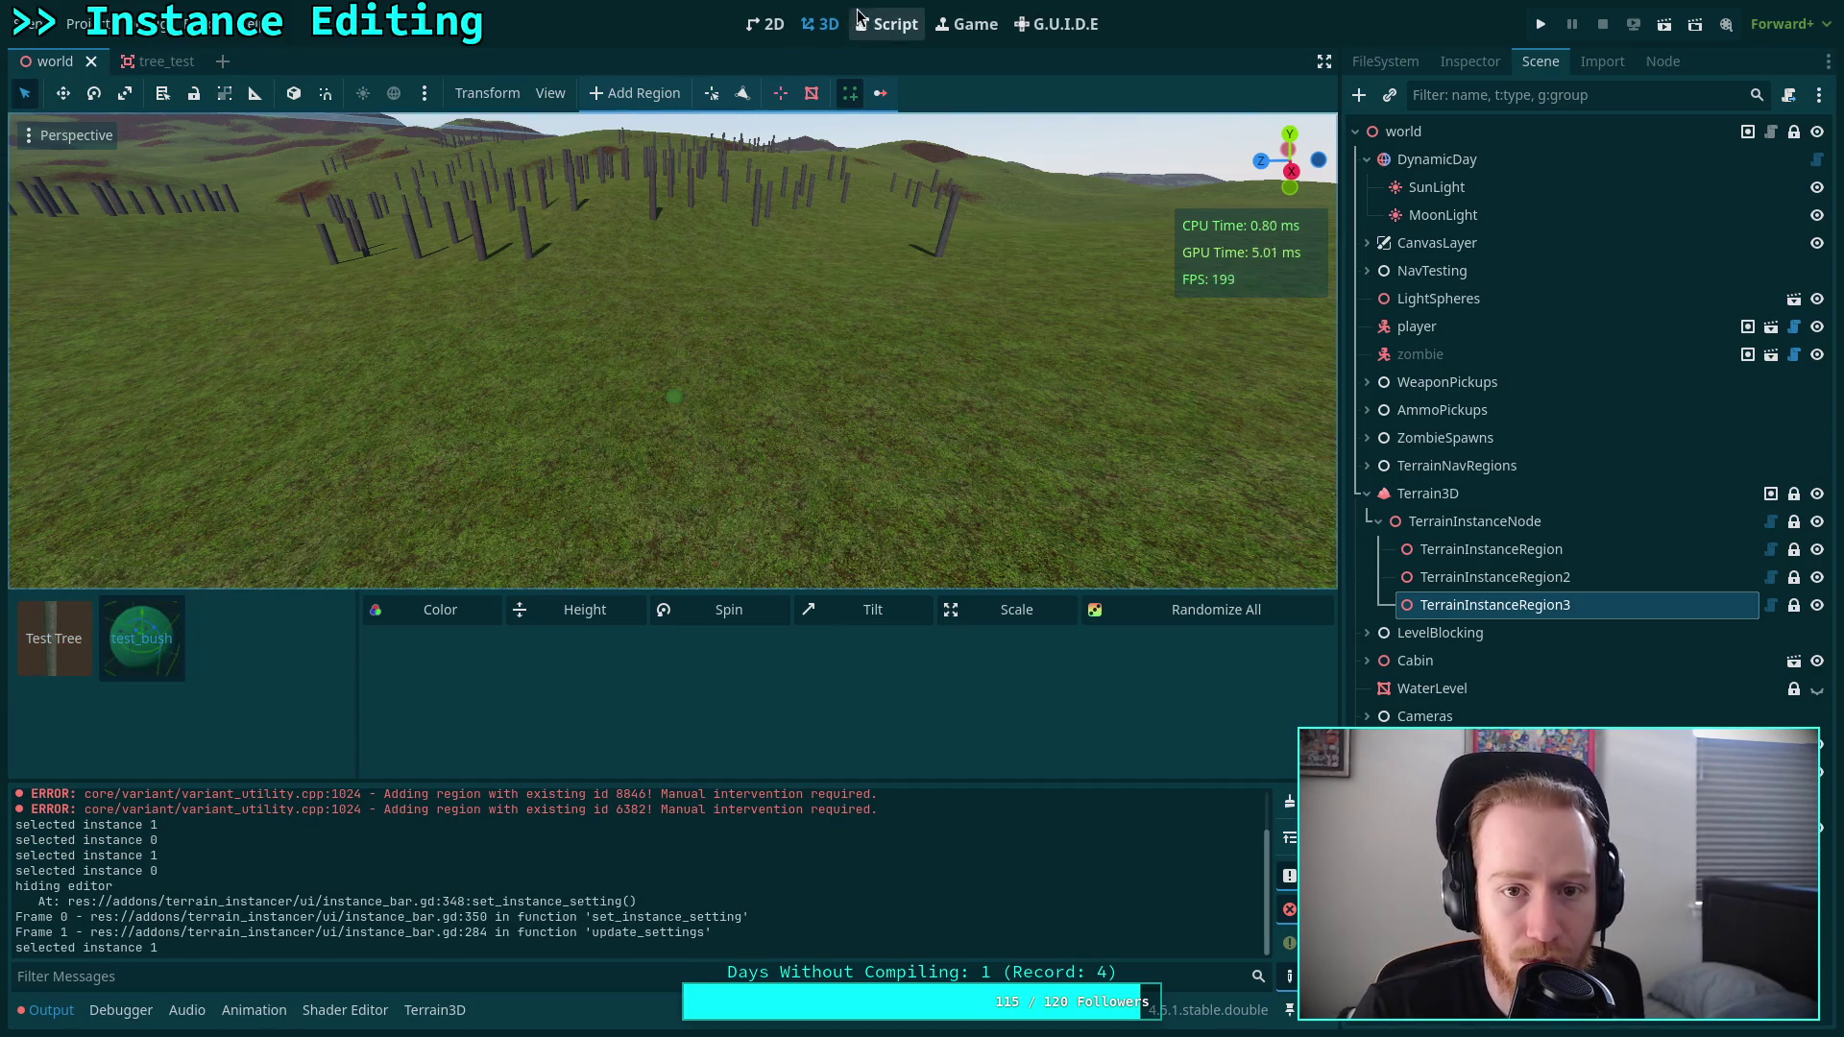
left_click(886, 24)
Select set_instance_setting and scroll through the code around lines 333–338 that calls it.
double_click(618, 492)
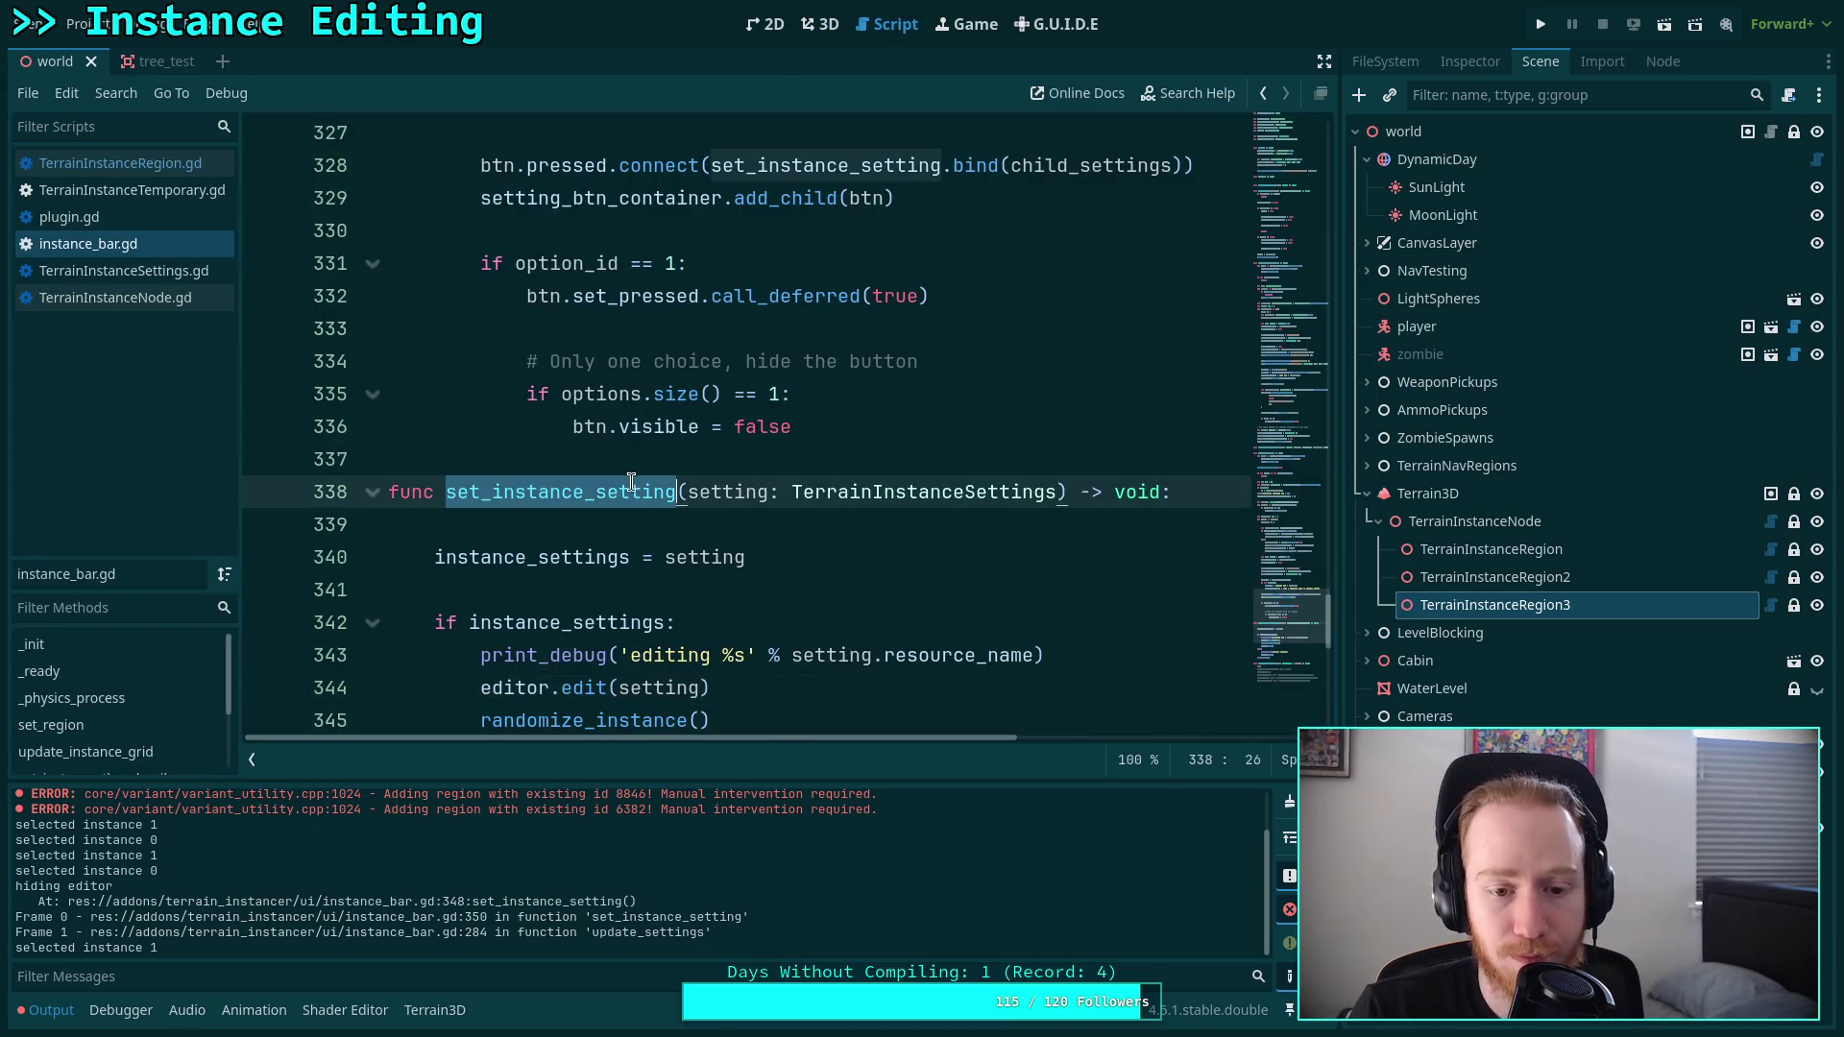
scroll(634, 481, "down", 3)
scroll(644, 475, "up", 9)
scroll(634, 461, "up", 8)
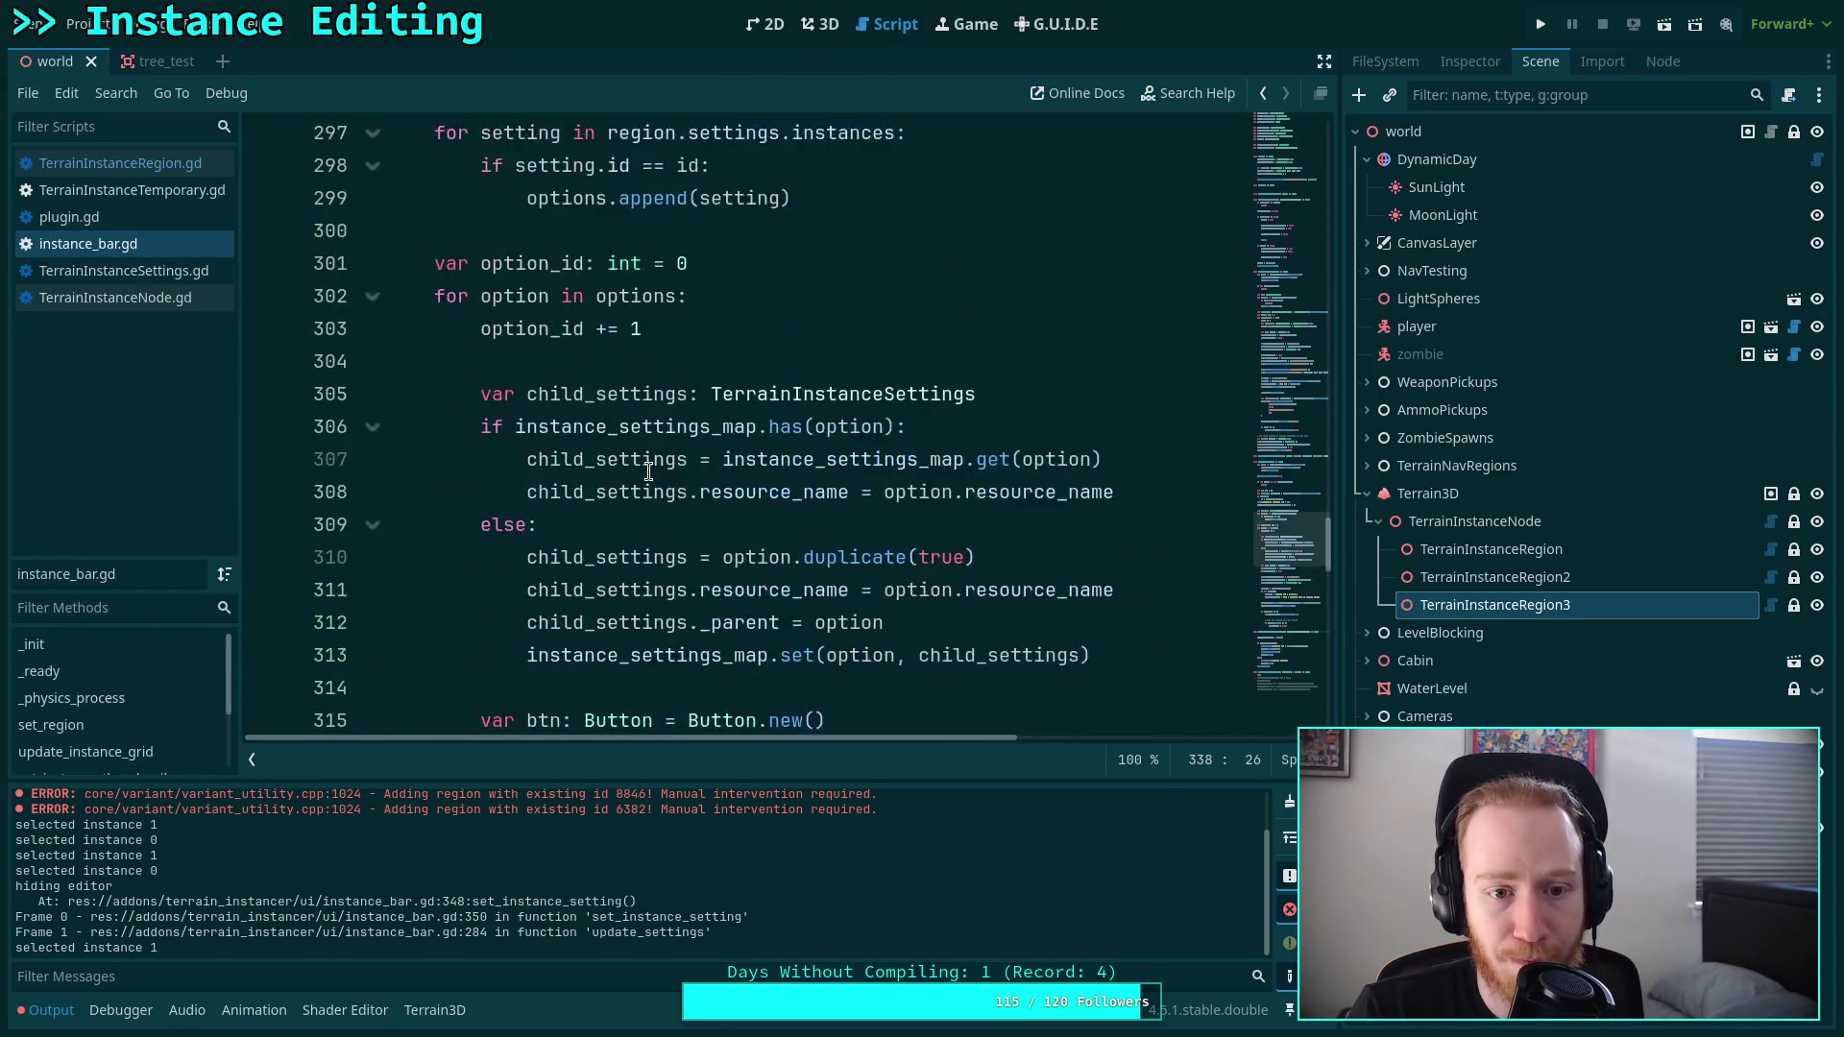
scroll(555, 452, "up", 1)
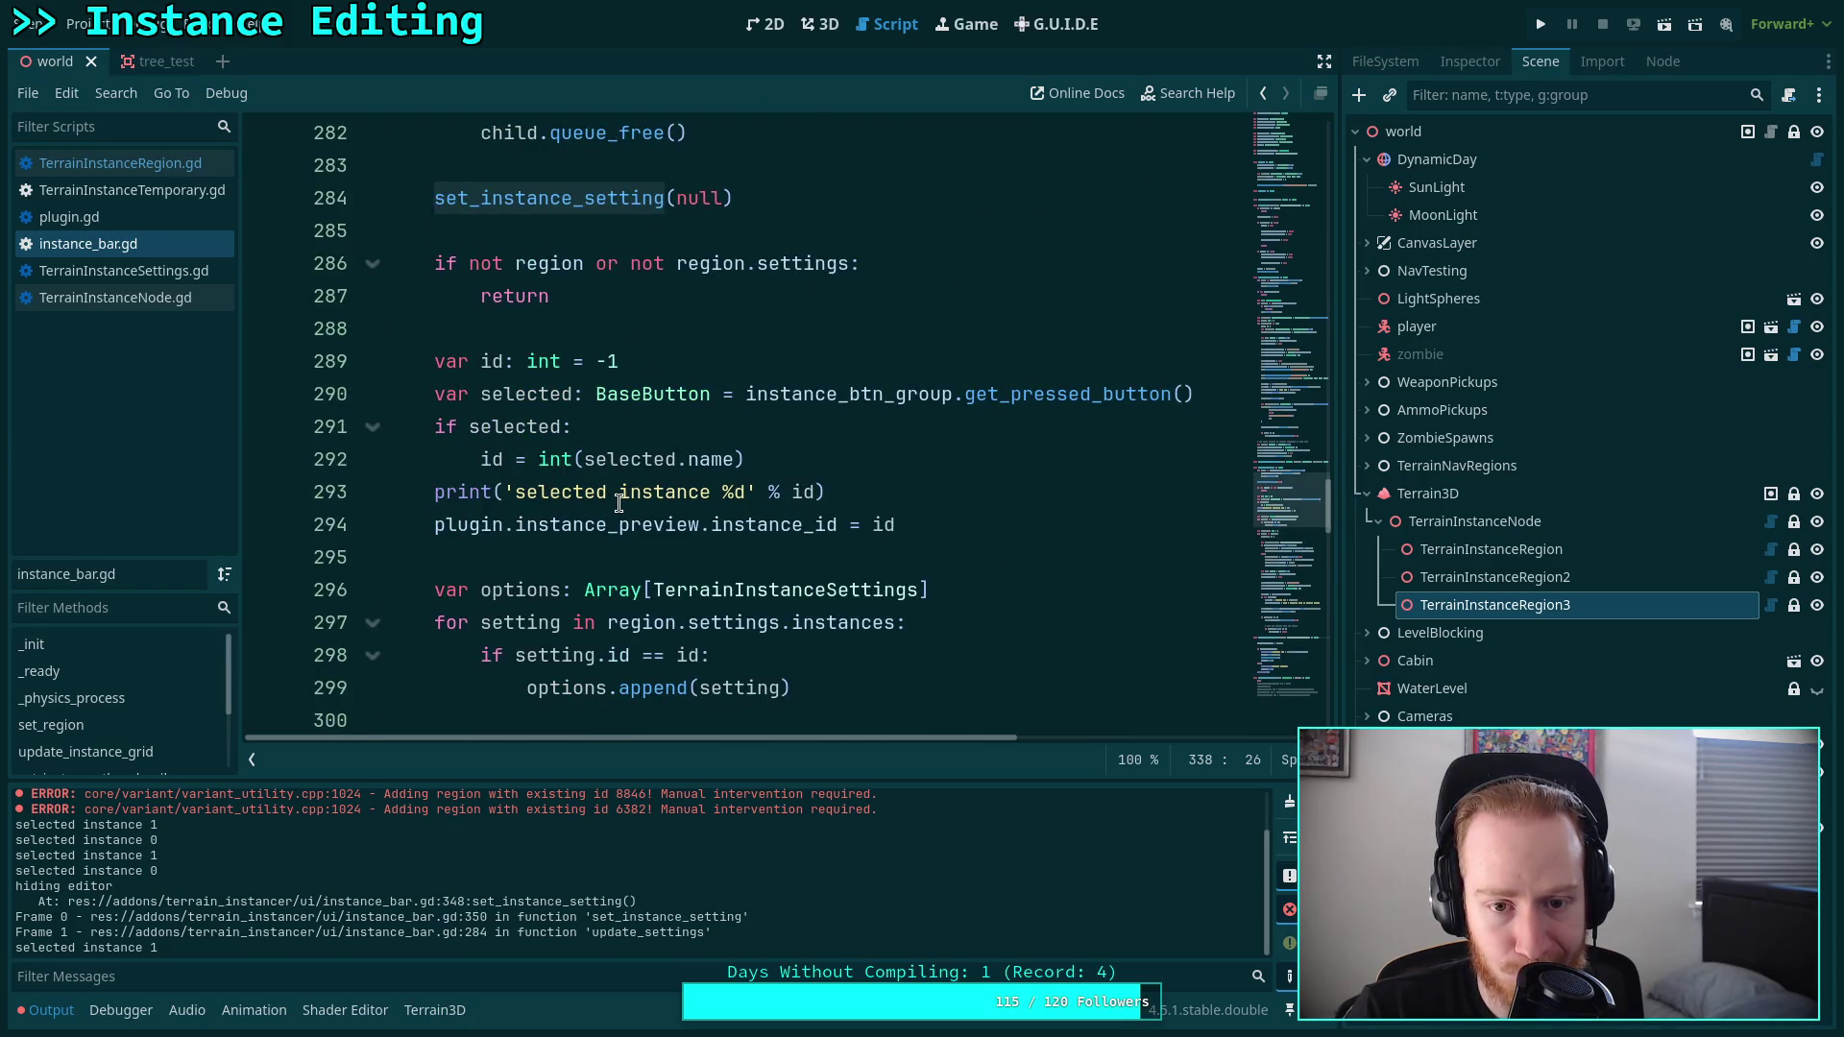
scroll(618, 499, "down", 13)
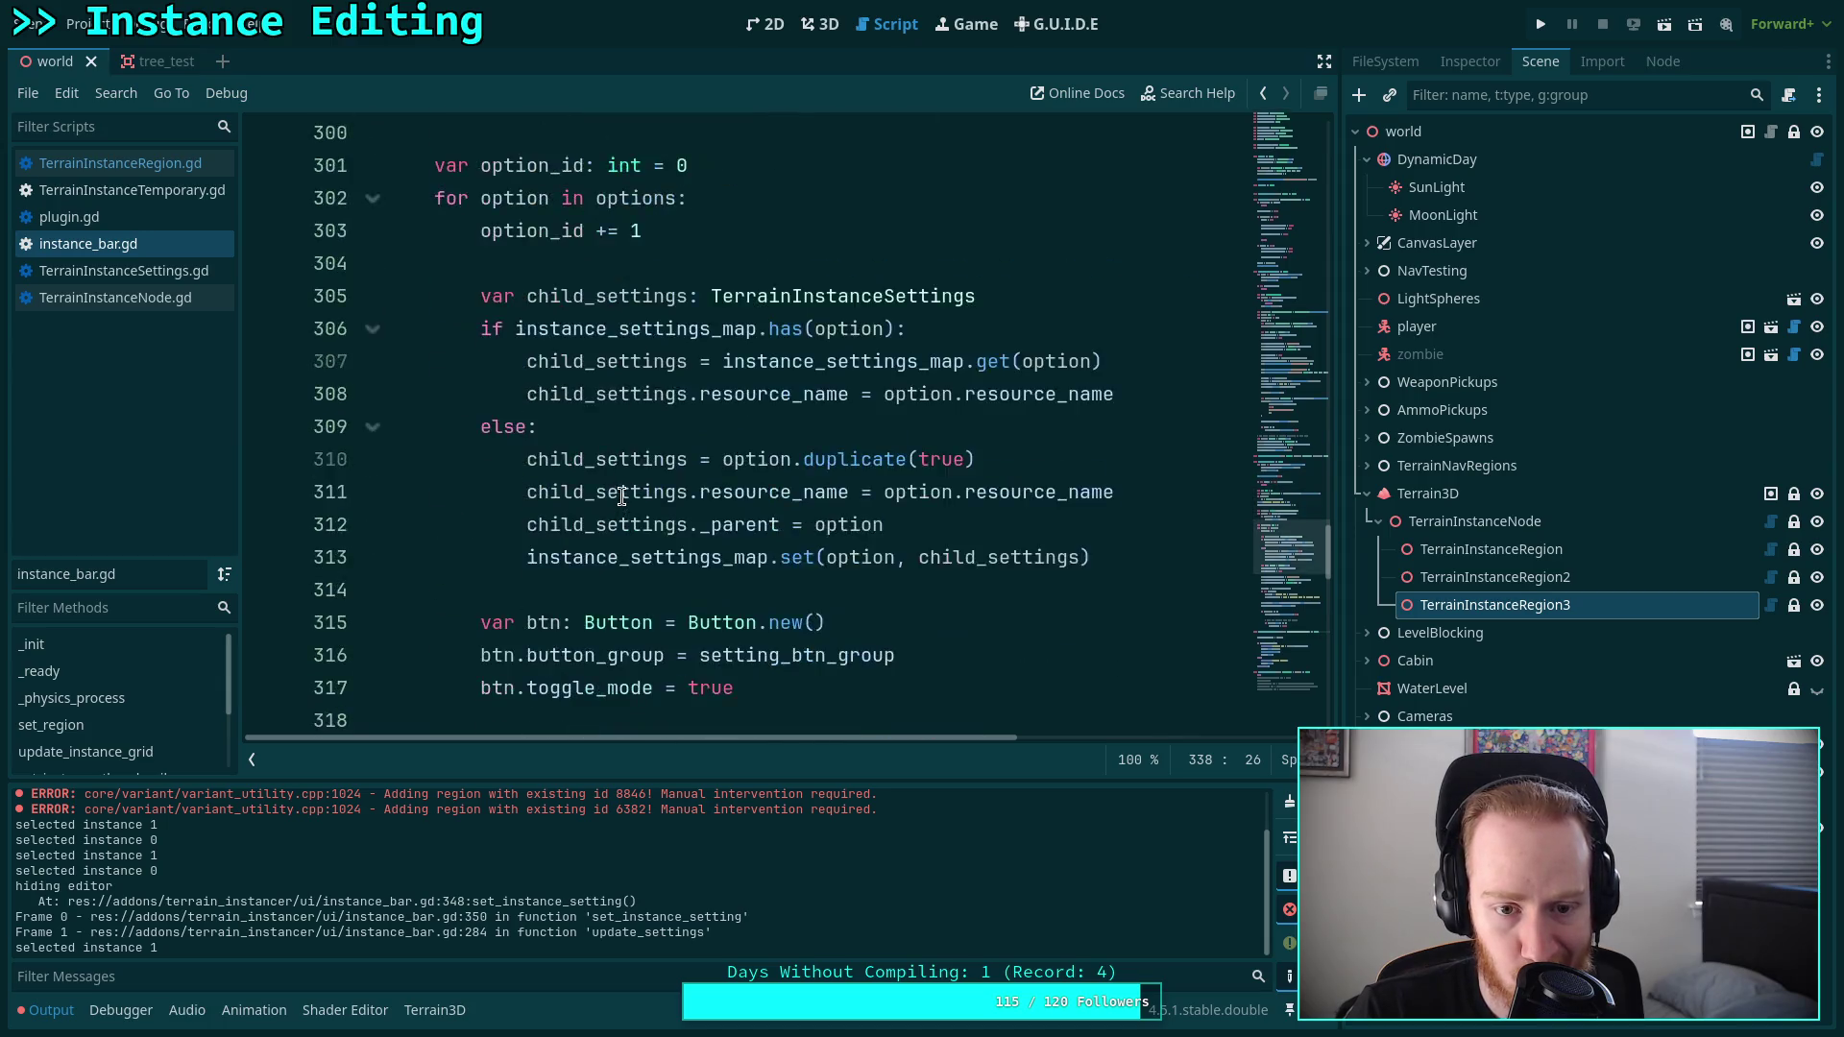
scroll(620, 498, "down", 2)
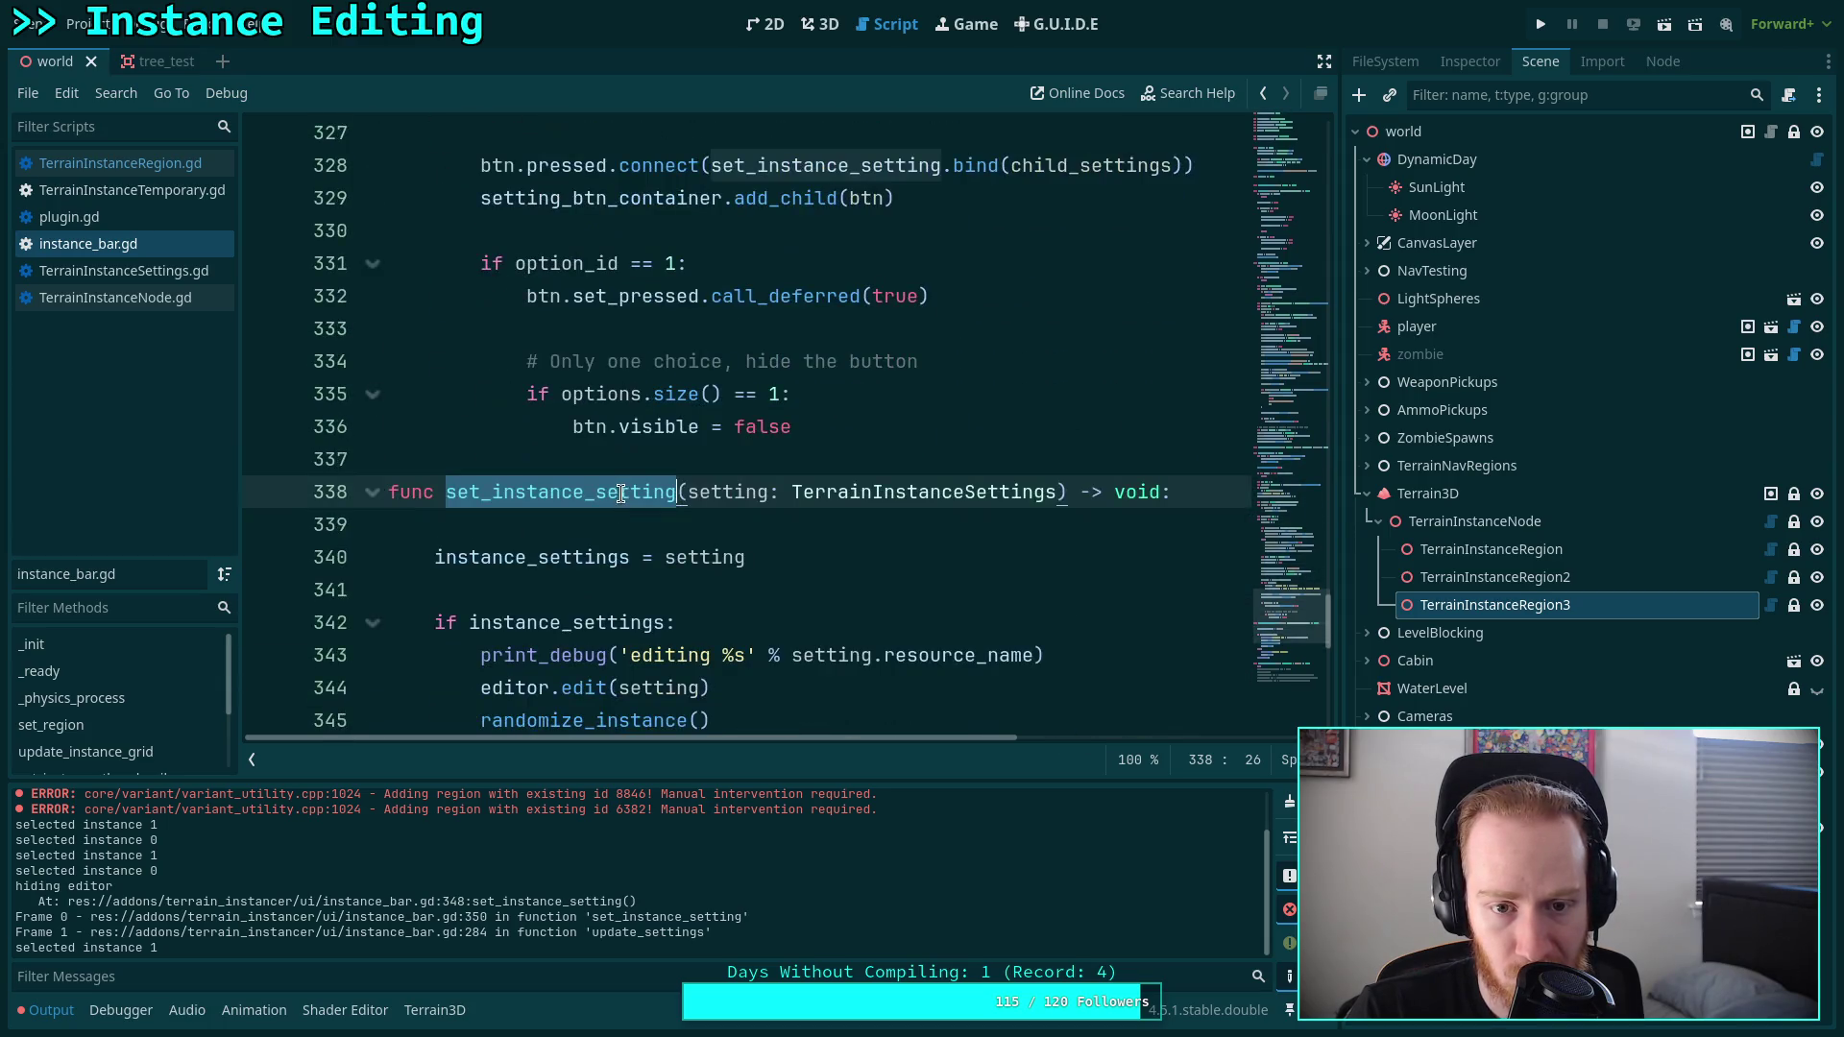
scroll(620, 499, "up", 1)
left_click(755, 415)
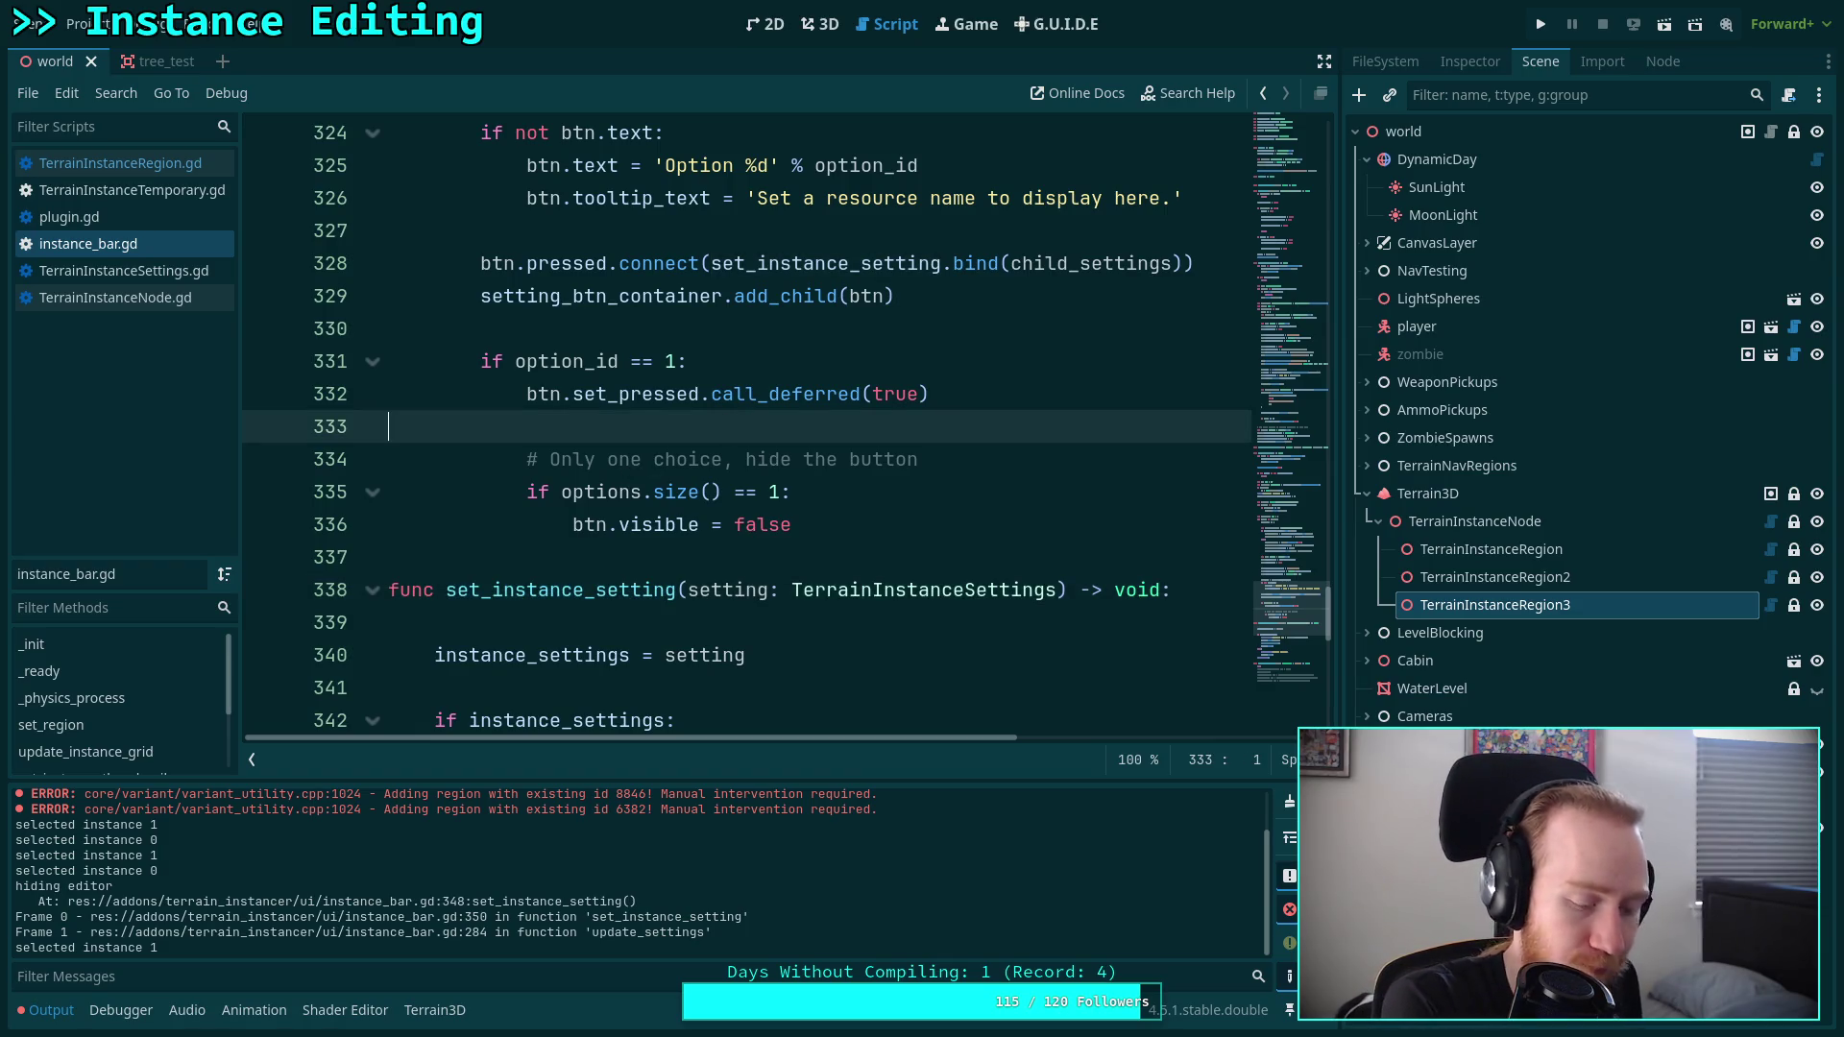
key("super+2")
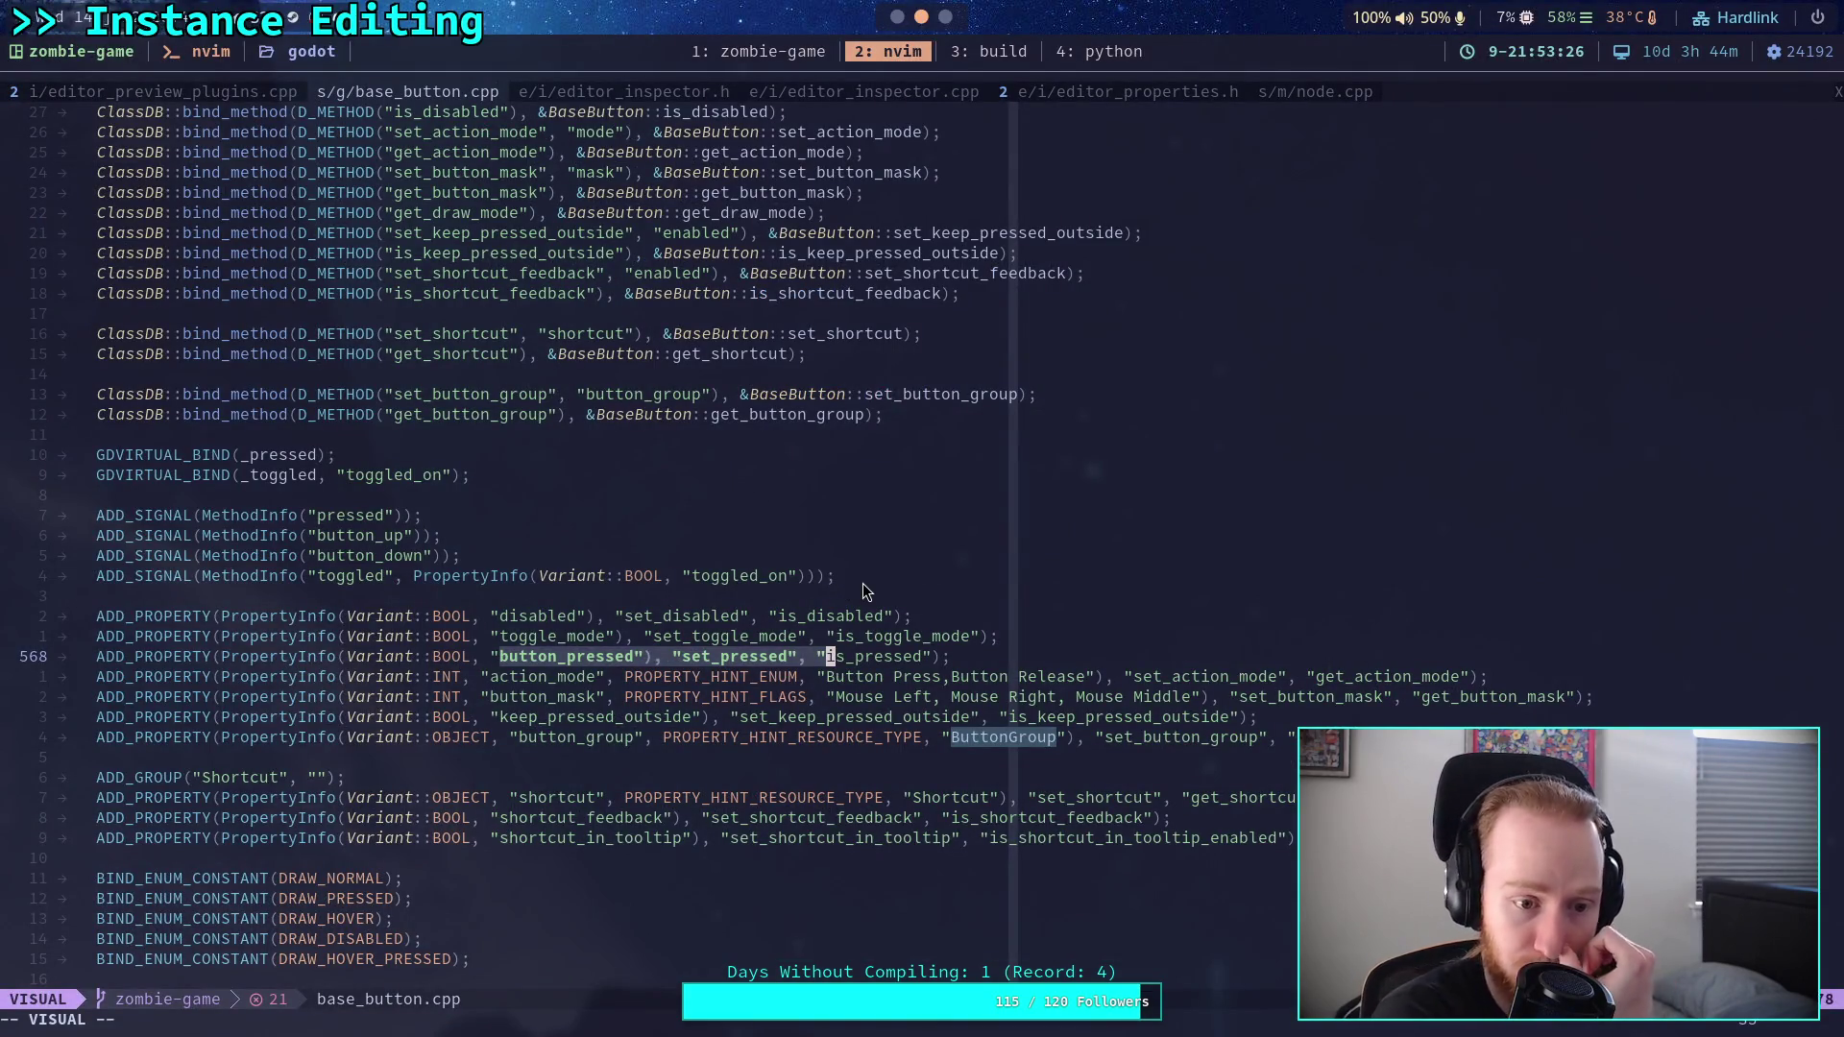
Search /set_press in base_button.cpp, jump to BaseButton::set_pressed, and read the following functions.
type("/")
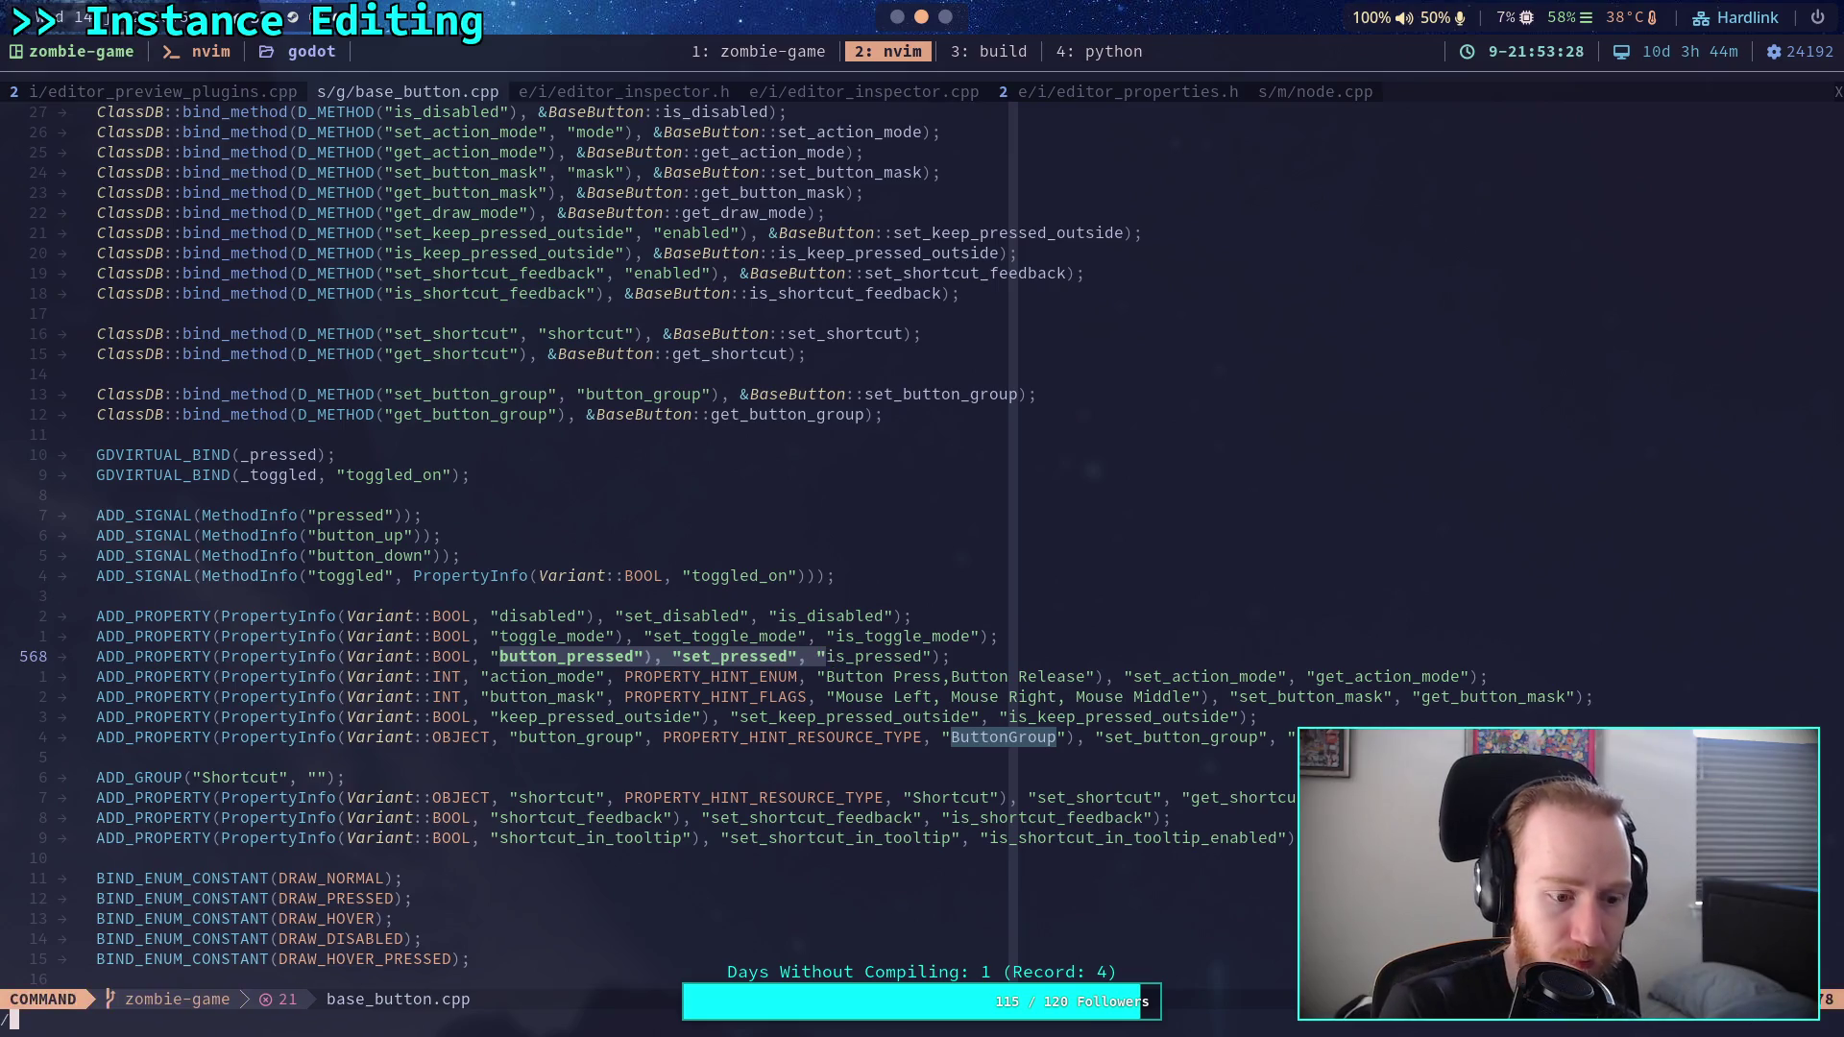
type("set_pr")
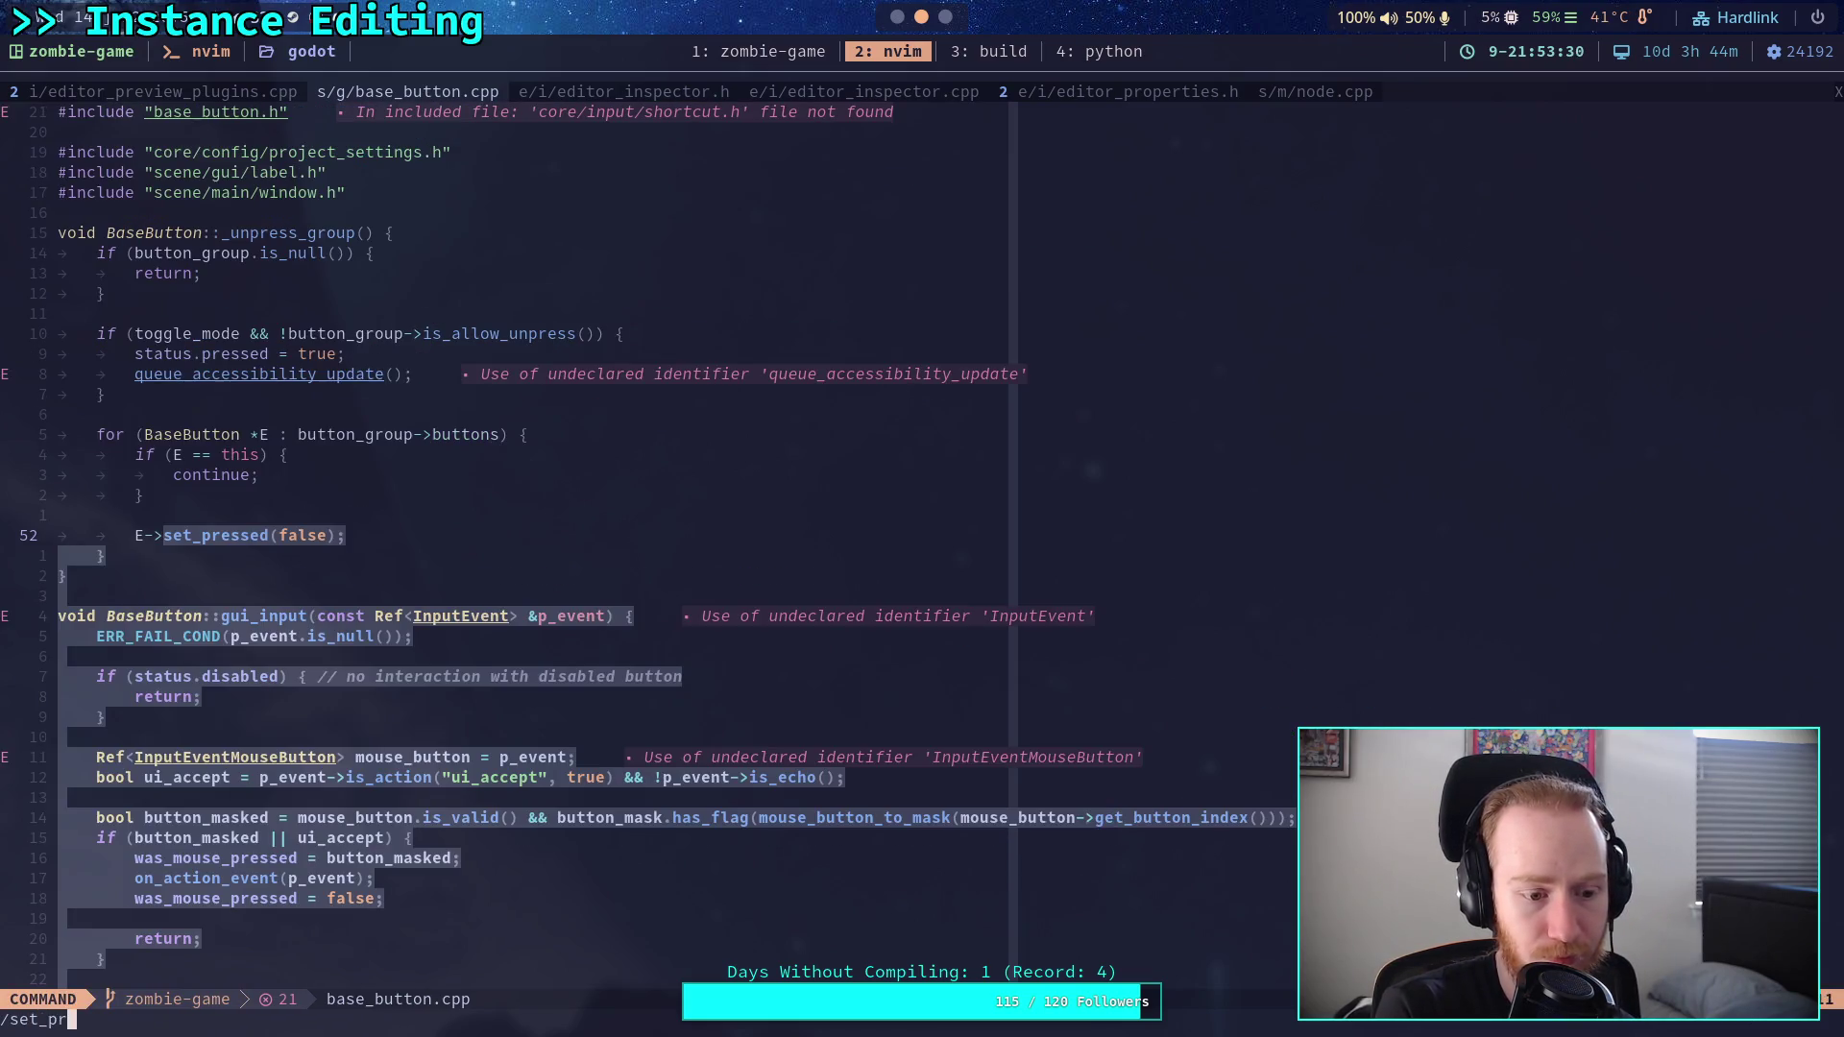
type("ess")
key("Return")
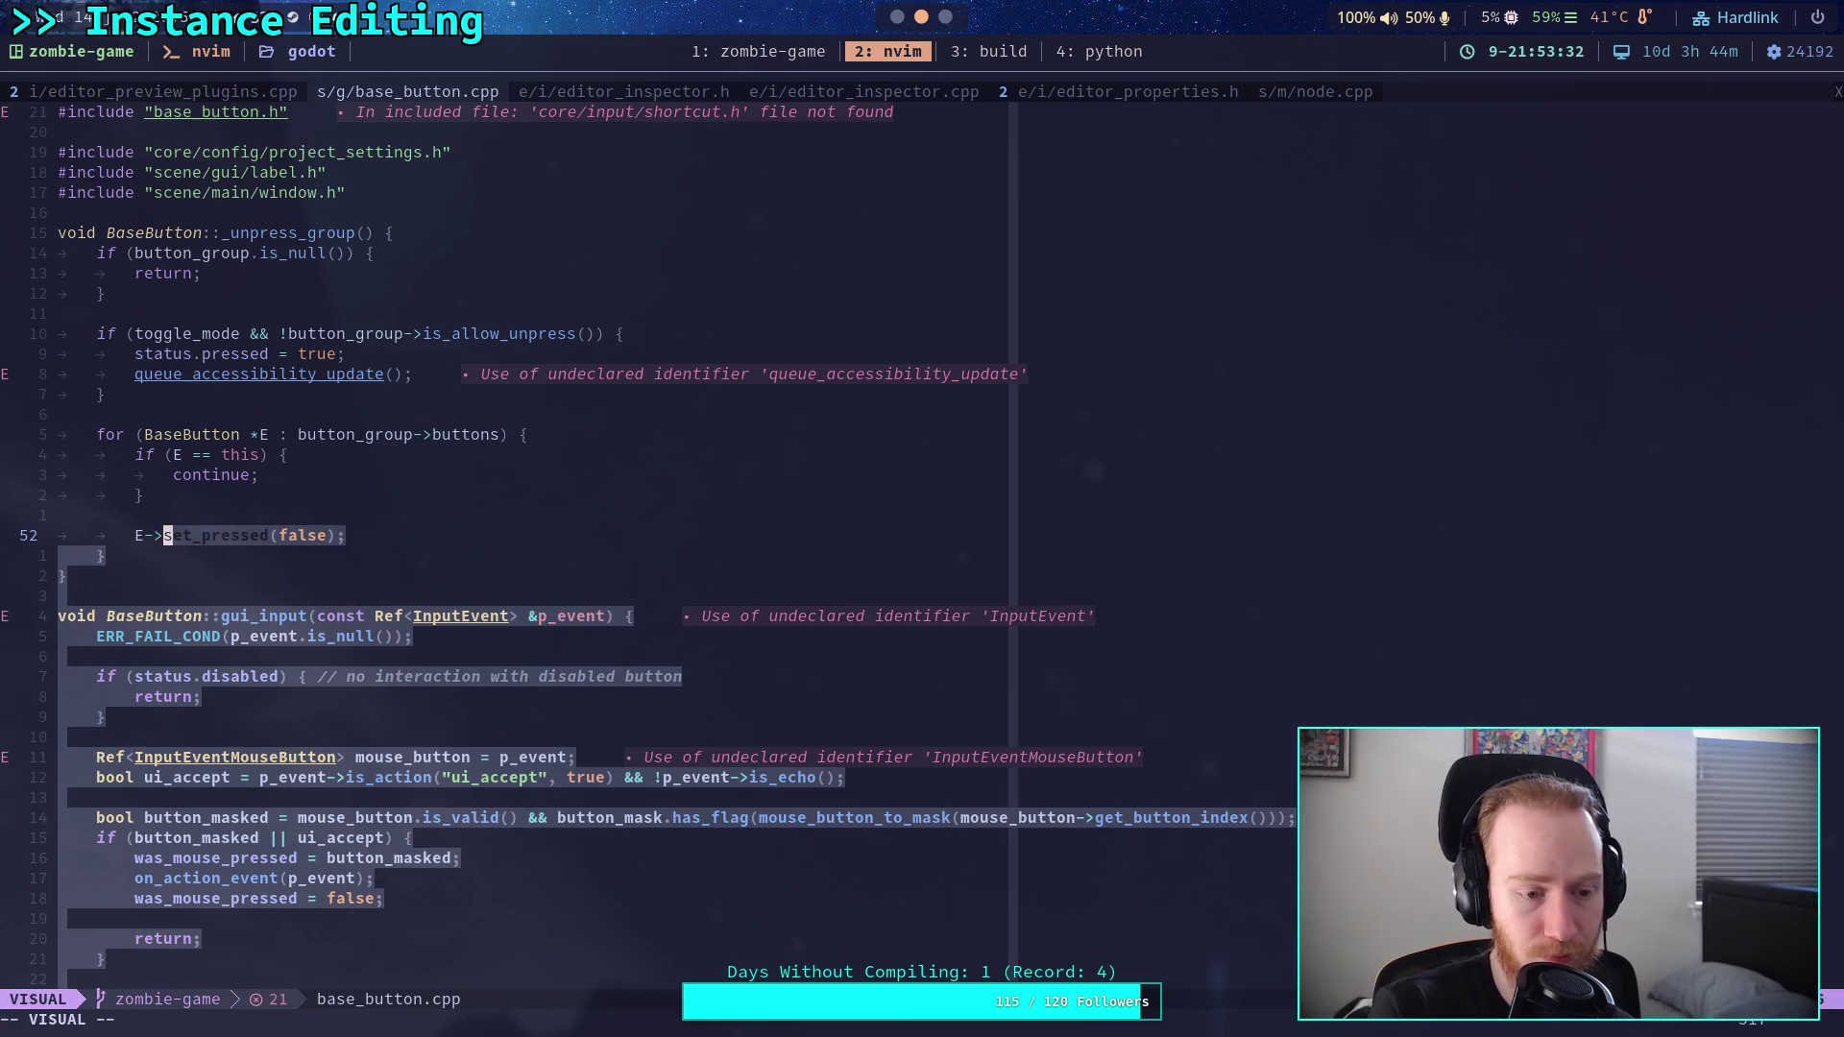
key("Escape")
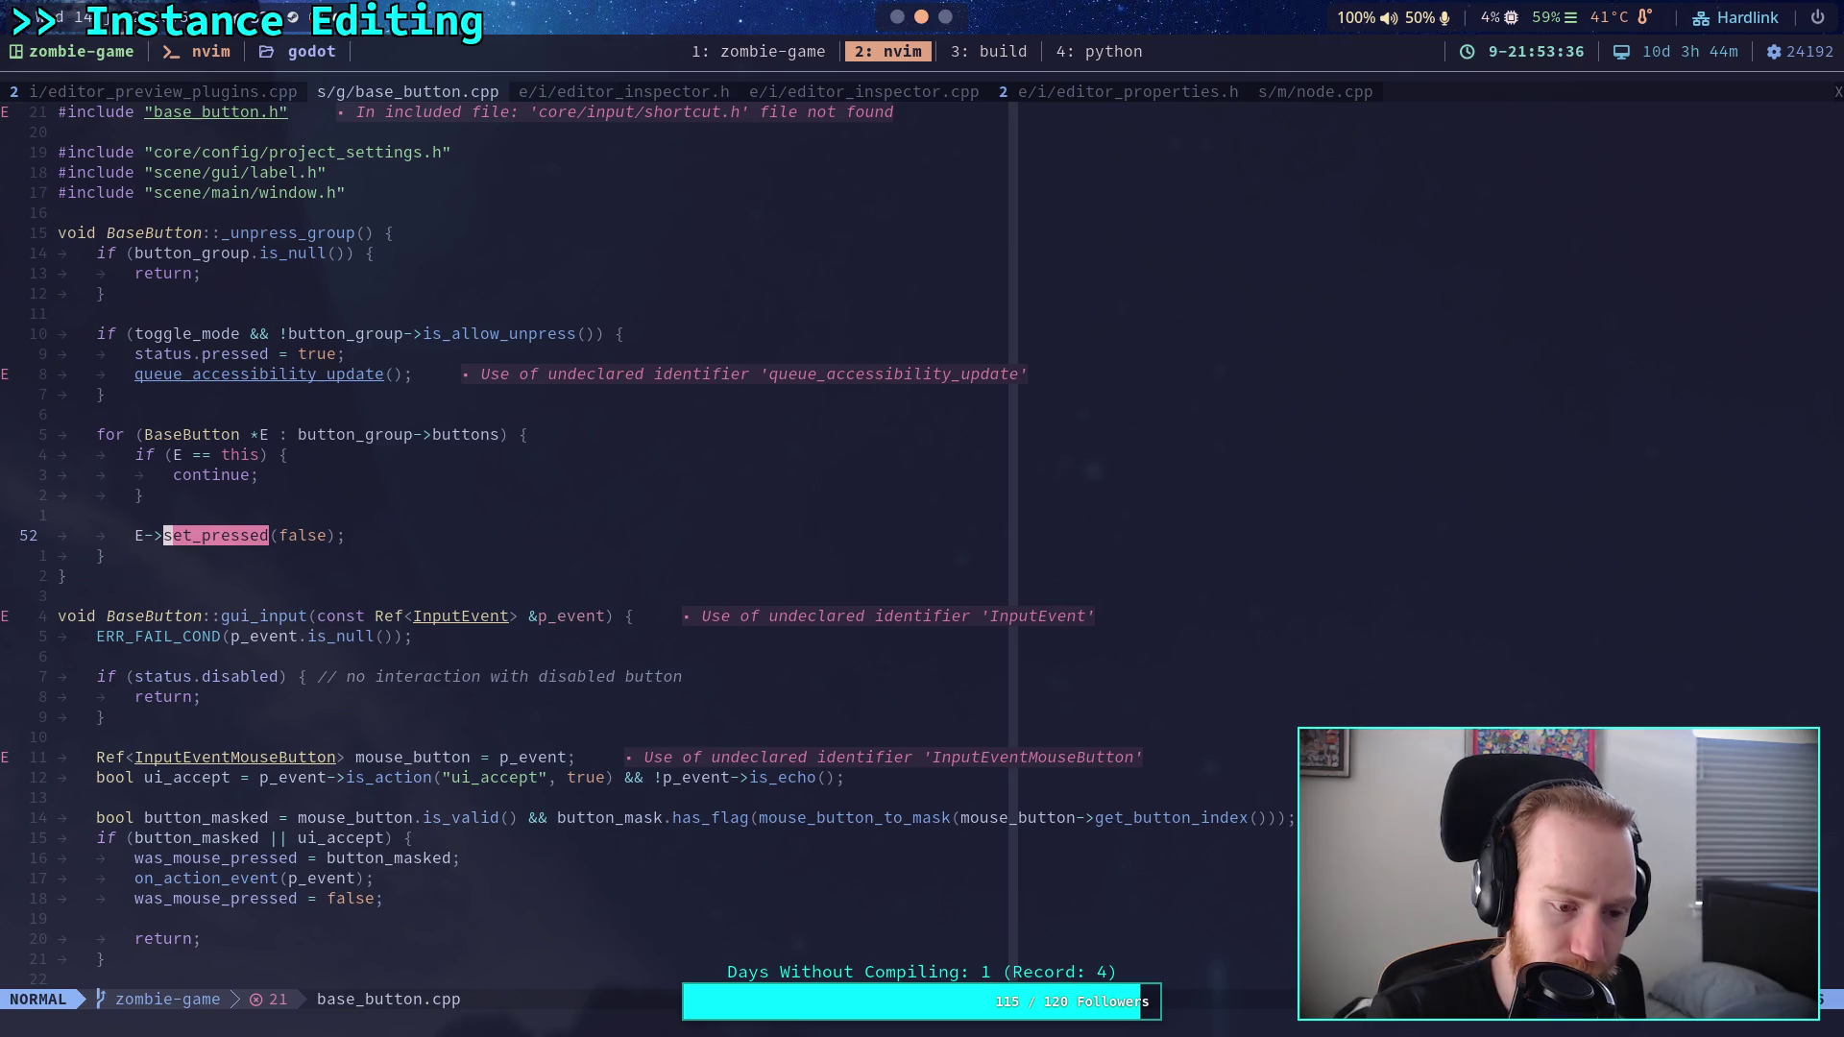
key("n")
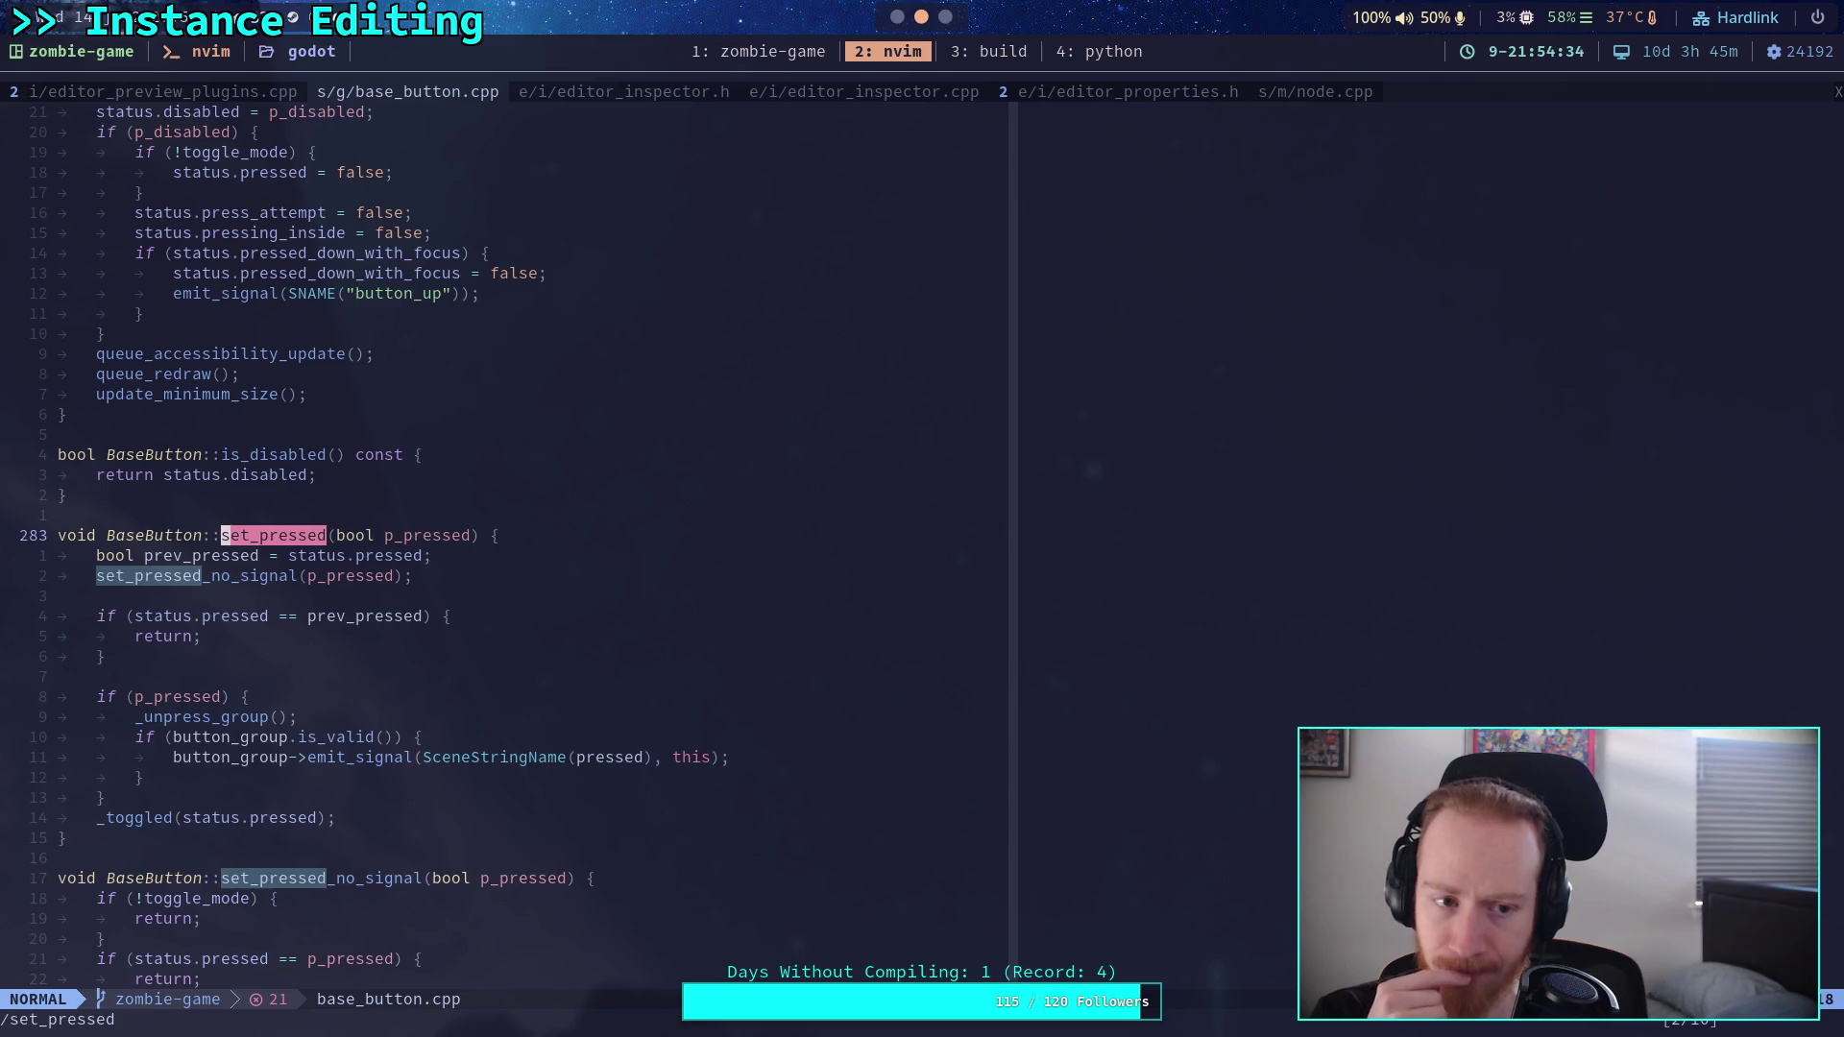
scroll(753, 844, "down", 5)
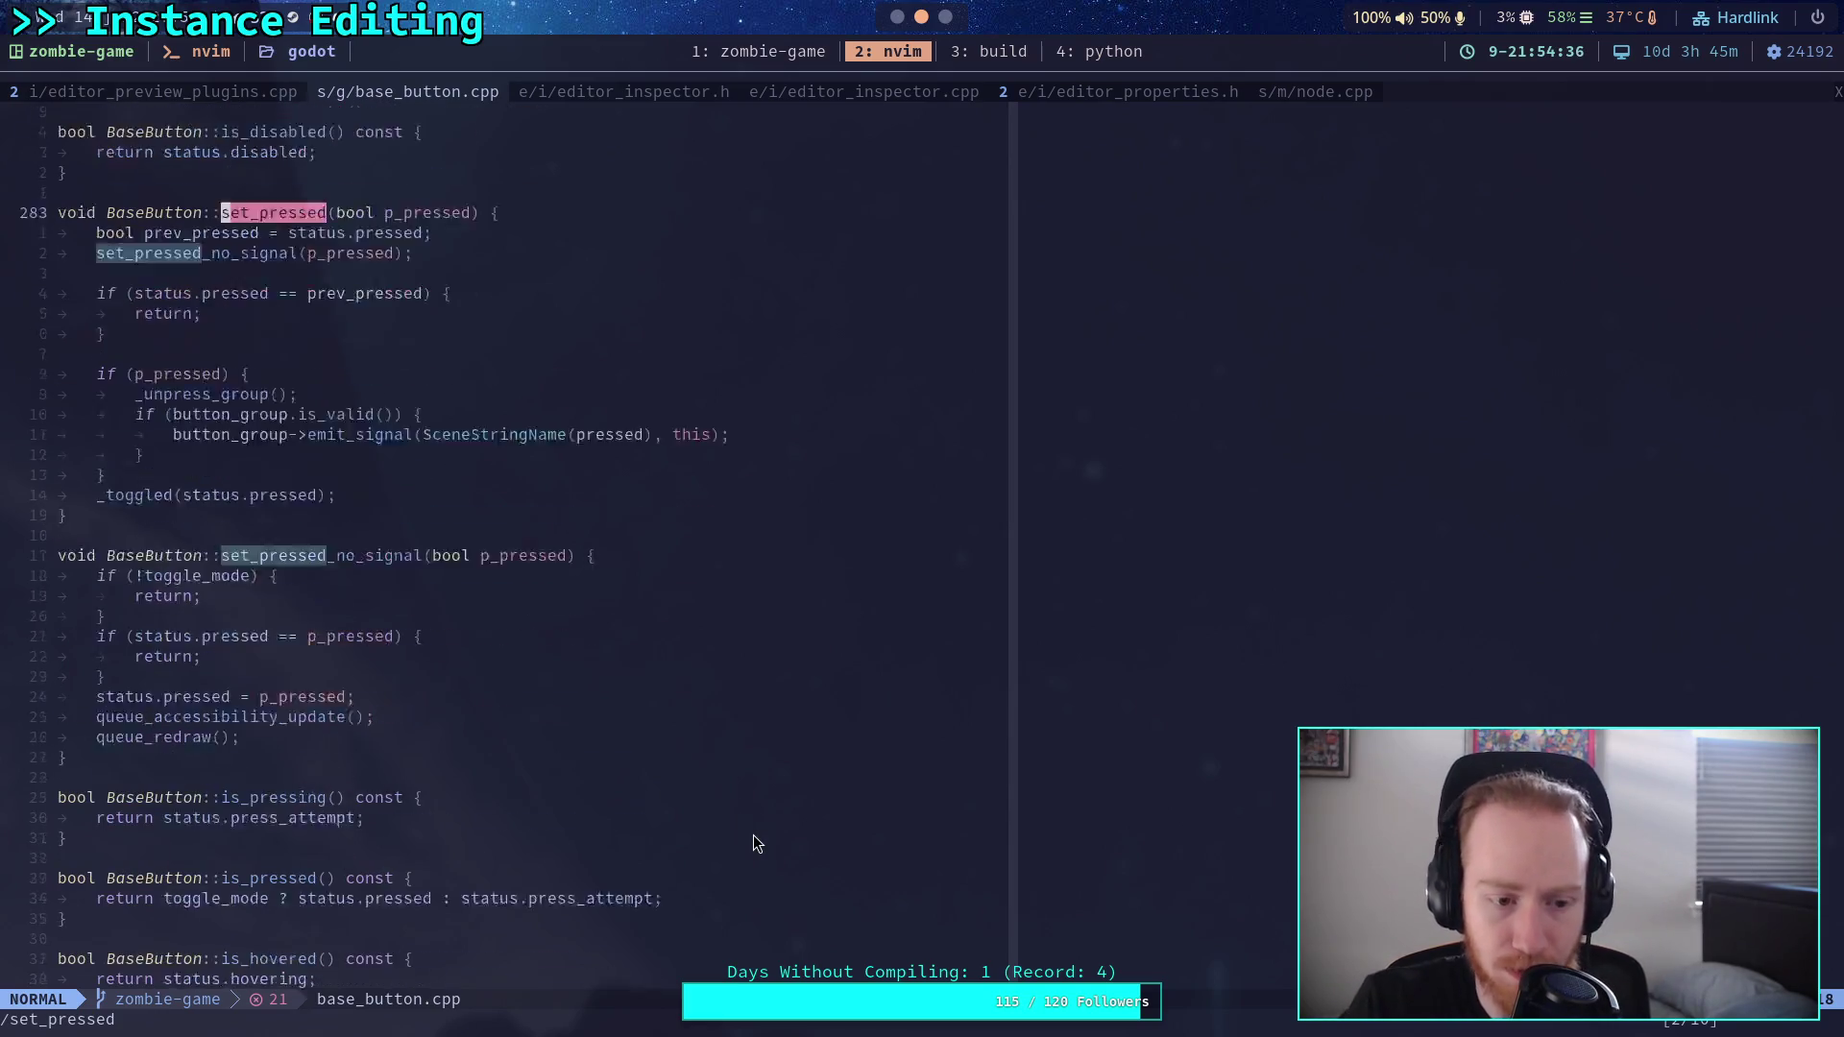
scroll(755, 844, "down", 9)
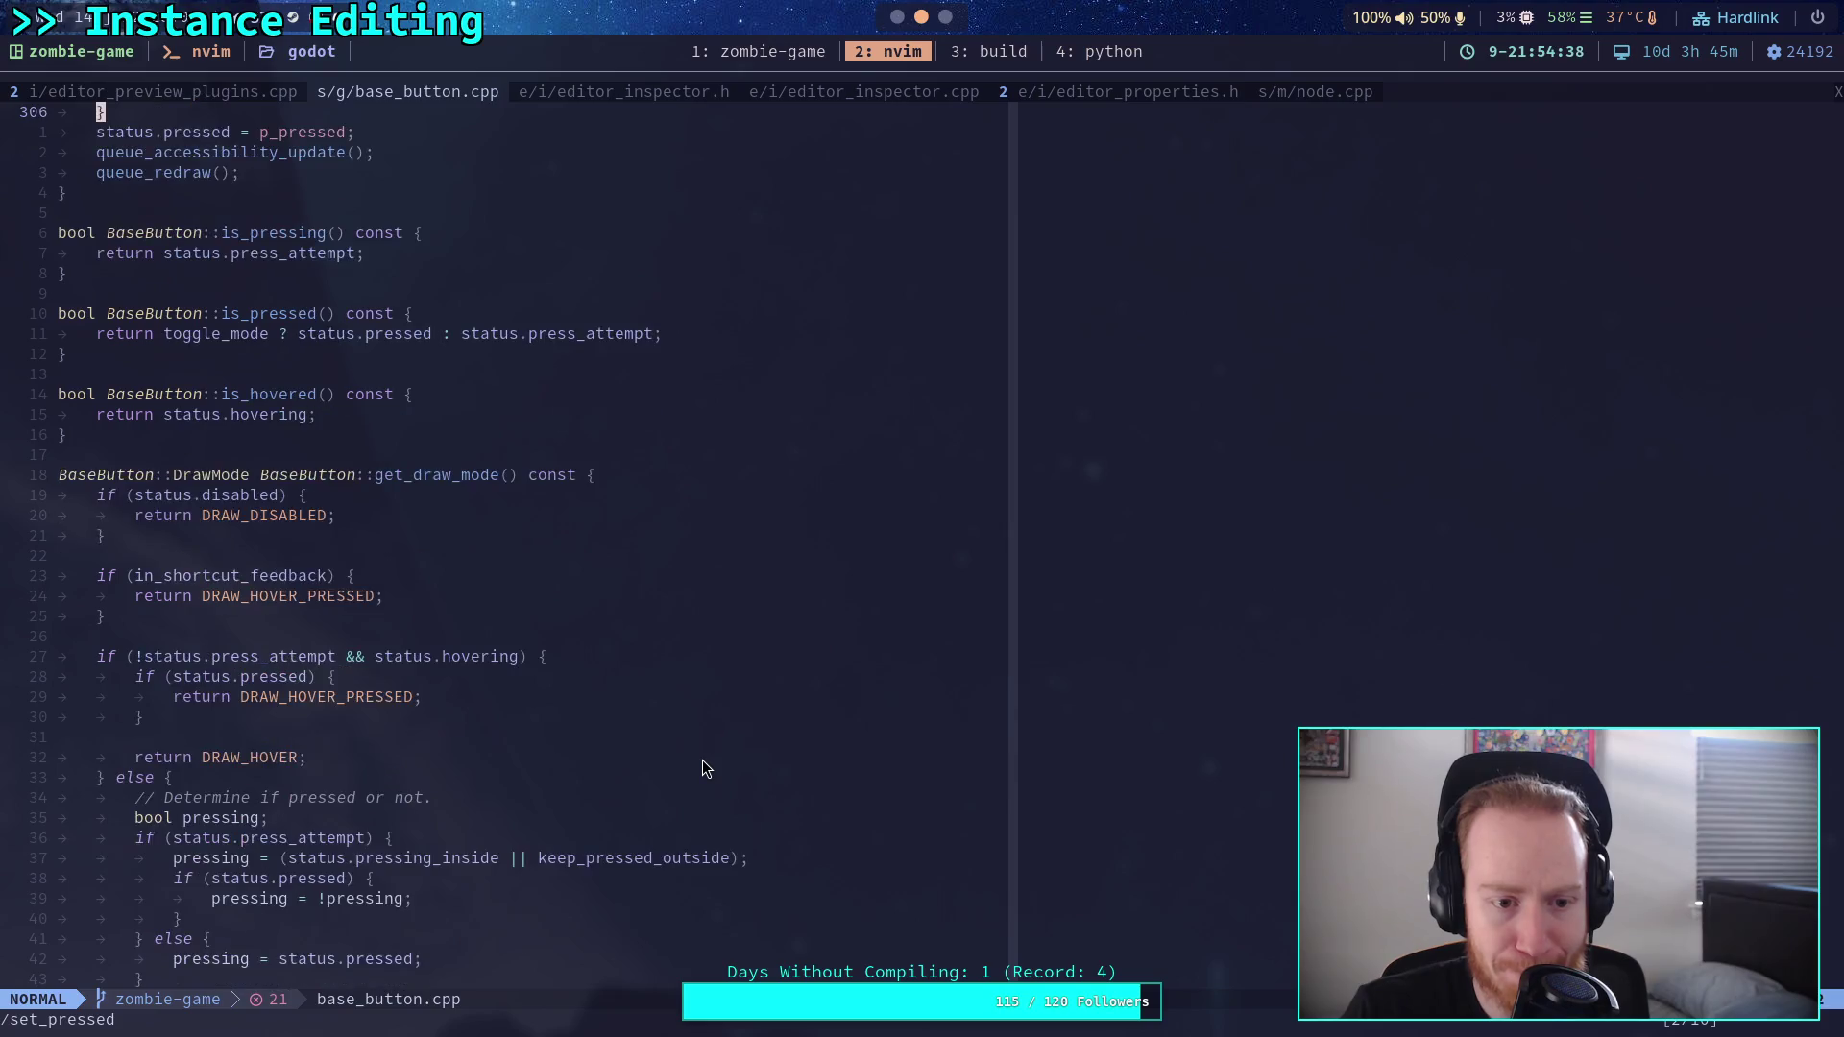
scroll(701, 759, "down", 13)
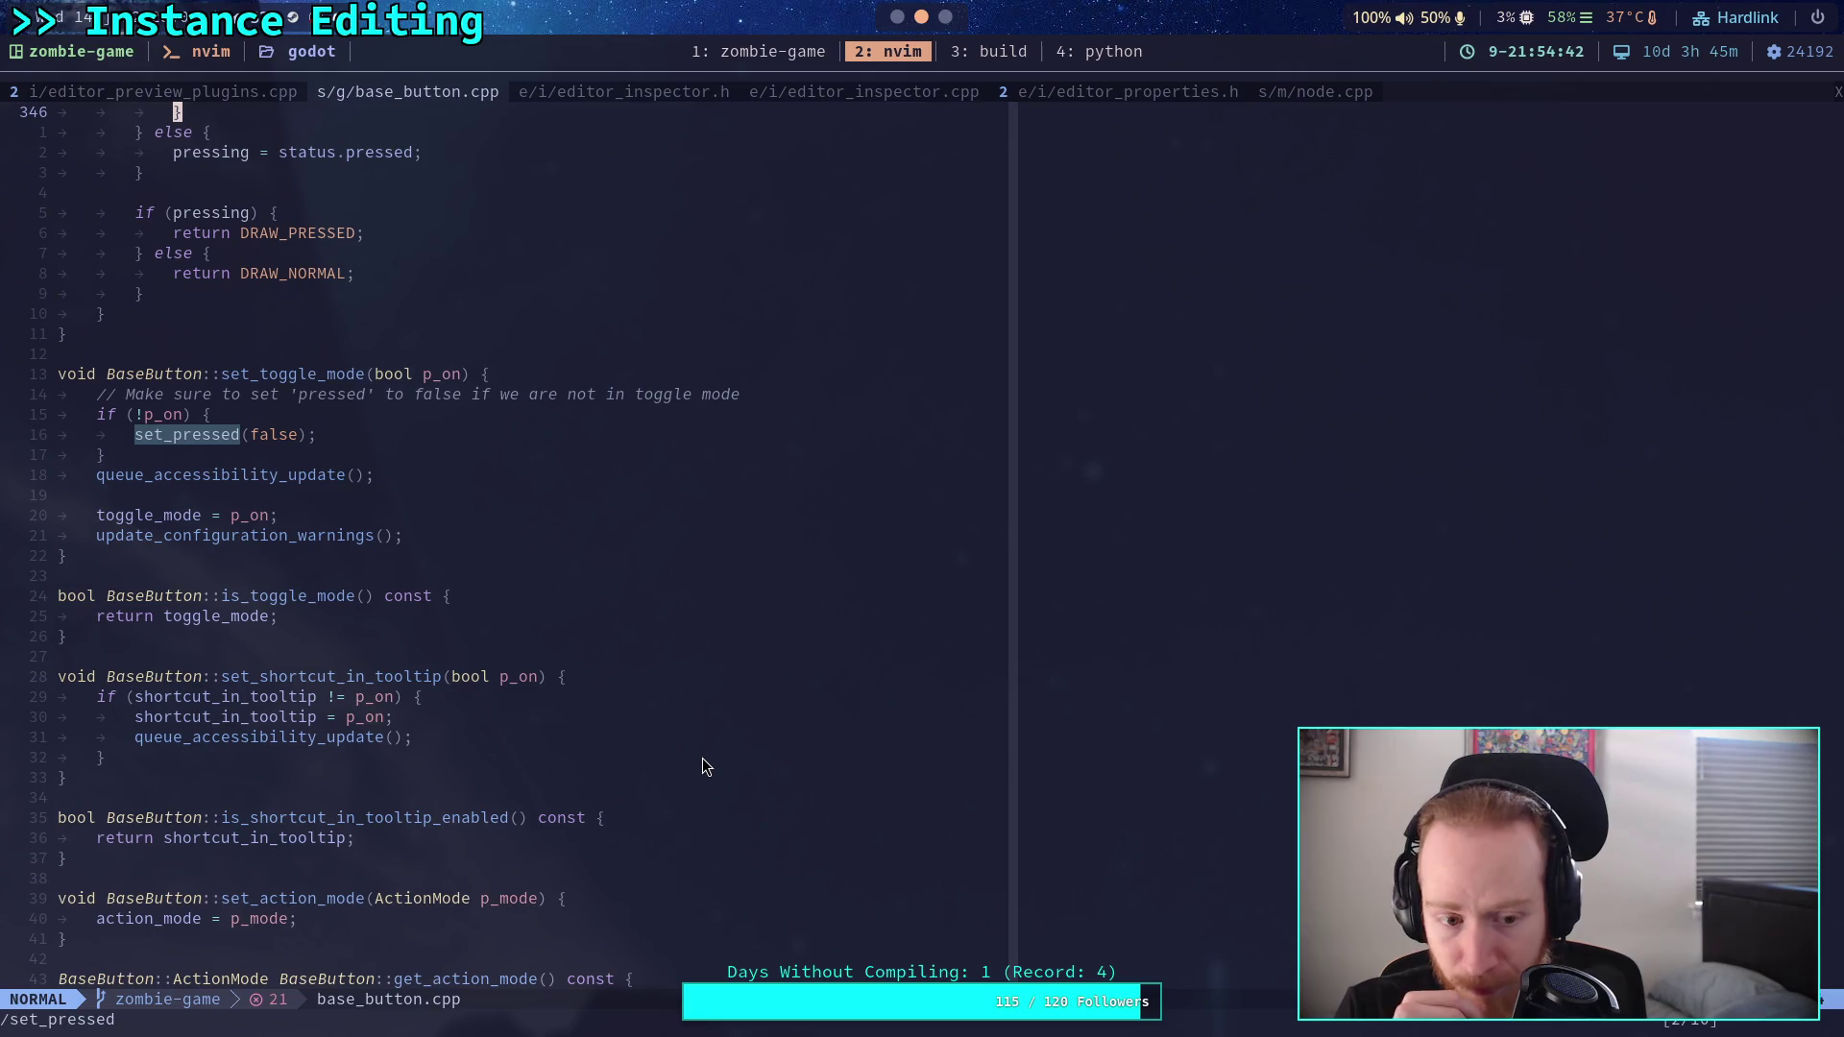
Step through each _toggled match in base_button.cpp, then return to Godot.
type("/_t")
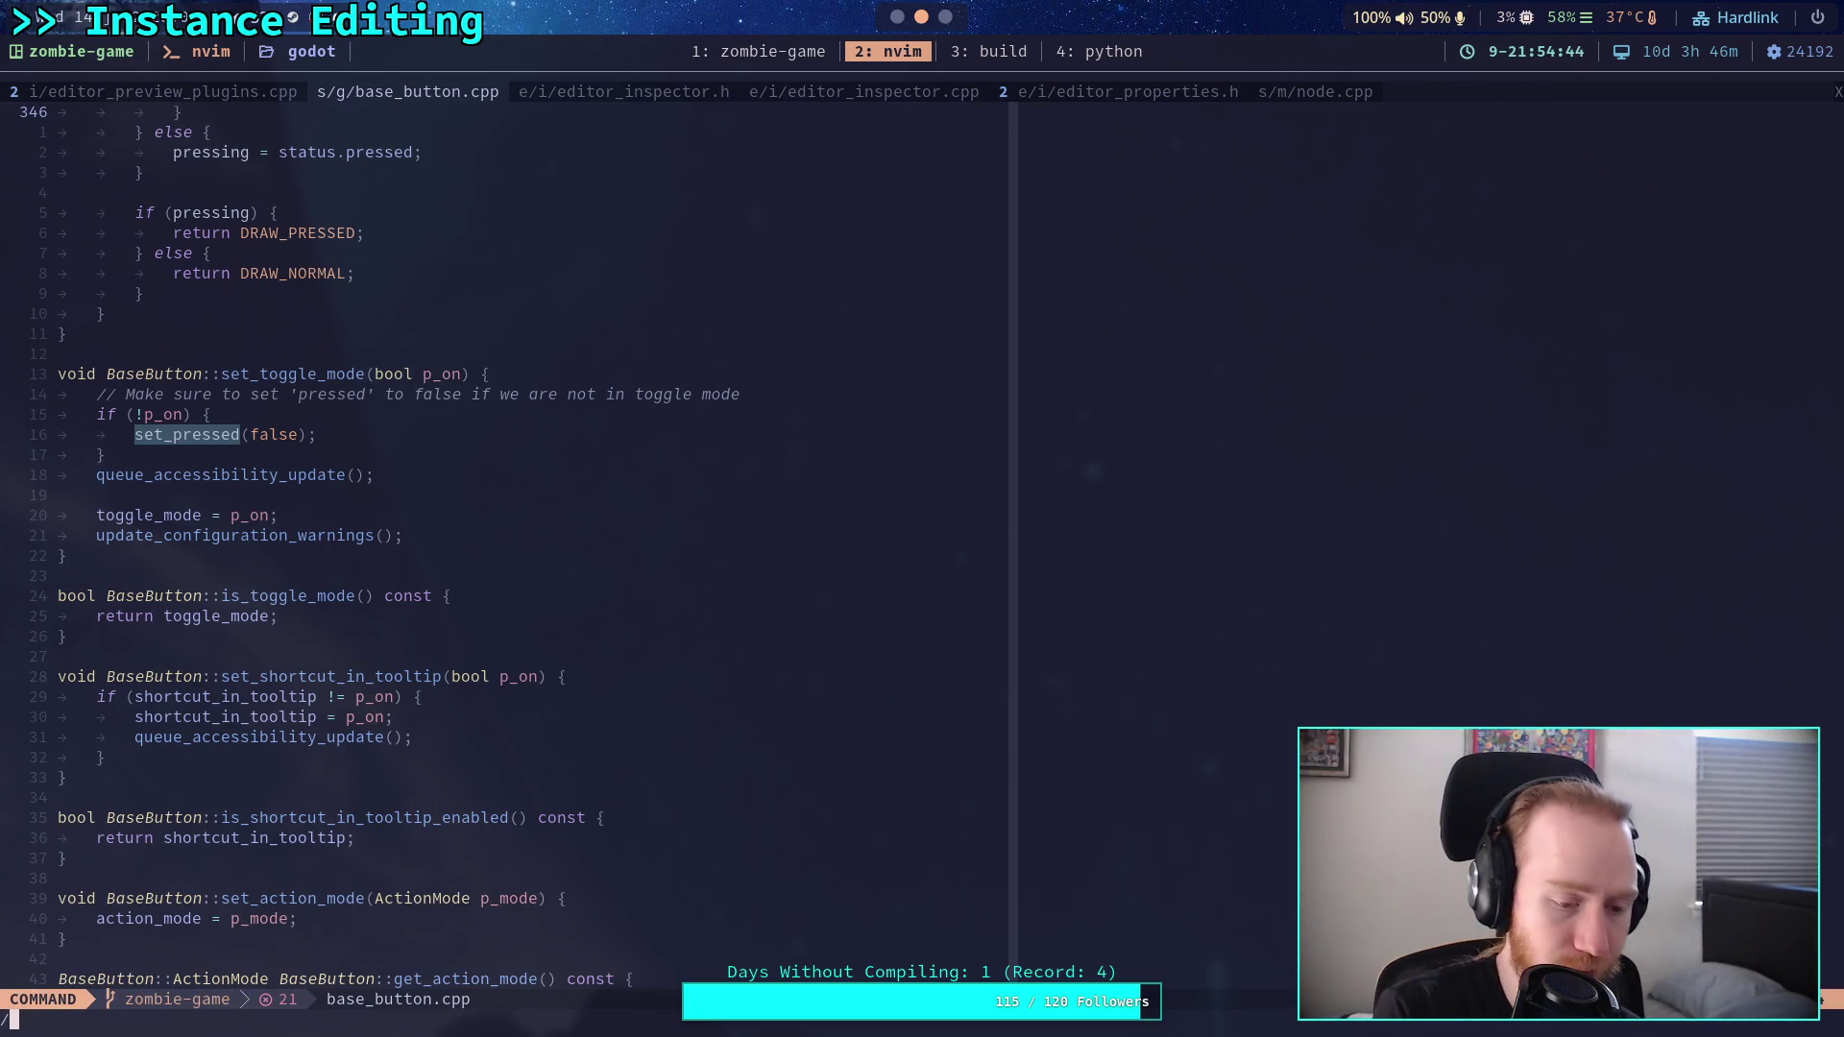
type("oggled")
key("Return")
key("n")
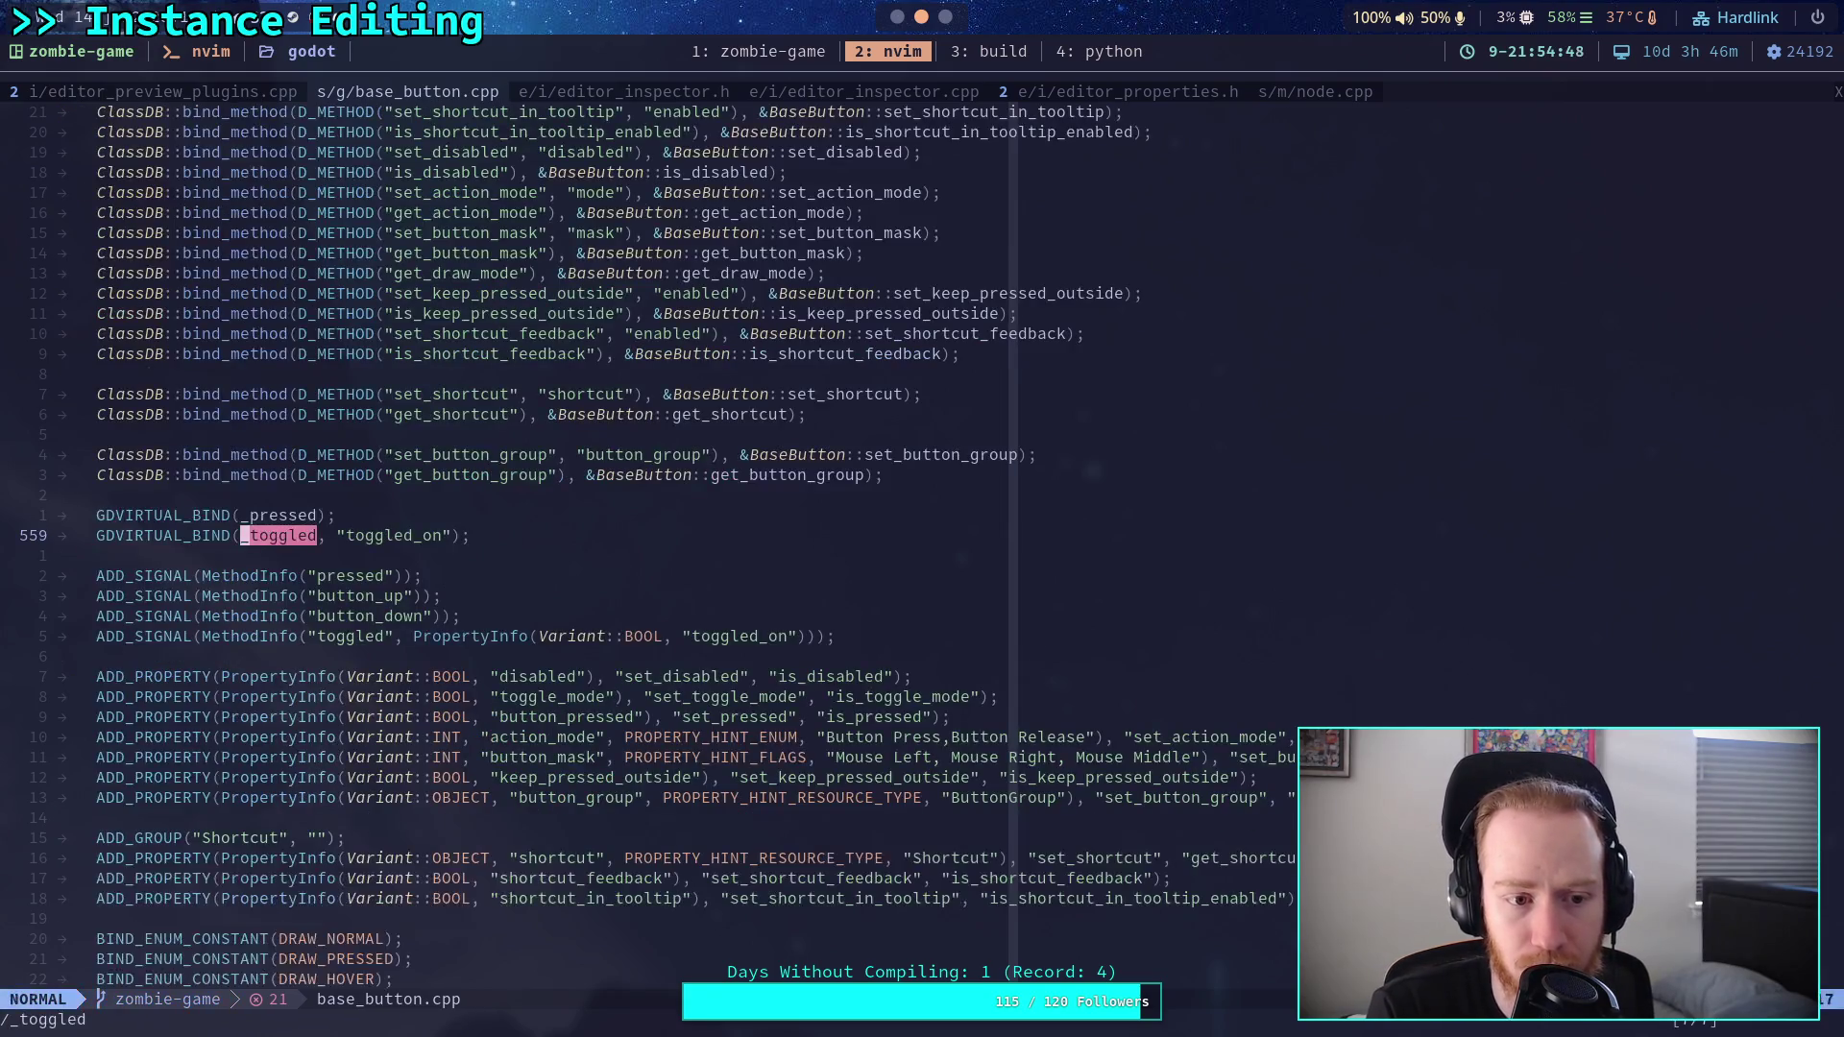
key("n")
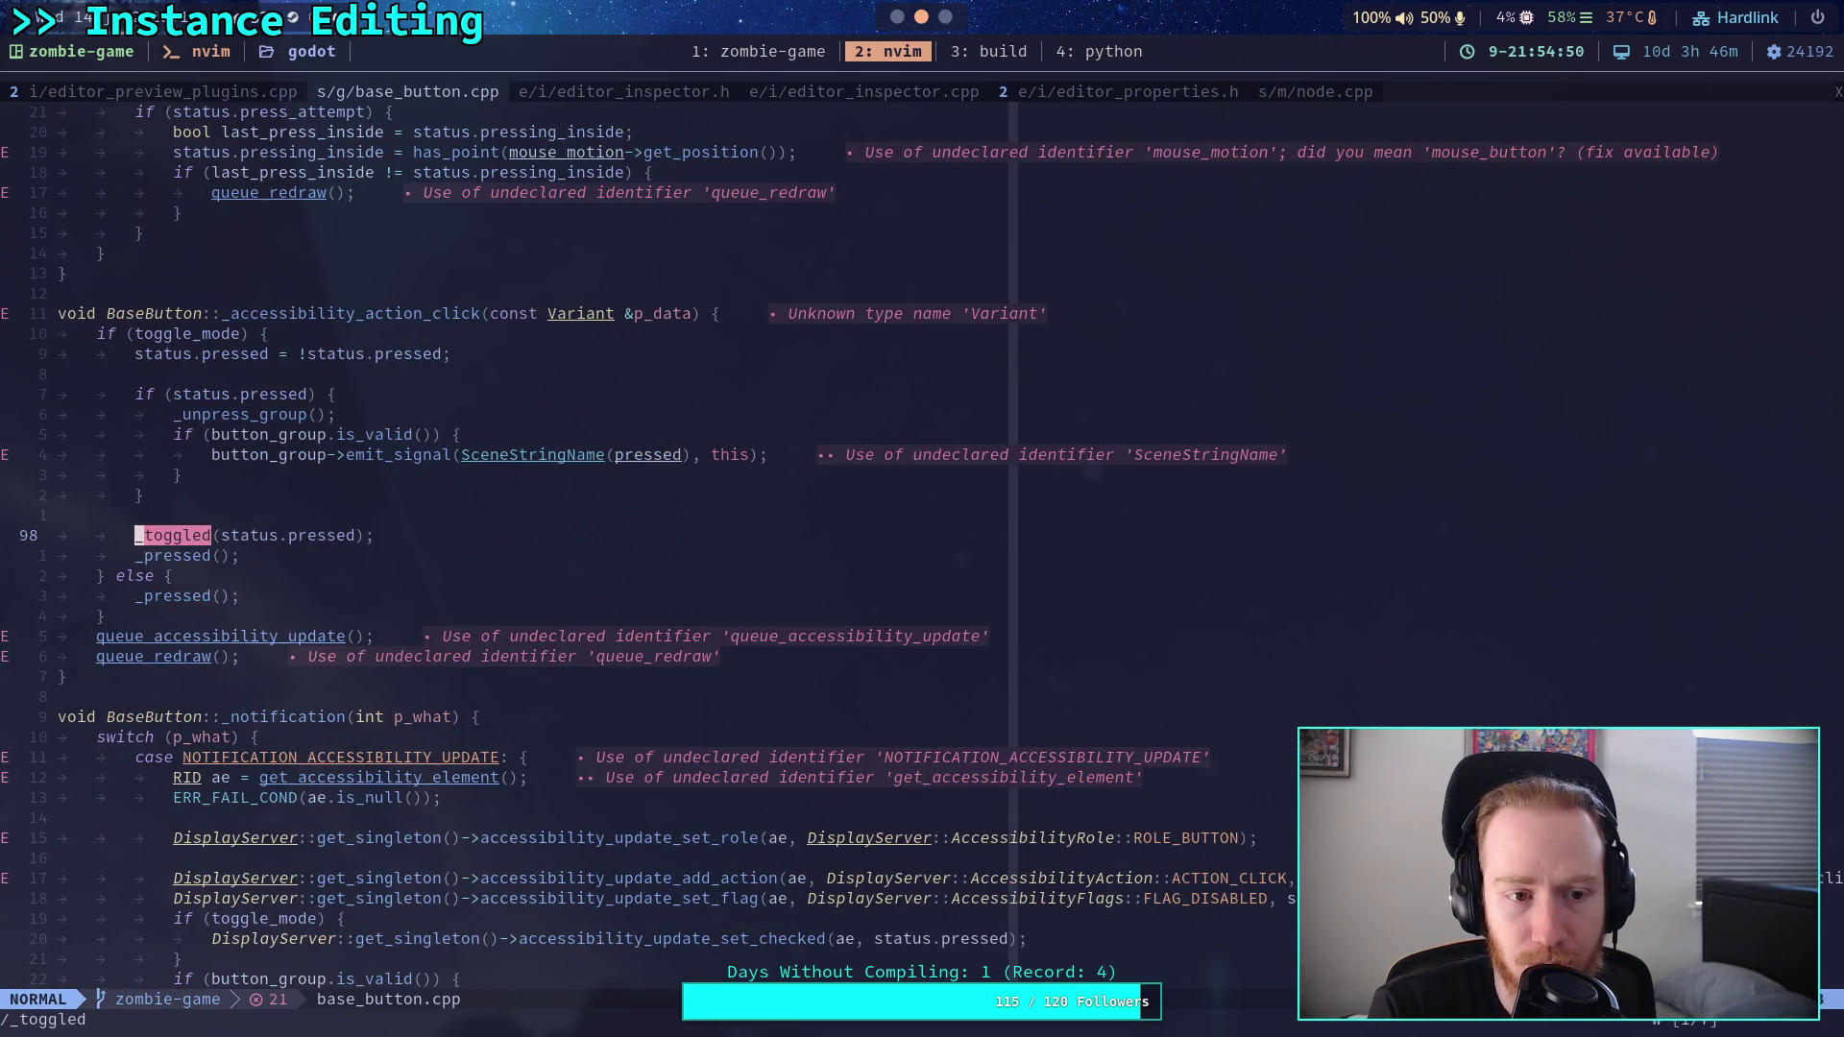
key("n")
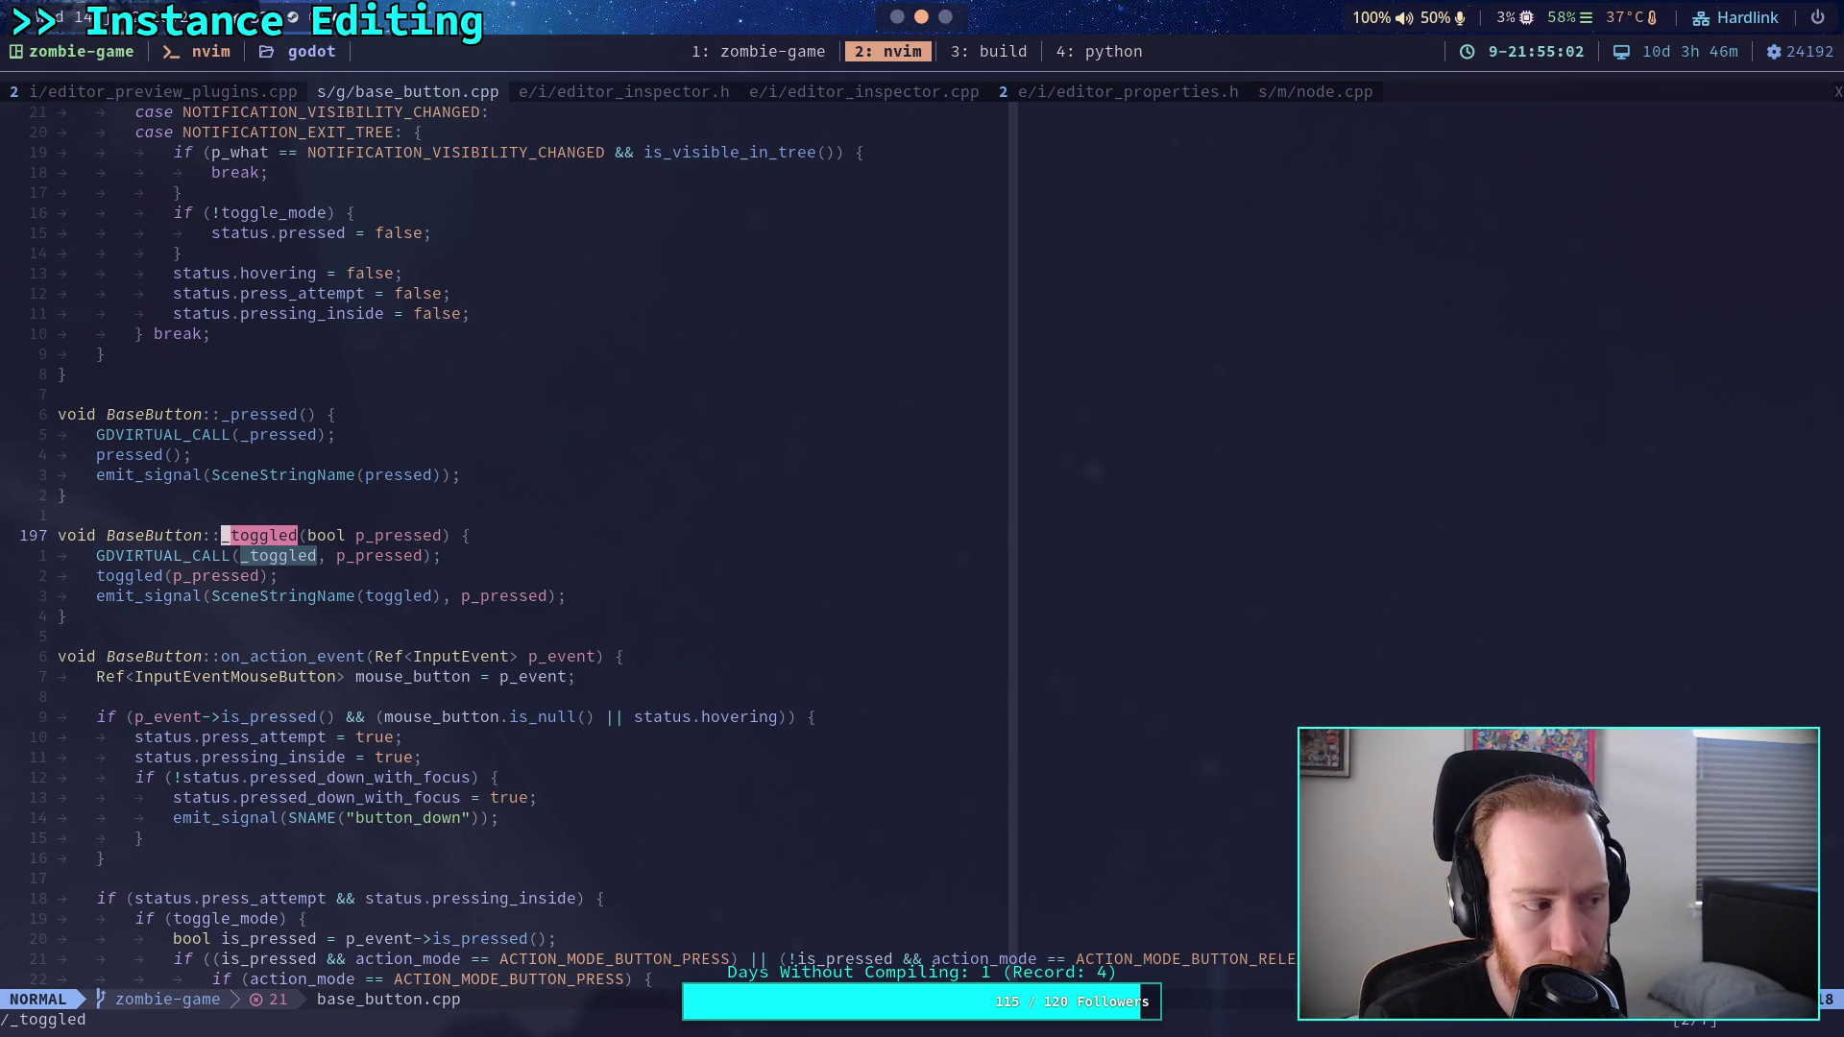
key("n")
key("n")
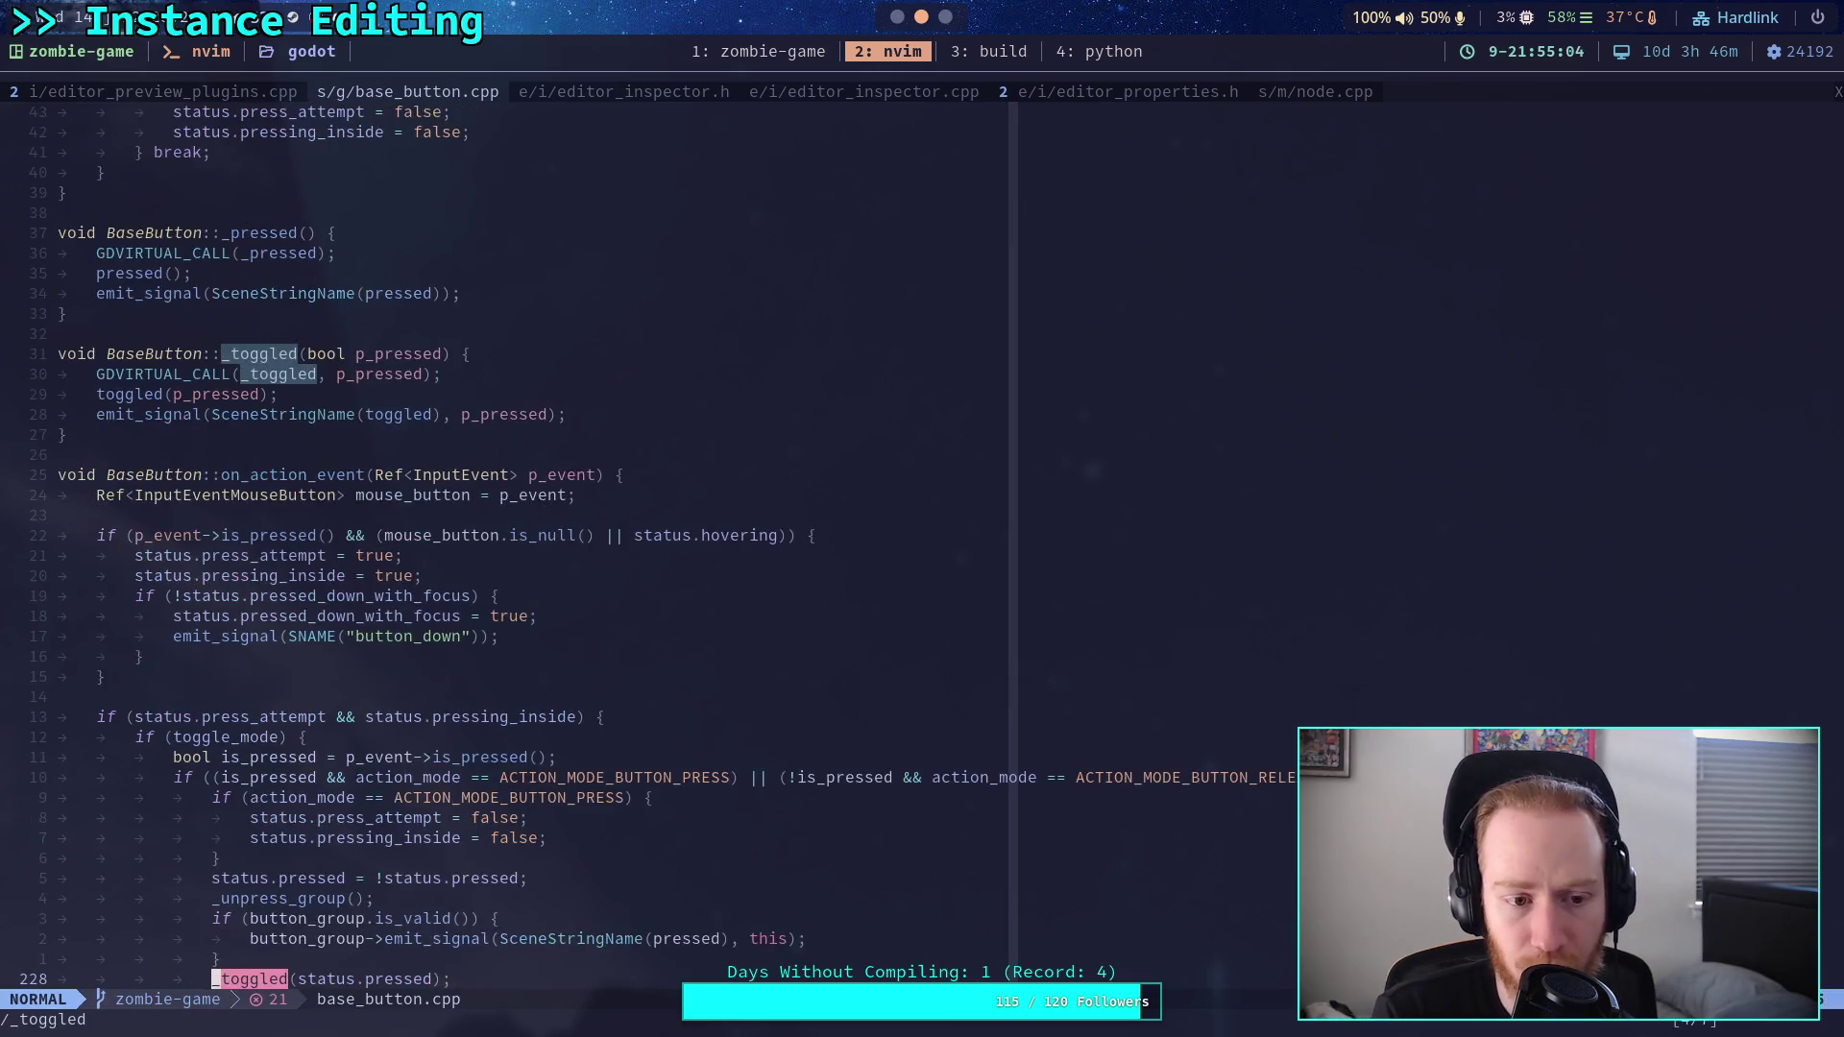
key("n")
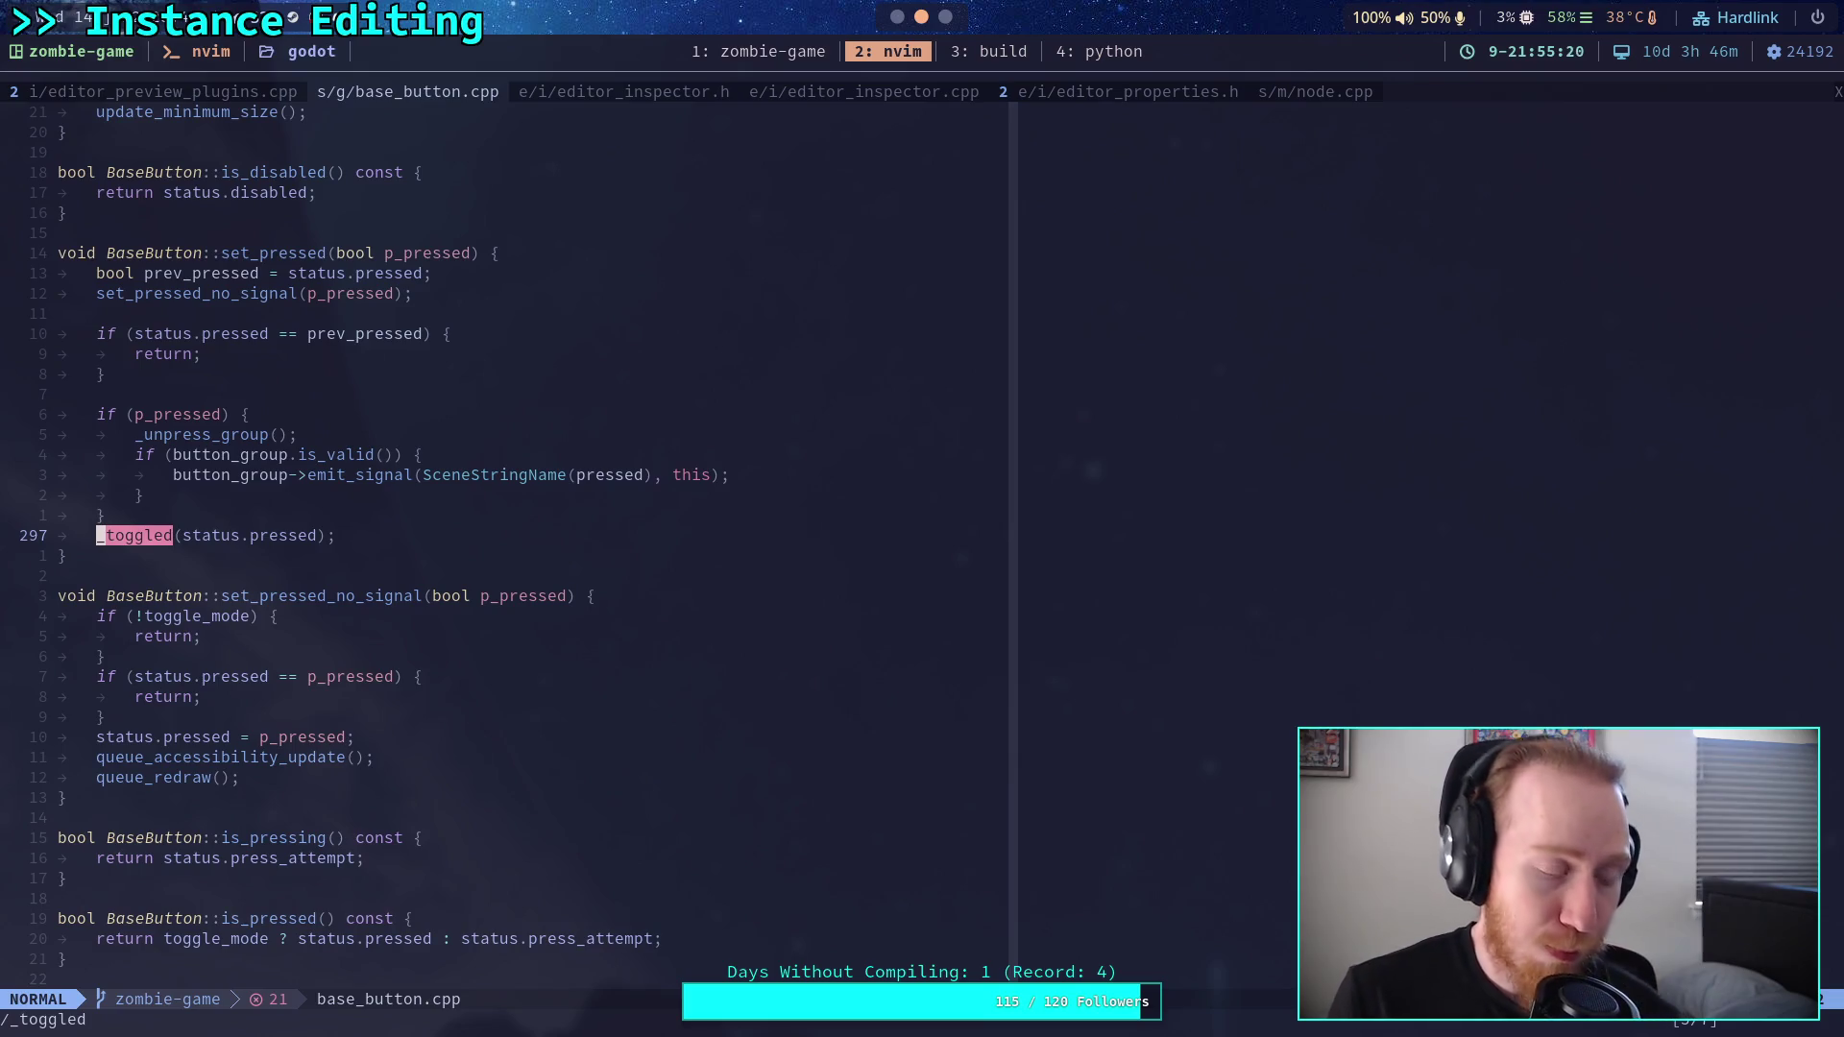
key("super+1")
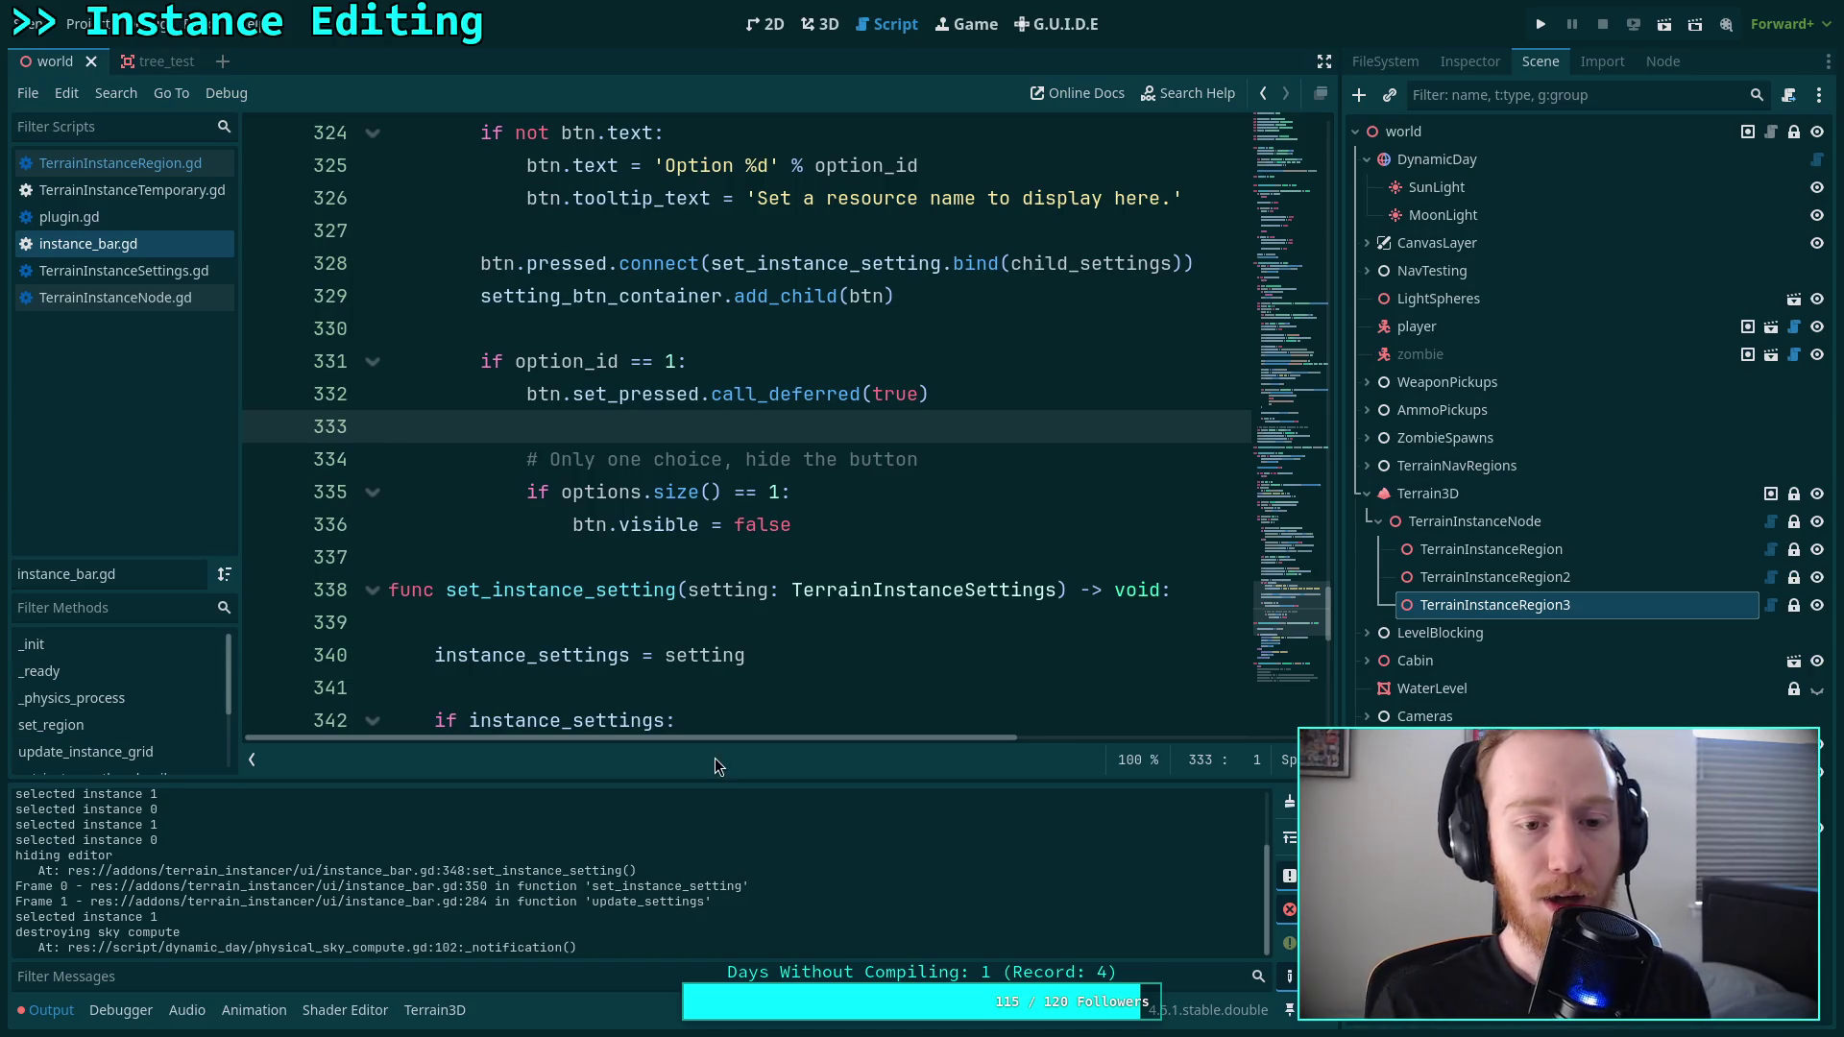
Collapse the Output log and inspect the signal connection on line 328.
left_click(43, 1008)
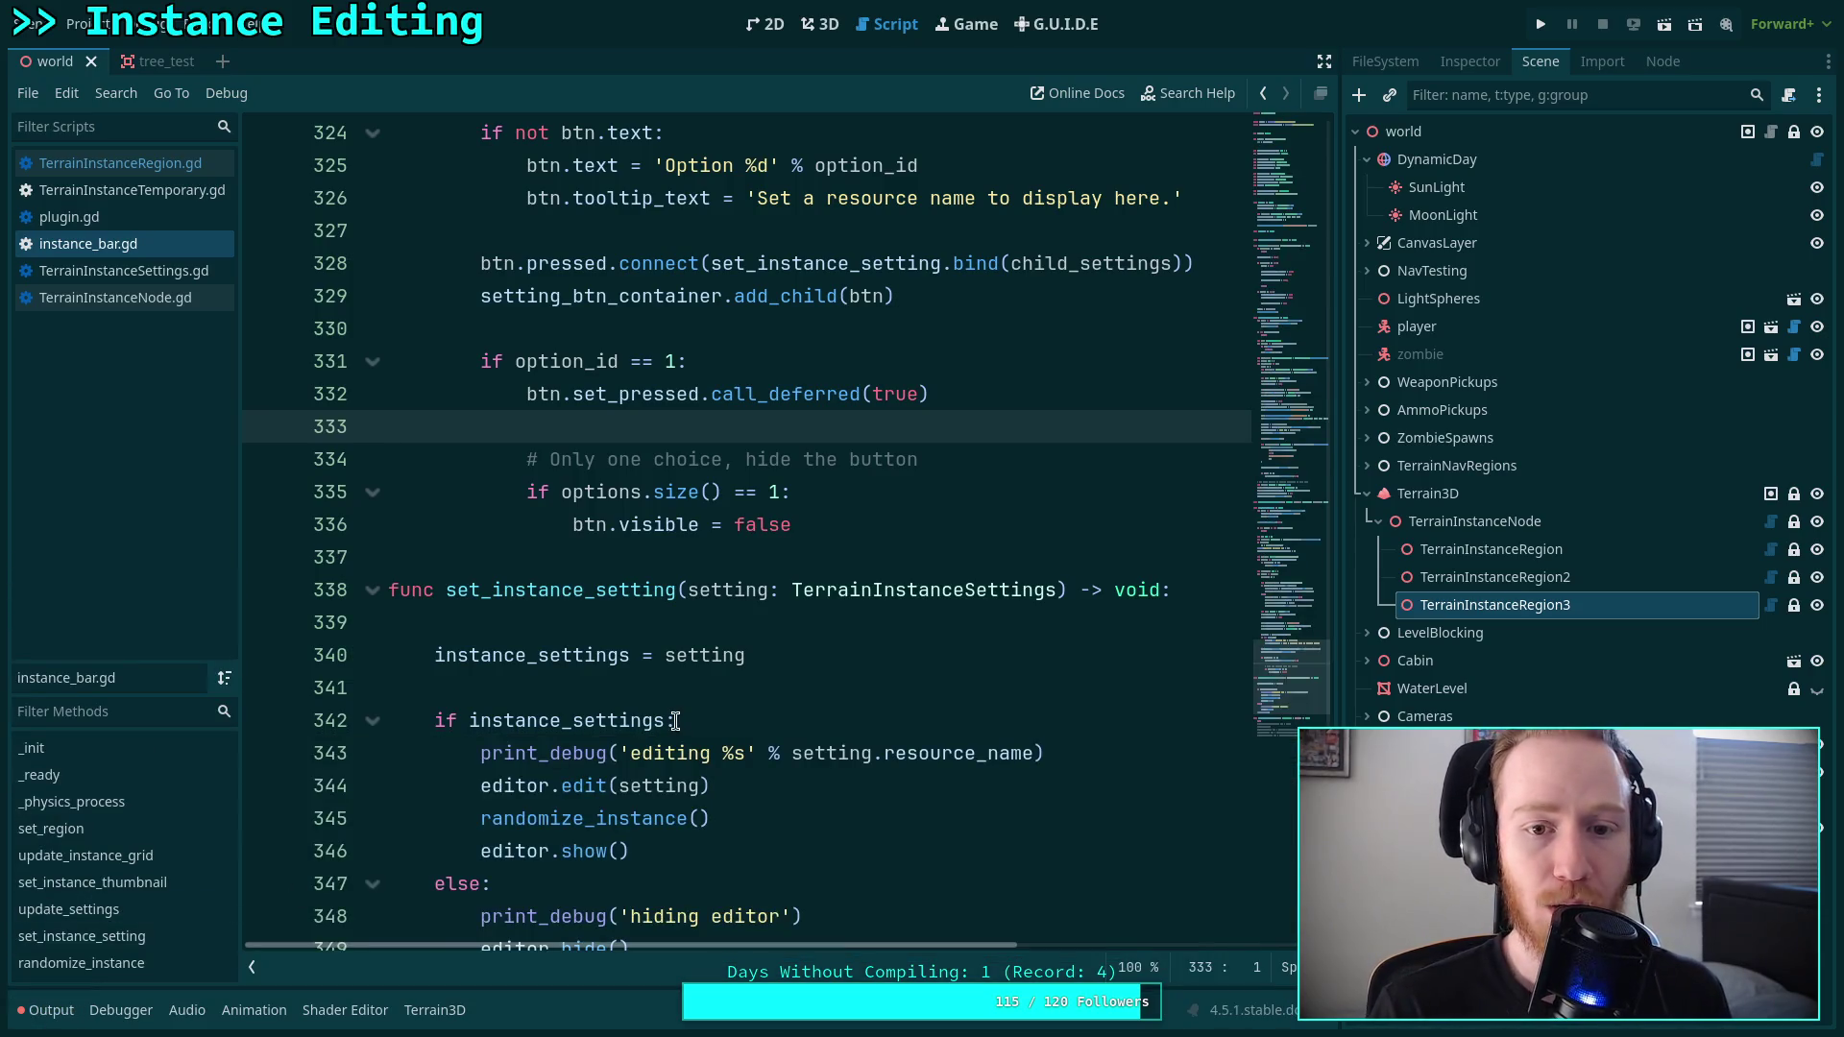
scroll(789, 567, "up", 3)
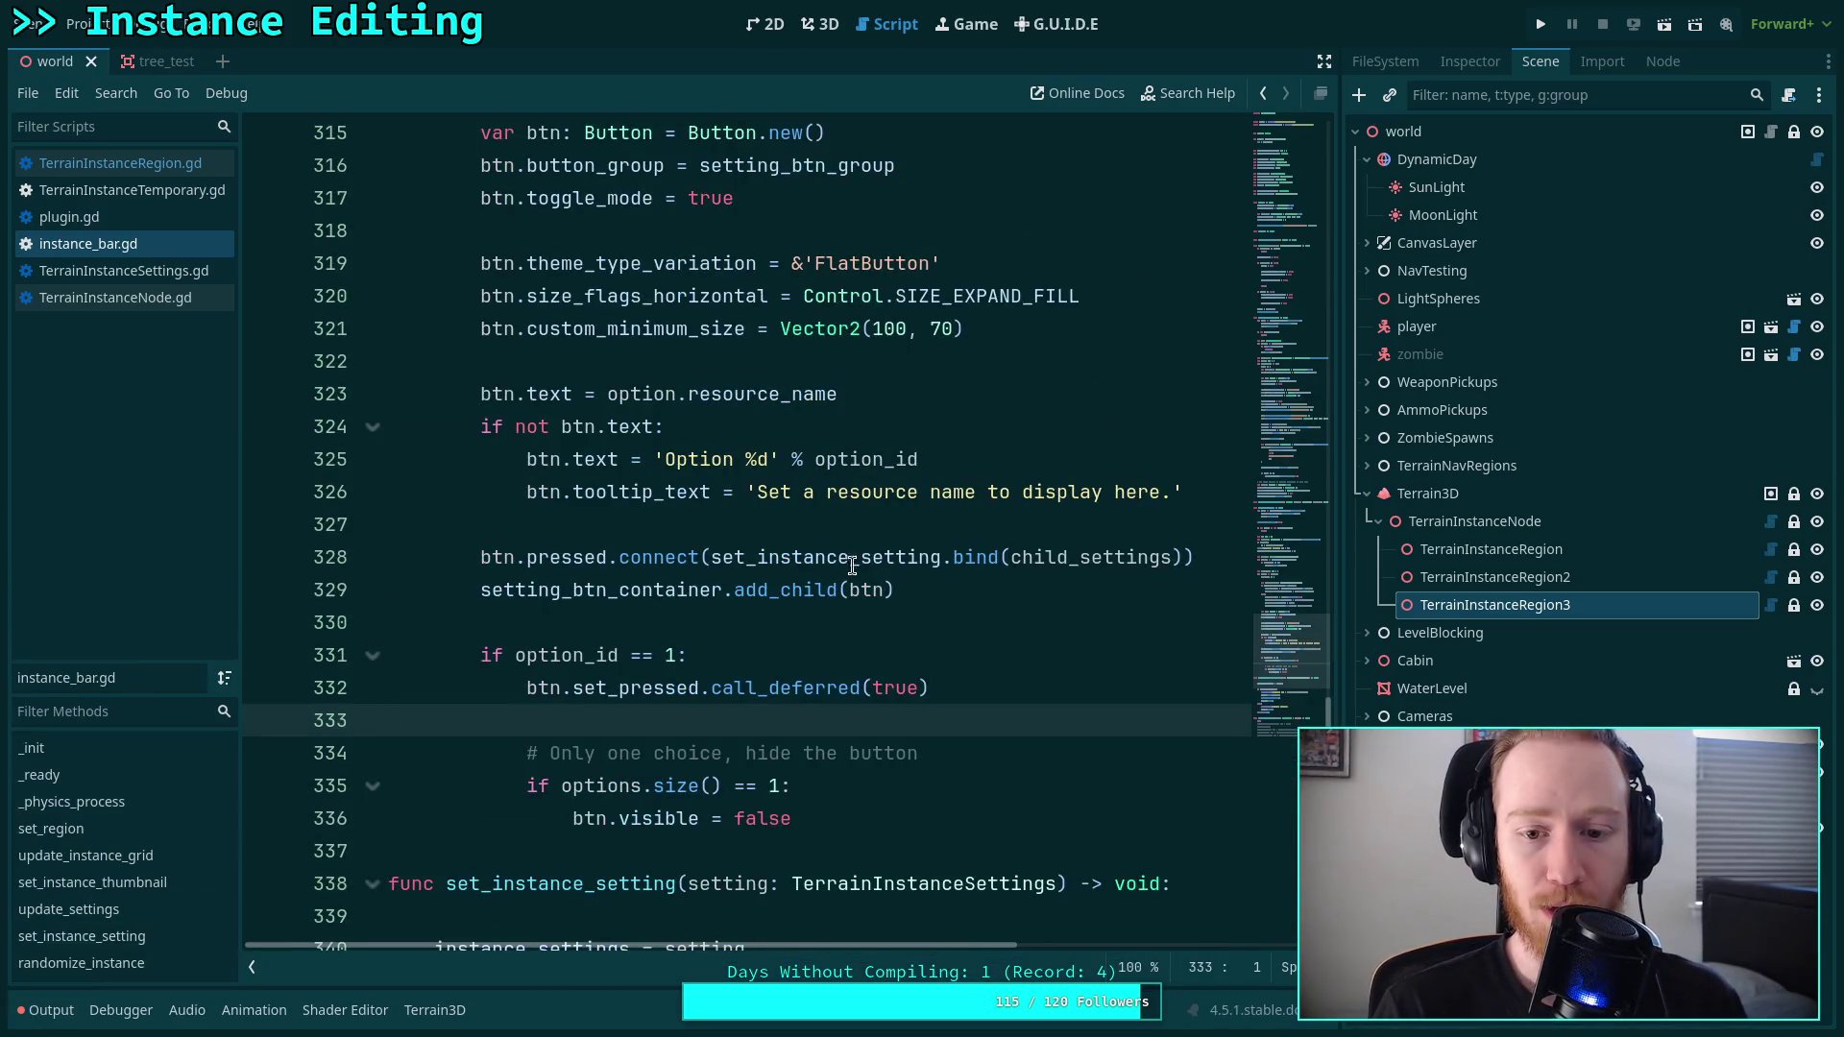
left_click(1212, 554)
left_click_drag(1212, 555, 1210, 532)
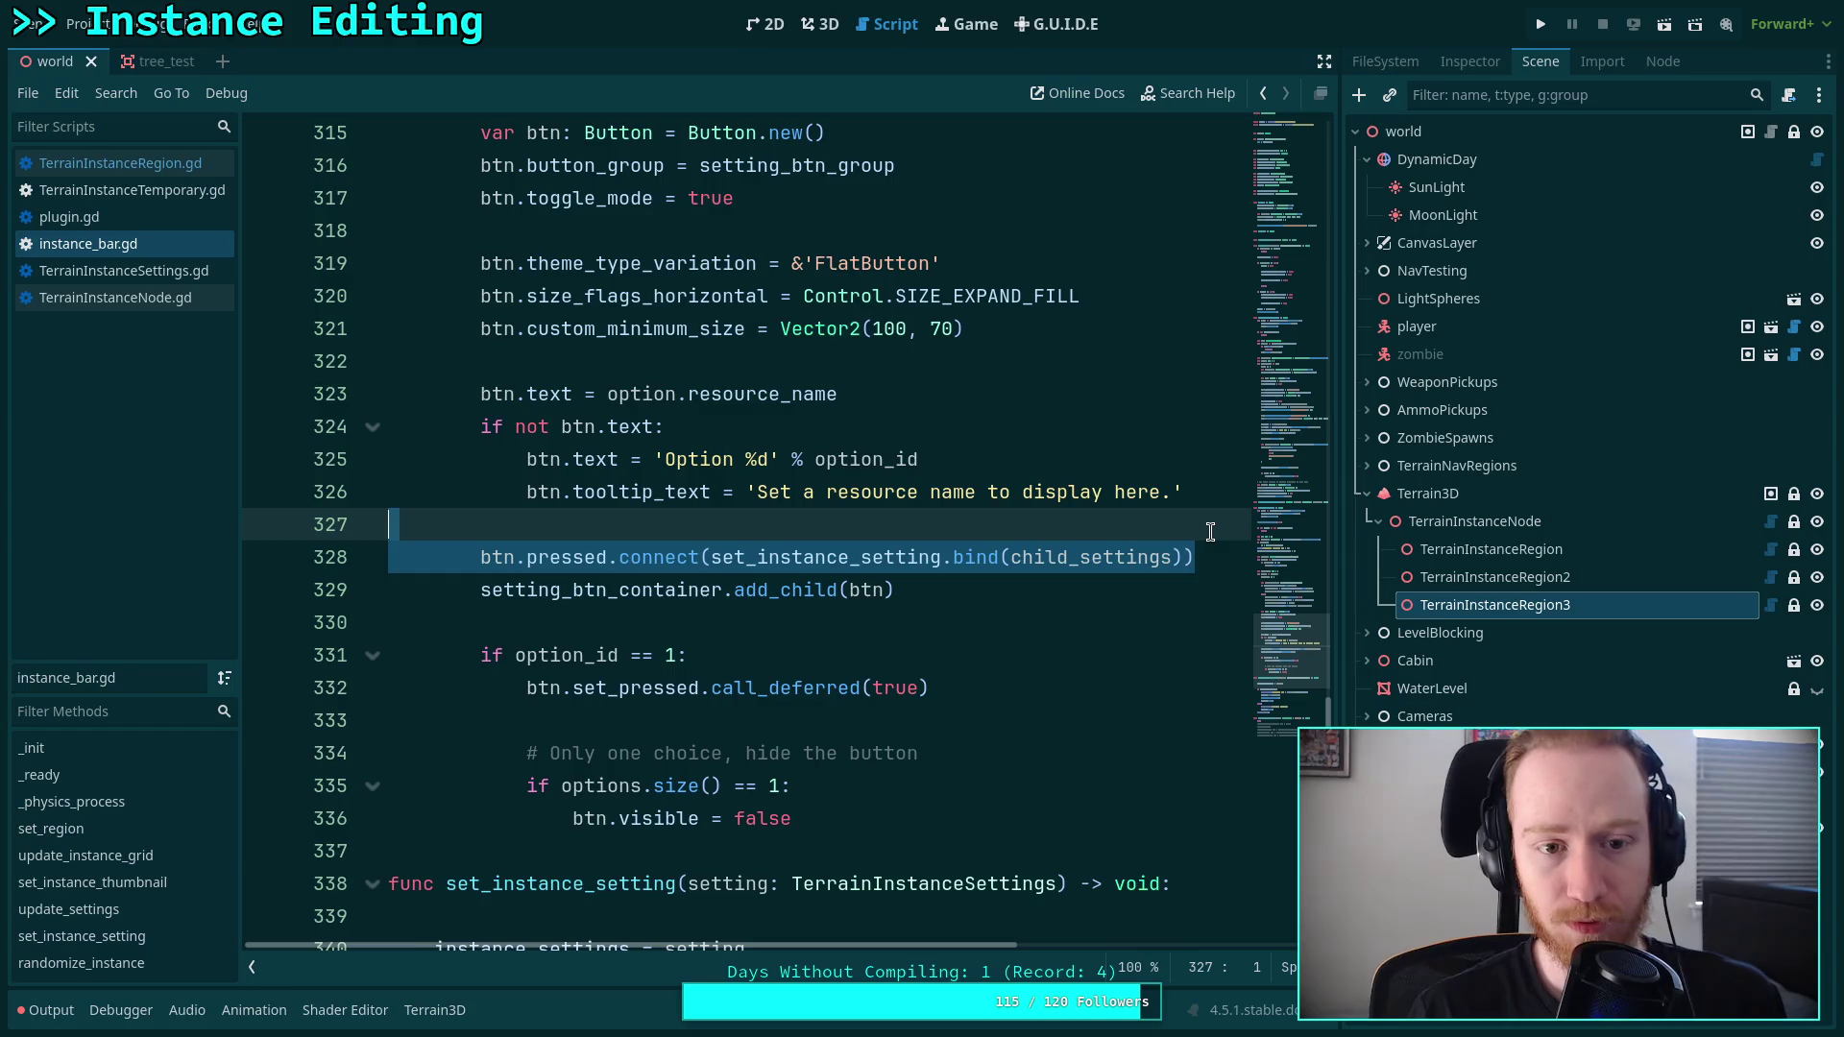
left_click(942, 659)
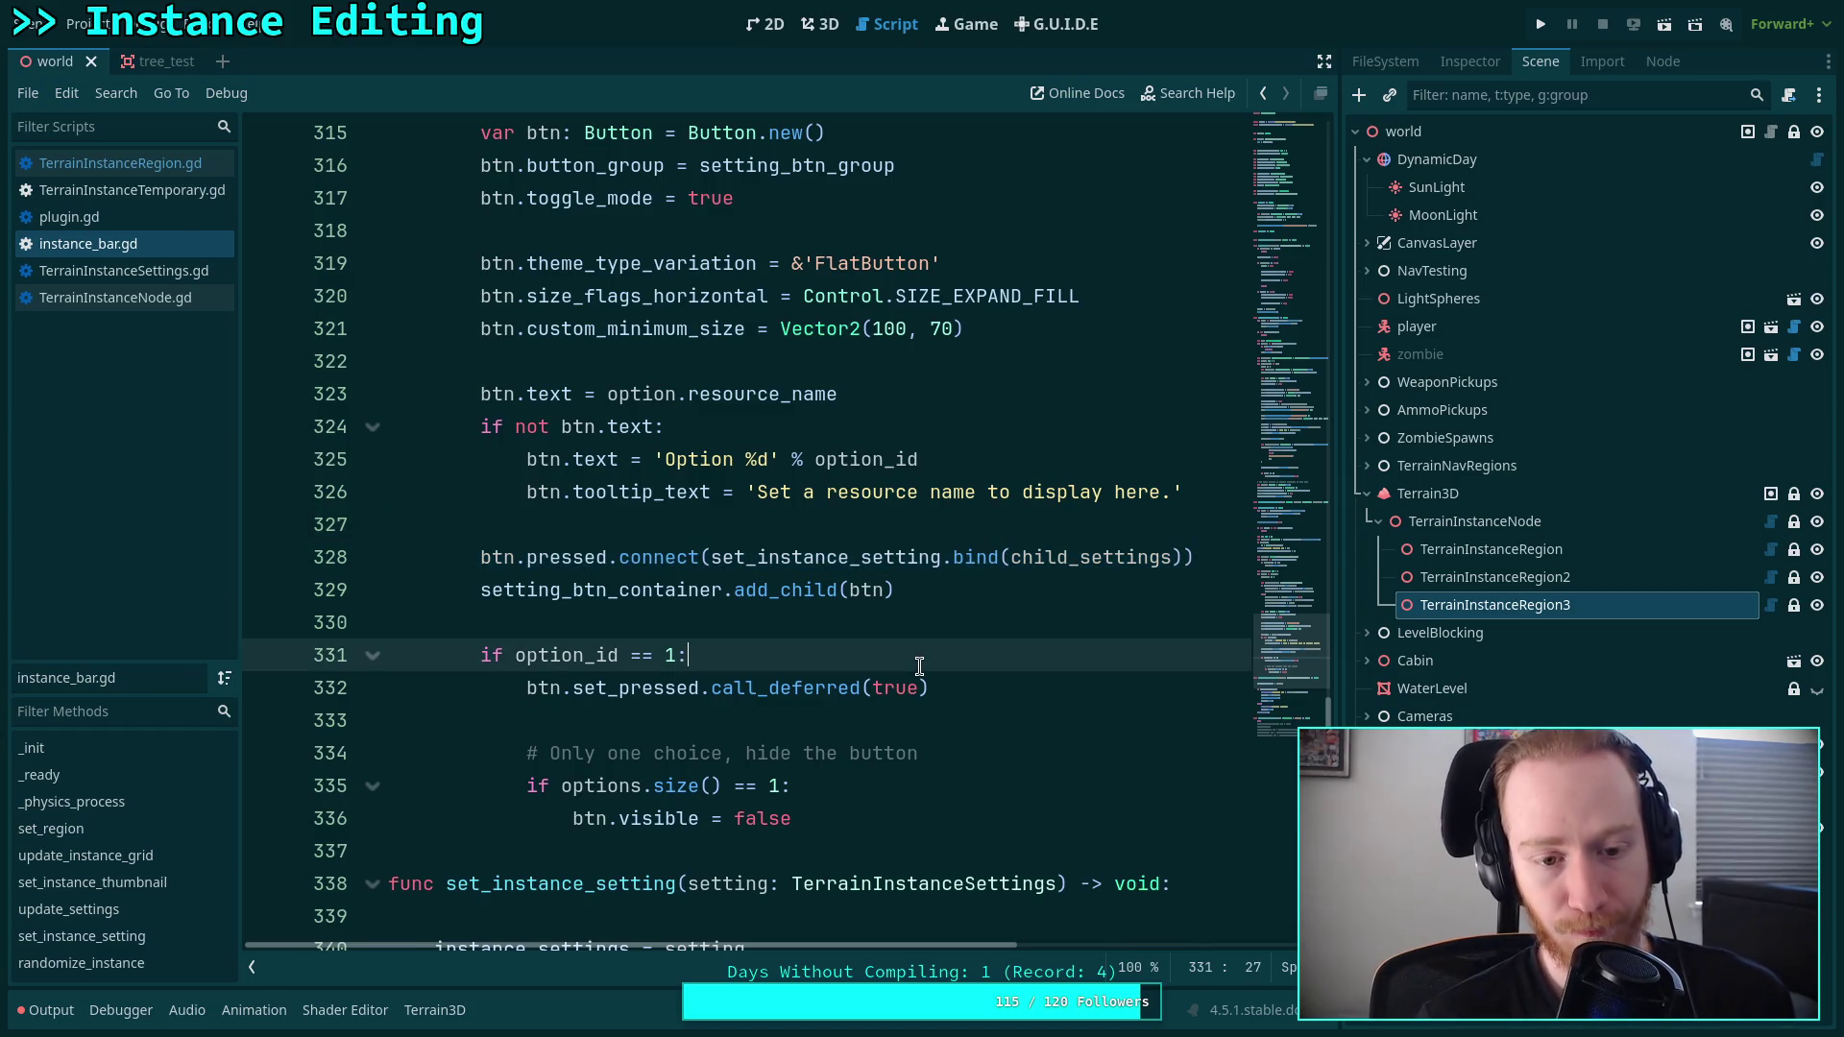
Start replacing 'pressed' on line 328 by typing 'to'.
double_click(574, 566)
mouse_move(574, 570)
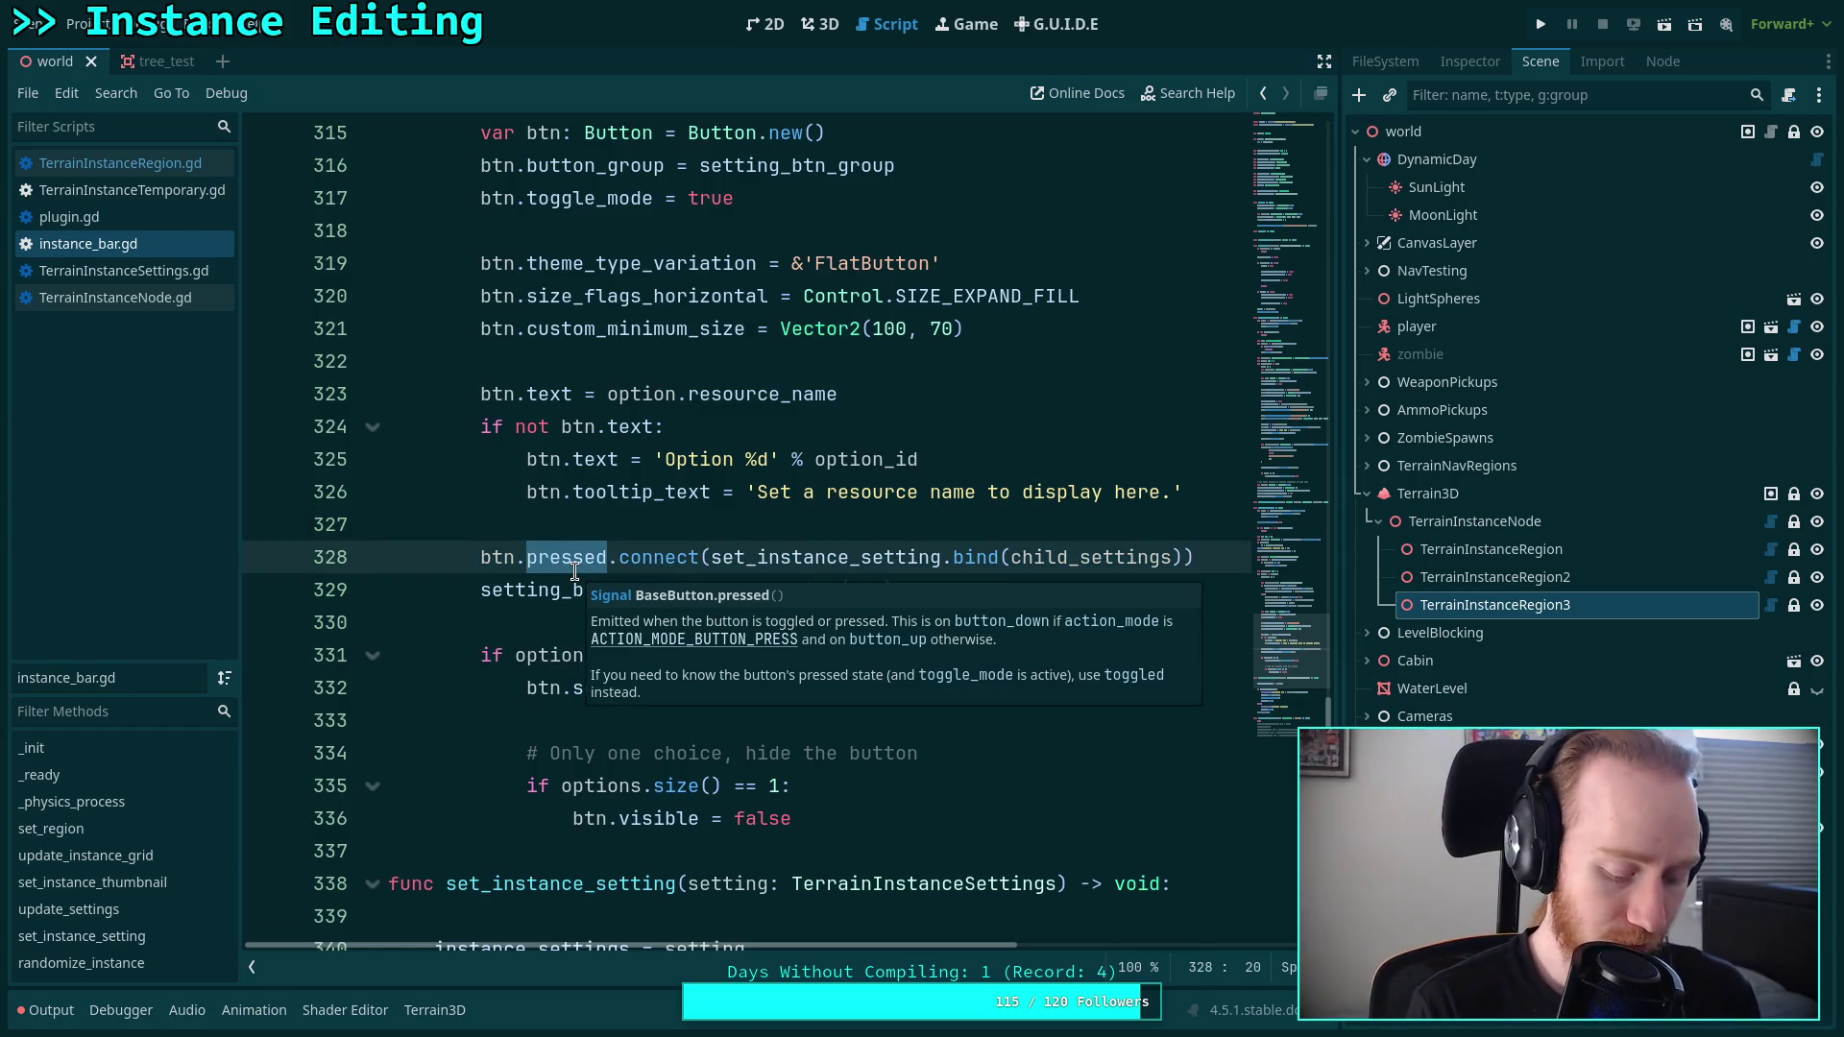
key("BackSpace")
type("to")
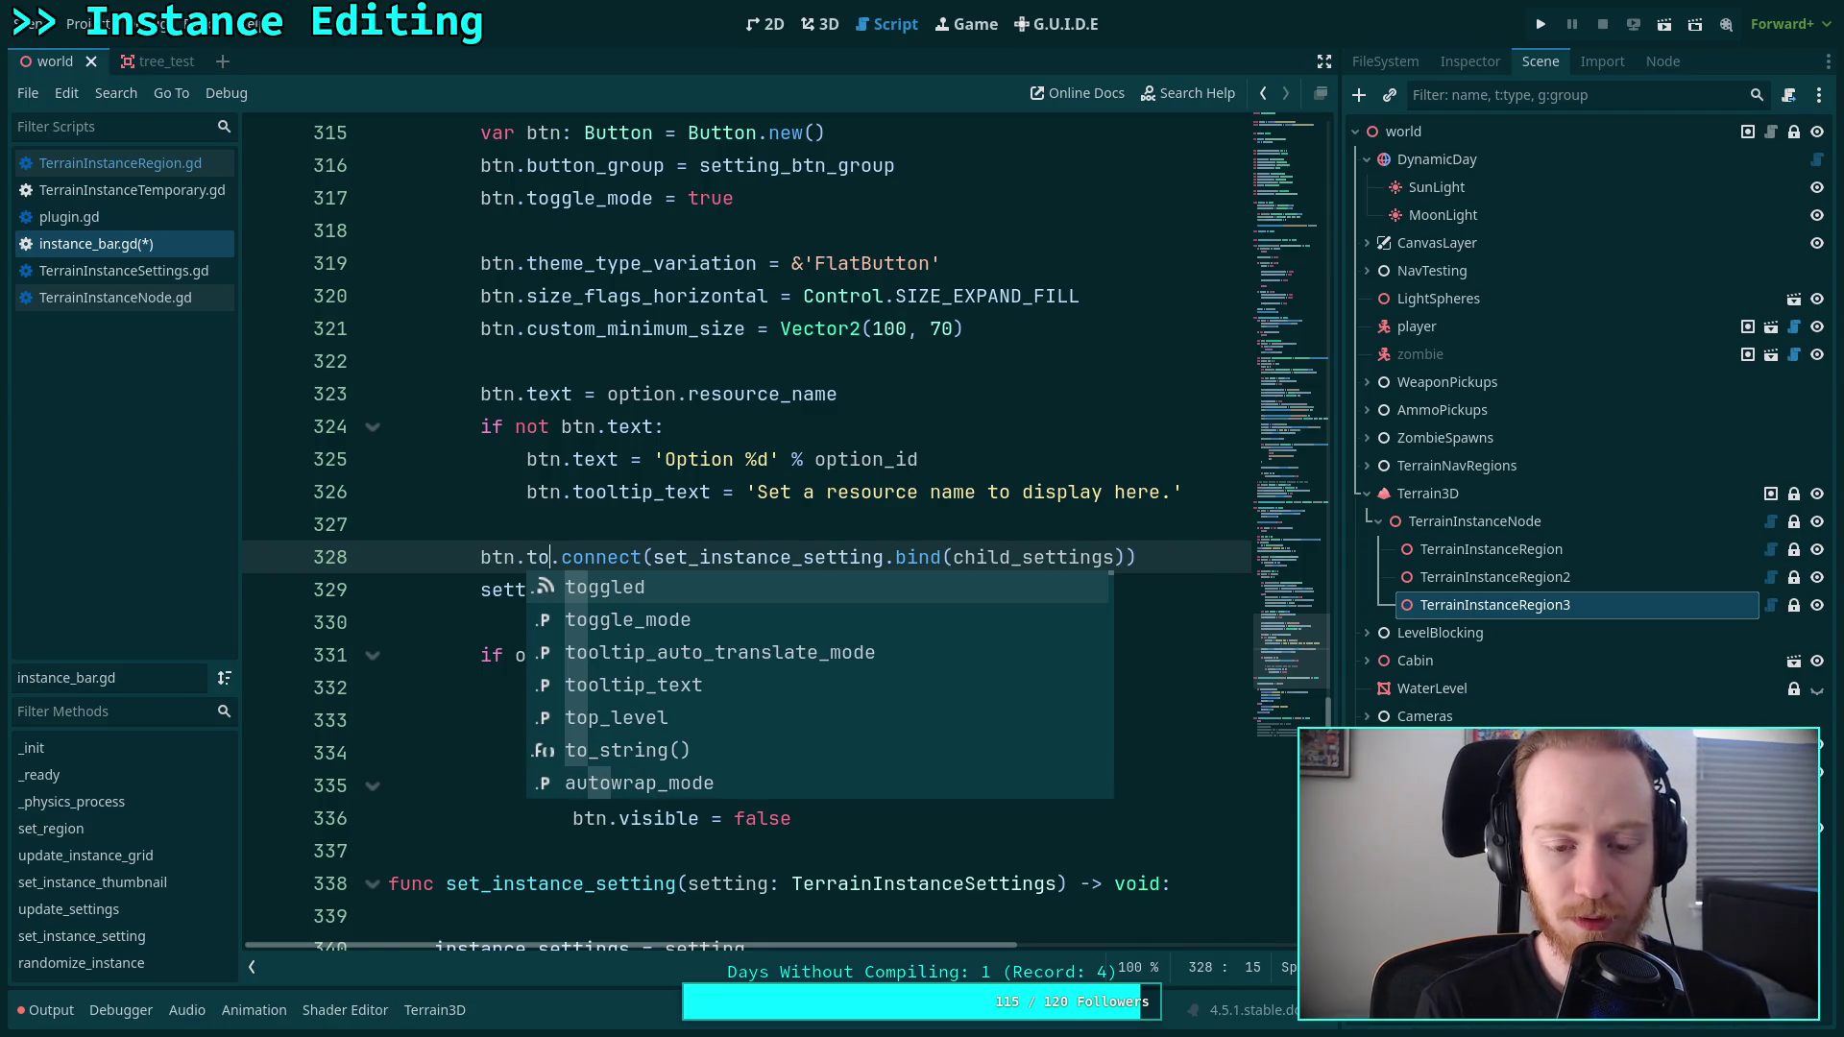
Complete line 328 so it connects btn.toggled instead of pressed.
key("Return")
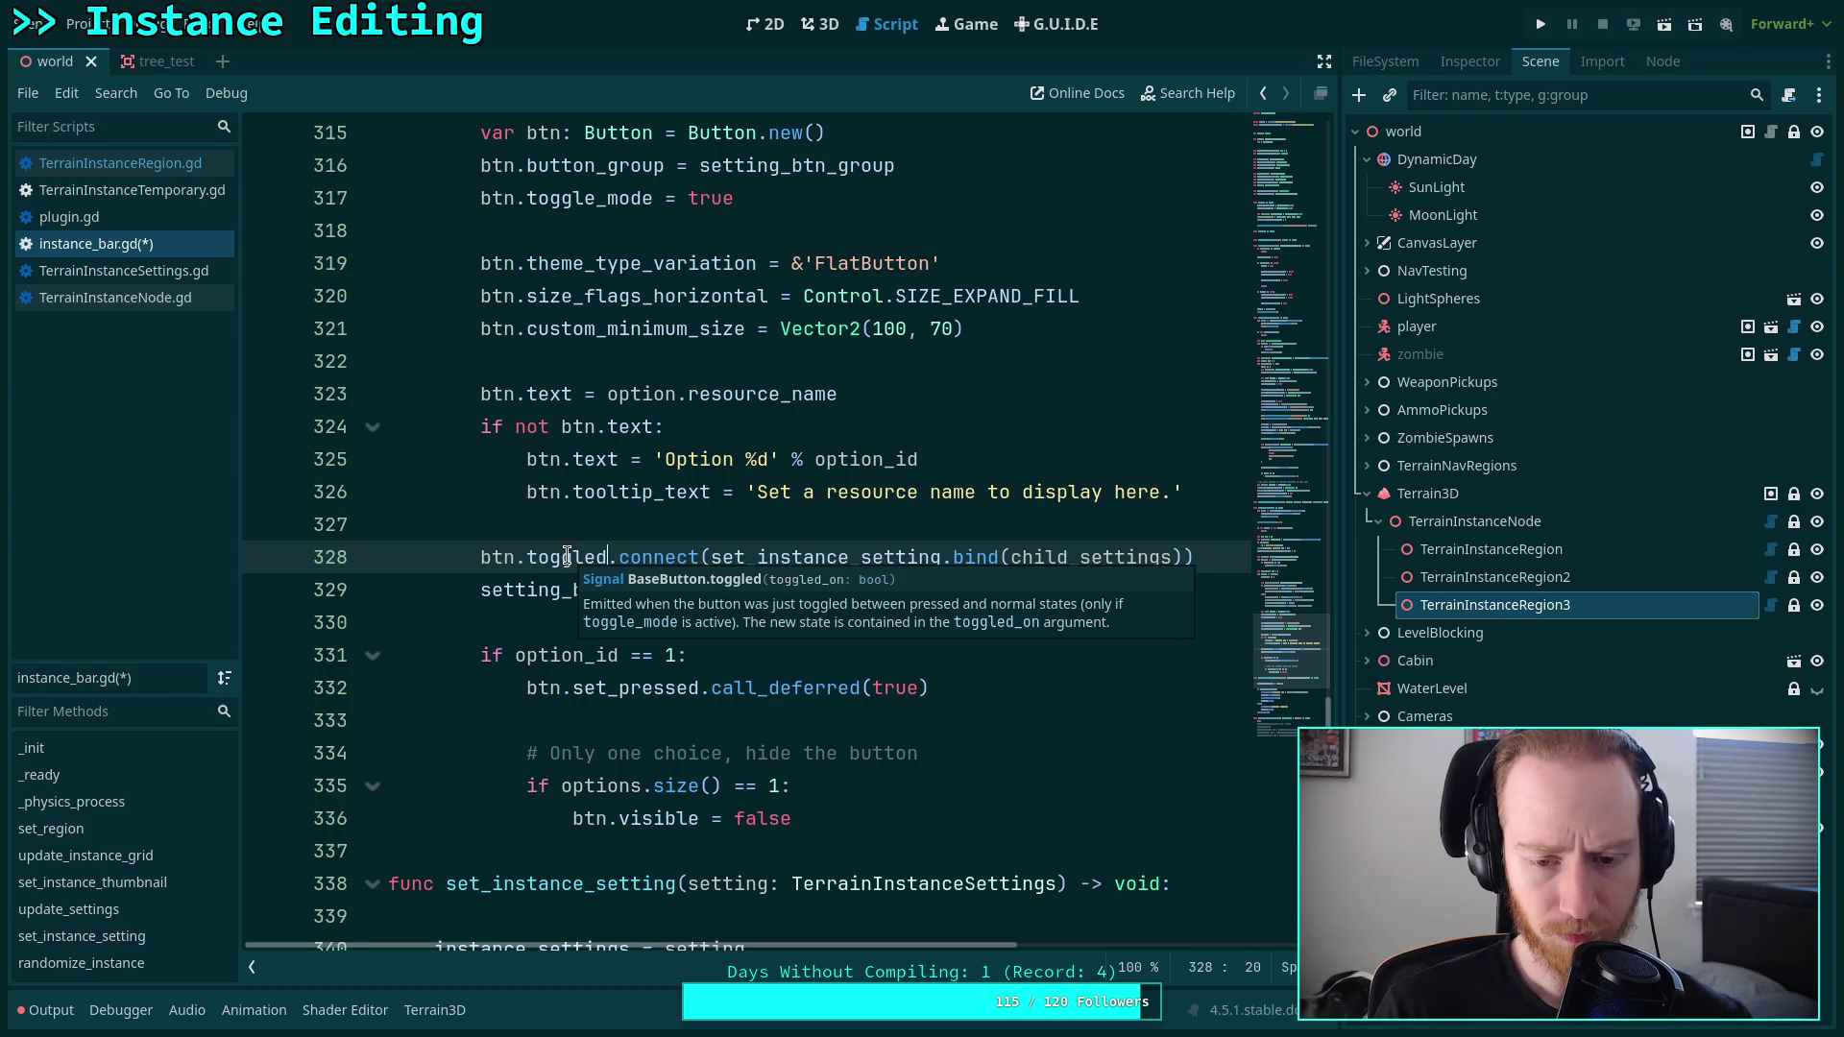
mouse_move(982, 559)
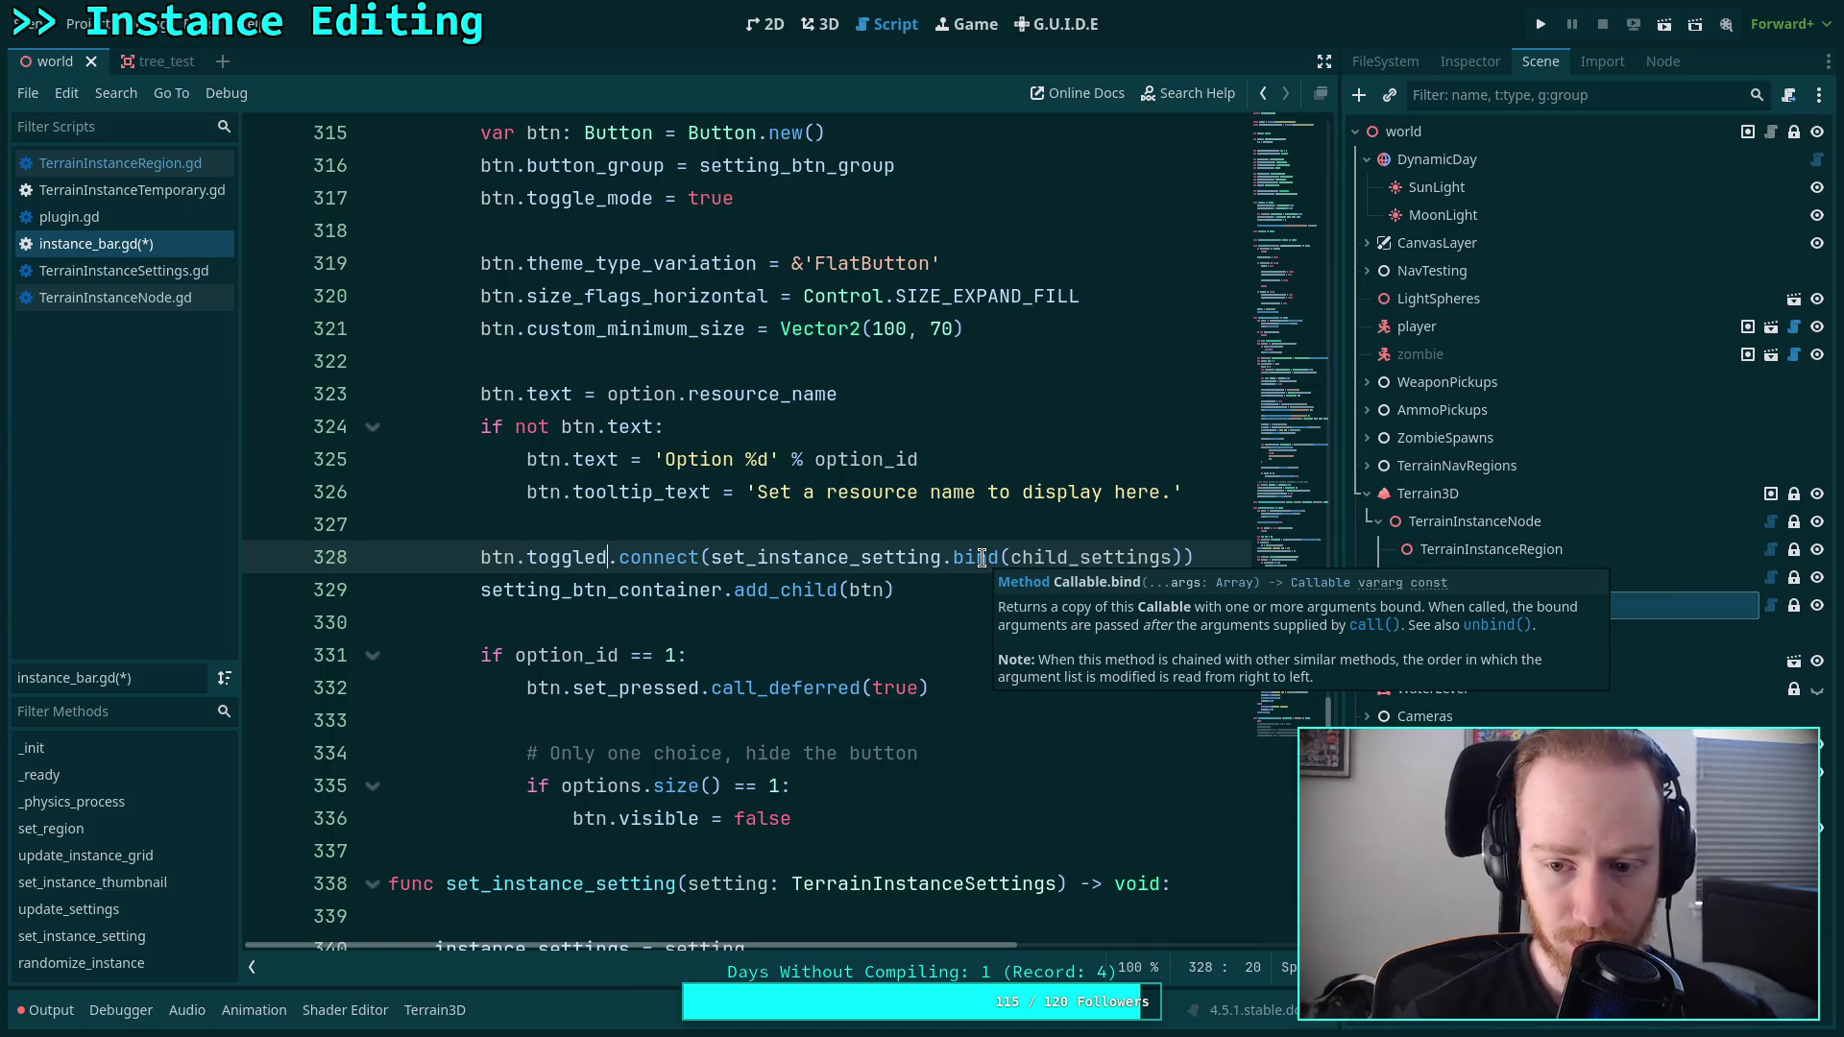
mouse_move(635, 557)
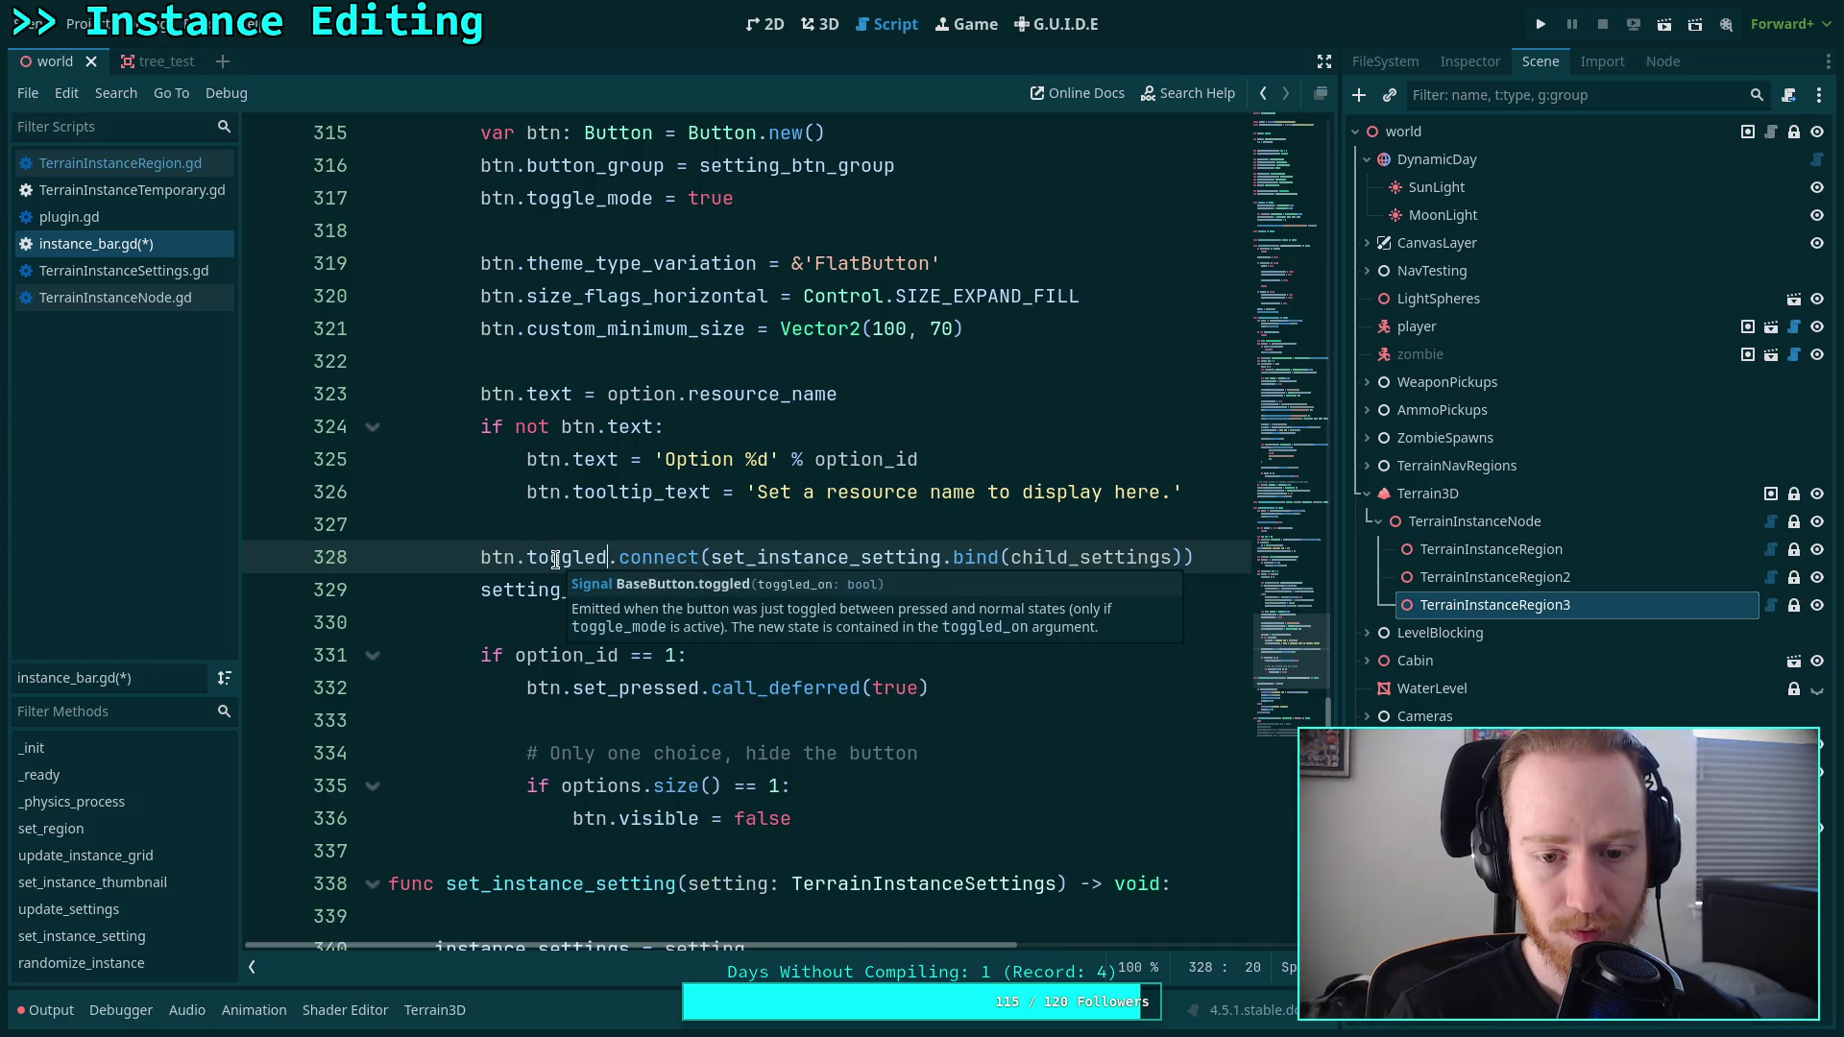
Add a 'toggled: bool' parameter to set_instance_setting.
scroll(553, 560, "down", 7)
scroll(554, 561, "up", 3)
left_click(688, 492)
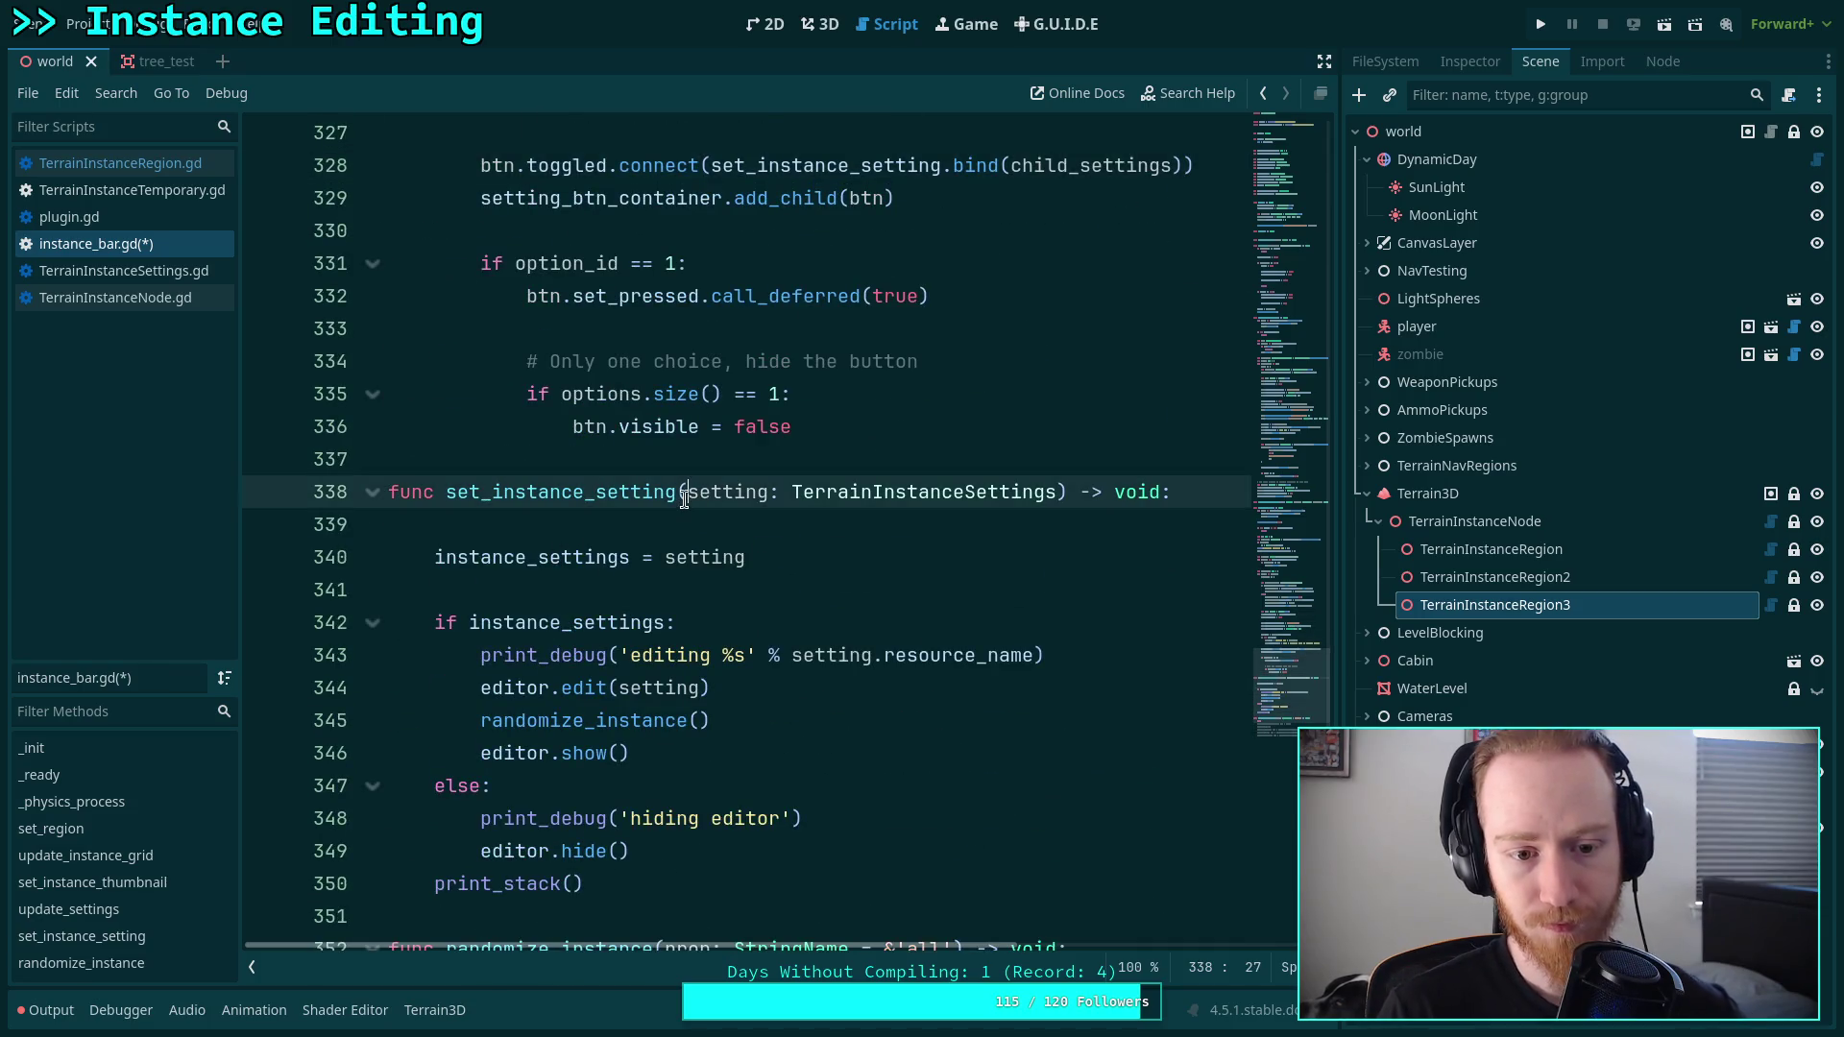
type("toggled")
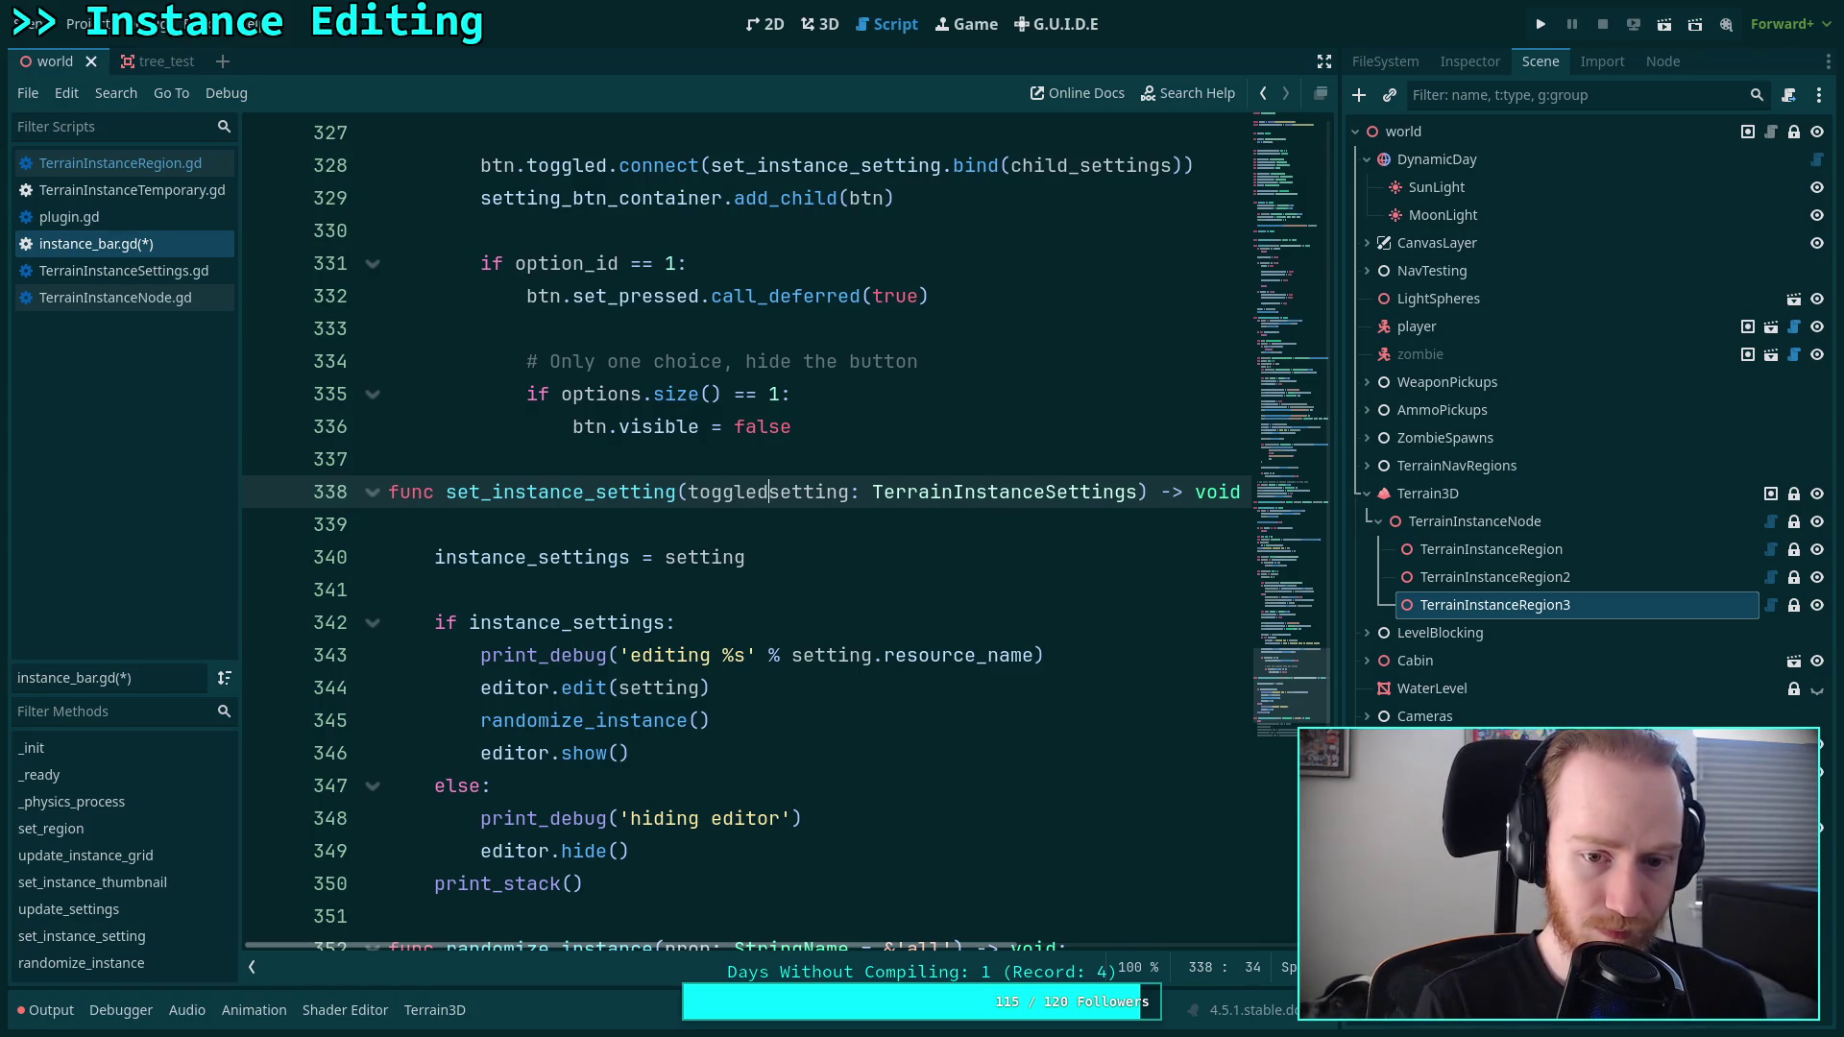